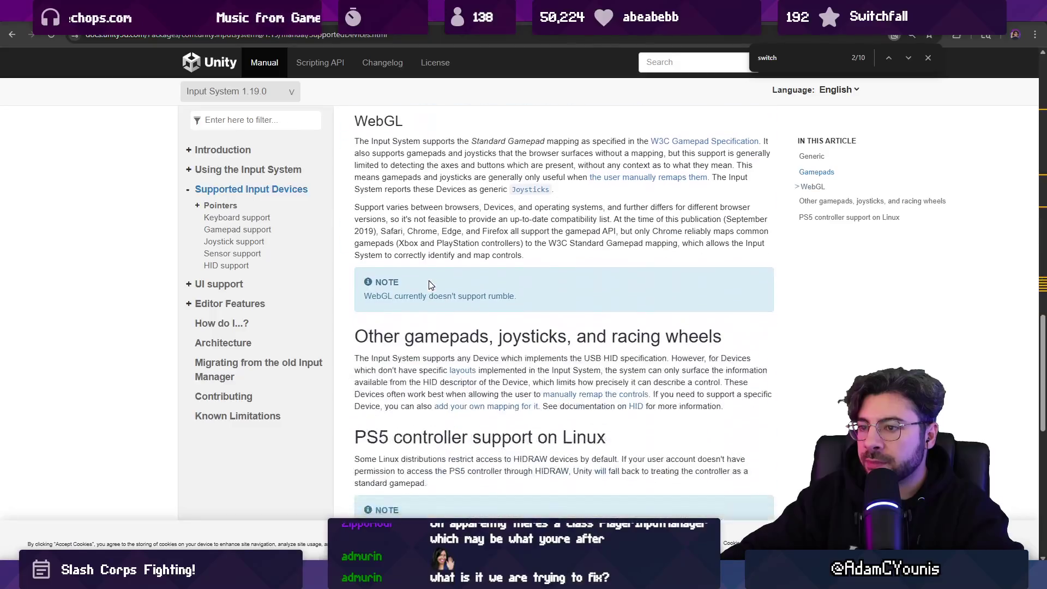
- Go to the docs page 'Workflow - Actions & PlayerInput', then return to the Unity editor
scroll(491, 286, up, 15)
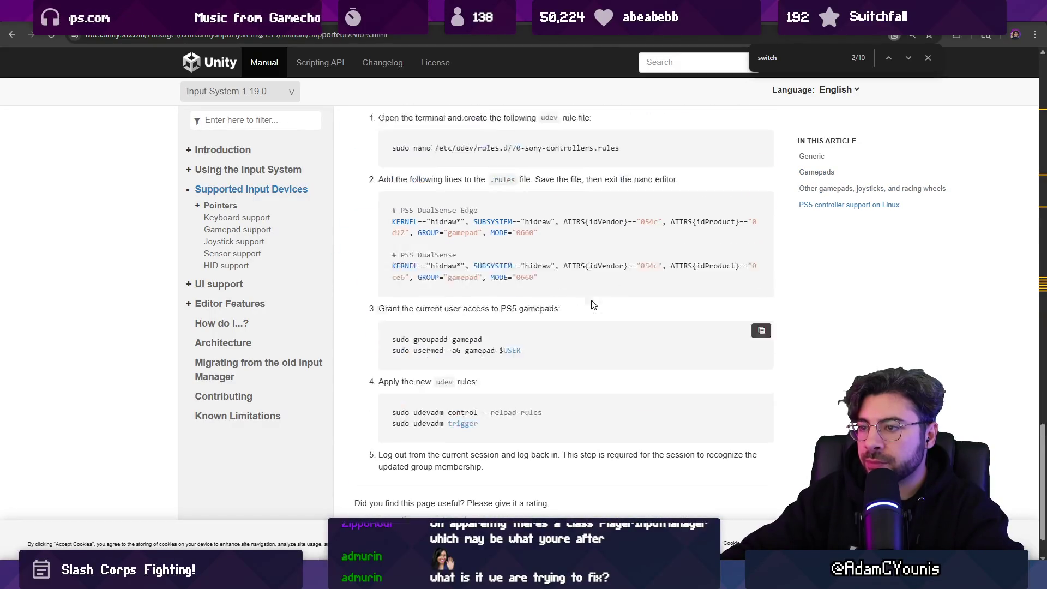
key(alt+Left)
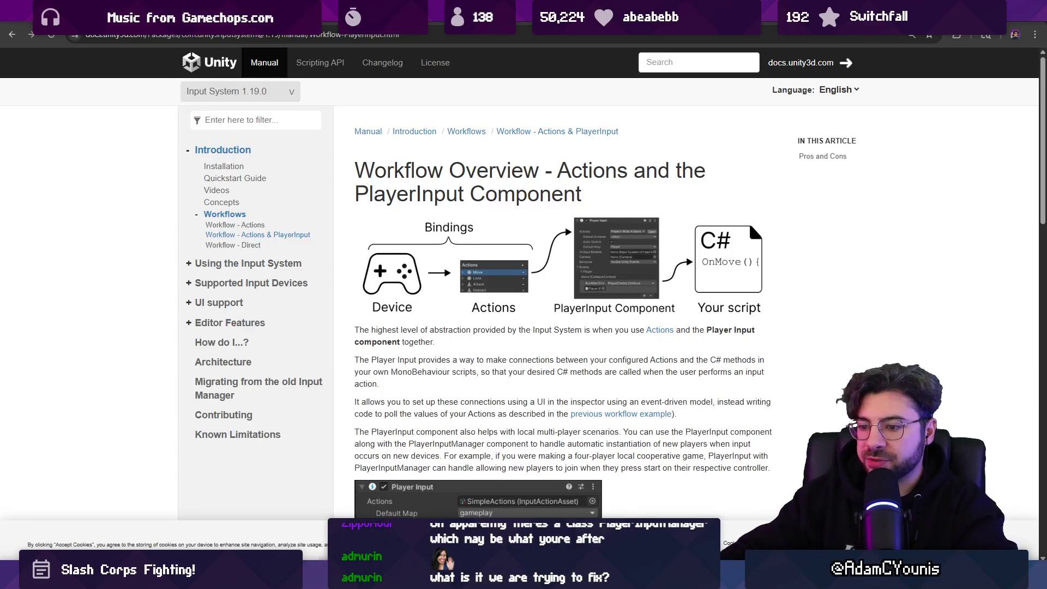
key(alt+Tab)
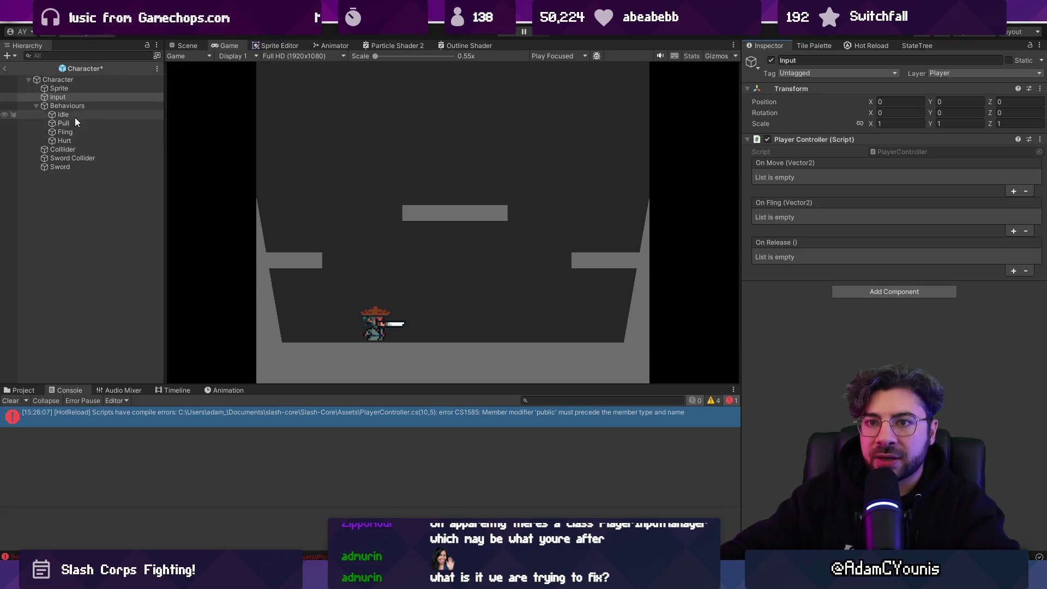
- Discard the unsaved Character prefab changes and view Character.prefab's diff in Fork
click(75, 97)
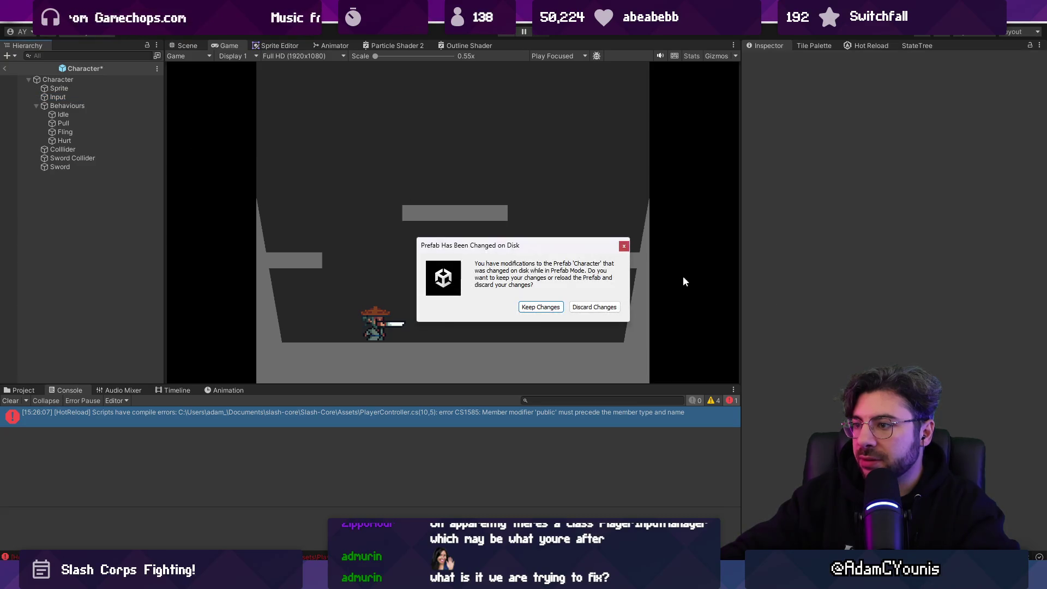
click(573, 308)
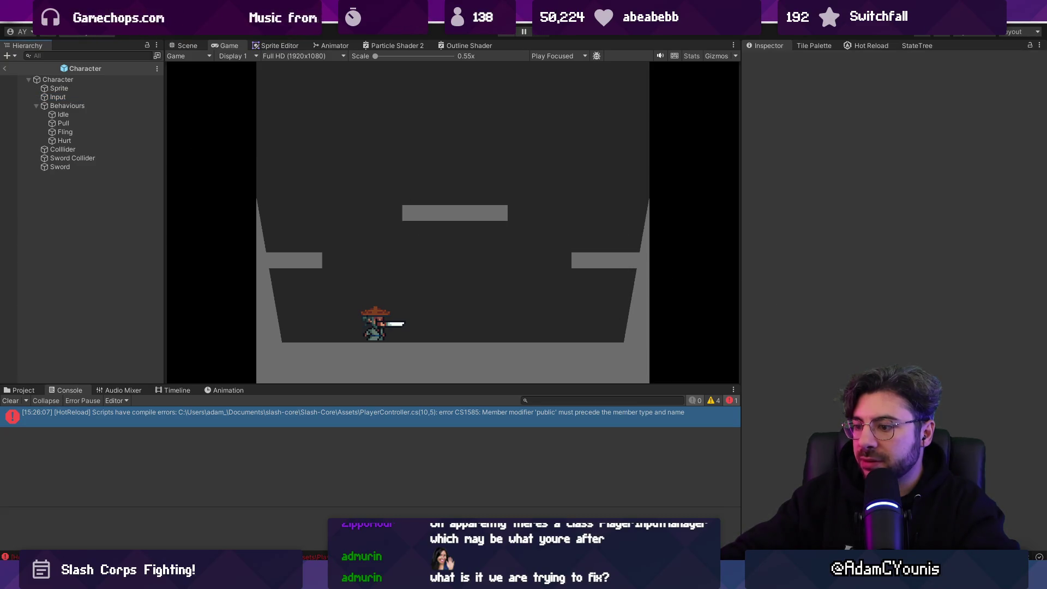
key(alt+Tab)
click(283, 118)
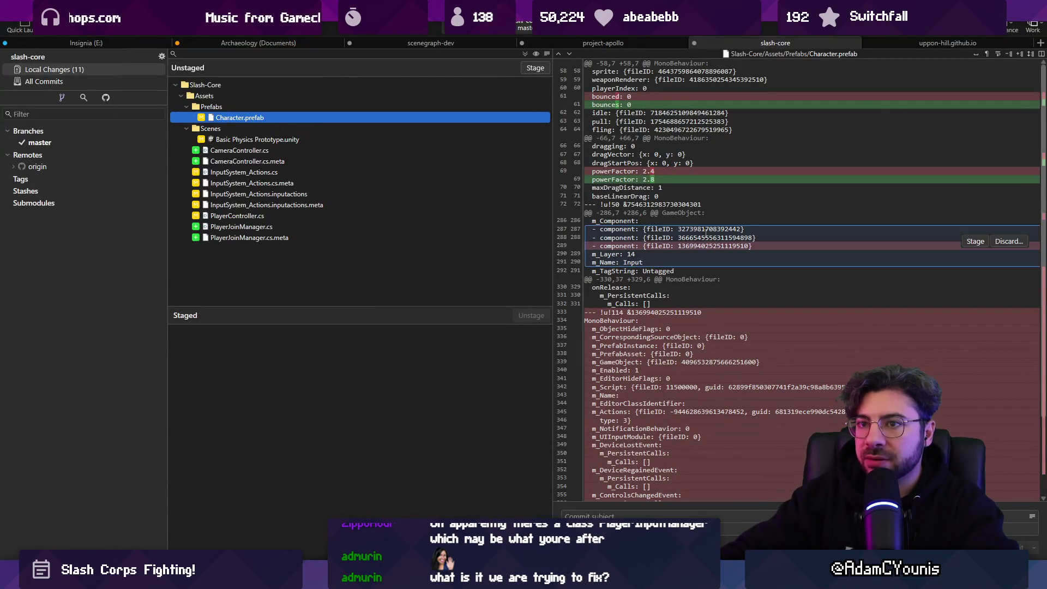
- Discard the 31-line removed Player Input hunk and the deleted component reference lines
scroll(740, 261, down, 4)
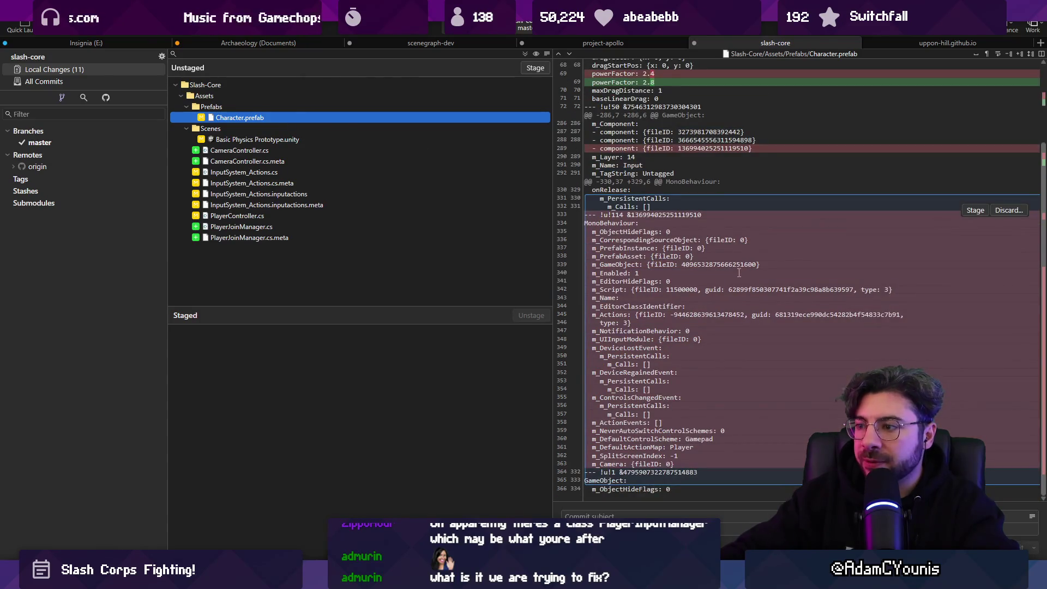
scroll(739, 273, up, 4)
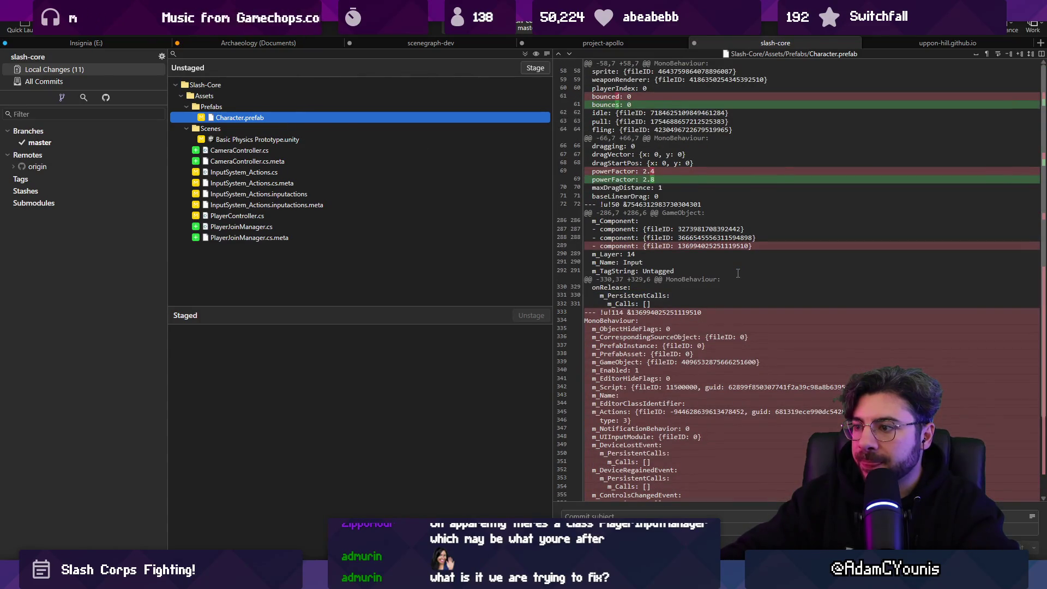
mouse_move(697, 312)
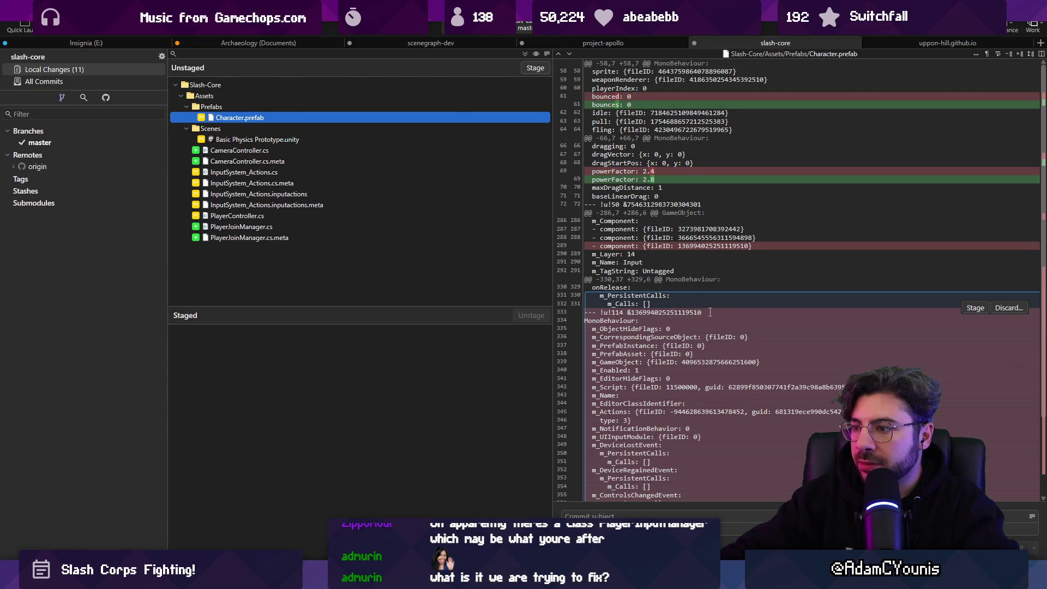
click(1008, 308)
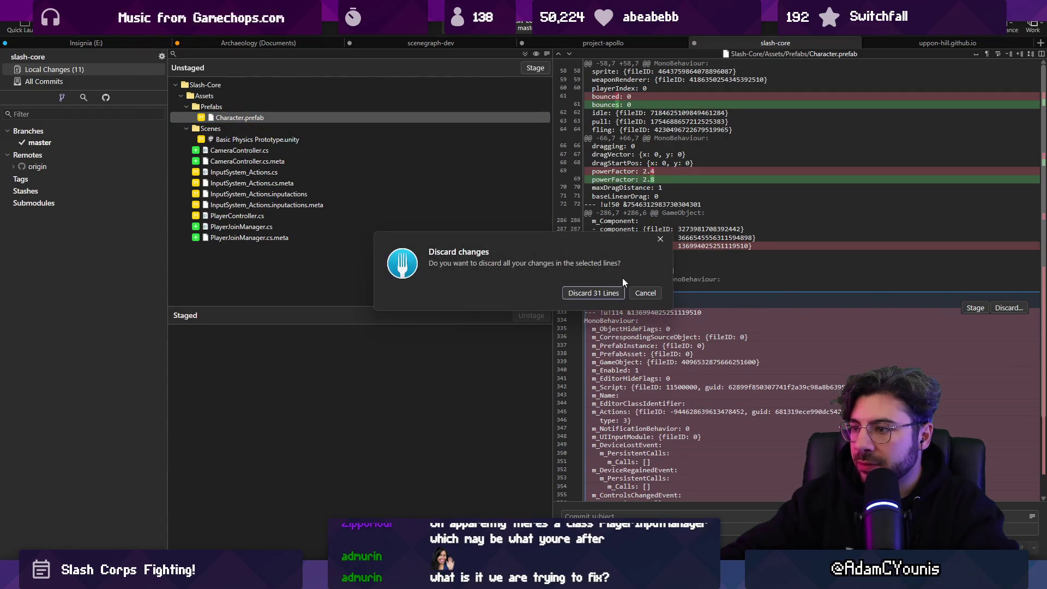
click(572, 291)
click(618, 245)
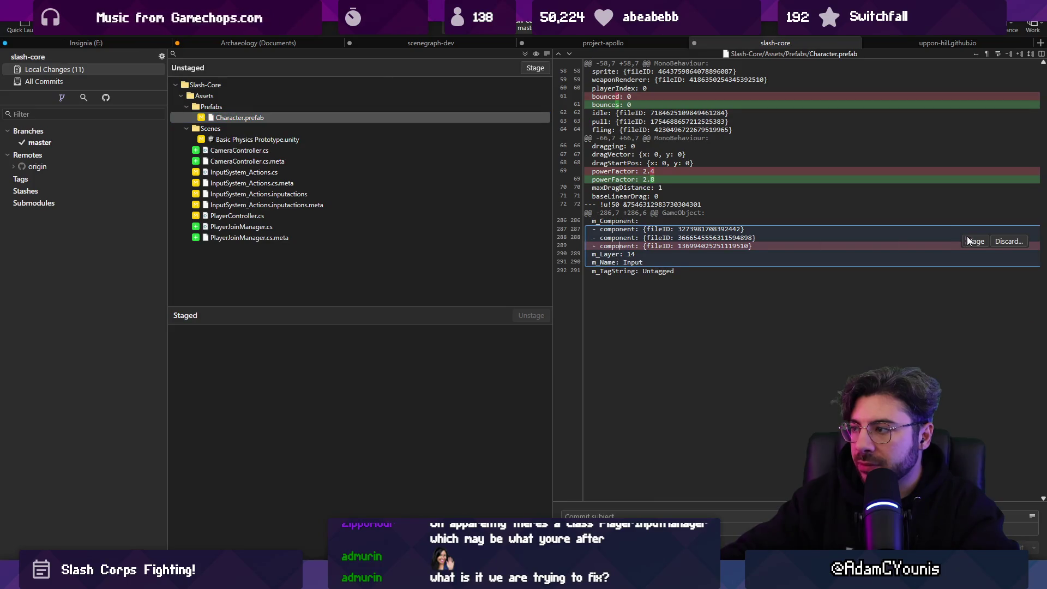
click(1008, 241)
click(579, 293)
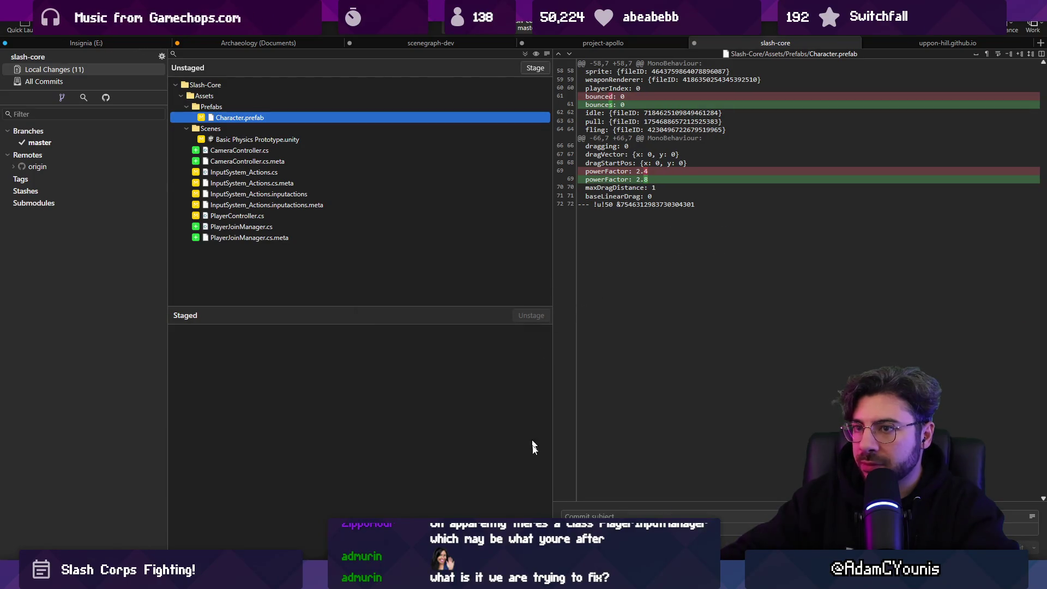
key(alt+Tab)
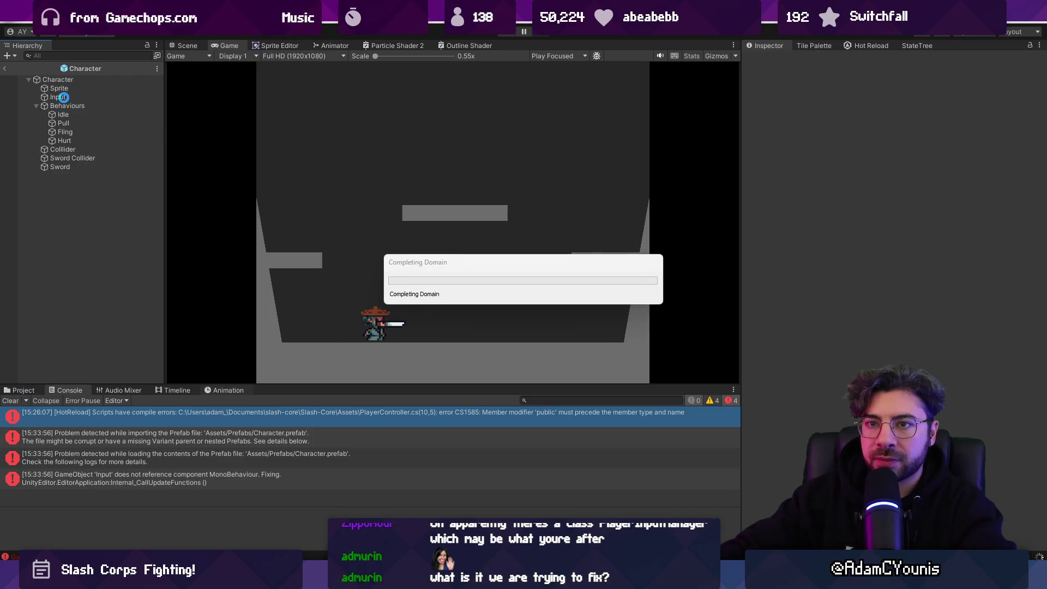
- Check that Input has its Player Input component, exit prefab mode, and stop the play test
click(64, 97)
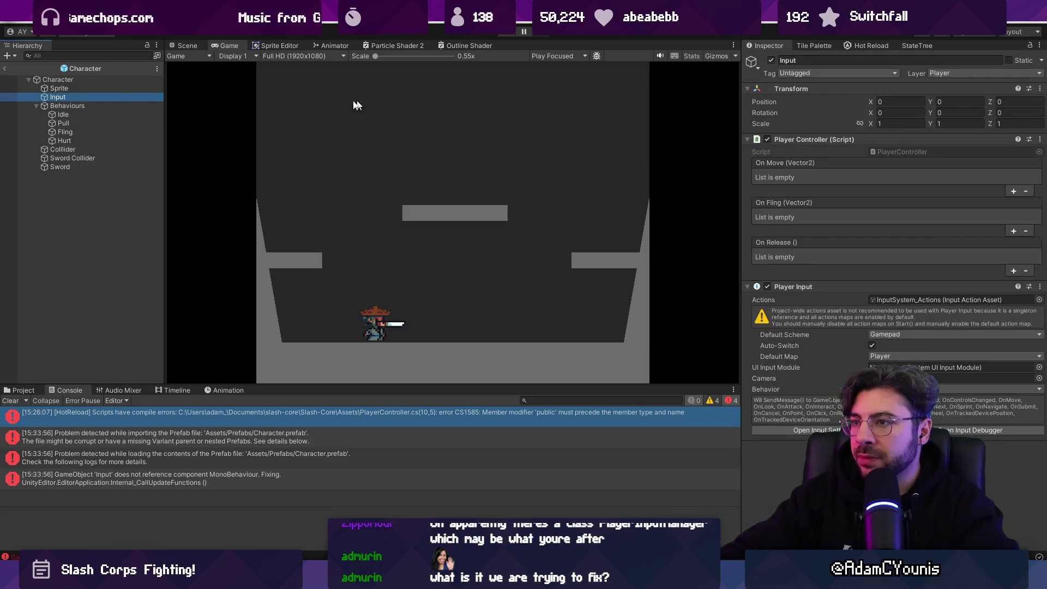
click(5, 69)
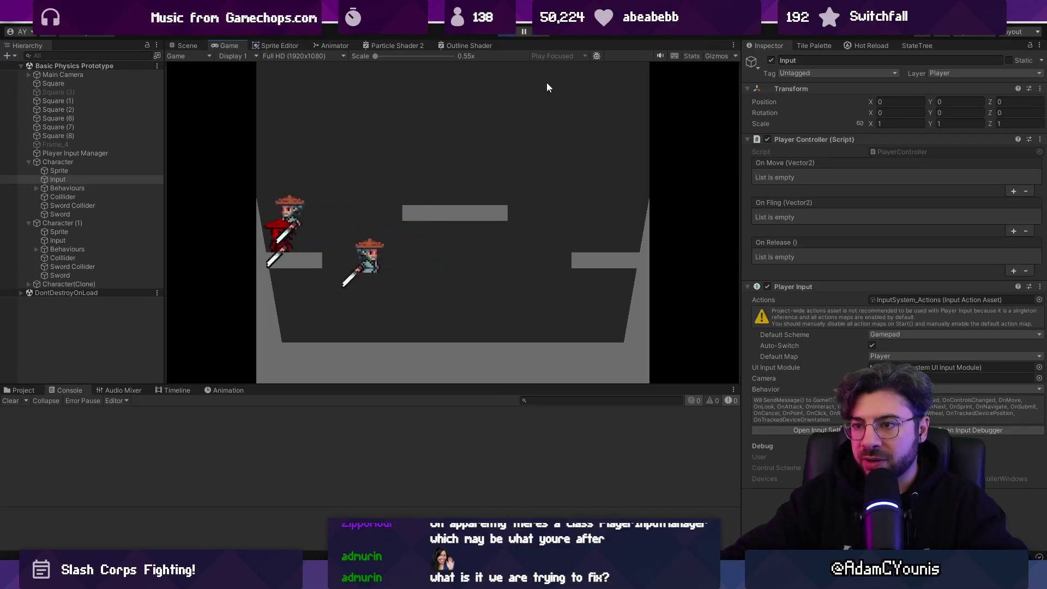
click(504, 35)
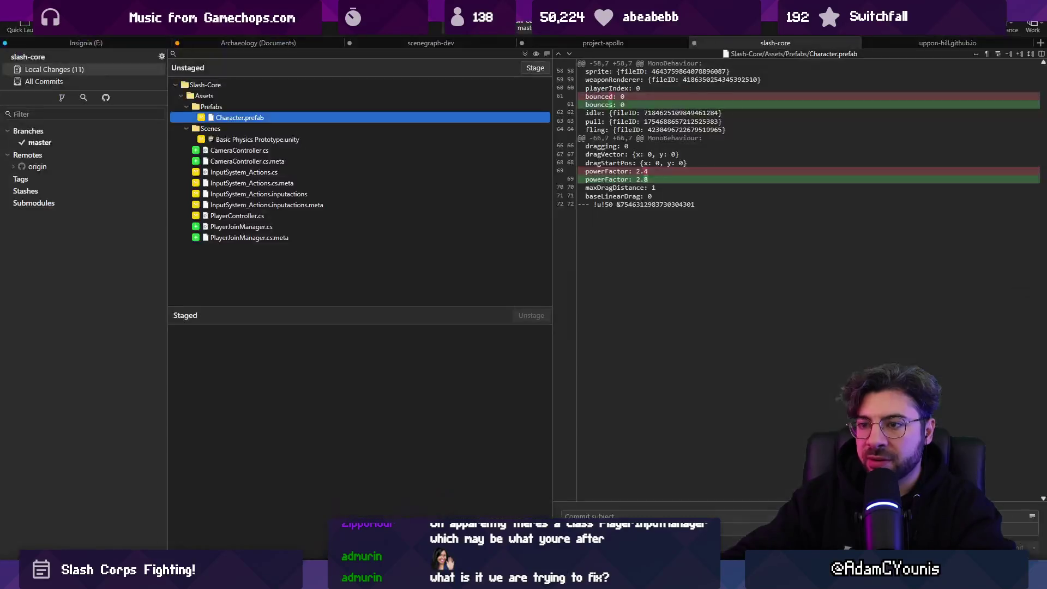
- Stage all changes, start the commit summary 'Updates Player', and review the staged files
key(alt+Tab)
click(524, 54)
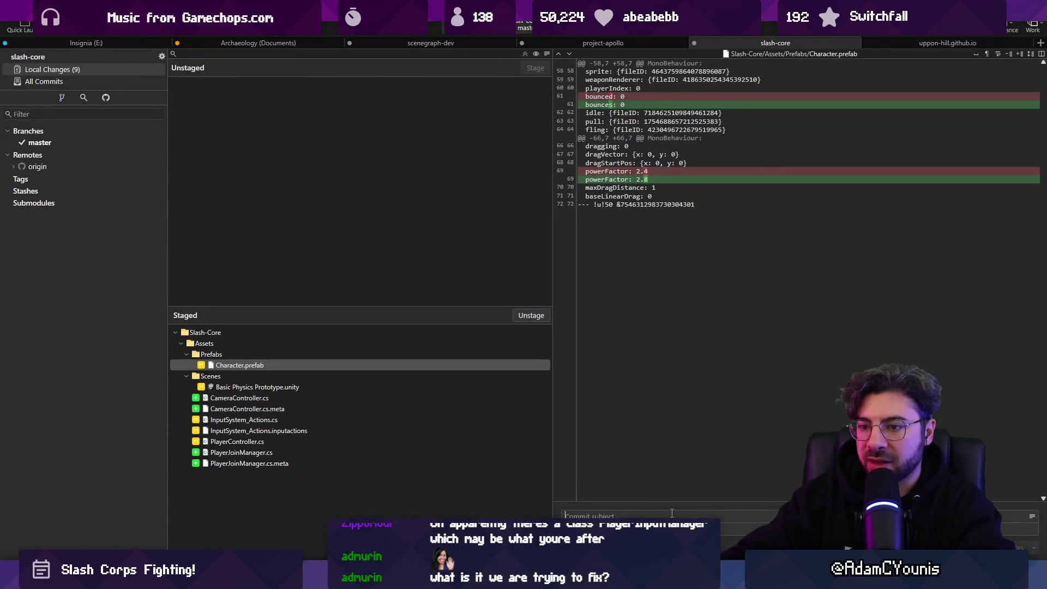
text(Updates Player)
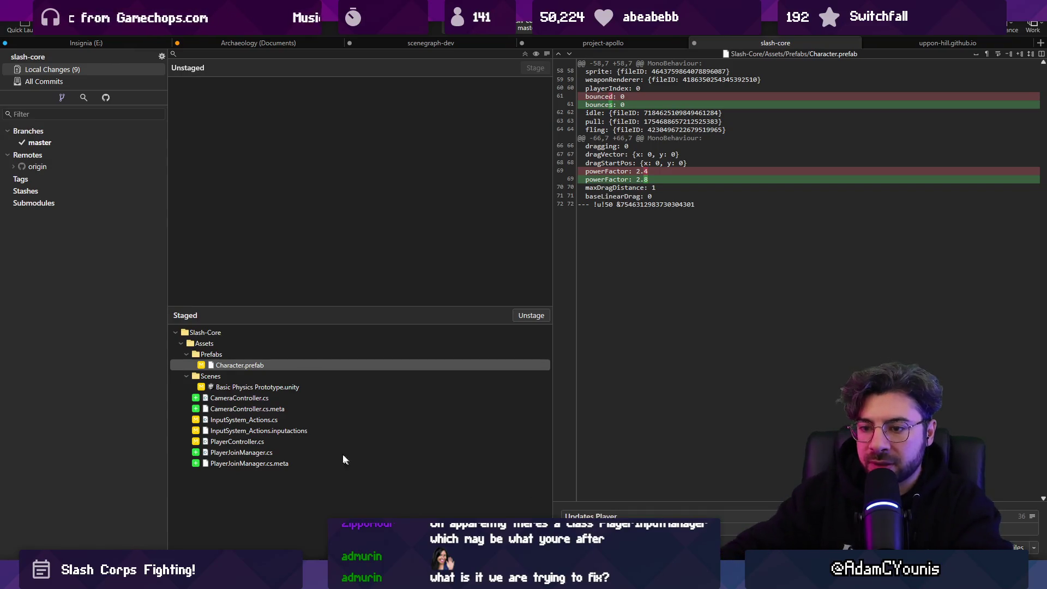
click(252, 442)
click(260, 454)
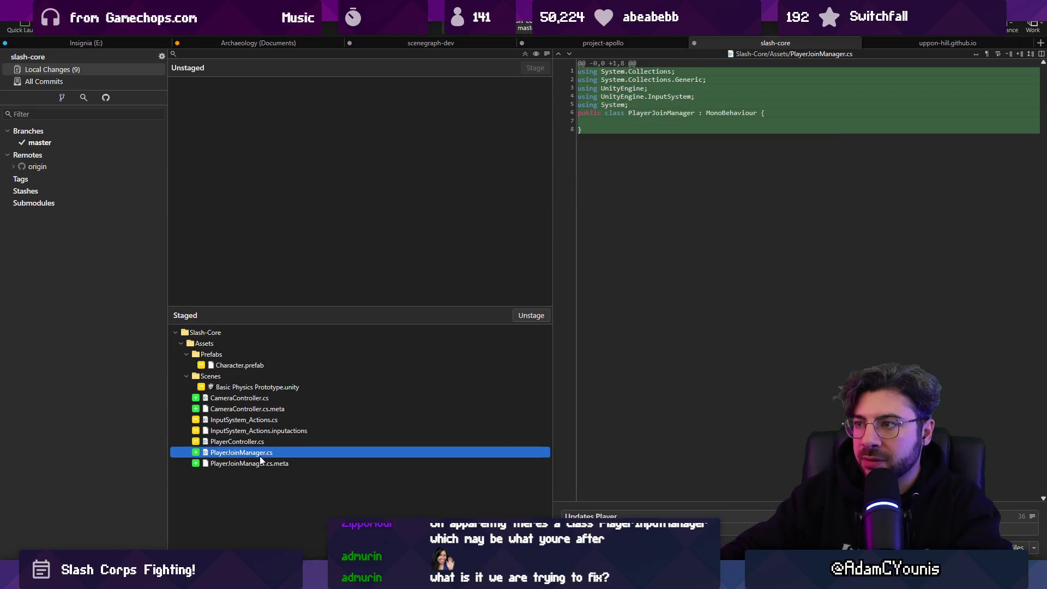
- Unstage and discard PlayerJoinManager.cs and PlayerJoinManager.cs.meta
double_click(293, 453)
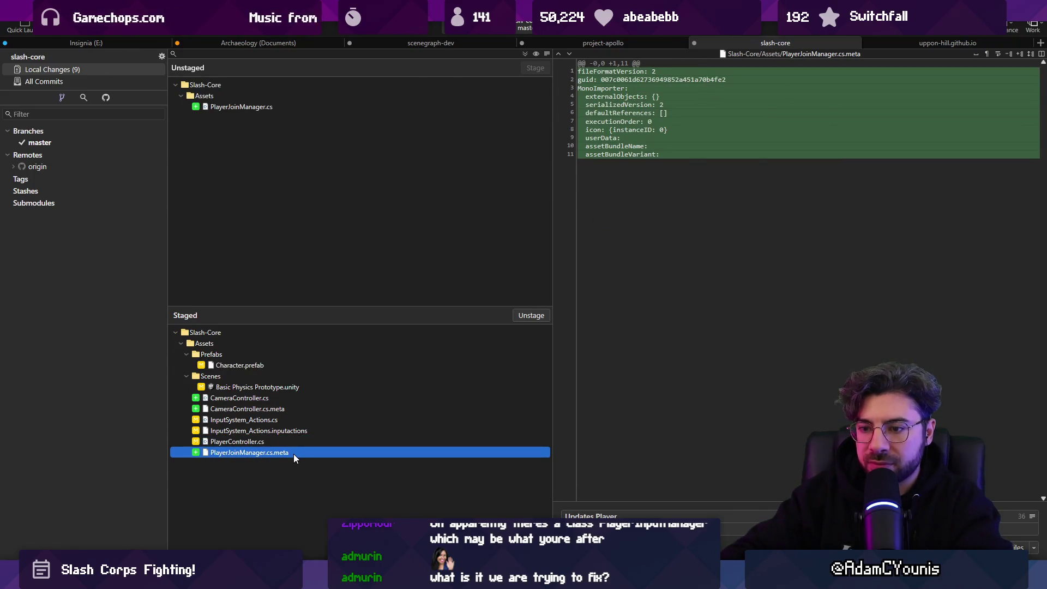
double_click(293, 453)
key(Delete)
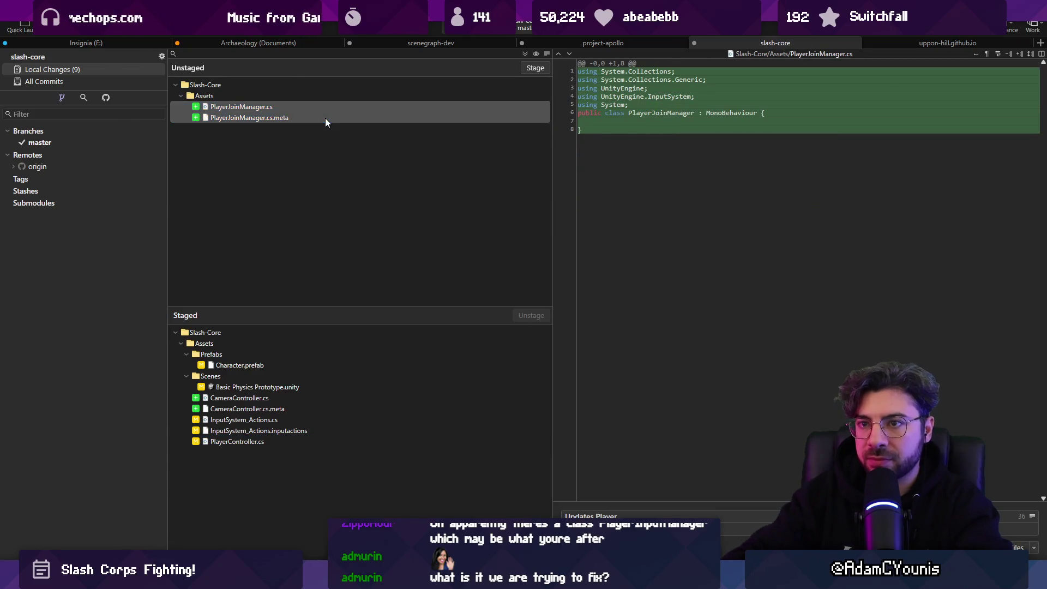
key(Return)
click(338, 398)
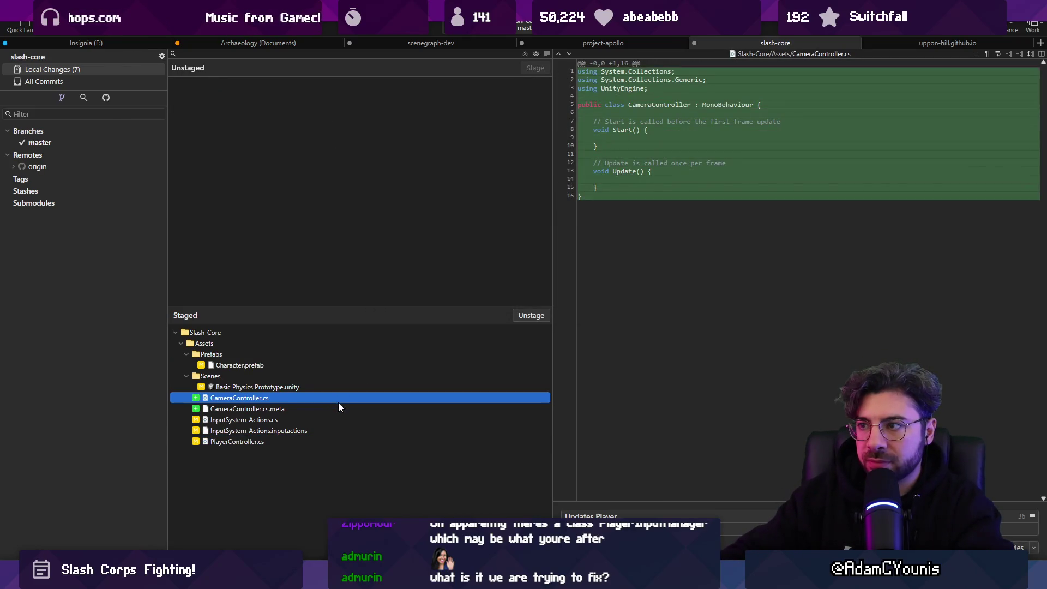
- Unstage both PlayerController.cs hunks, including Awake(), and discard those changes
click(648, 517)
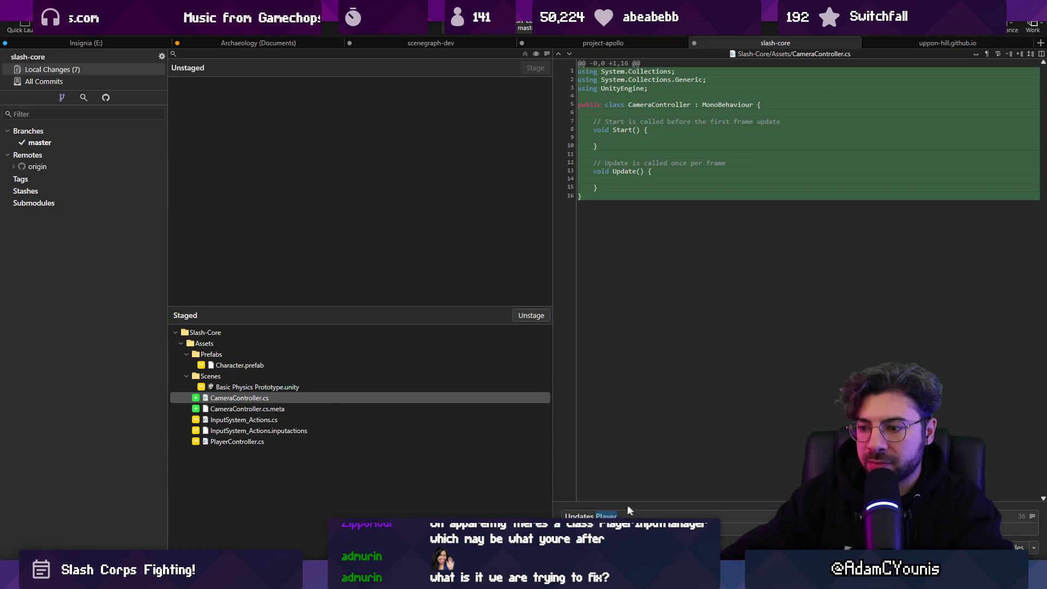
click(231, 441)
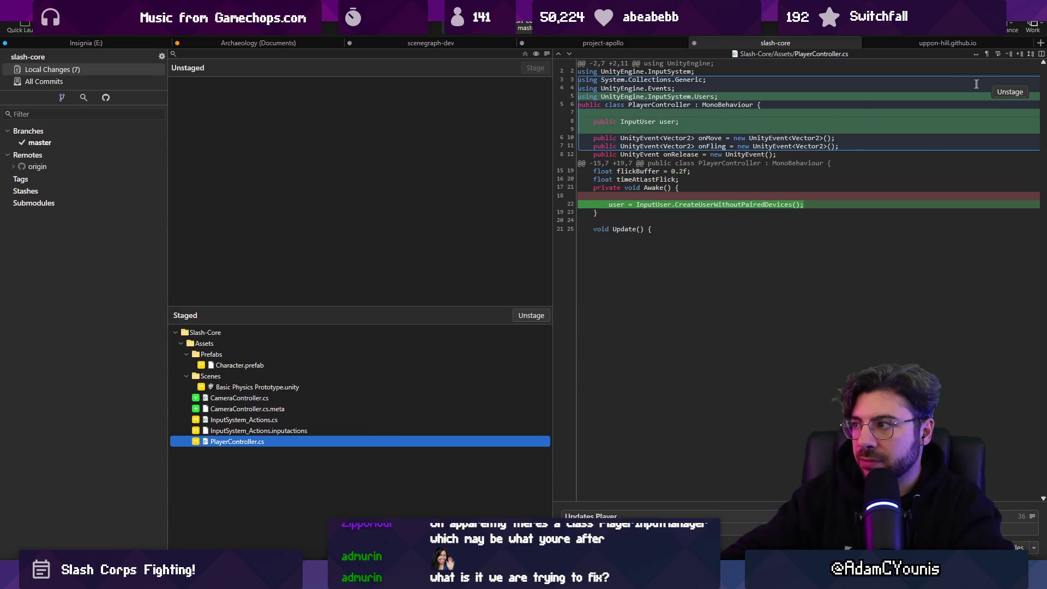
click(1010, 92)
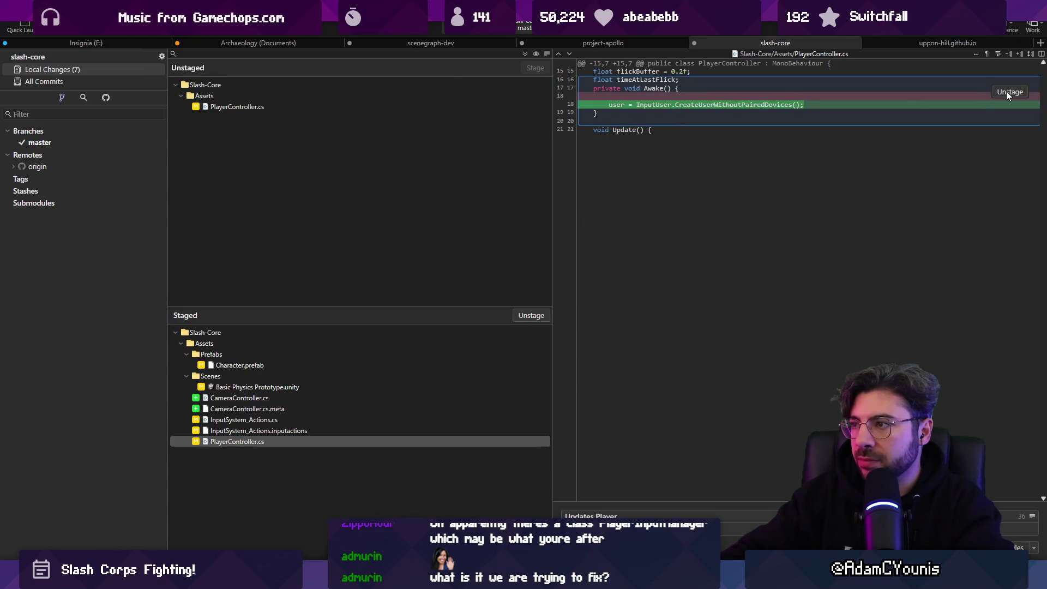
click(1009, 93)
click(294, 107)
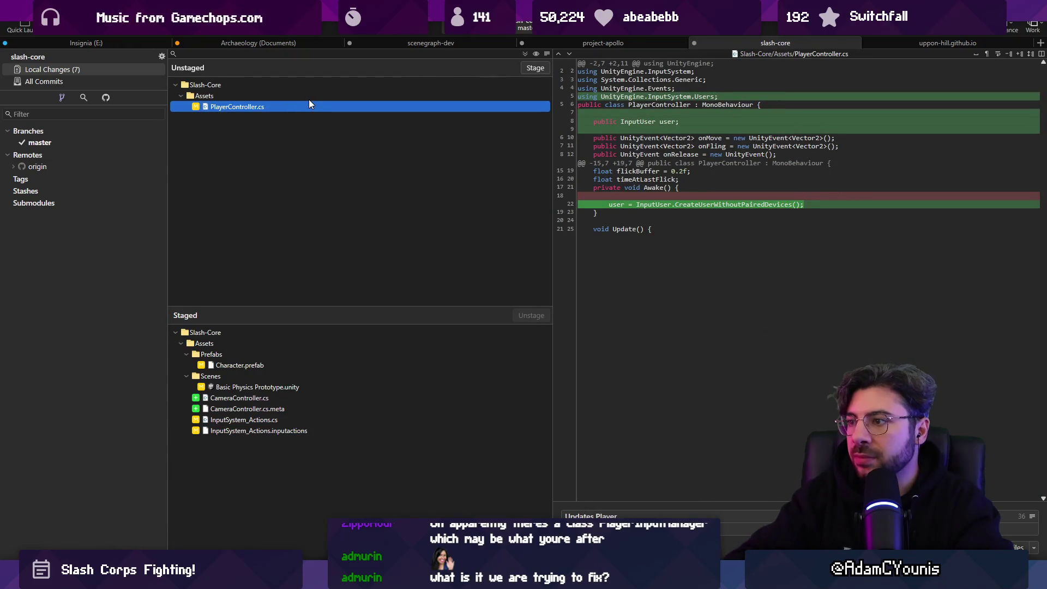
key(Delete)
key(Return)
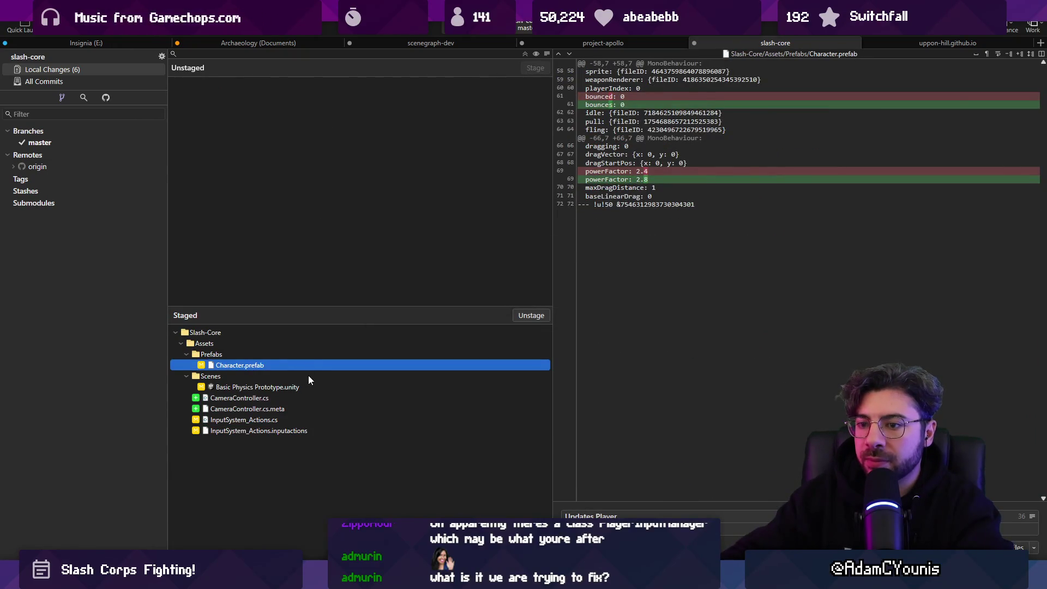
- Review the staged Character.prefab diff and retype the summary as 'Remove support drom actrions'
click(312, 388)
key(Down)
key(Down)
key(Down)
key(Down)
key(Up)
key(Up)
key(Down)
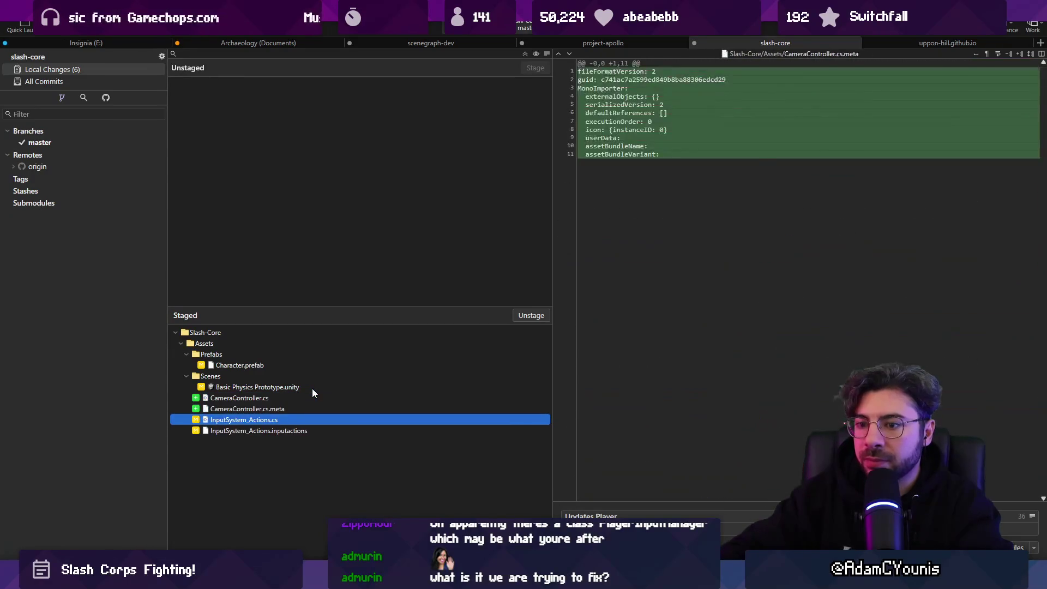
ctrl+click(444, 418)
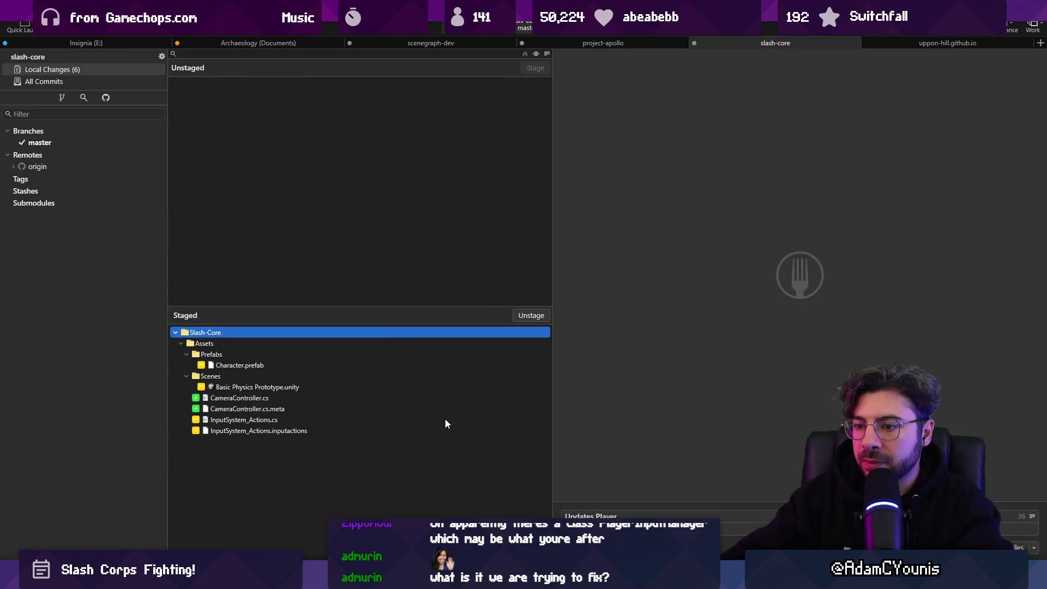
triple_click(580, 515)
text(Remove)
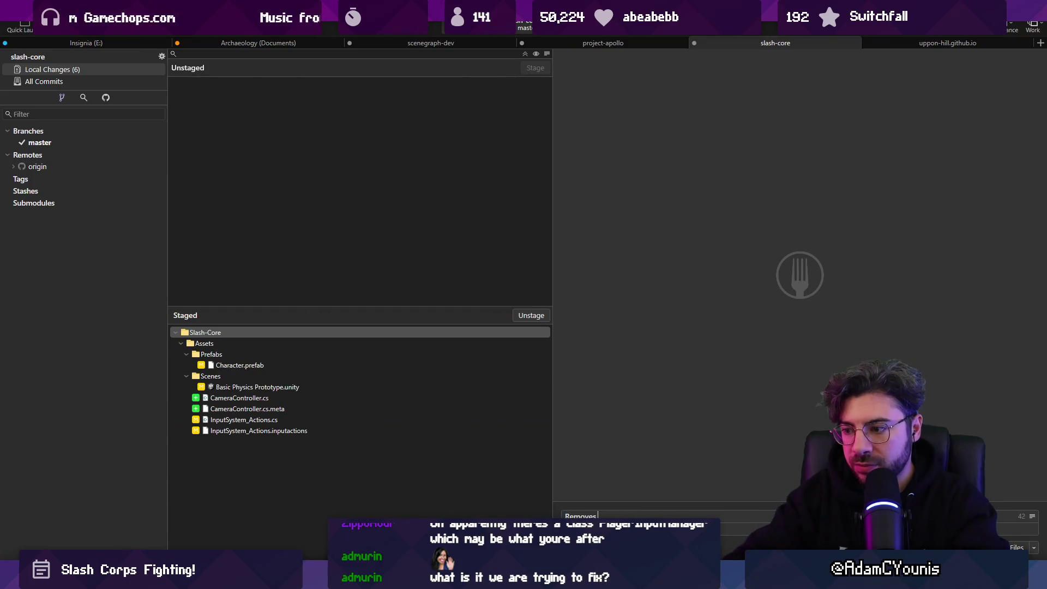
text( supp)
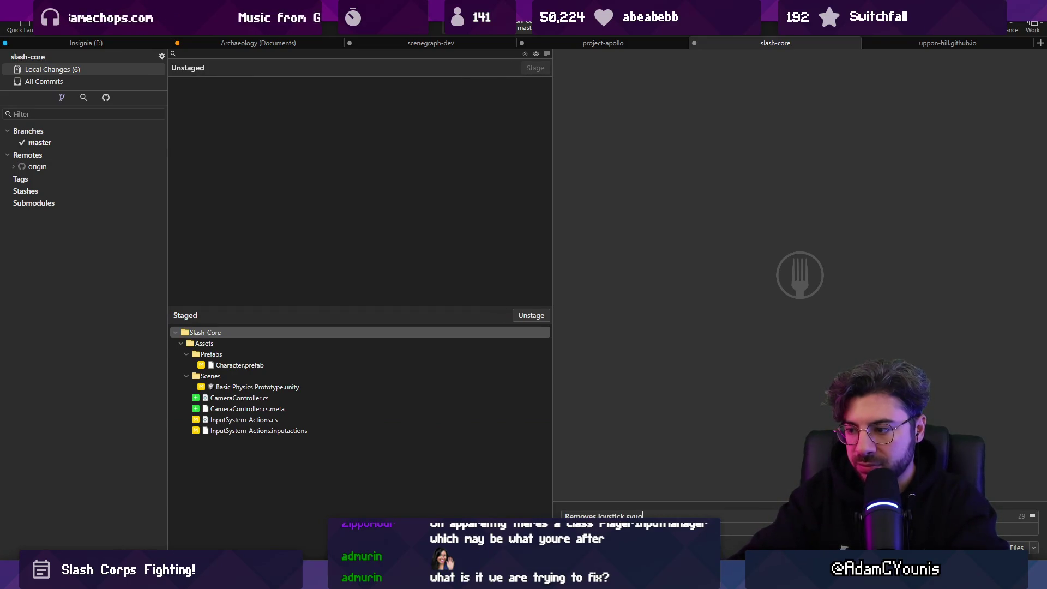
text(ort drom actrions)
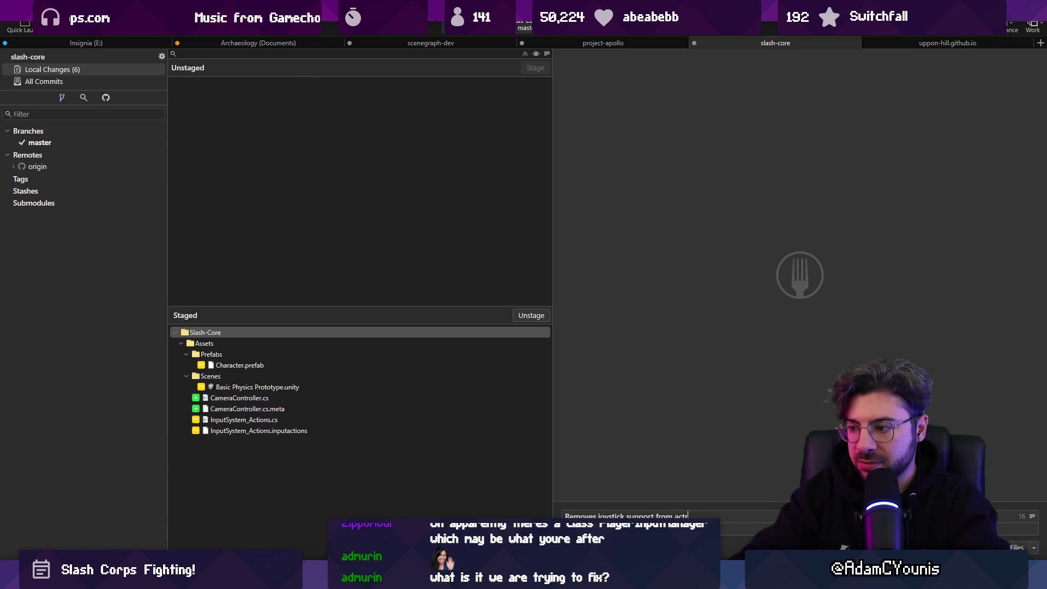
- Fix the summary typo and commit as 'Removes joystick support from inputactions'
key(Left)
key(Left)
key(Left)
key(BackSpace)
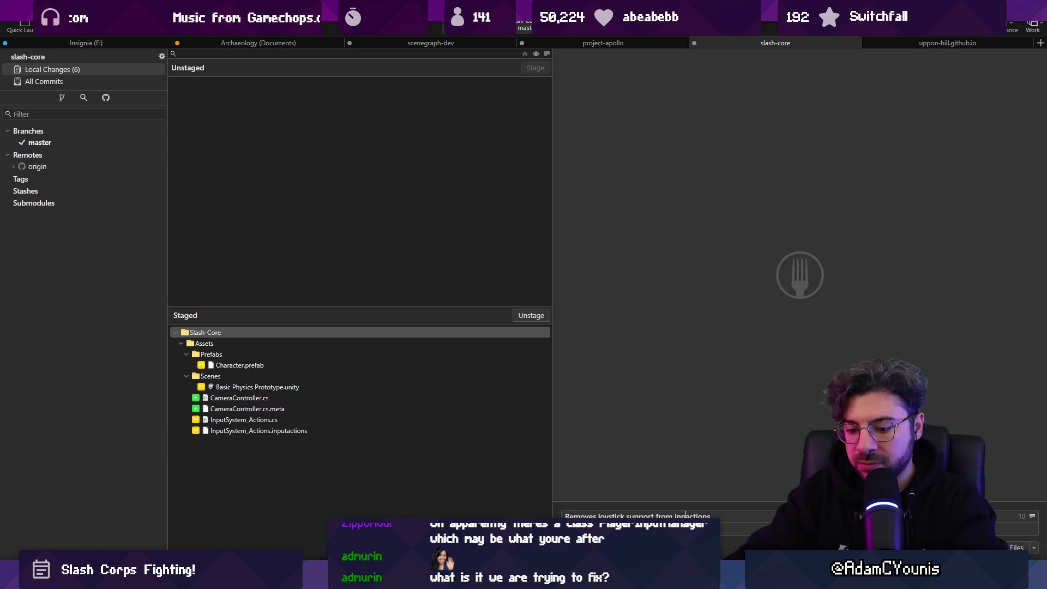
key(ctrl+Return)
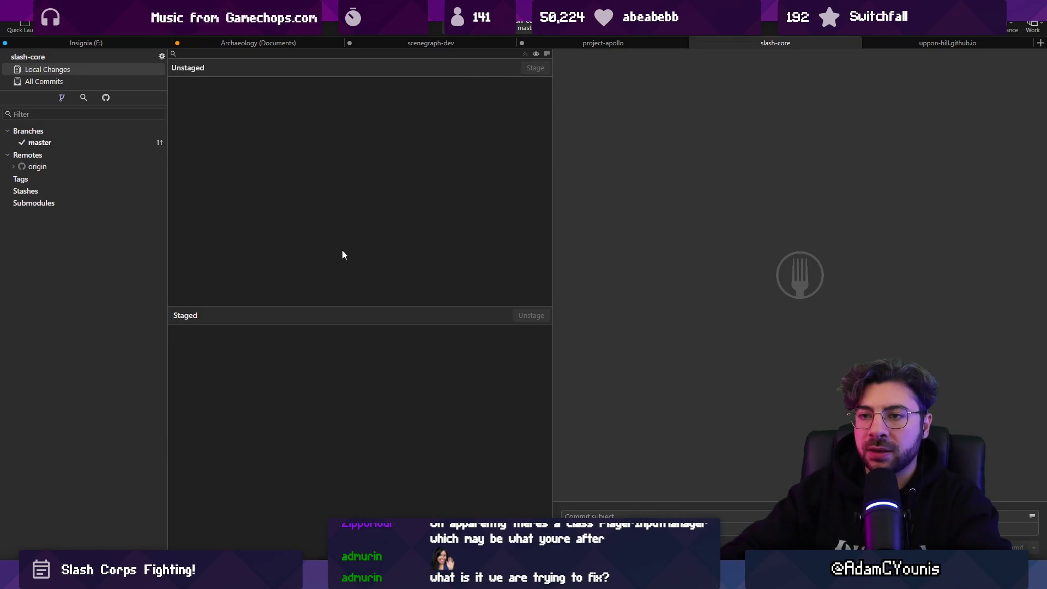
key(alt+Tab)
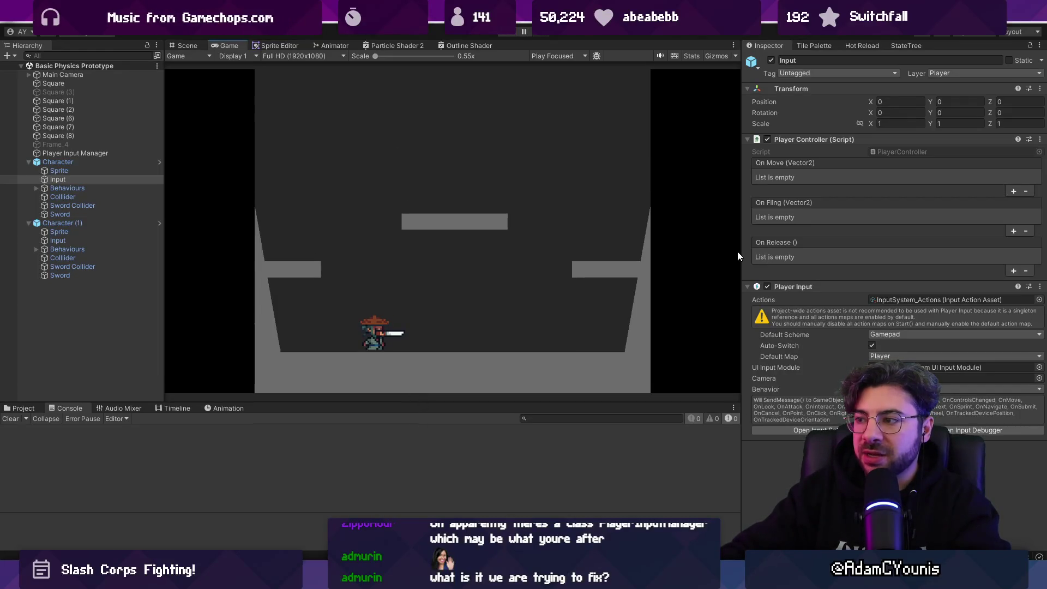
- Widen the game view, collapse the scene tree, and open Assets/Scenes in a taller Project panel
drag(739, 250, 808, 251)
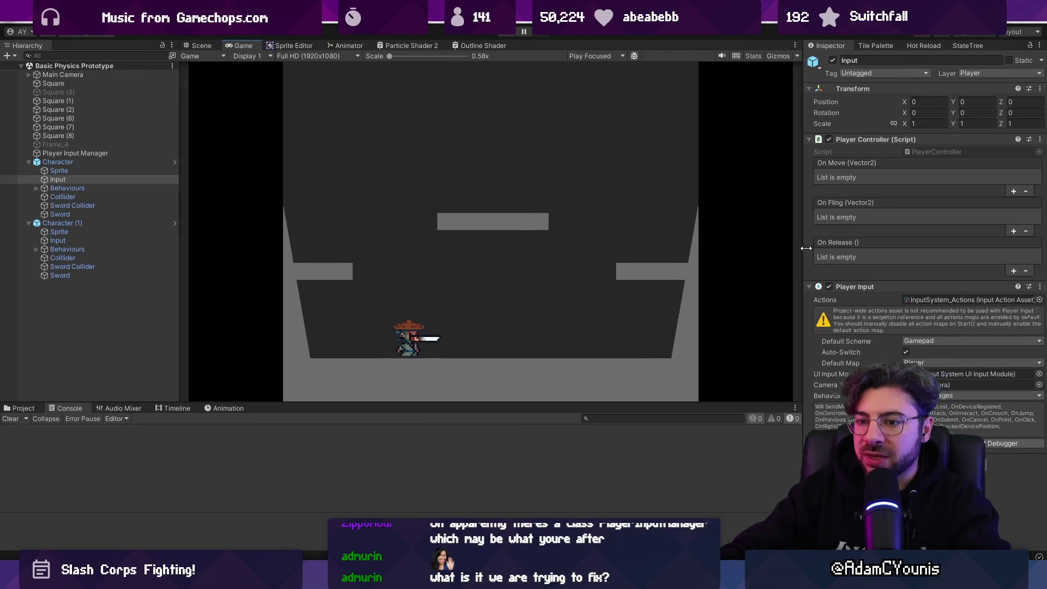
click(22, 66)
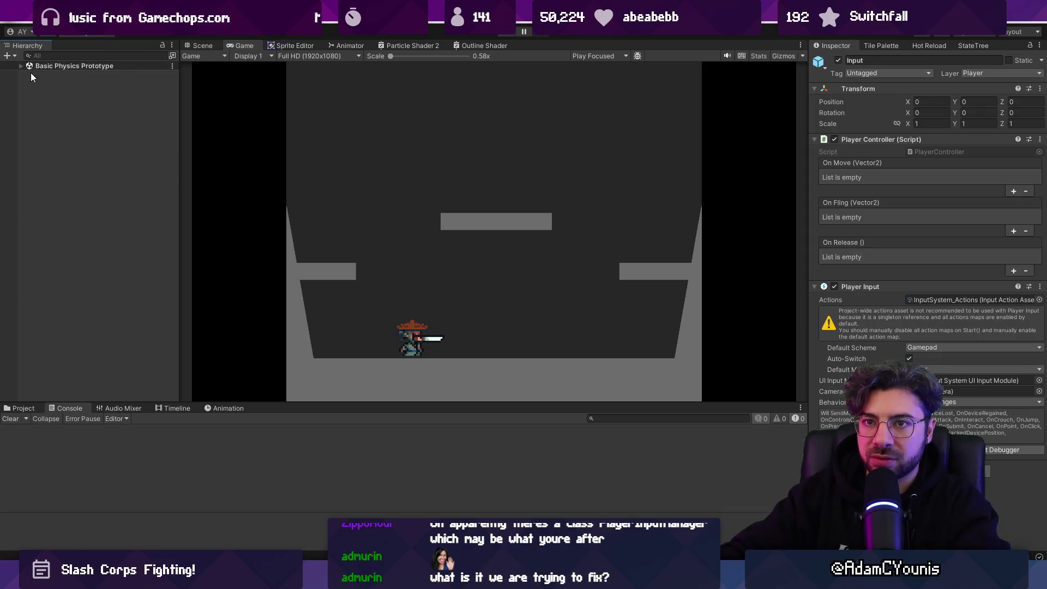
click(201, 46)
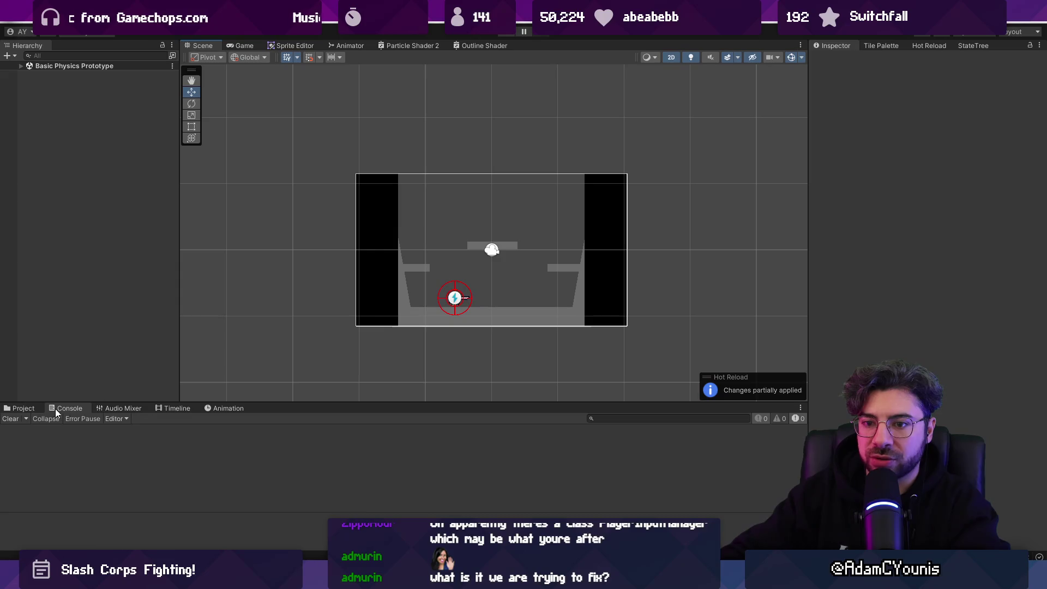
click(21, 408)
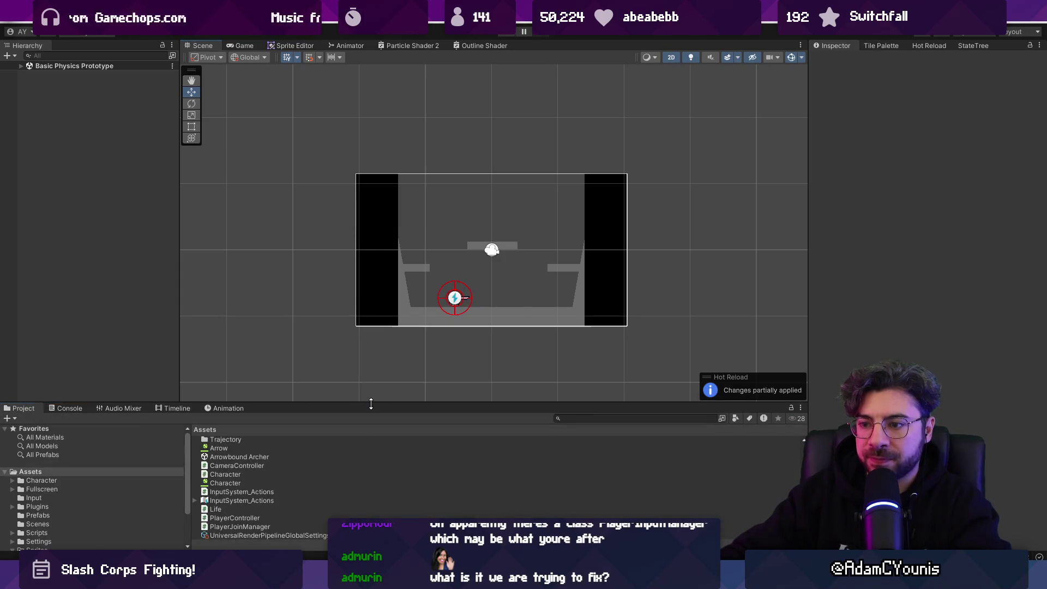
drag(368, 403, 368, 304)
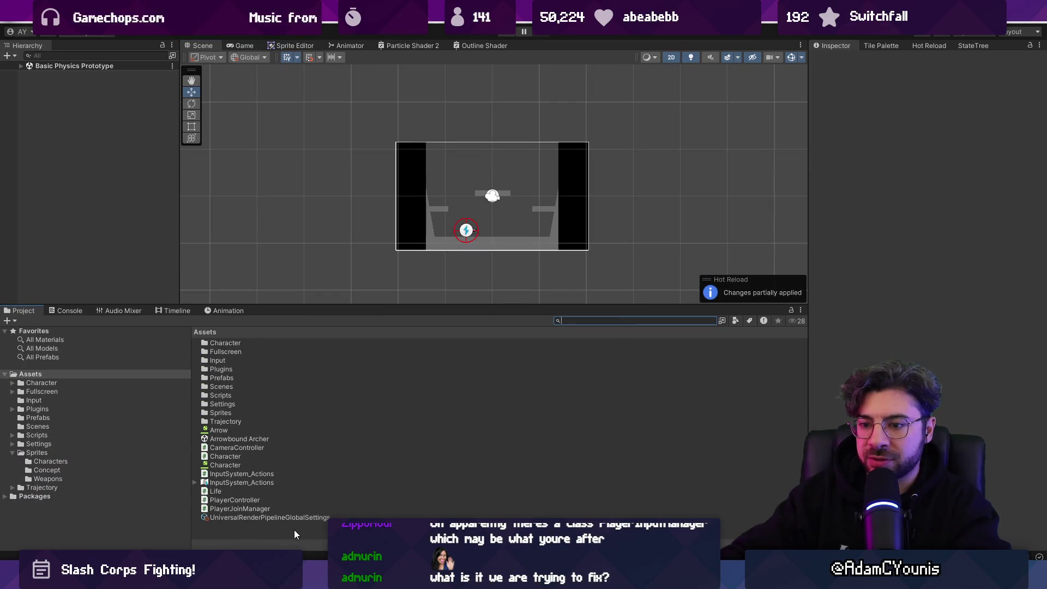
double_click(216, 388)
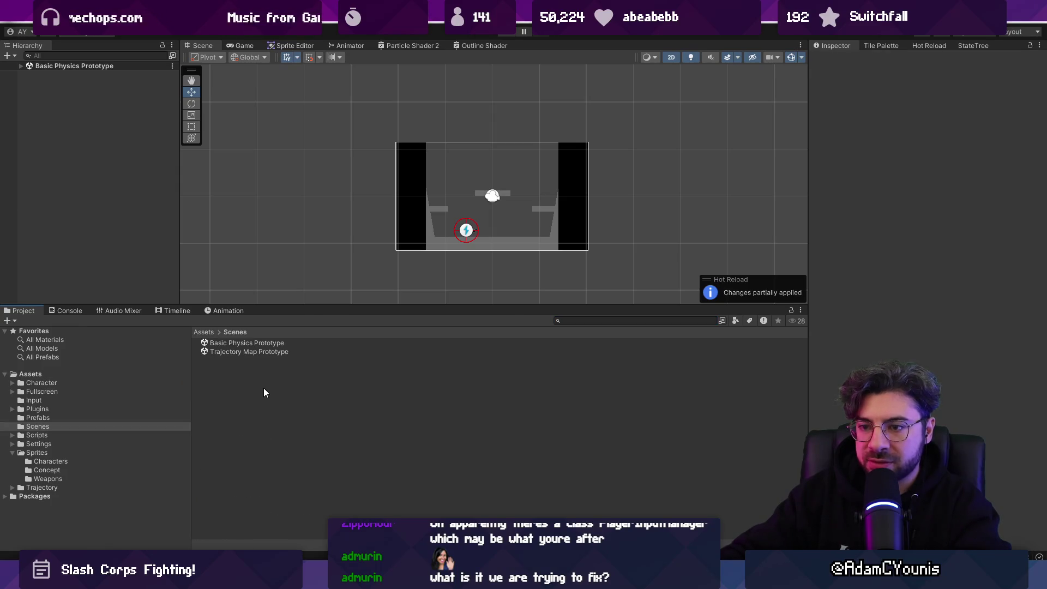
- Create a new scene asset named 'Controller Setup' in the Scenes folder
right_click(267, 390)
mouse_move(357, 70)
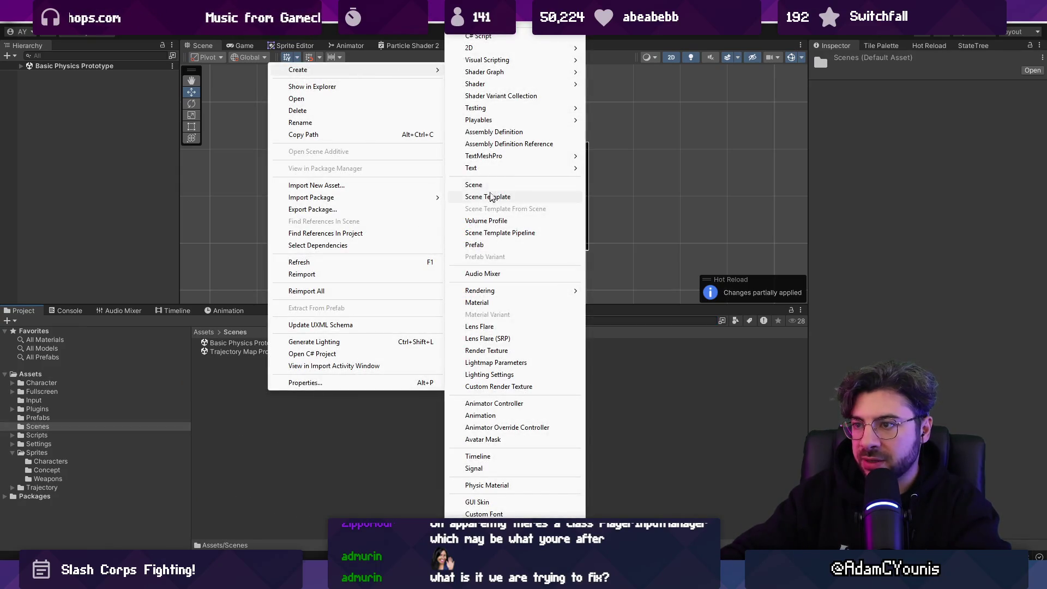
click(480, 185)
text(Controller Setup)
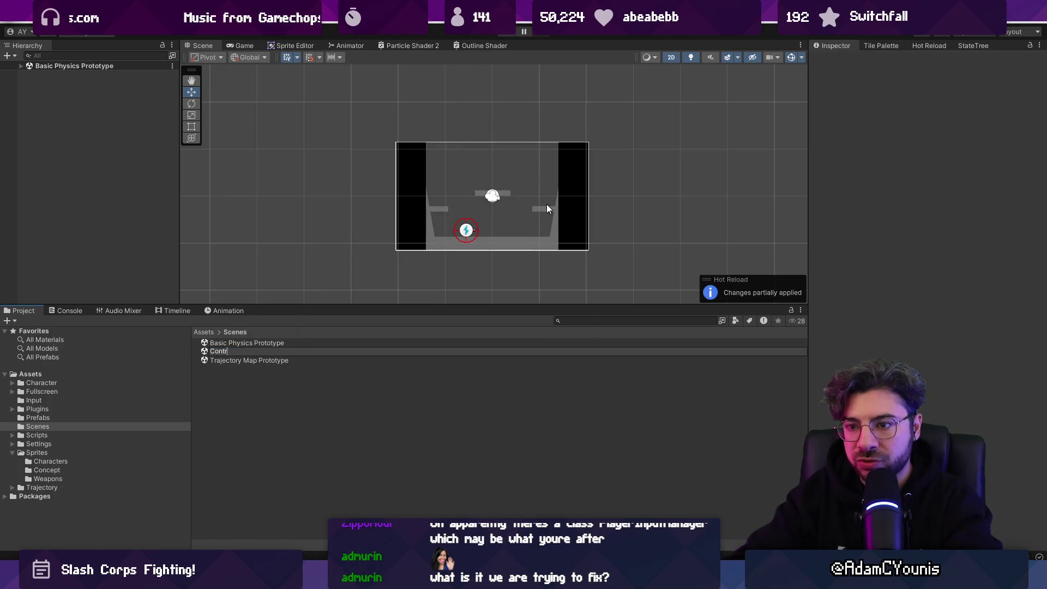
key(Return)
key(Return)
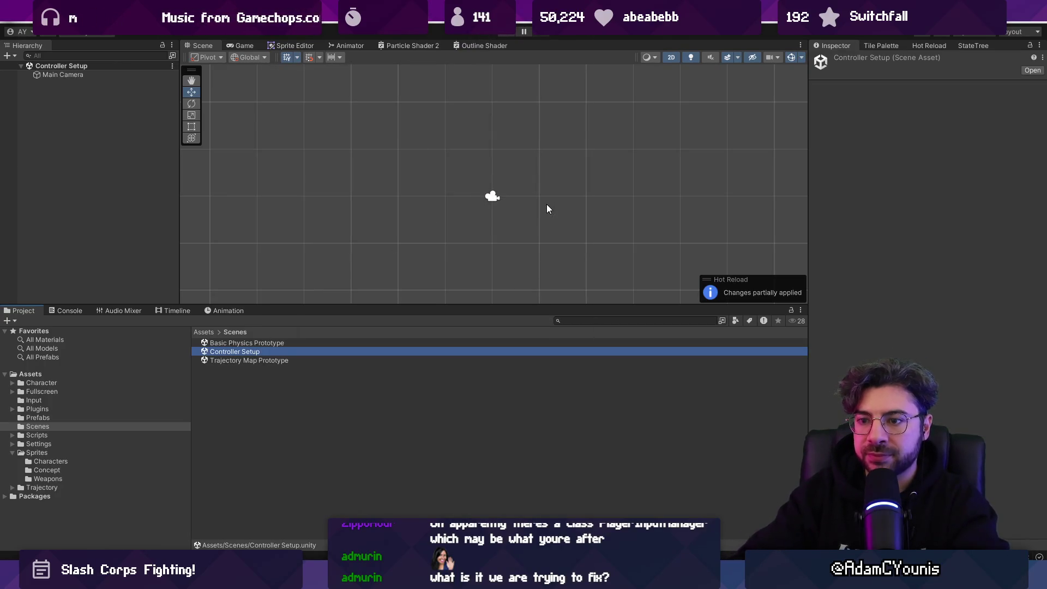
- Rename the scene to Player Select and resize the scene view and project panel
click(268, 351)
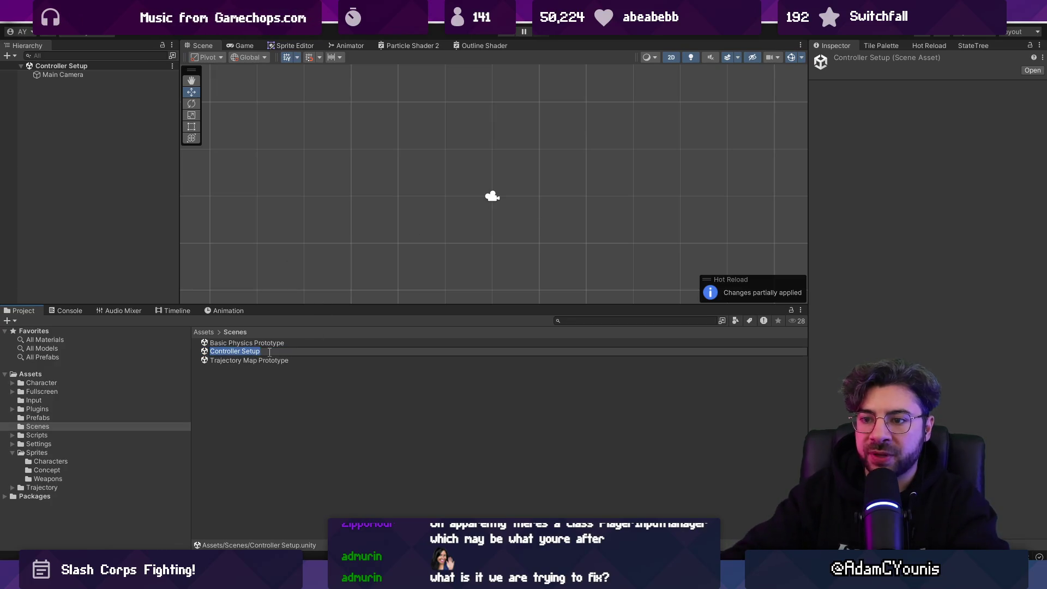
text(Player Select)
key(Return)
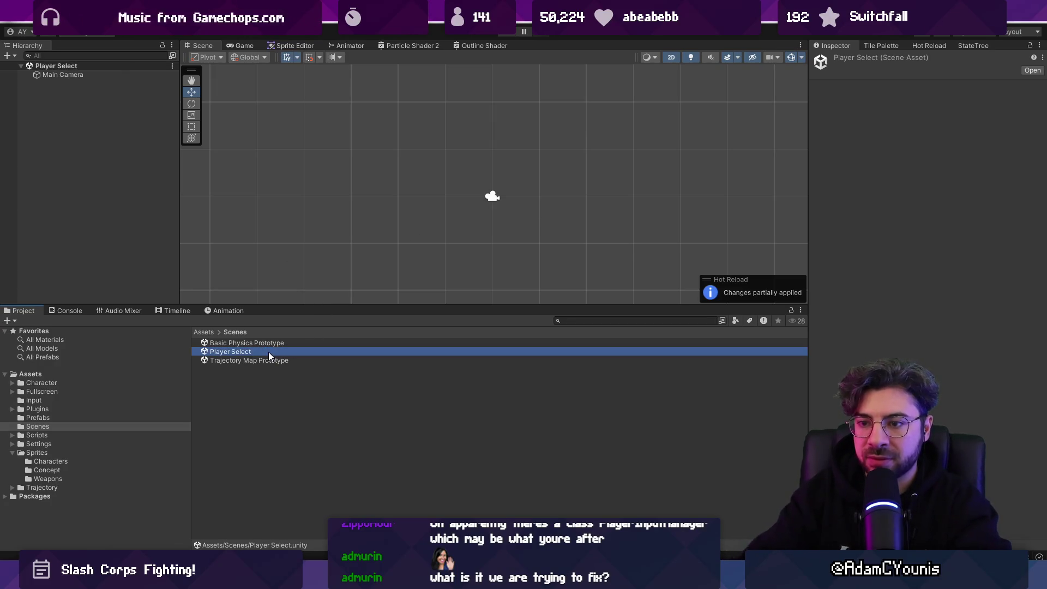
drag(320, 306, 320, 395)
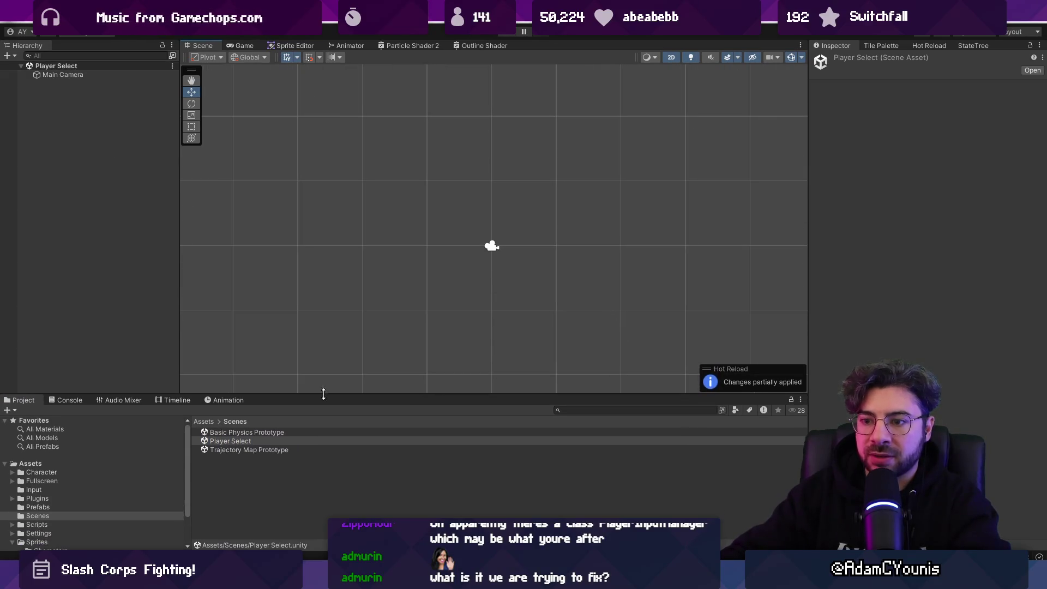
click(139, 246)
drag(248, 394, 270, 319)
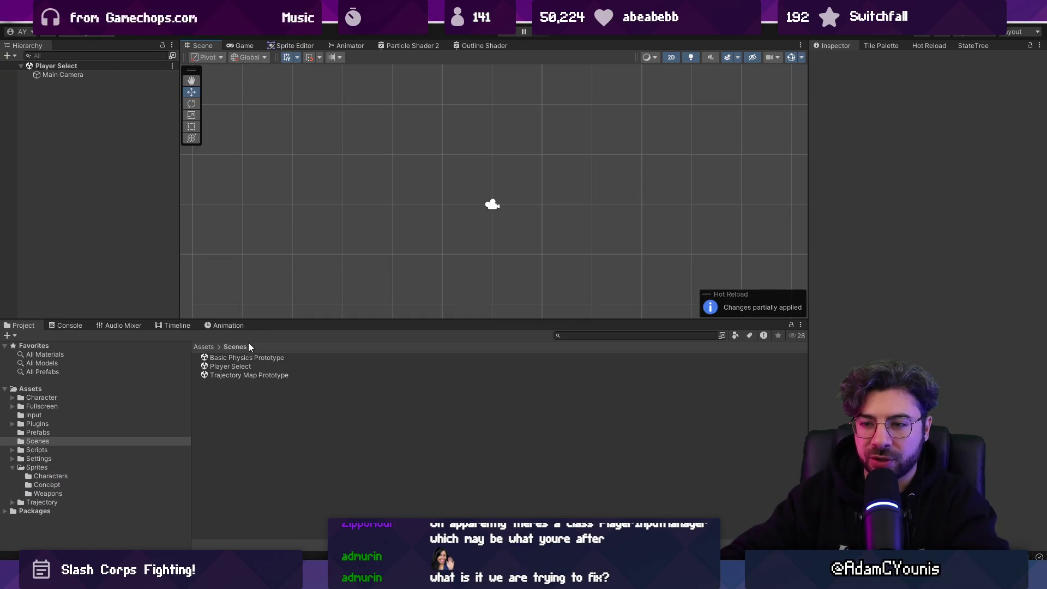
right_click(102, 191)
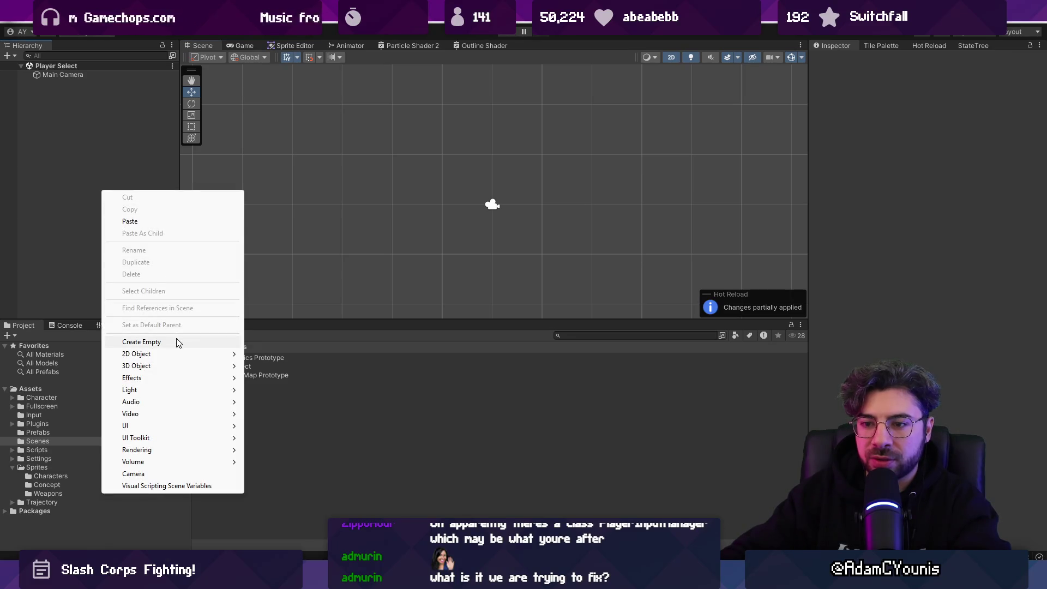
- Add an empty GameObject to the scene and rename it GameManager
click(176, 340)
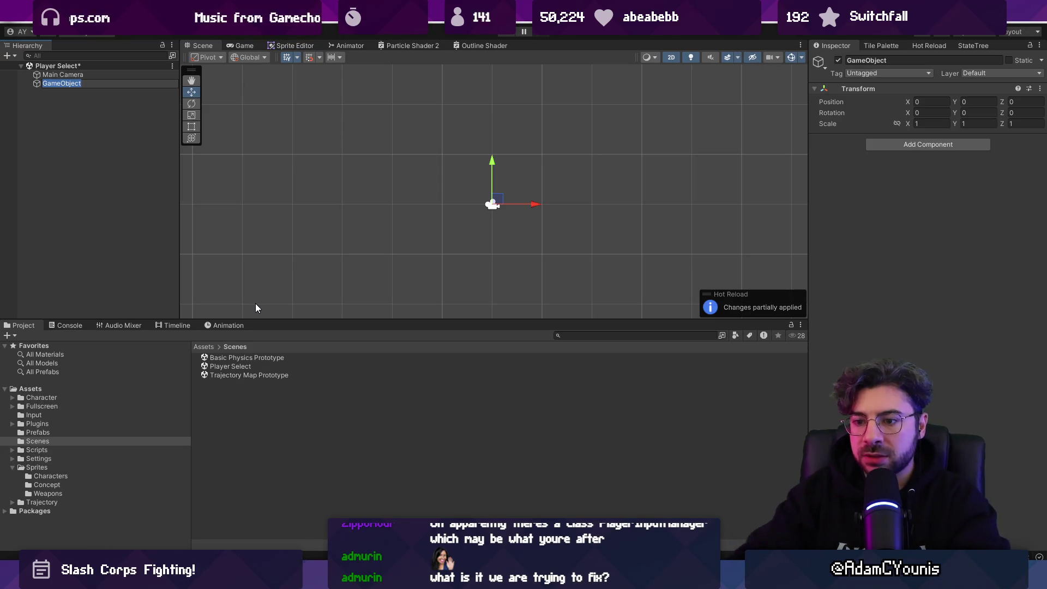
key(Return)
click(573, 336)
text(engine)
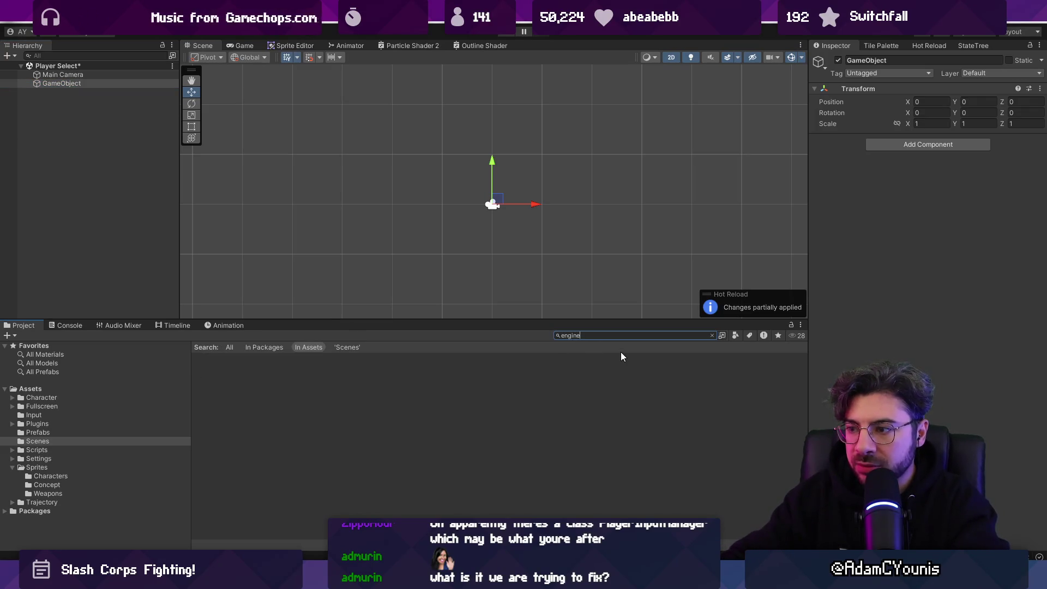
key(Escape)
click(57, 83)
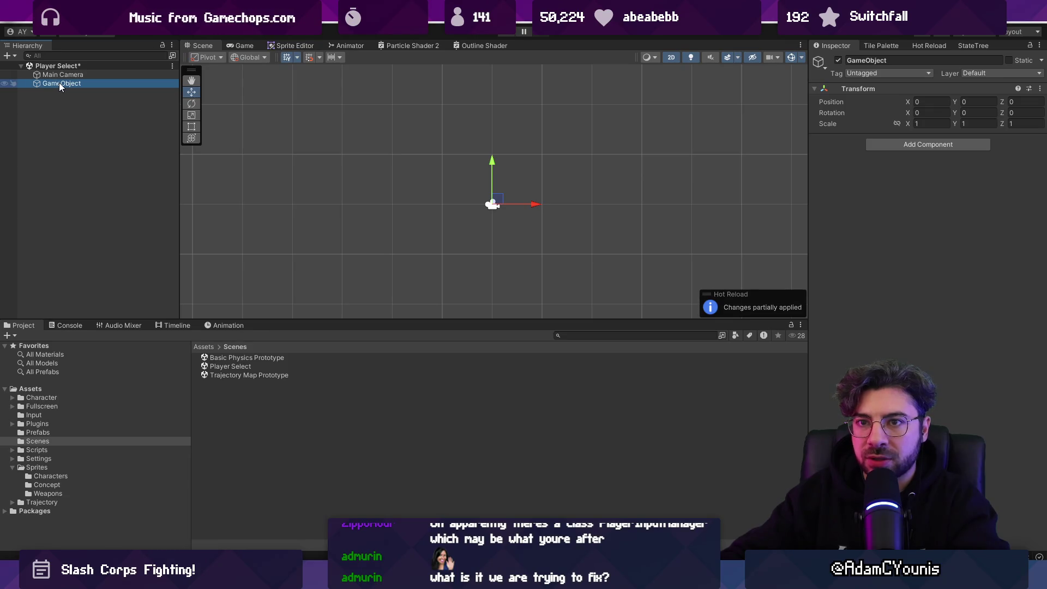
key(F2)
text(GameManager)
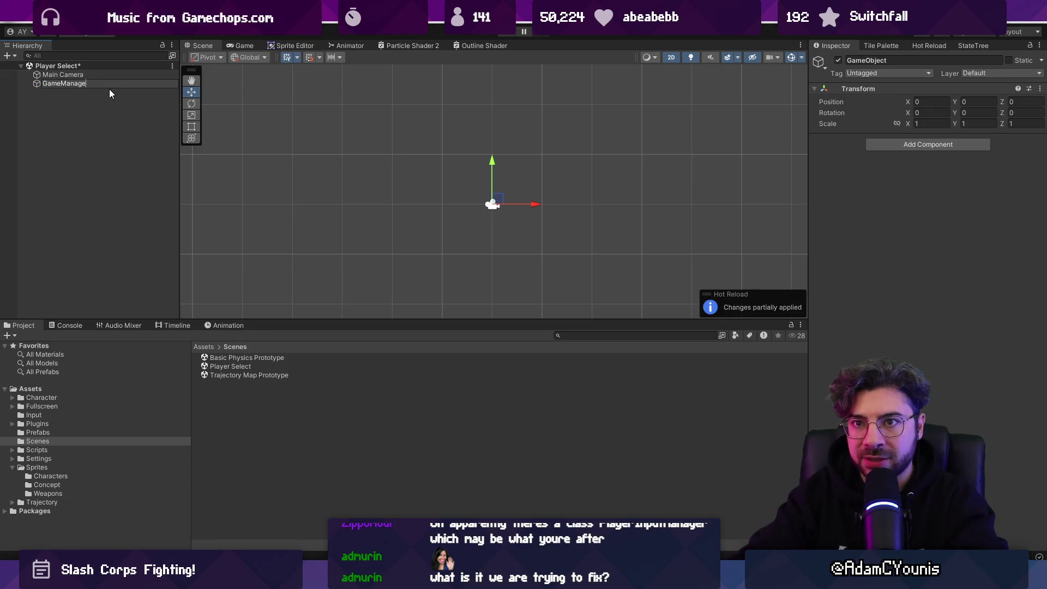
key(Return)
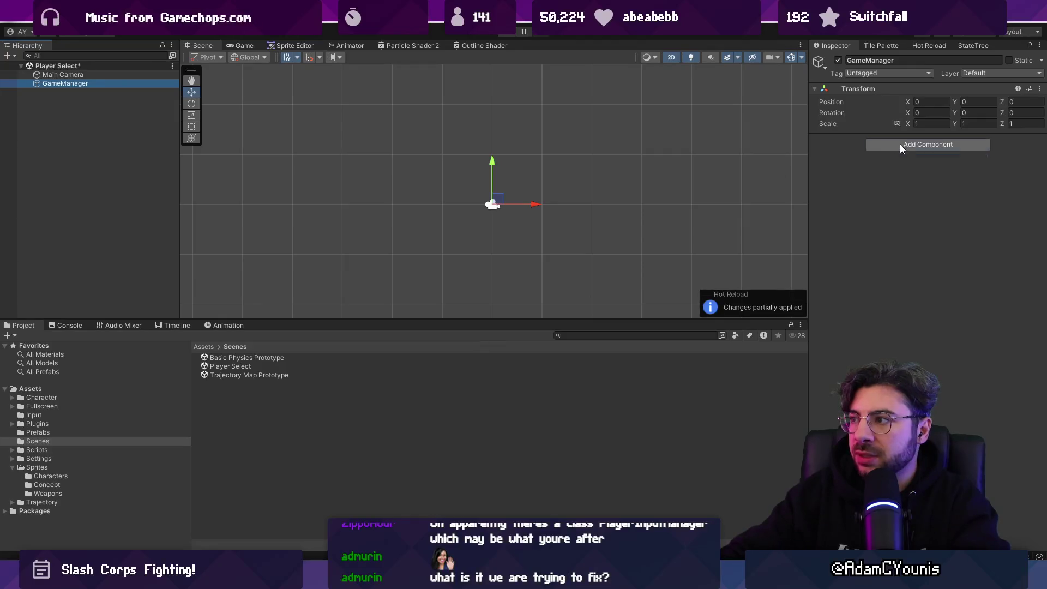
- Attach a new script named GameManager to the GameManager object
click(900, 143)
text(GameManager)
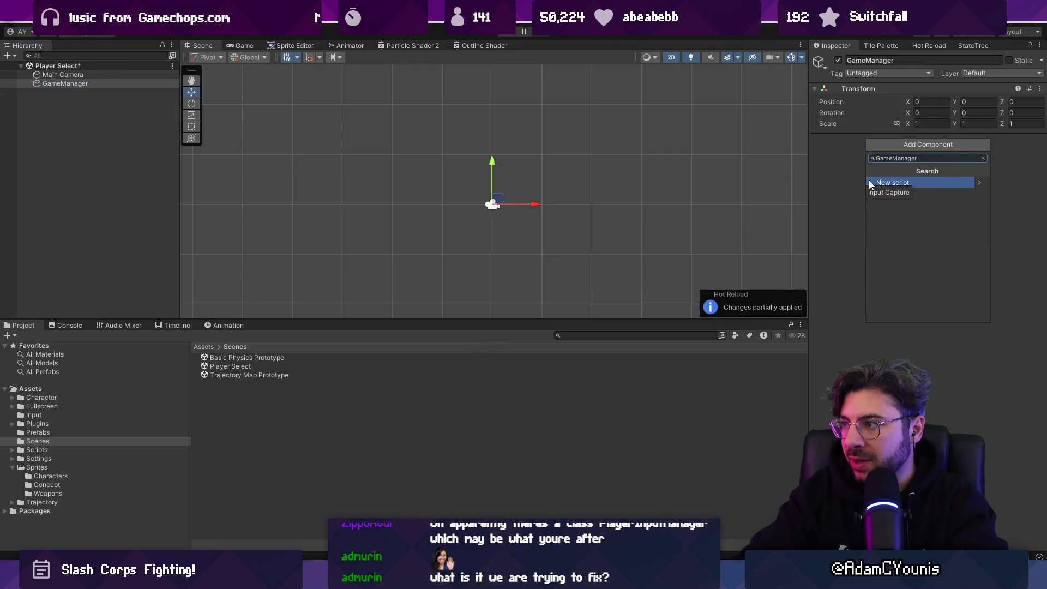
key(Return)
key(Return)
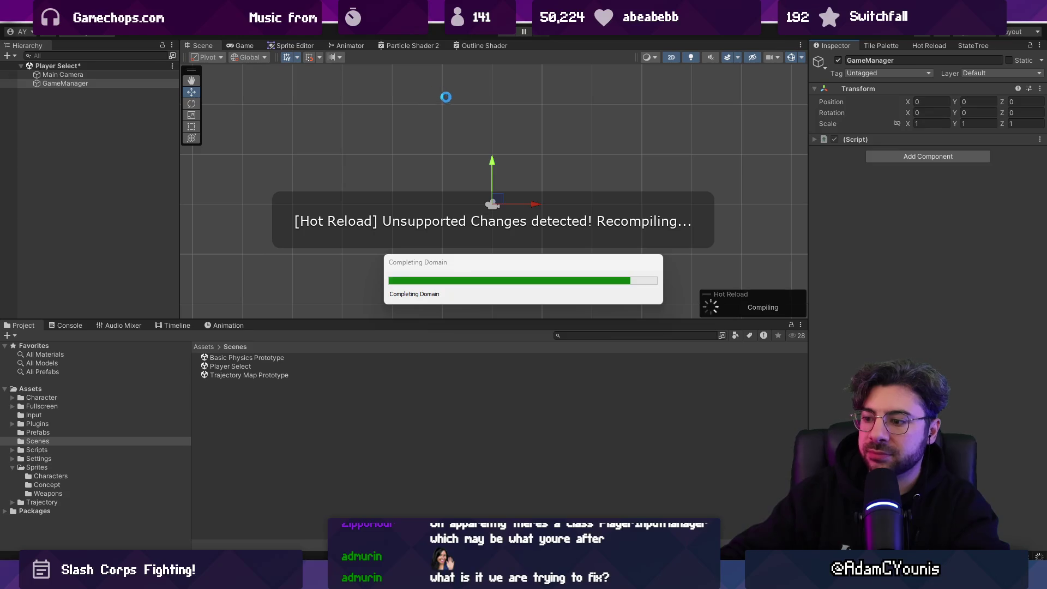
click(616, 336)
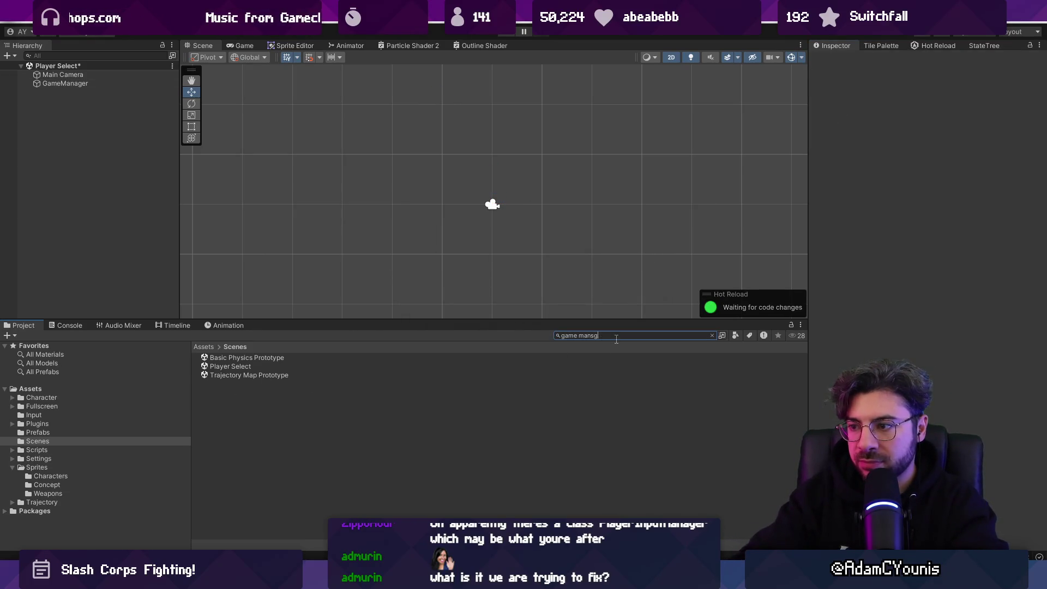
- Locate the GameManager script, then open the Scripts folder
text(ger)
click(553, 359)
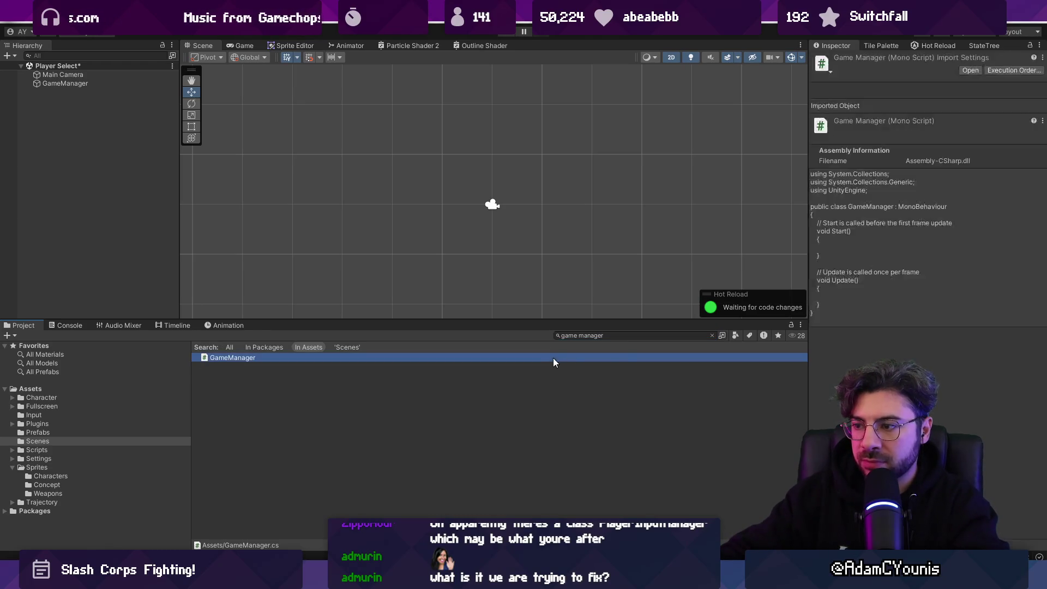
click(711, 335)
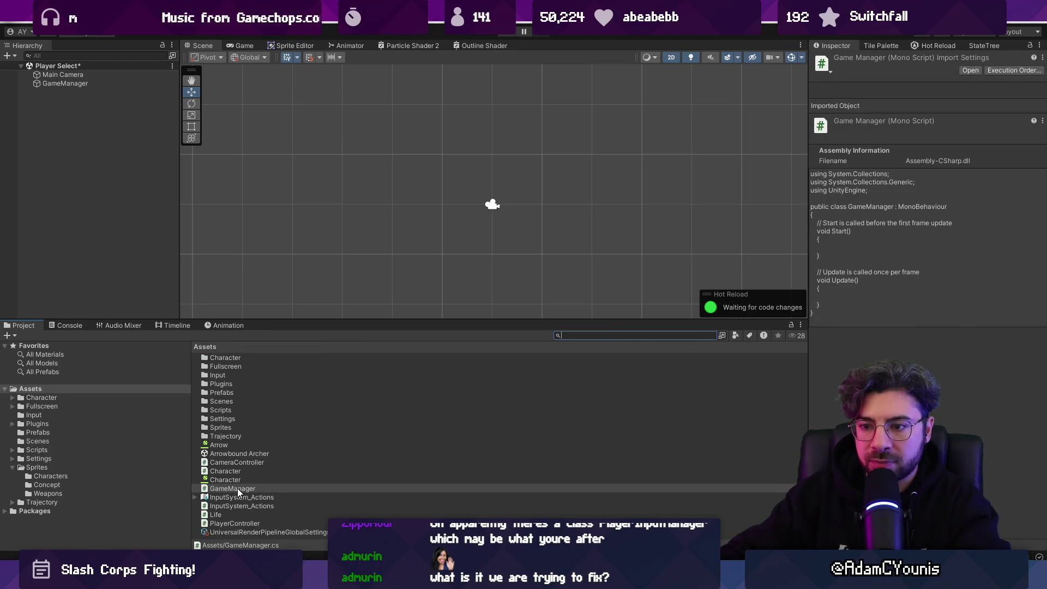
click(249, 410)
double_click(250, 410)
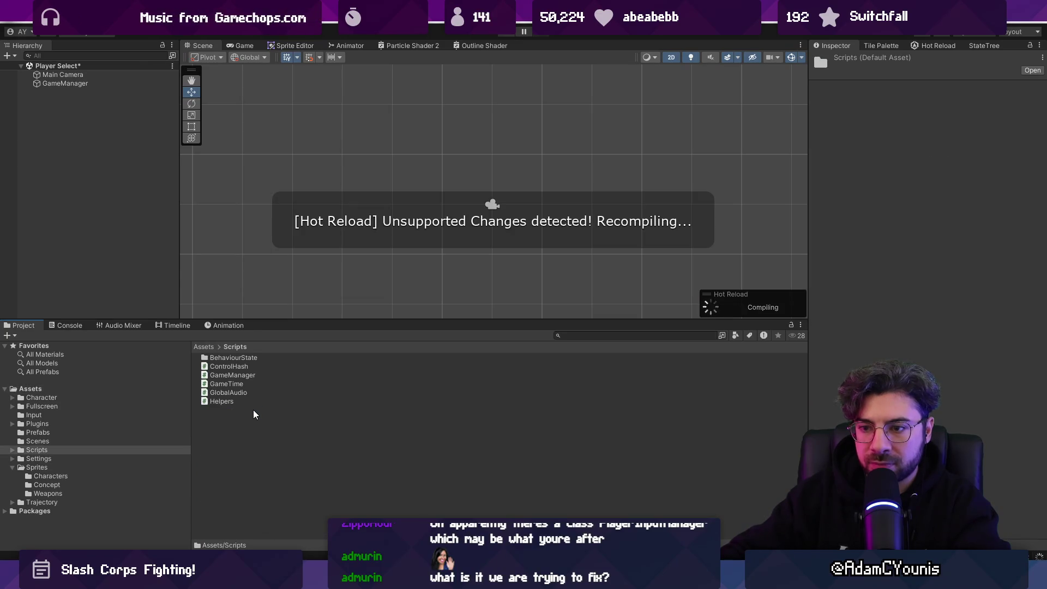
- Create a Game Management folder in Scripts and move the GameManager script into it
right_click(253, 410)
mouse_move(386, 99)
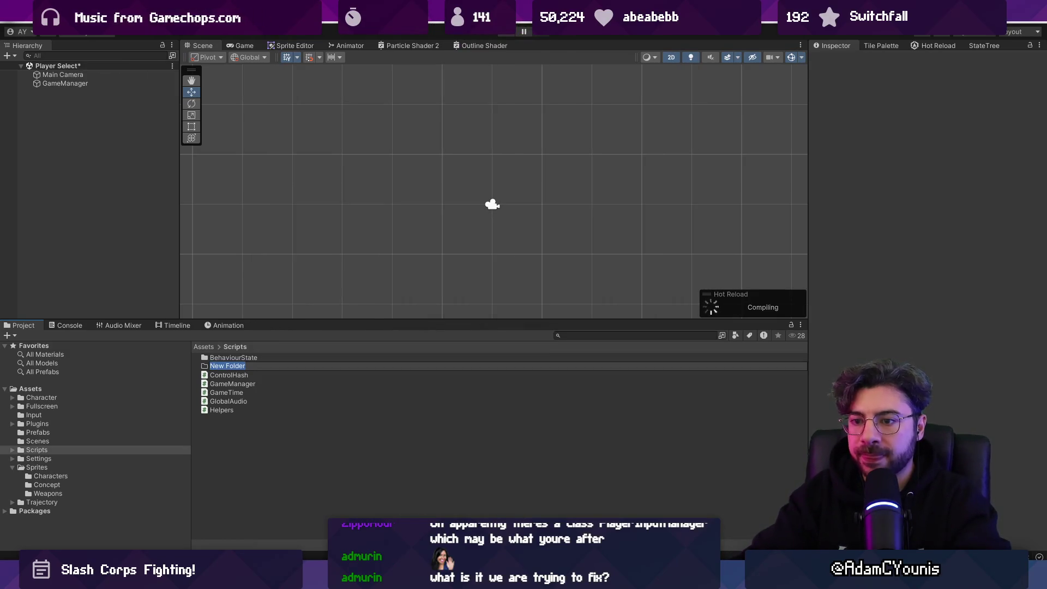
text(Game Management)
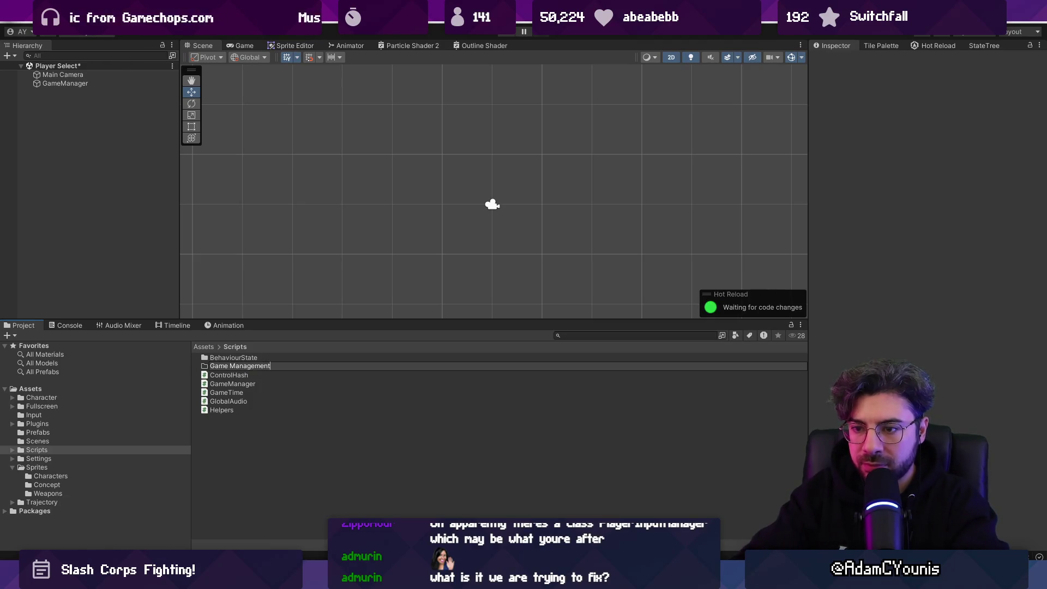
key(Return)
drag(234, 384, 253, 365)
double_click(254, 366)
- Create a PlayerAssignment script in Game Management and rename it to Player
right_click(253, 364)
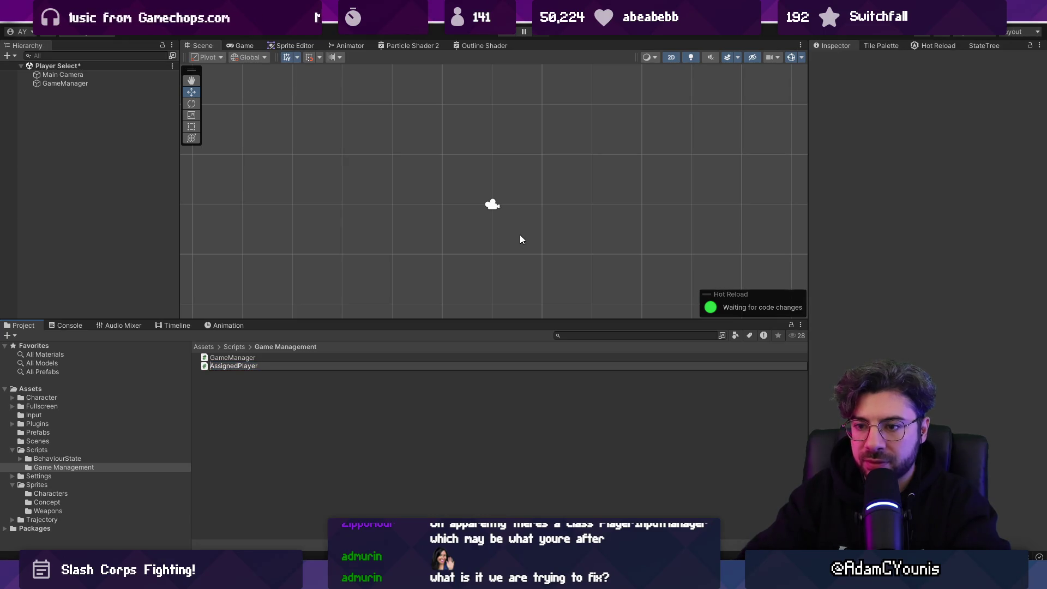
text(ignment)
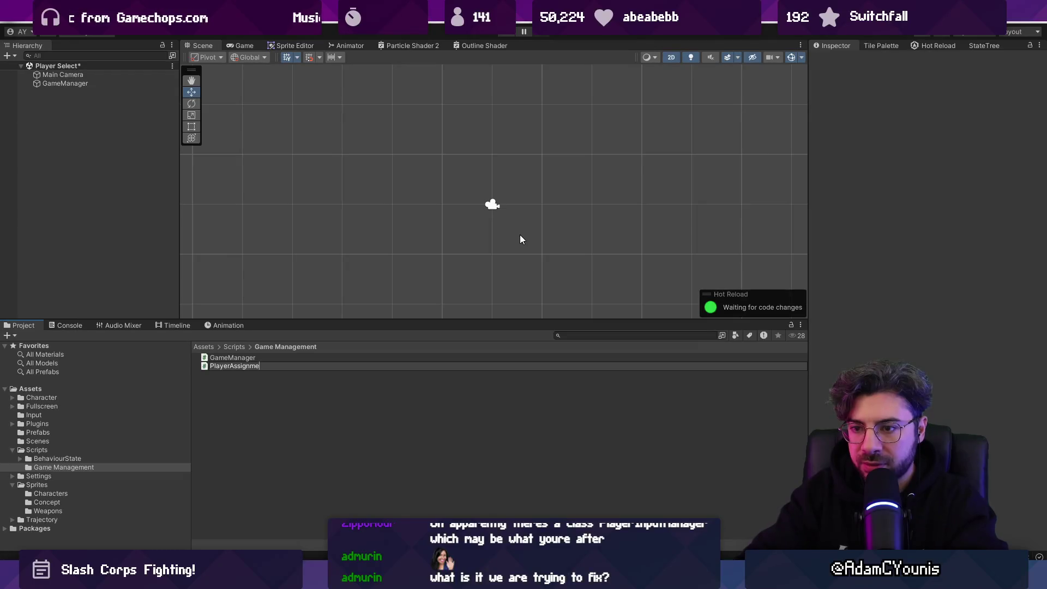
key(Return)
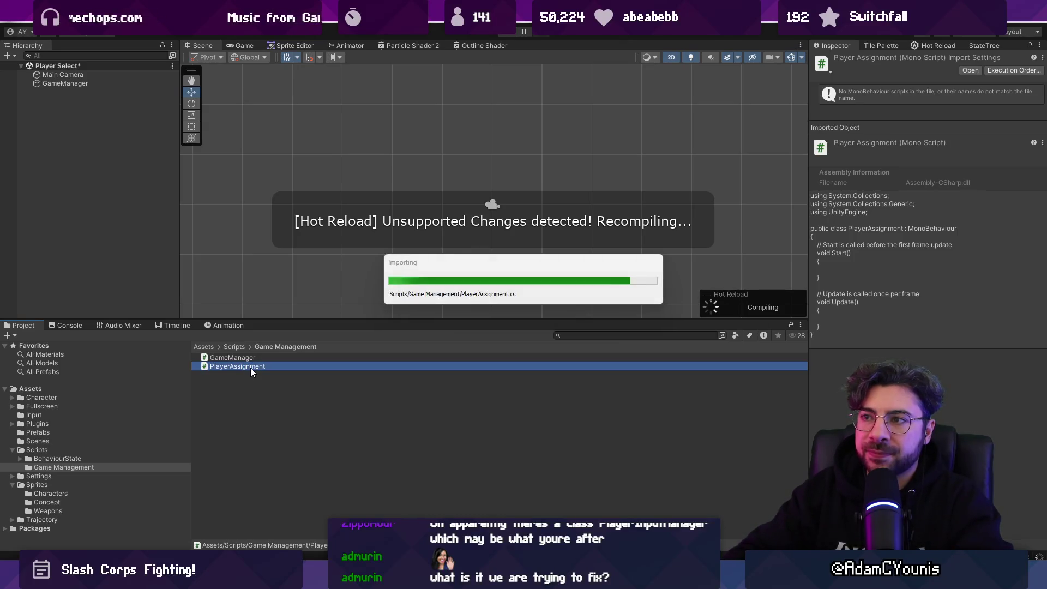
click(250, 368)
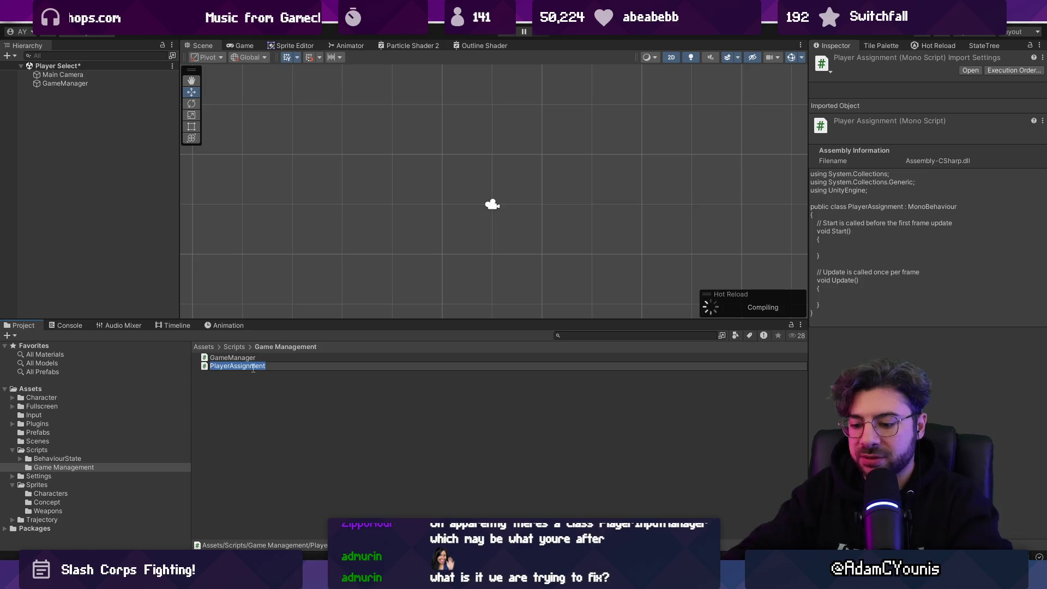
text(Player)
key(Return)
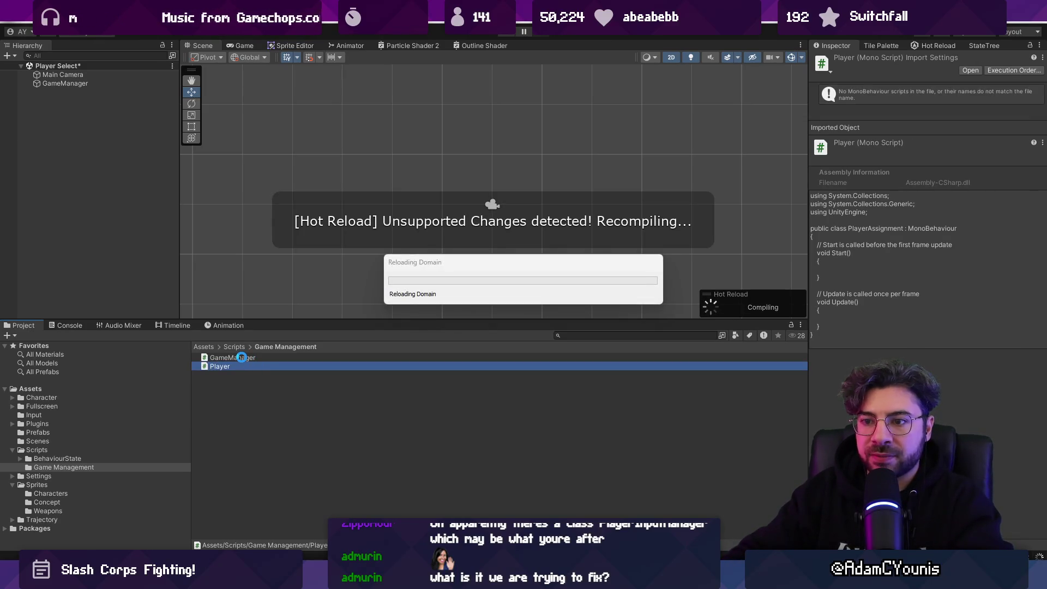
click(69, 84)
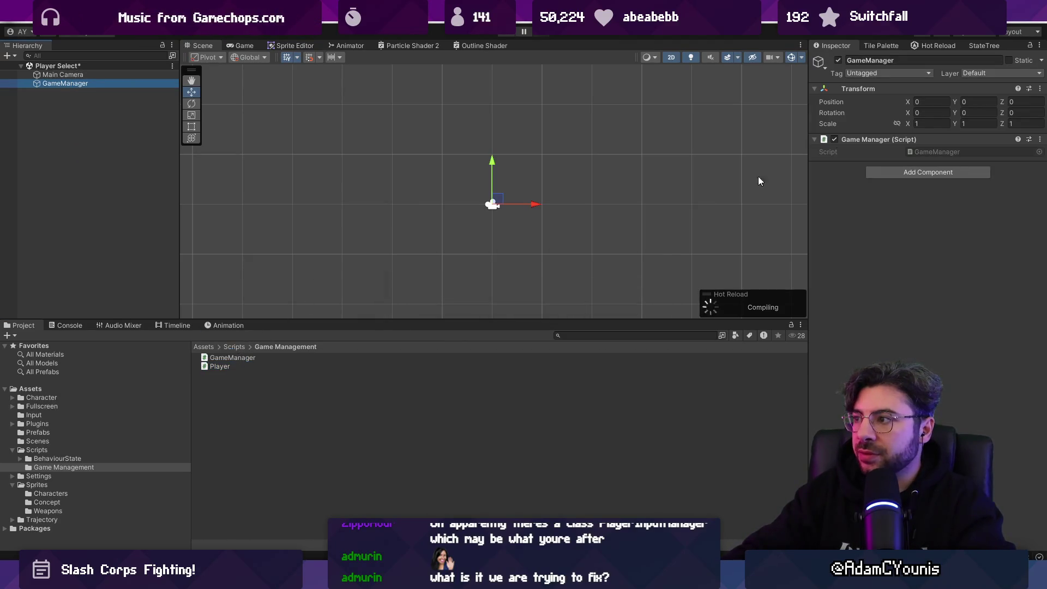
double_click(937, 153)
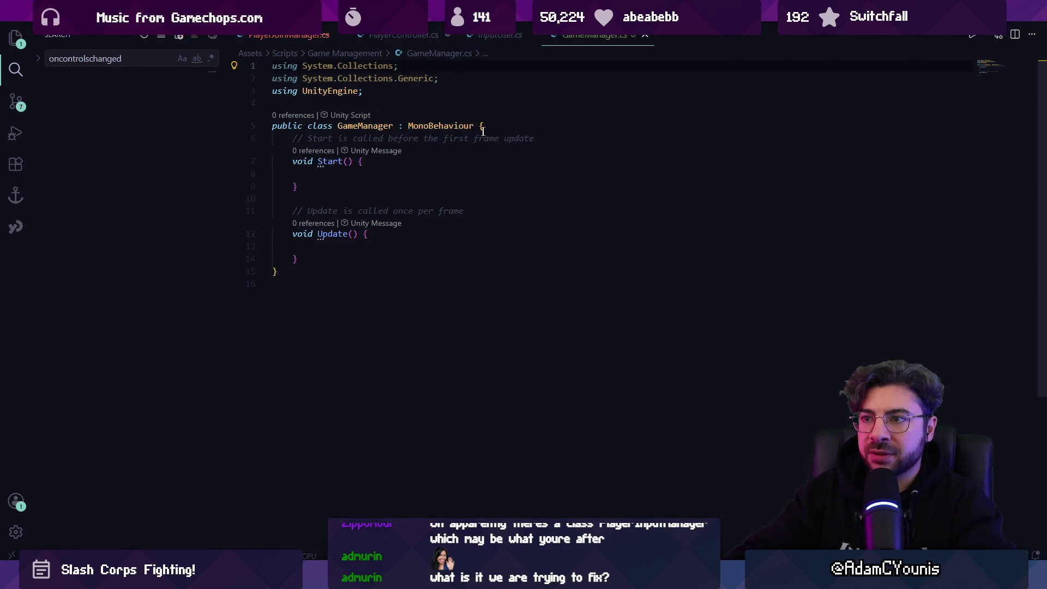
- Add DontDestroyOnLoad(gameObject) inside Start and make room for a field above it
click(433, 170)
text(Don)
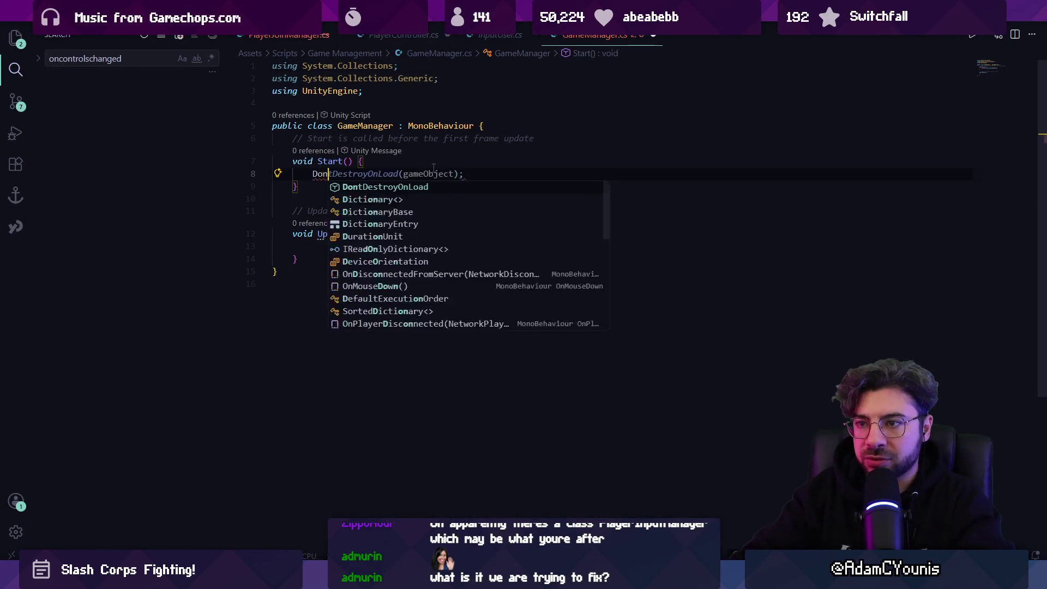
text(t)
key(Tab)
key(Tab)
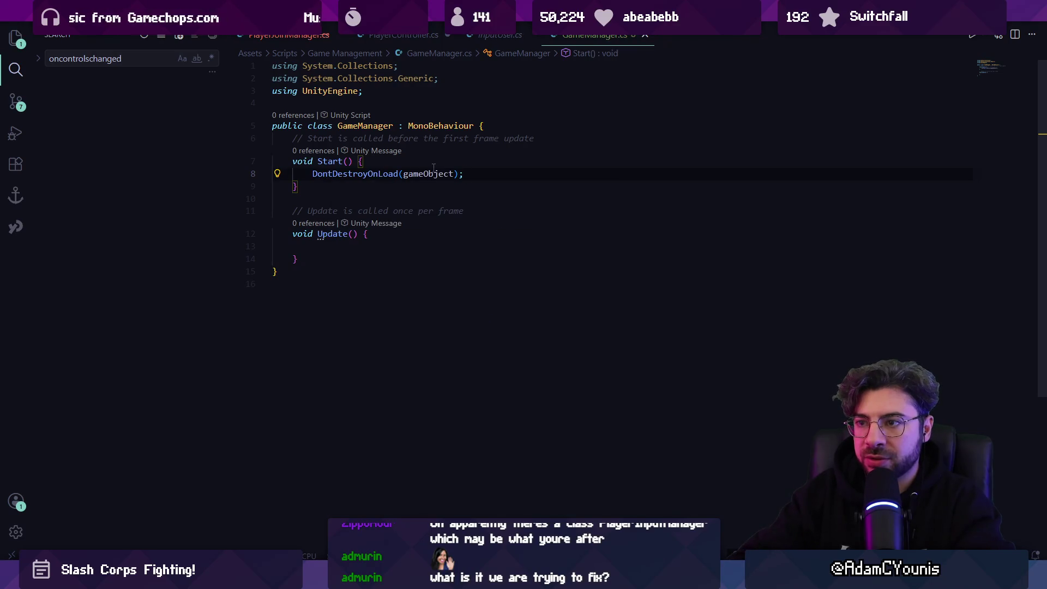
key(Up)
key(Up)
key(Return)
key(Return)
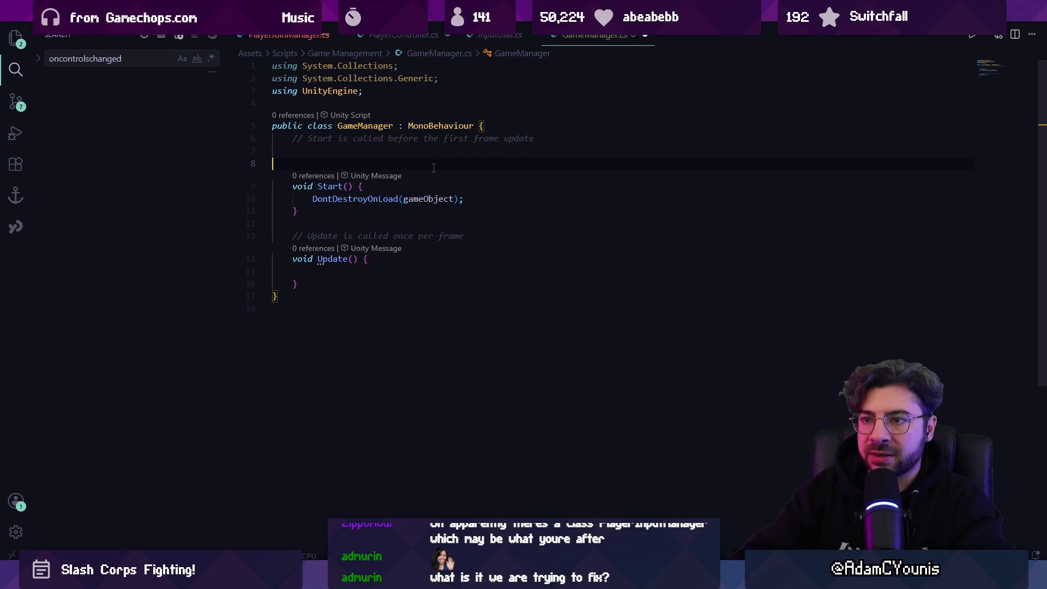
key(alt+Up)
key(alt+Up)
key(Return)
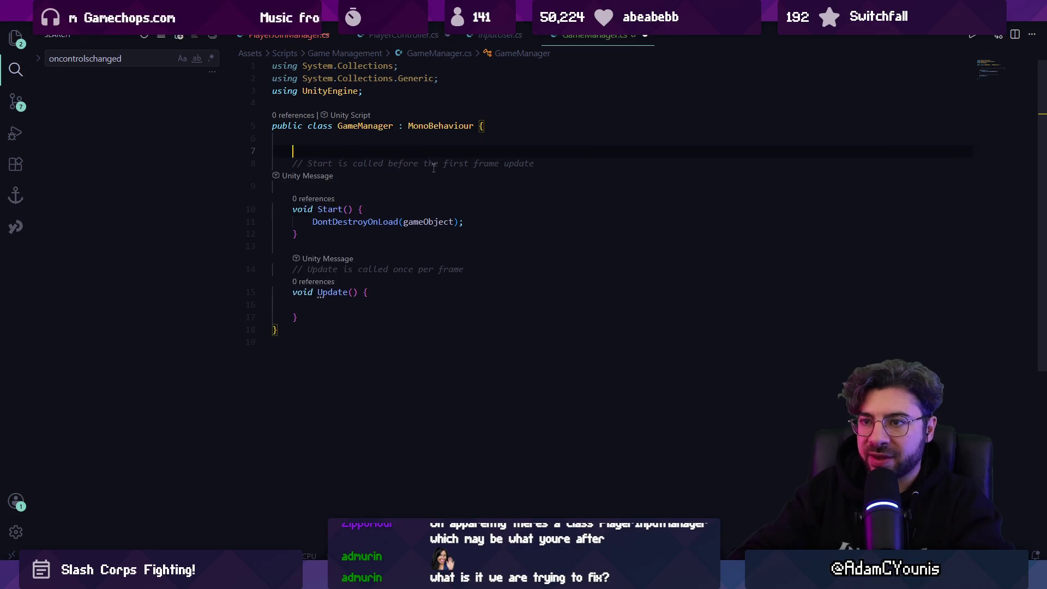
- Declare 'public static GameManager instance', accept the singleton if/else block, and save GameManager.cs
text(public static GameManbg)
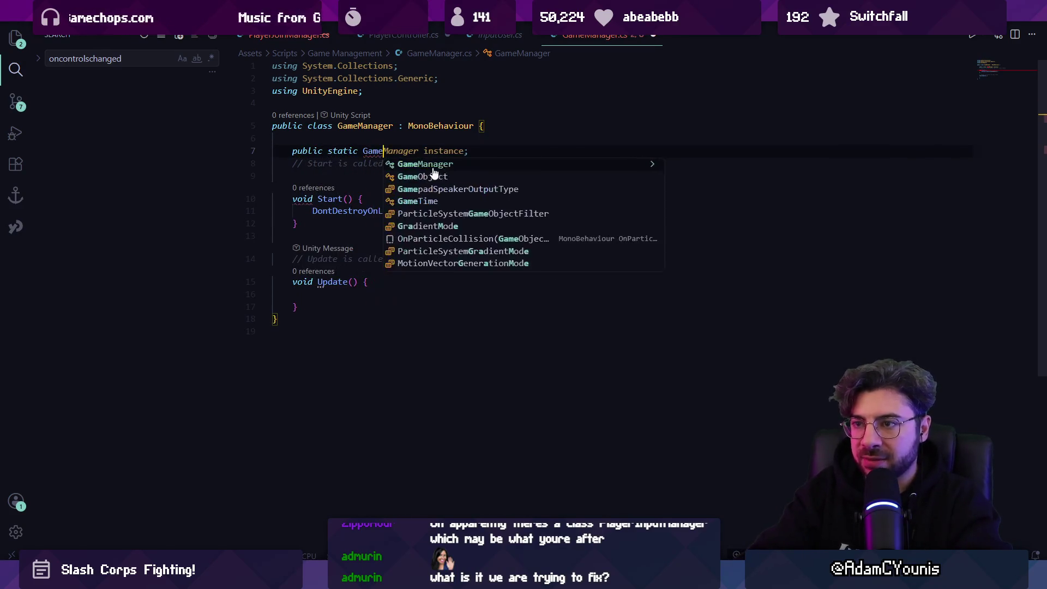
key(BackSpace)
key(BackSpace)
text(ager)
key(Tab)
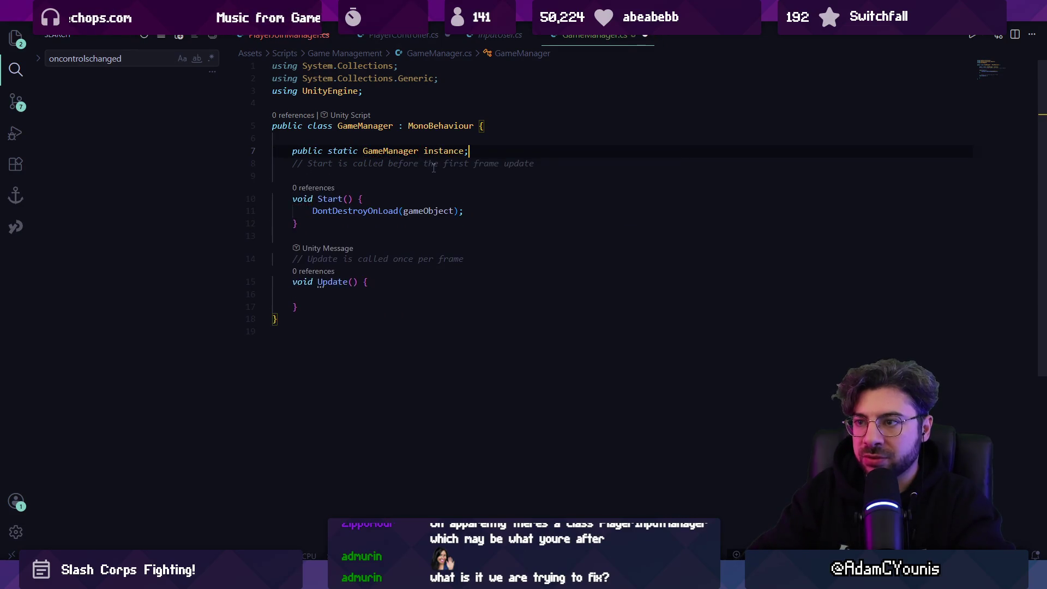
click(433, 164)
key(ctrl+s)
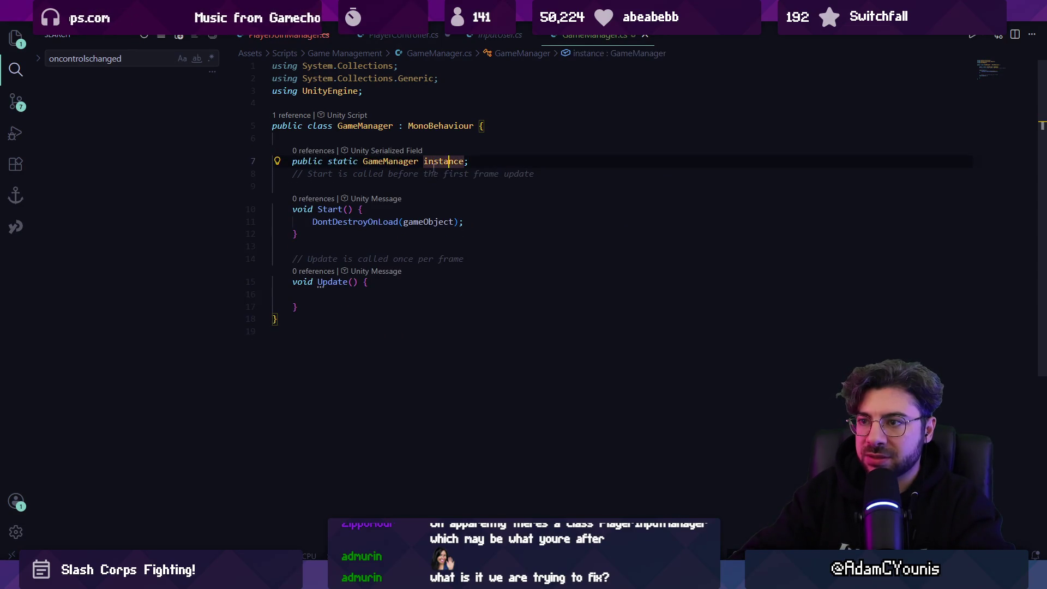
key(ctrl+Right)
key(Tab)
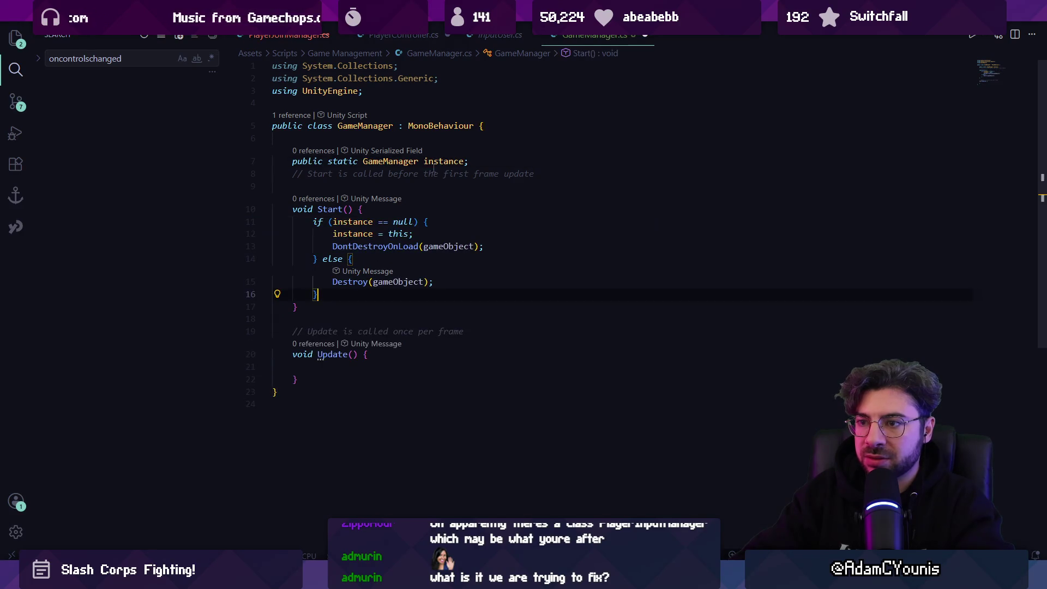
key(ctrl+s)
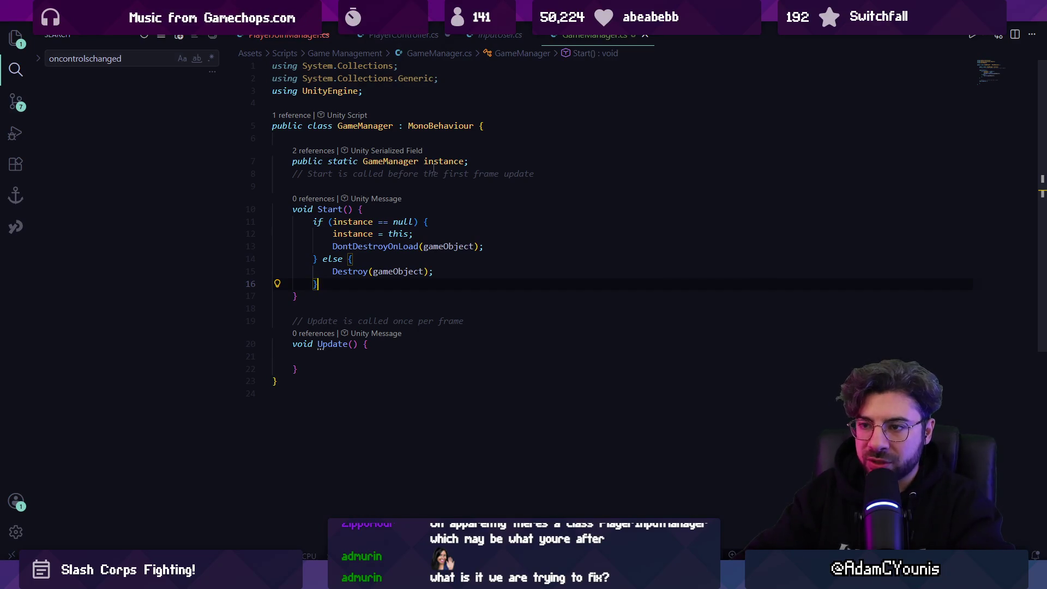
- Start a List<Player> field declaration above the Start method
key(Down)
key(Down)
key(Down)
key(Up)
key(Up)
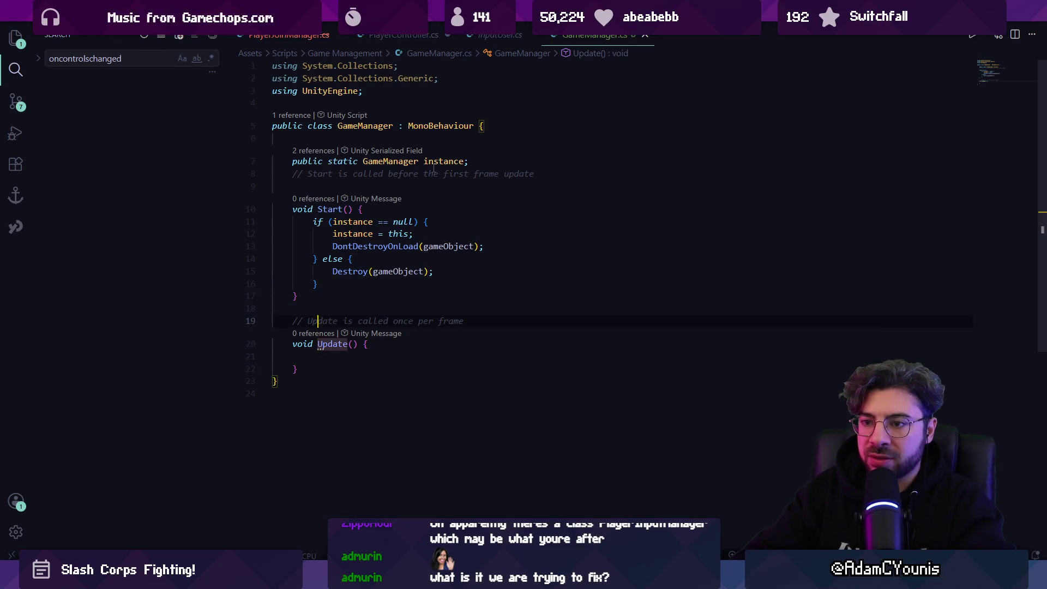
key(Return)
key(Up)
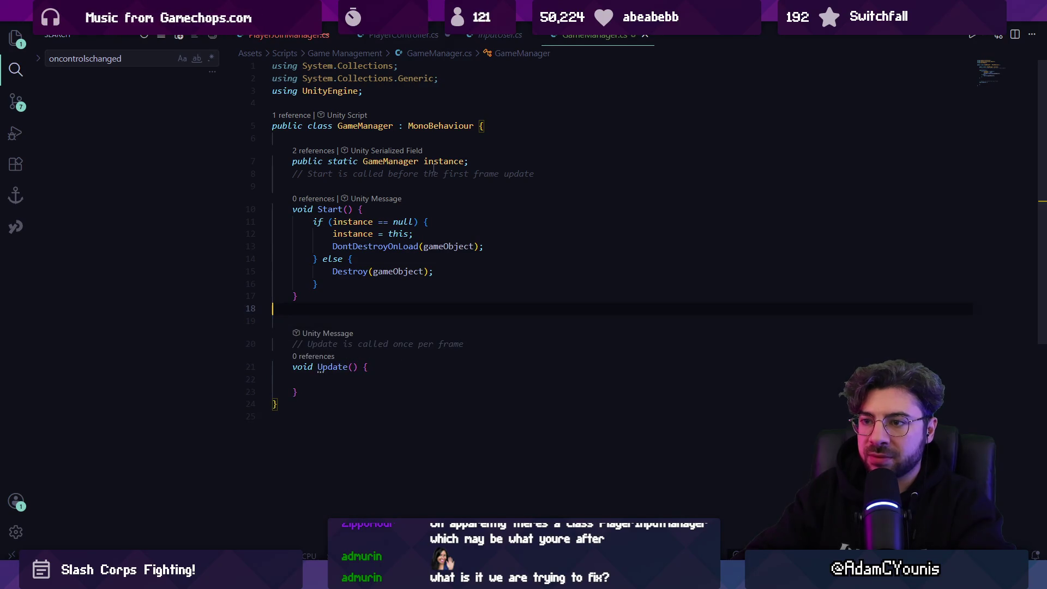
key(Up)
key(Up)
key(Up)
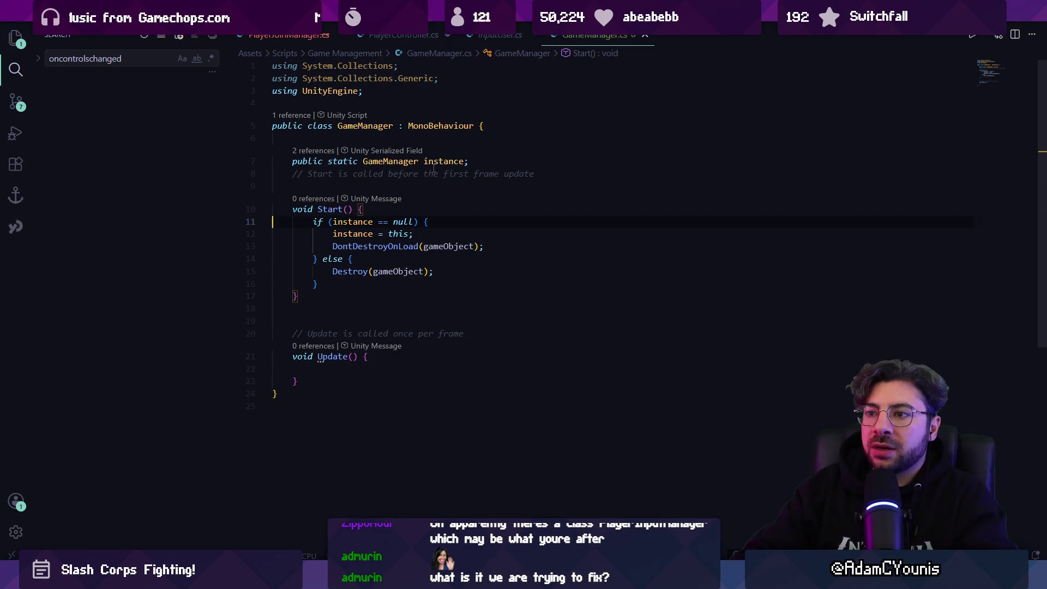
key(Return)
key(Return)
key(Return)
key(Up)
key(Up)
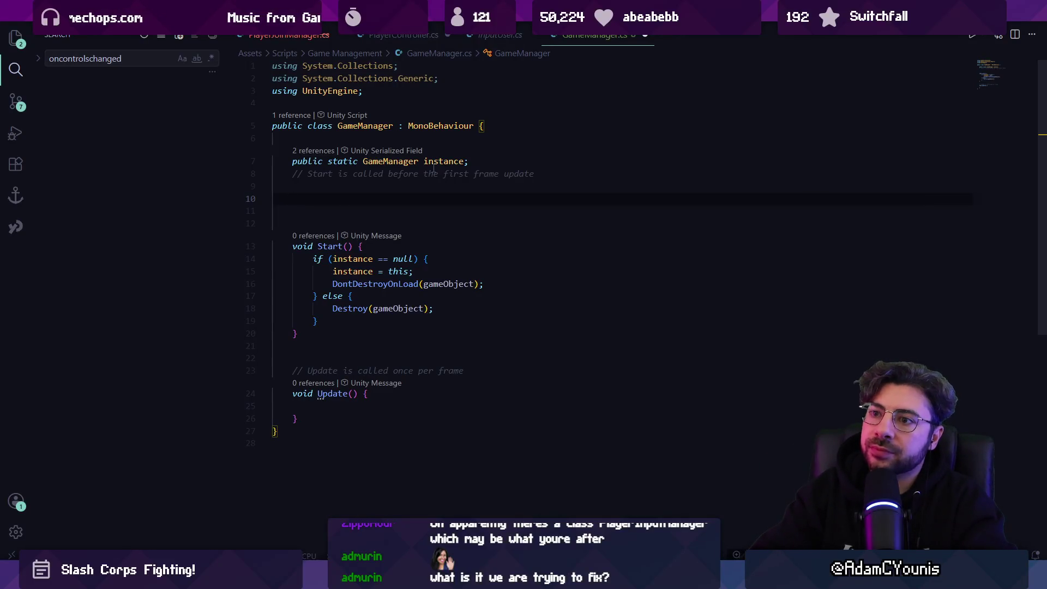
text(List<)
key(Tab)
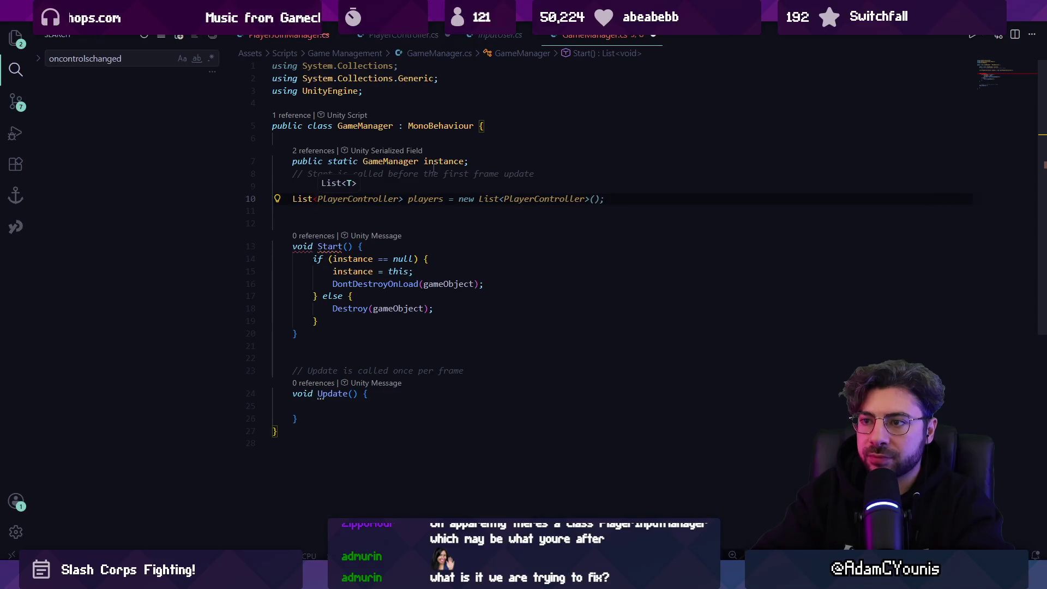
text(Player>)
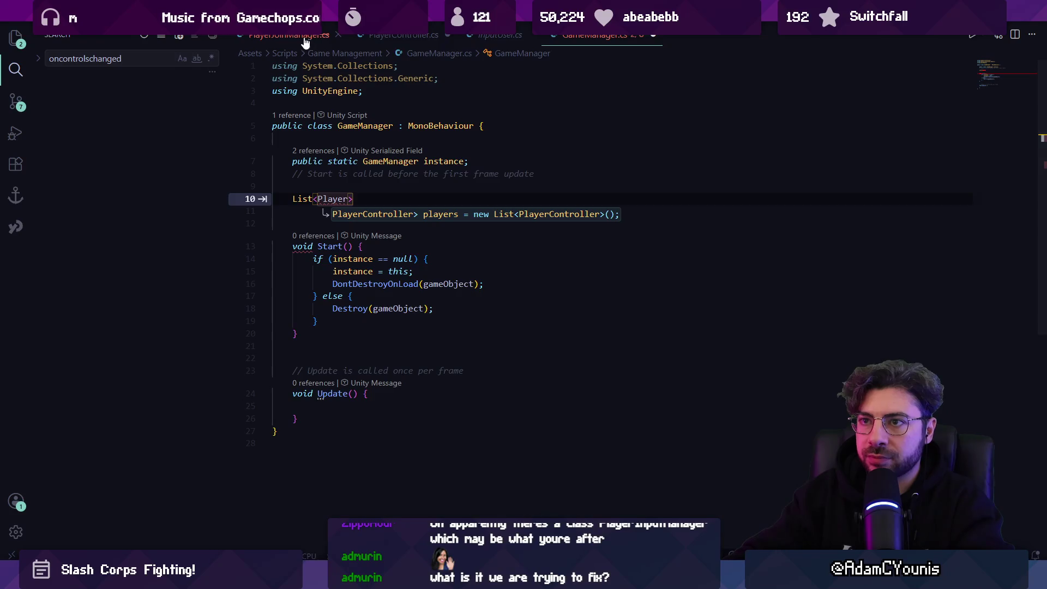
- Search project files for 'Player', cancel the search, and return to Unity
key(ctrl+p)
text(Player)
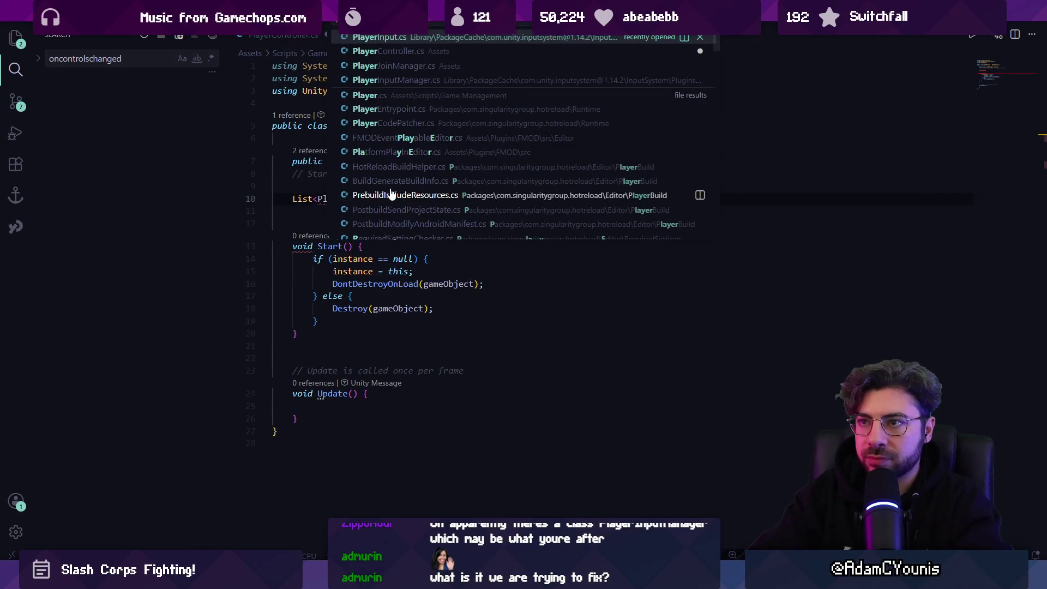
key(Escape)
key(alt+Tab)
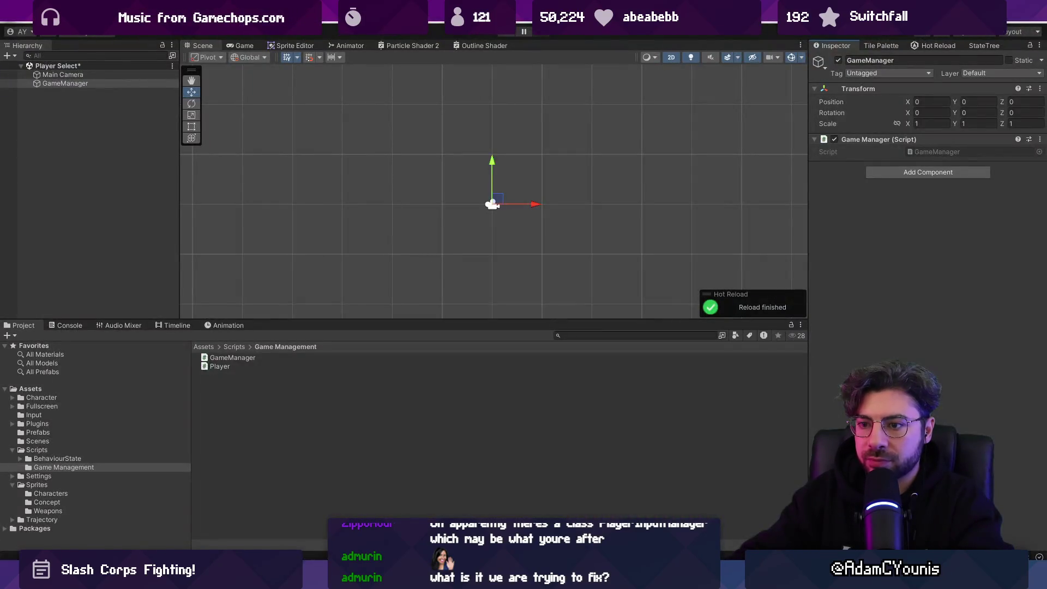
- Rename PlayerAssignment to a plain Player class, dropping MonoBehaviour and its Start and Update methods
click(242, 368)
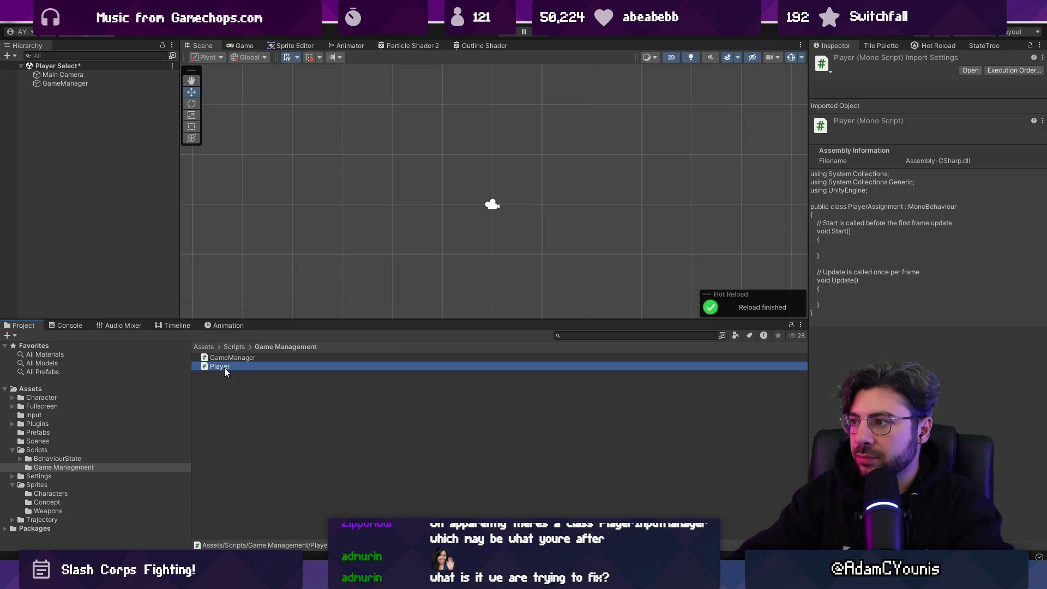
double_click(224, 368)
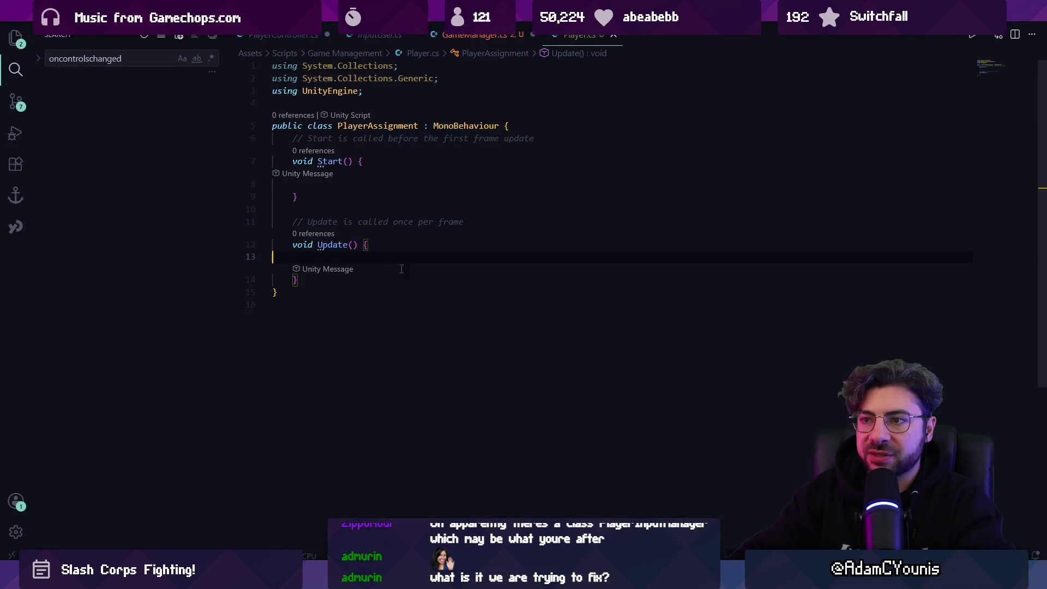
double_click(374, 127)
text(Player)
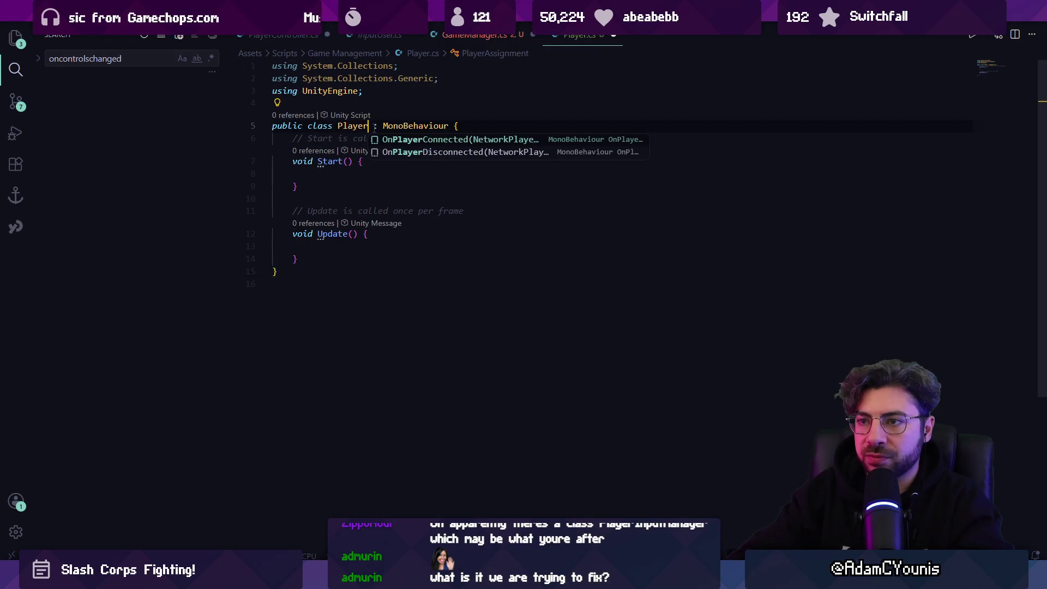
key(ctrl+shift+Right)
key(ctrl+shift+Right)
key(BackSpace)
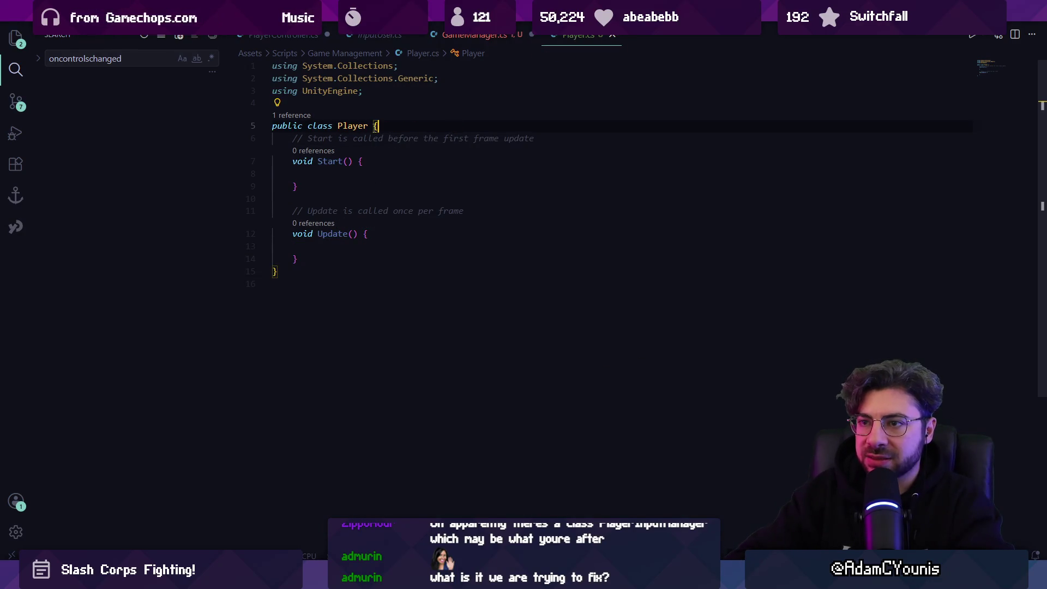
key(Down)
key(Home)
key(shift+Down)
key(shift+Down)
key(shift+Down)
key(shift+Down)
key(shift+Down)
key(shift+Down)
key(shift+End)
key(BackSpace)
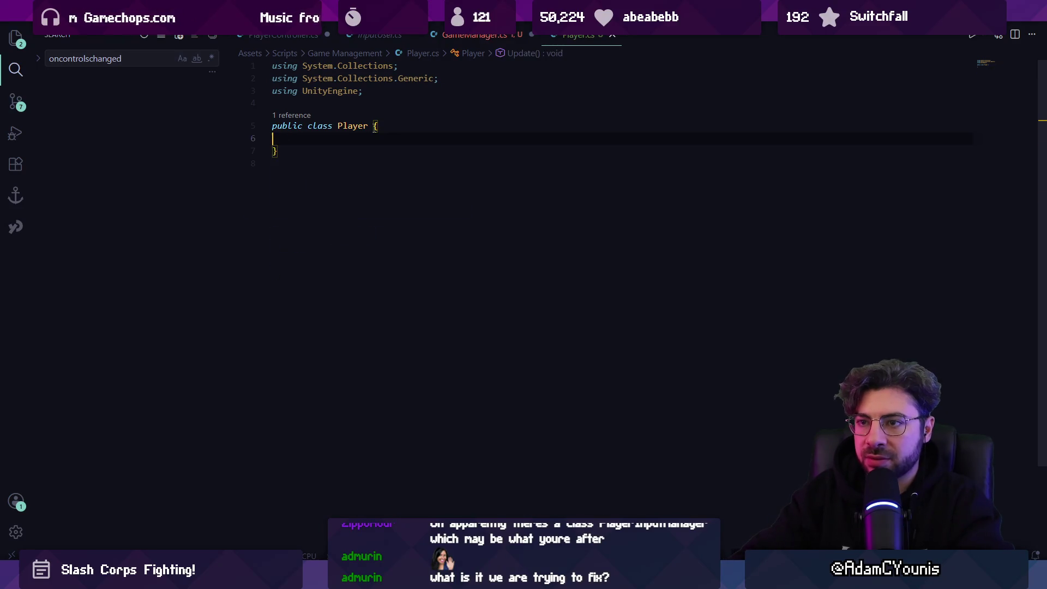
- Finish the GameManager declaration as 'List<Player> players;' and save
click(478, 35)
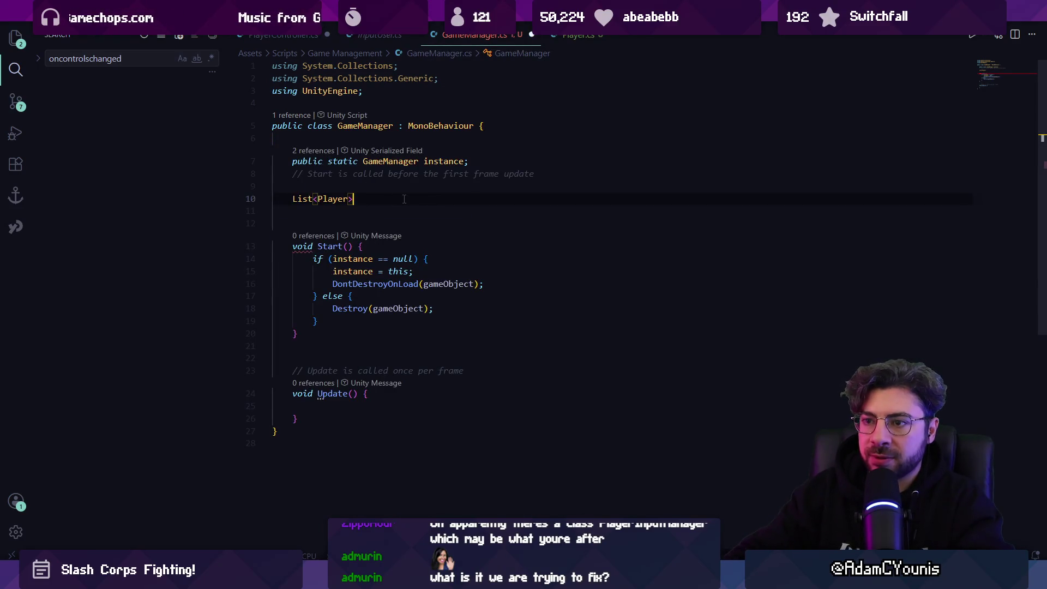
text(players;)
key(ctrl+s)
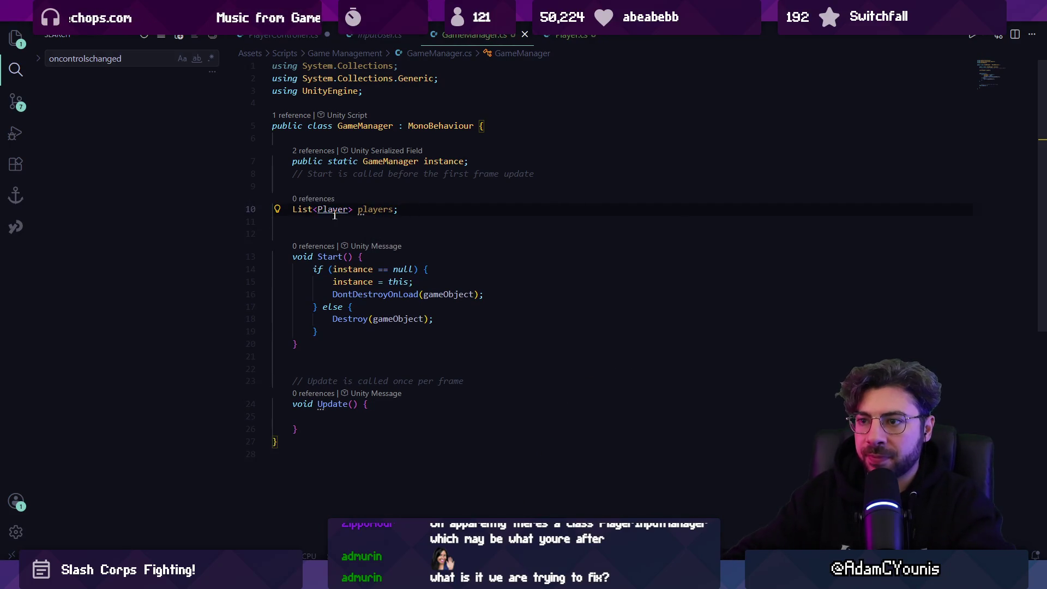
- Add the comment '//represents one player in the game' inside the Player class
key(ctrl+Tab)
key(Return)
key(Return)
text(/)
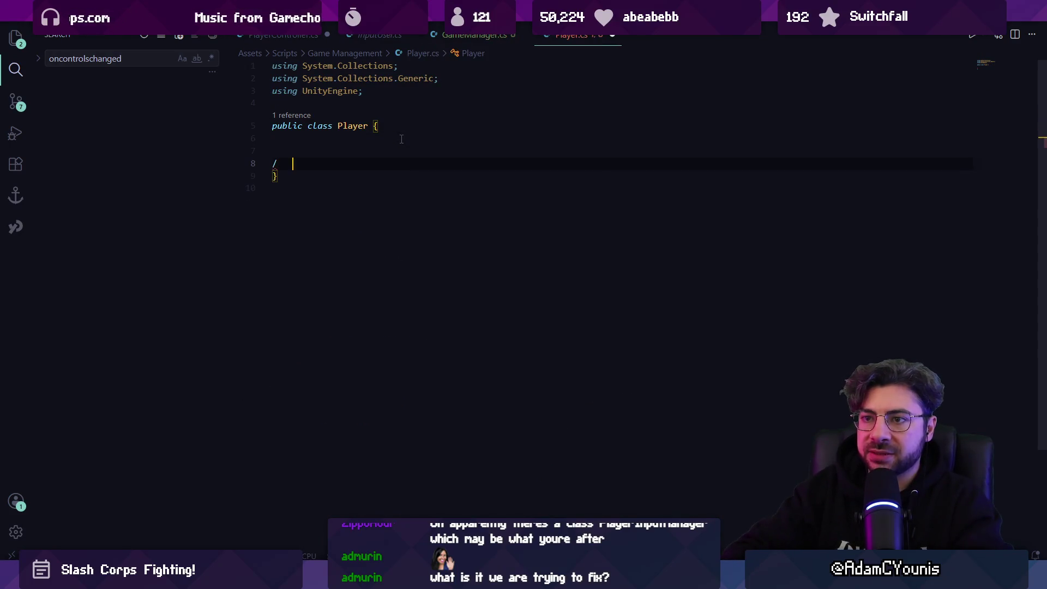
key(BackSpace)
key(Tab)
text(//represents)
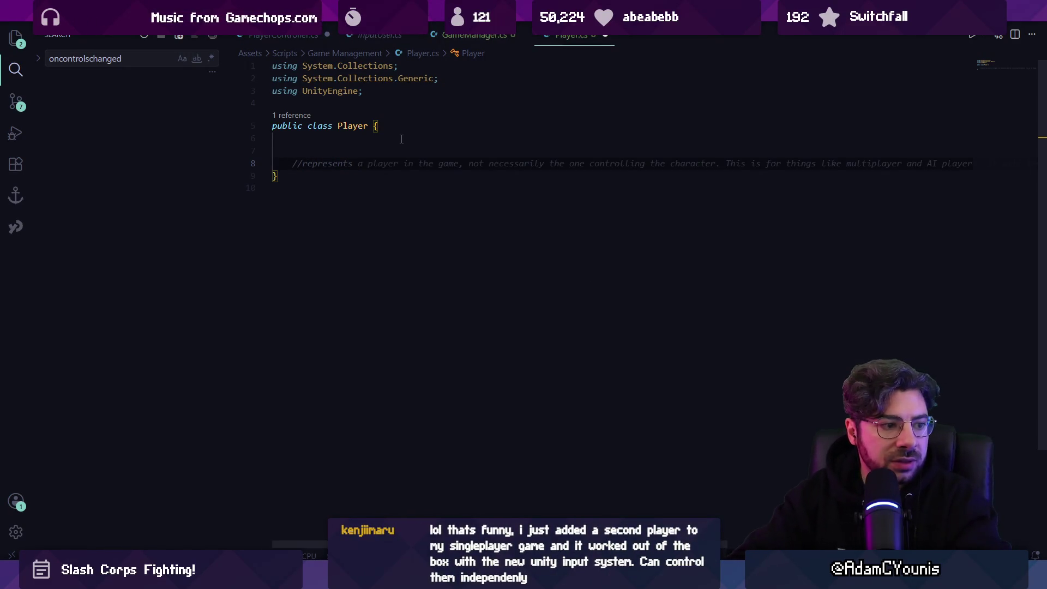
text( one player in the game)
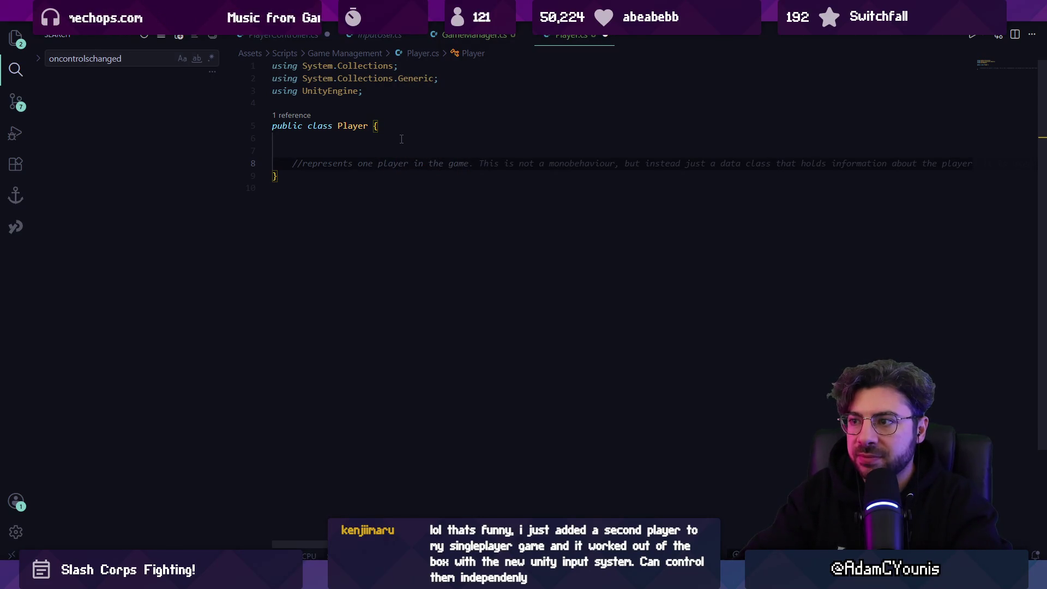
key(Return)
- Tidy the blank lines around the comment and leave a fresh line below it
text(p)
key(BackSpace)
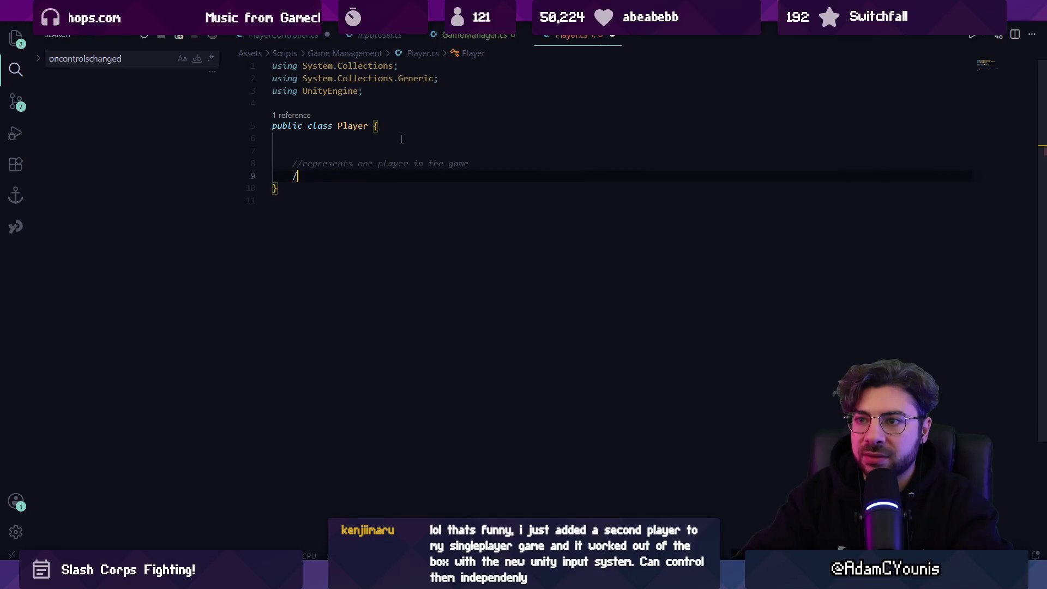
text(//)
key(BackSpace)
key(BackSpace)
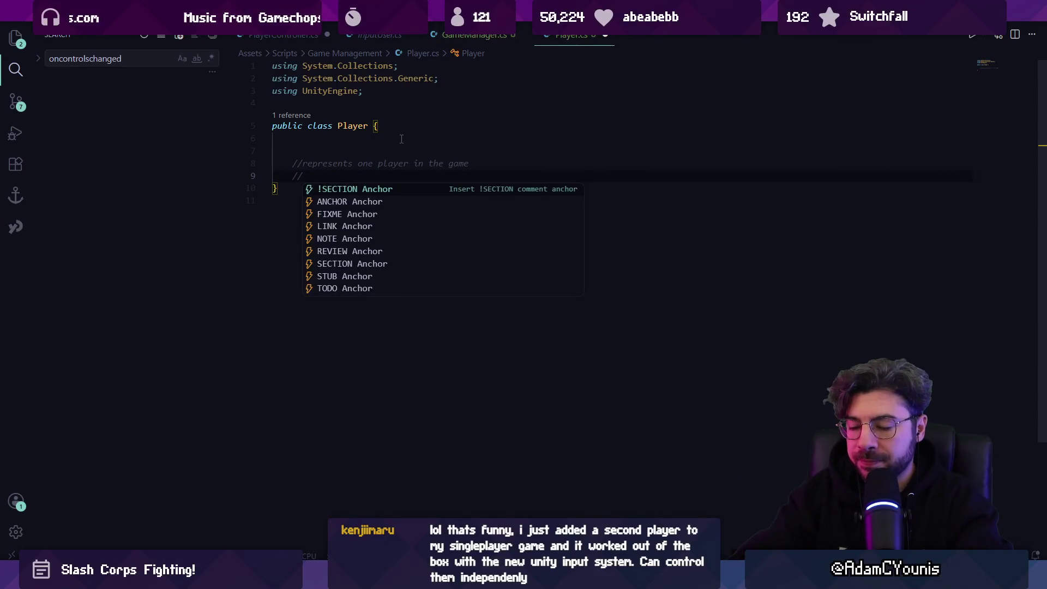
text(Chara)
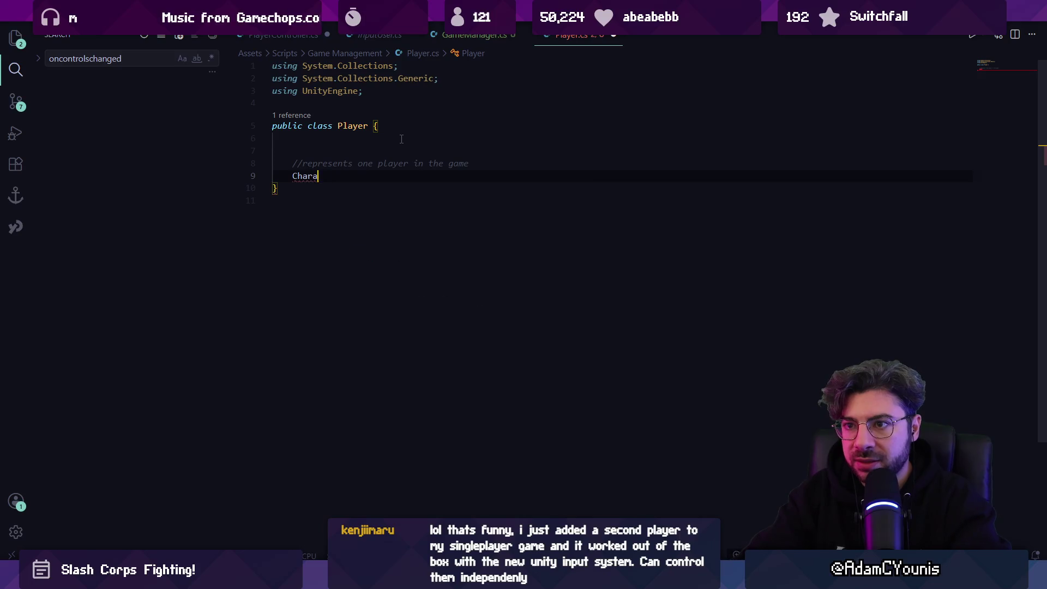
key(BackSpace)
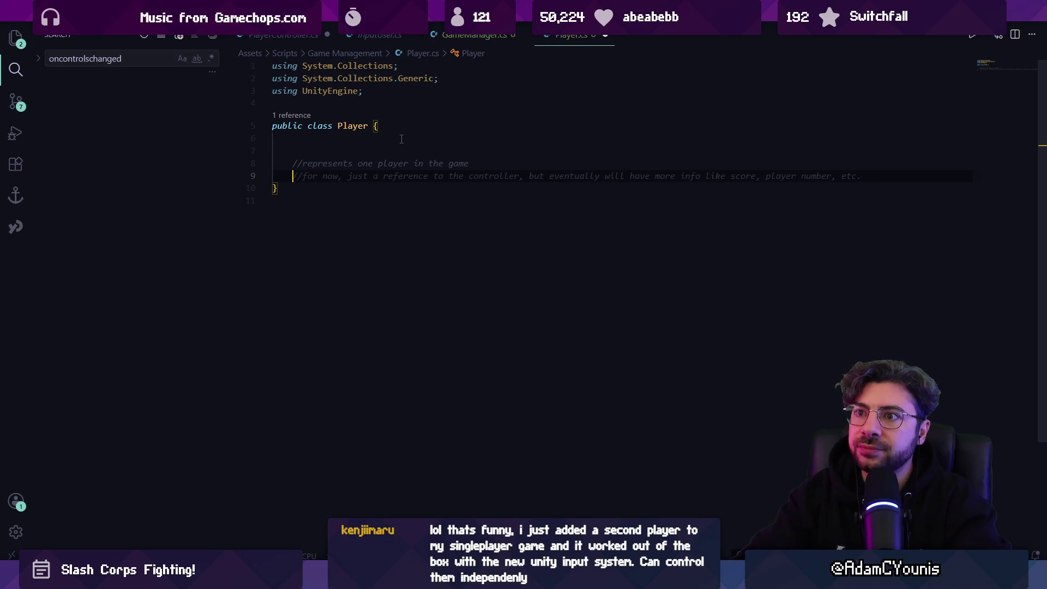
key(Up)
key(Up)
key(BackSpace)
key(BackSpace)
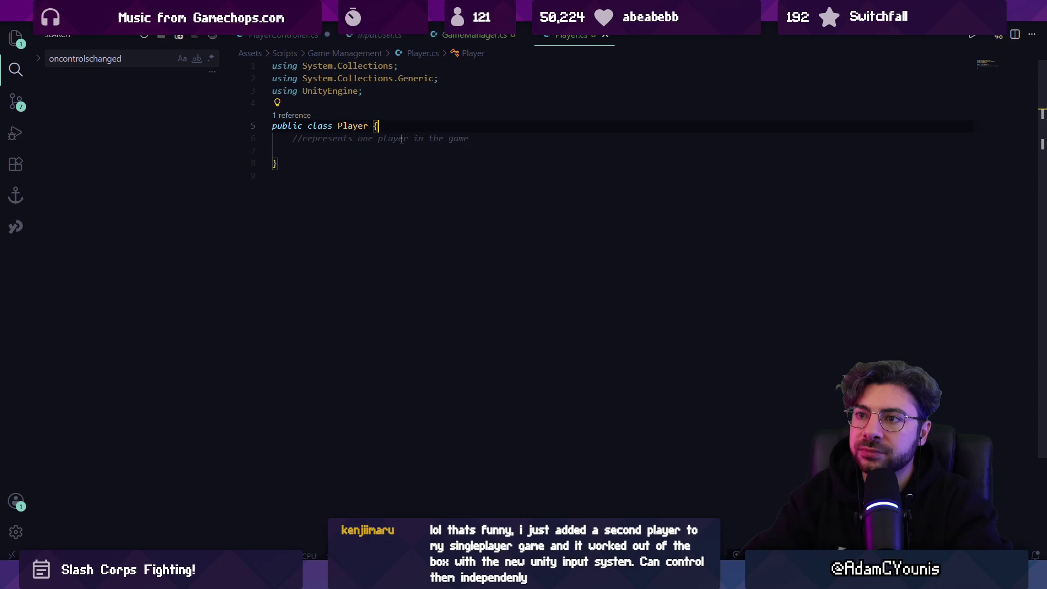
key(BackSpace)
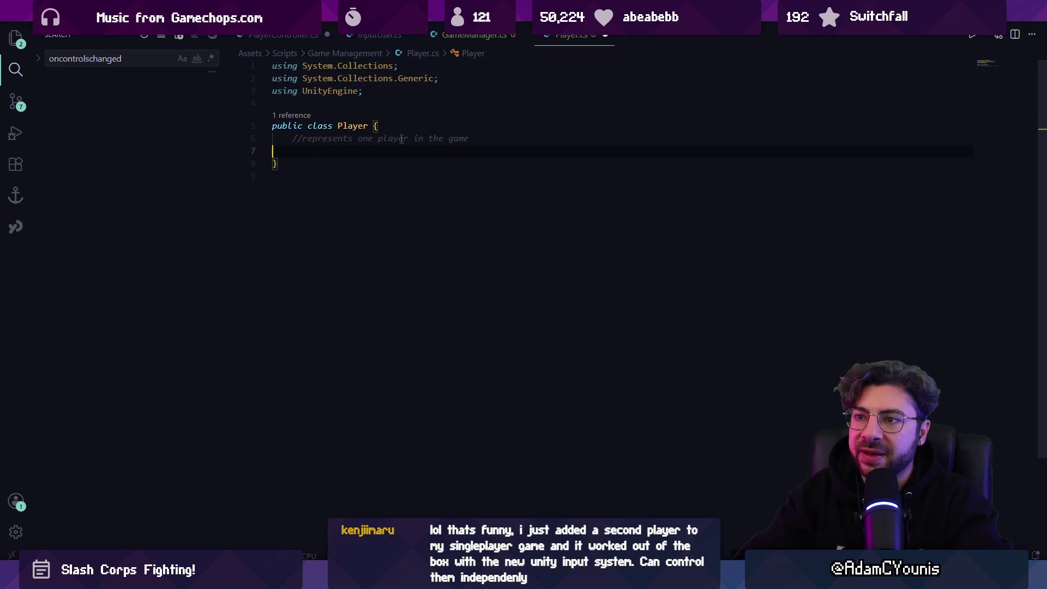
key(Return)
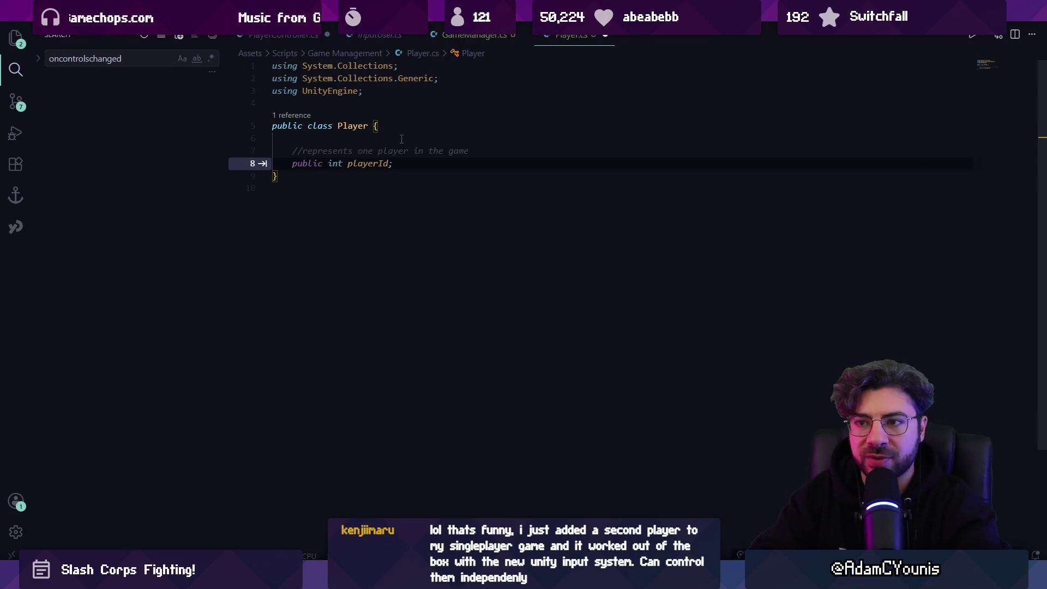
- Declare 'public CharacterClass characterClass;' in Player, followed by an empty line
text(public )
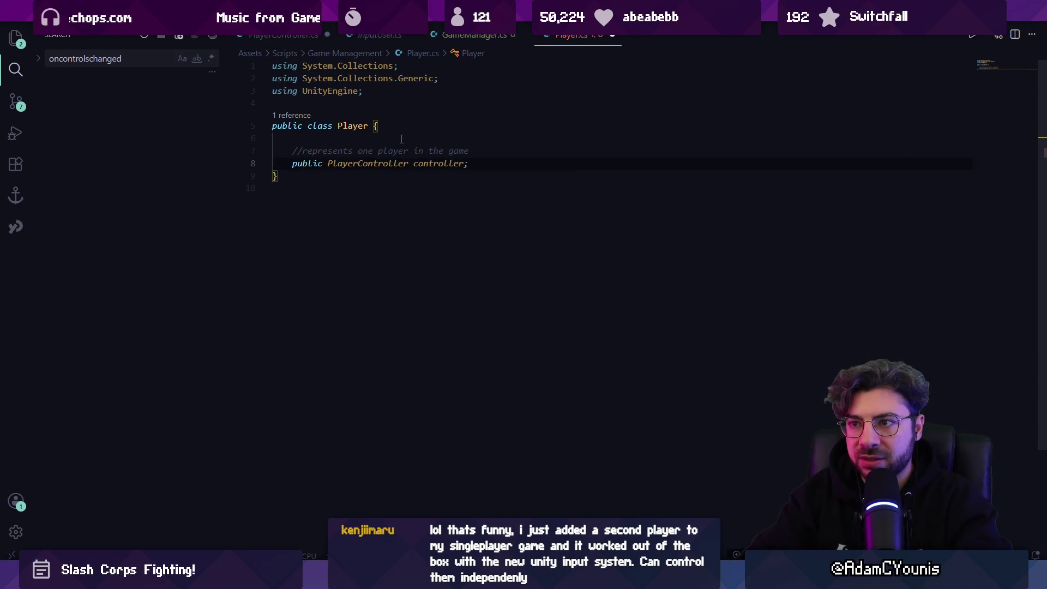
text(Character)
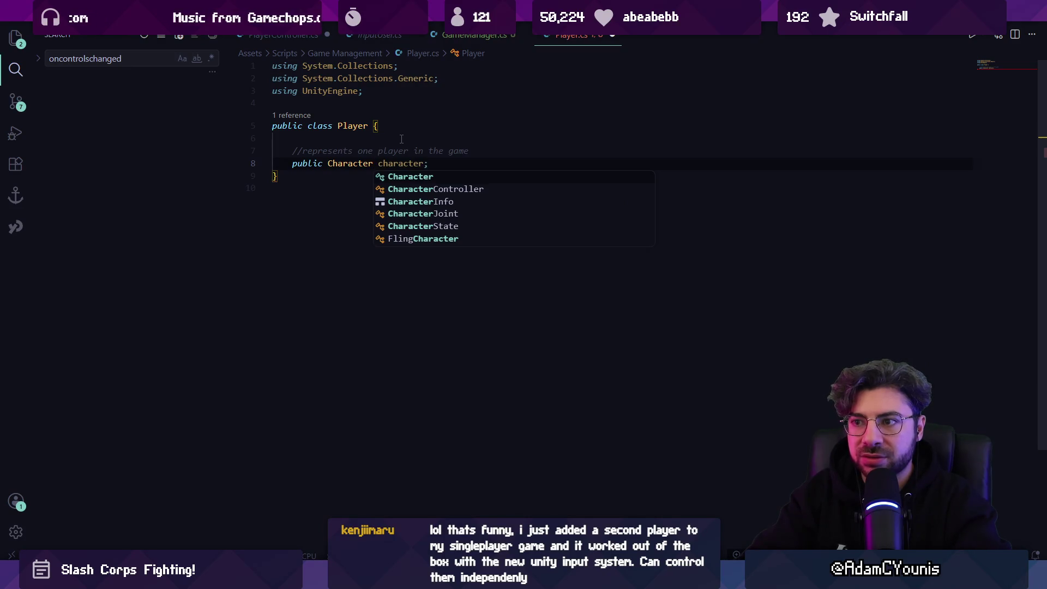
text(Class )
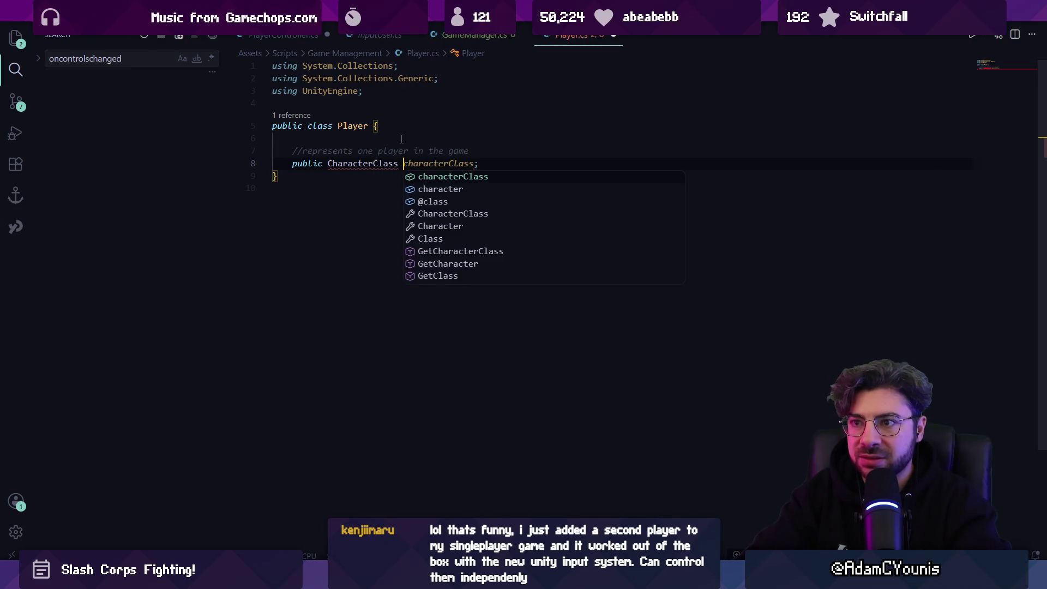
text(class)
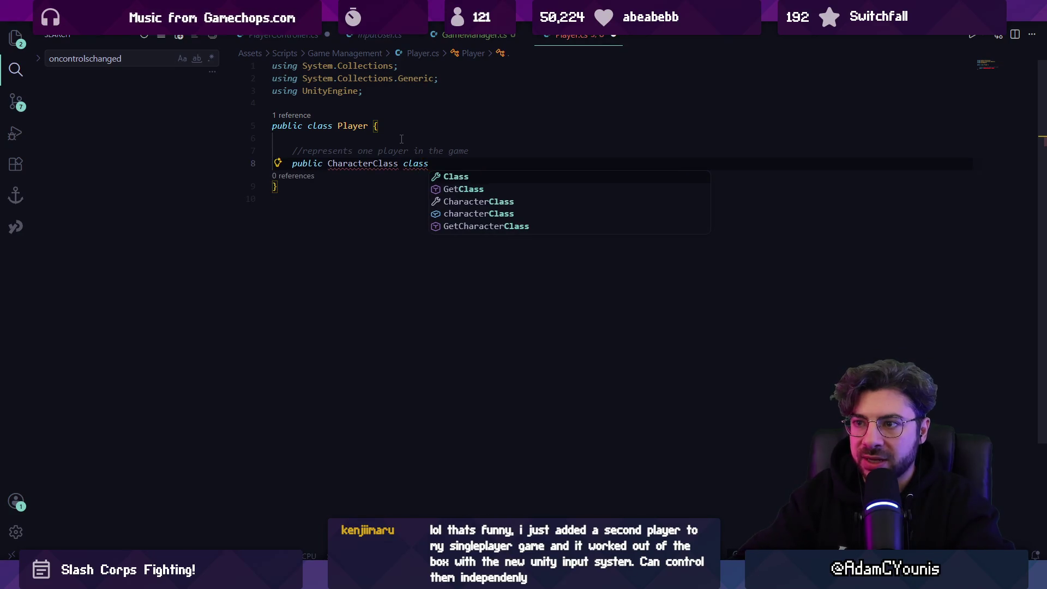
key(Escape)
text(characterC)
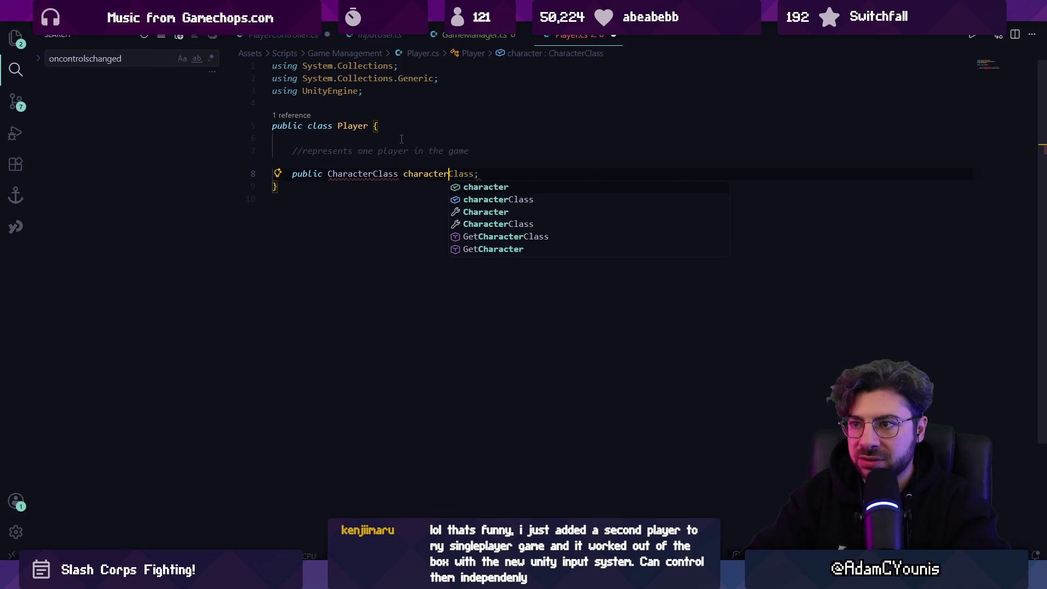
key(Tab)
key(Down)
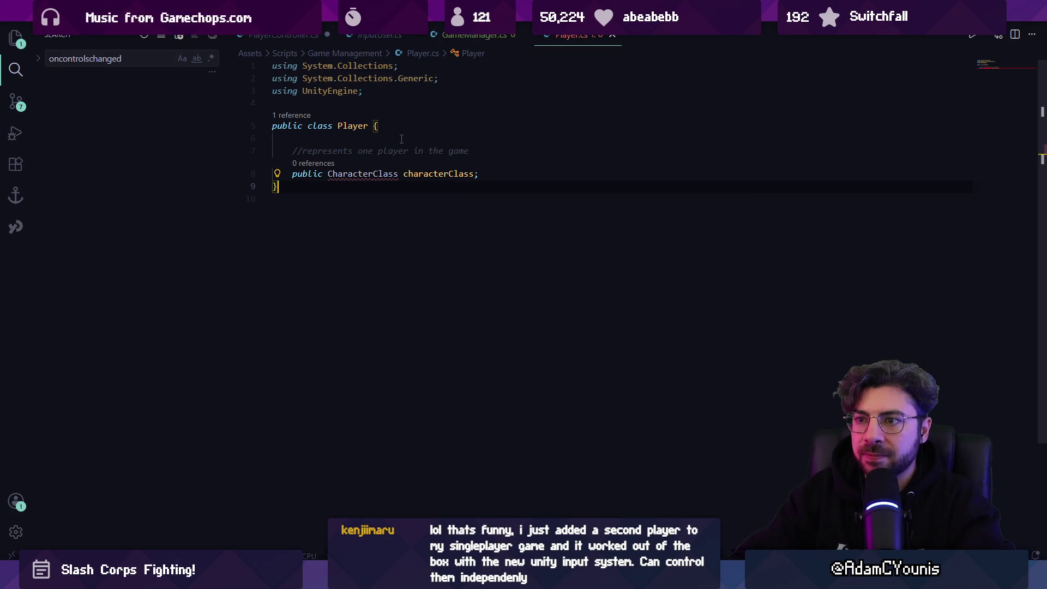
key(Return)
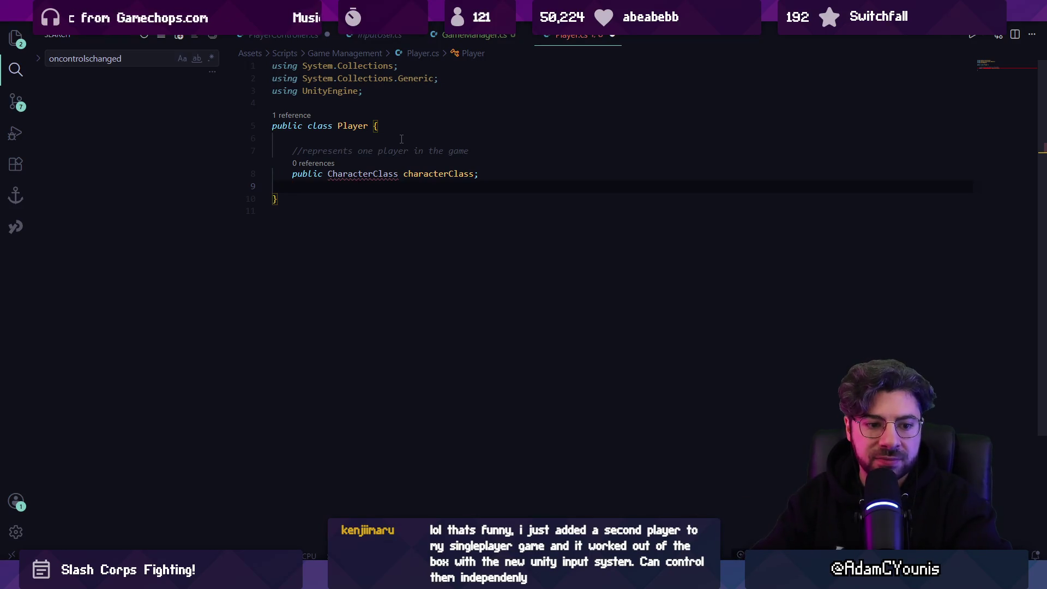
- Search Google Images for 'mario 2 character select'
mouse_move(464, 578)
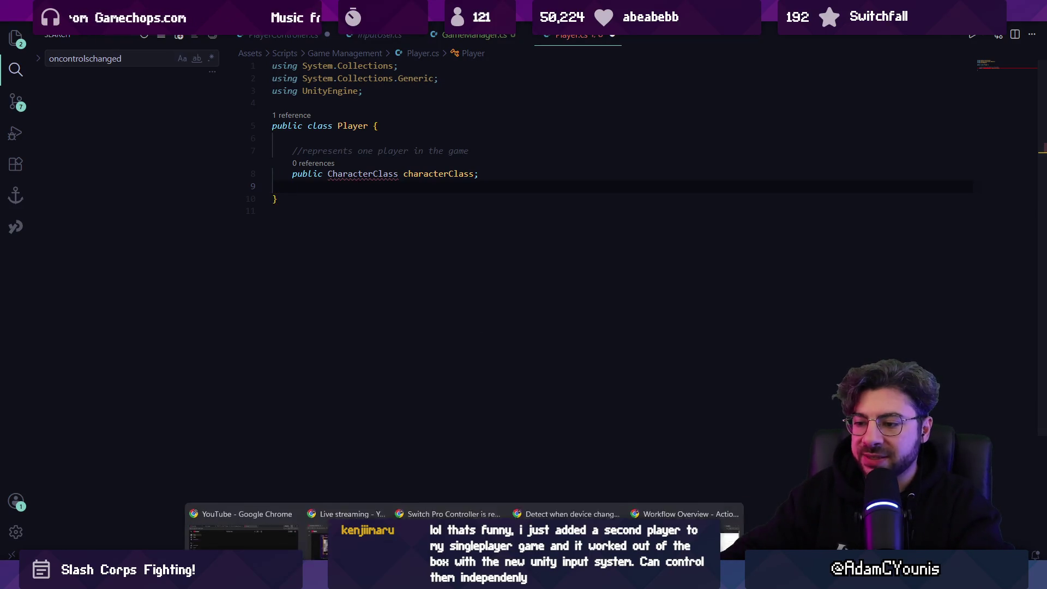
click(567, 494)
text(mario 2)
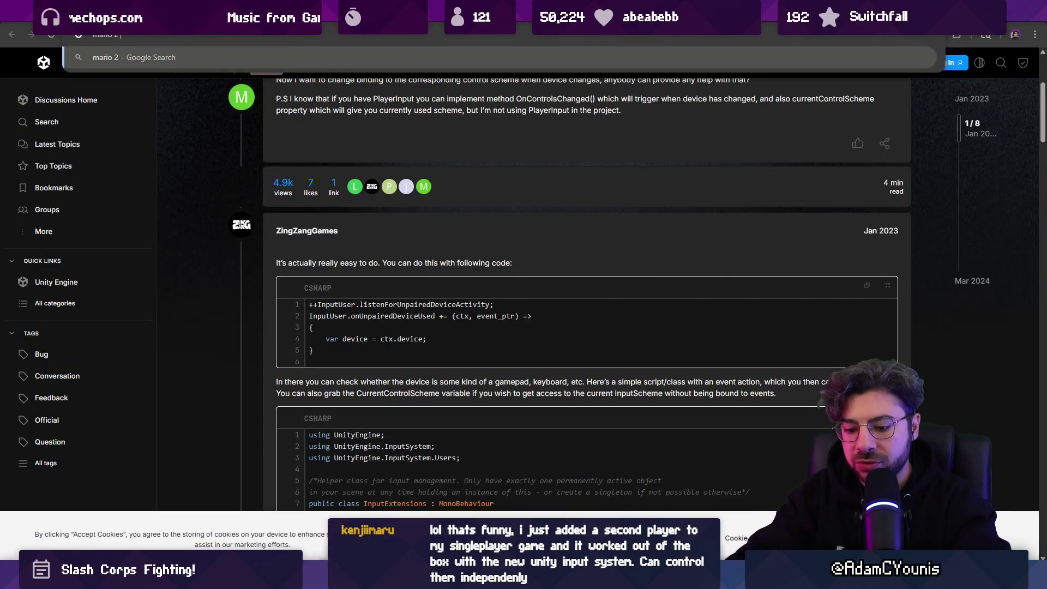
text( character select)
key(Return)
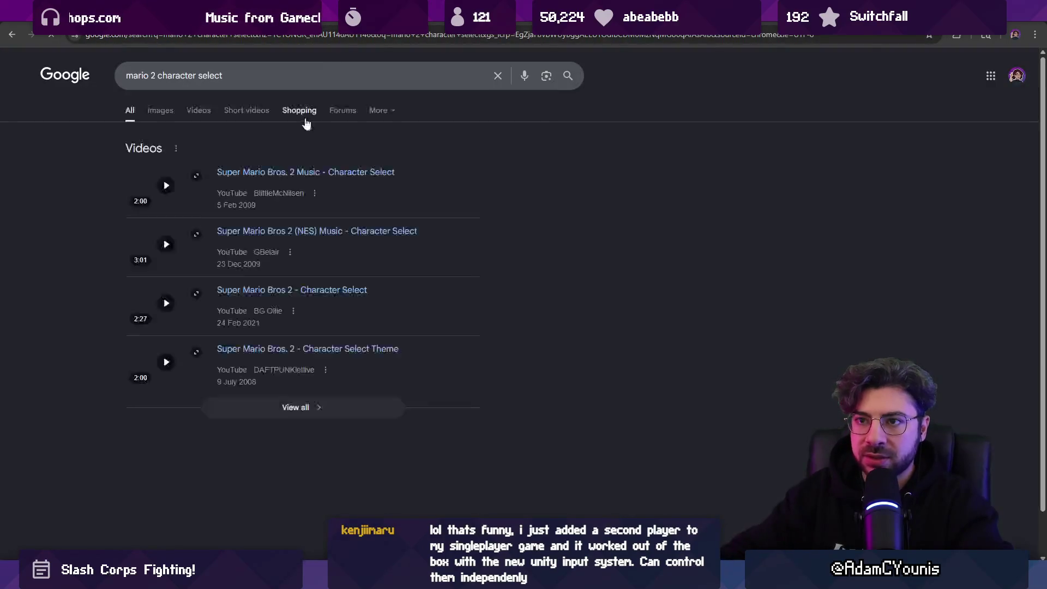
click(164, 111)
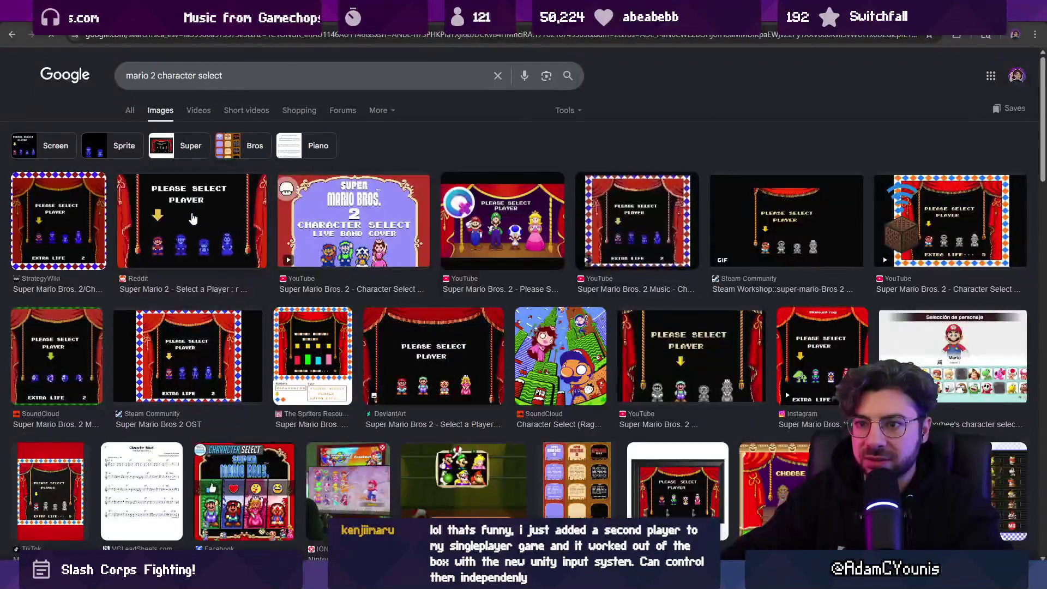
- Copy the Reddit Super Mario 2 player-select image from its preview
click(193, 219)
right_click(717, 300)
key(Escape)
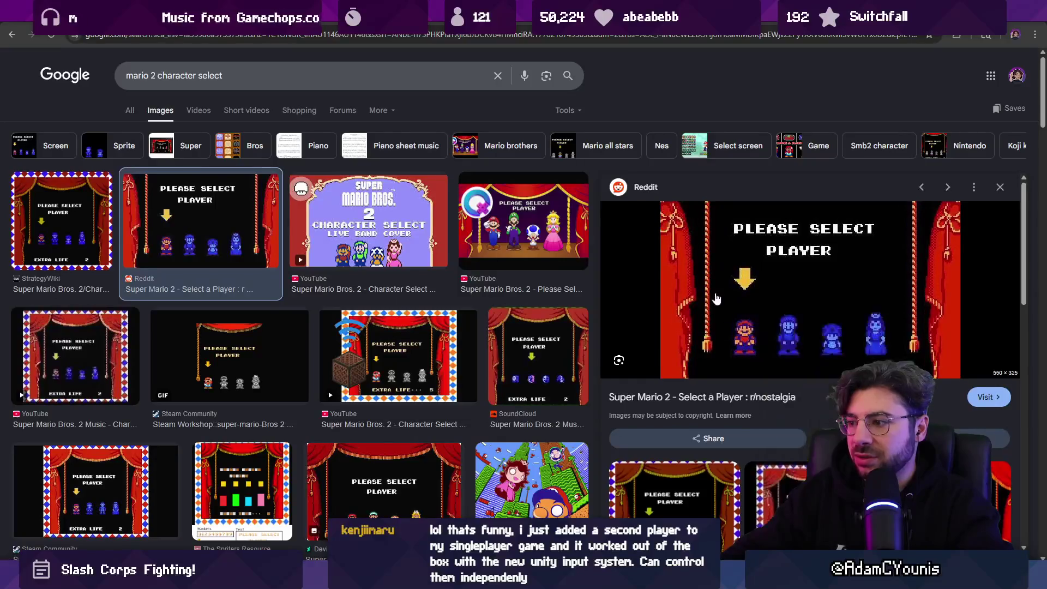
right_click(716, 299)
click(764, 473)
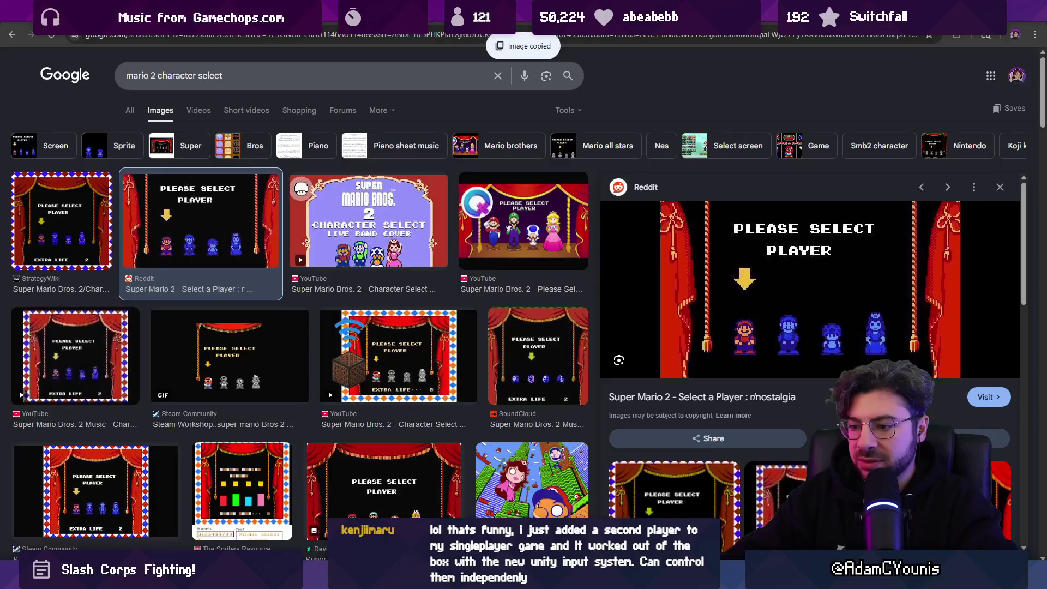
key(alt+Tab)
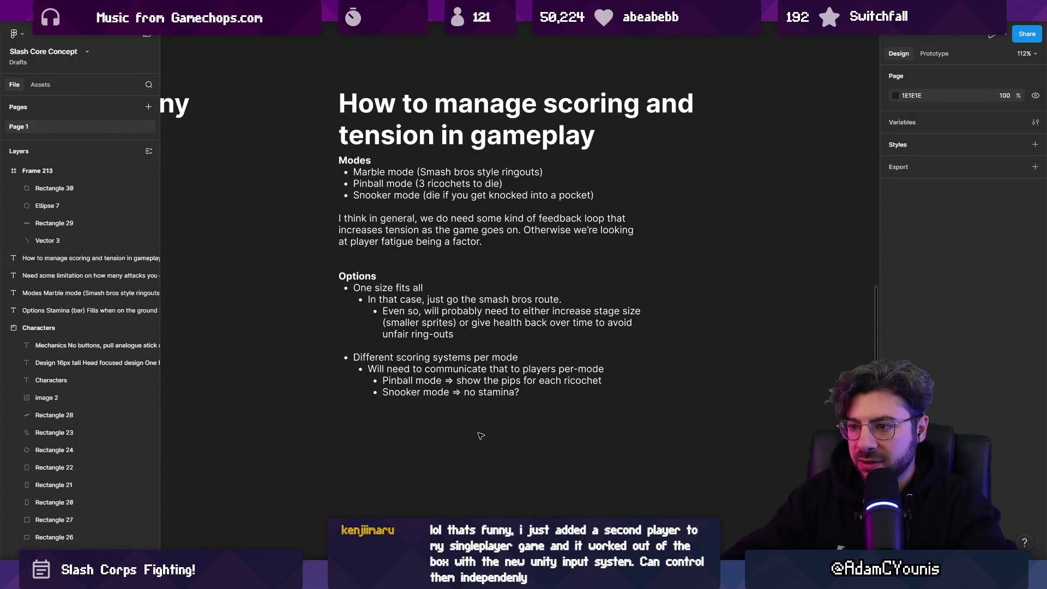
- Paste the Mario 2 player-select screenshot onto the Slash Core Concept canvas
scroll(503, 368, down, 5)
scroll(519, 271, down, 3)
scroll(518, 271, up, 3)
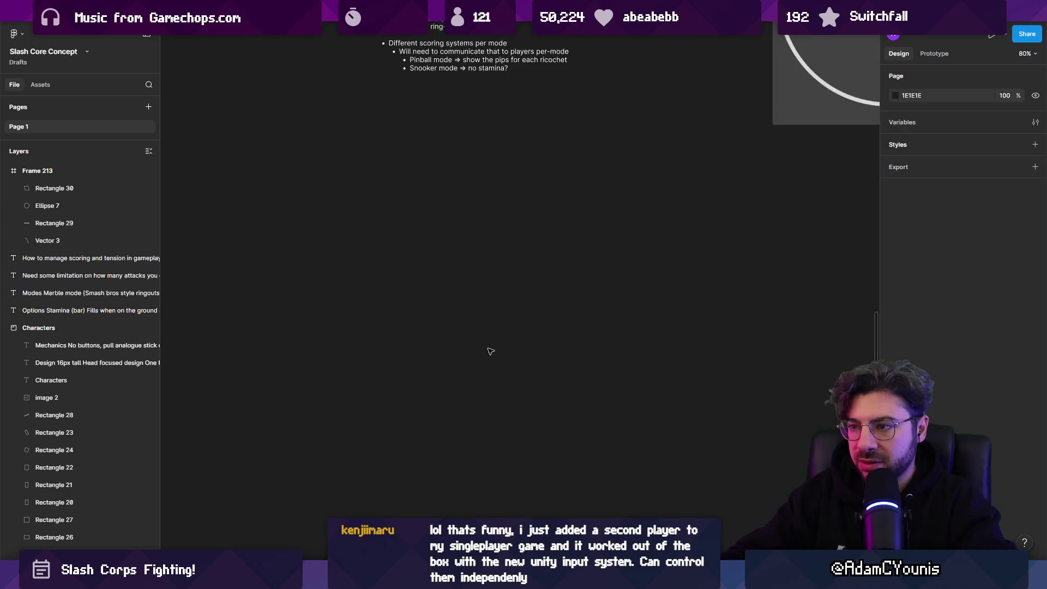
key(ctrl+v)
scroll(521, 311, up, 5)
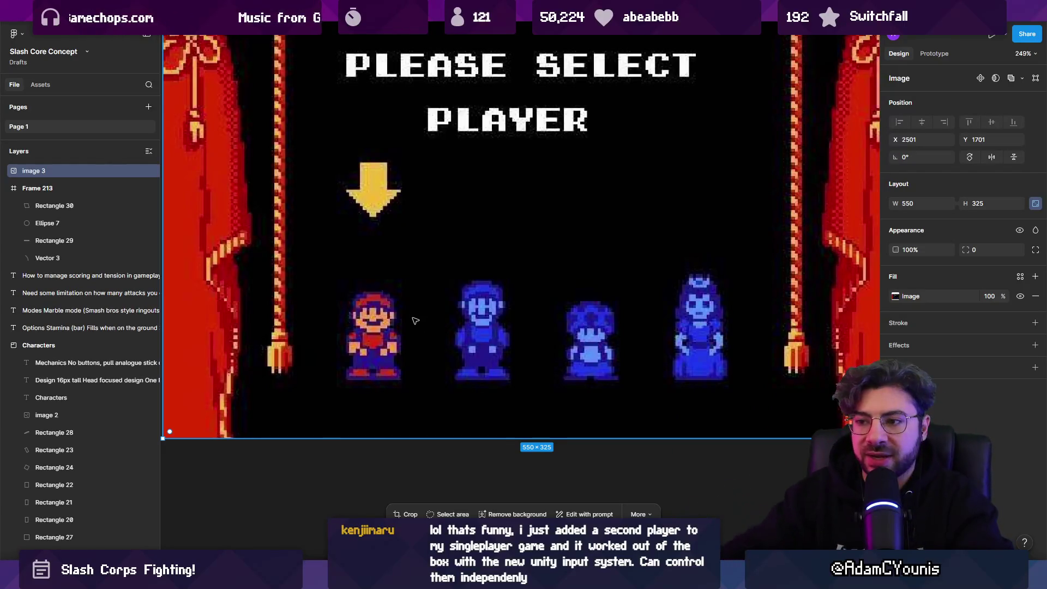
- Back in Unity, inspect GameManager and the Player script, then save the Player Select scene
click(368, 578)
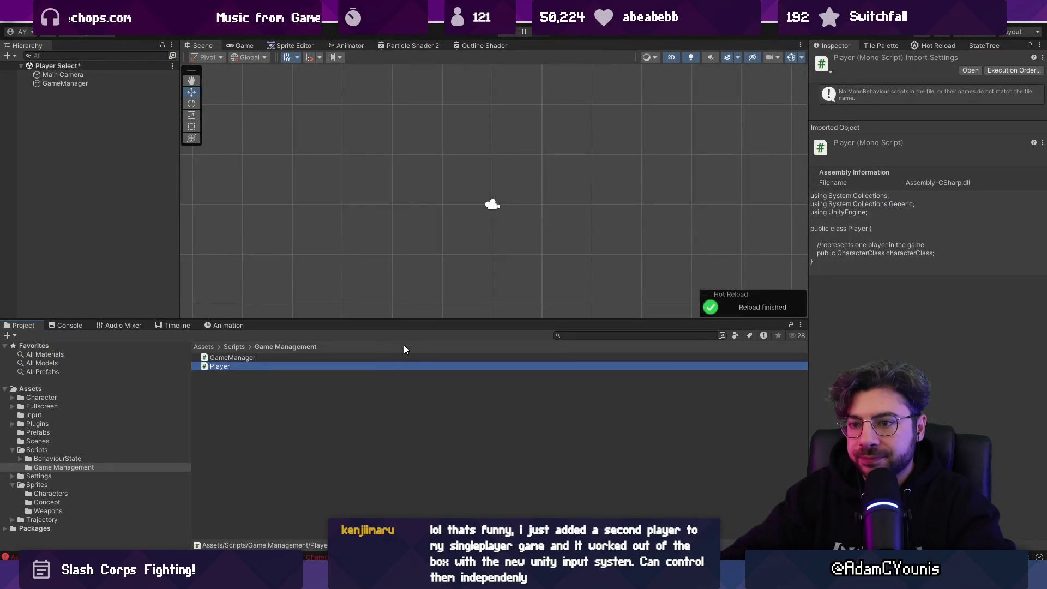
drag(350, 248, 398, 241)
click(104, 85)
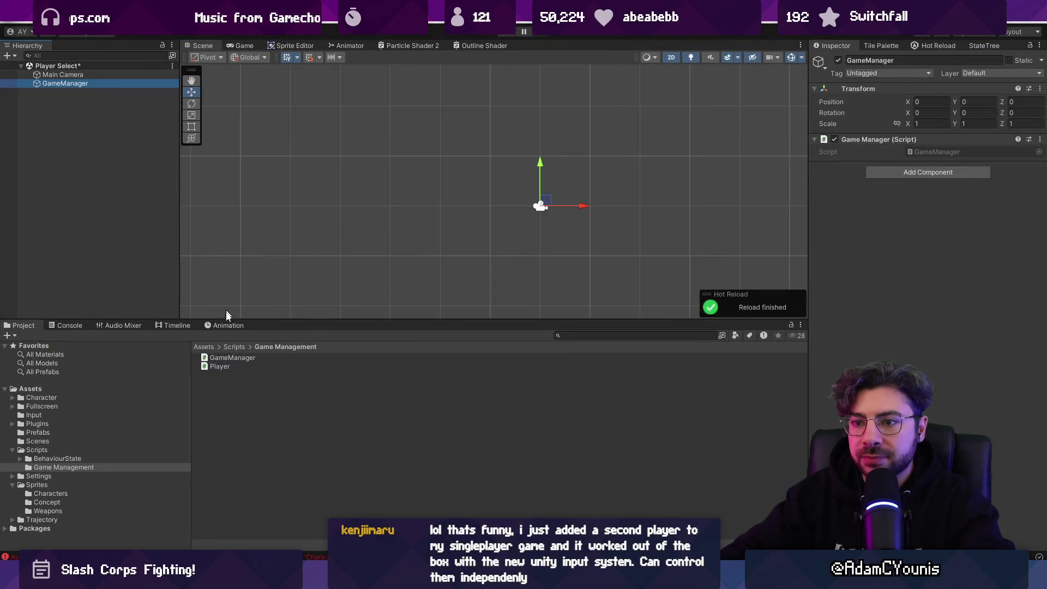
click(231, 367)
click(237, 385)
key(ctrl+s)
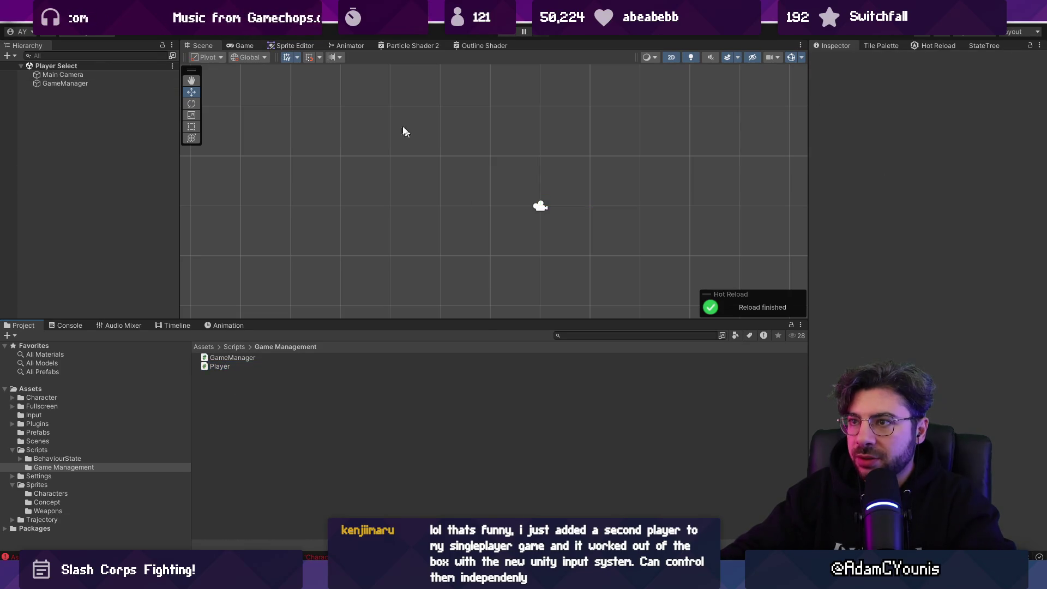
click(272, 23)
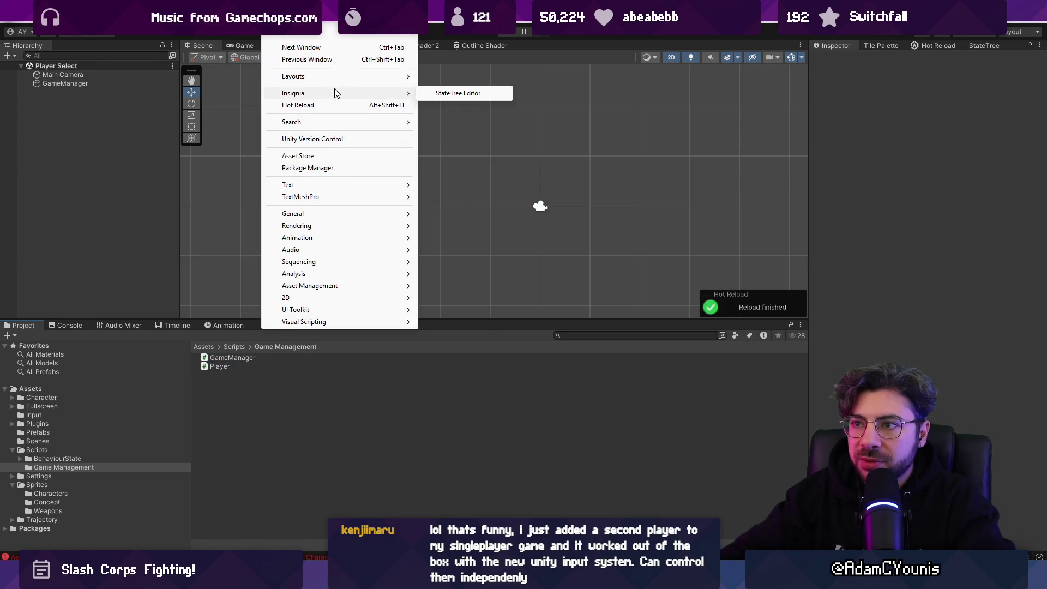
- Copy ScriptableObjectWindow.cs from an Everything search for 'scriptableobject', then return to Unity's Scripts folder
key(alt+Tab)
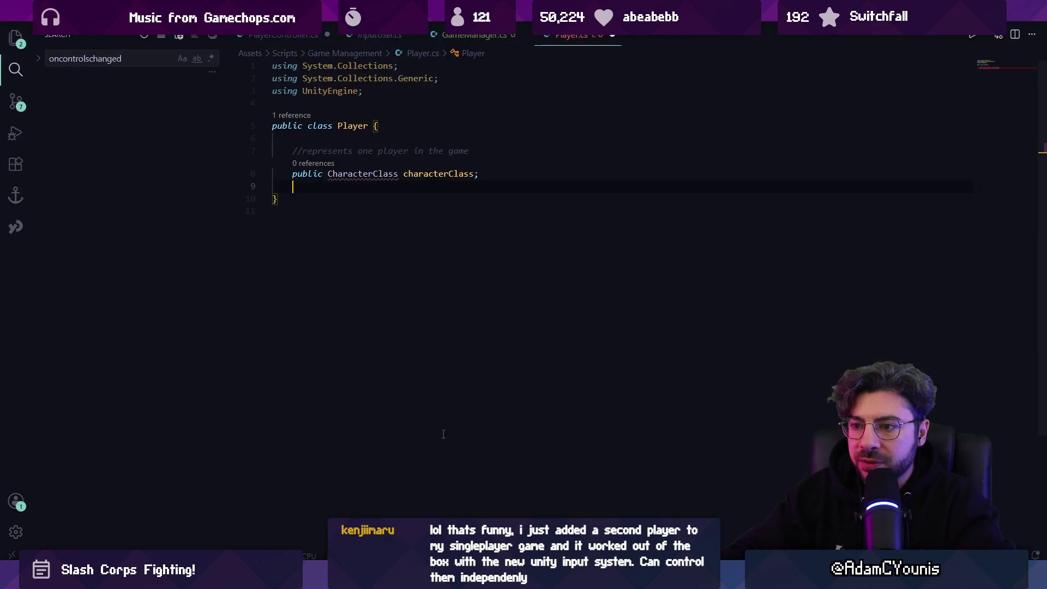
key(alt+space)
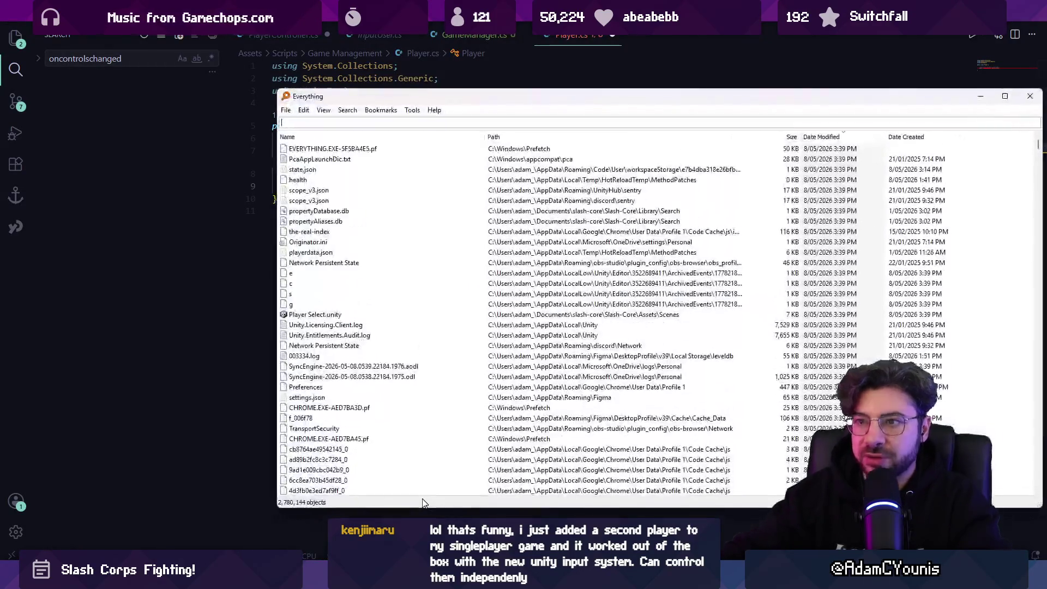
text(scriptableobject)
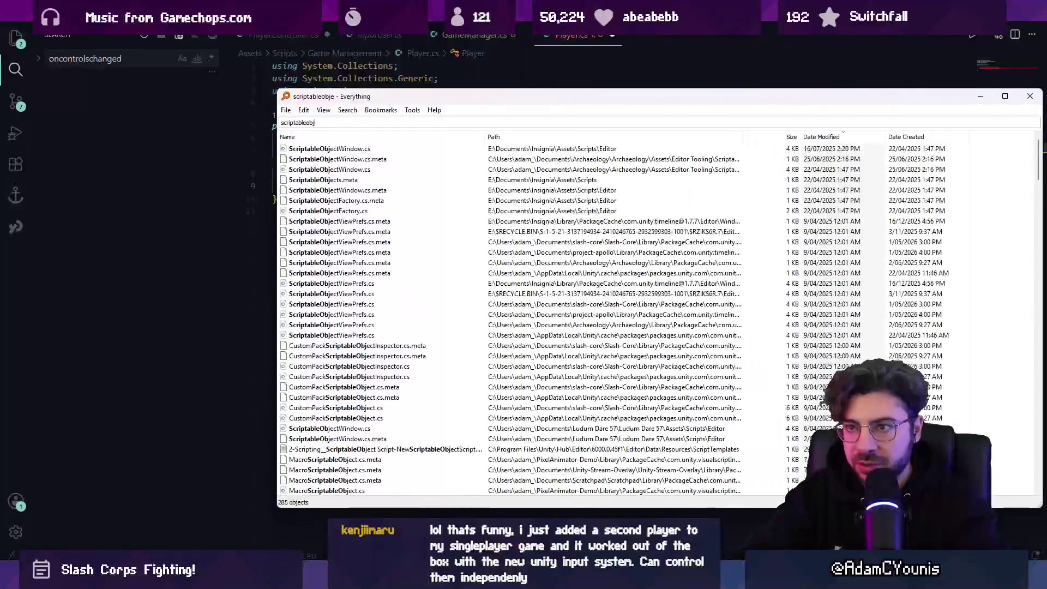
click(338, 148)
right_click(343, 151)
key(Escape)
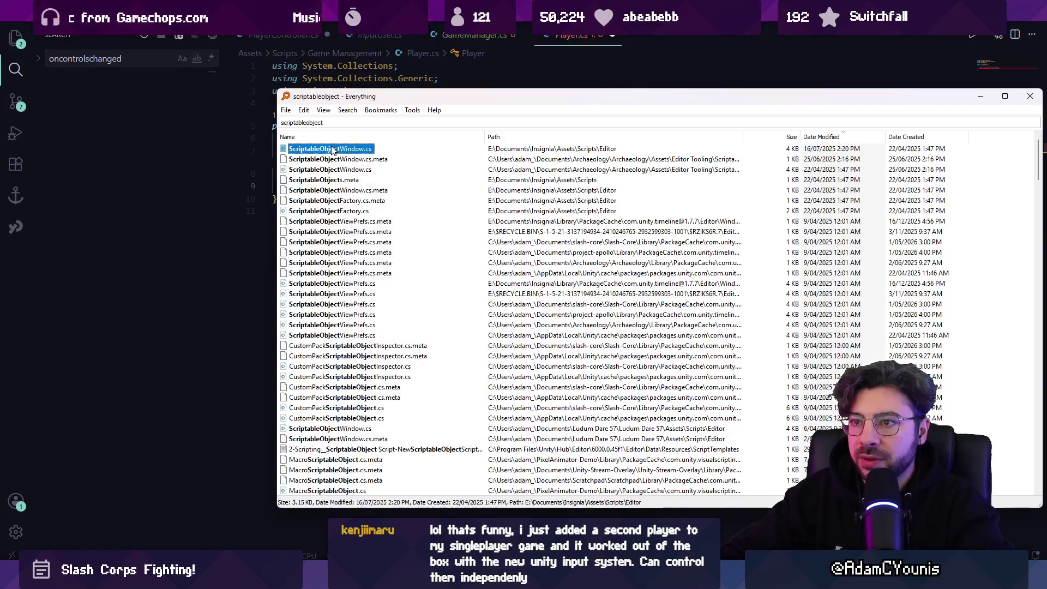
key(alt+Tab)
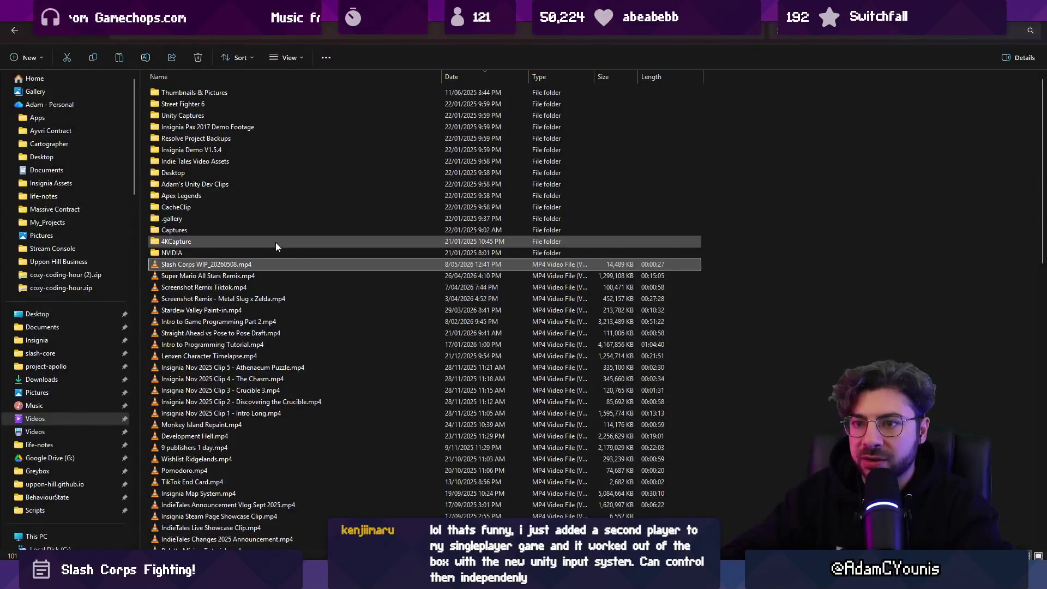
key(alt+Tab)
key(alt+Tab)
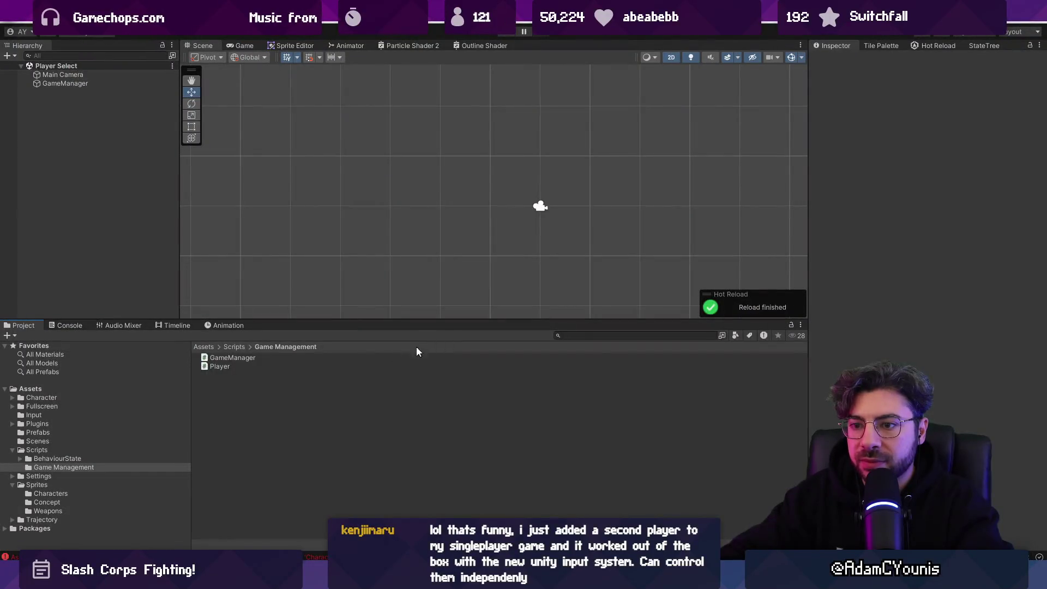
click(225, 346)
- Create a folder named Editor inside Scripts
right_click(295, 455)
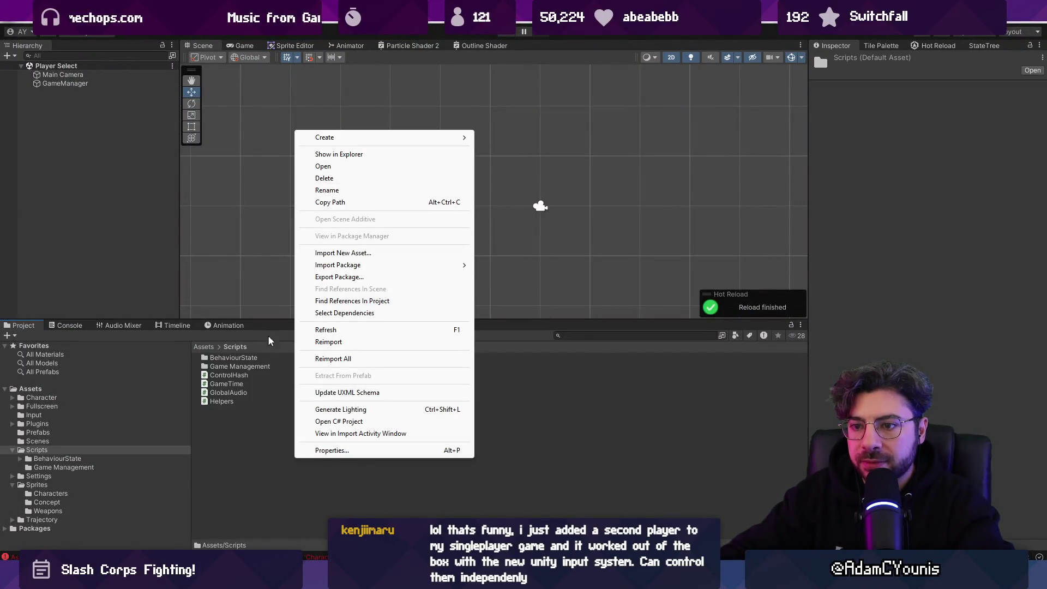
click(507, 48)
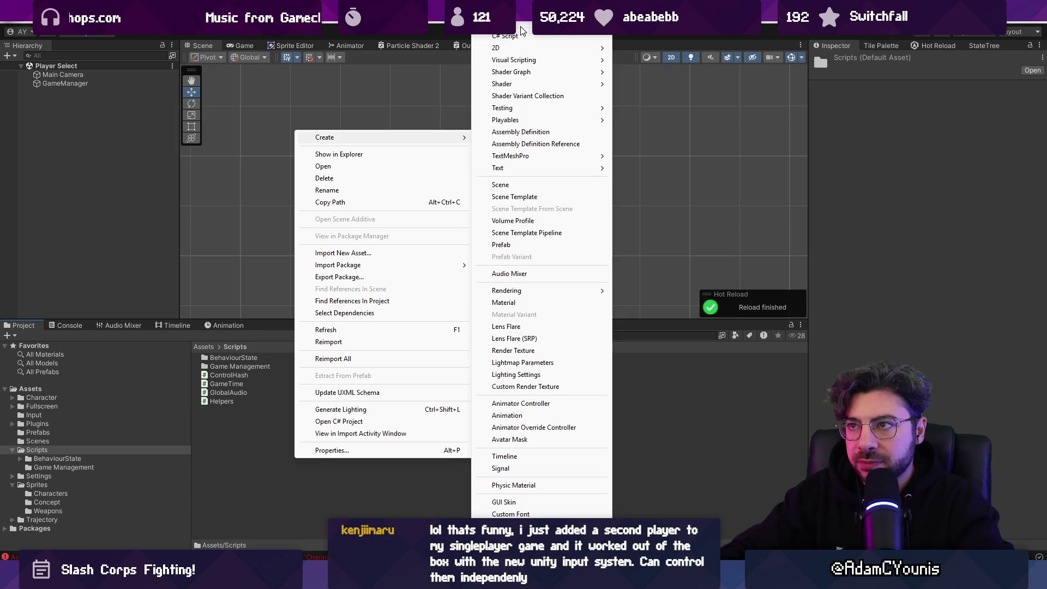
text(Editor)
key(Return)
key(Return)
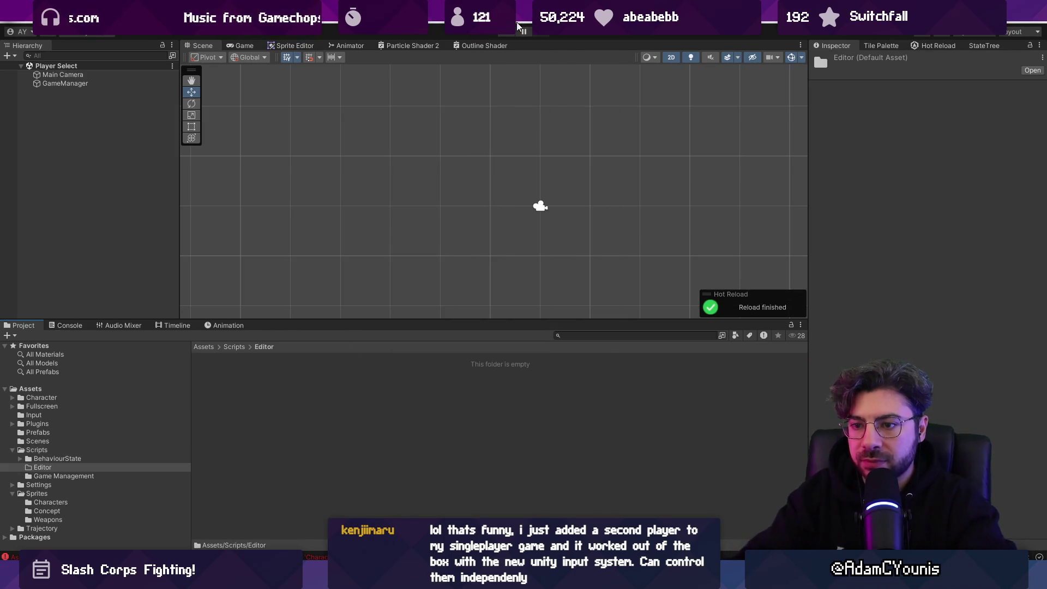
- Paste the copied ScriptableObjectWindow.cs into the Editor folder via File Explorer
right_click(386, 385)
click(432, 82)
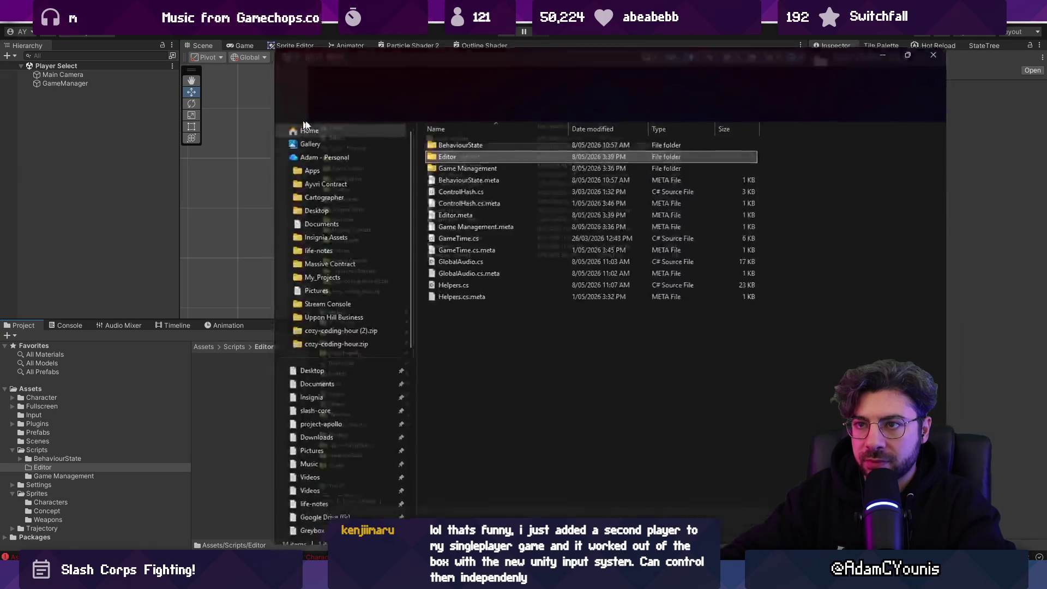
double_click(253, 107)
key(ctrl+v)
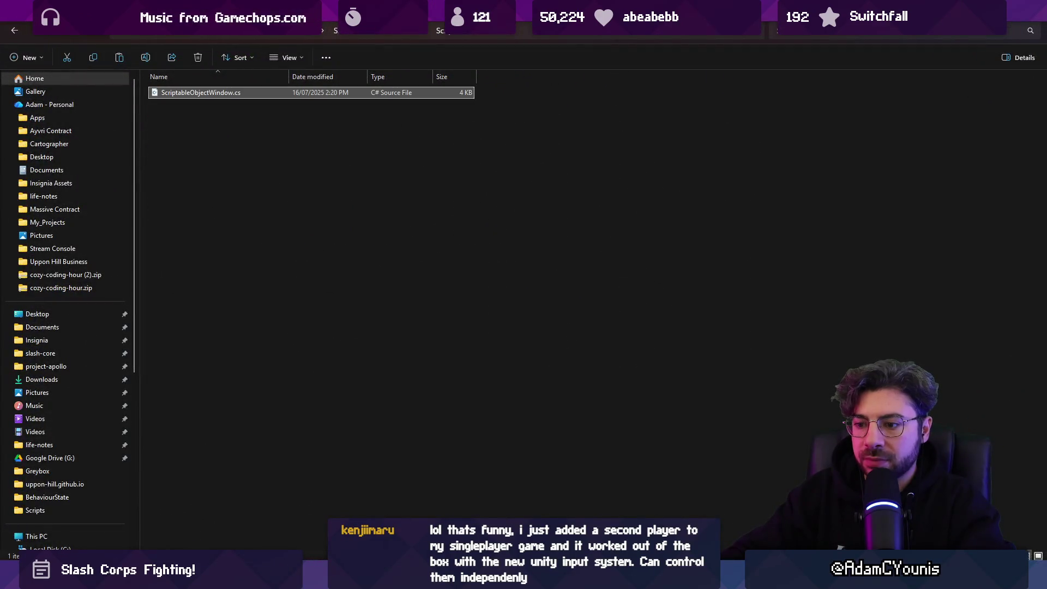
key(alt+Tab)
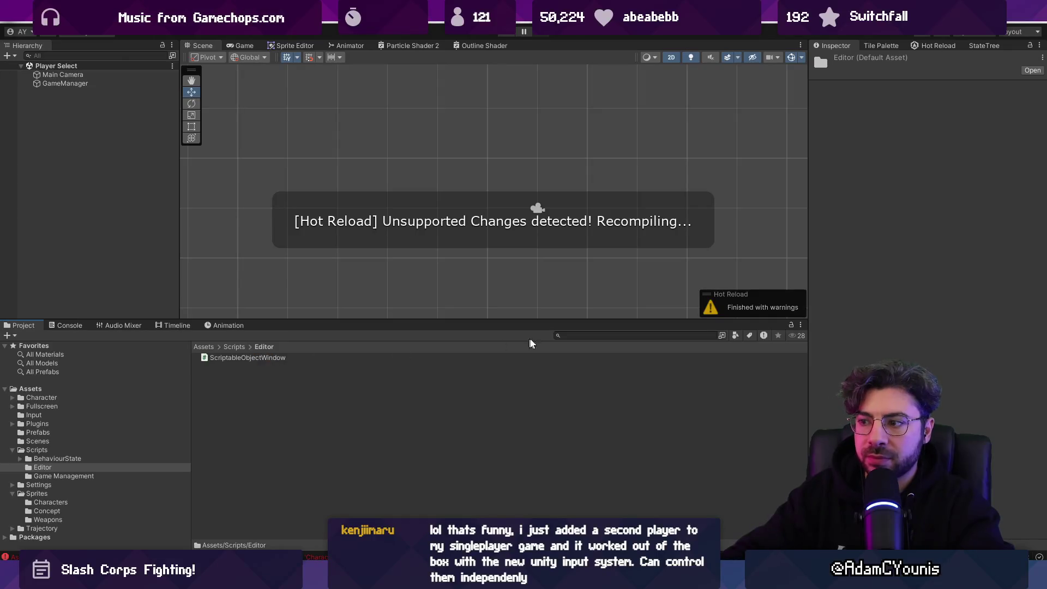
click(237, 346)
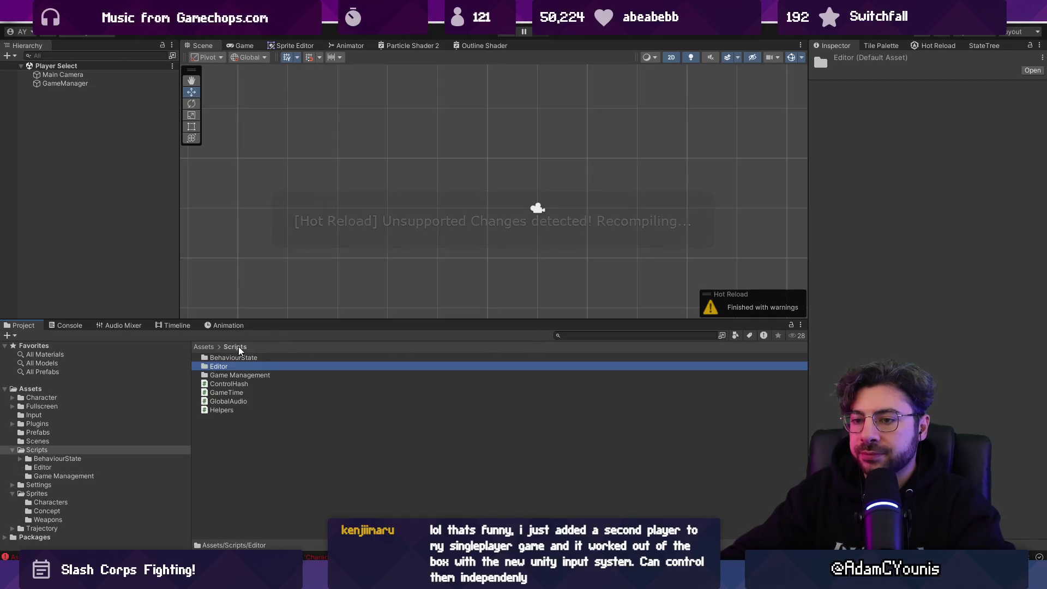
- Create a C# script named CharacterClass in Scripts and open it in VS Code
right_click(280, 440)
mouse_move(382, 118)
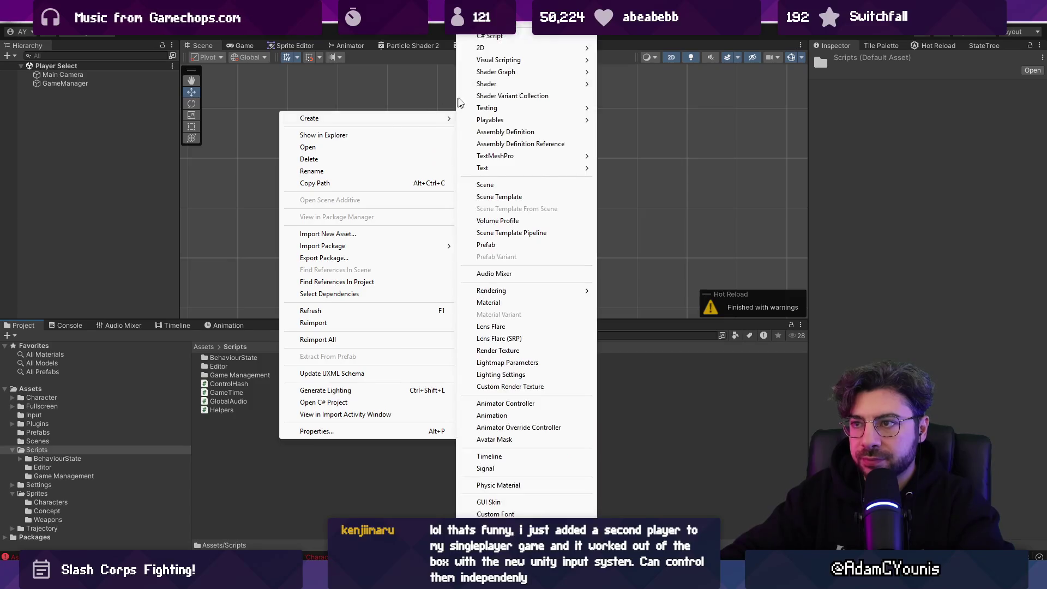
click(488, 36)
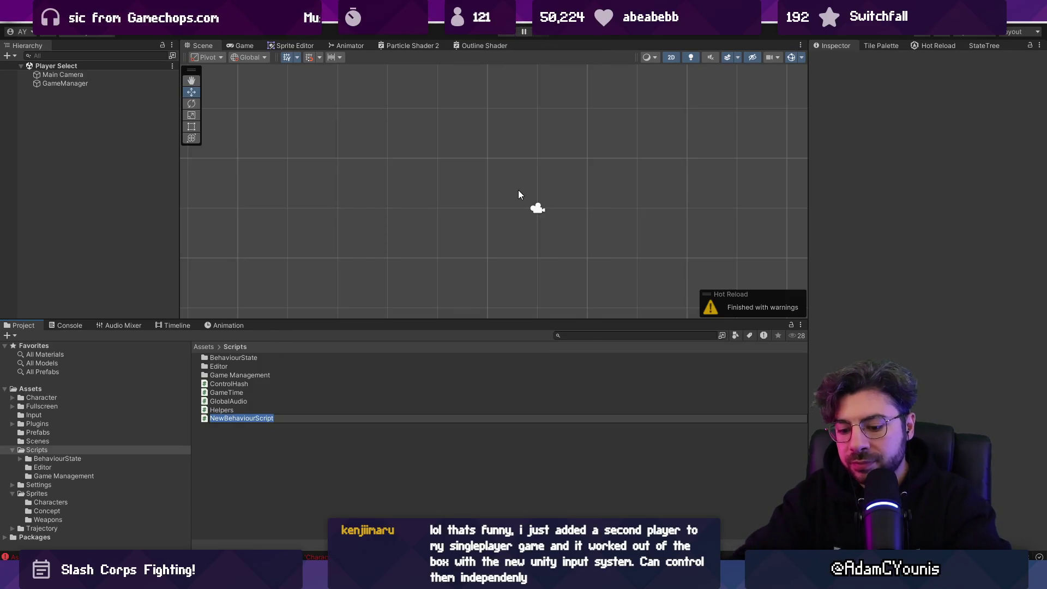
text(CharacterCla)
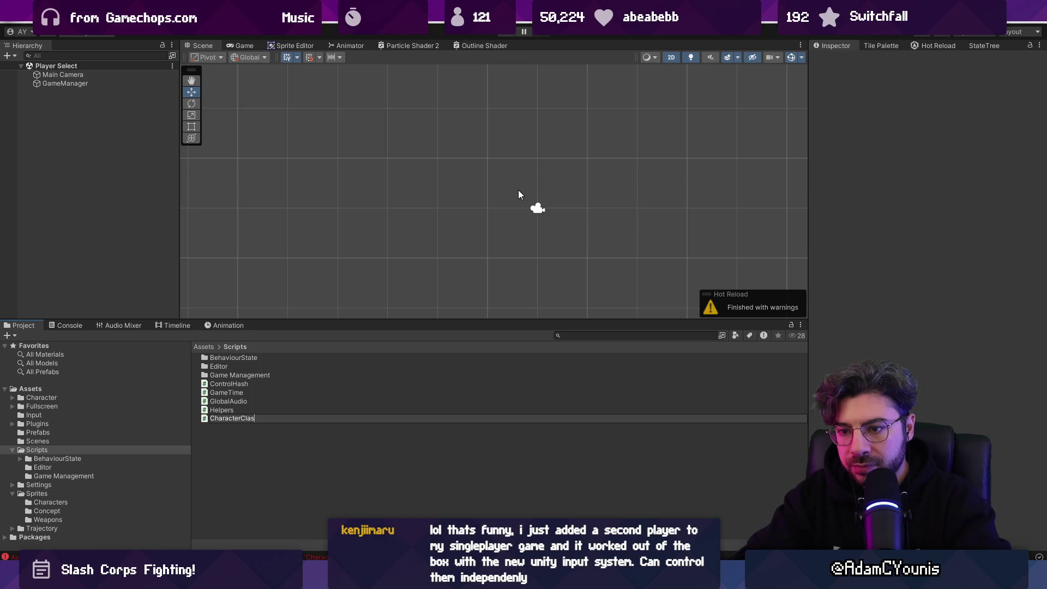
text(s)
key(Return)
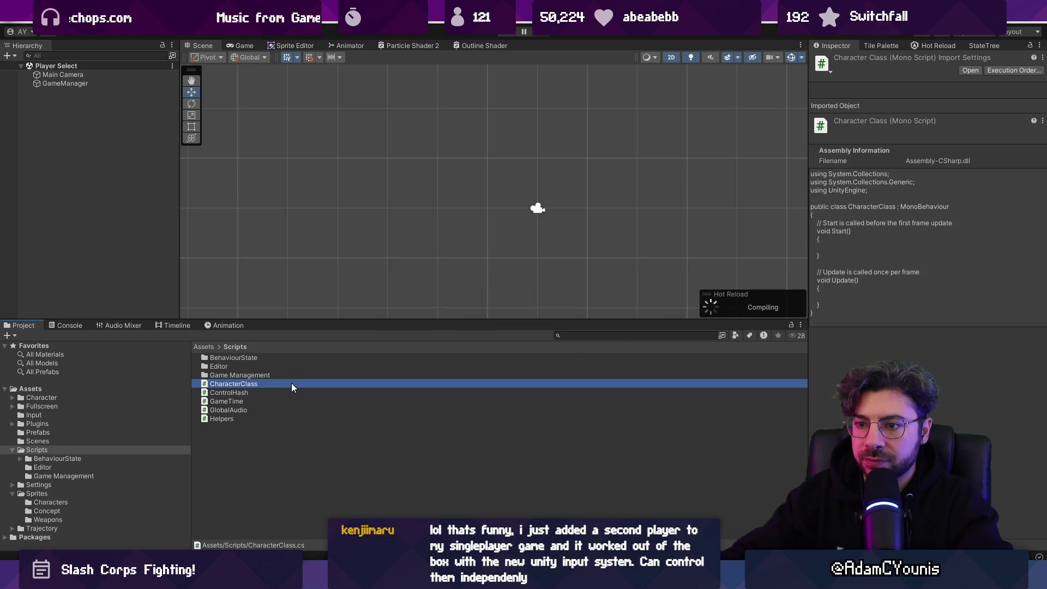
double_click(291, 383)
click(342, 292)
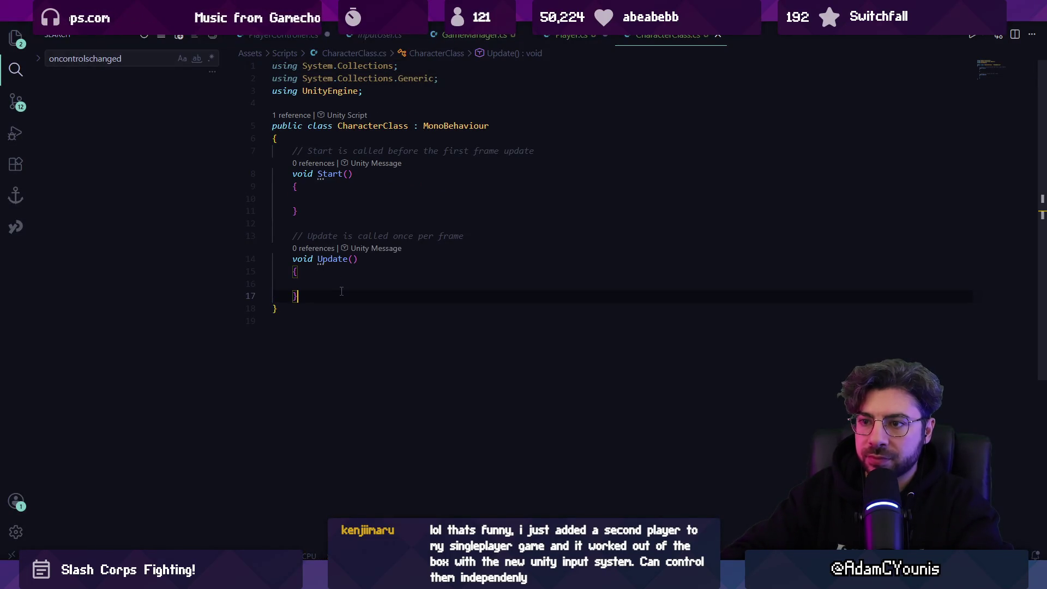
- Delete Start and Update, change MonoBehaviour to ScriptableObject, and dismiss the CreateAssetMenu suggestion
key(shift+Up)
key(shift+Up)
key(shift+Up)
key(shift+Up)
key(shift+Up)
key(shift+Up)
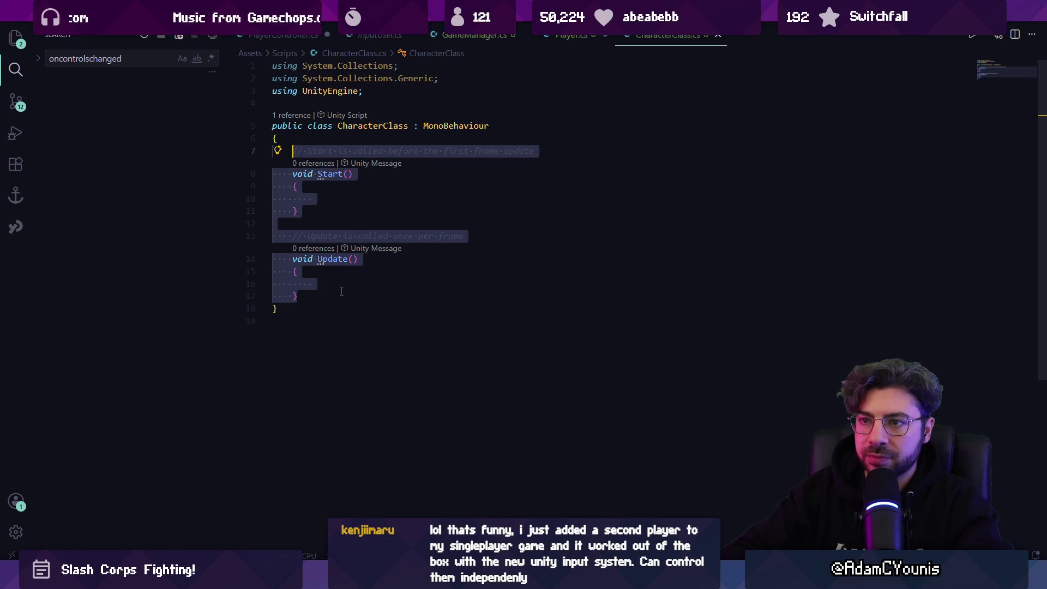
key(BackSpace)
key(ctrl+shift+Left)
text(Sc{)
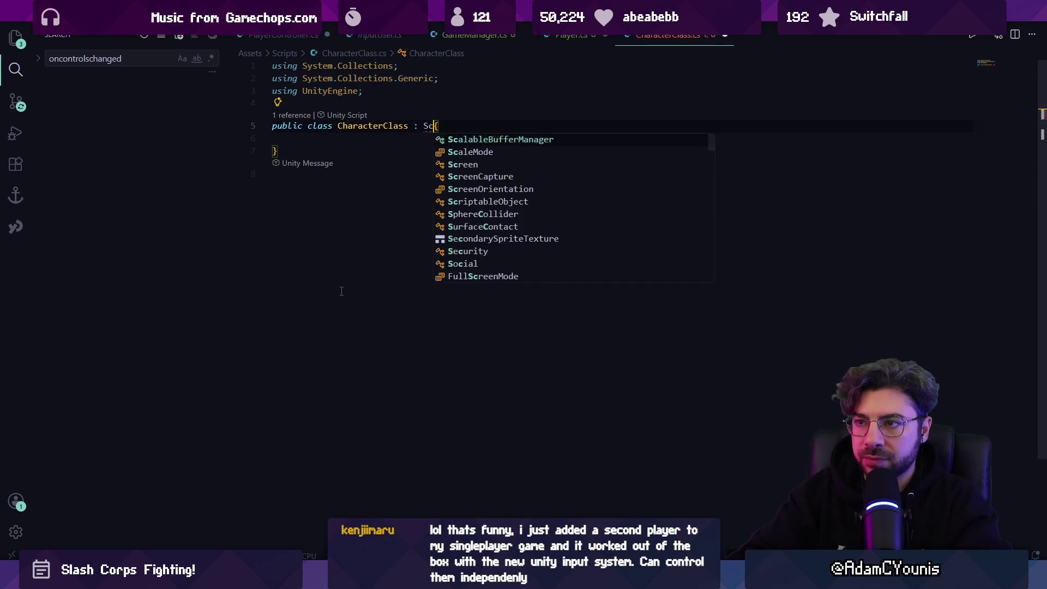
text(riptab)
key(Tab)
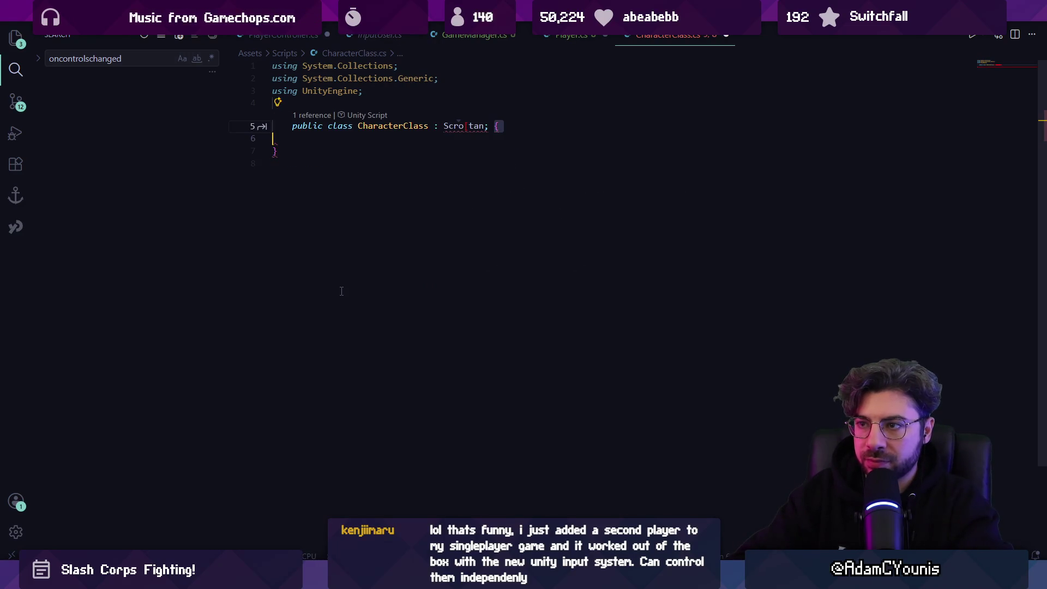
key(ctrl+z)
key(Tab)
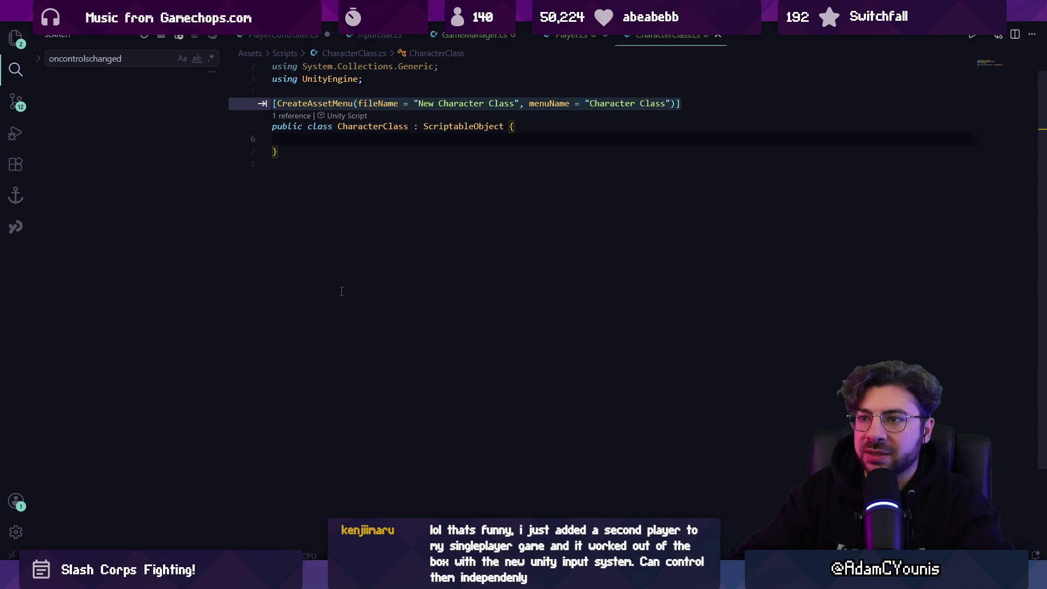
key(Escape)
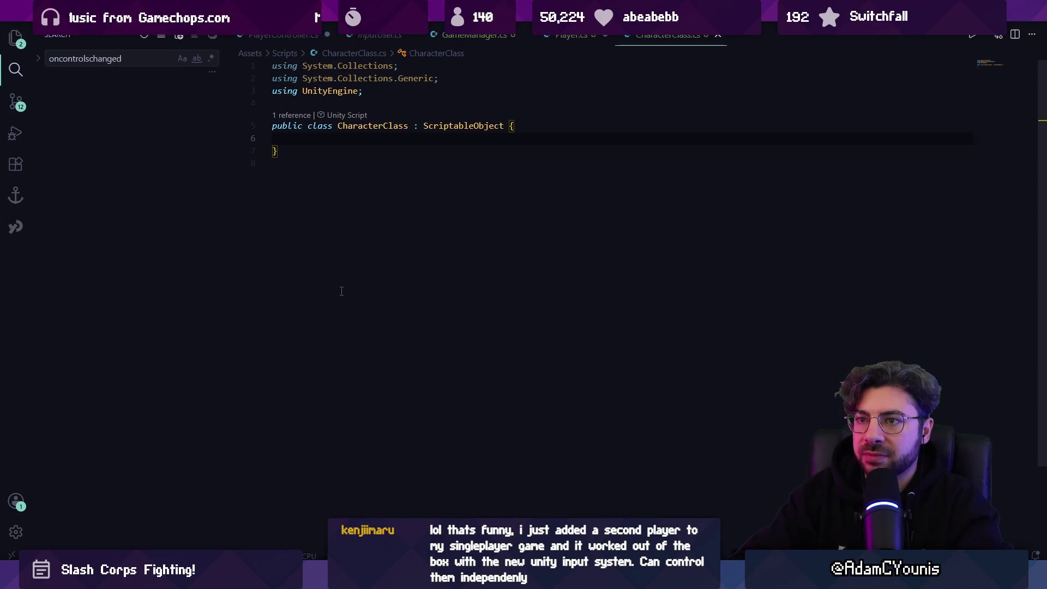
- Add the suggested field declarations to CharacterClass, renaming the string field to title
key(Tab)
text(public )
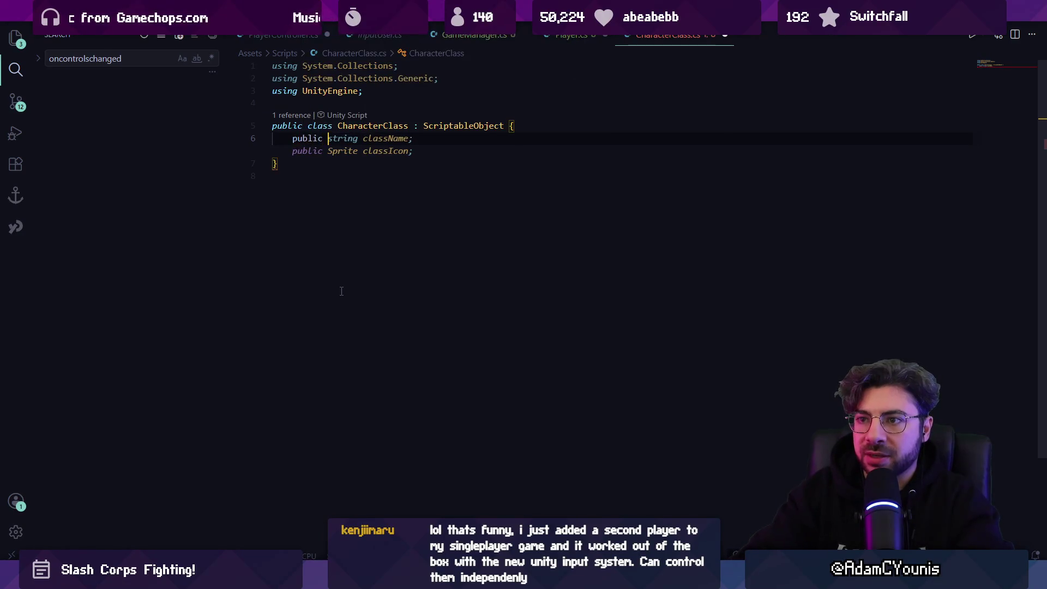
text(string)
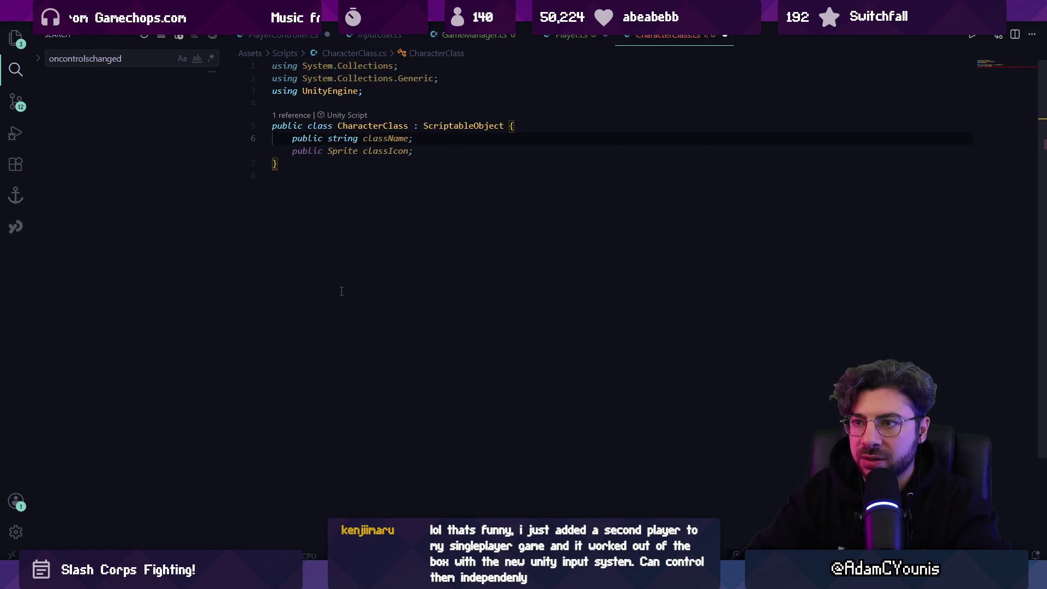
key(Tab)
key(Up)
key(Left)
key(ctrl+shift+Left)
text(title)
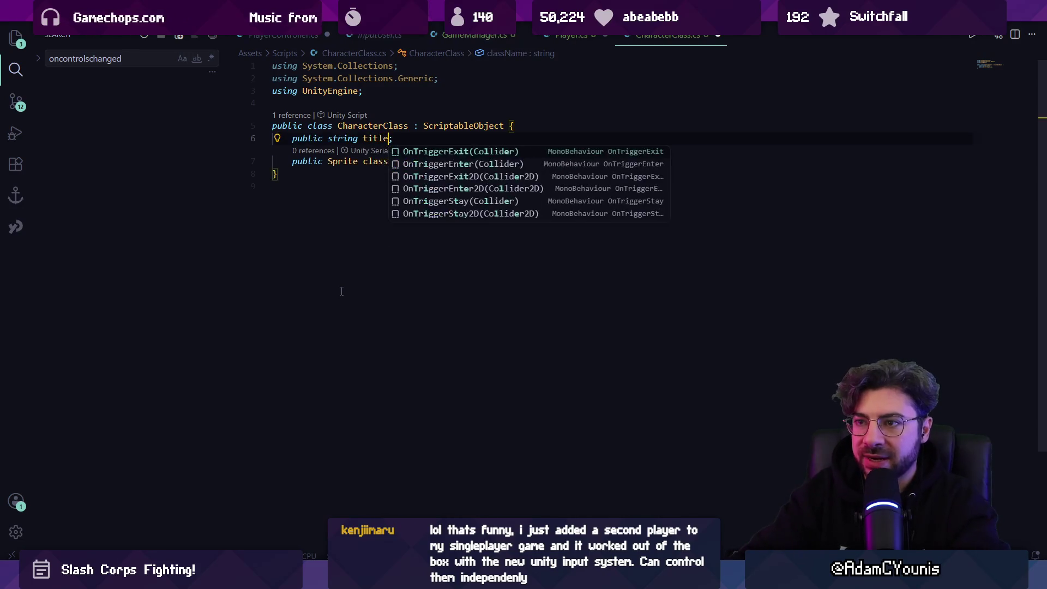
key(Escape)
- Rename the icon field to portrait, keeping it a Sprite field
key(Down)
key(ctrl+shift+Left)
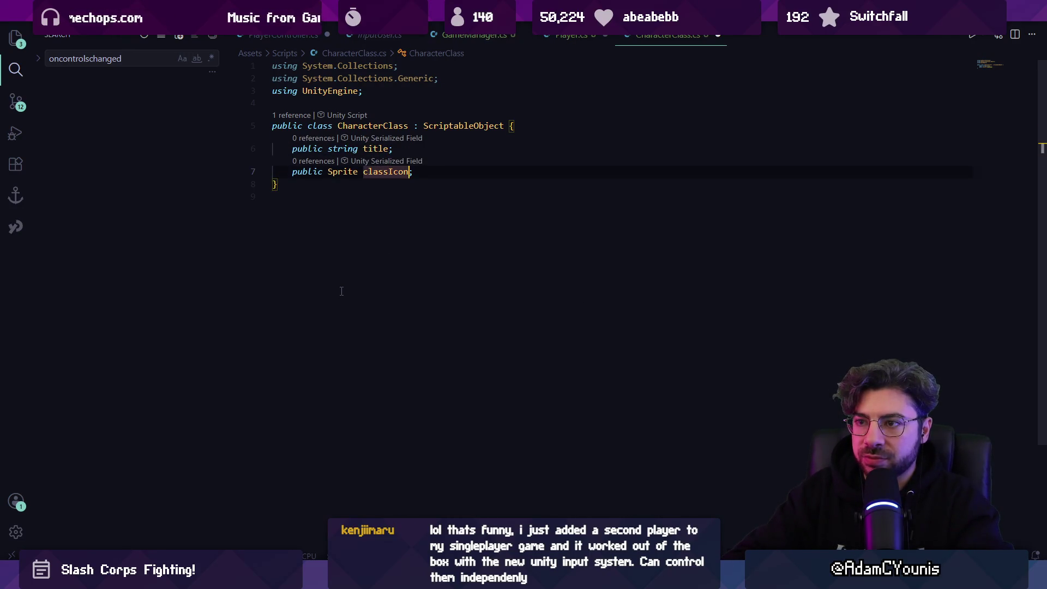
text(;)
key(ctrl+shift+Left)
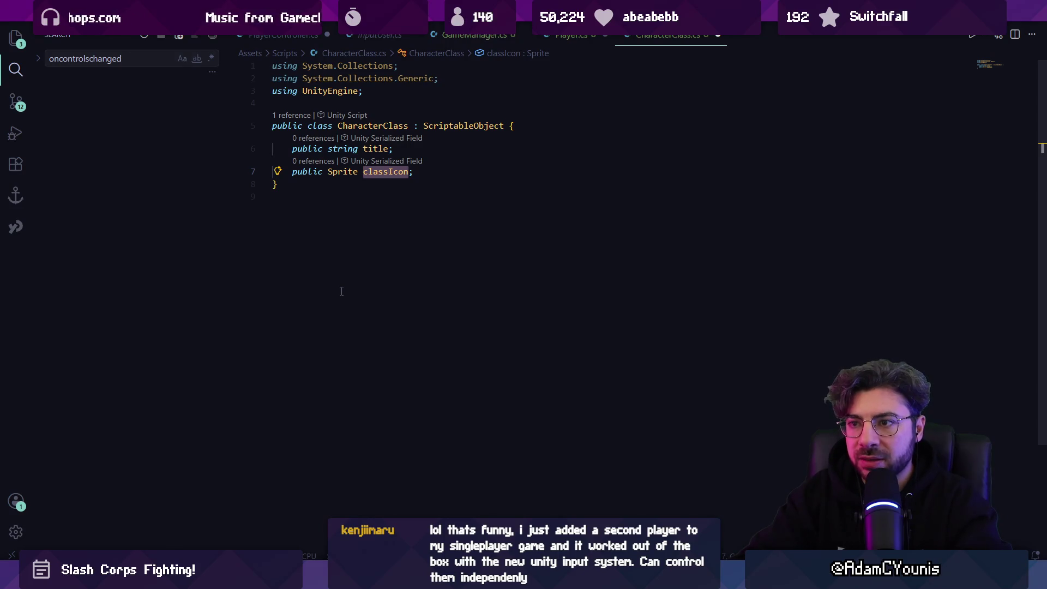
text(icon)
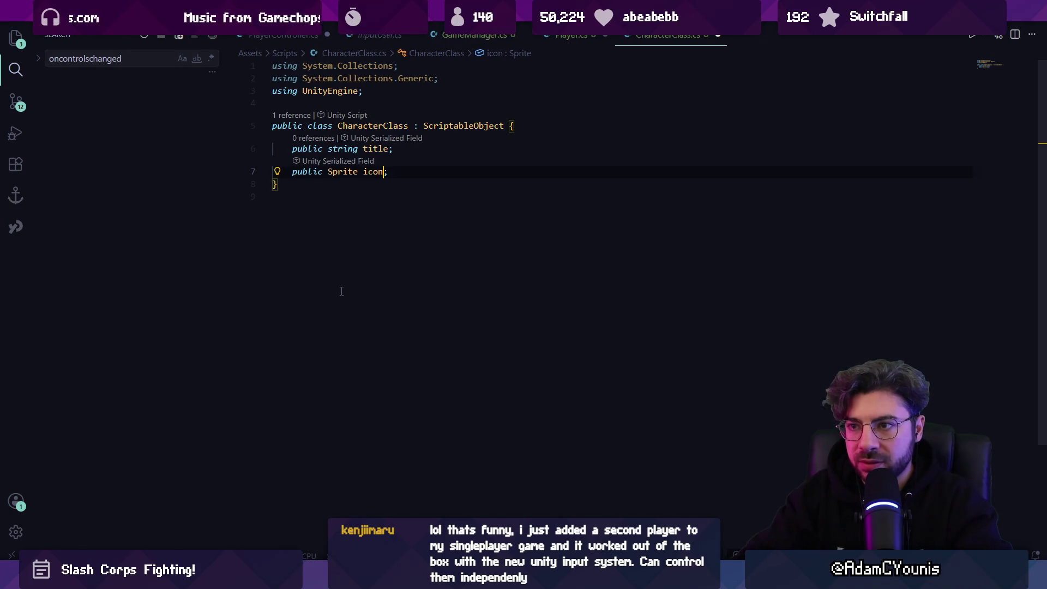
key(BackSpace)
key(BackSpace)
key(BackSpace)
text(chara)
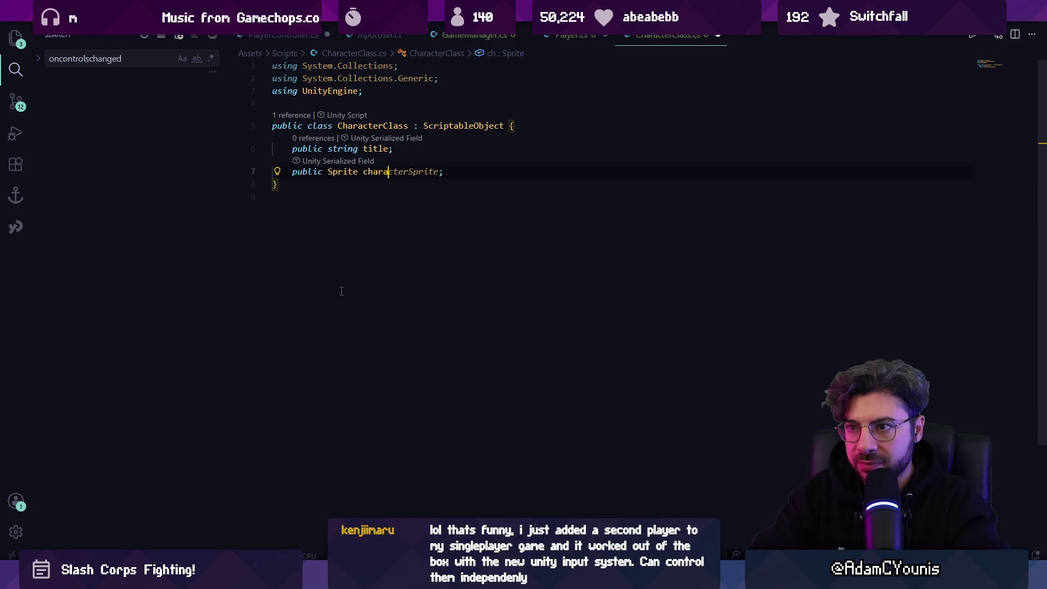
key(BackSpace)
text(portrait;     )
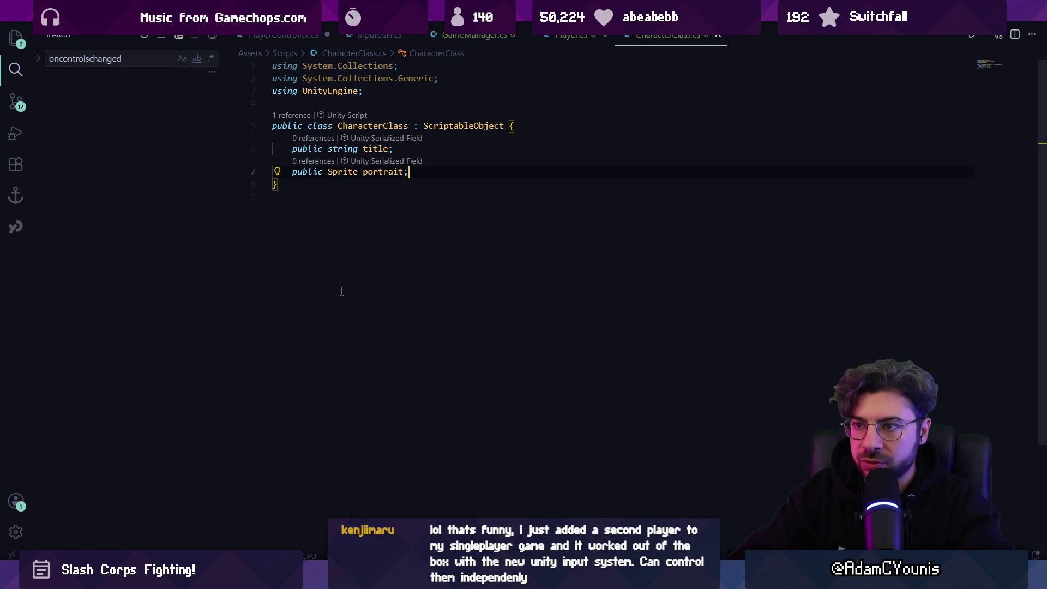
text(public sprite)
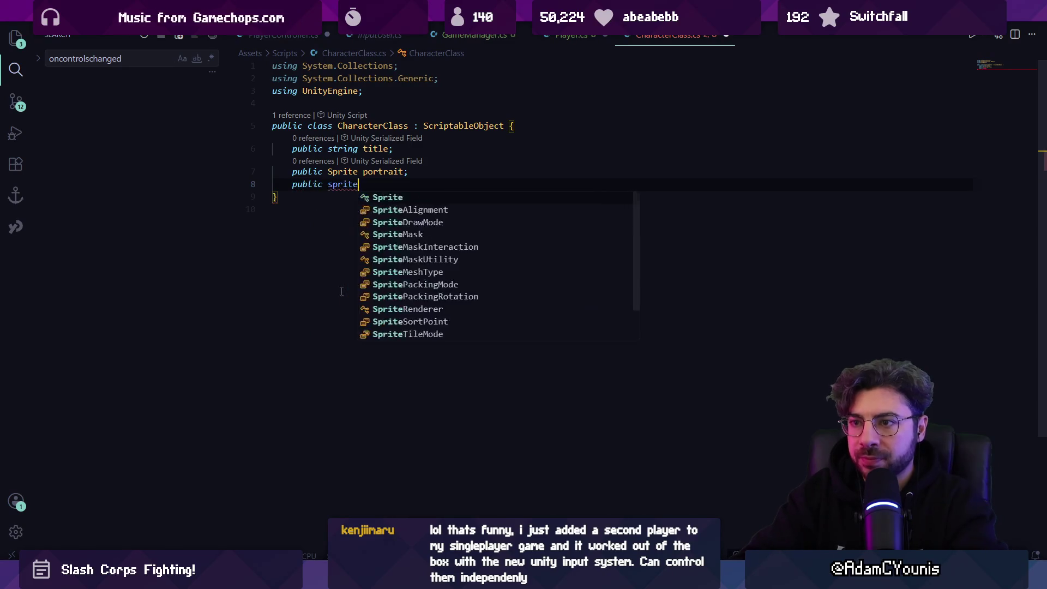
- Add a public Sprite field named baseSprite and save the script
key(BackSpace)
key(BackSpace)
key(BackSpace)
text(Sprite )
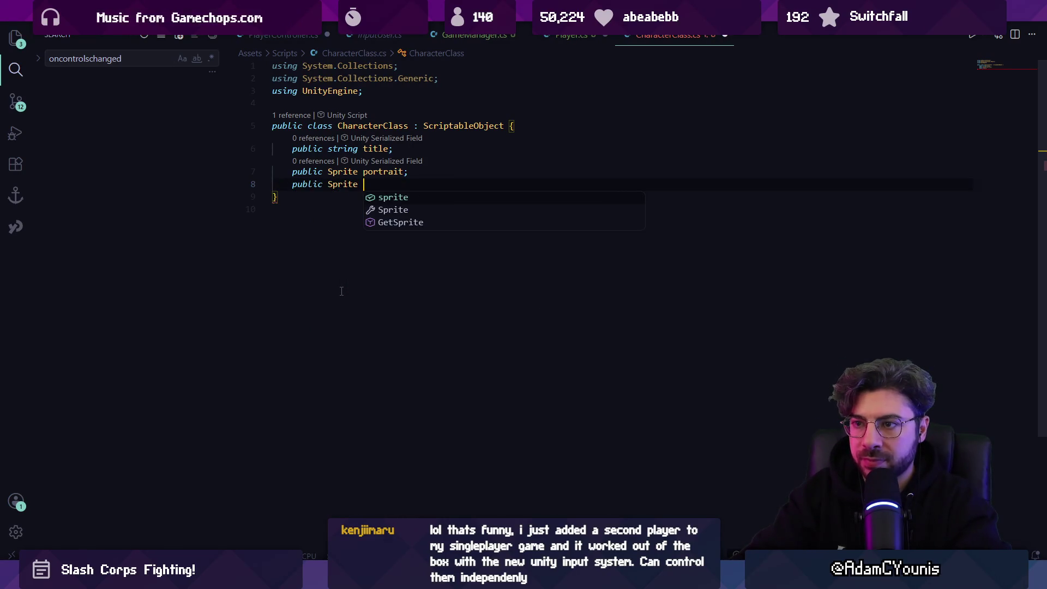
text(baseSprite)
key(ctrl+s)
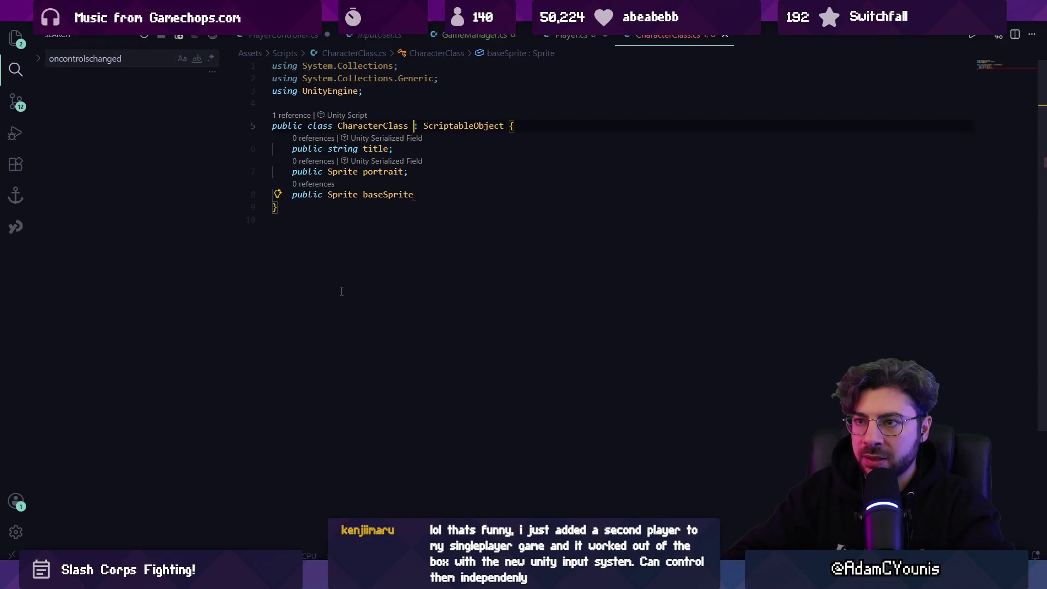
key(Up)
key(Up)
key(Up)
key(Down)
key(Down)
key(Down)
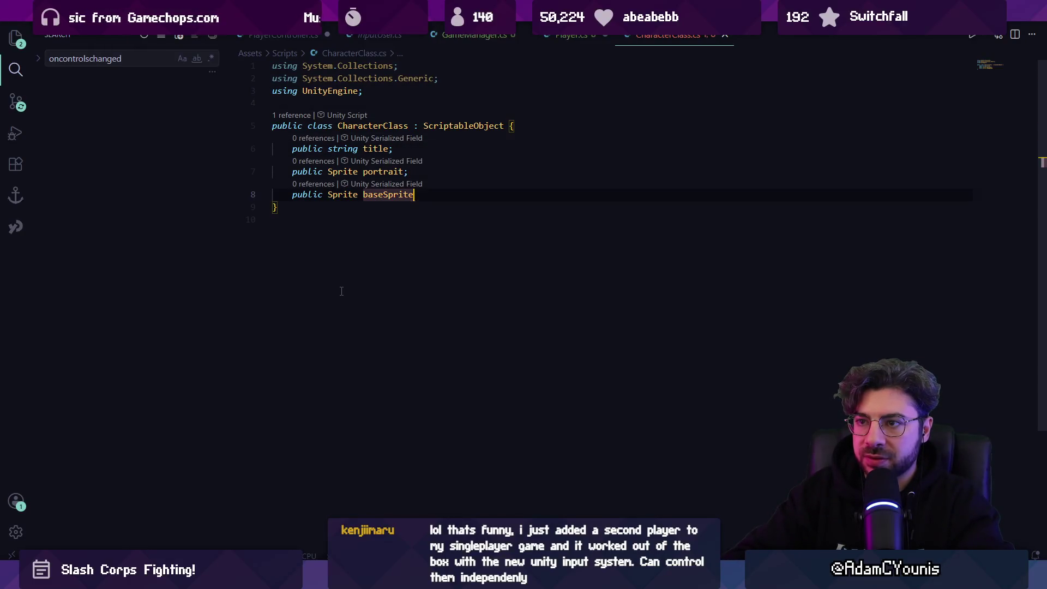
text(;)
key(Return)
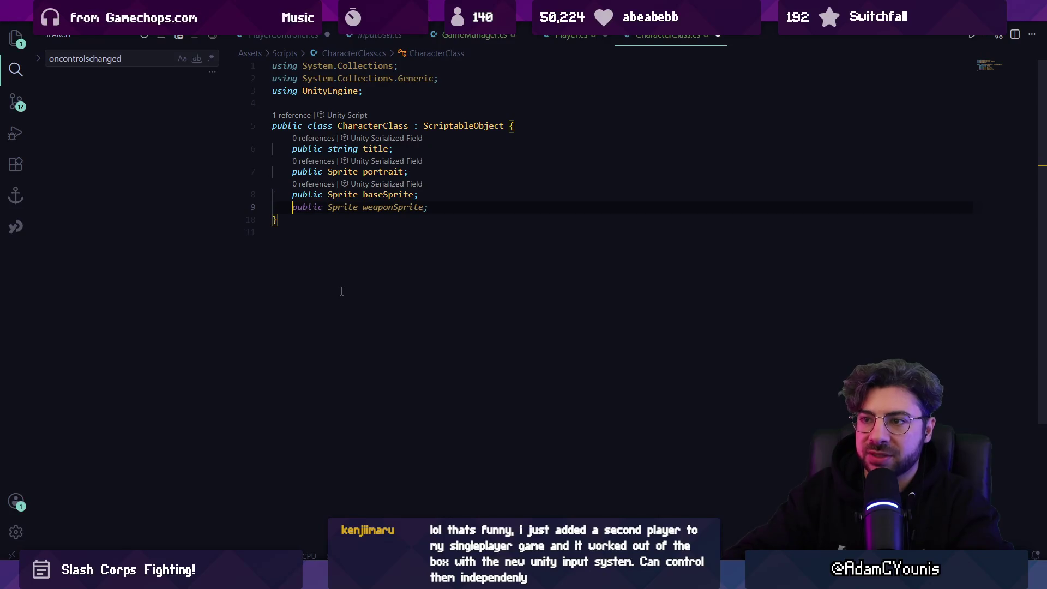
- Add a public GameObject field named prefab, save, and return to Unity
key(Escape)
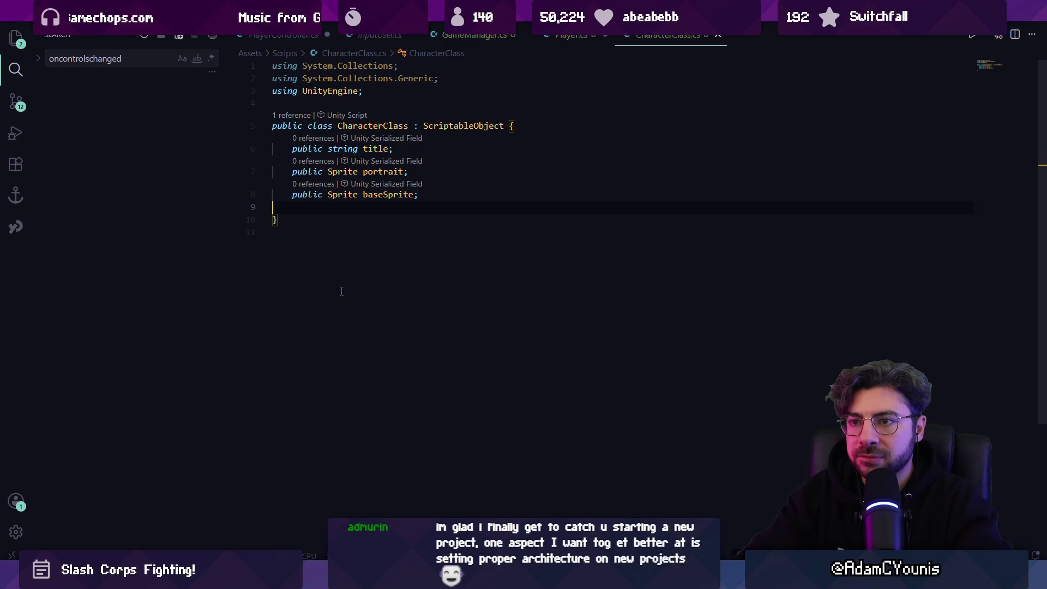
text(public Prefab)
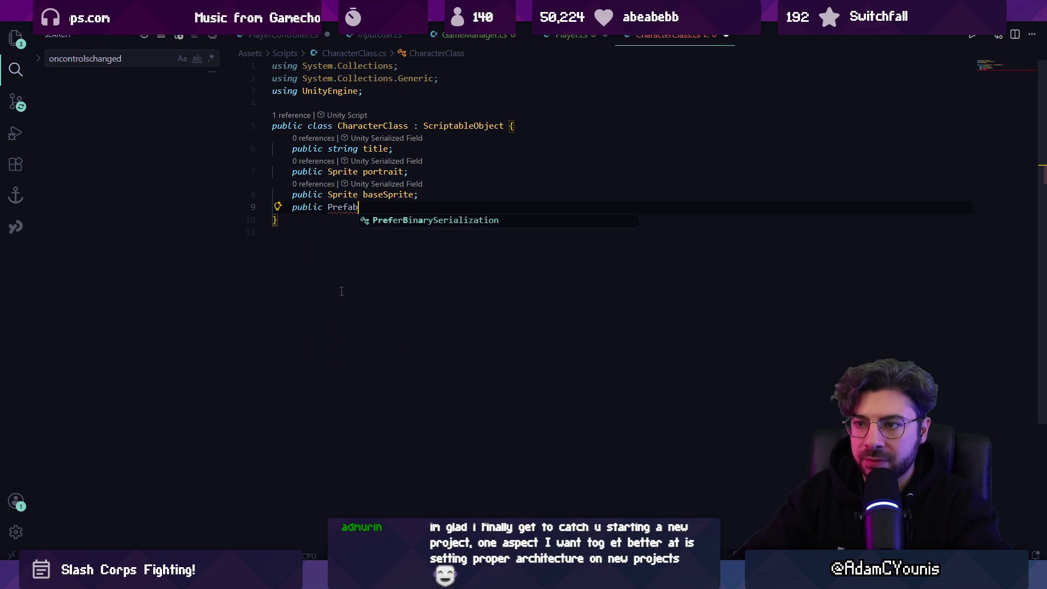
key(BackSpace)
key(BackSpace)
key(BackSpace)
text(Game)
key(Tab)
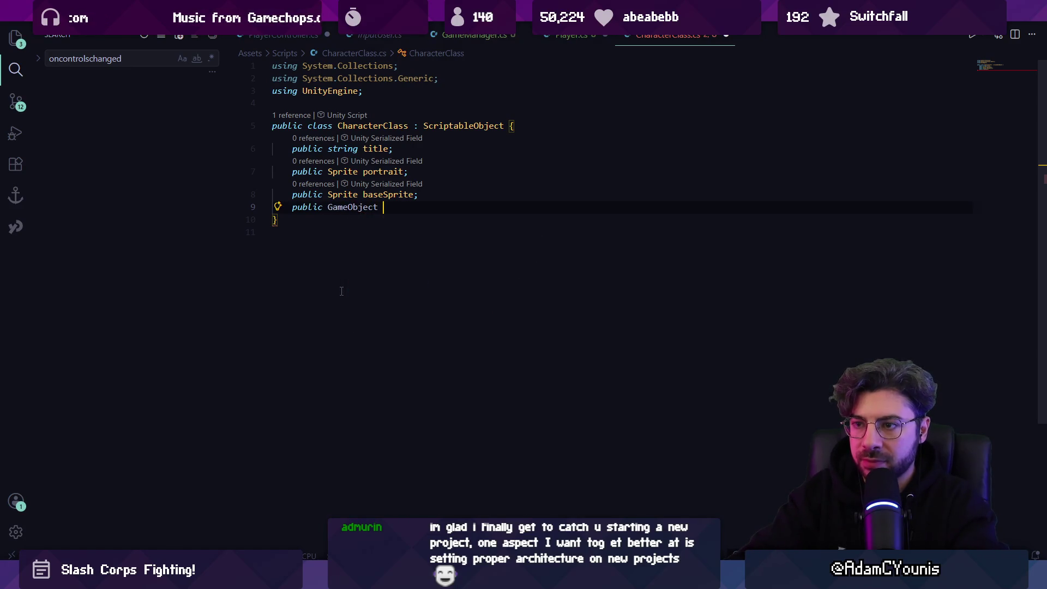
text(player)
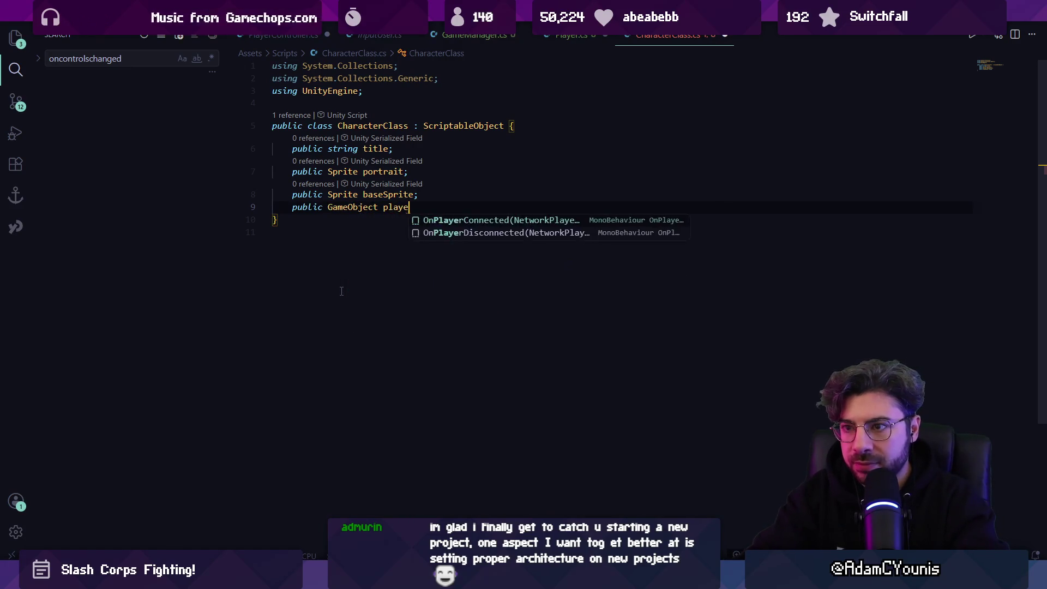
key(ctrl+shift+Left)
text(characterPreg)
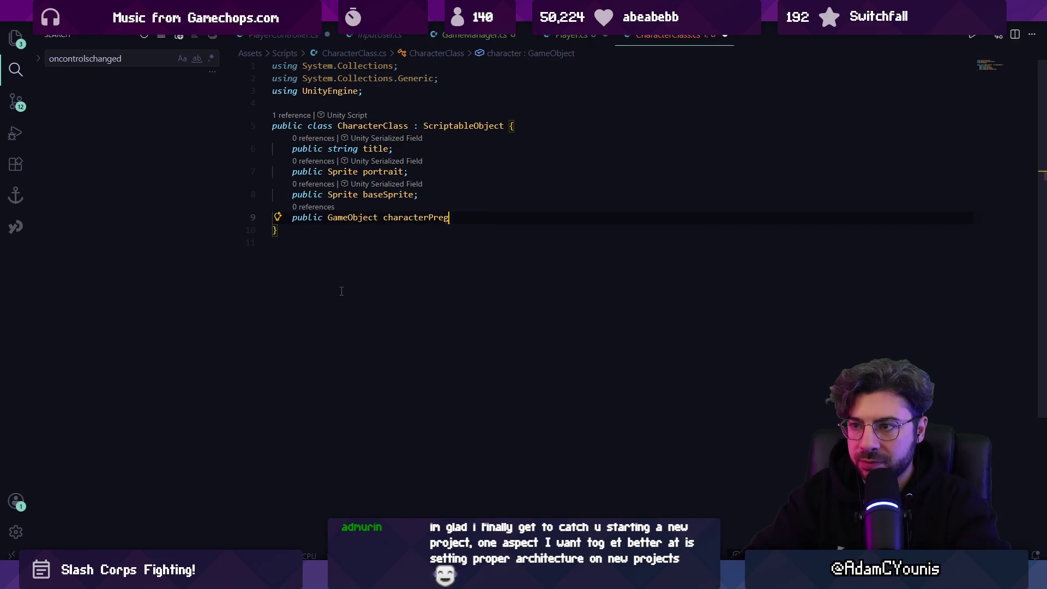
key(ctrl+shift+Left)
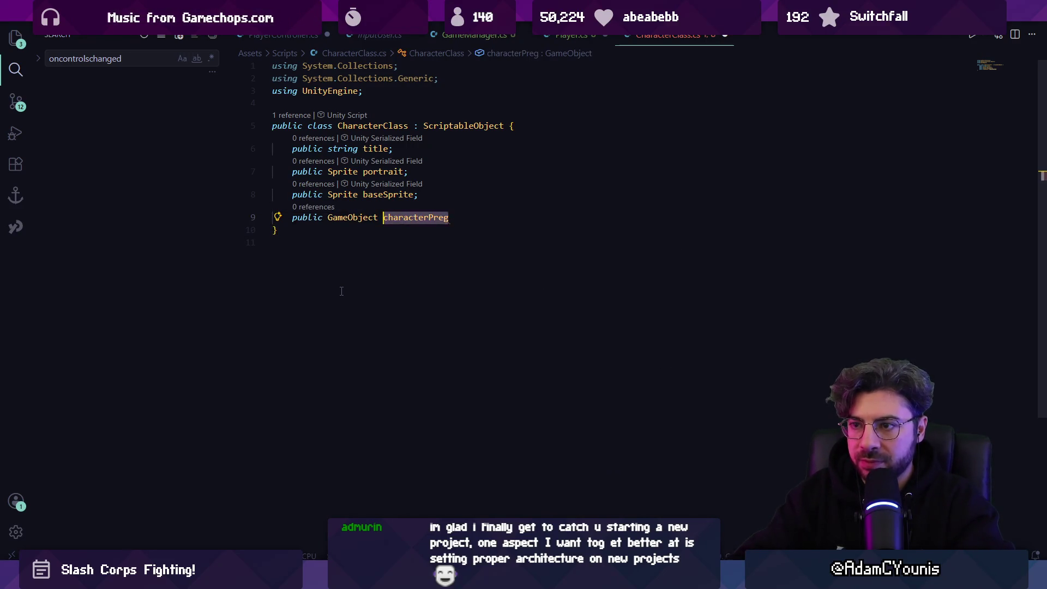
text(prefab;)
key(ctrl+s)
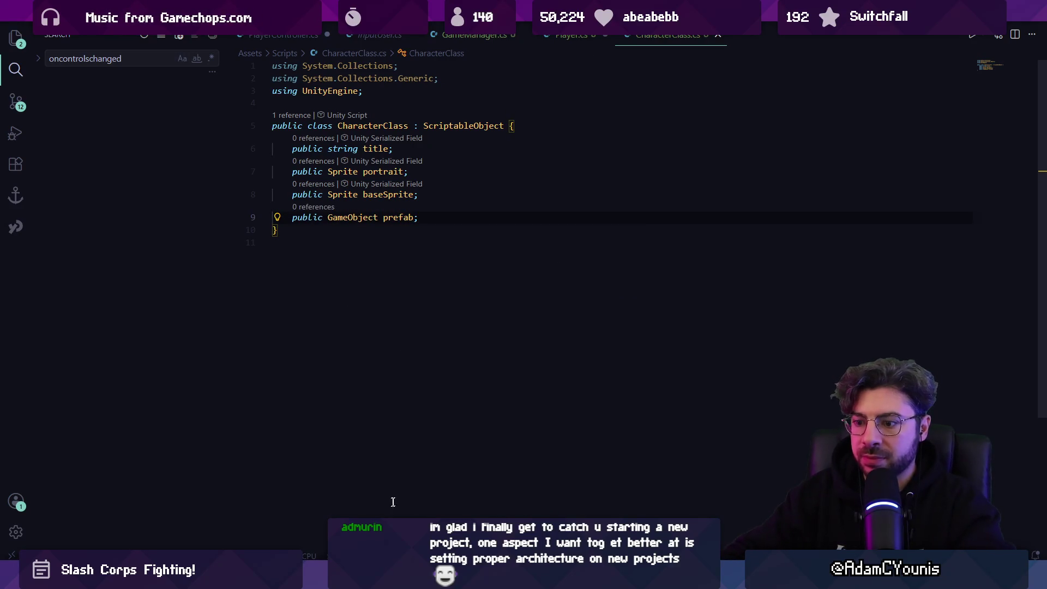
key(alt+Tab)
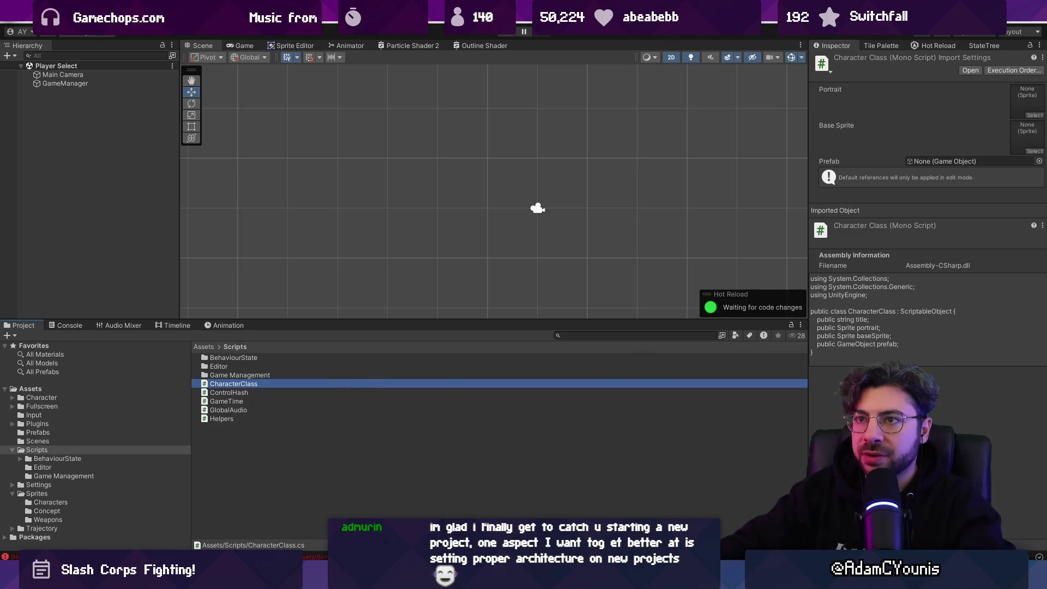
- Open the Scriptable Object window and dock it into the editor layout
click(273, 21)
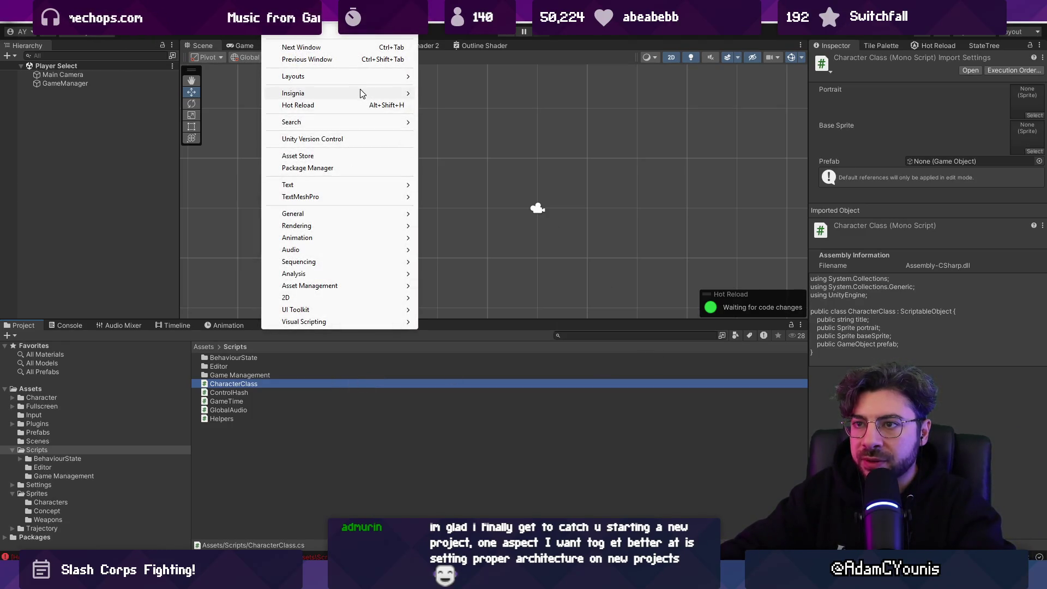
mouse_move(376, 94)
click(427, 94)
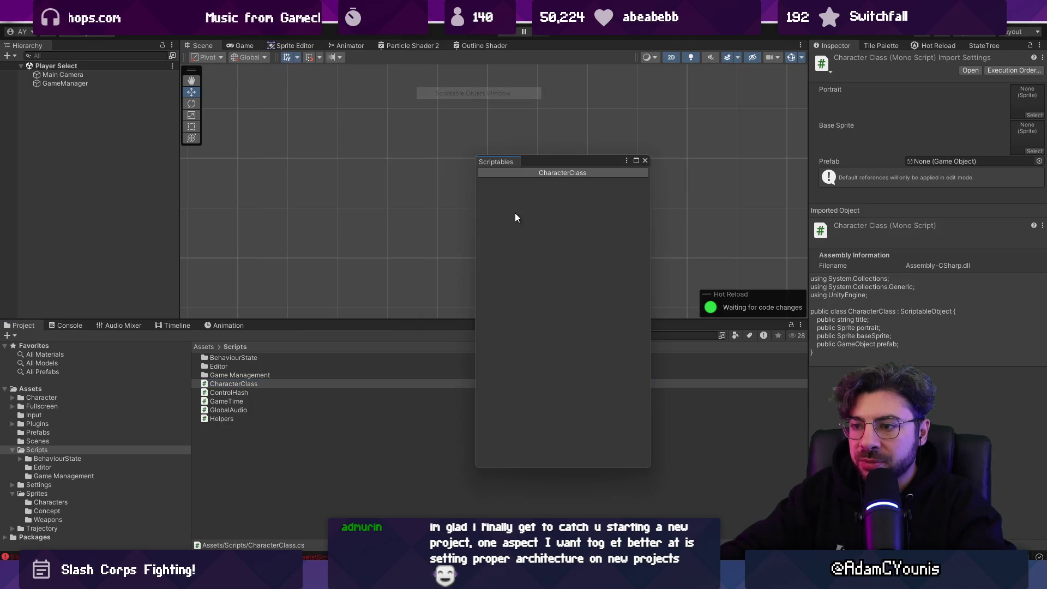
mouse_move(499, 163)
mouse_down()
mouse_move(744, 351)
mouse_move(780, 395)
mouse_up()
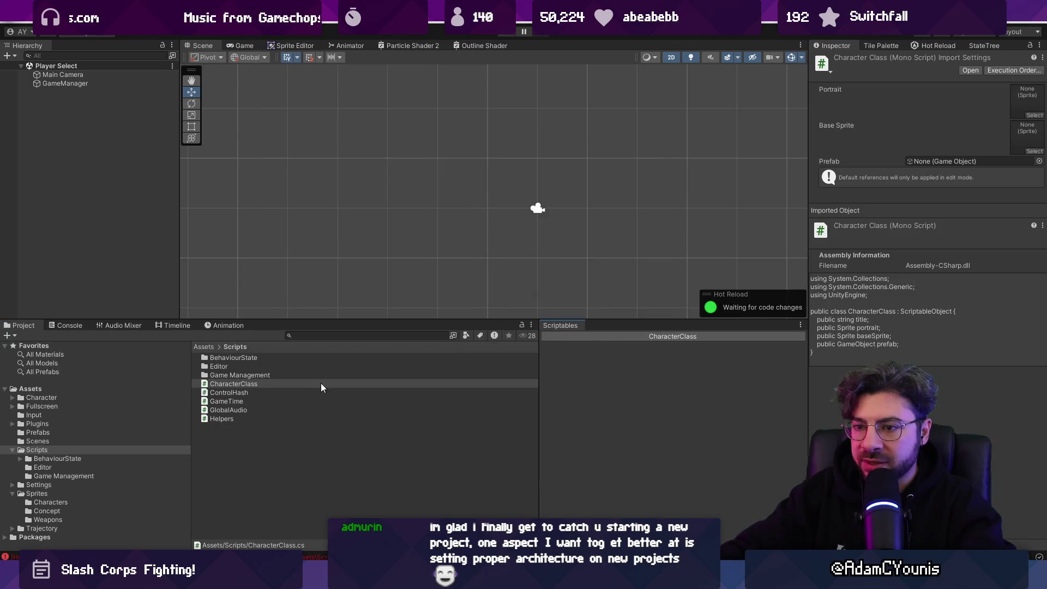
- Create a Data folder under Assets and add a new CharacterClass asset in it
click(203, 346)
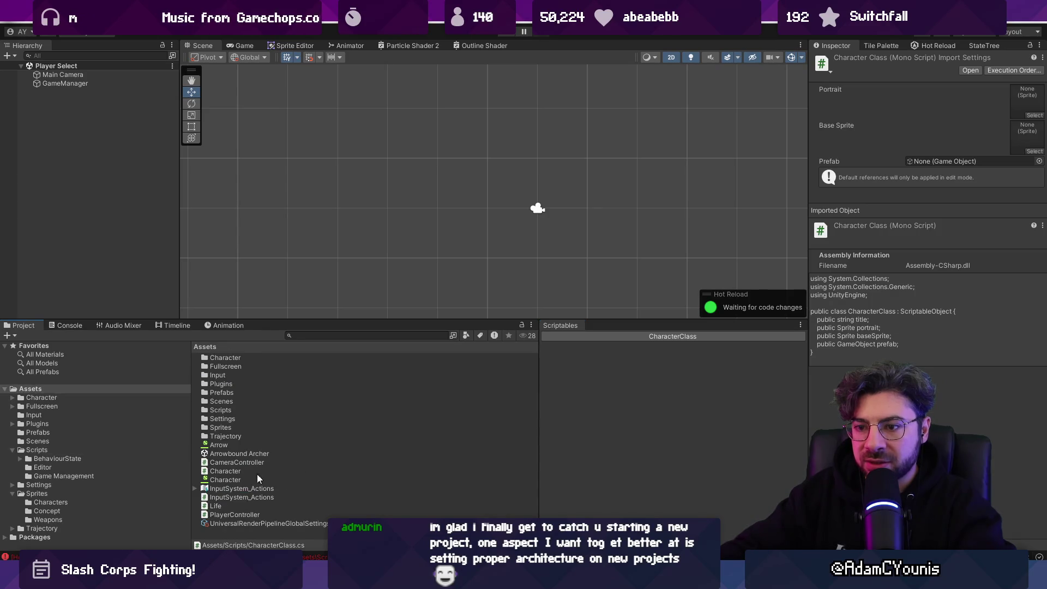
right_click(250, 533)
mouse_move(316, 214)
mouse_move(466, 46)
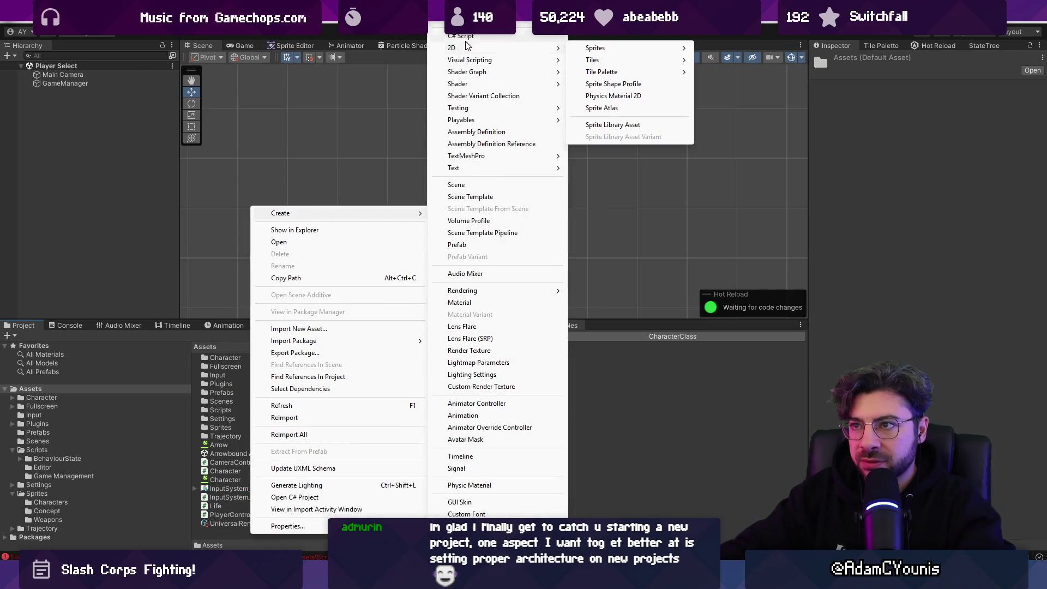
click(463, 25)
text(Data)
key(Return)
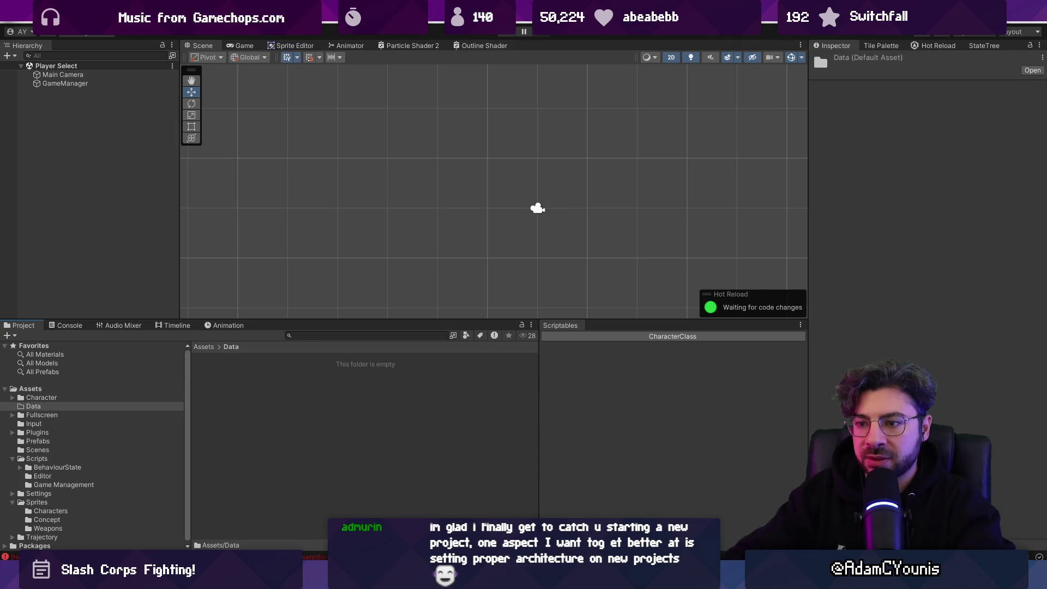
click(595, 336)
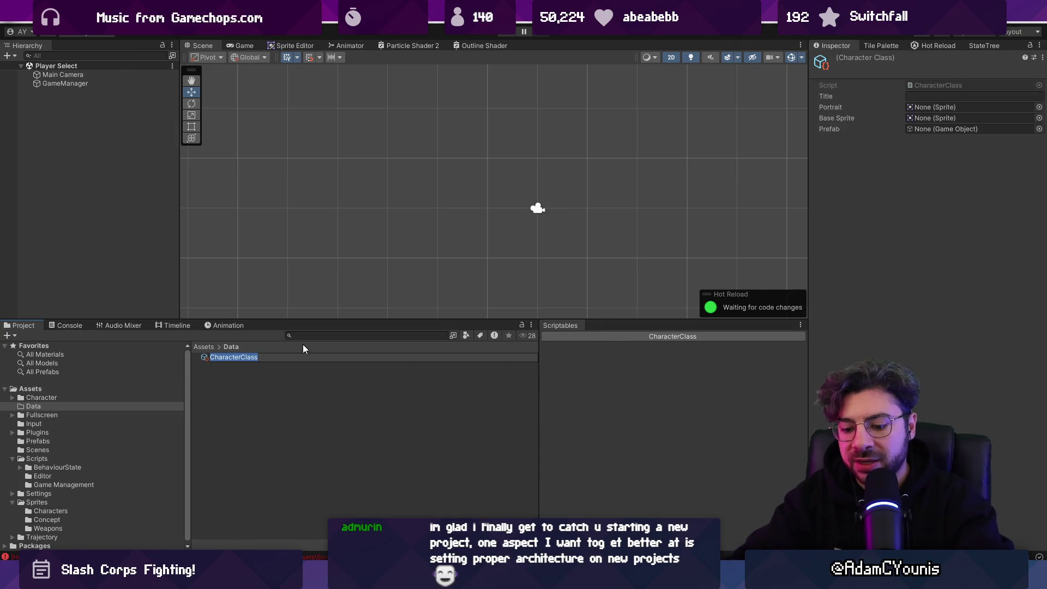
- Create CharacterClass assets named Samurai, Barbarian, Knight and Ninja
text(Samurai)
key(Return)
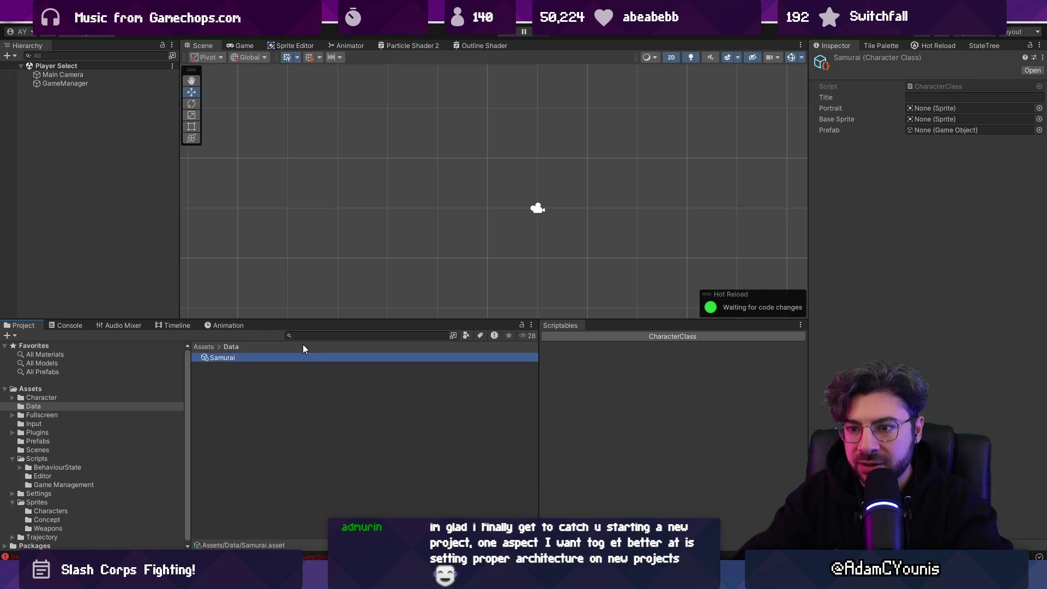
click(578, 336)
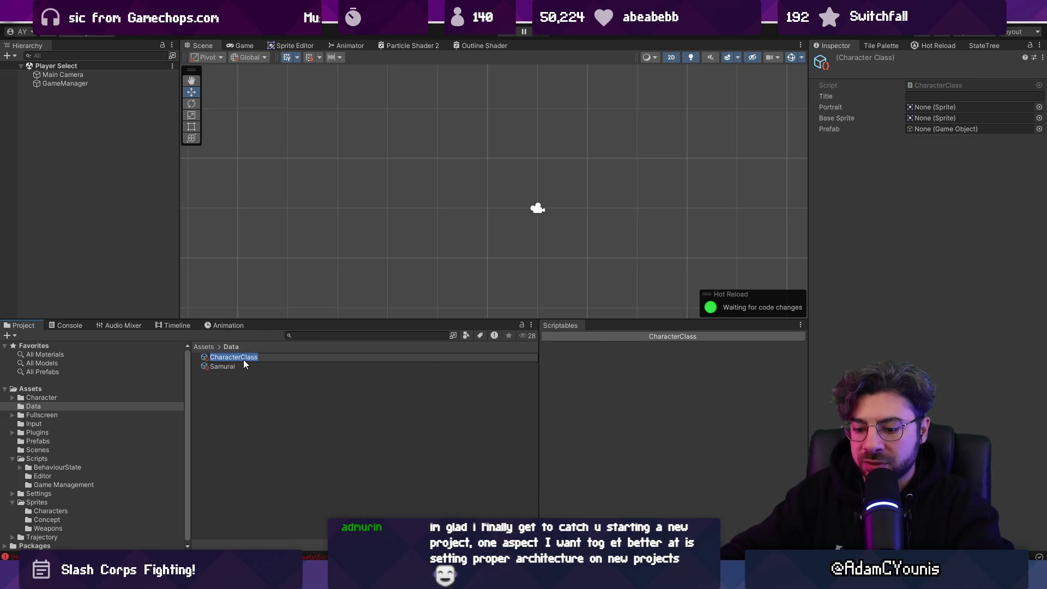
text(Barbarian)
key(Return)
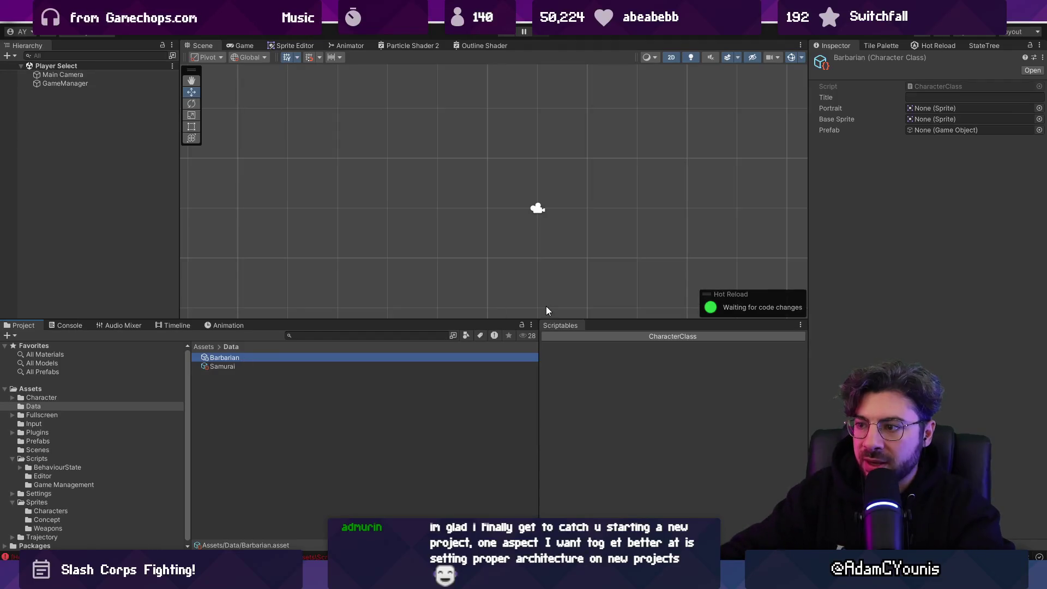
click(562, 335)
text(J)
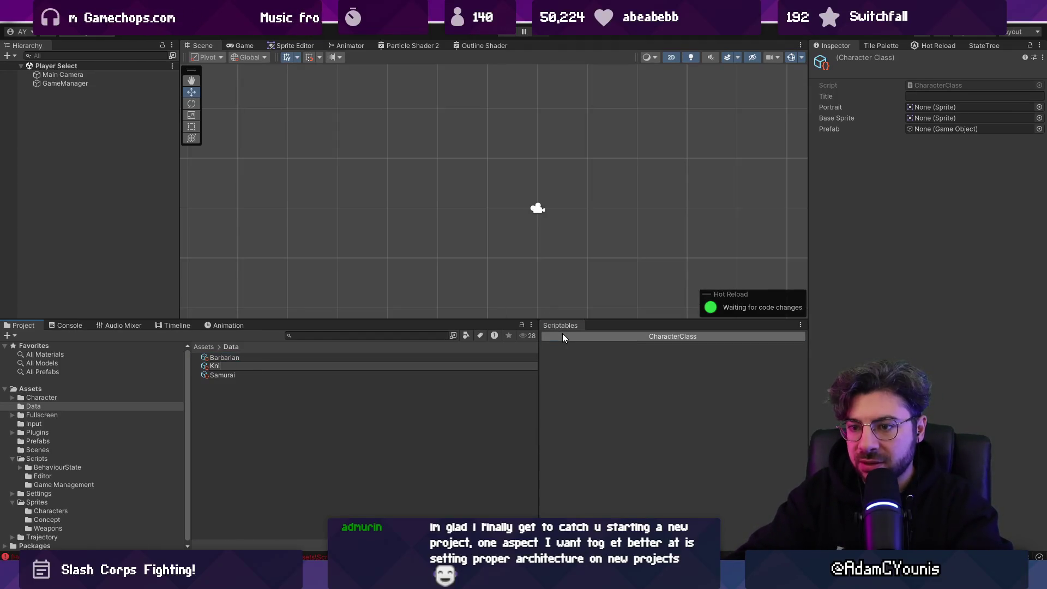
text(ght)
key(Return)
click(575, 335)
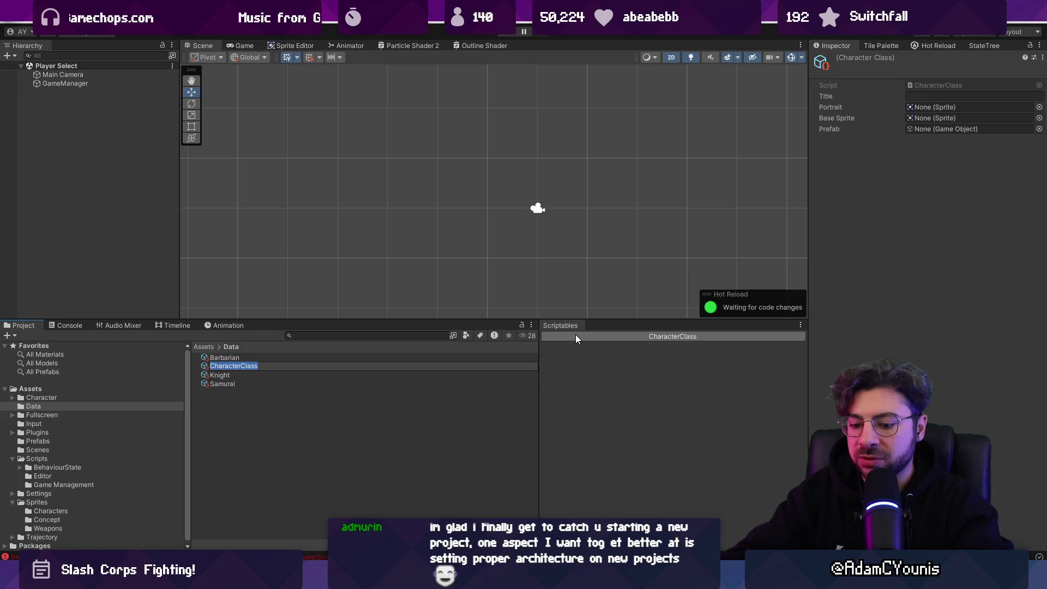
text(Ninja)
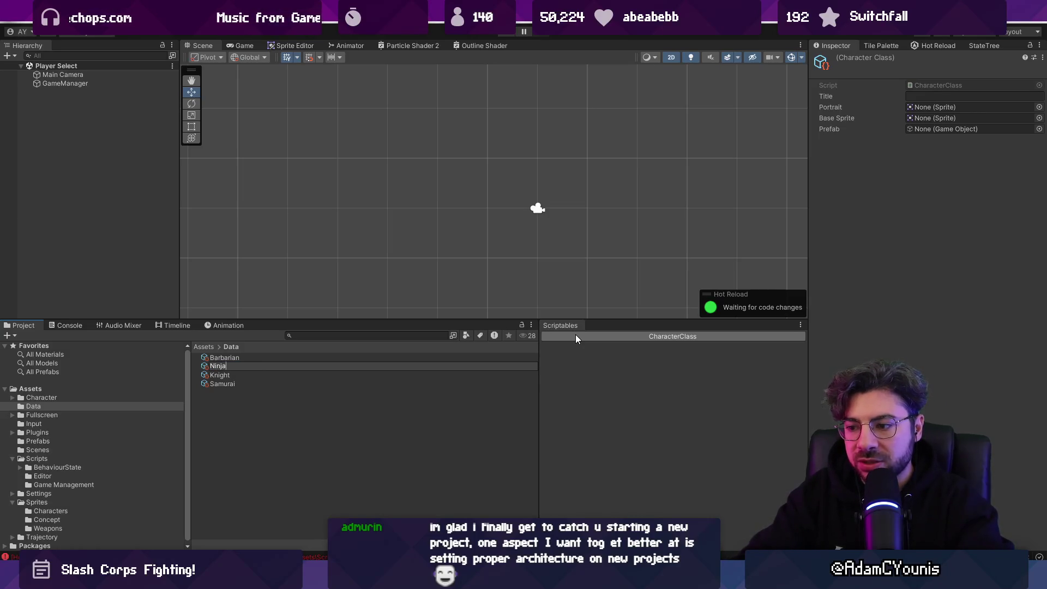
key(Return)
- Check the pixel-art mockup, then rename the Ninja asset to Archer
key(alt+Tab)
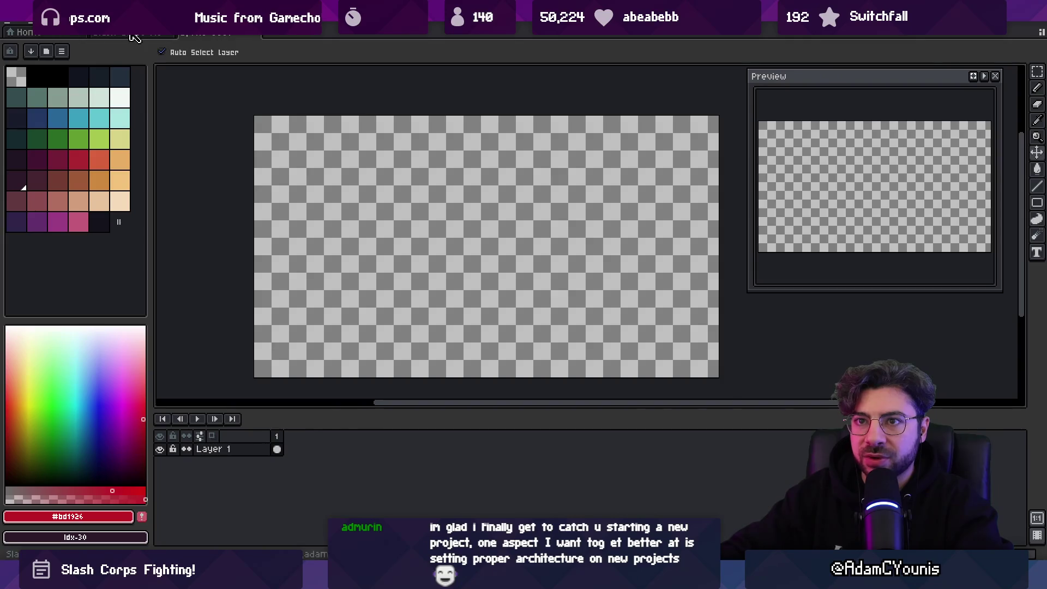
scroll(398, 199, down, 2)
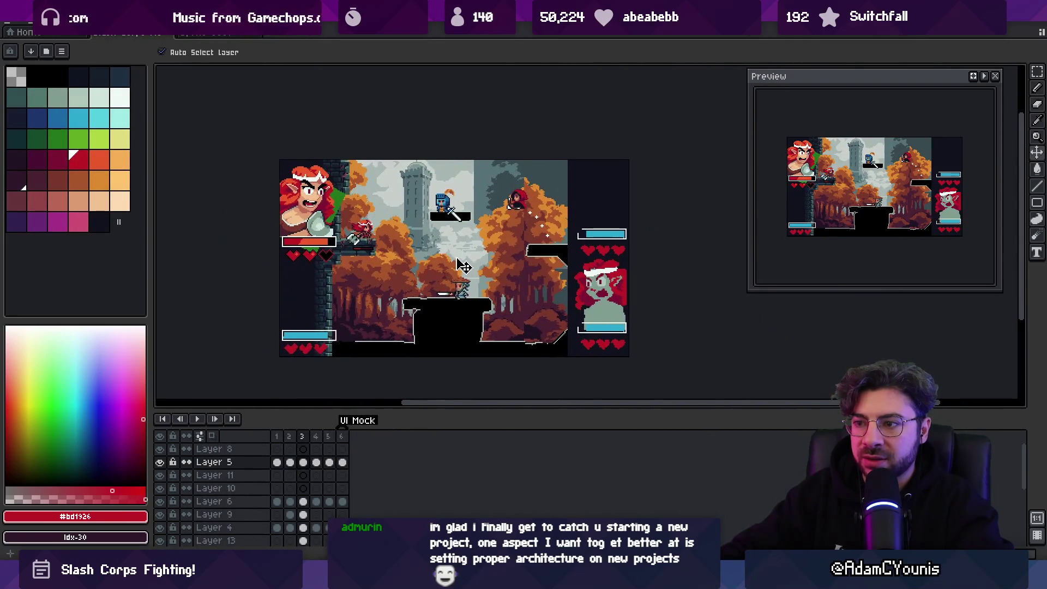
scroll(399, 200, up, 1)
key(alt+Tab)
key(F2)
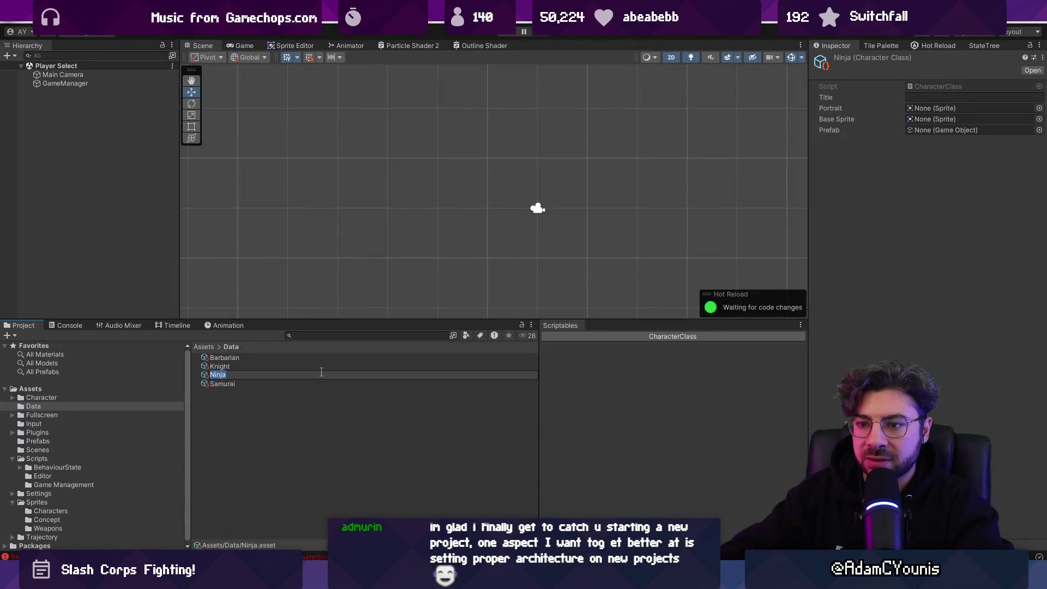
text(Archer)
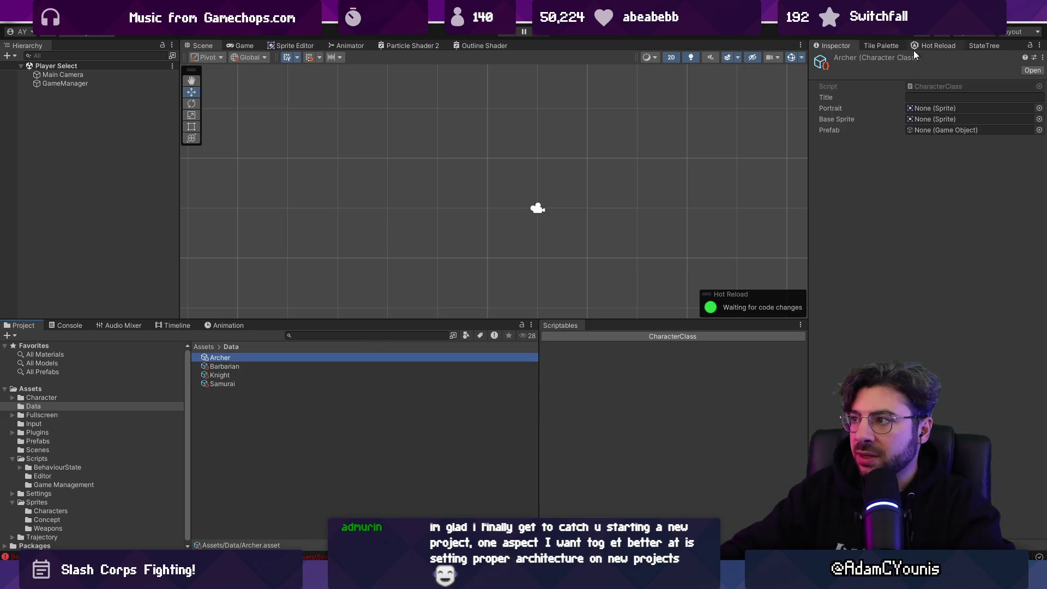
- Enter Title values for the Archer, Barbarian, Knight and Samurai assets in the Inspector
click(925, 97)
text(Archer)
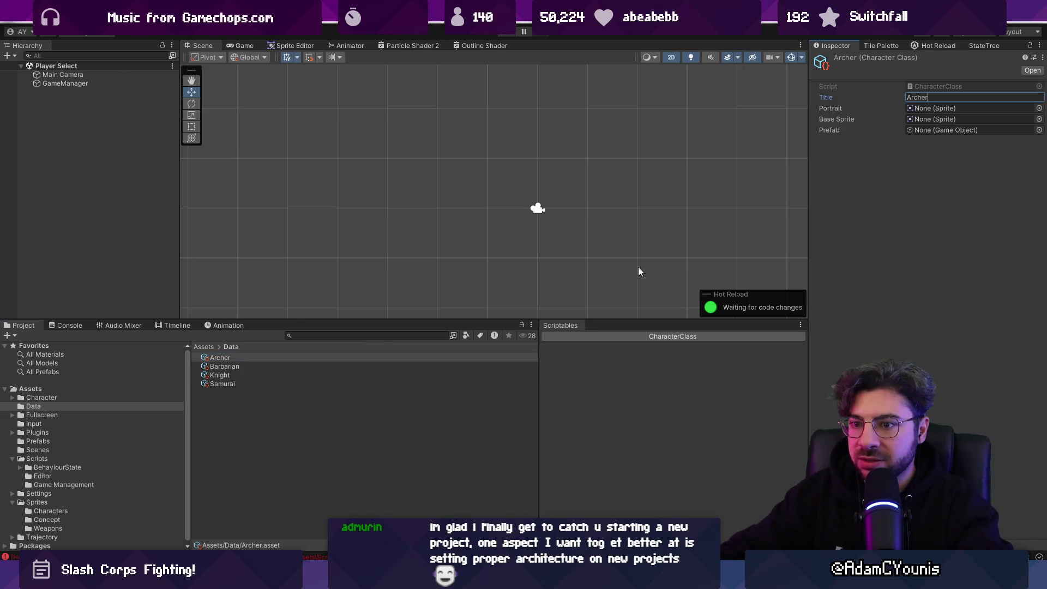
right_click(343, 366)
click(930, 97)
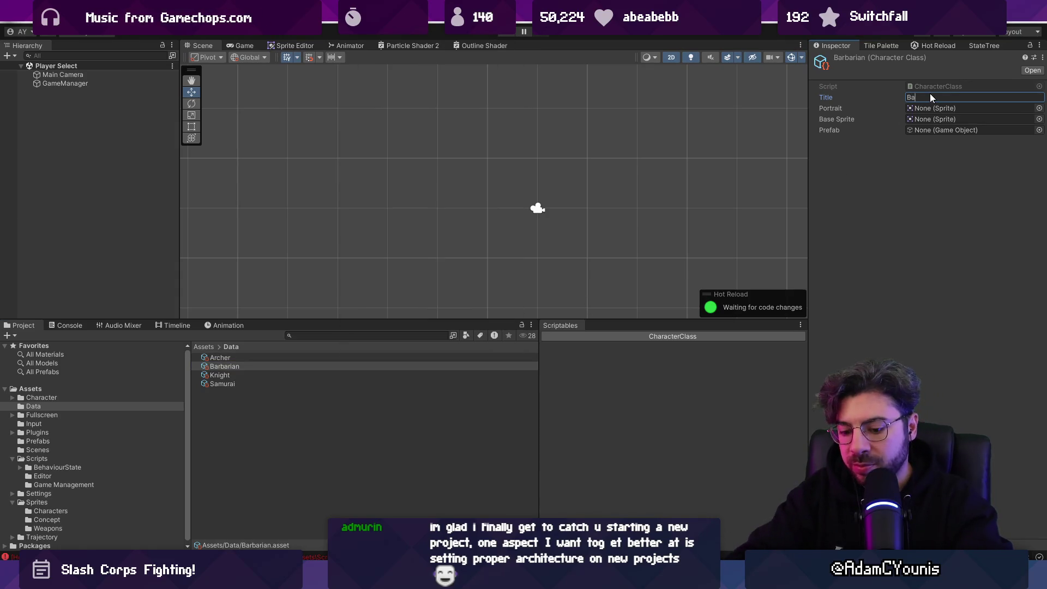
click(257, 375)
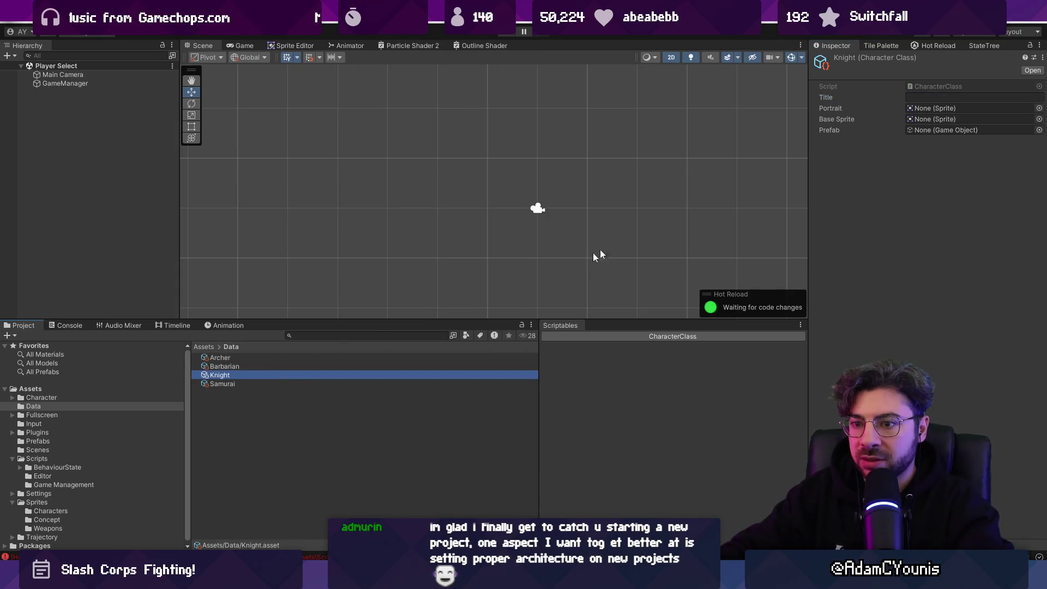
click(921, 97)
text(Knight)
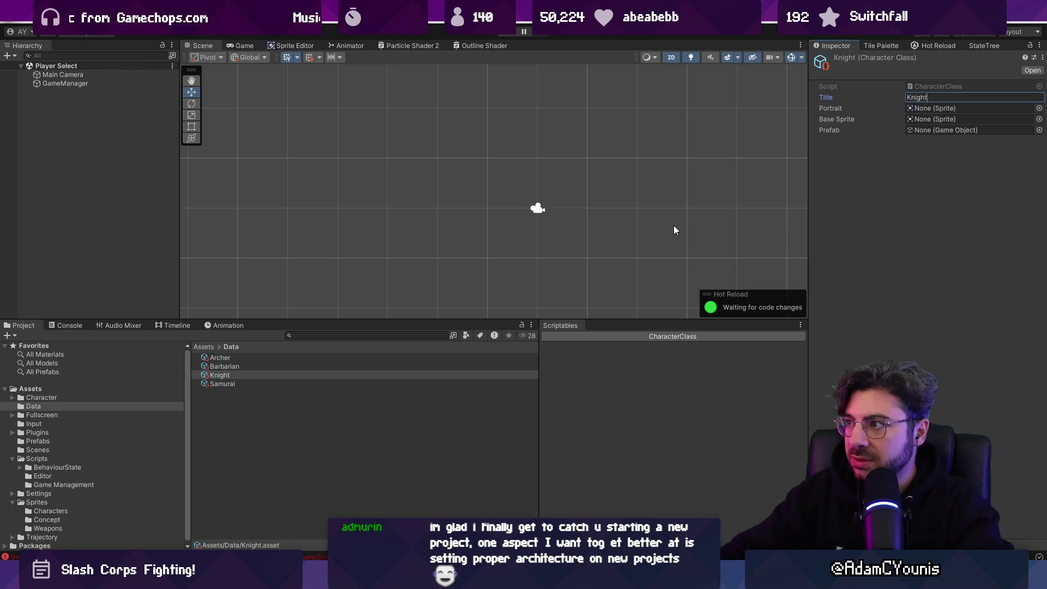
click(229, 383)
click(956, 97)
text(Samurai)
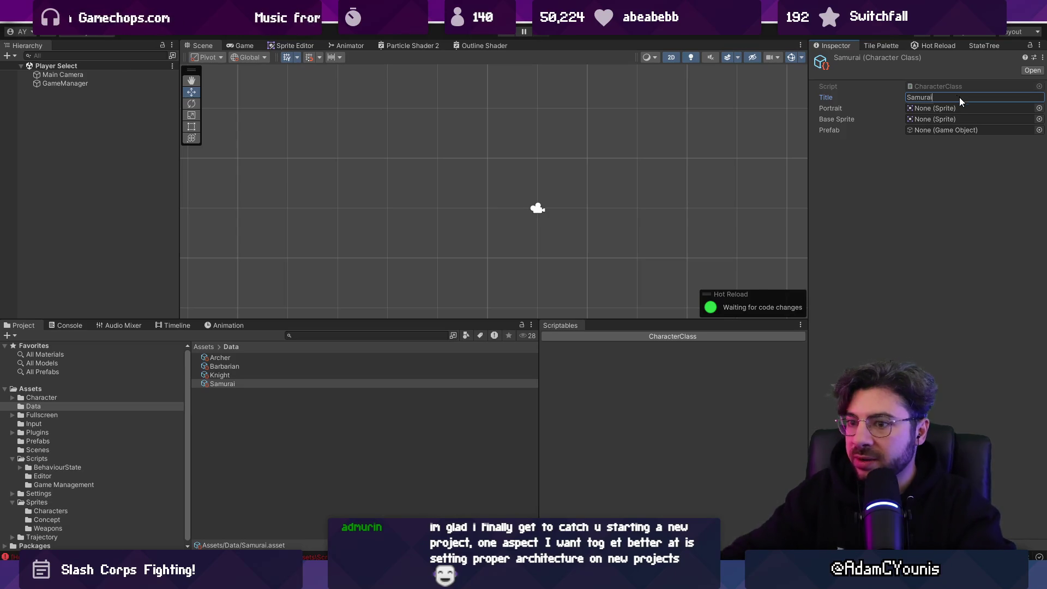
click(365, 385)
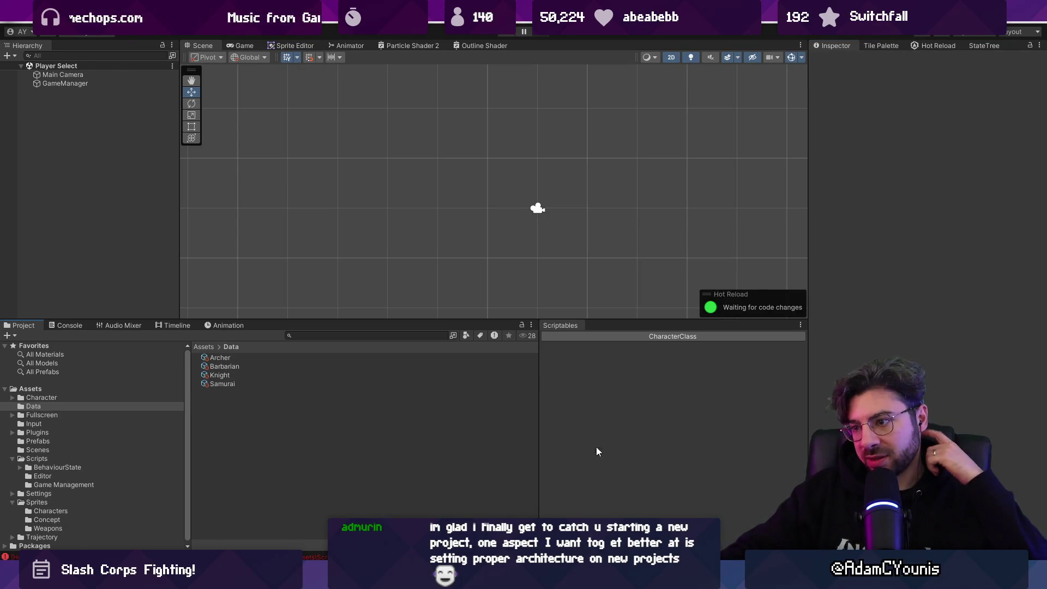
- Look over frames 4 and 3 of the pixel-art mockup
key(alt+Tab)
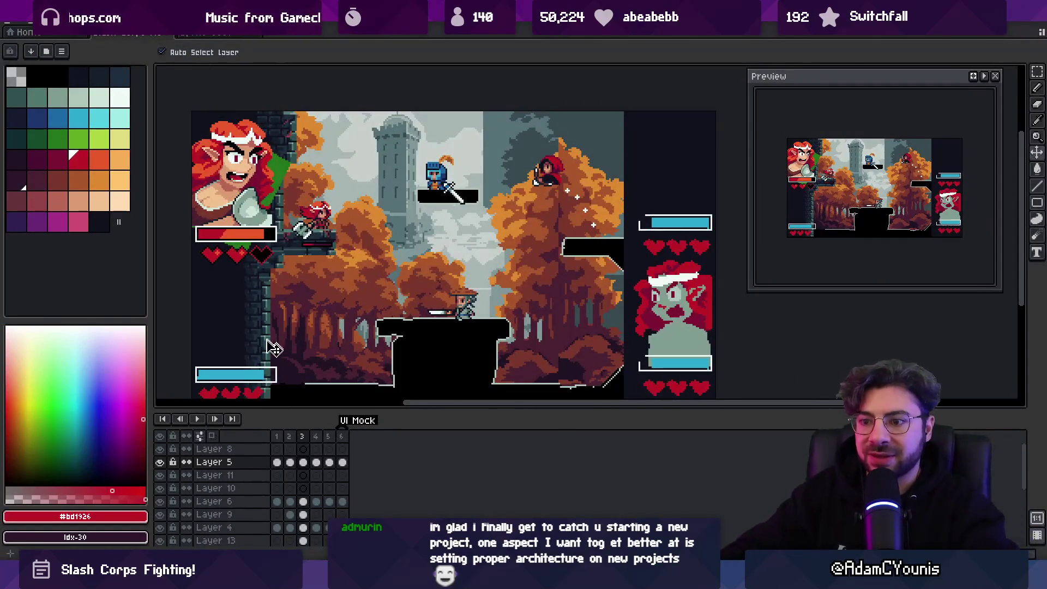
click(317, 438)
click(303, 437)
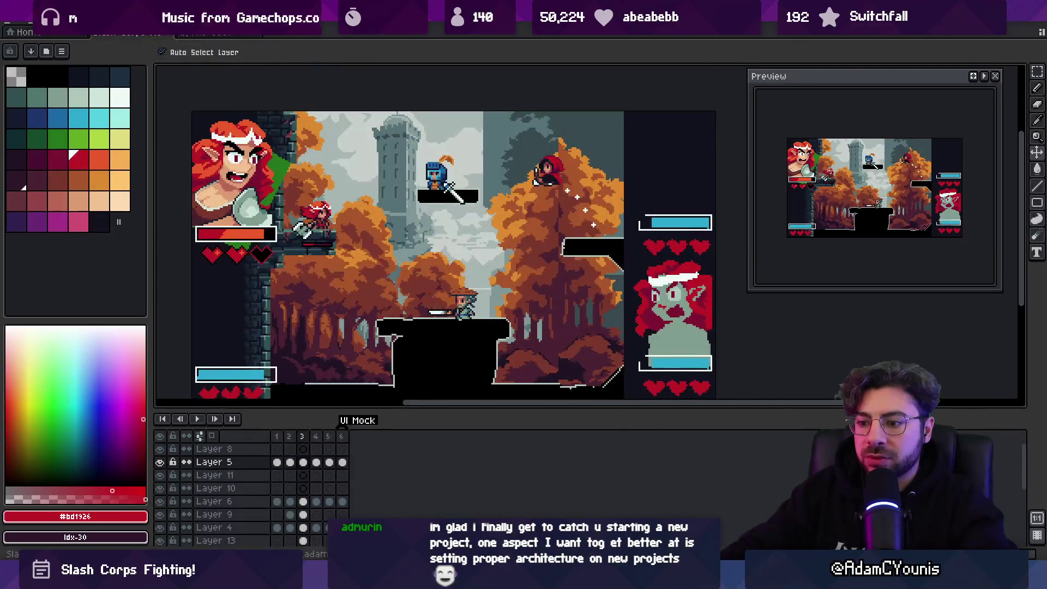
- Search the Project for 'character' and inspect Dummy Character's Aseprite import settings
key(alt+Tab)
click(431, 338)
text(character)
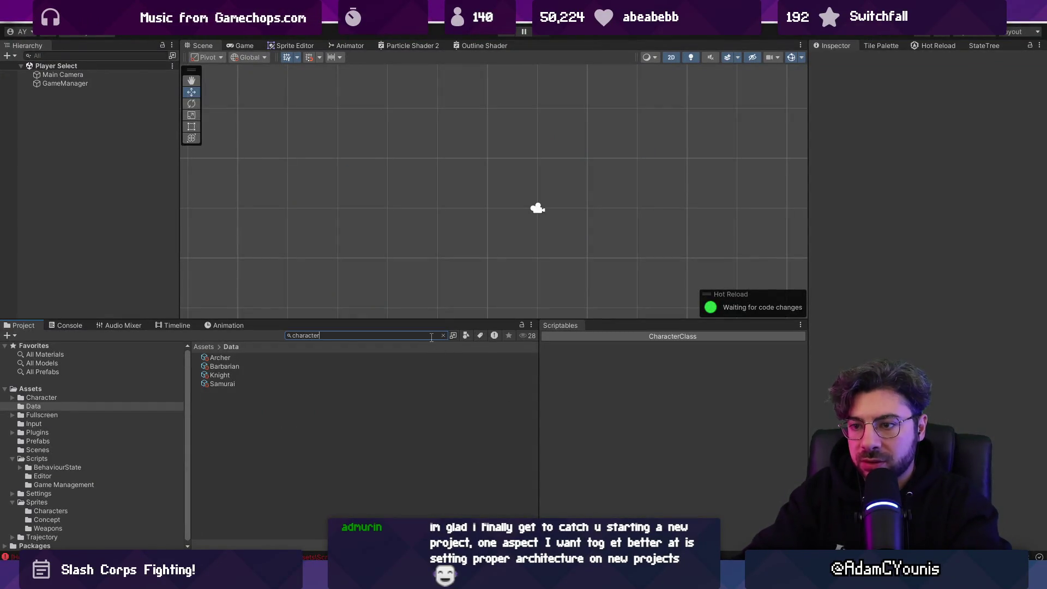
key(Down)
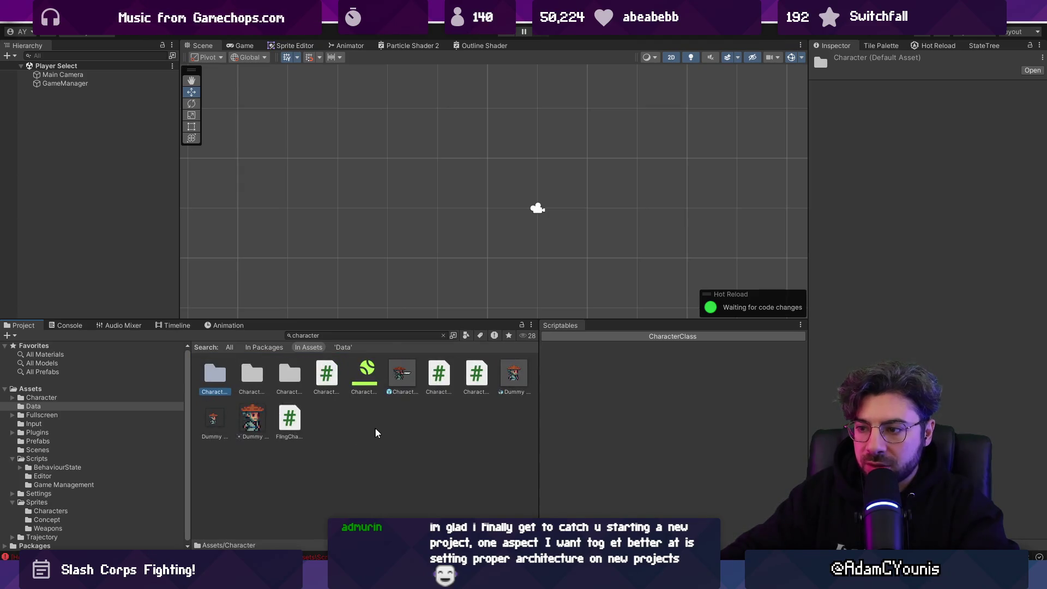
click(515, 376)
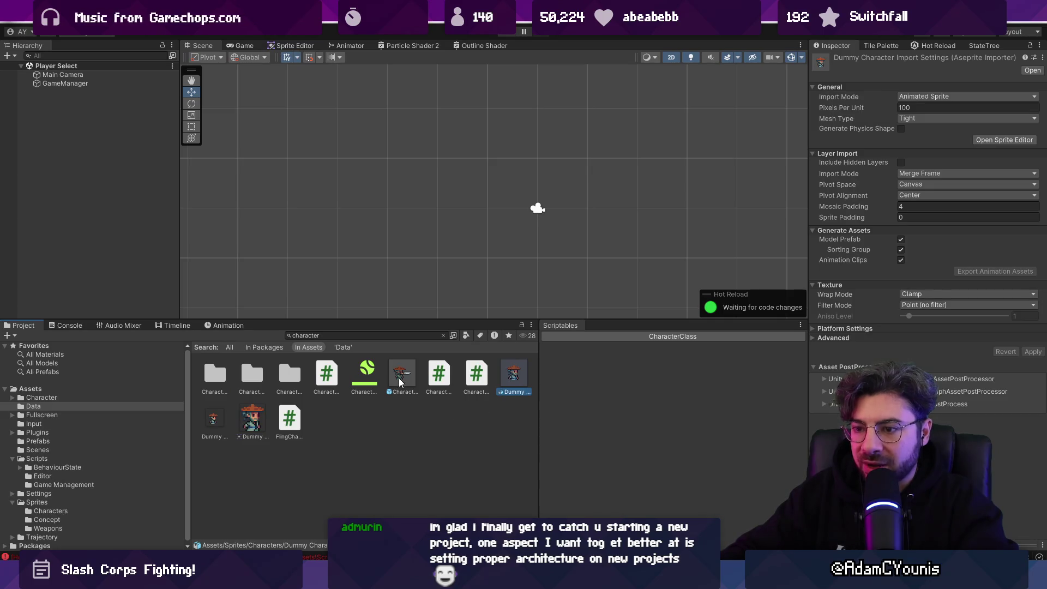
key(alt+Tab)
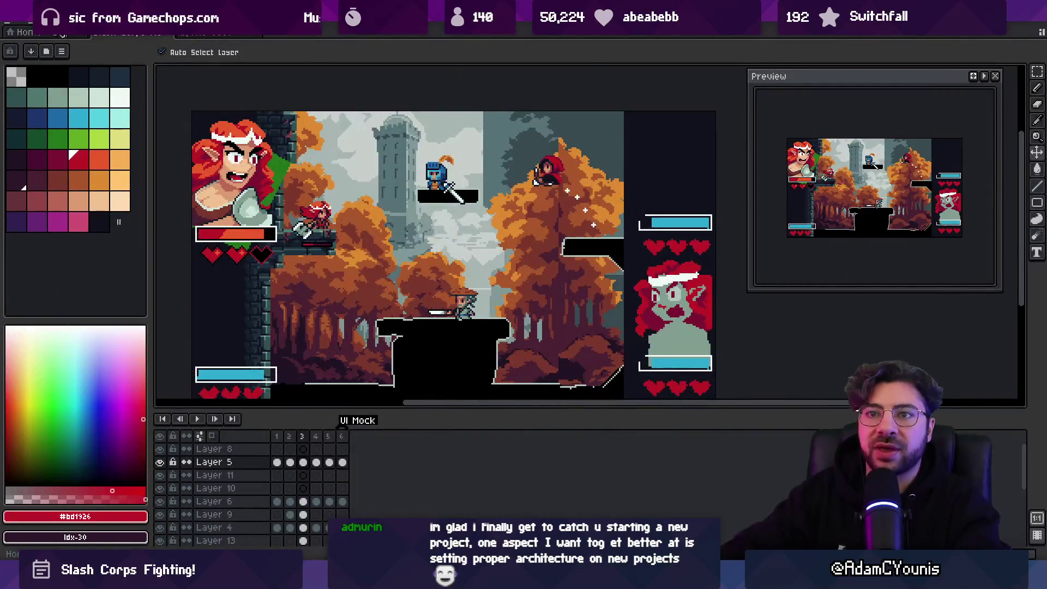
- Create a new 32×32 px sprite and start saving it, entering 'Characters' as the name
click(13, 26)
click(32, 35)
text(32)
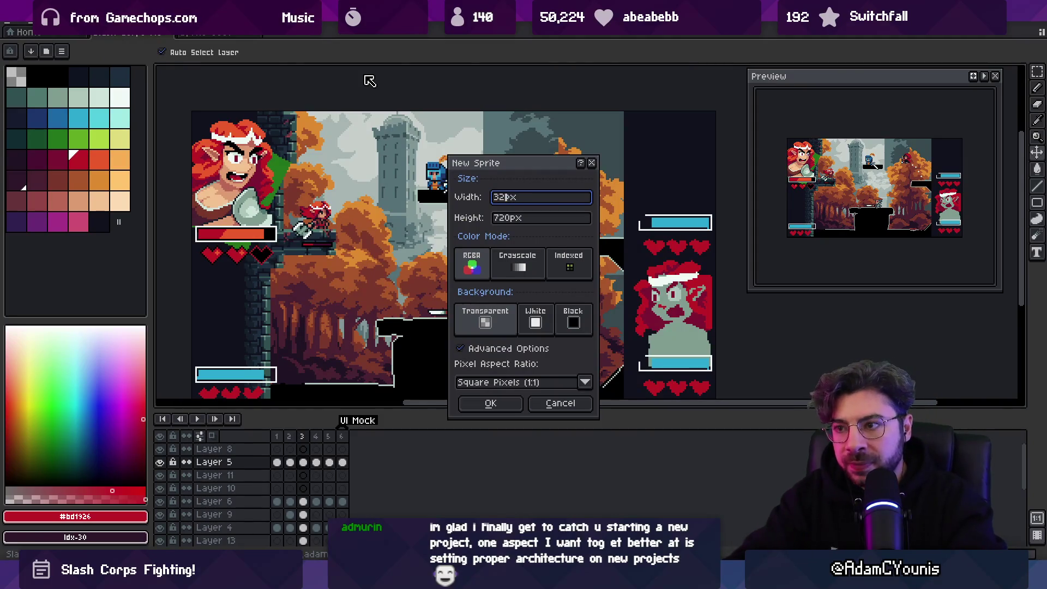
key(Tab)
text(32)
key(Return)
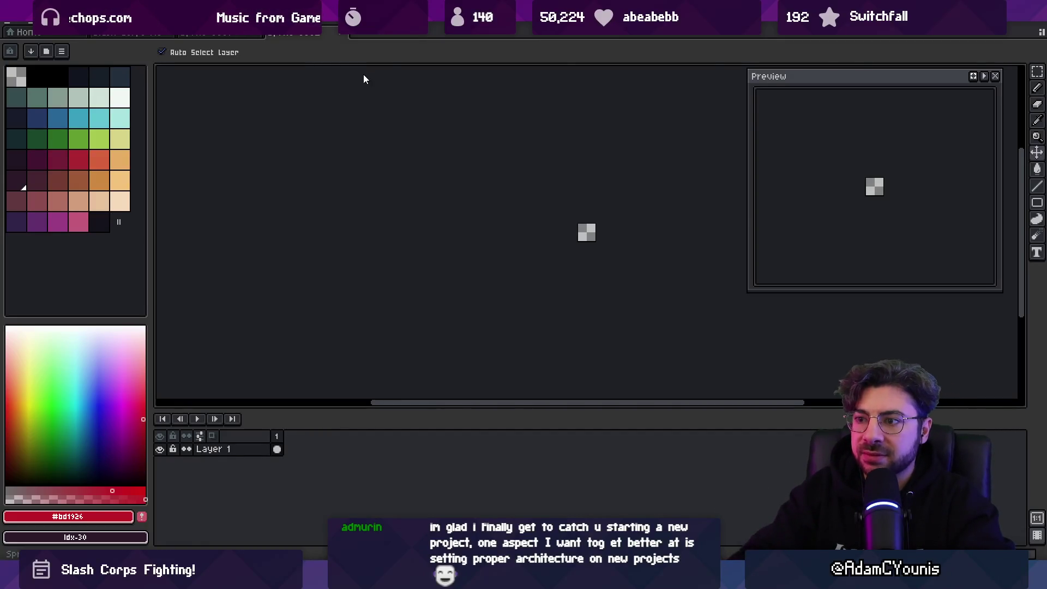
key(ctrl+s)
text(Characters)
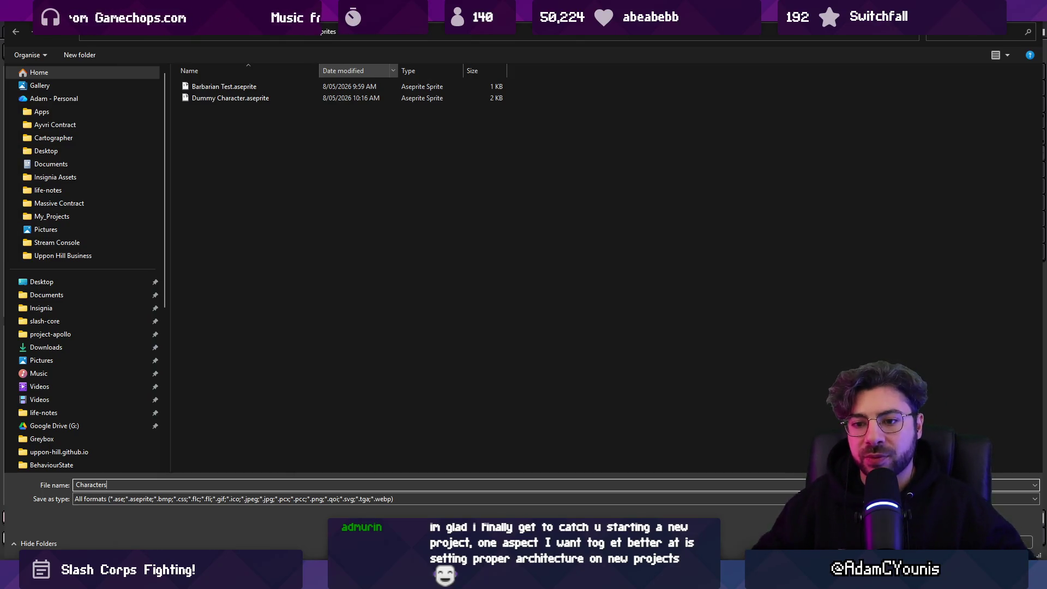
- Save the new sprite under the file name Barbarian
key(ctrl+a)
text(BVa)
key(BackSpace)
key(BackSpace)
text(araba)
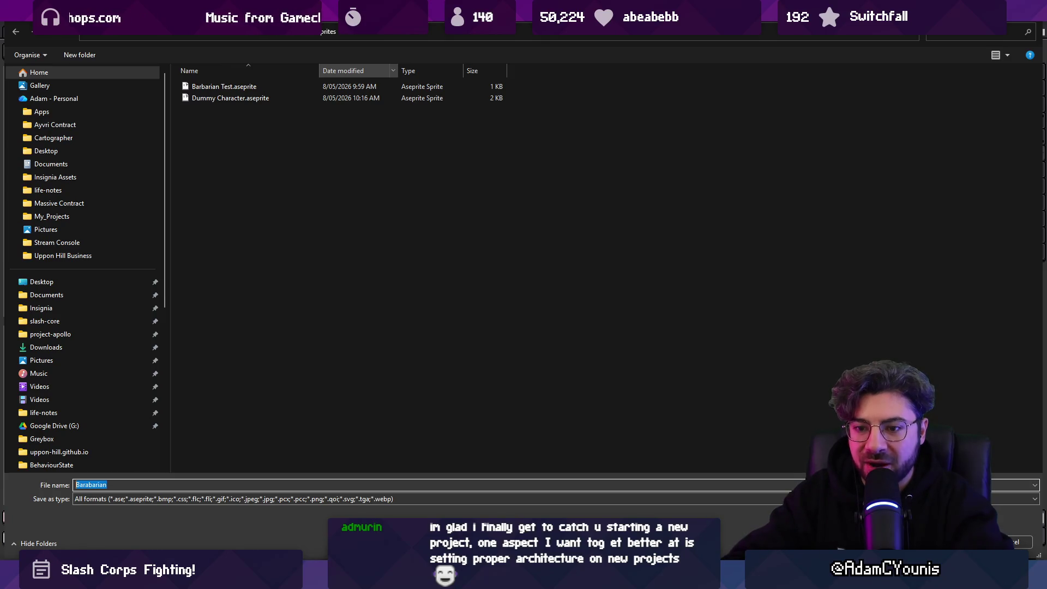
text(Barbazr)
key(ctrl+a)
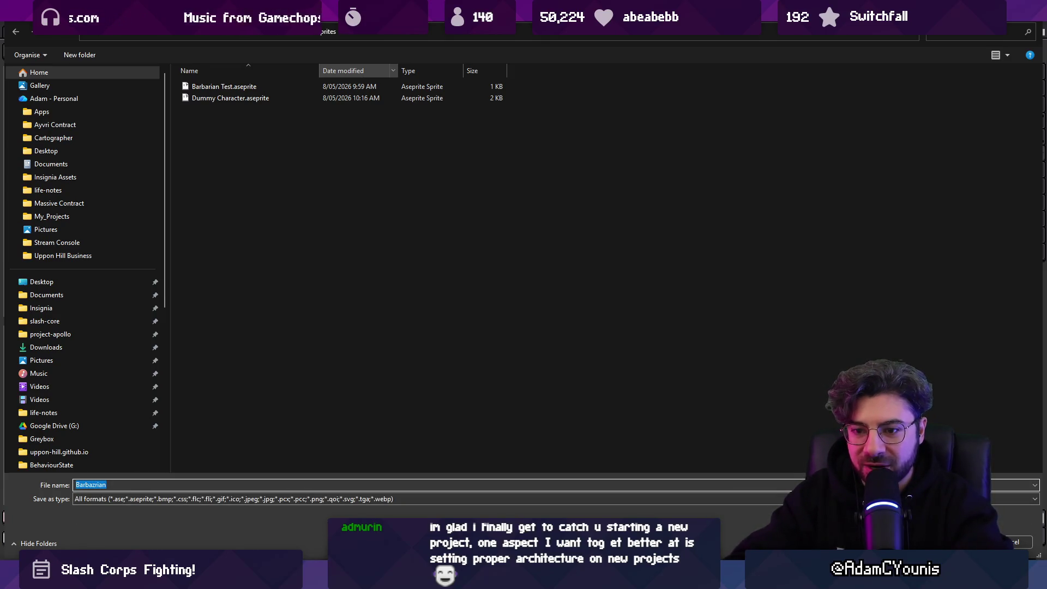
text(B)
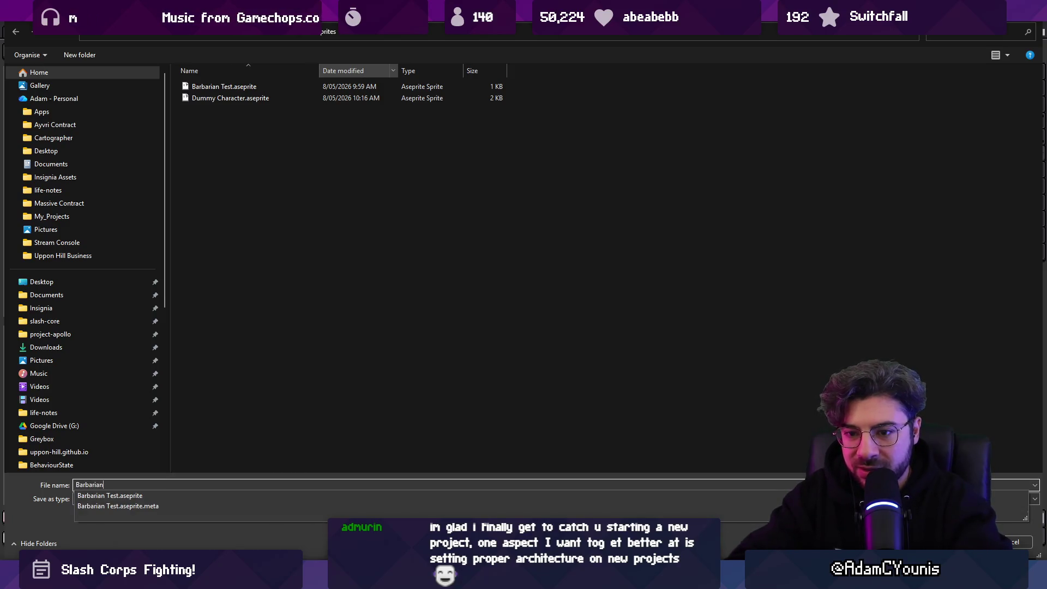
key(Return)
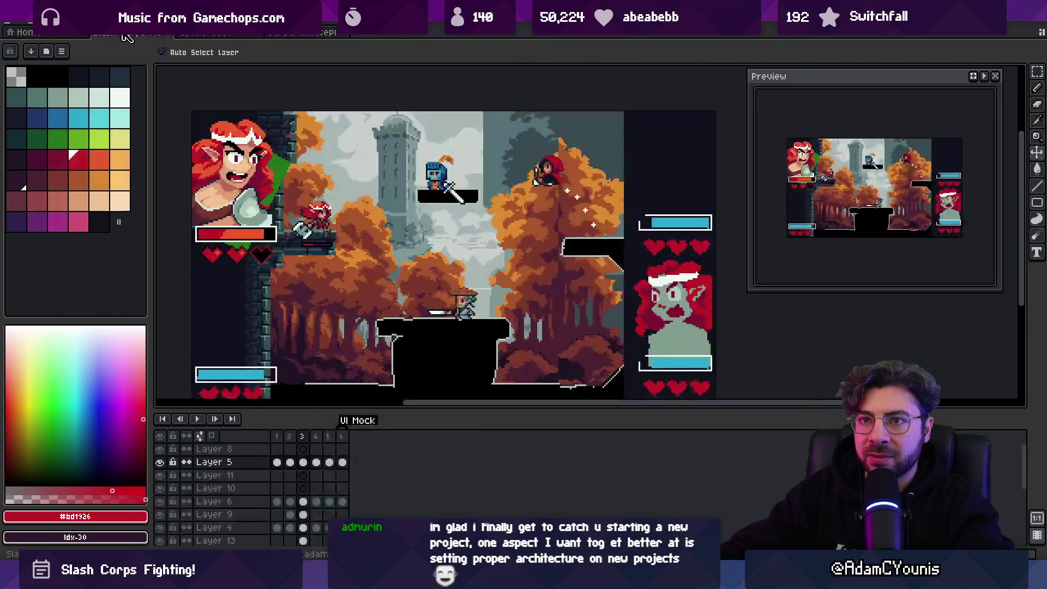
- Paste the red-haired character copied from the UI mockup into the Barbarian sprite
scroll(265, 225, up, 3)
key(m)
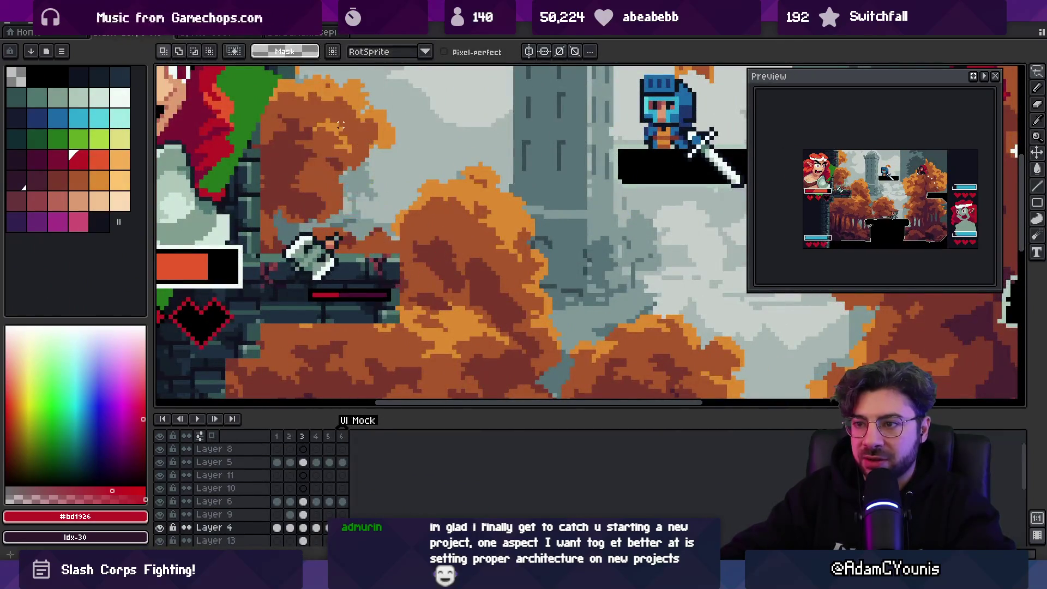
key(ctrl+Tab)
key(ctrl+v)
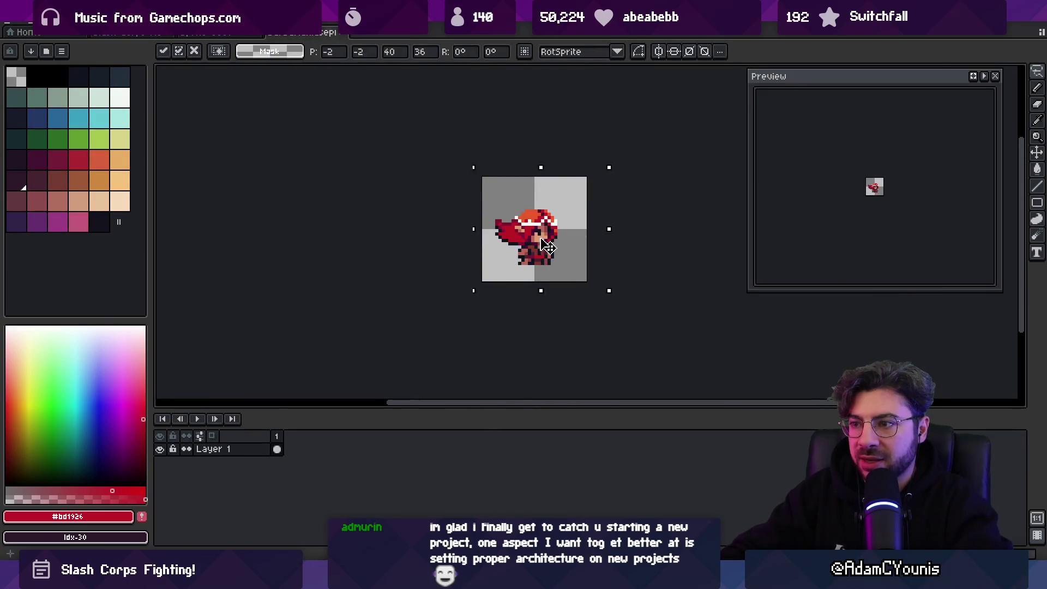
- Commit the pasted fighter and tag frame 1 as Idle
key(v)
scroll(540, 238, up, 3)
scroll(545, 238, down, 5)
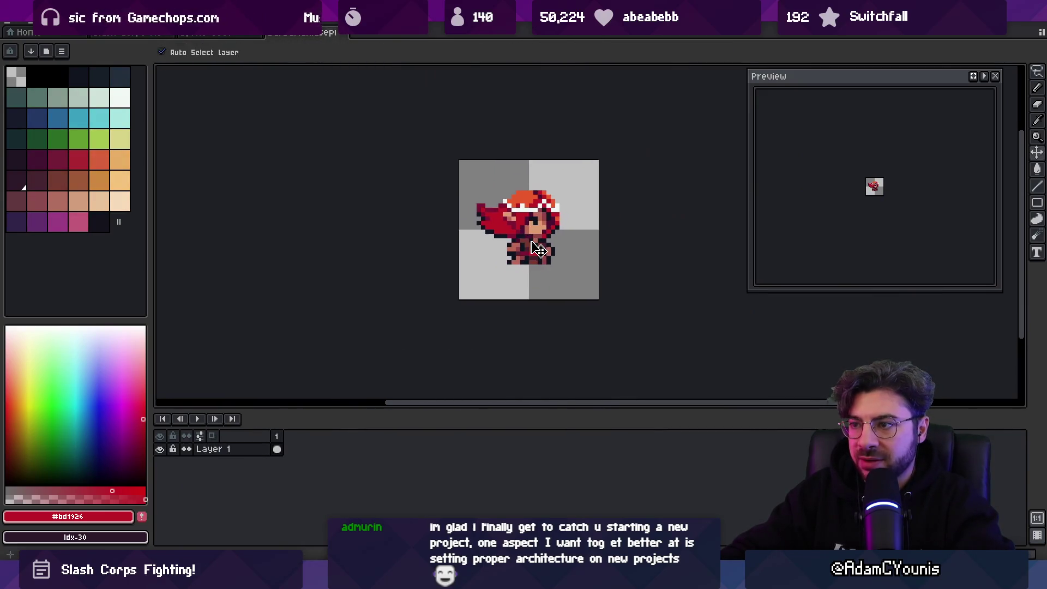
scroll(538, 238, up, 2)
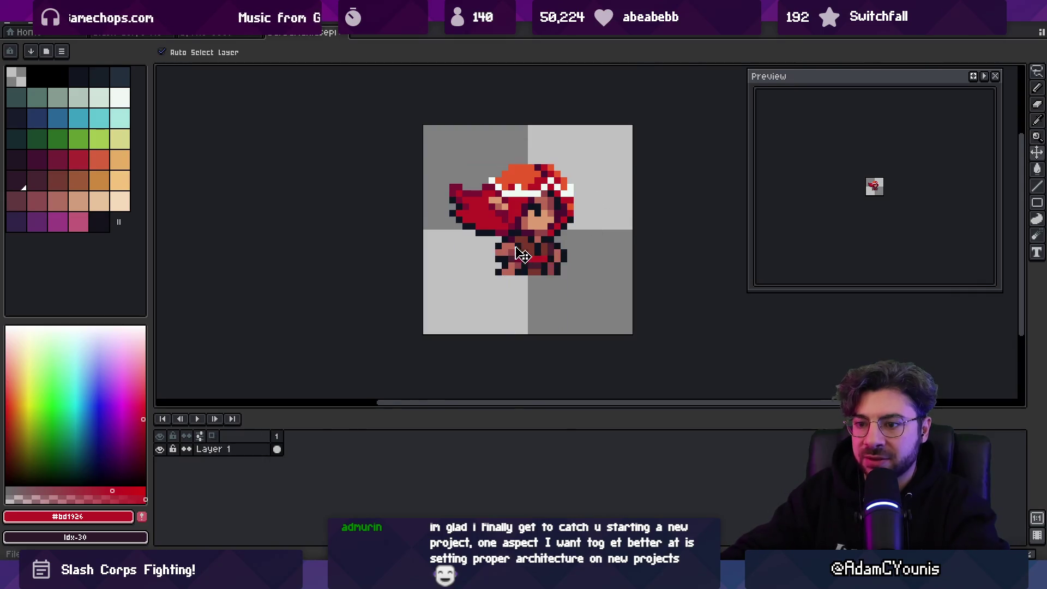
scroll(512, 251, down, 2)
right_click(276, 437)
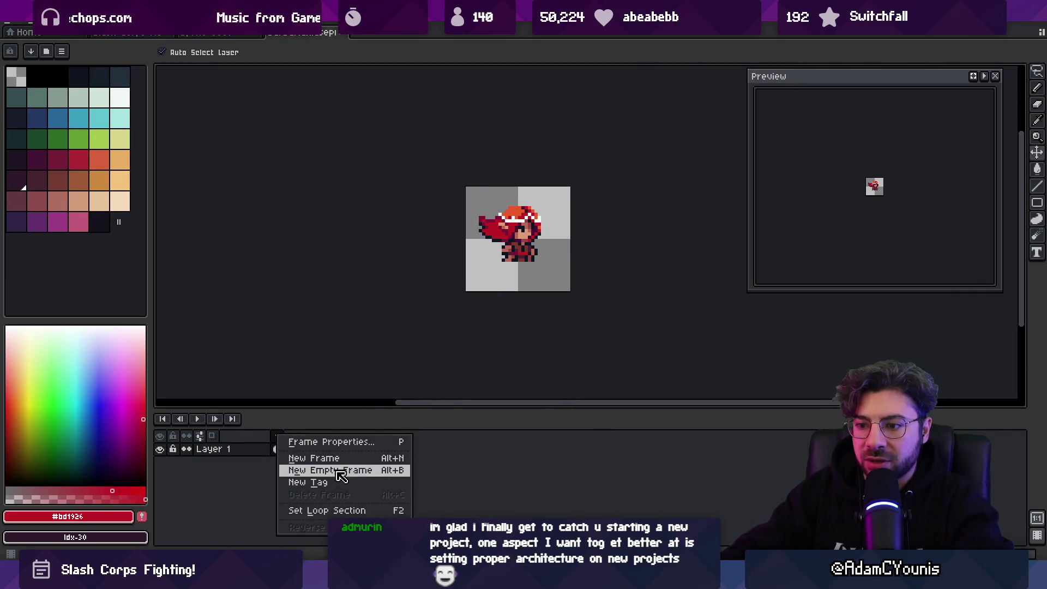
click(335, 483)
key(Return)
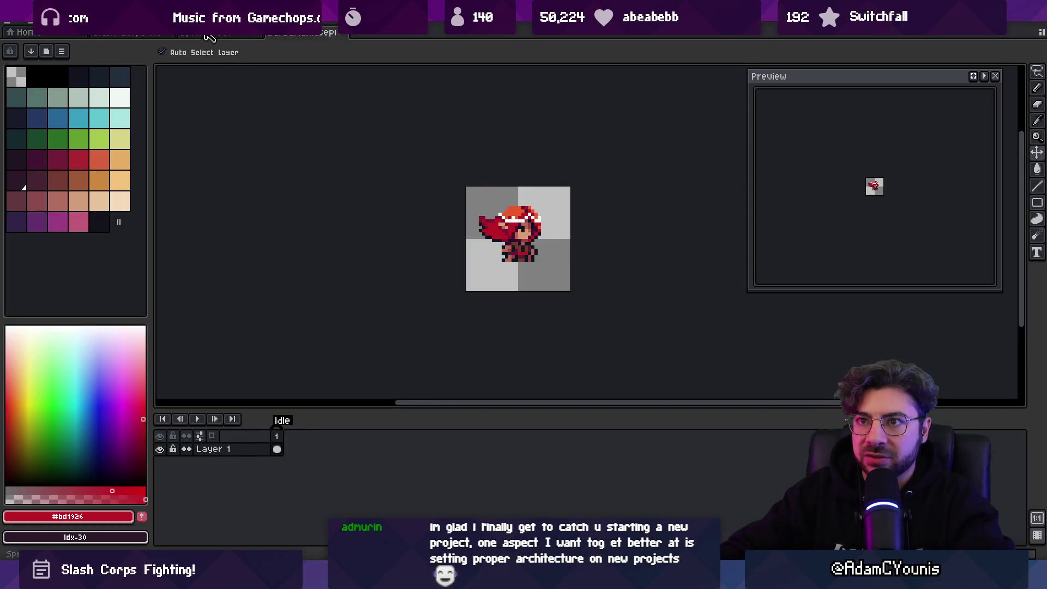
click(17, 25)
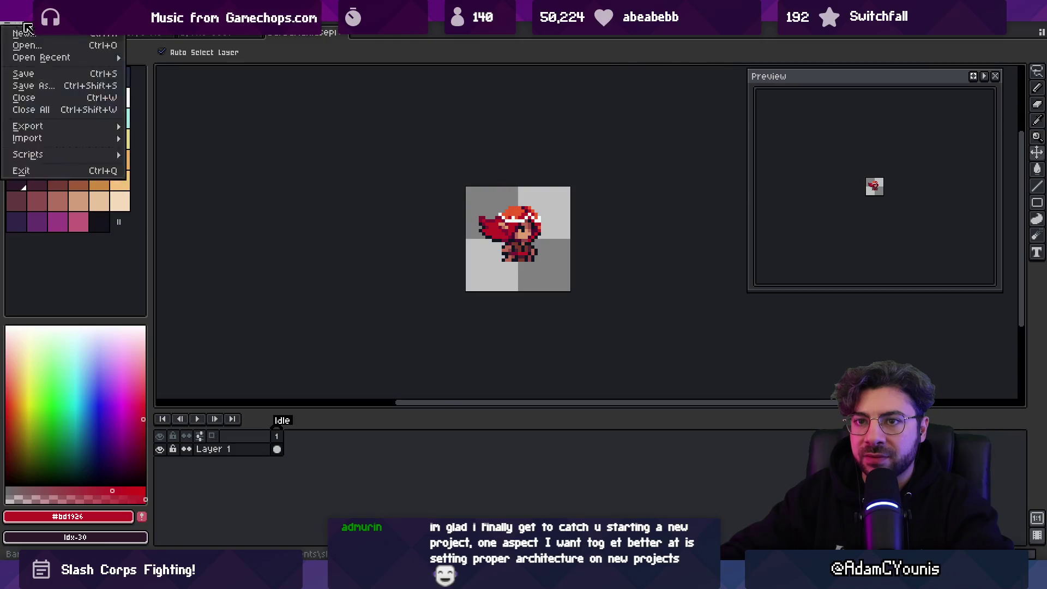
- Save a copy of the sprite as Samurai.aseprite and go back to the UI Mock canvas
click(22, 82)
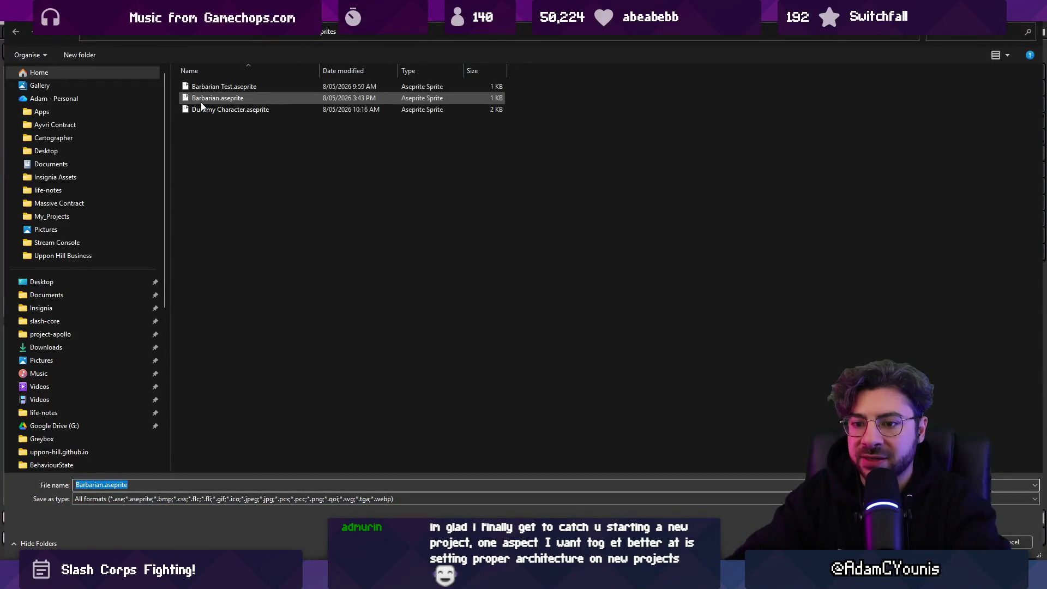
key(ctrl+Left)
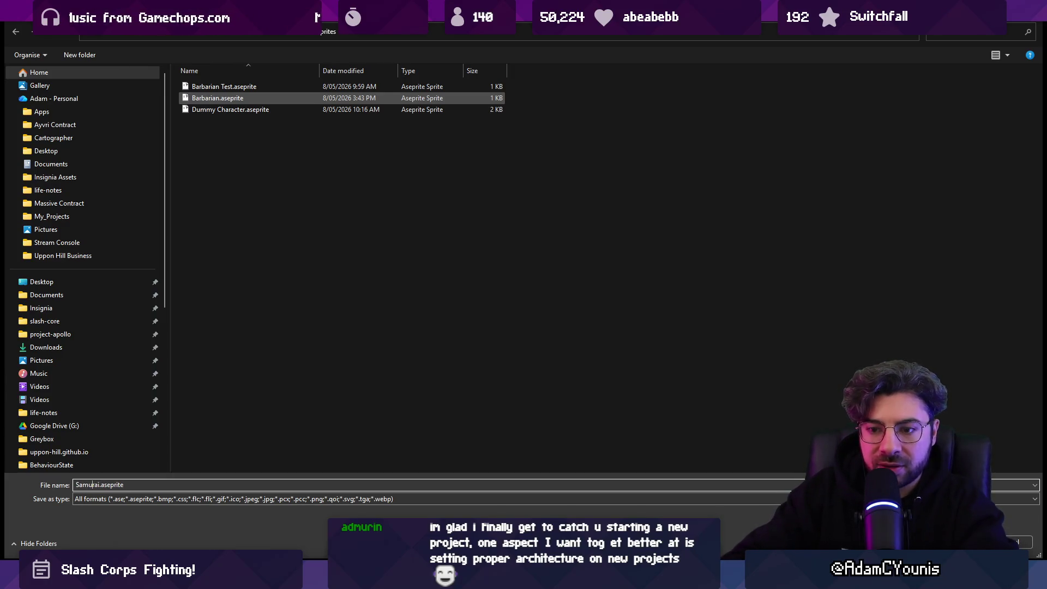
key(Return)
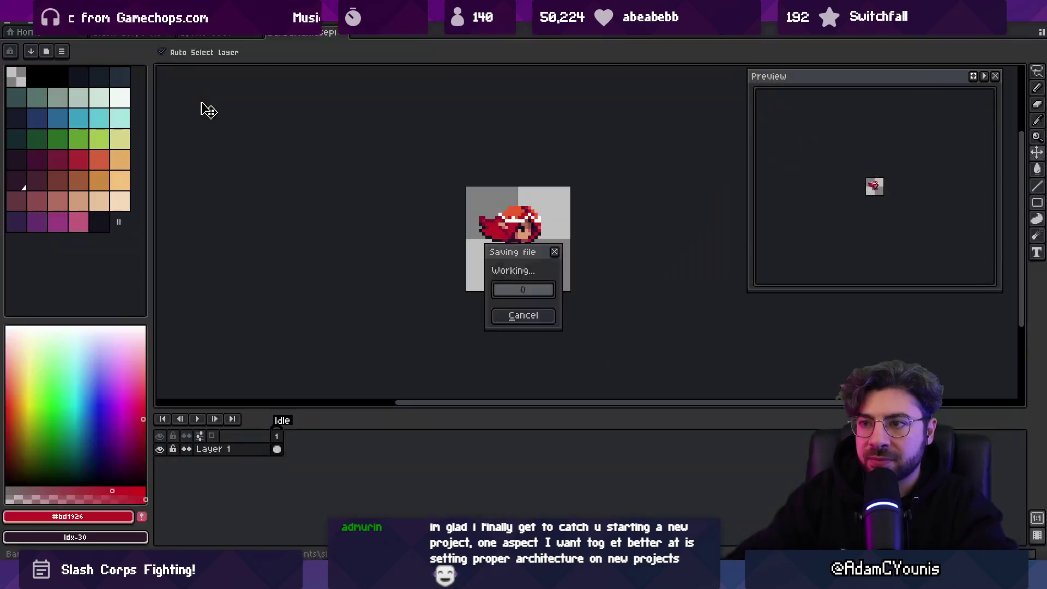
click(201, 32)
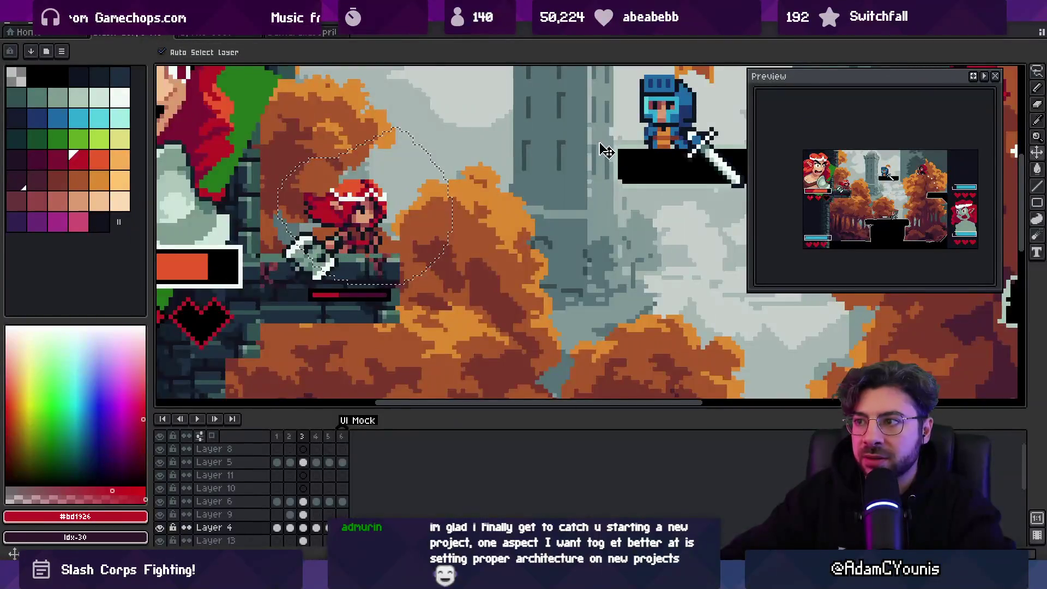
- Paste the character from the mockup onto a new layer in the Samurai sprite
scroll(600, 145, down, 3)
scroll(519, 165, up, 1)
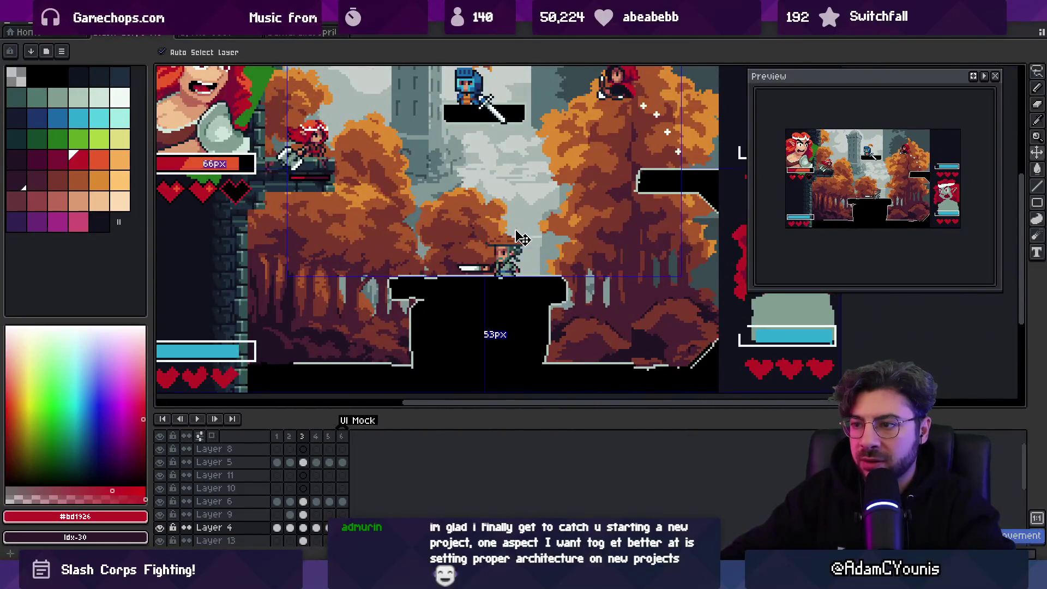
key(m)
key(ctrl+Tab)
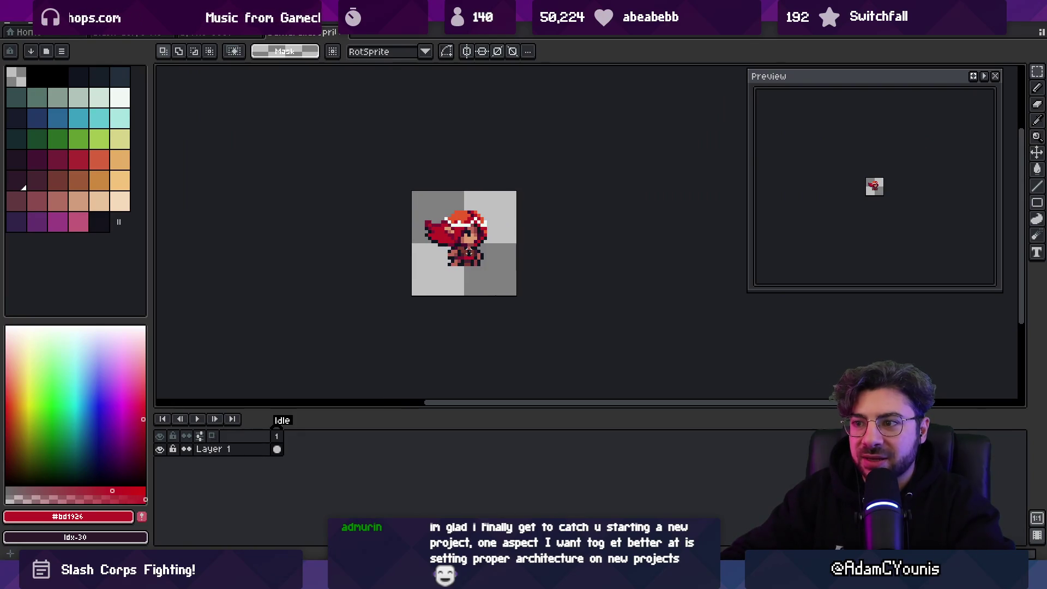
key(shift+ctrl+n)
key(ctrl+v)
drag(491, 256, 480, 255)
key(Return)
- Flip the pasted character horizontally and make Layer 1 active
scroll(467, 245, up, 3)
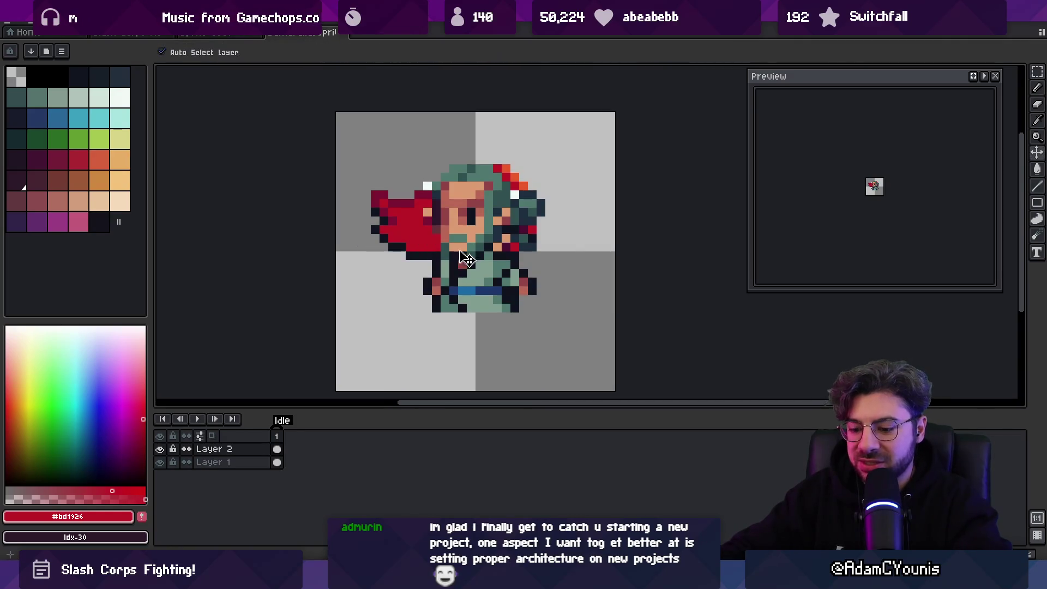
drag(388, 331, 554, 146)
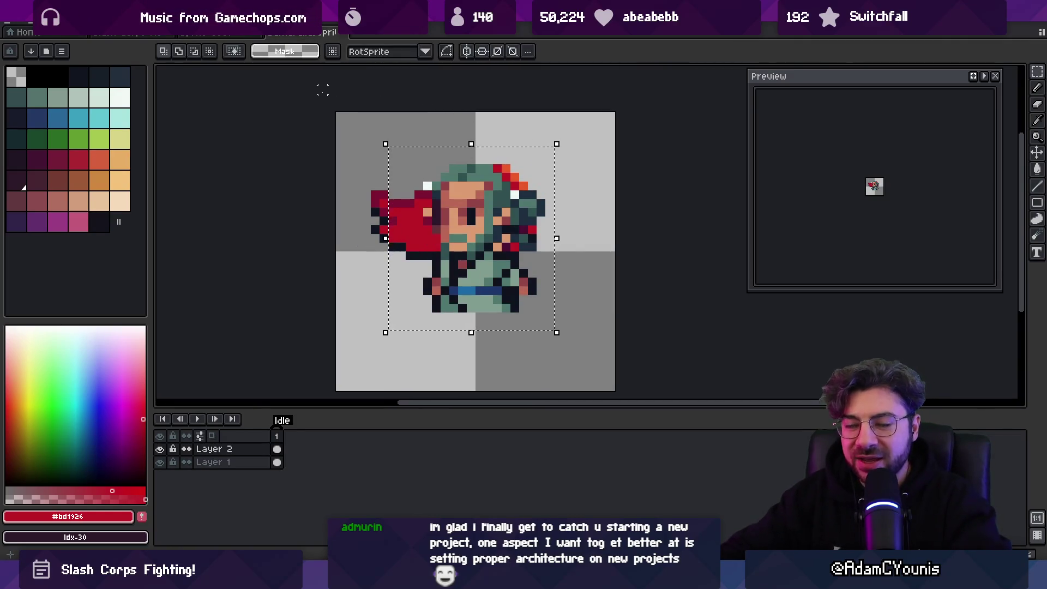
click(33, 22)
click(65, 191)
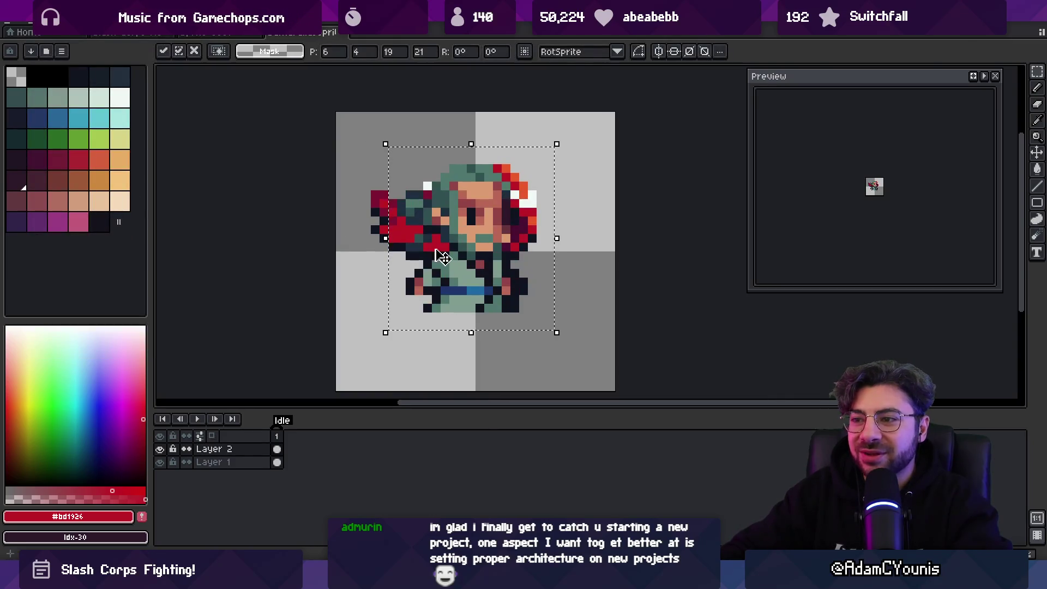
key(Return)
click(218, 462)
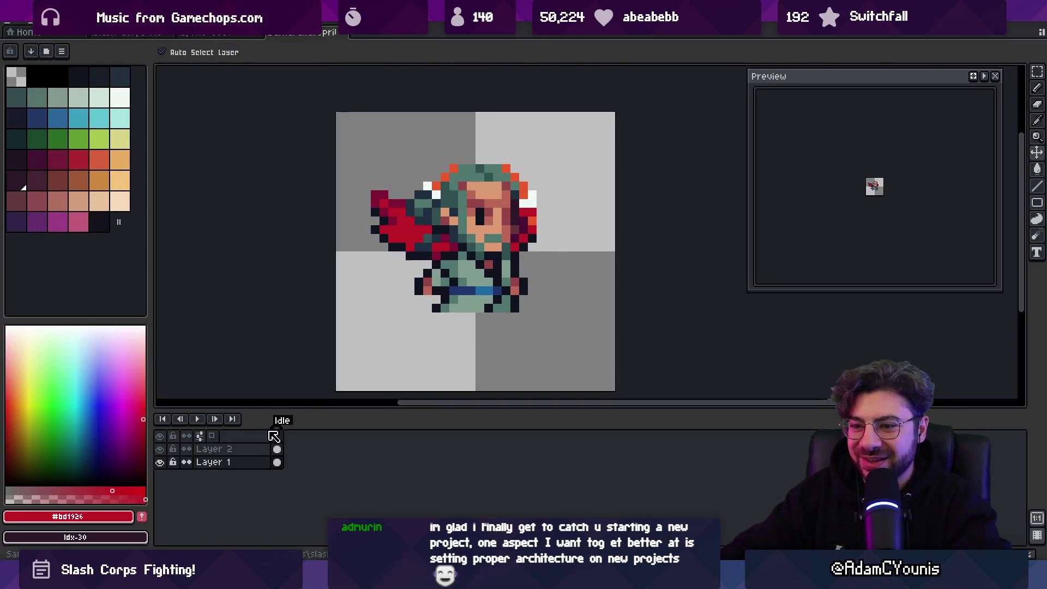
- Copy the brown conical hat from the mockup and place it on the samurai's head
click(221, 33)
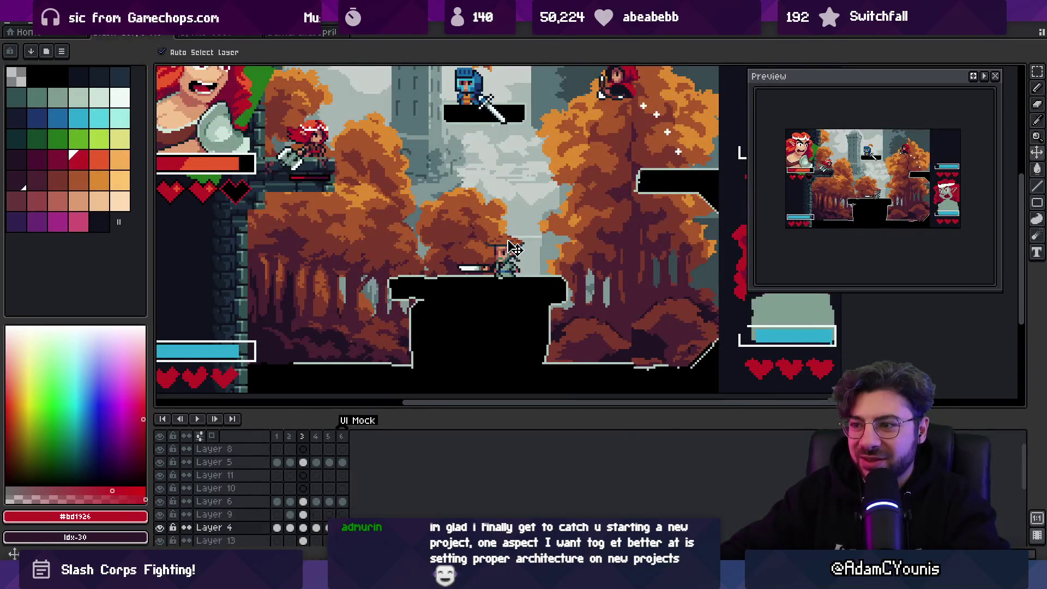
key(m)
key(ctrl+Tab)
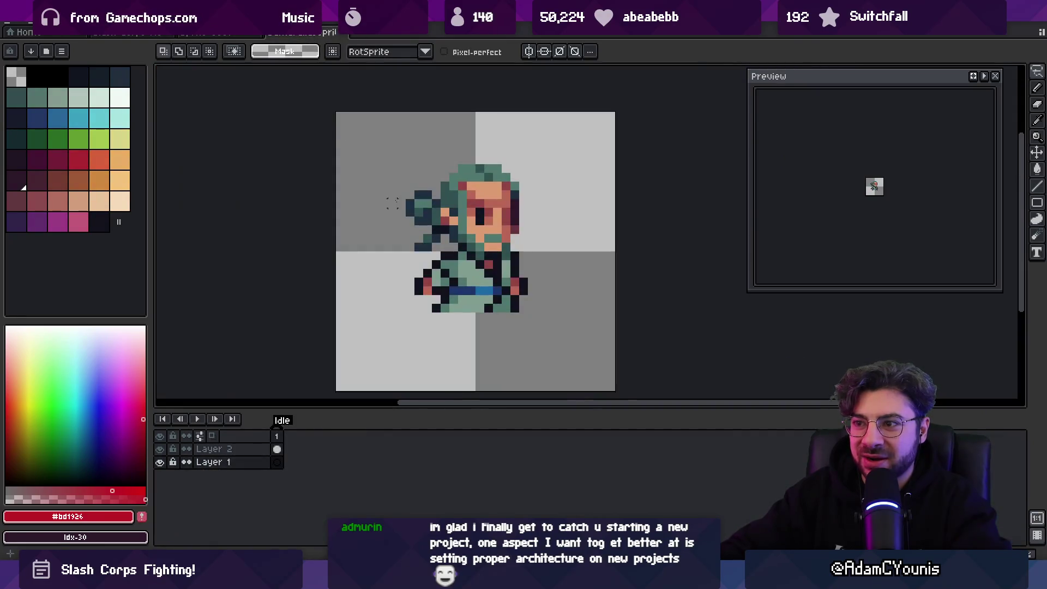
drag(215, 462, 216, 448)
key(ctrl+v)
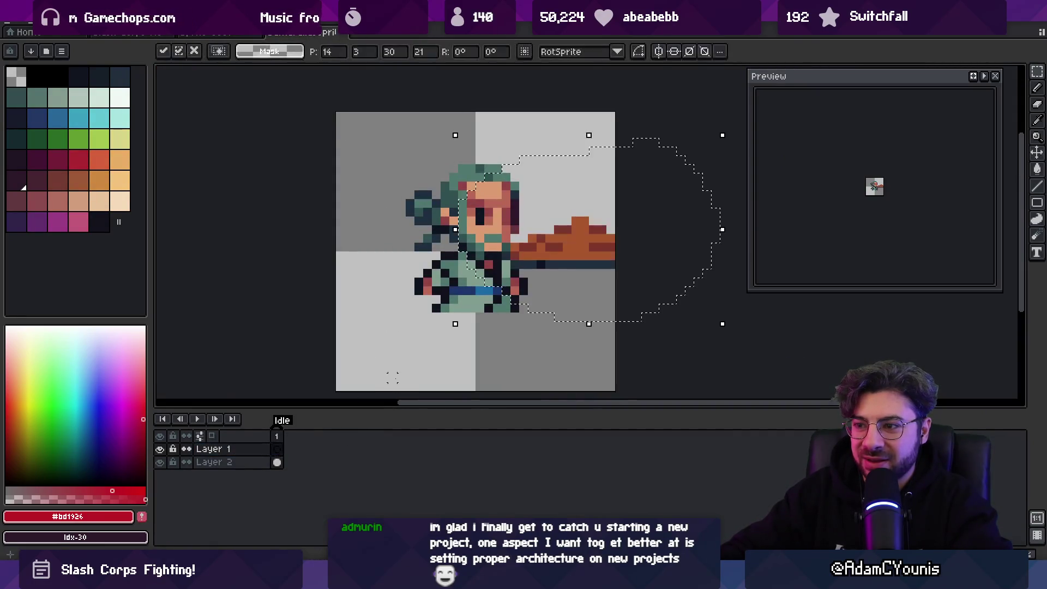
mouse_move(561, 278)
mouse_down()
mouse_move(479, 203)
mouse_move(472, 210)
mouse_up()
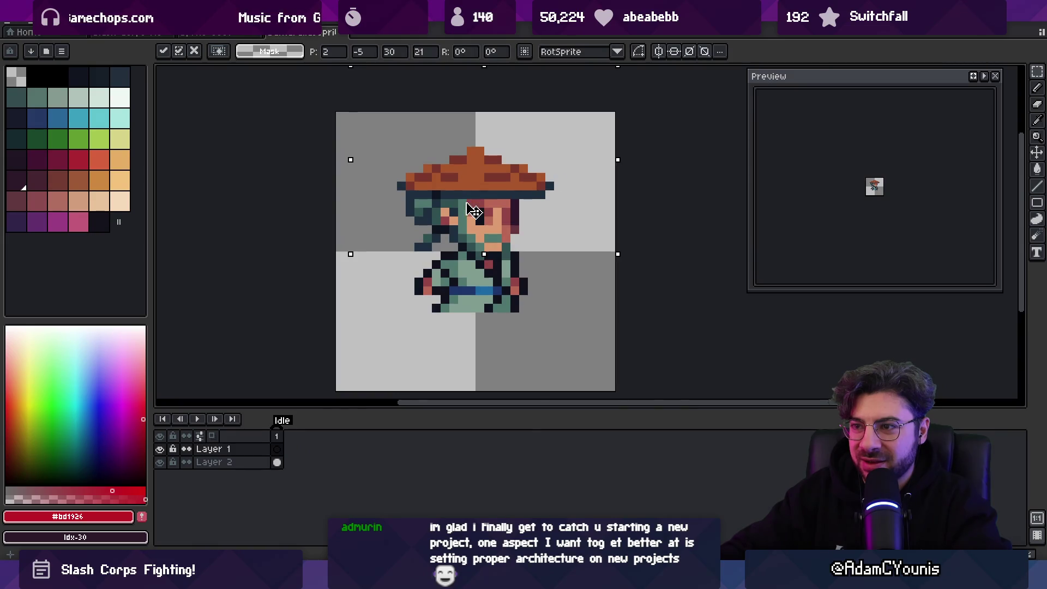
key(Return)
scroll(472, 210, down, 5)
scroll(476, 276, up, 5)
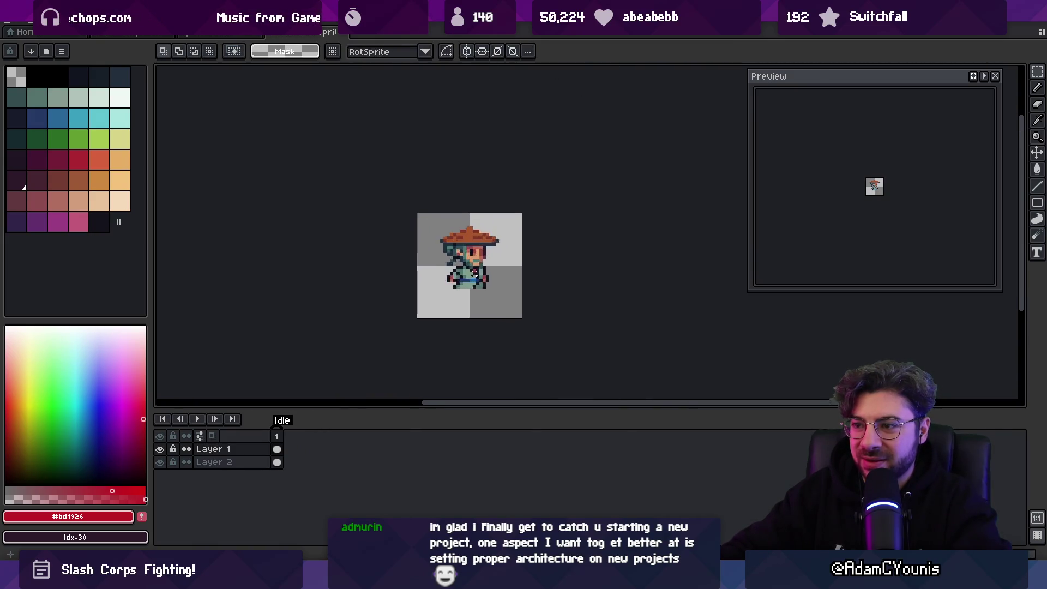
click(217, 34)
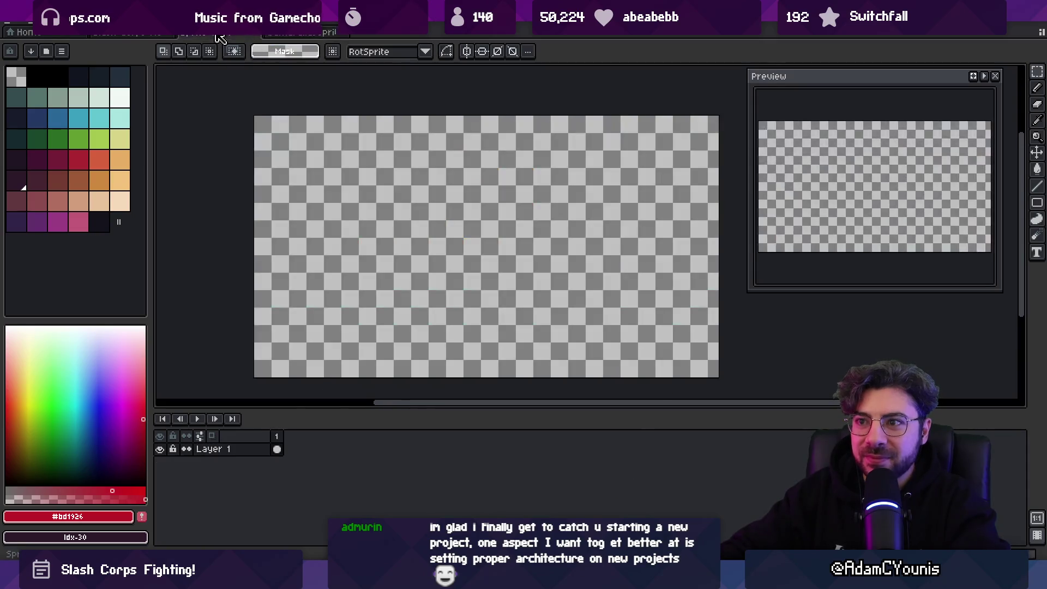
- In the UI Mock document, pick the red-hooded archer's layer and start a lasso selection around it
click(145, 36)
scroll(375, 135, up, 3)
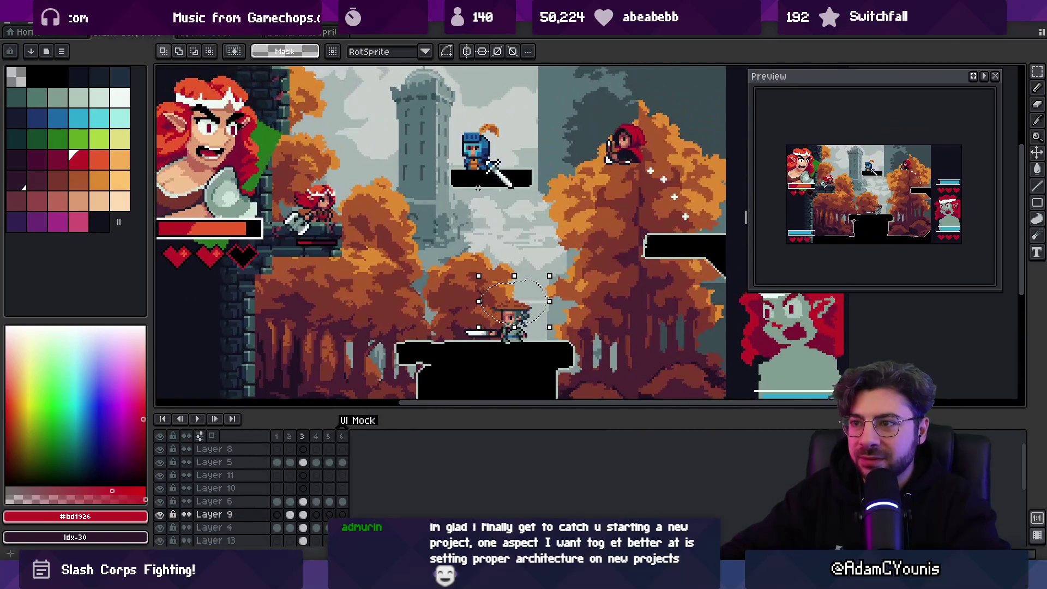
scroll(546, 180, up, 4)
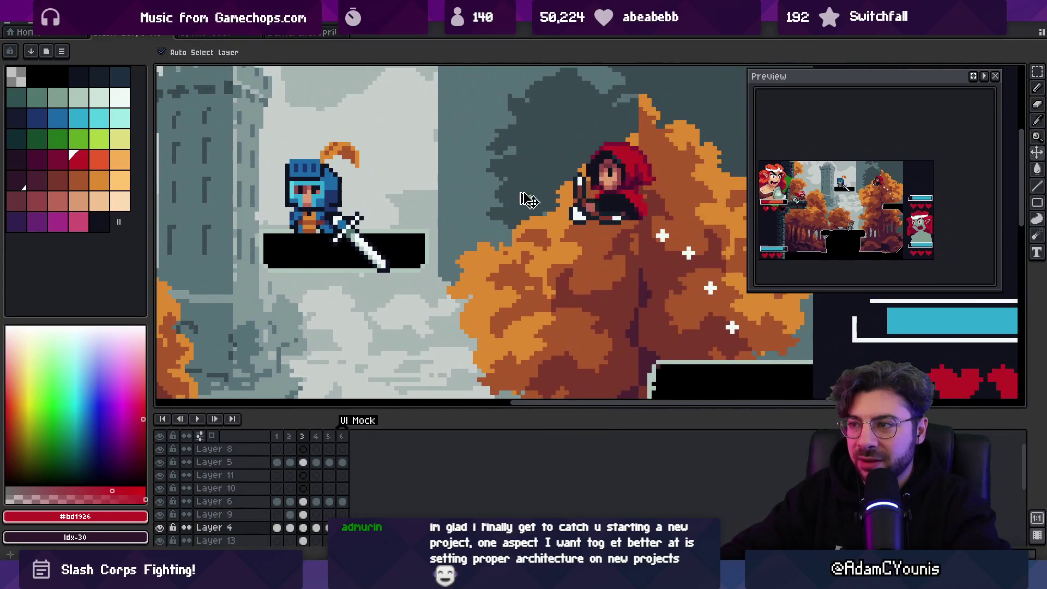
ctrl+click(616, 188)
key(m)
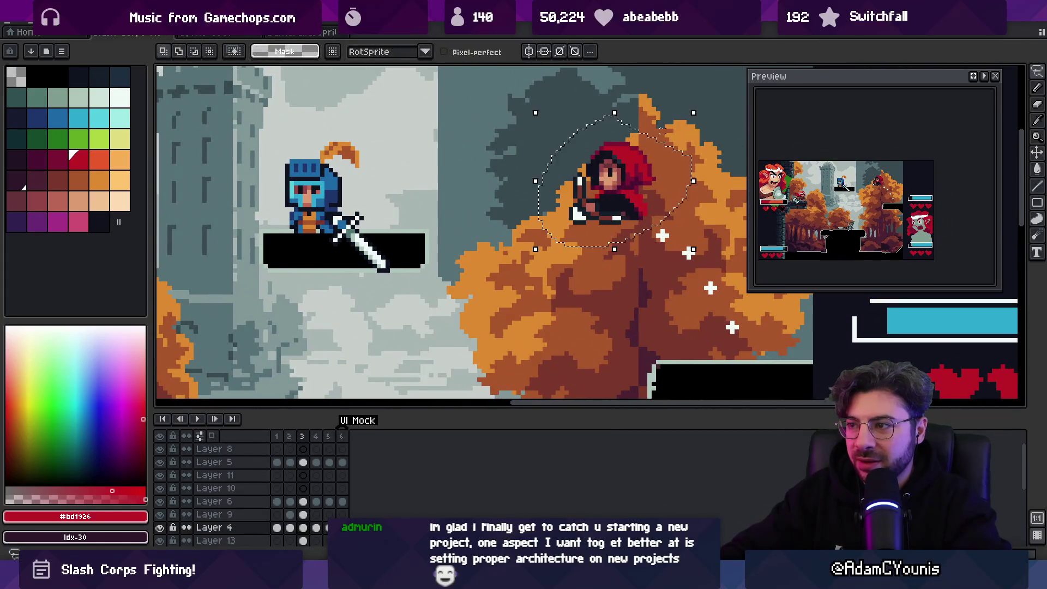
- Save the character sprite as a new file named Archer.aseprite
click(300, 32)
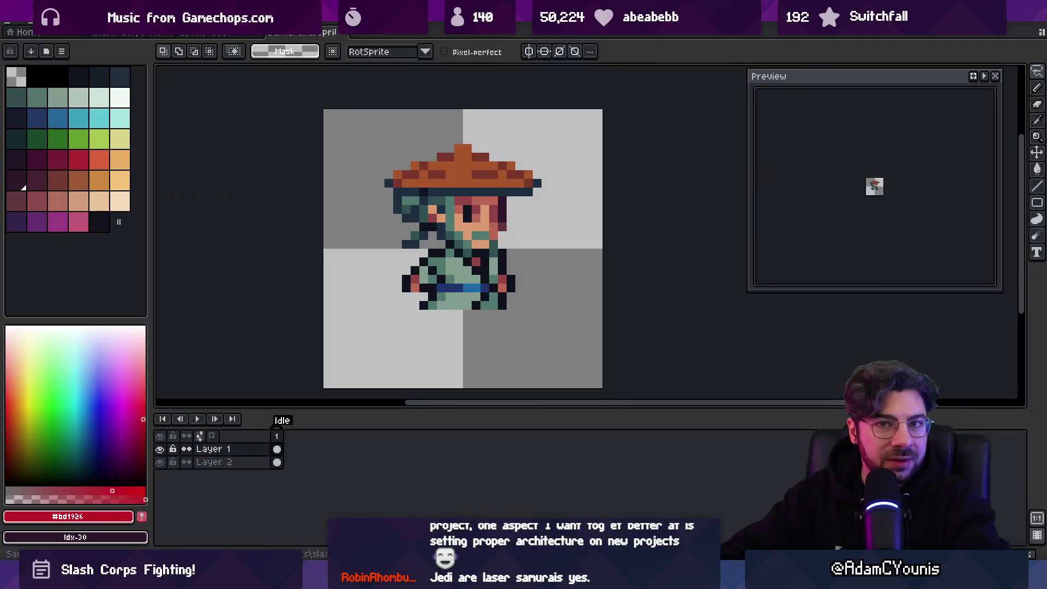
click(20, 24)
click(33, 75)
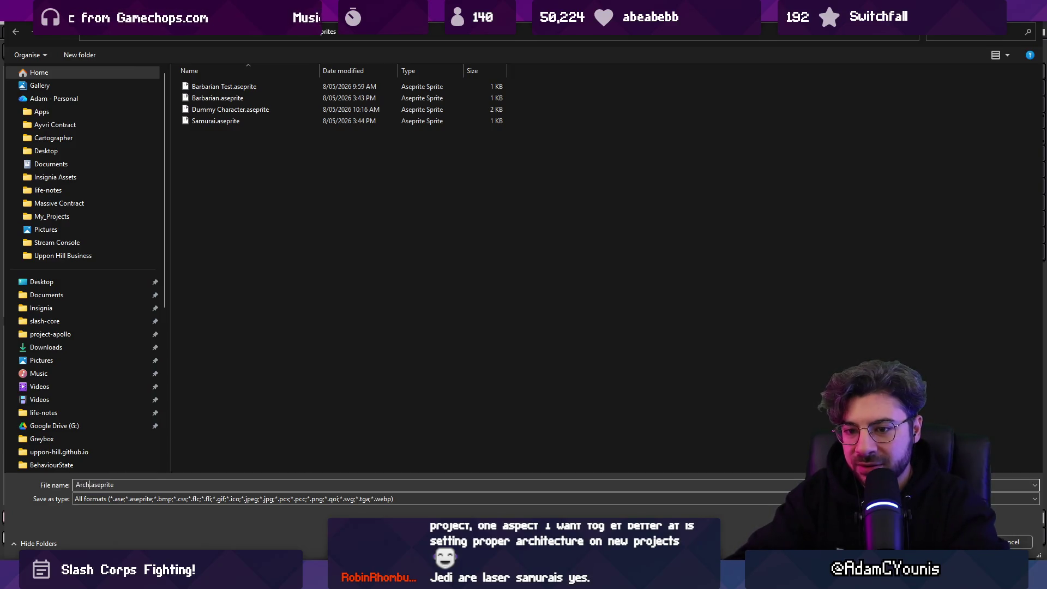
text(er)
key(Return)
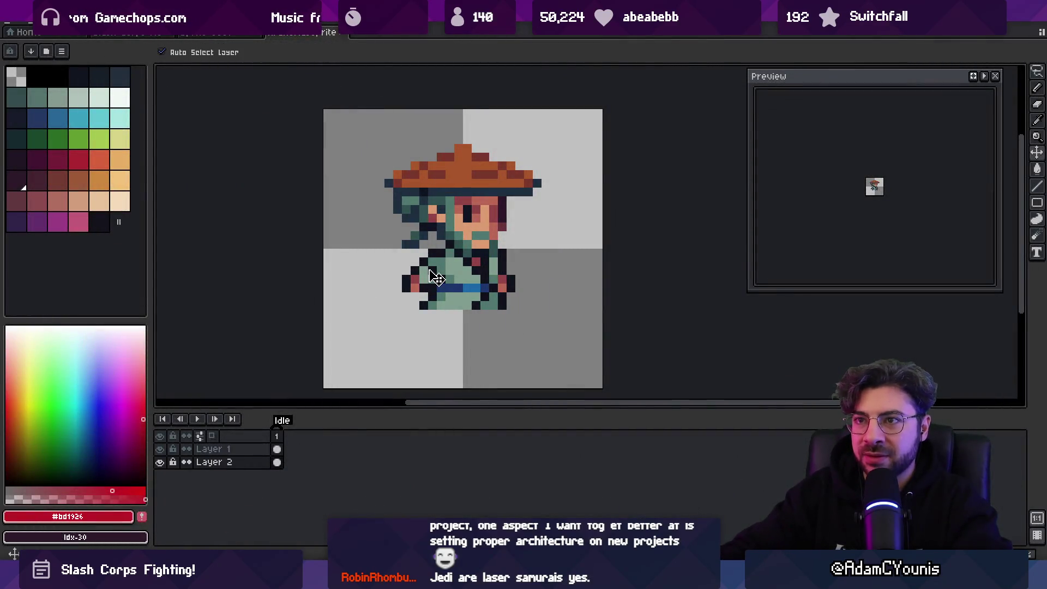
- Paste the archer, flip it horizontally, and nudge it a pixel right and up into place
key(ctrl+v)
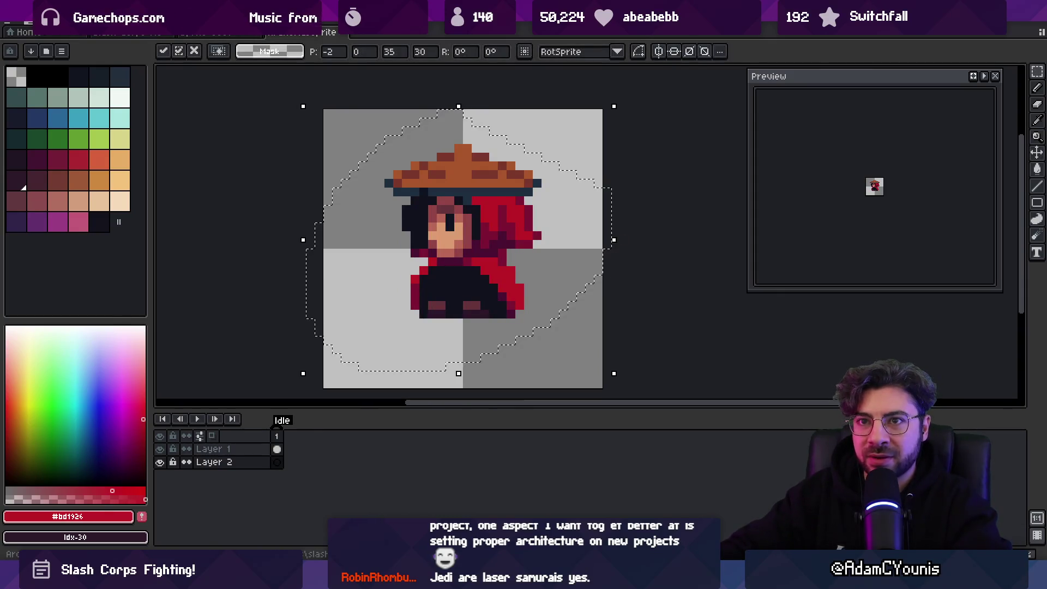
click(38, 25)
click(71, 192)
key(Right)
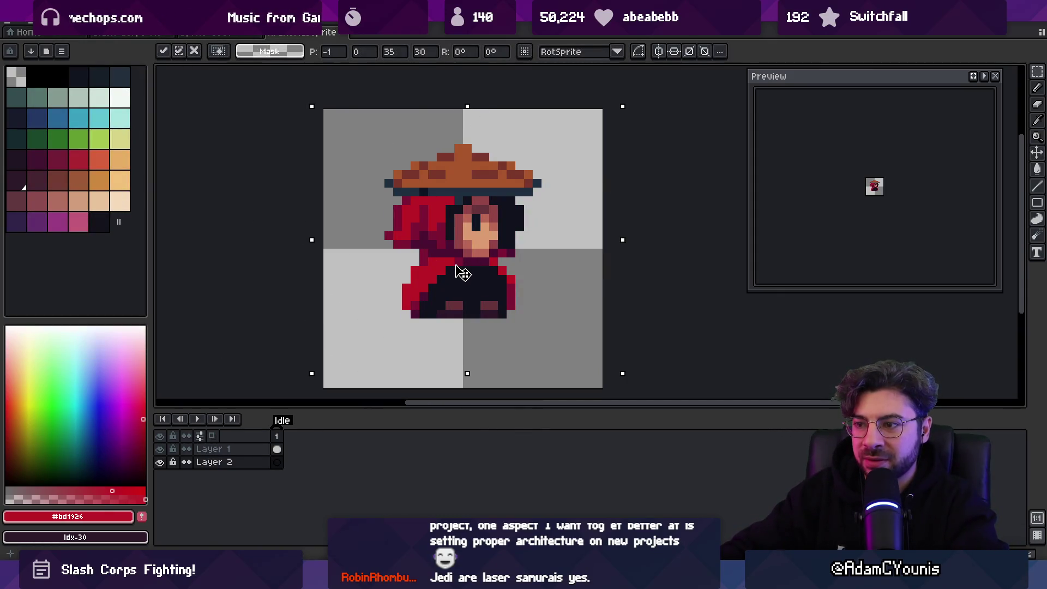
key(Up)
key(Down)
key(Up)
key(Return)
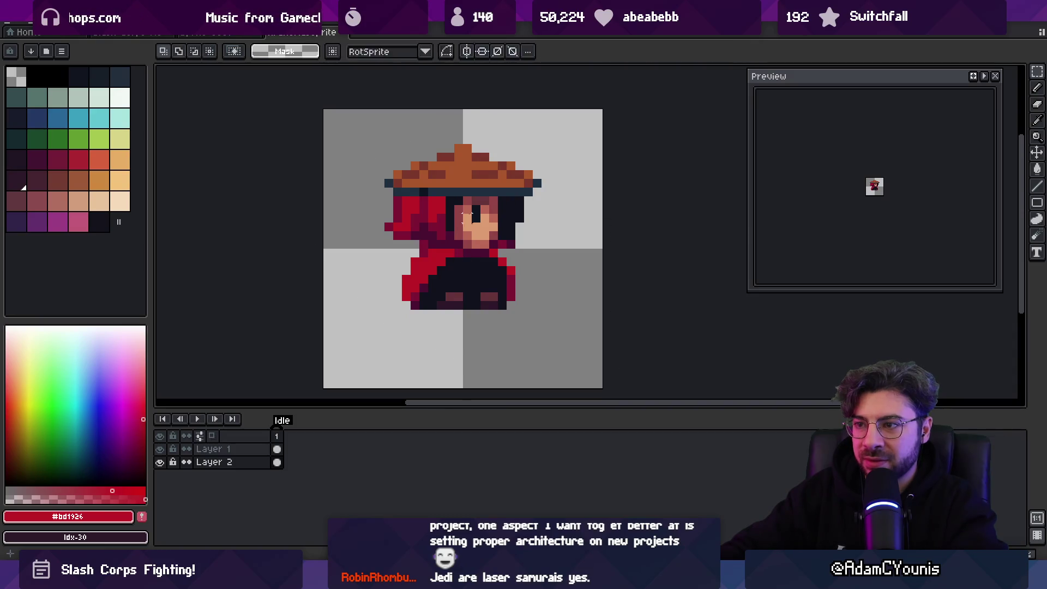
- Erase the hat from Layer 1
key(ctrl+d)
key(Up)
key(Delete)
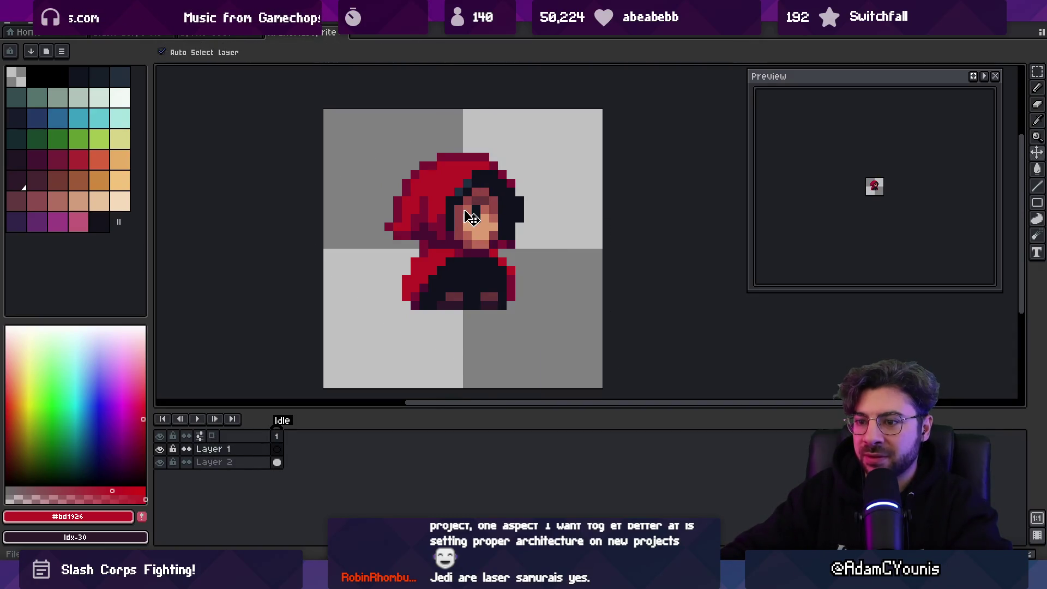
- Copy the blue knight from the UI Mock document
key(ctrl+shift+Tab)
key(ctrl+shift+Tab)
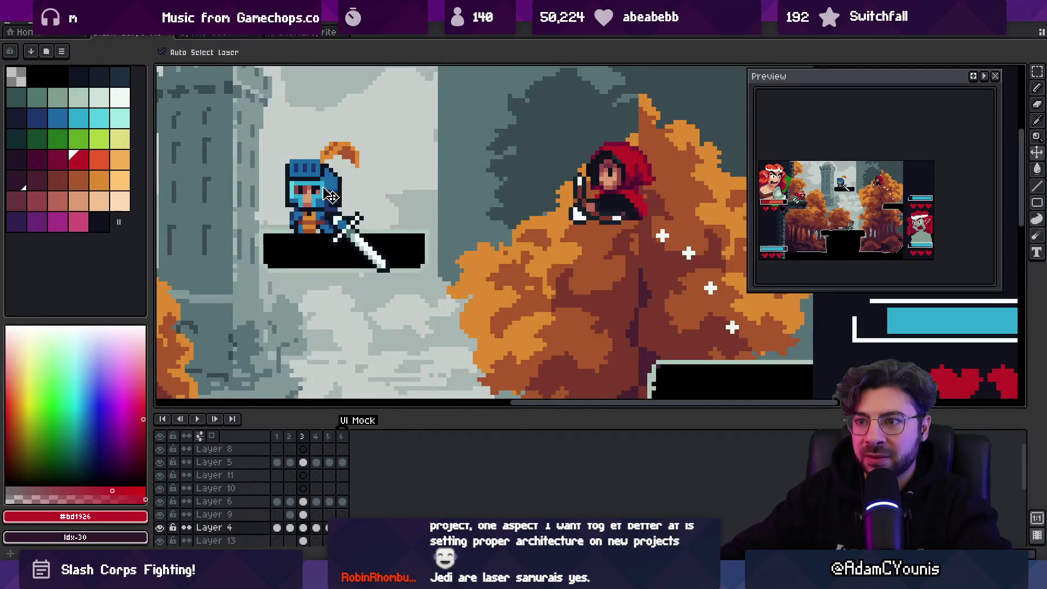
key(ctrl+a)
key(ctrl+x)
key(ctrl+v)
- Open Save As for the sprite and delete the old file name
click(297, 35)
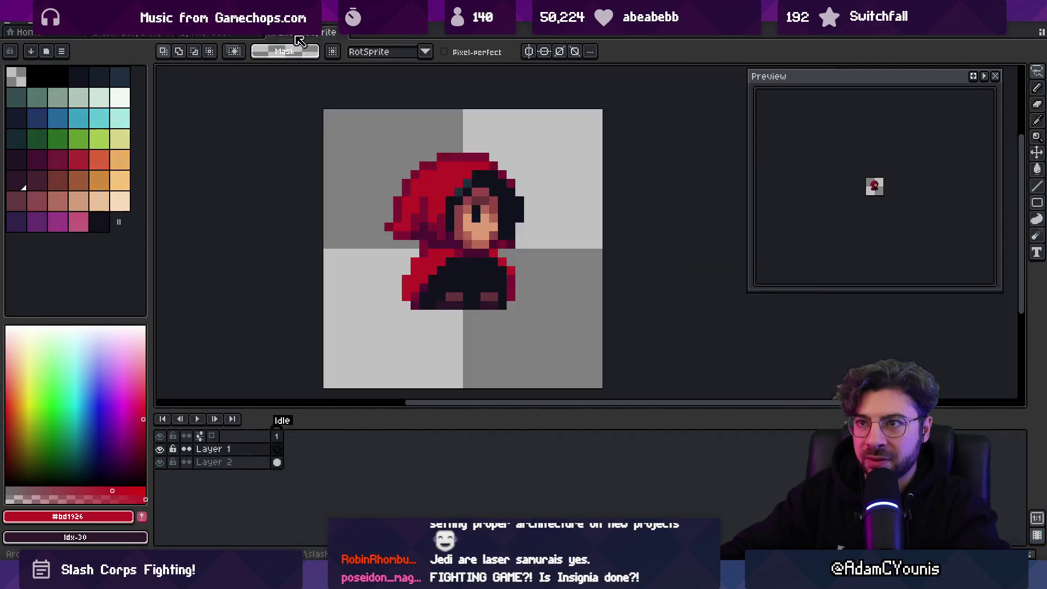
key(alt+f)
click(89, 87)
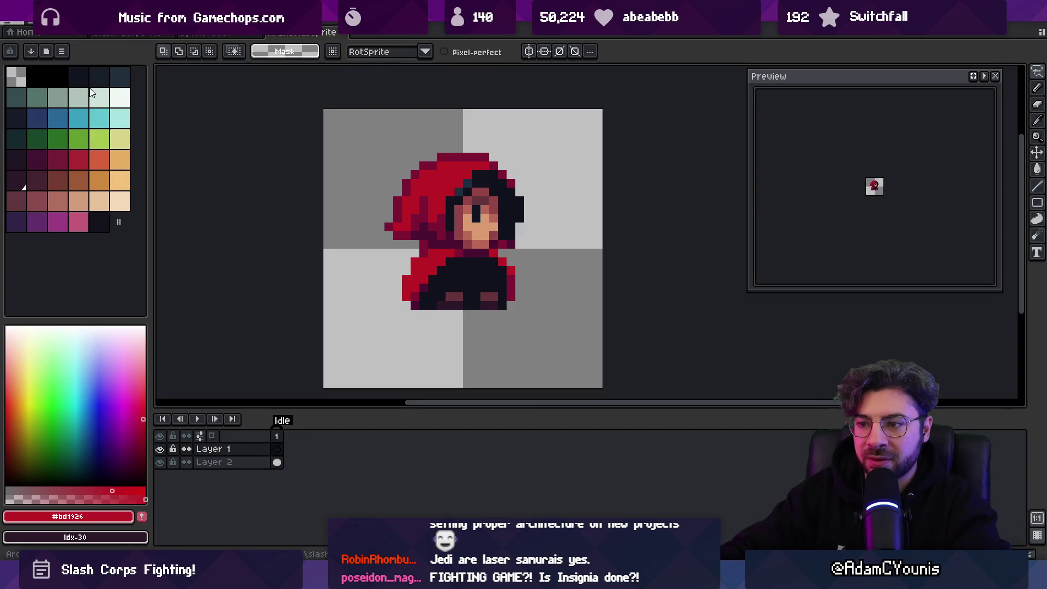
key(Home)
key(Delete)
key(Delete)
key(Delete)
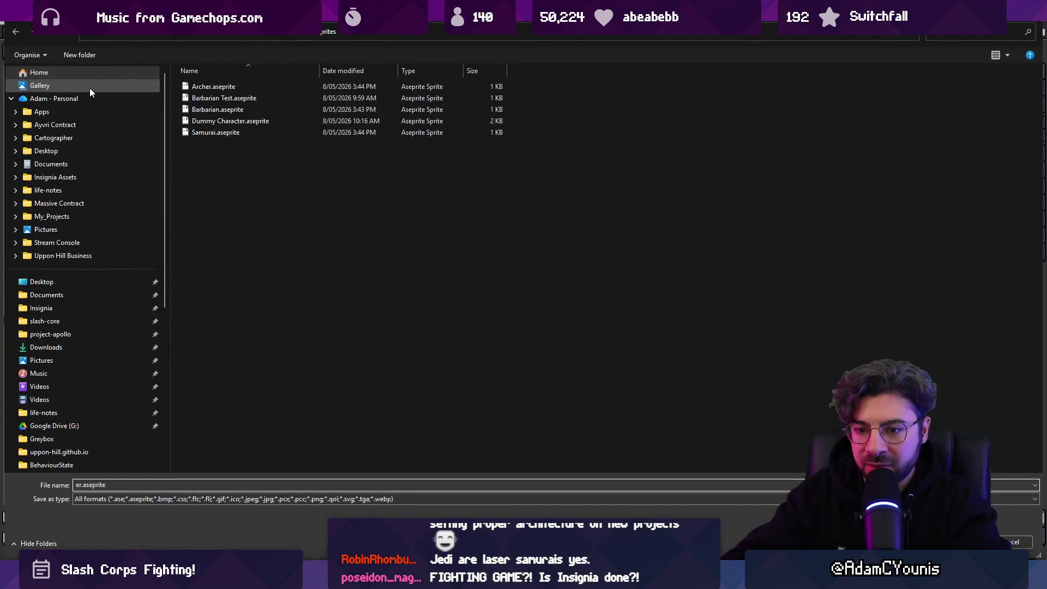
- Save as Knight.aseprite, then move the pasted knight upward and flip it horizontally
text(Knight)
key(Return)
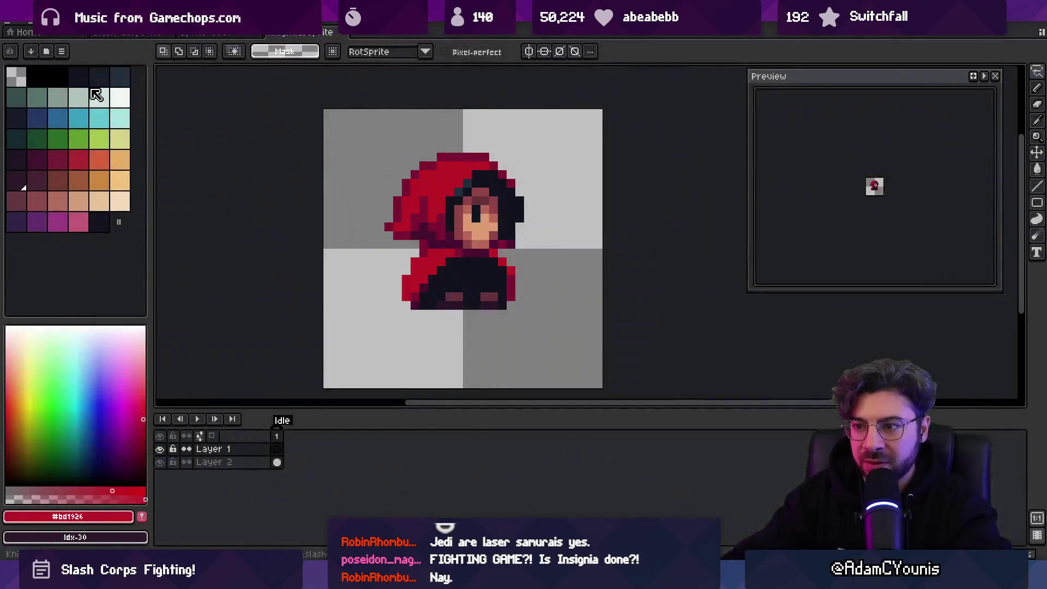
drag(458, 291, 467, 227)
click(32, 25)
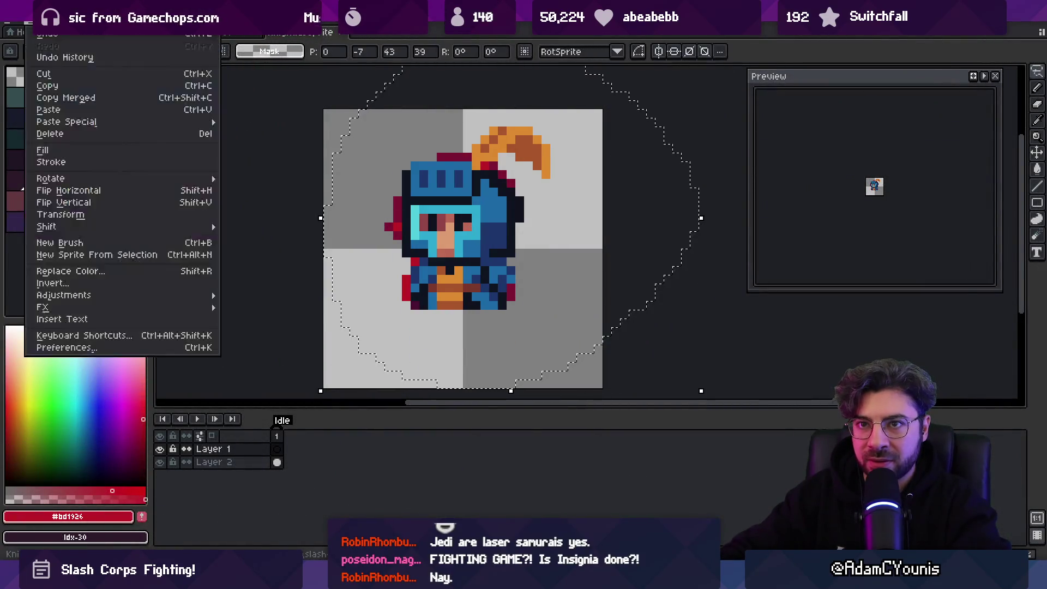
click(129, 190)
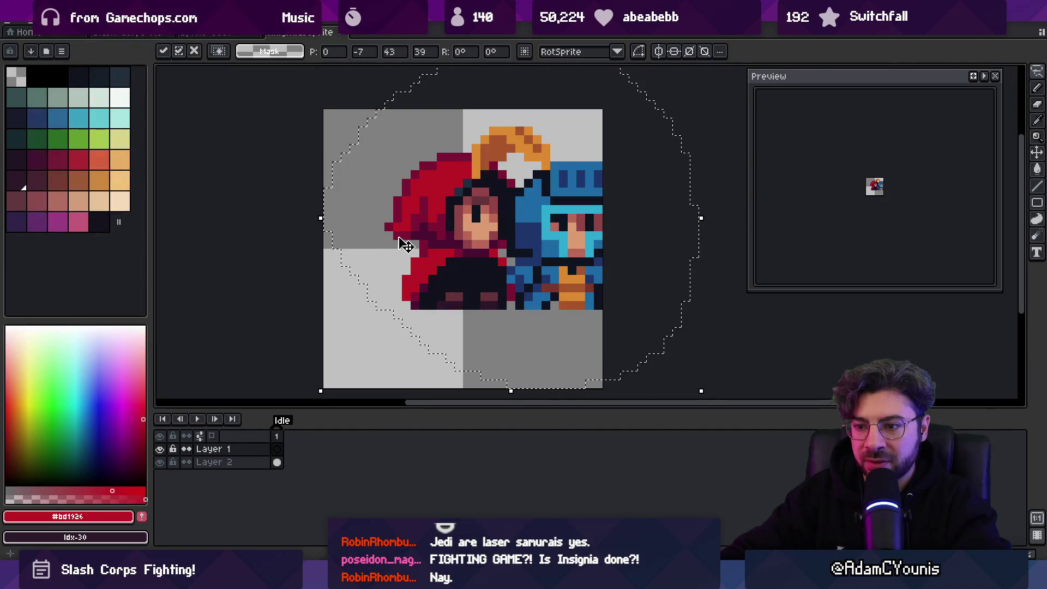
key(ctrl+z)
key(ctrl+z)
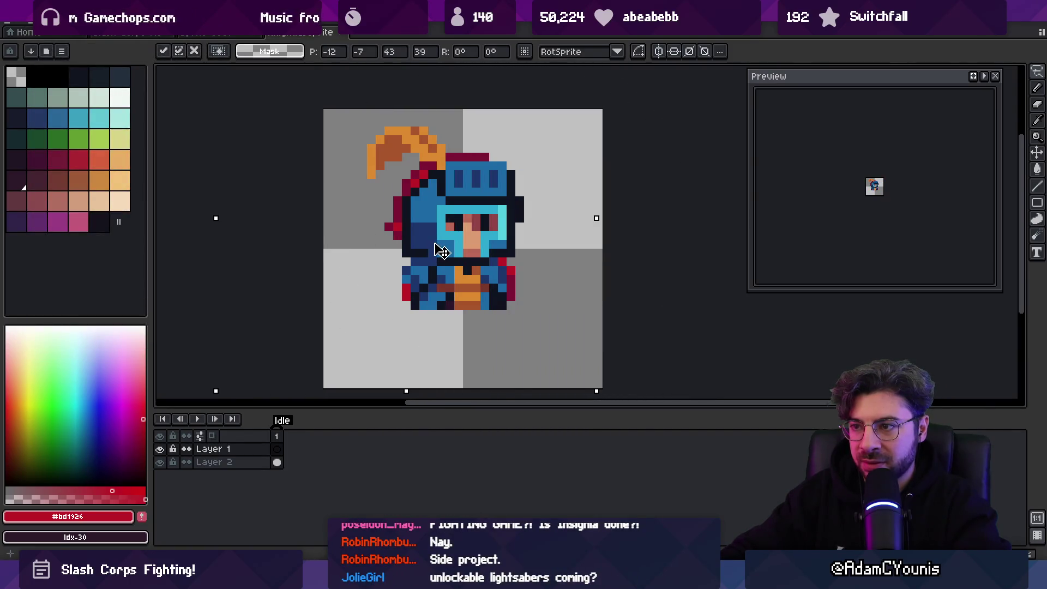
key(ctrl+z)
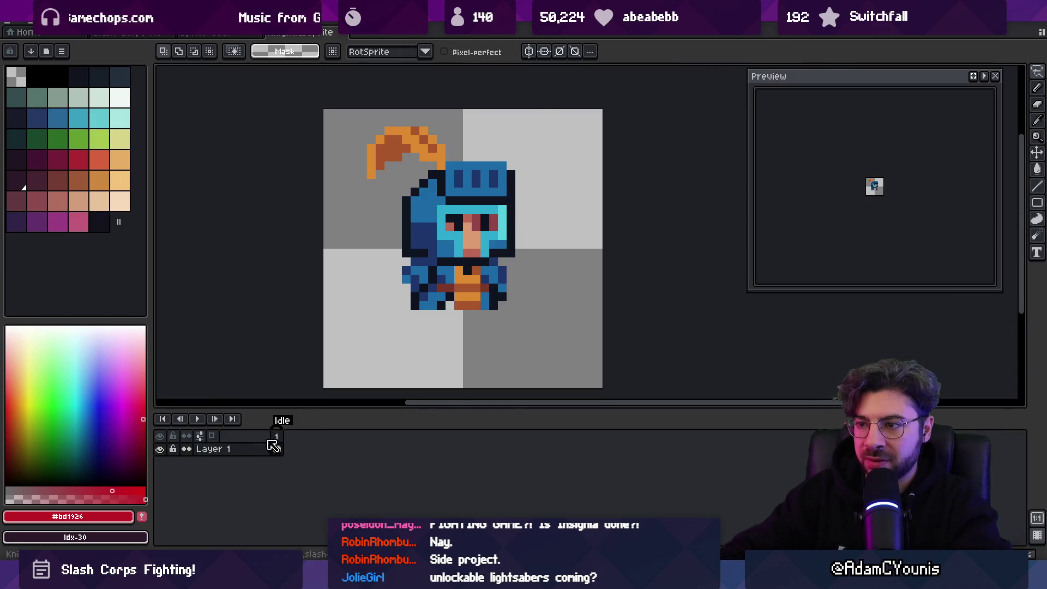
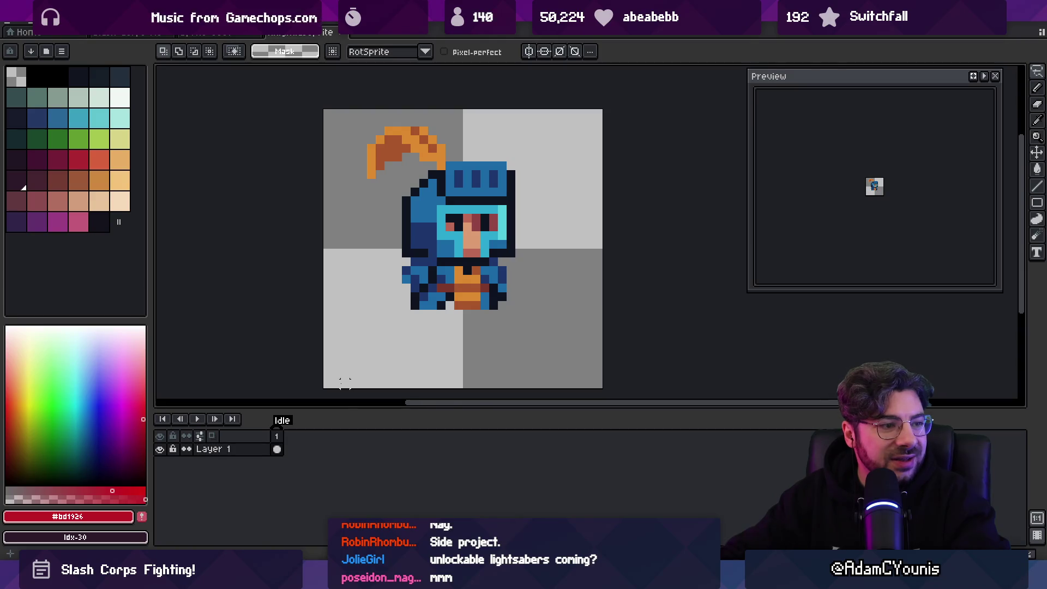
- Save the blue knight sprite in Aseprite, then switch over to Unity
key(v)
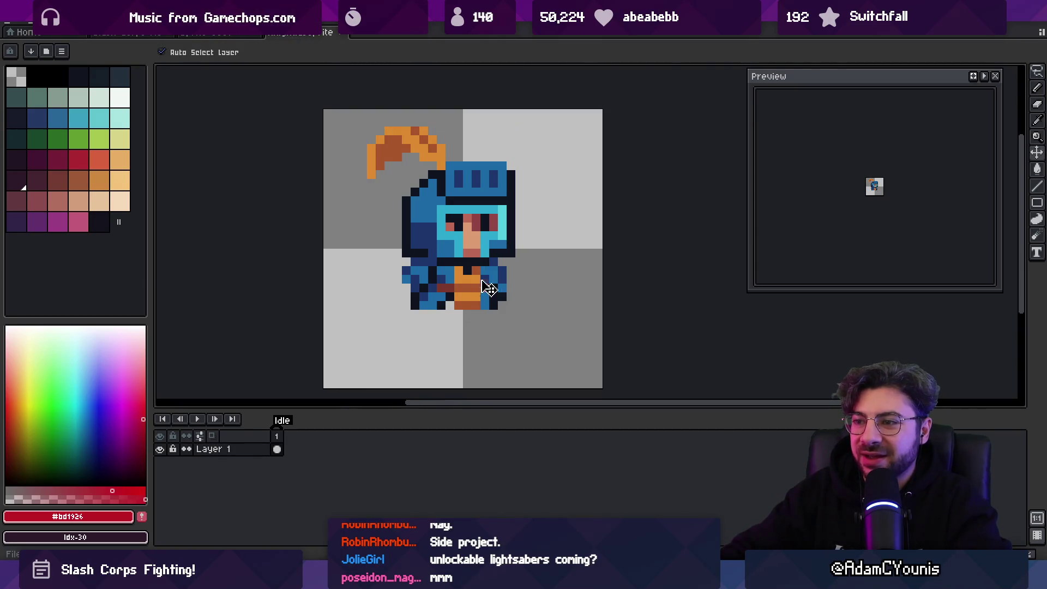
scroll(479, 269, down, 6)
scroll(480, 269, up, 4)
key(ctrl+s)
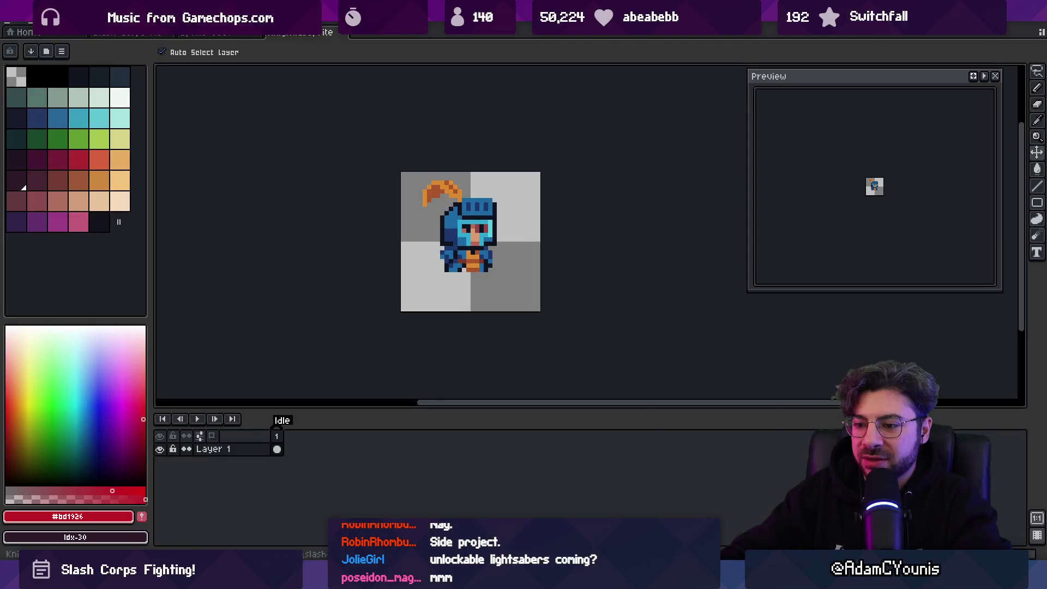
key(alt+Tab)
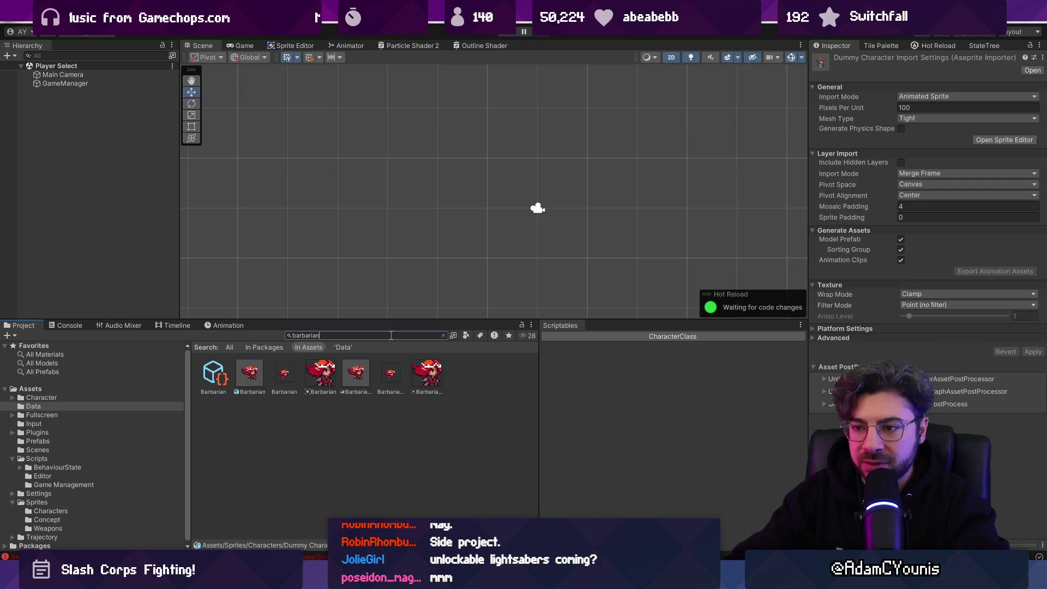
- Search 'barba' and delete the Barbarian Test and Dummy character sprite assets
key(Down)
click(443, 335)
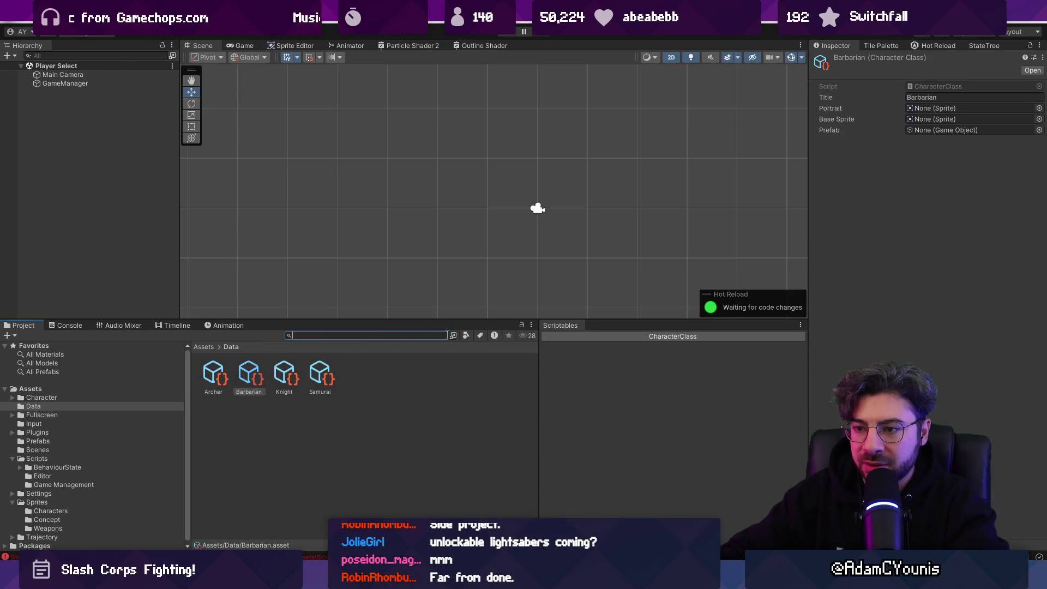
text(barbarian)
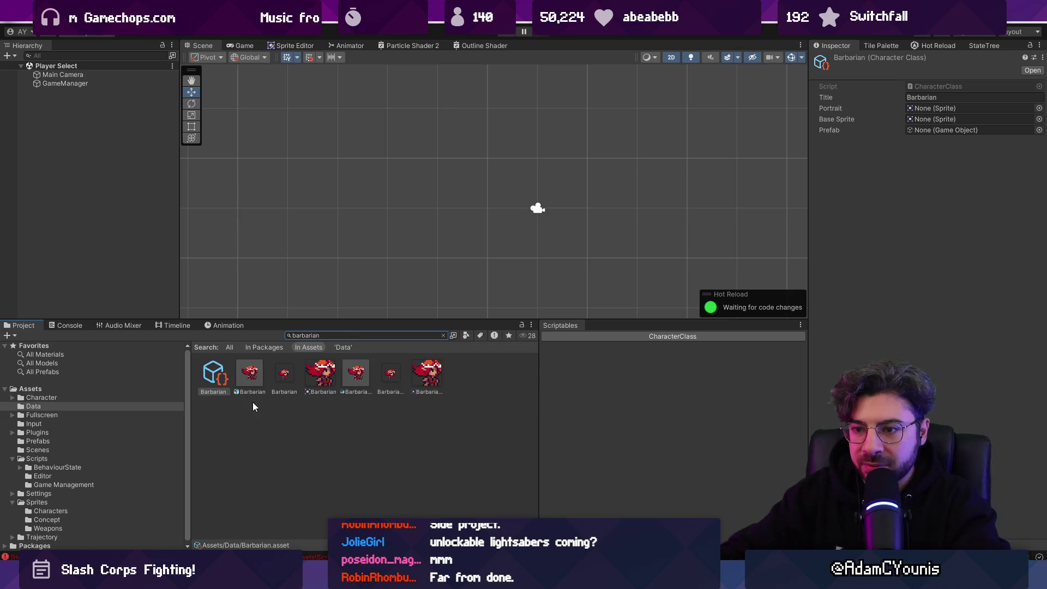
key(Down)
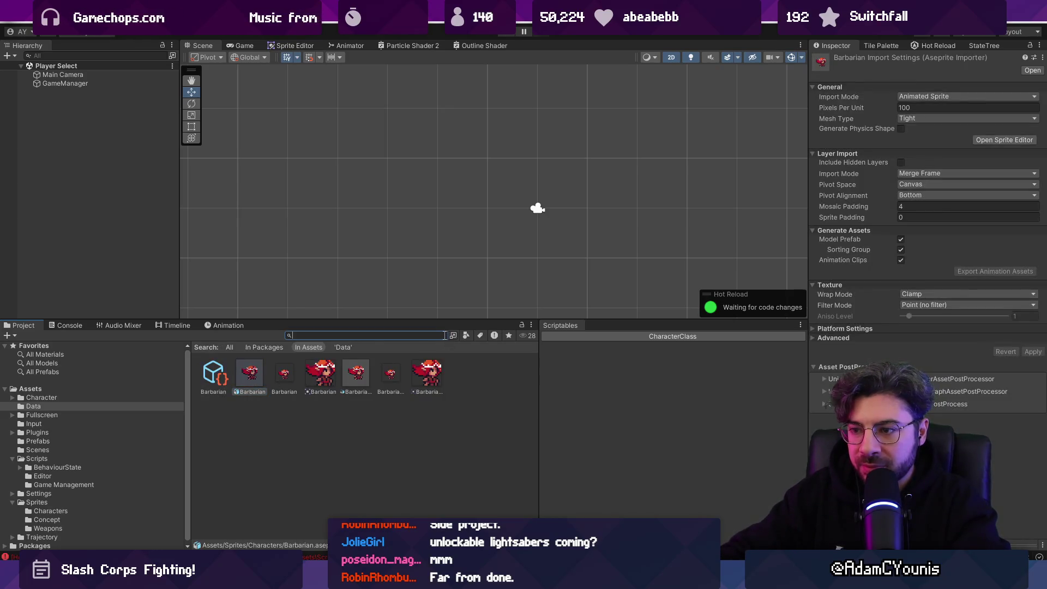
click(286, 376)
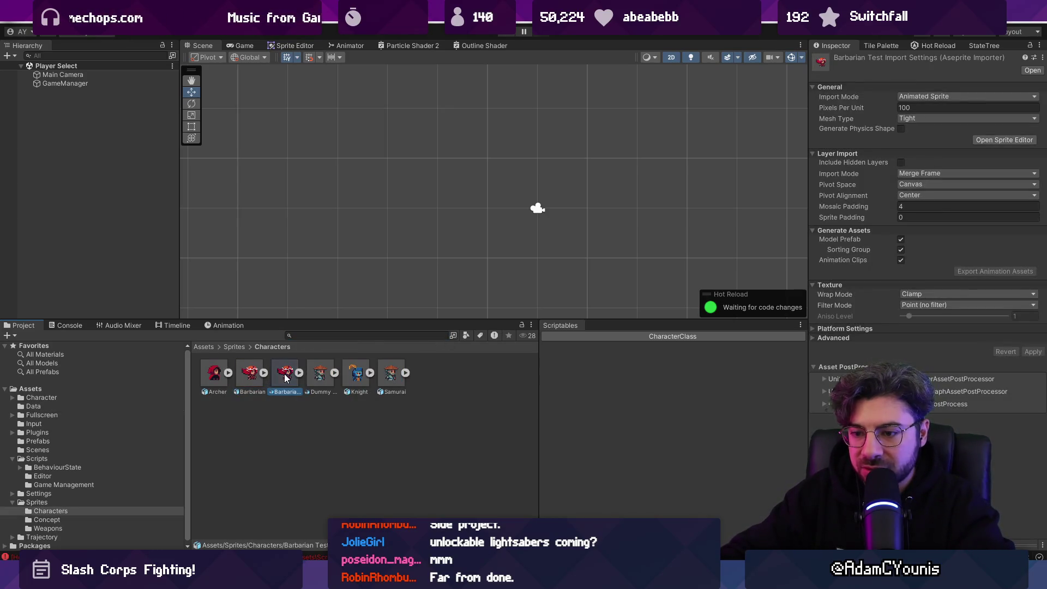
key(Delete)
key(Return)
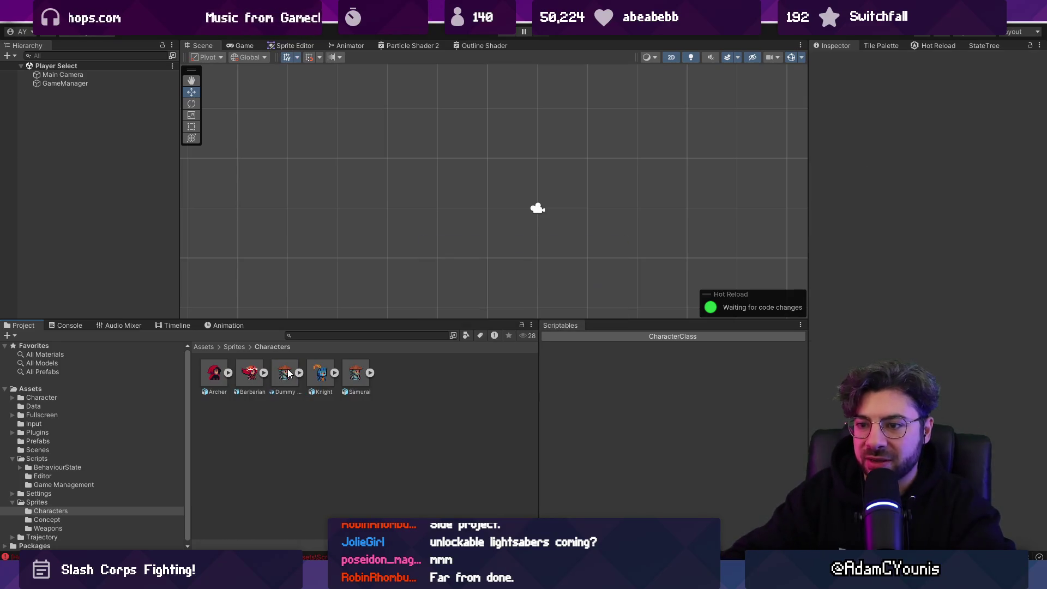
click(285, 373)
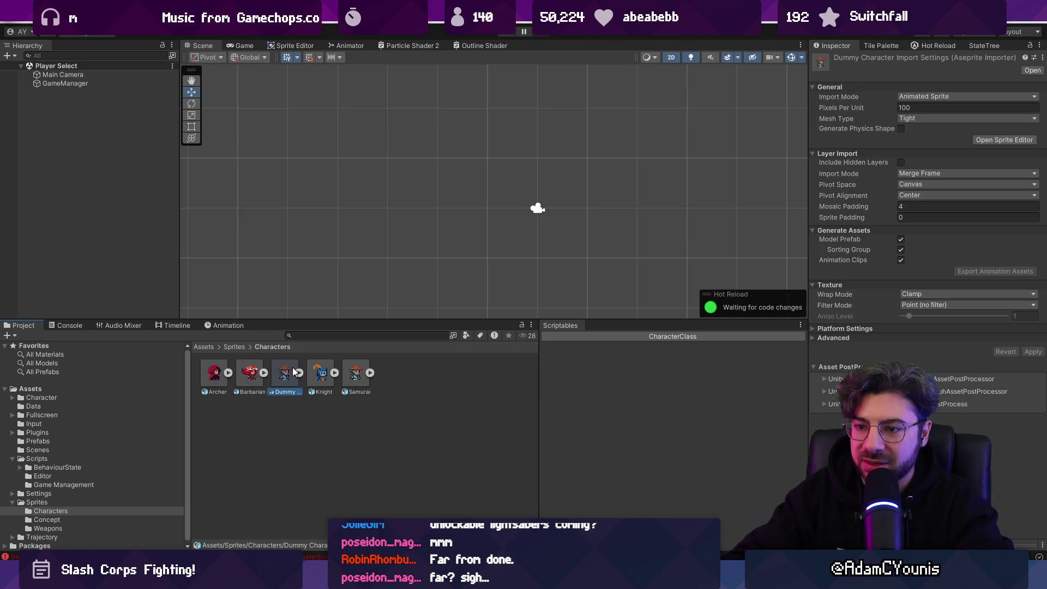
key(Delete)
click(551, 309)
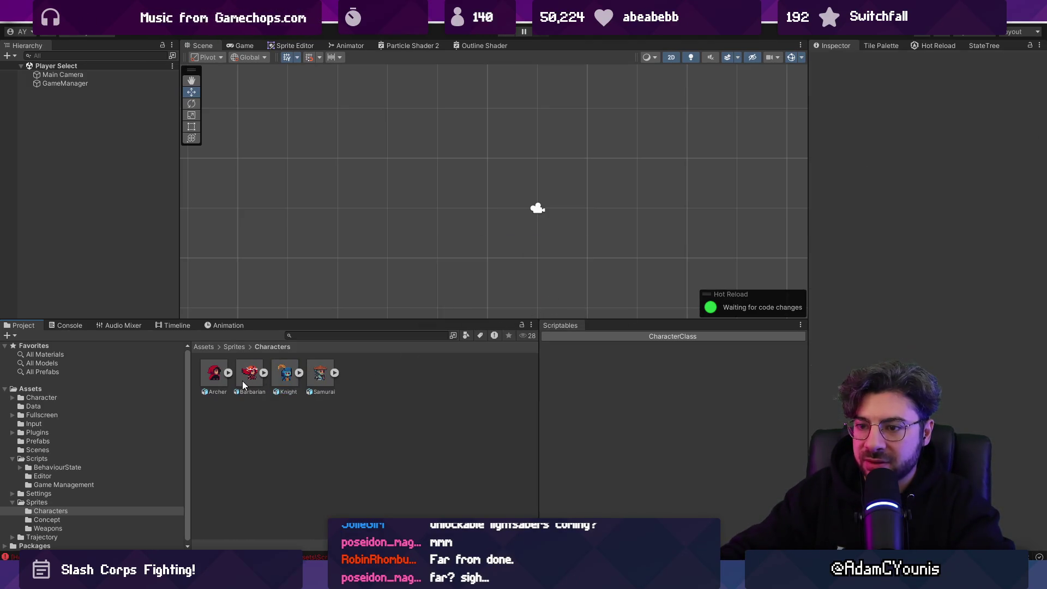
- Set the pivot alignment of all four remaining character sprites to Center
key(ctrl+a)
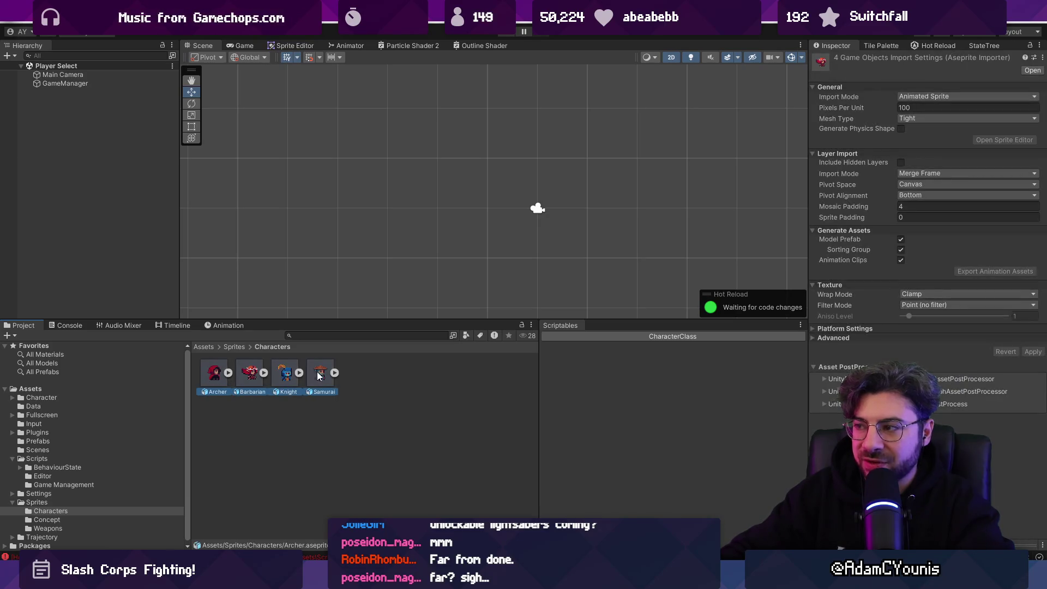
click(927, 194)
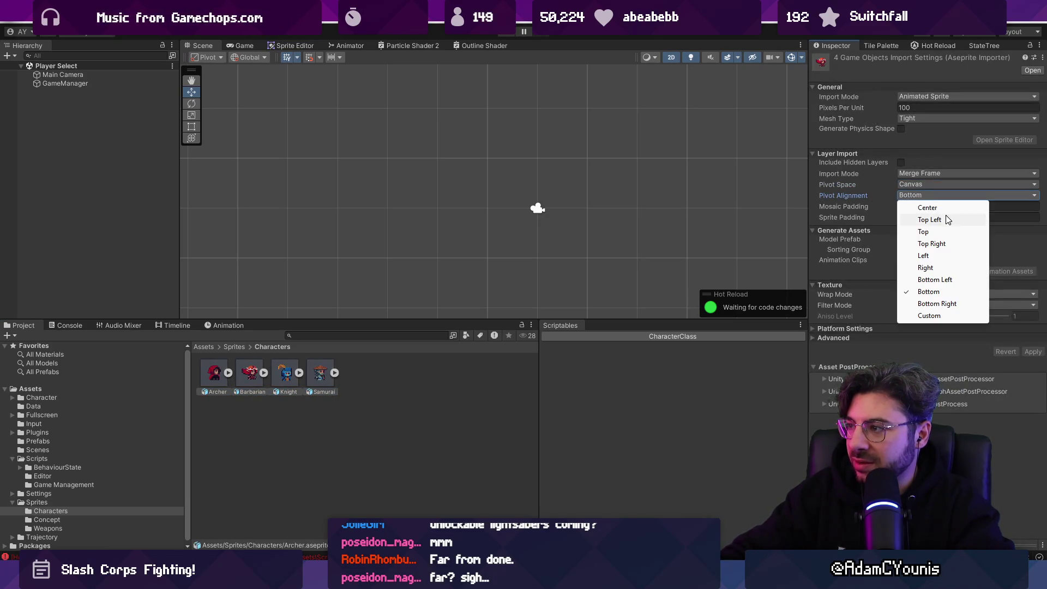
click(927, 208)
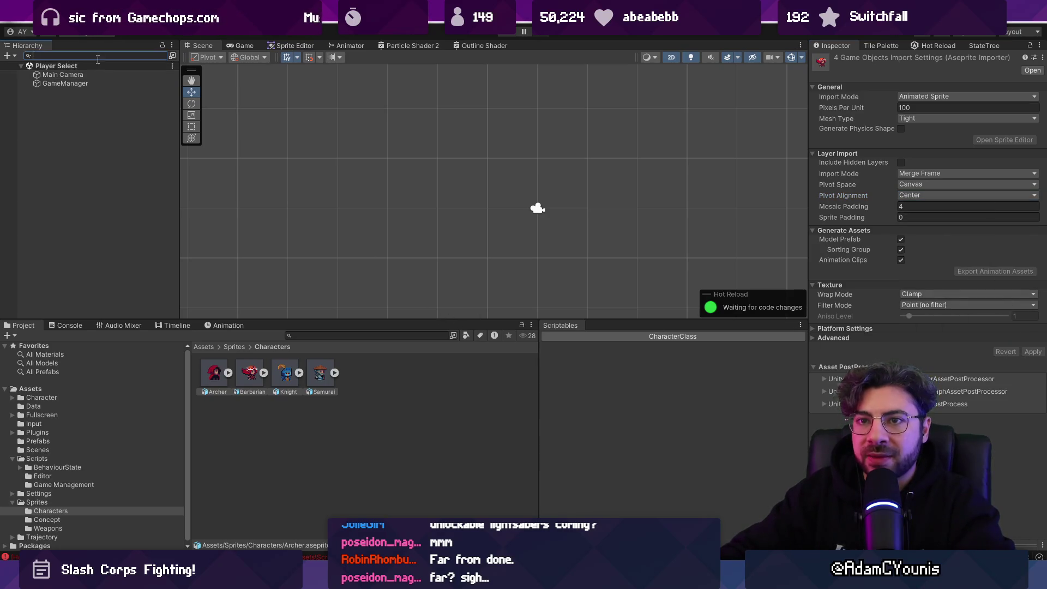
click(339, 335)
text(character)
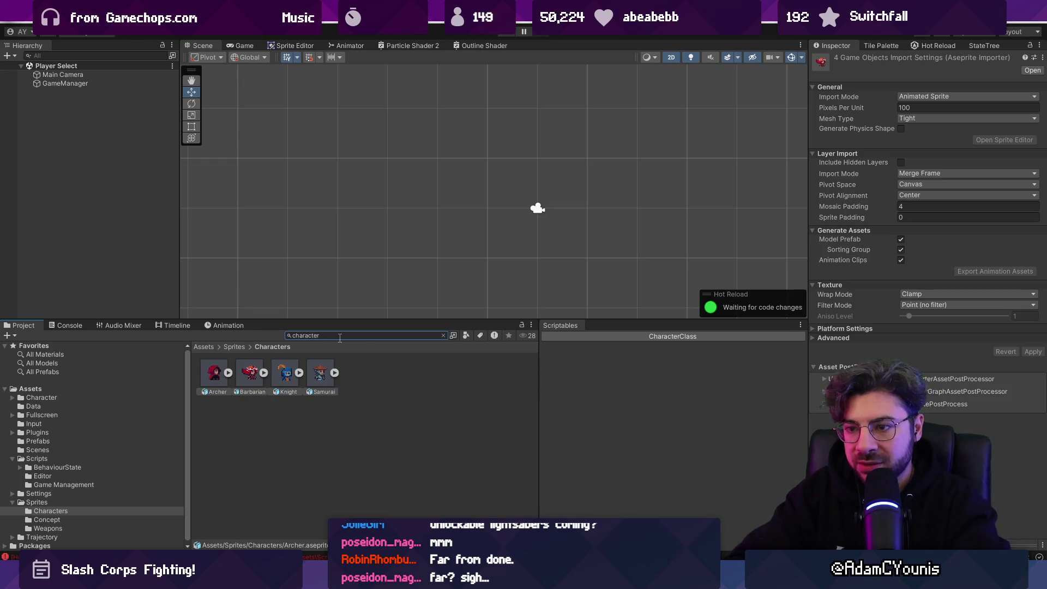
- Give the Character prefab's Sprite child the Samurai image and return to the Player Select scene
double_click(384, 375)
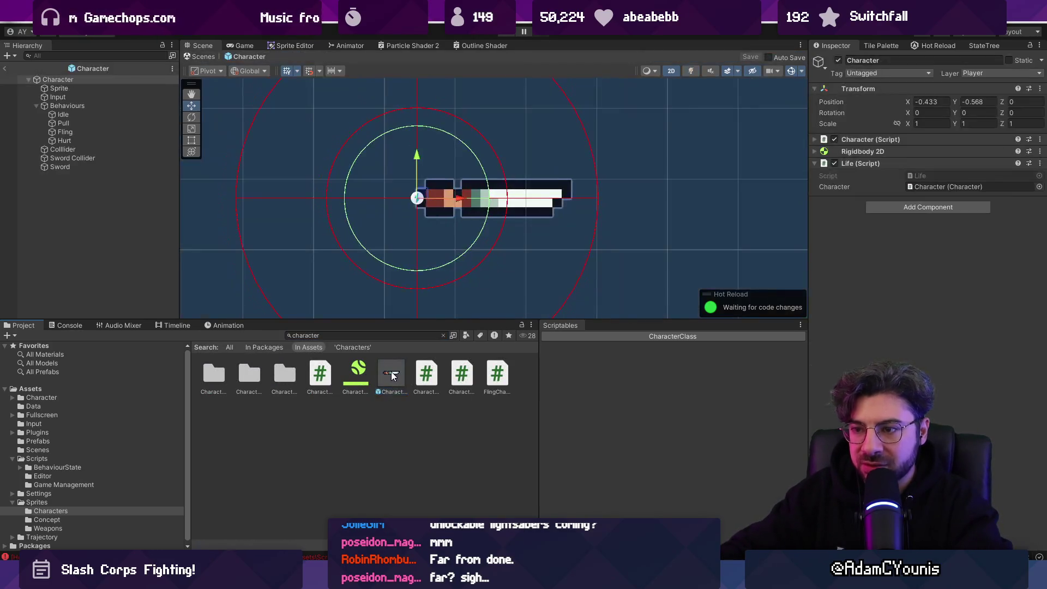
click(153, 88)
click(1039, 152)
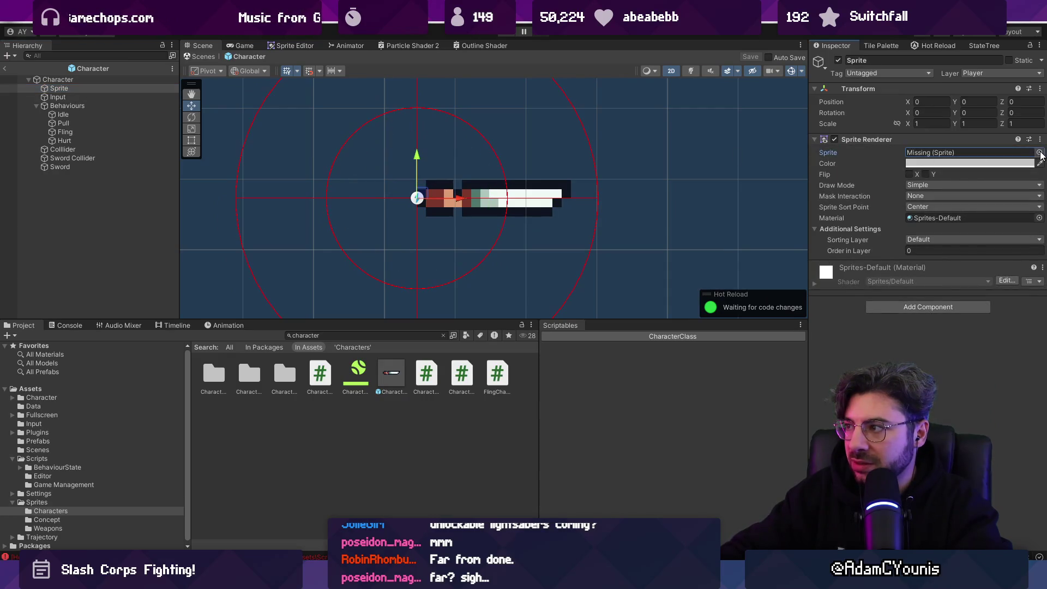
text(samurai)
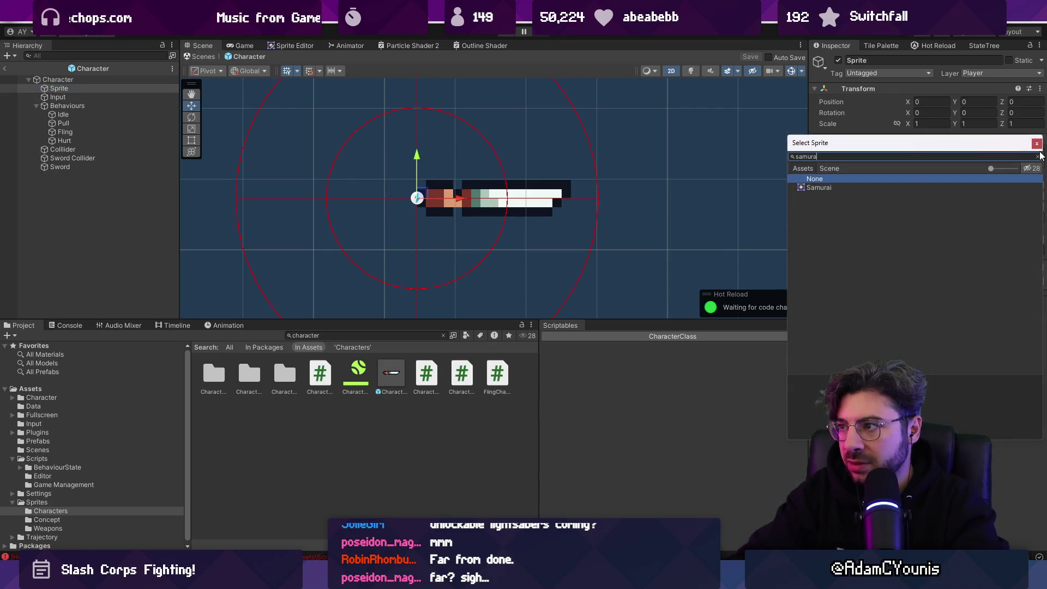
key(Return)
scroll(614, 252, down, 3)
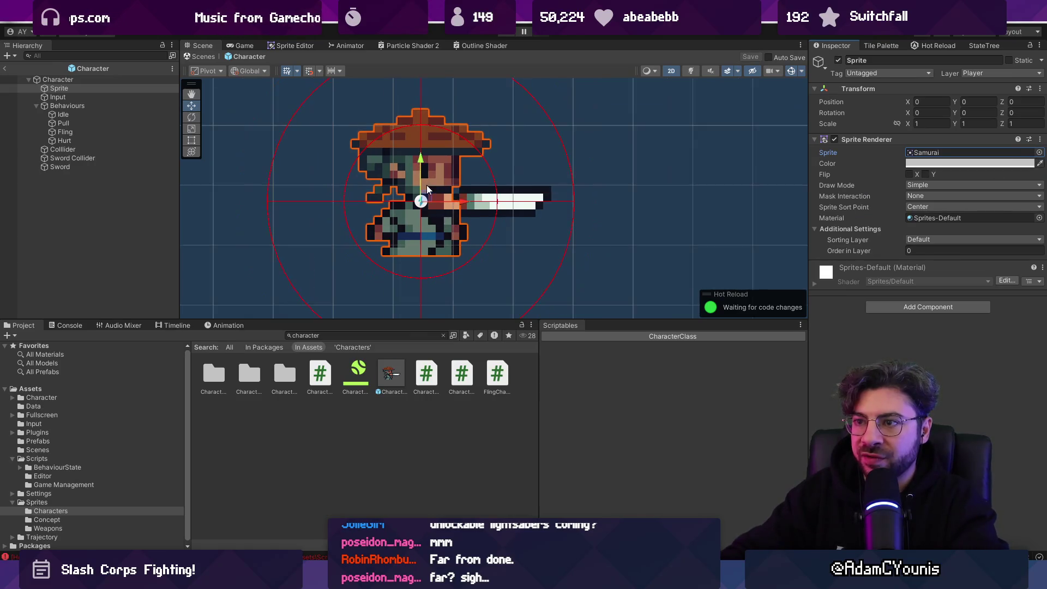
click(203, 56)
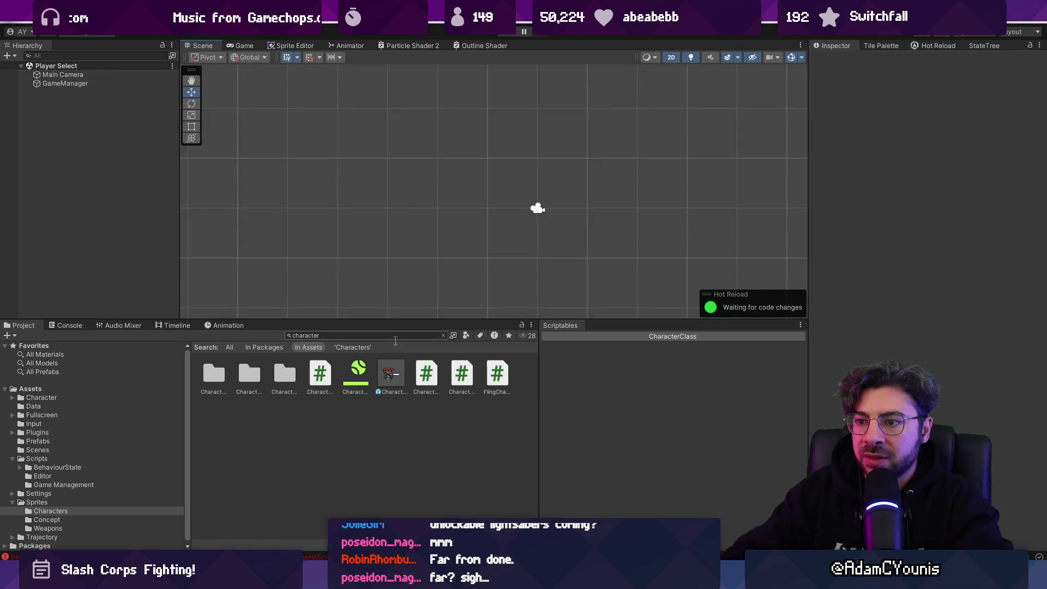
click(443, 335)
text(class)
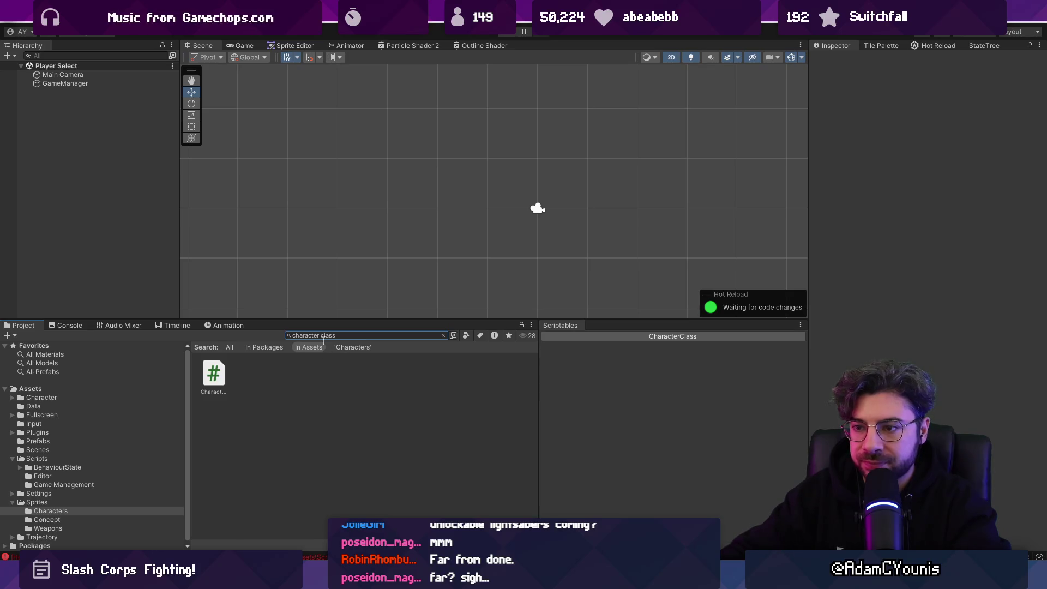
key(Home)
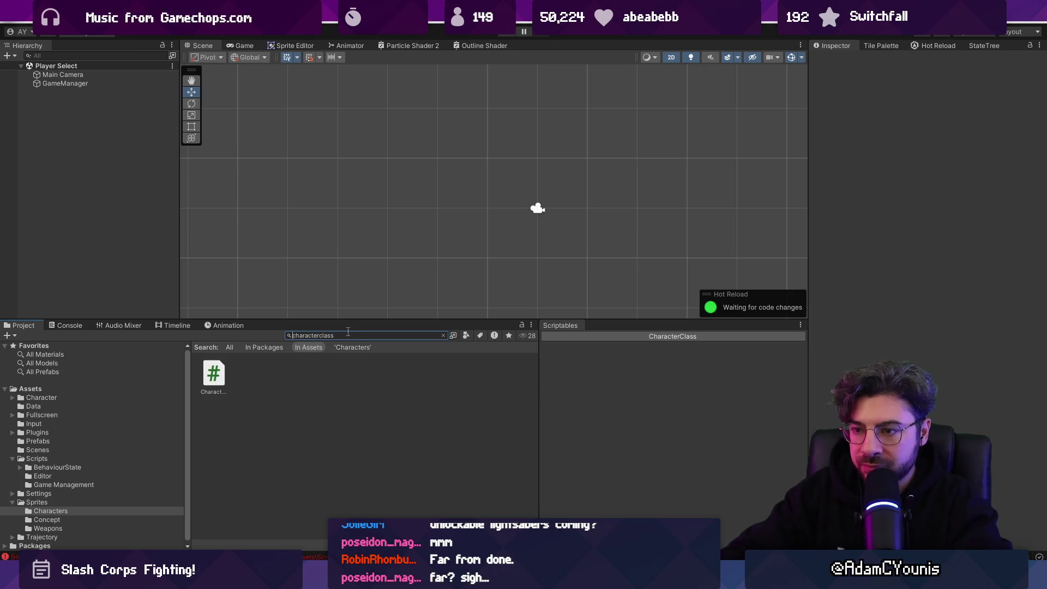
- Assign the Archer and Barbarian class assets their matching base sprites
text(t:)
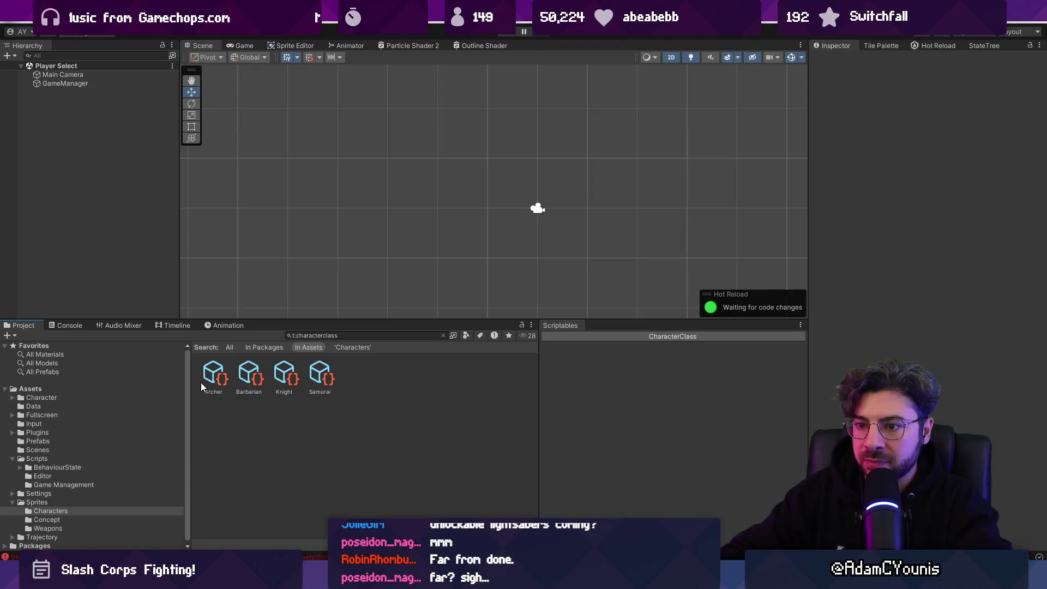
click(213, 378)
click(1038, 108)
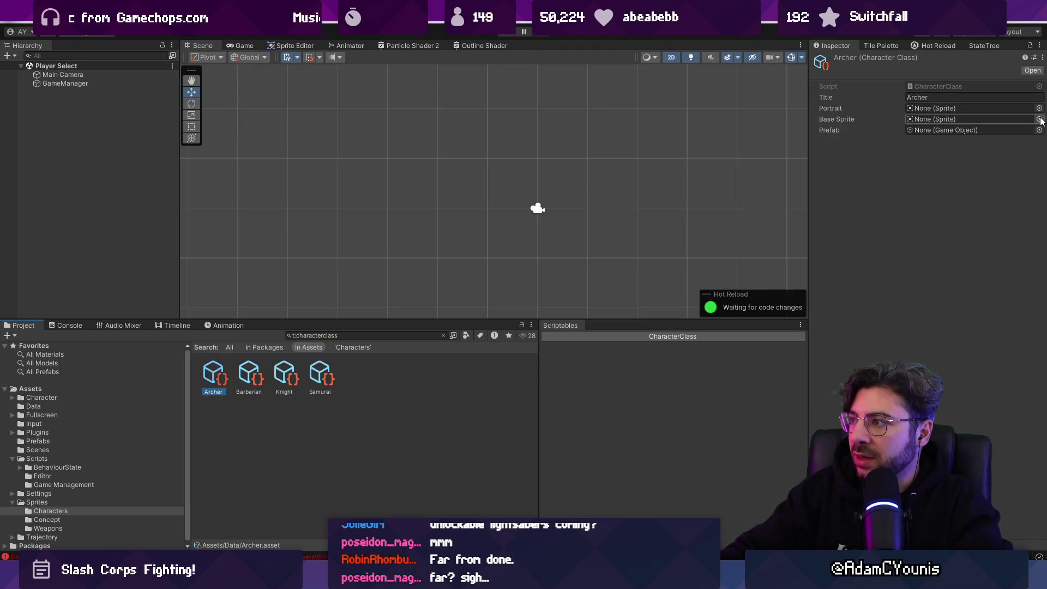
key(Down)
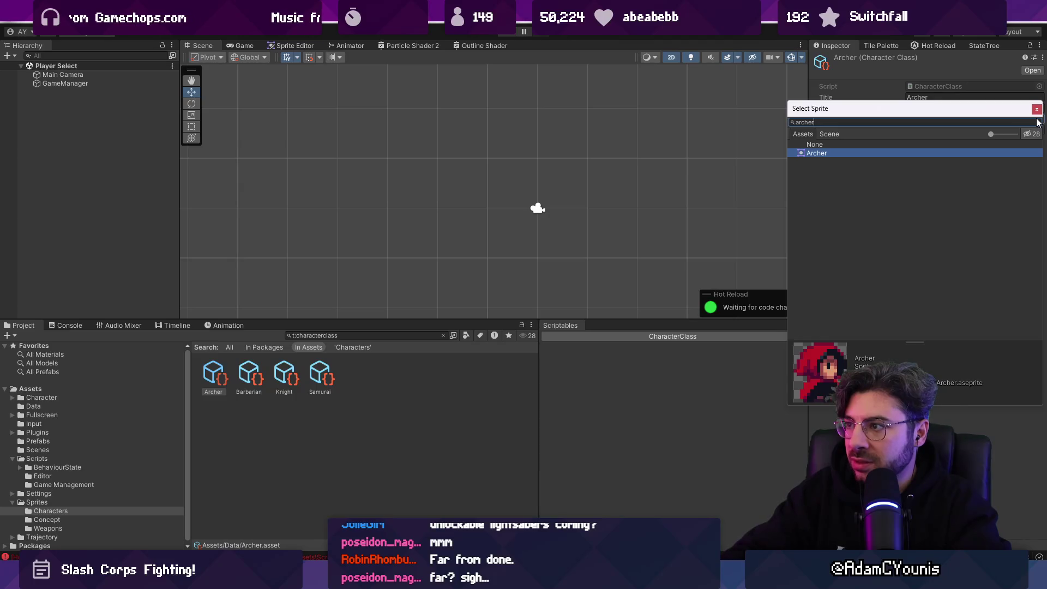
key(Return)
click(256, 390)
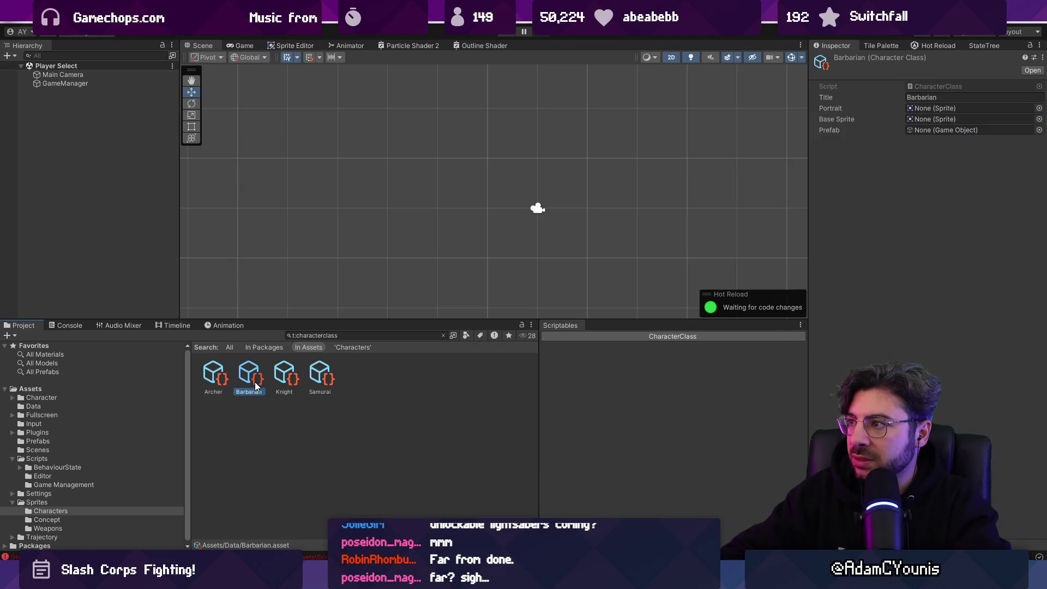
click(1039, 119)
text(arba)
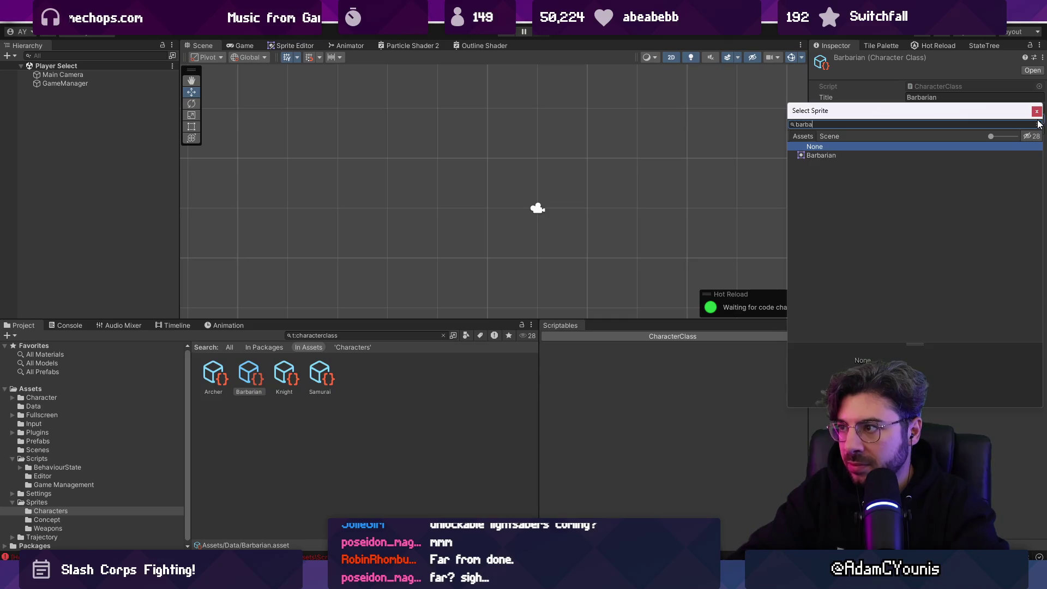
key(Down)
key(Return)
- Assign the Knight and Samurai class assets their matching base sprites
click(284, 375)
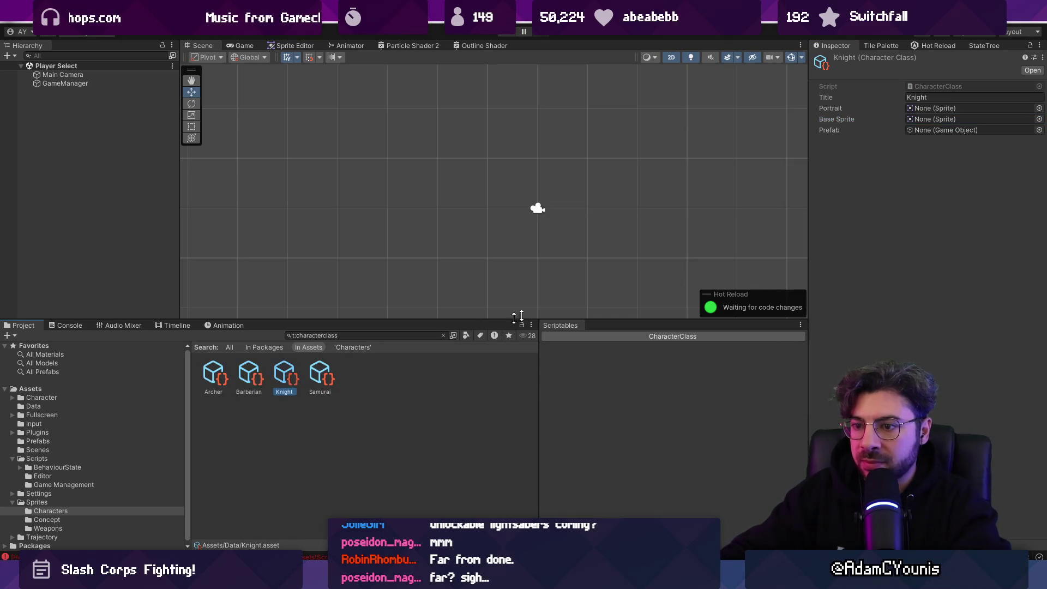
click(1038, 119)
text(ht)
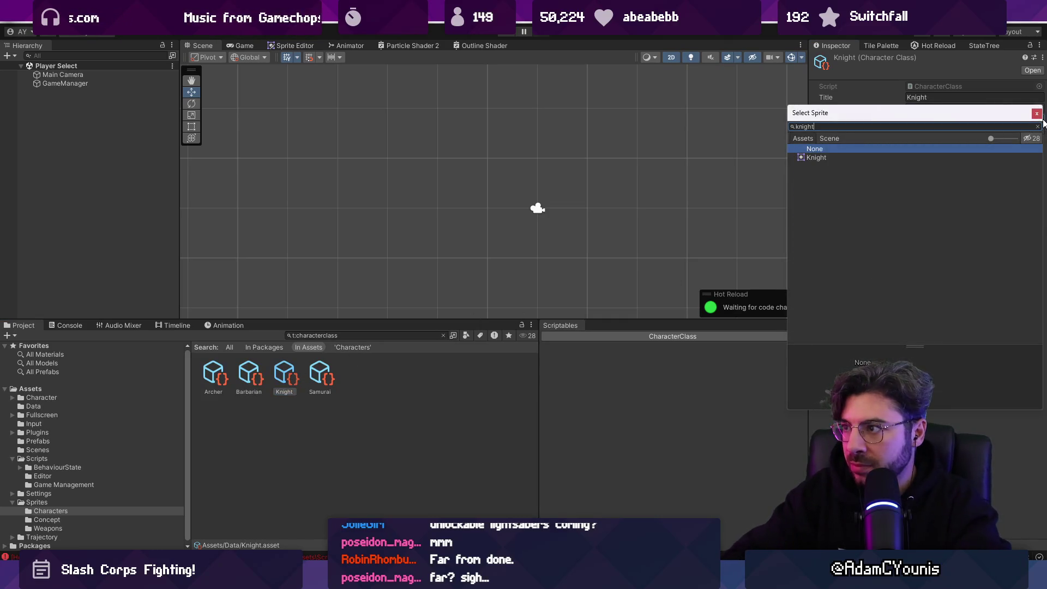
key(Down)
key(Return)
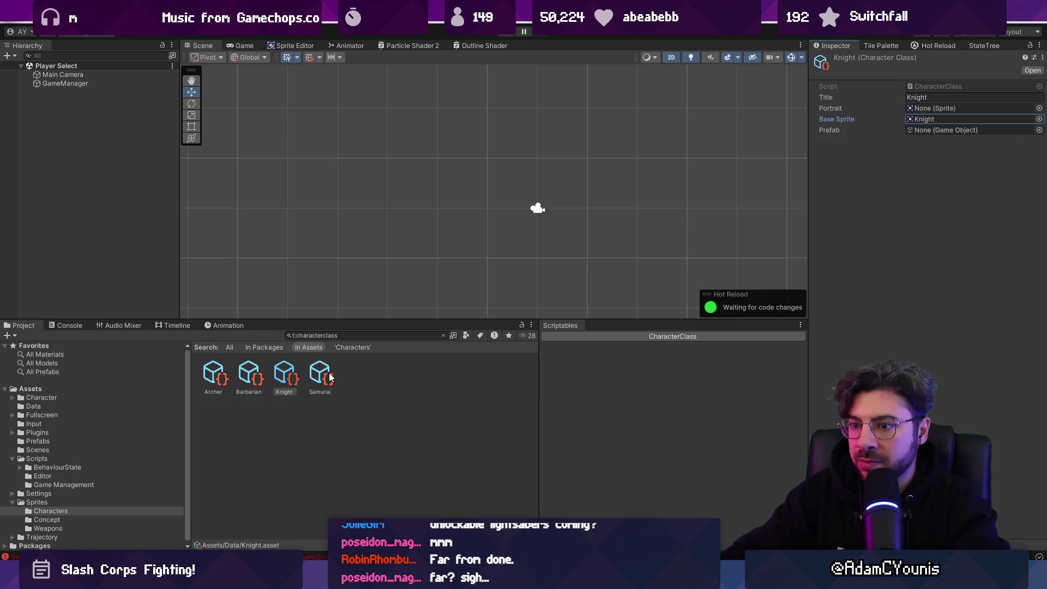
click(322, 375)
click(1039, 119)
text(samu)
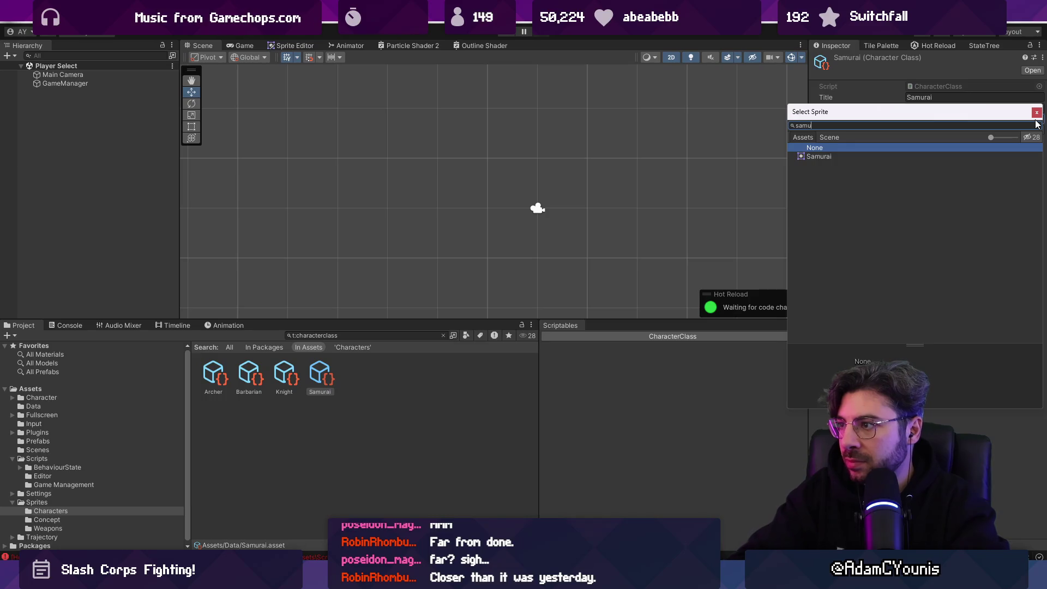
key(Down)
key(Return)
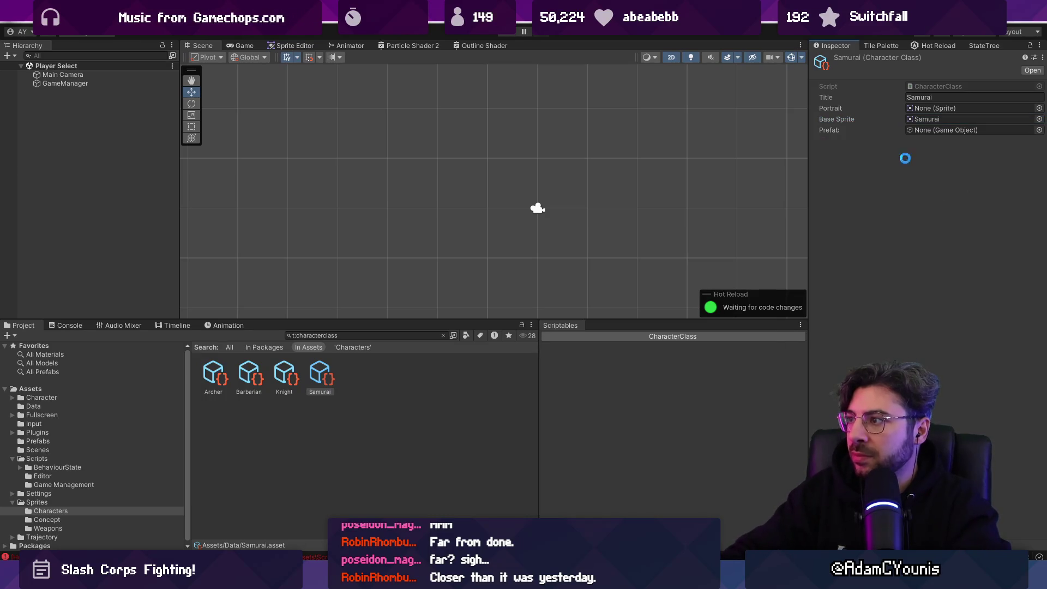
- Widen the Project panel, clear the search, and select Barbarian in Assets/Data
click(356, 334)
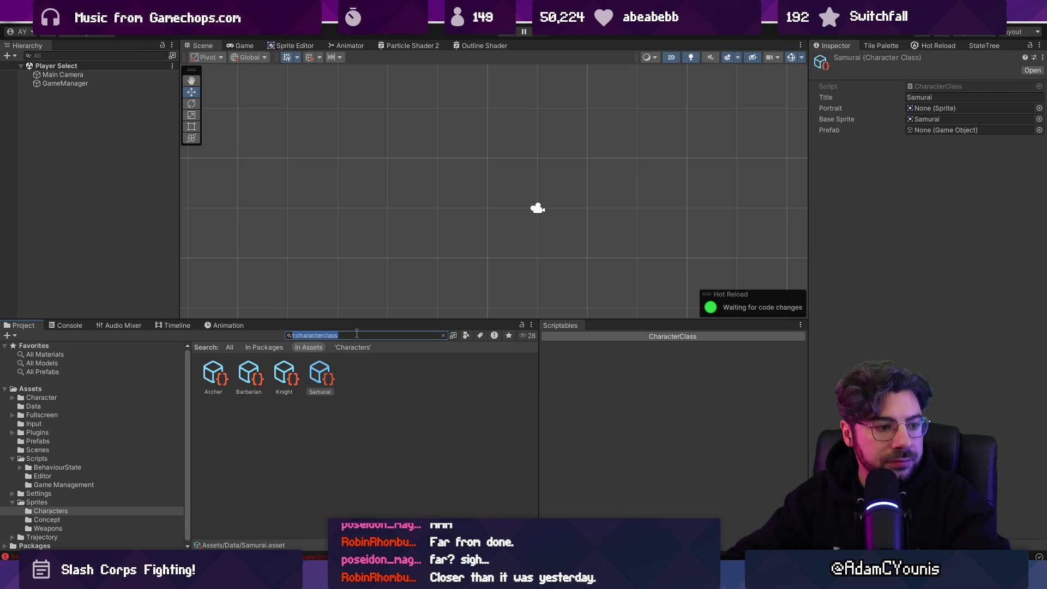
click(829, 131)
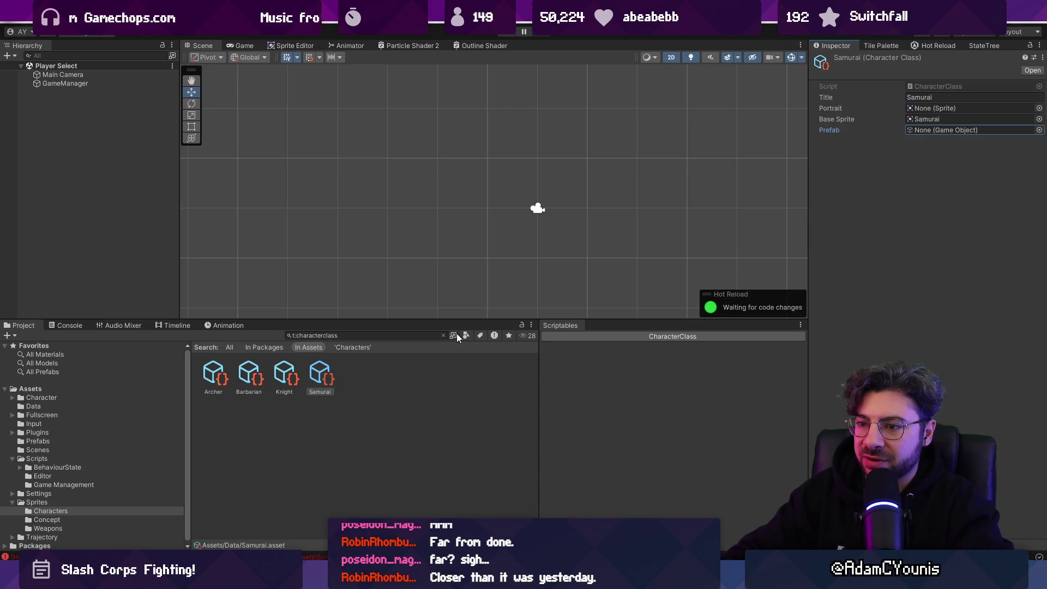
drag(540, 361, 658, 360)
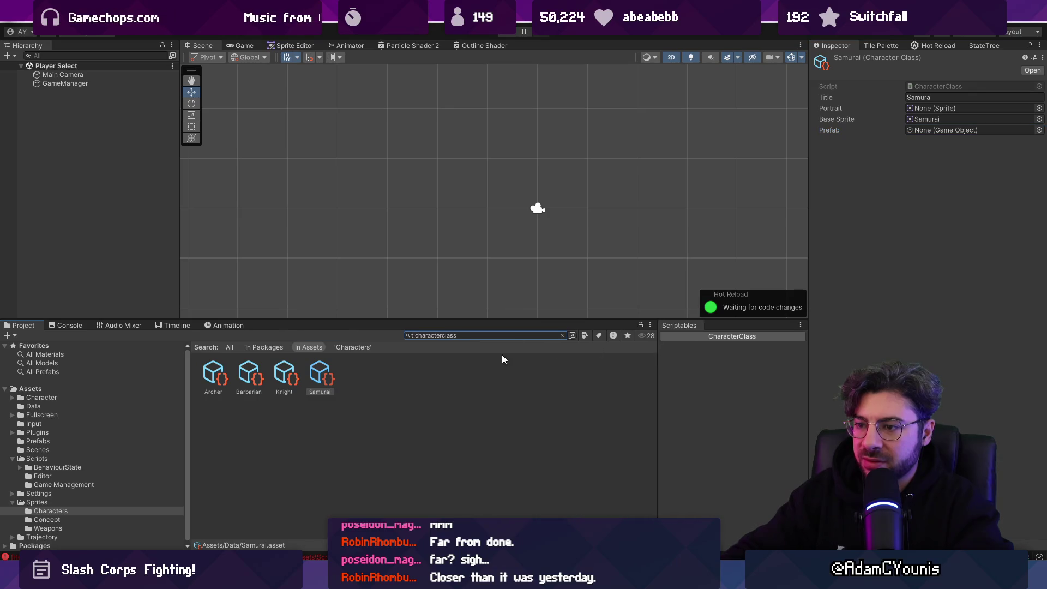
click(562, 335)
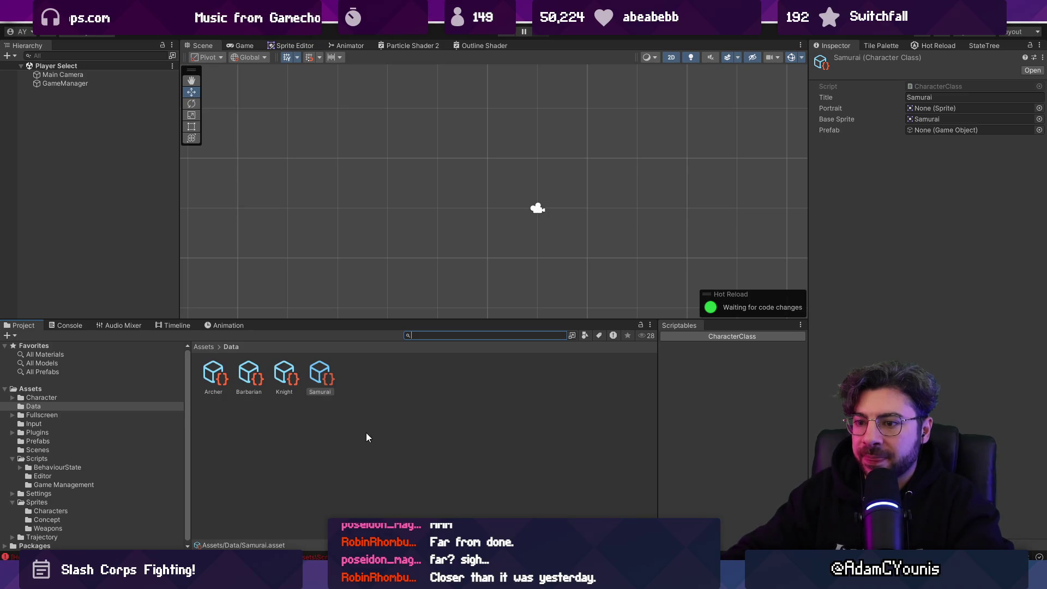
click(248, 375)
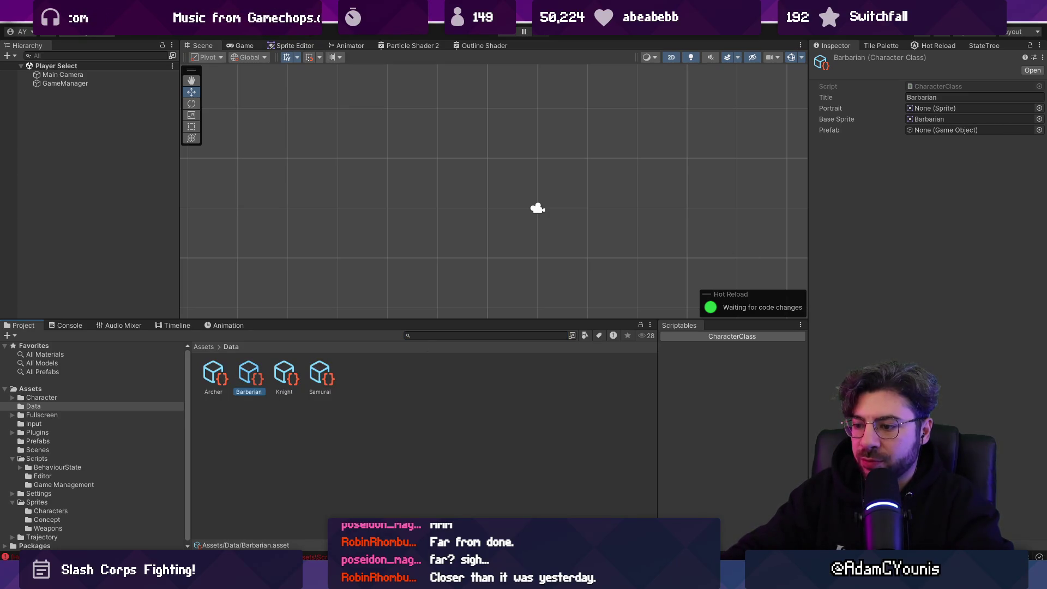
- Copy the red-haired portrait from Layer 6 of the UI mockup
key(alt+Tab)
key(ctrl+Tab)
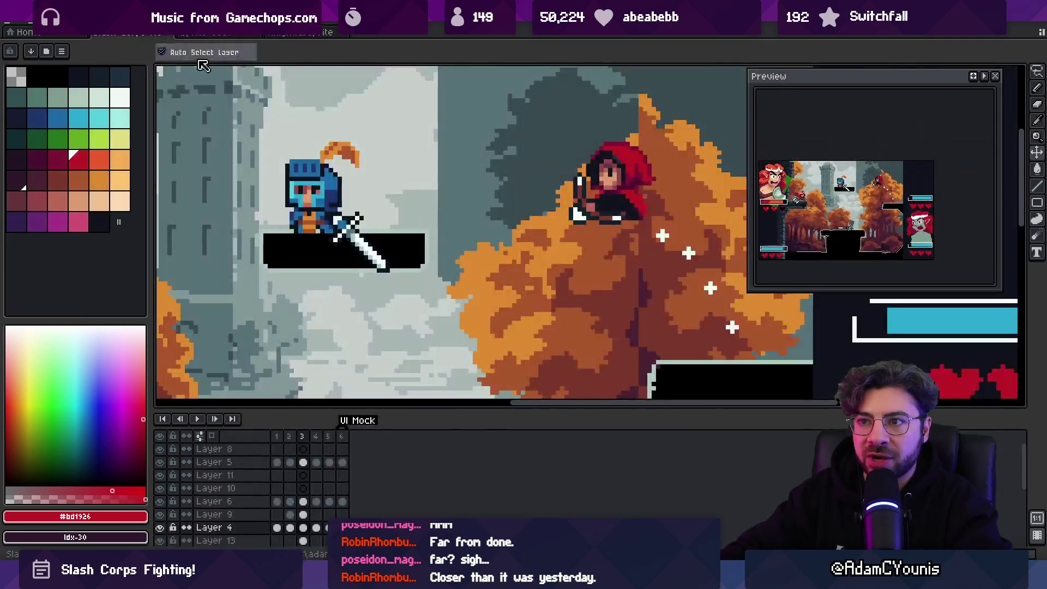
scroll(480, 218, down, 1)
scroll(480, 218, up, 1)
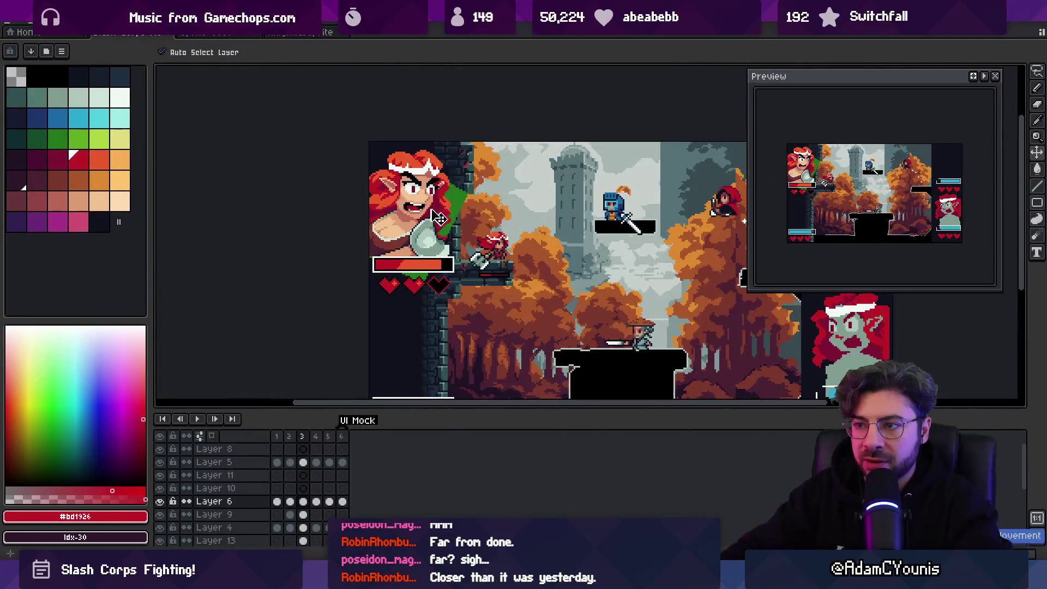
click(469, 206)
click(214, 500)
key(m)
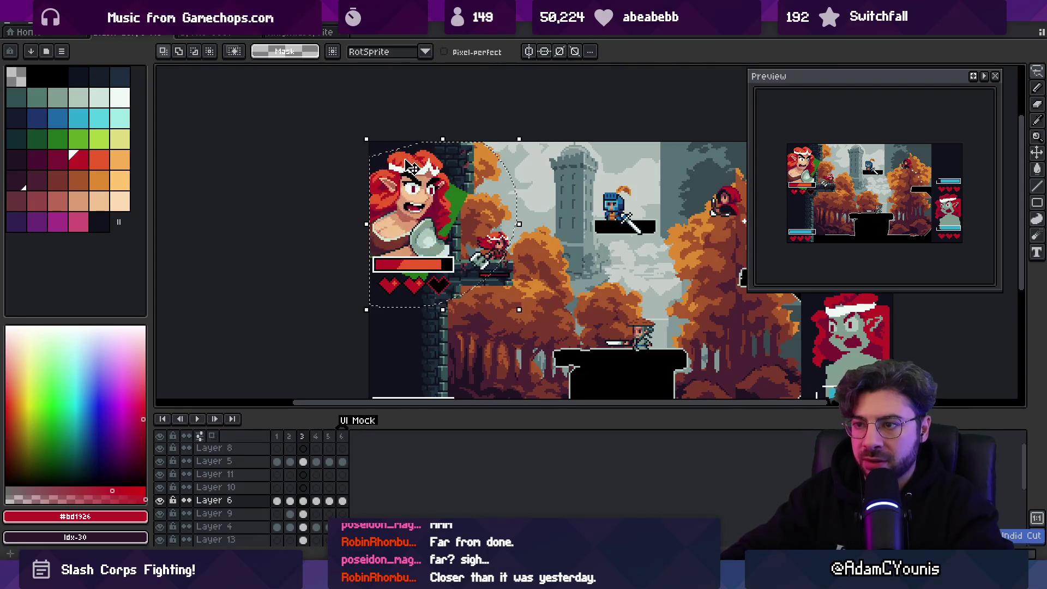
- Paste the portrait into a new 90×101 sprite and move it into place
click(30, 33)
click(21, 58)
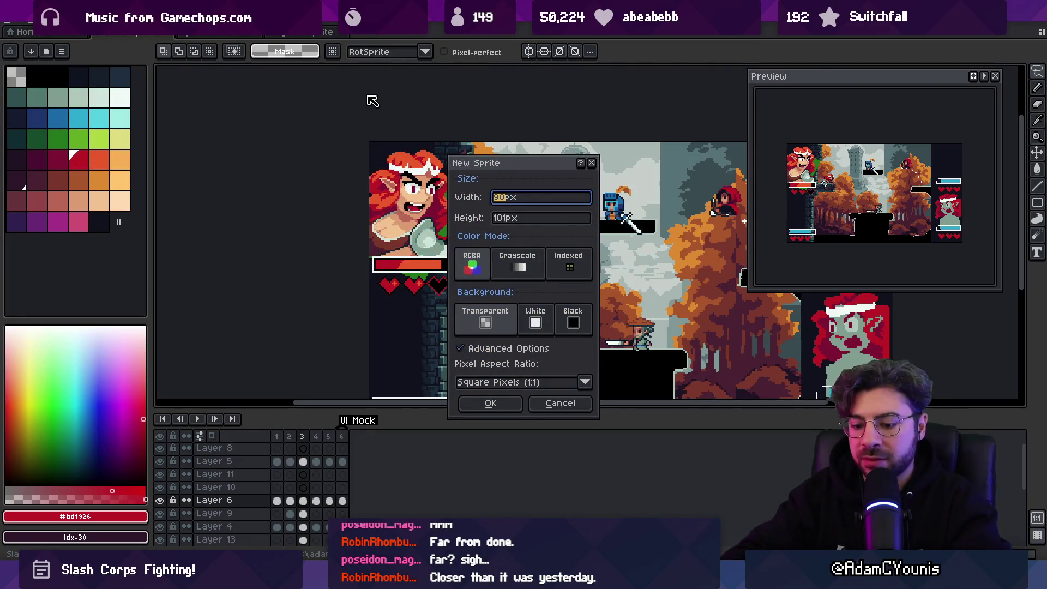
text(90)
key(Return)
key(ctrl+v)
scroll(605, 235, up, 3)
scroll(600, 278, down, 1)
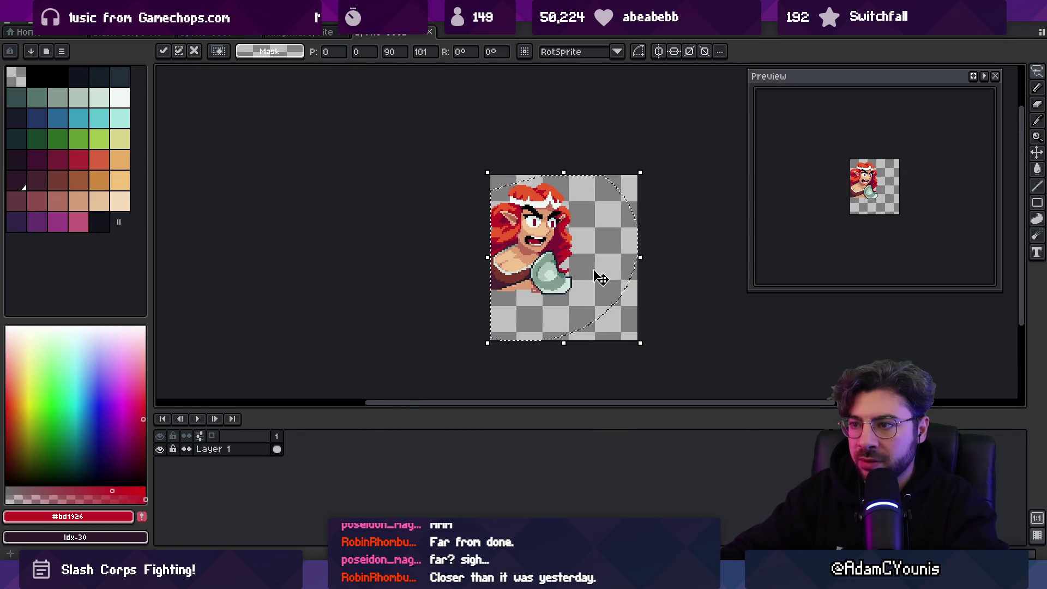
key(Return)
key(v)
drag(530, 249, 568, 273)
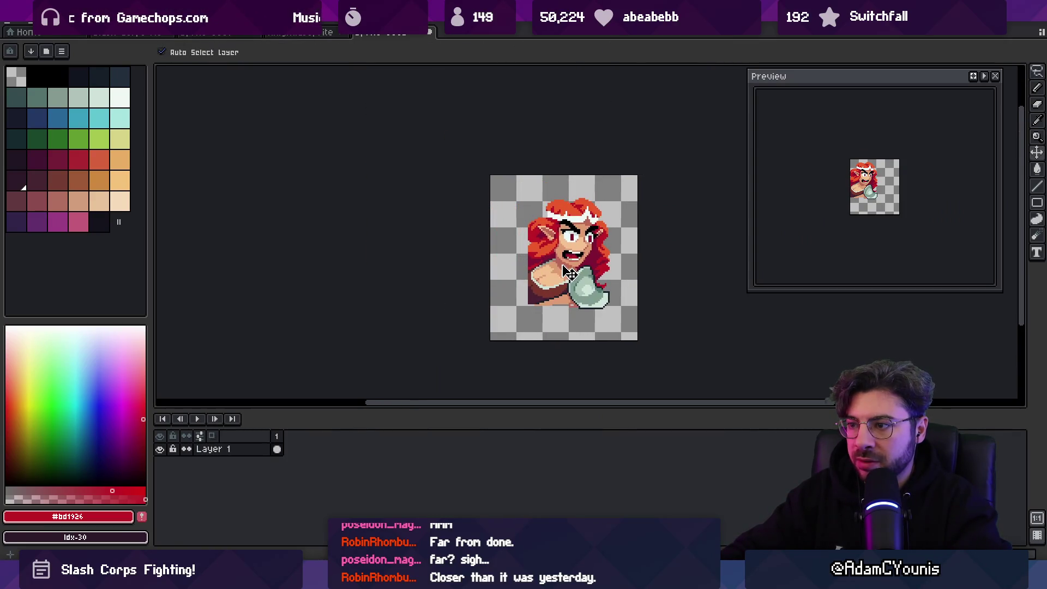
- Touch up the portrait's lower edge with sampled skin and outline colours
scroll(573, 307, up, 4)
key(b)
alt+click(543, 308)
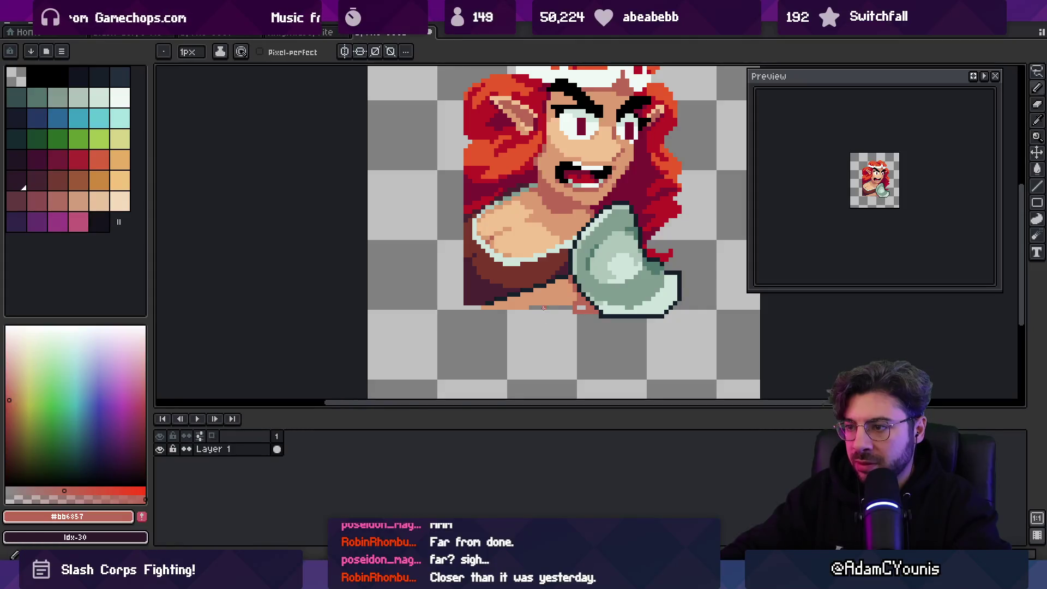
alt+click(527, 305)
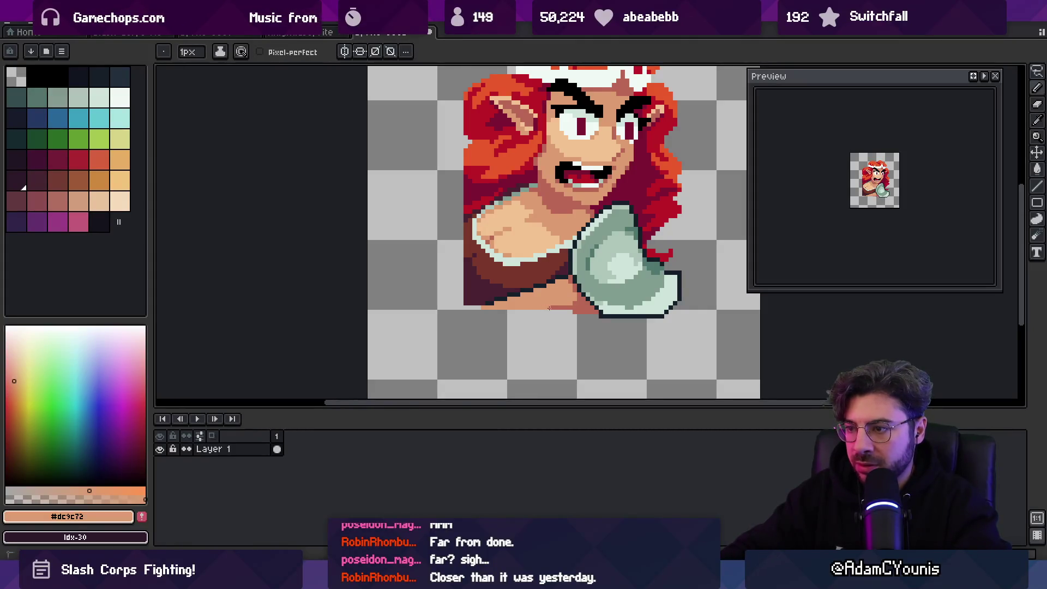
alt+click(567, 310)
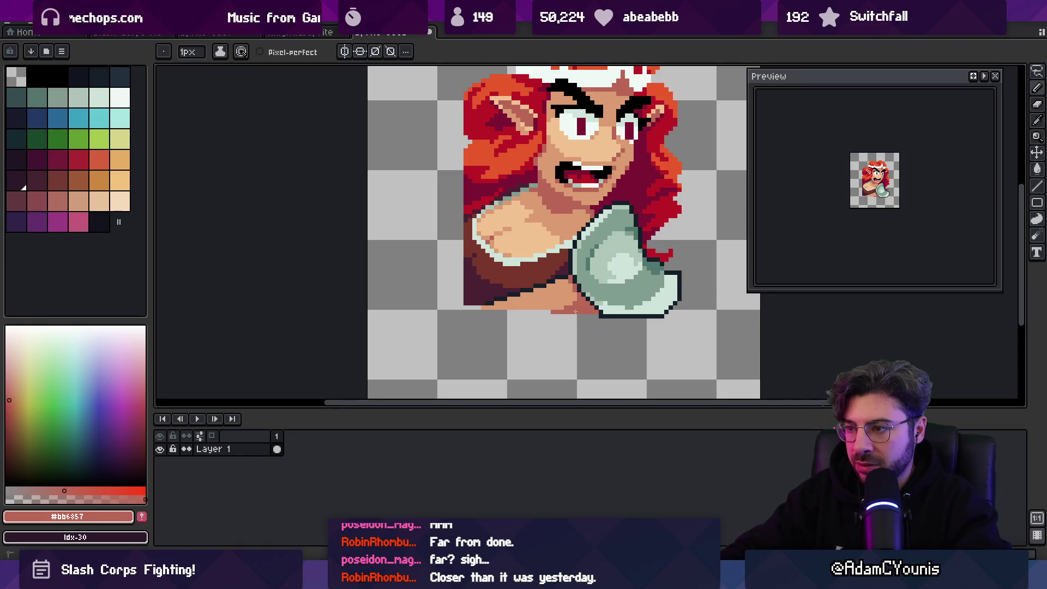
alt+click(541, 309)
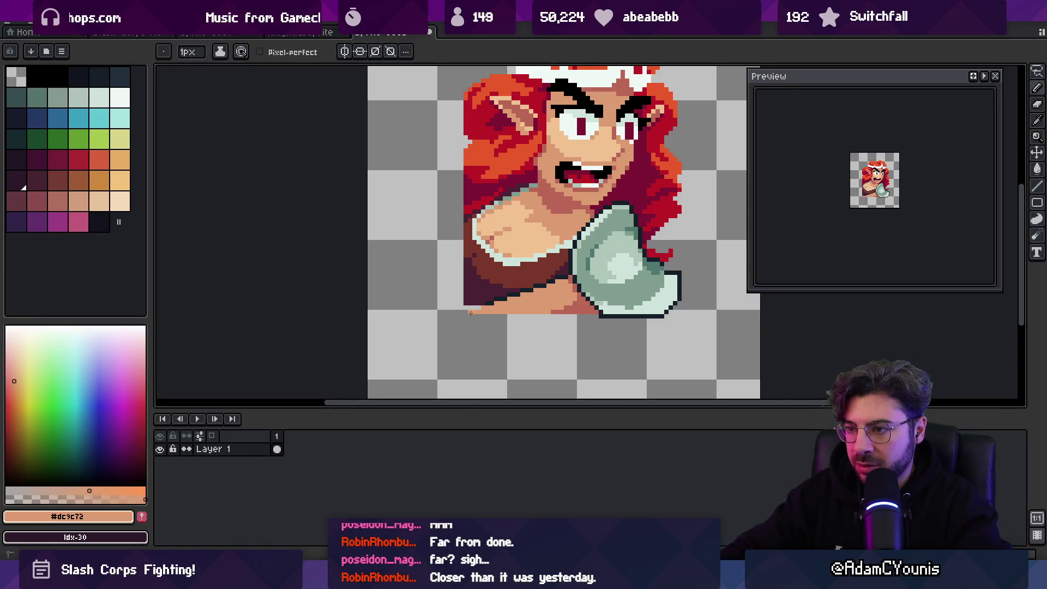
alt+click(485, 303)
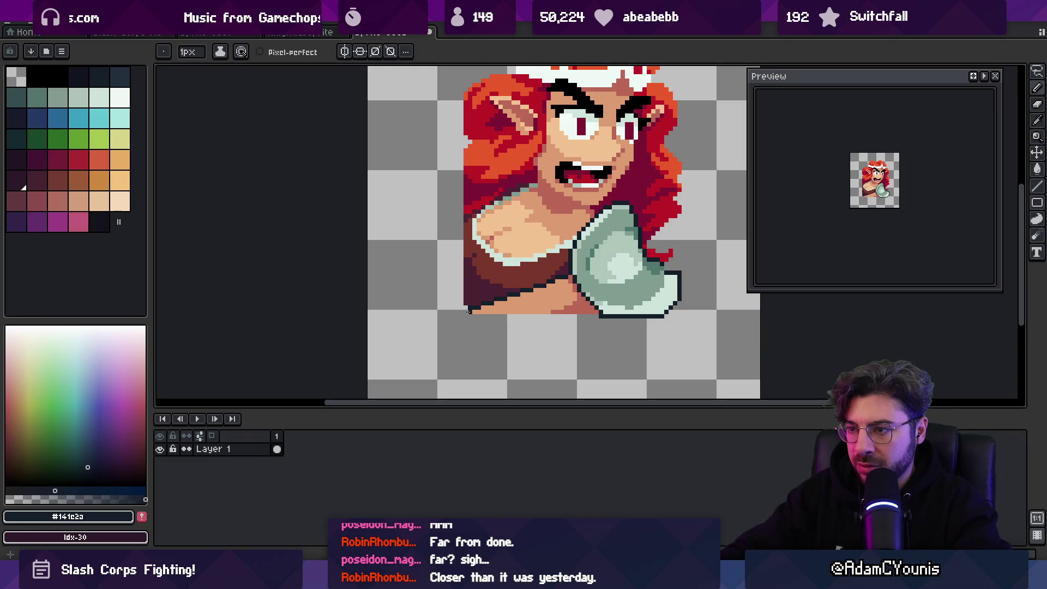
scroll(544, 279, down, 3)
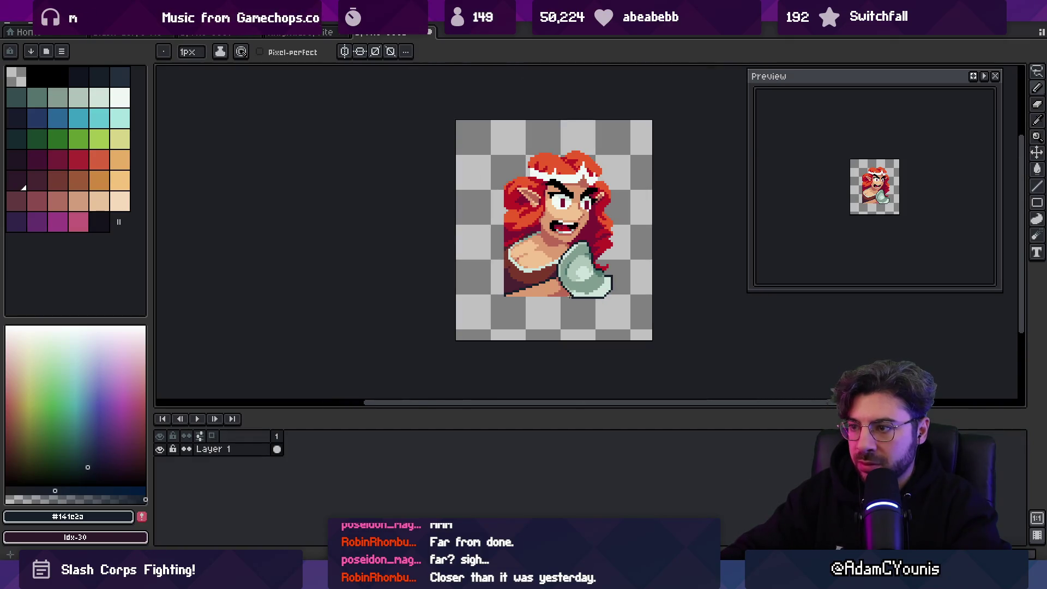
scroll(578, 301, up, 3)
key(e)
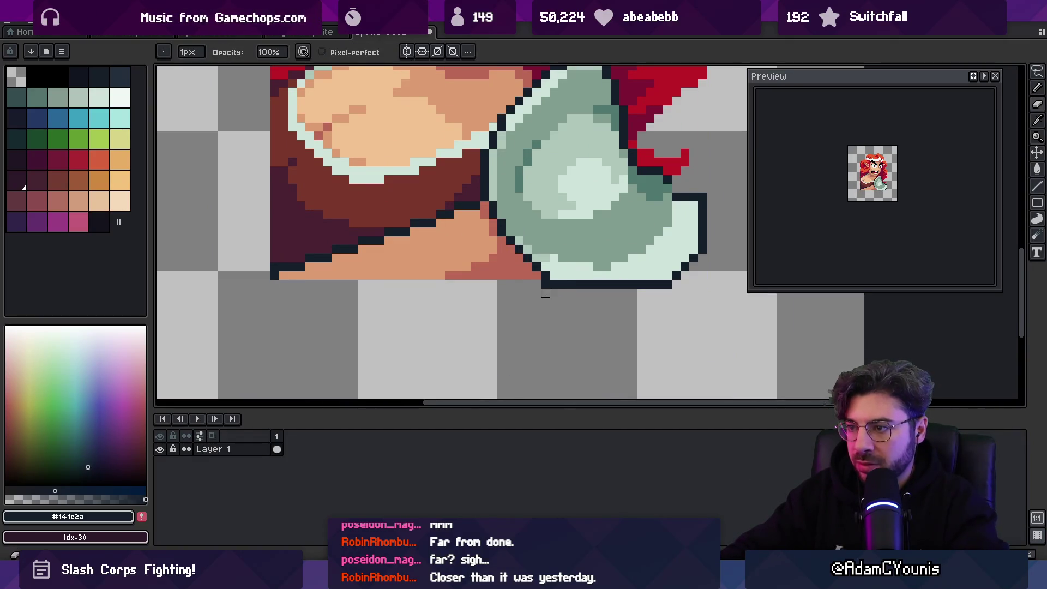
scroll(544, 284, down, 3)
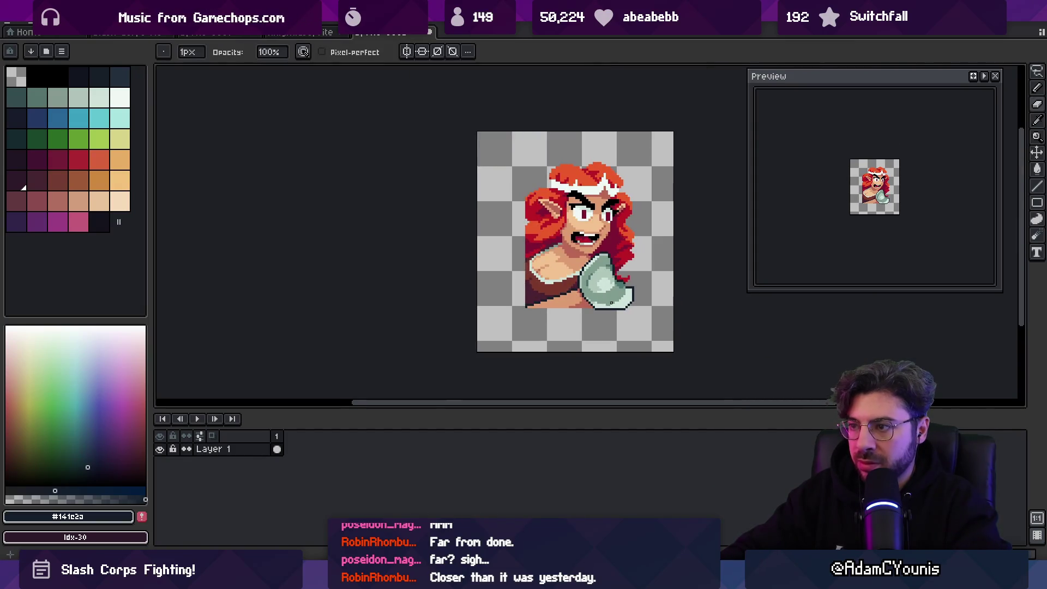
- Reposition the portrait slightly left of centre and toward the top of the canvas
key(v)
mouse_move(583, 267)
mouse_down()
mouse_move(587, 281)
mouse_move(498, 283)
mouse_up()
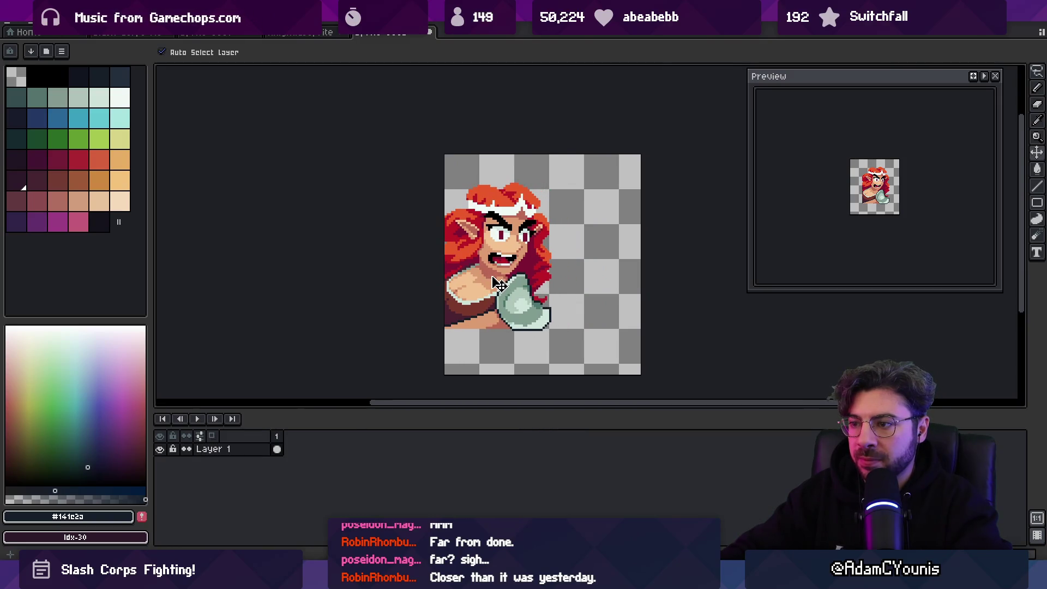
scroll(500, 283, up, 3)
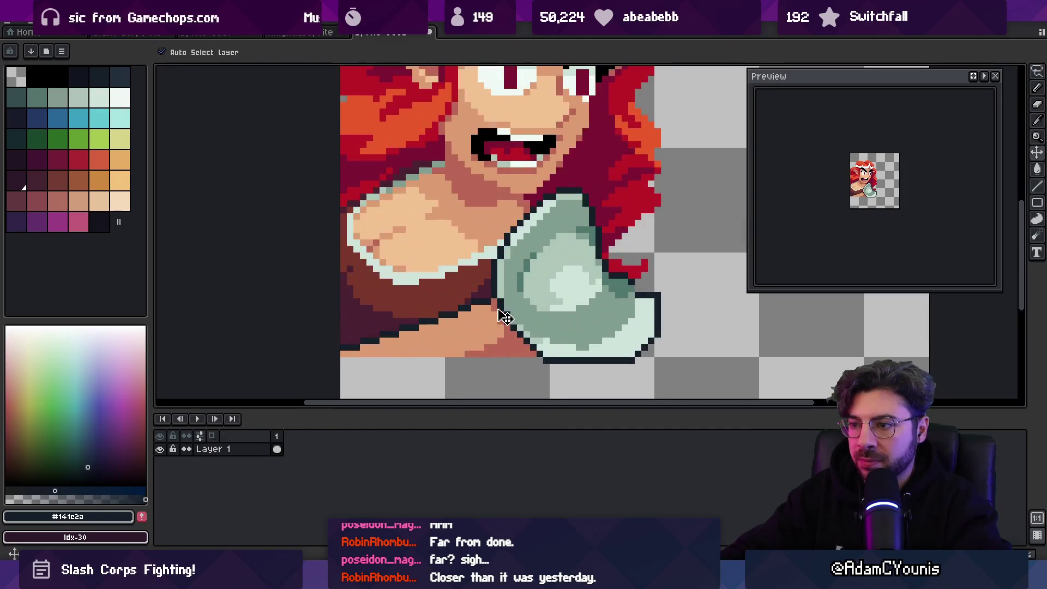
scroll(504, 309, down, 3)
drag(520, 288, 556, 288)
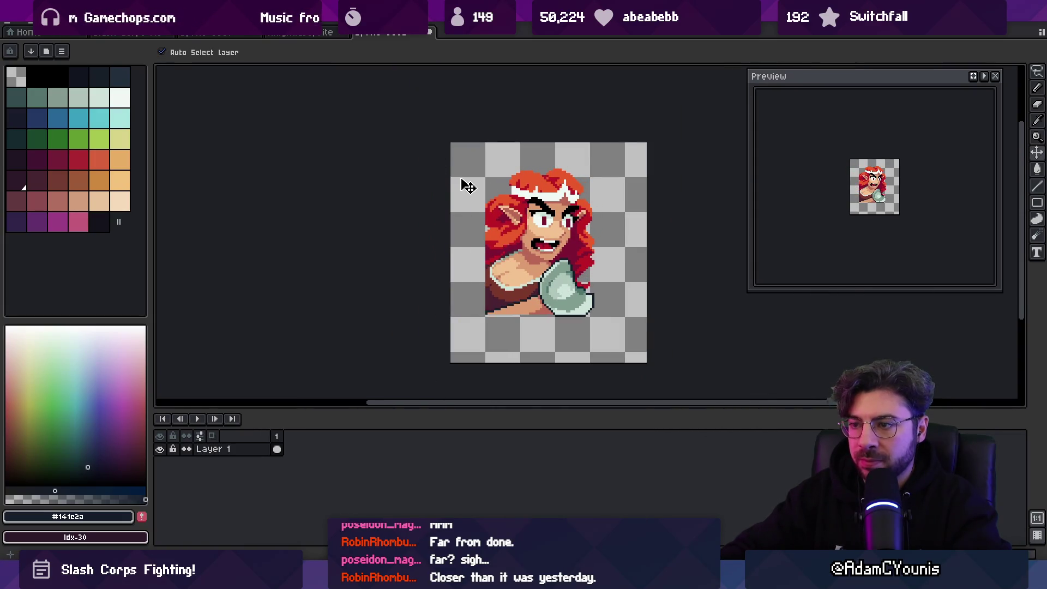
key(m)
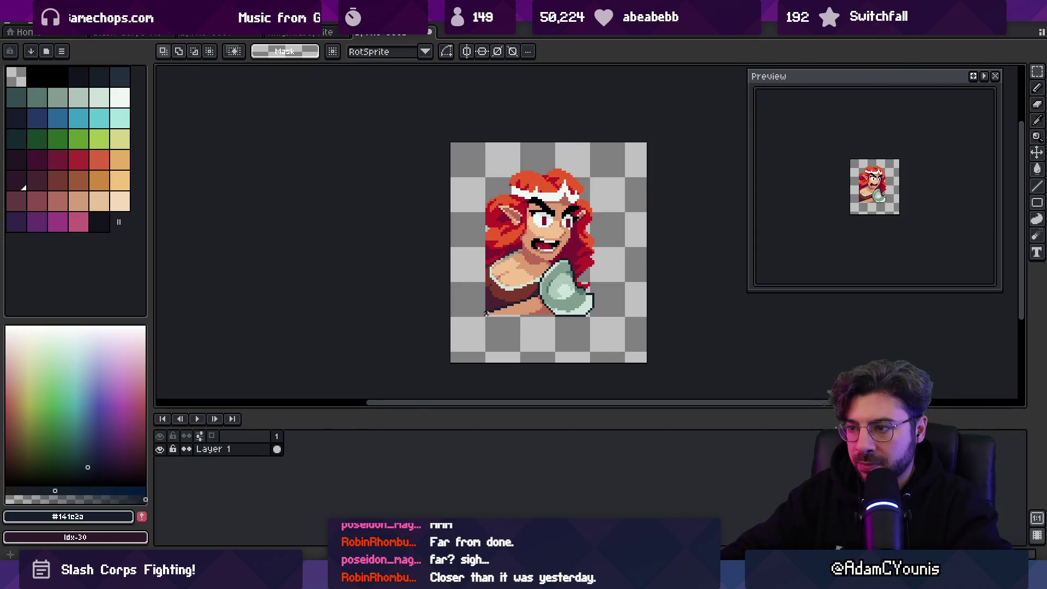
- Crop the canvas tightly around the Barbarian portrait
mouse_move(487, 314)
mouse_down()
mouse_move(579, 141)
mouse_move(599, 143)
mouse_up()
click(60, 25)
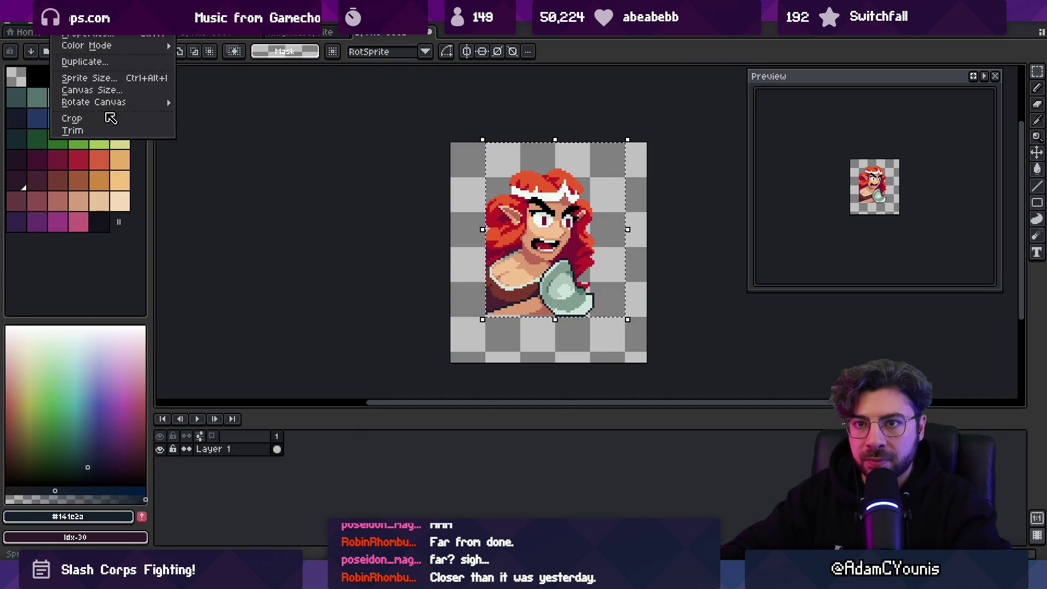
click(109, 115)
key(ctrl+d)
drag(470, 217, 432, 237)
- Recentre the cropped sprite and start saving it with the name 'Barbarian'
key(v)
scroll(518, 308, up, 3)
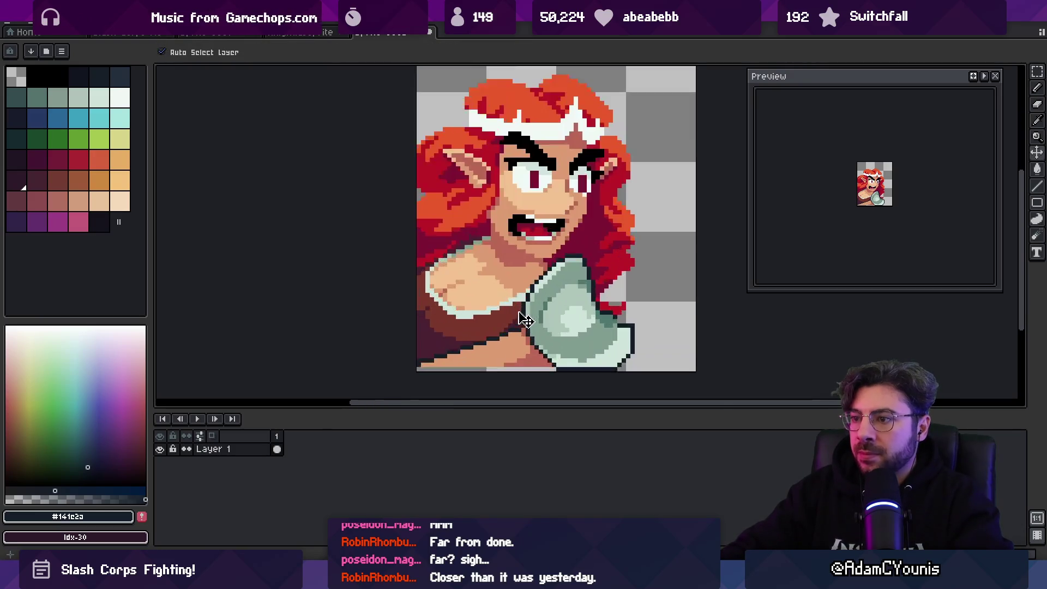
scroll(519, 310, down, 2)
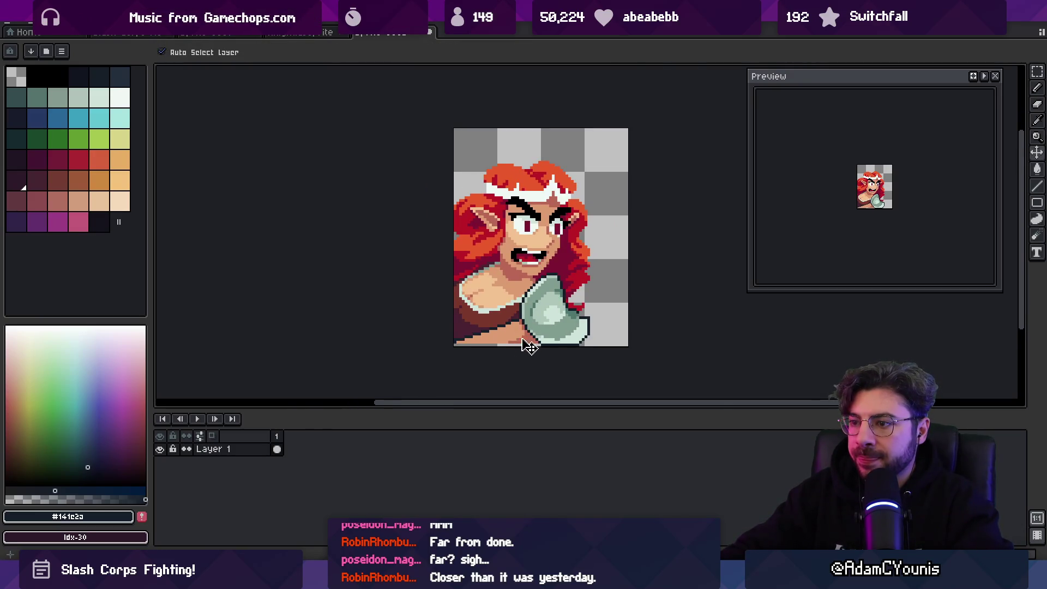
drag(530, 259, 513, 285)
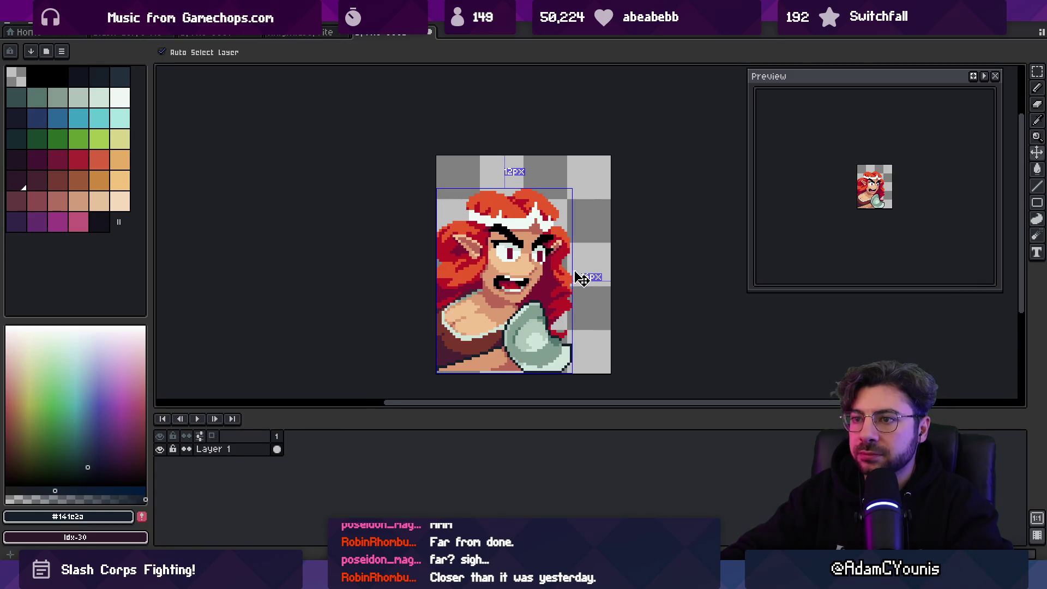
key(ctrl+s)
text(Barbar)
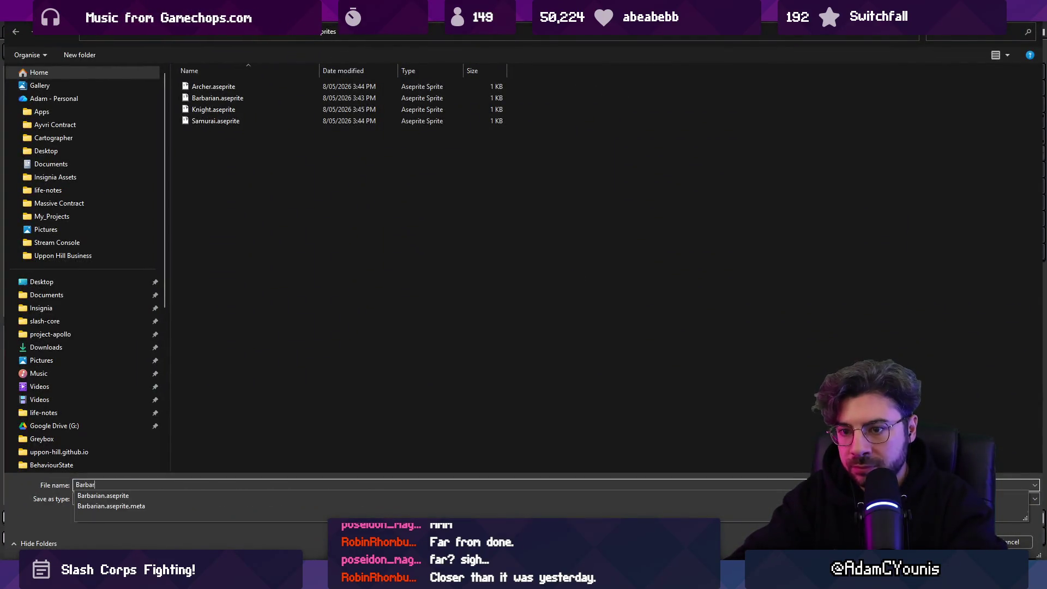
text(ian)
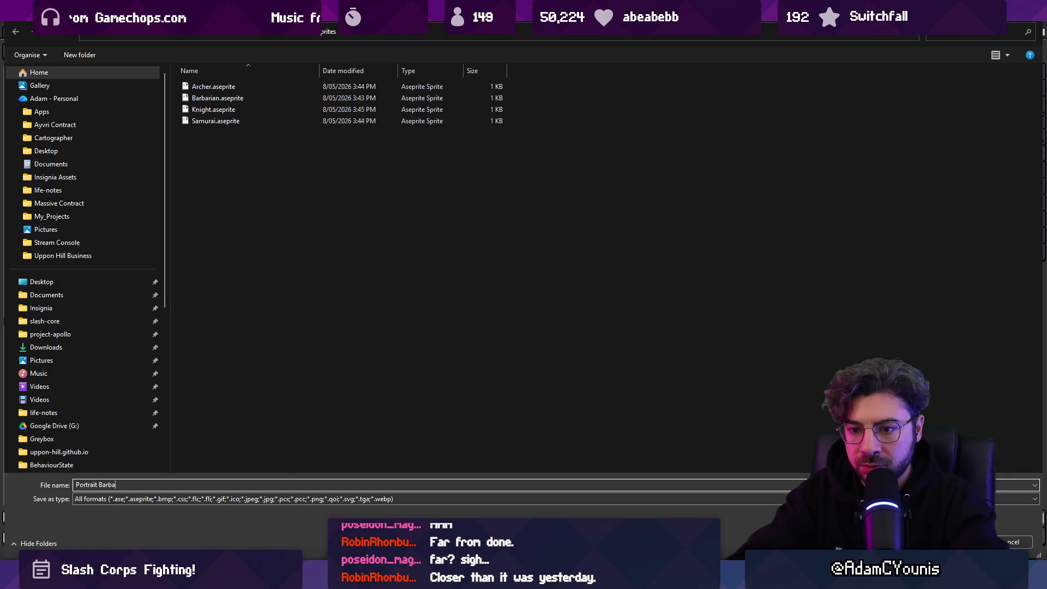
- Save the portrait as 'Barbarian Portrait' in the sprites folder and return to Unity
text(Barbarian Portait)
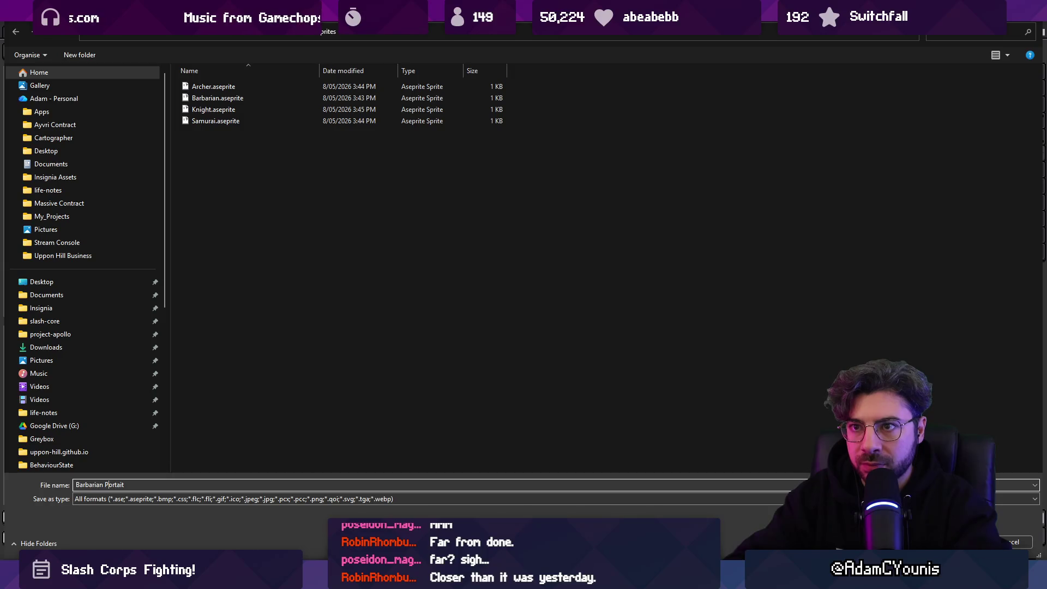
key(Return)
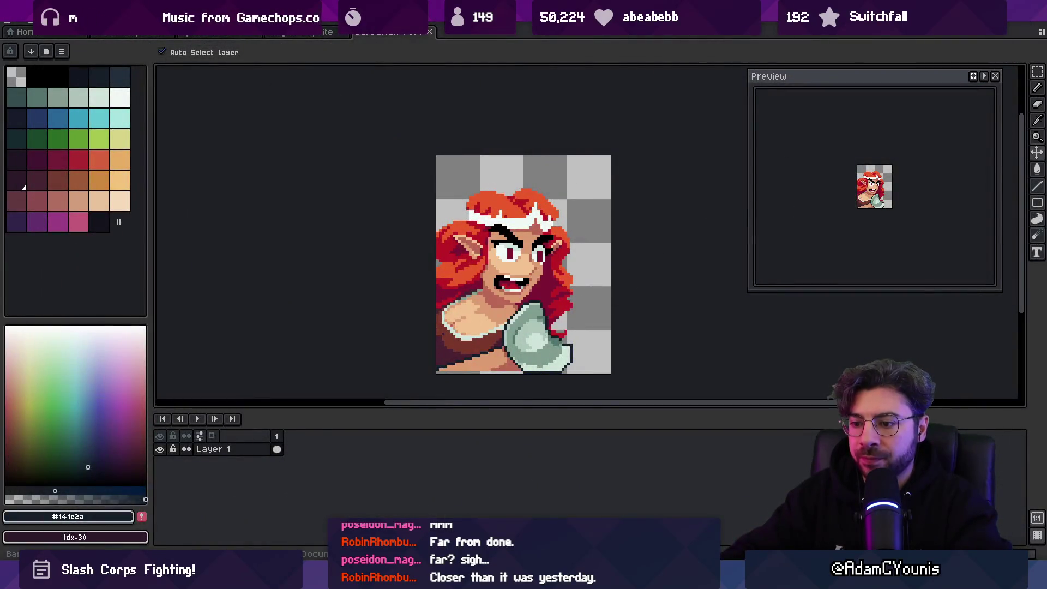
key(alt+Tab)
click(458, 337)
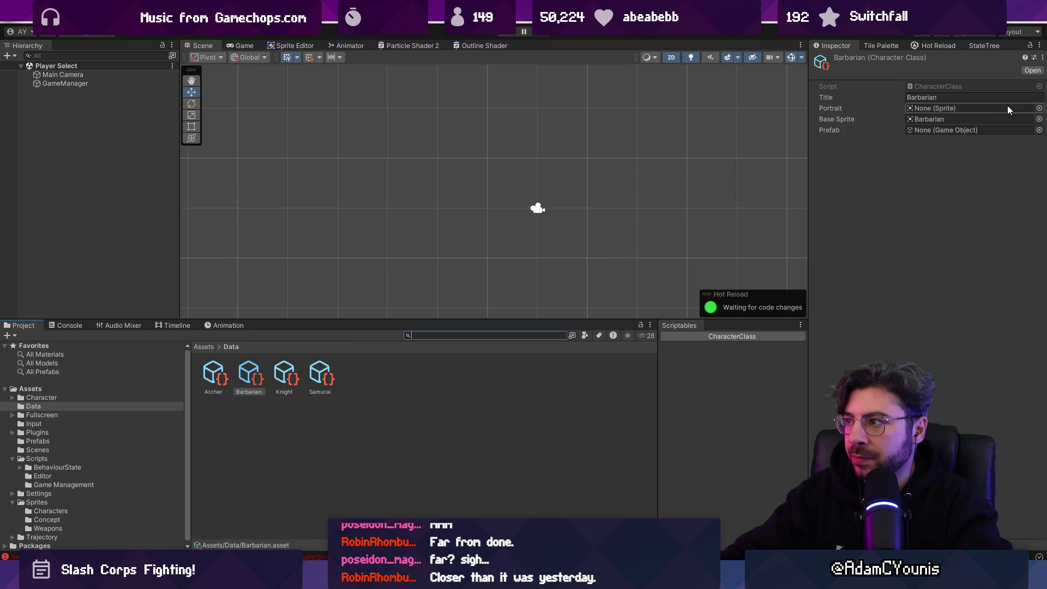
- Set the Barbarian class's Portrait field to the Barbarian Portait sprite
click(1040, 108)
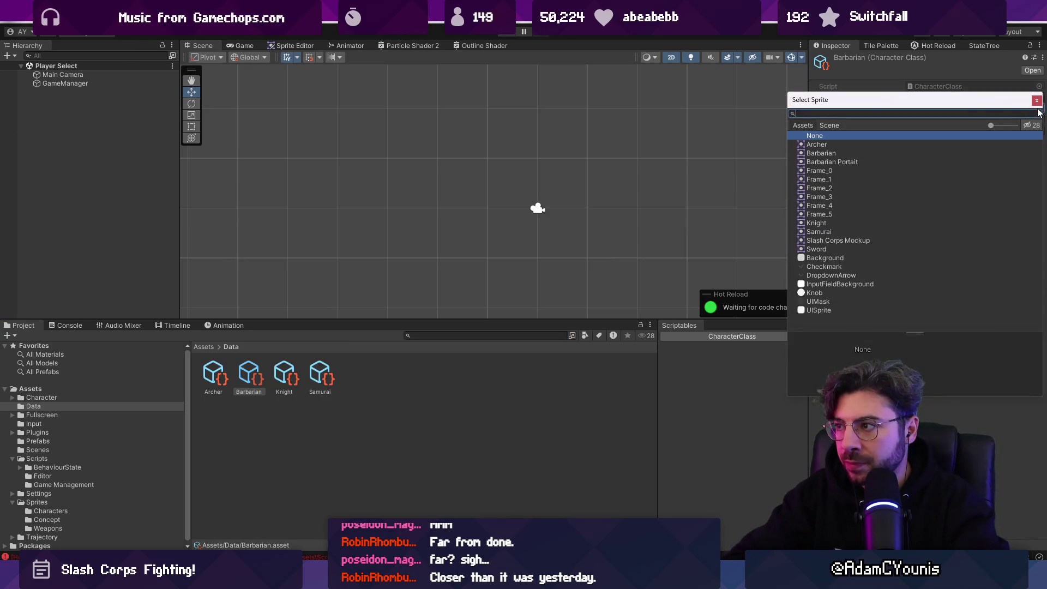
click(820, 153)
double_click(832, 161)
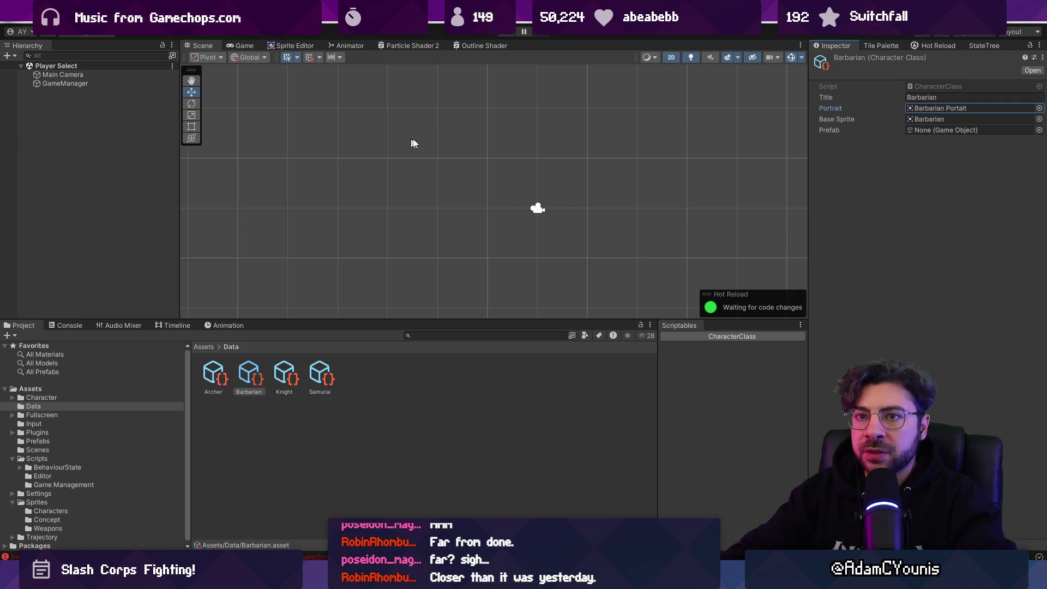
scroll(512, 198, down, 2)
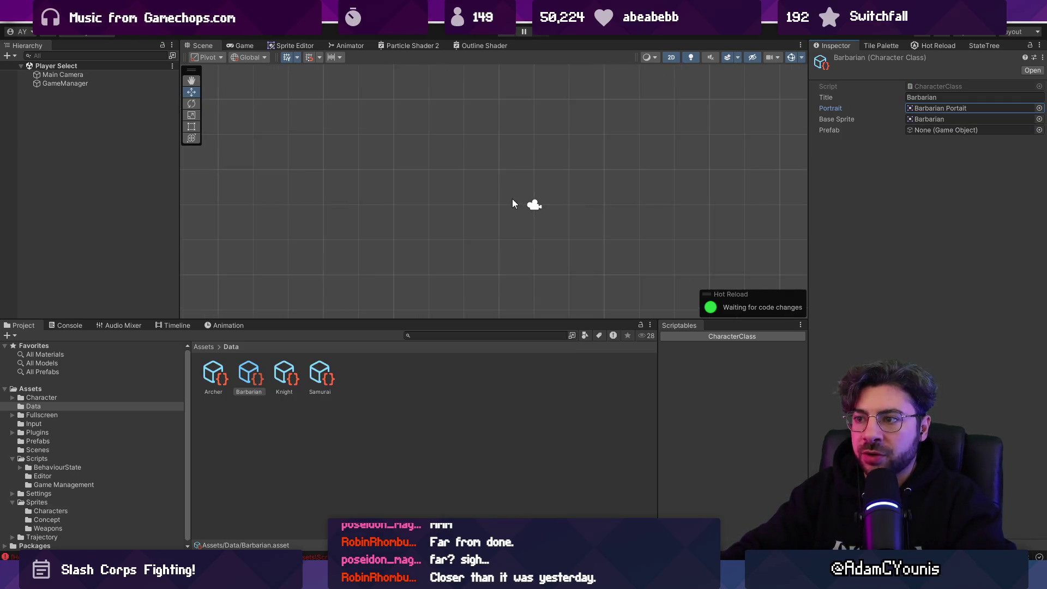
click(102, 75)
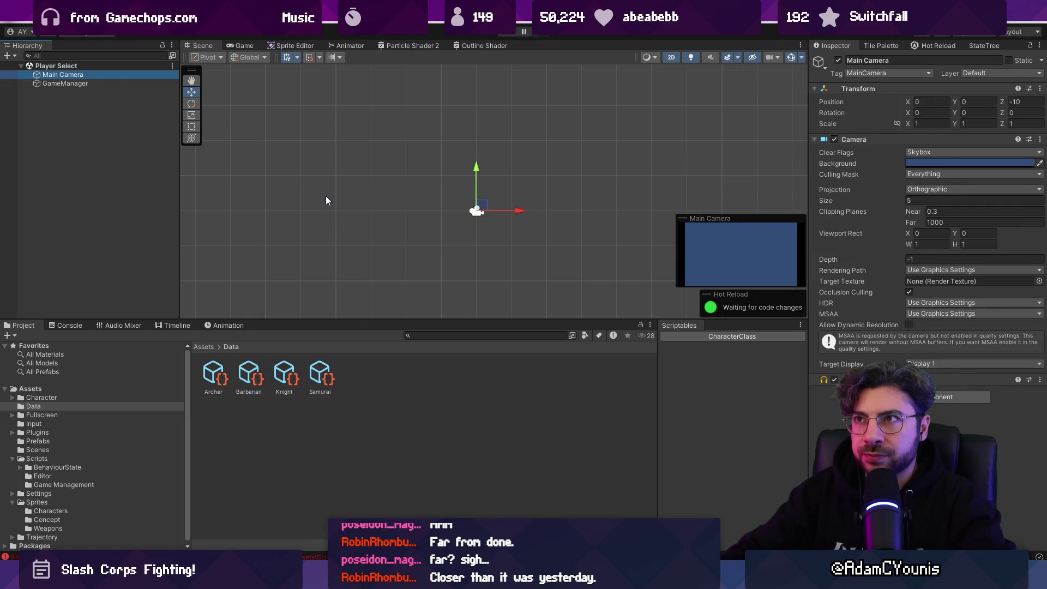
- Frame the Main Camera in the scene view and keep its projection Orthographic
key(q)
drag(436, 322, 436, 398)
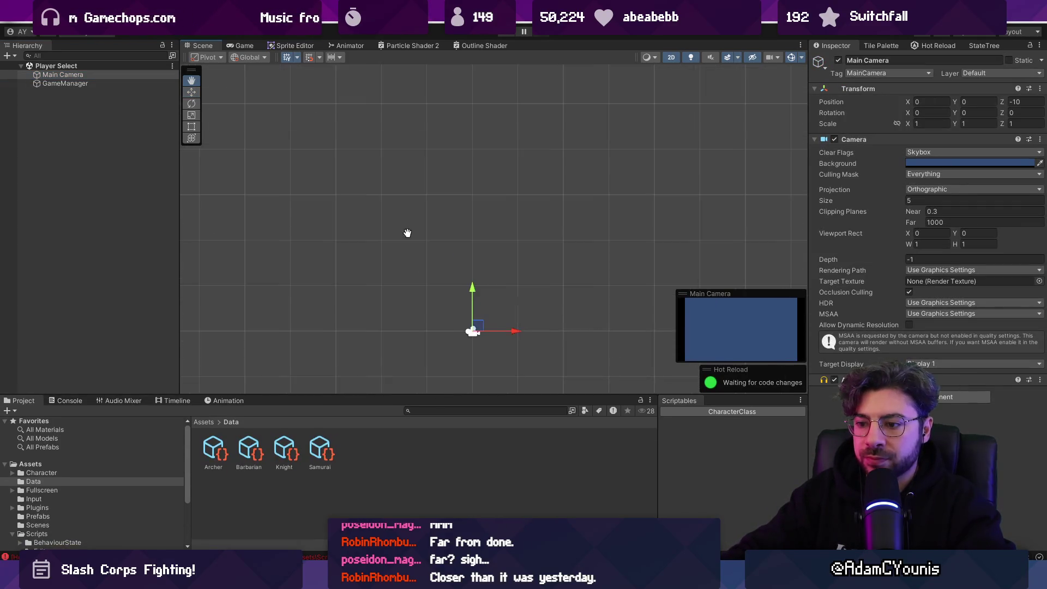
key(f)
key(w)
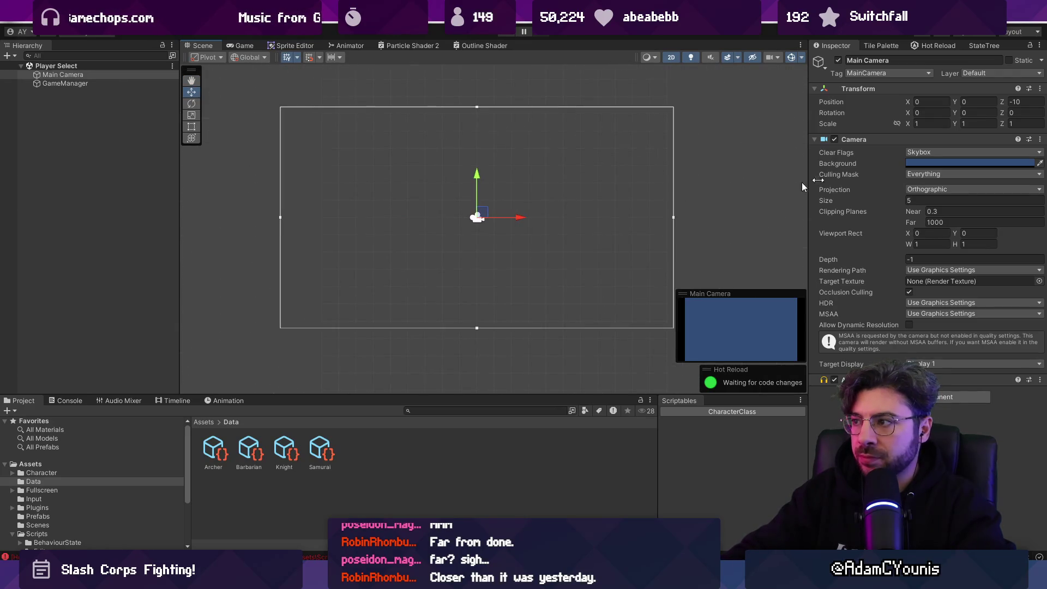
click(941, 153)
click(838, 156)
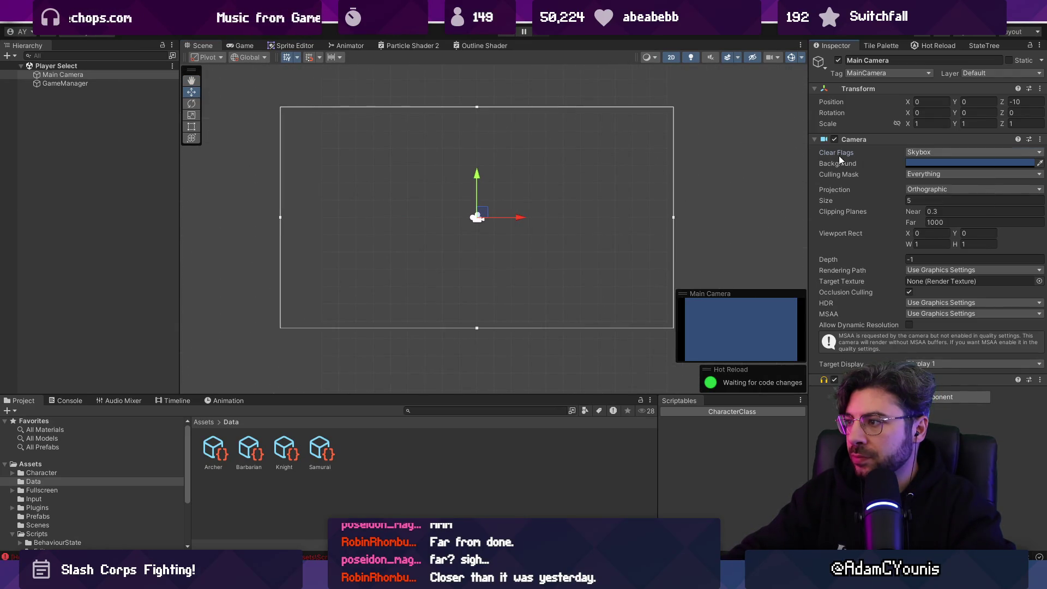
click(927, 189)
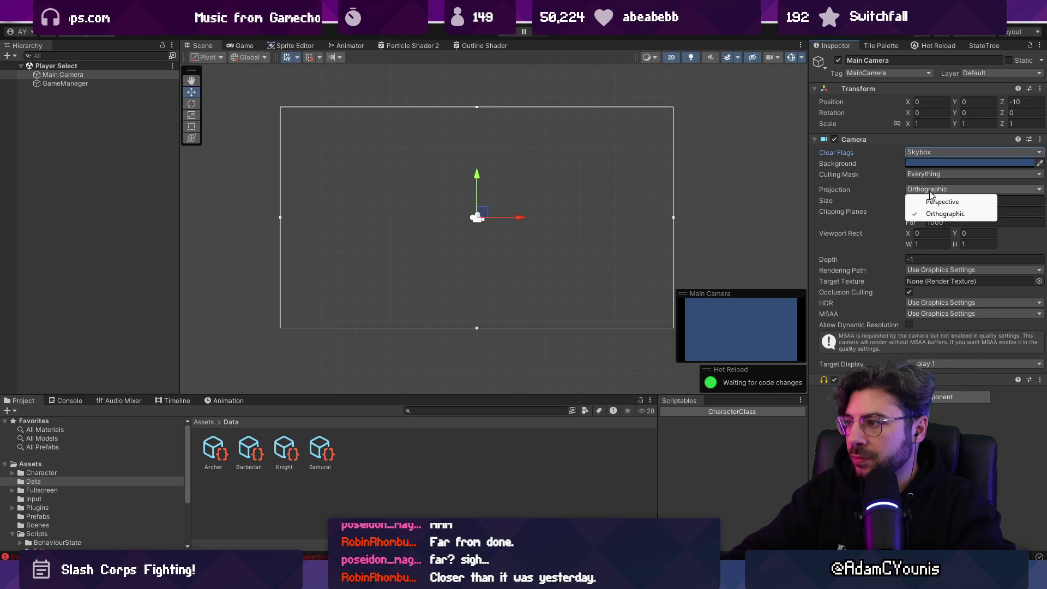
click(942, 201)
click(932, 189)
click(938, 214)
- Set the Main Camera Size to 1.35 and save the Player Select scene
click(931, 199)
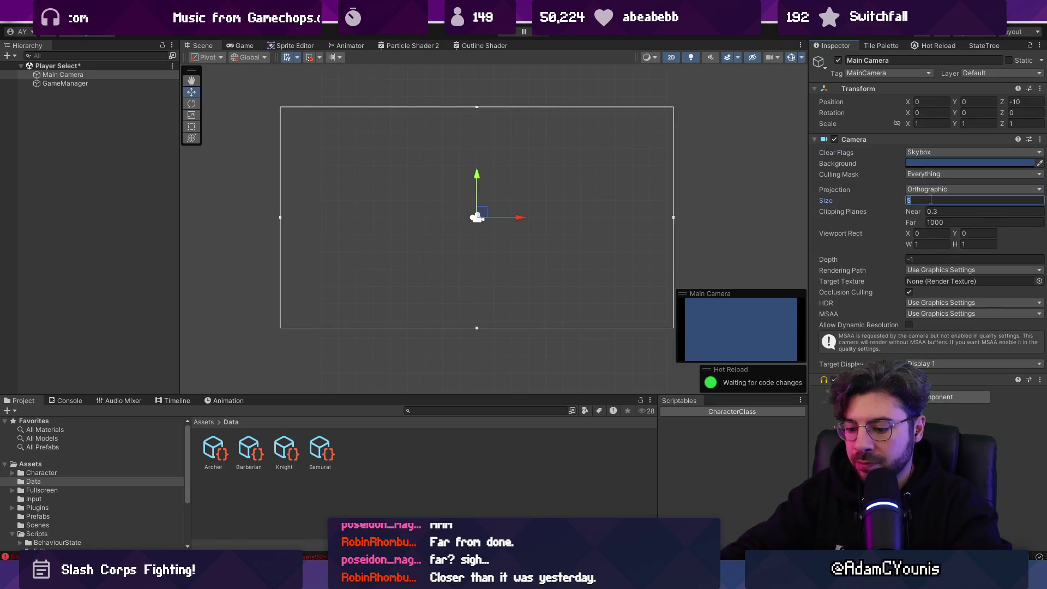
text(0.9)
scroll(377, 184, up, 5)
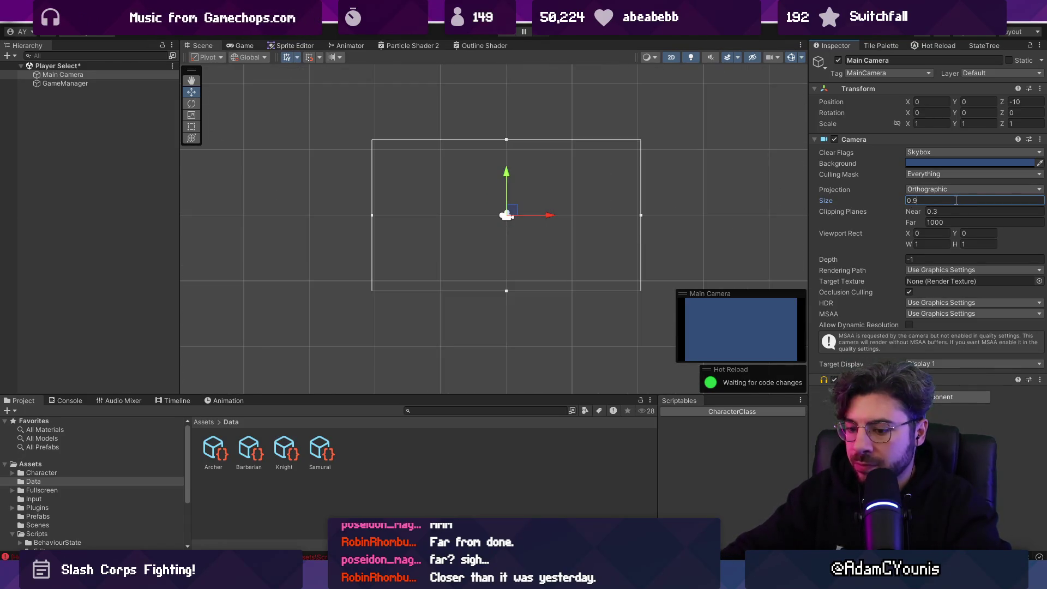
key(BackSpace)
key(BackSpace)
key(BackSpace)
text(1.35)
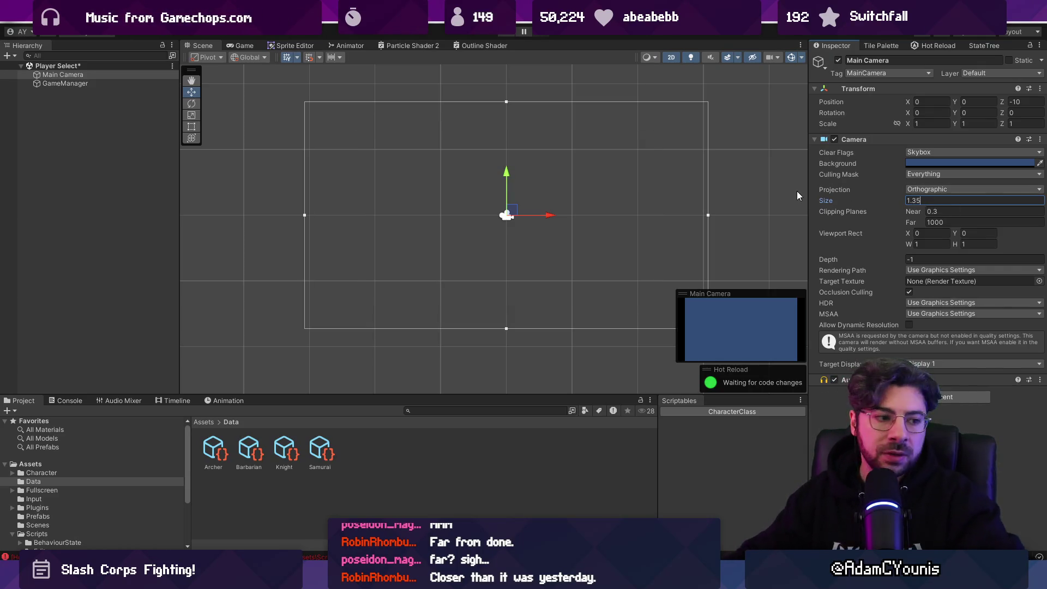
key(ctrl+s)
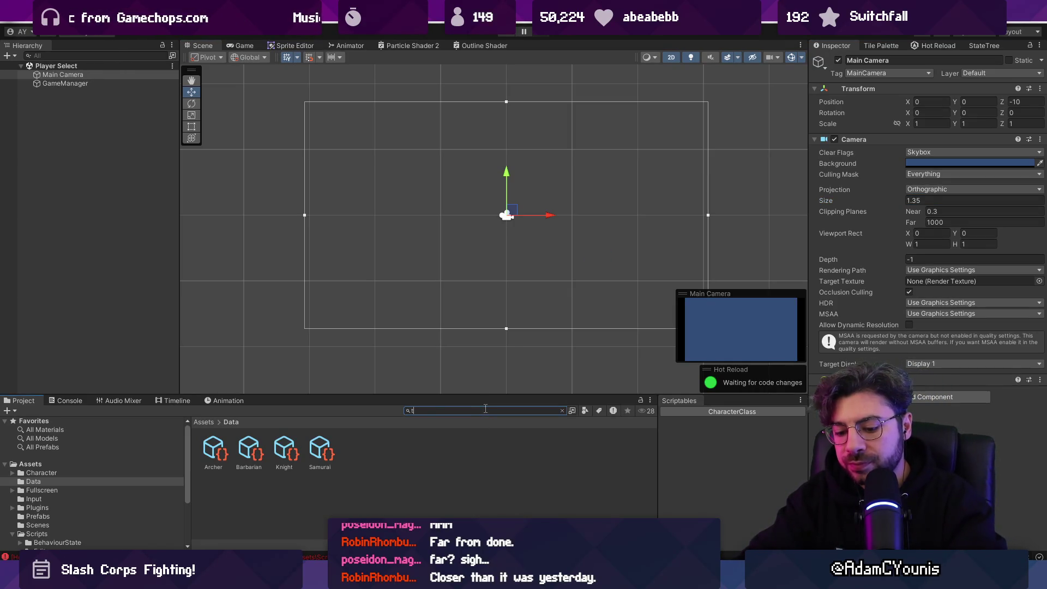
- Filter the Project panel with t:scene and open the Basic Physics Prototype scene
text(:scene)
click(249, 450)
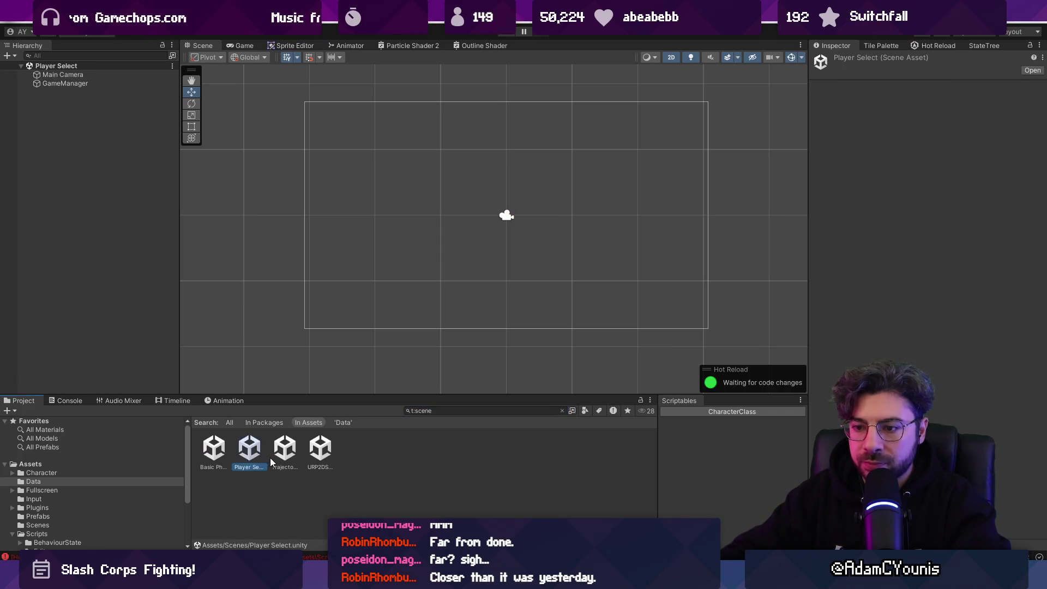
ctrl+scroll(270, 457, down, 3)
click(258, 434)
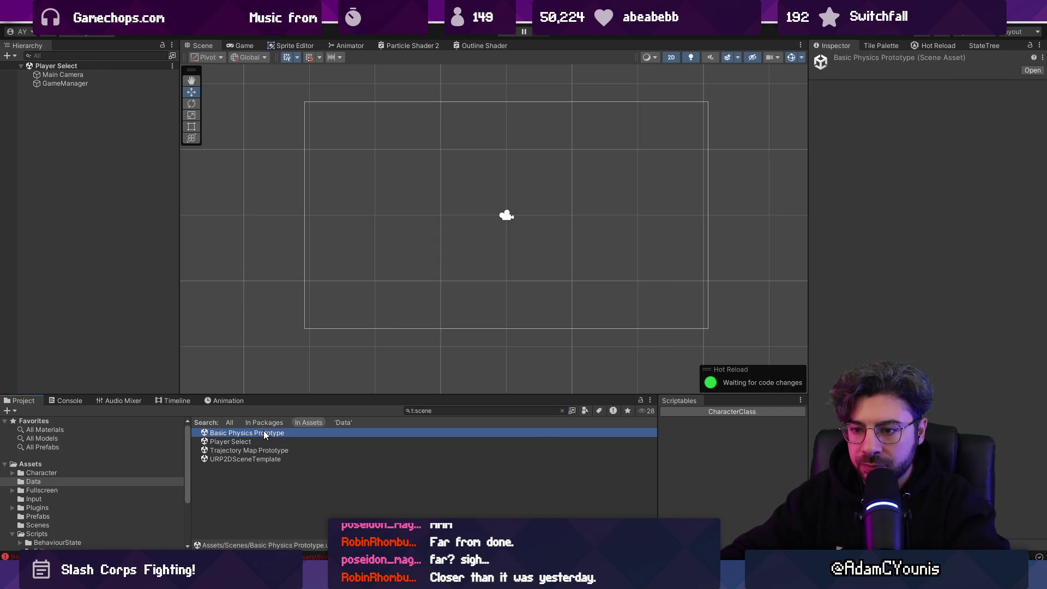
double_click(263, 432)
scroll(412, 274, up, 2)
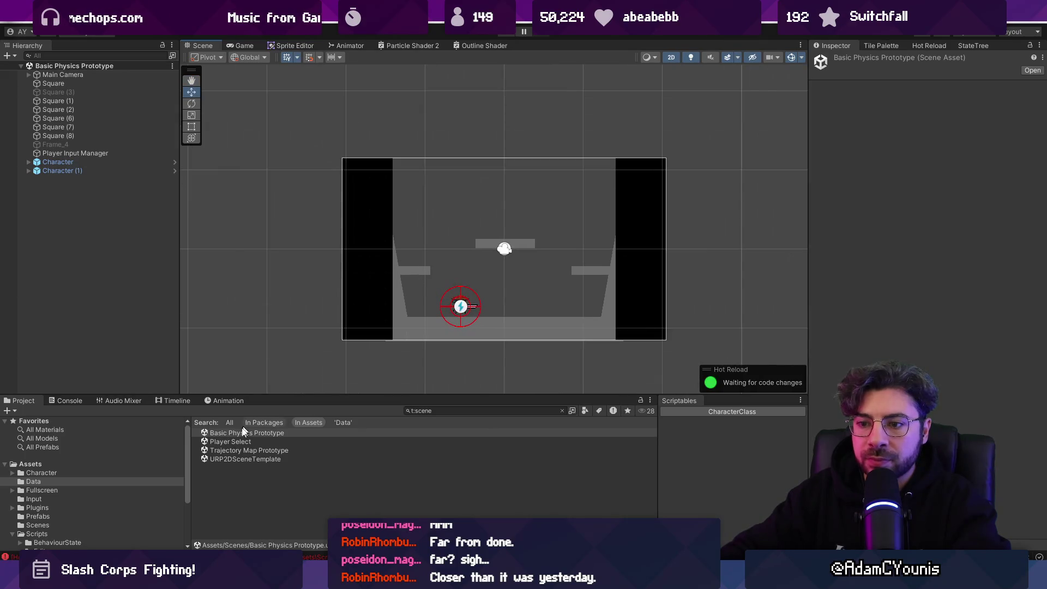
- Rename the Basic Physics Prototype scene asset to Game Prototype
click(262, 432)
text(Game Prototype)
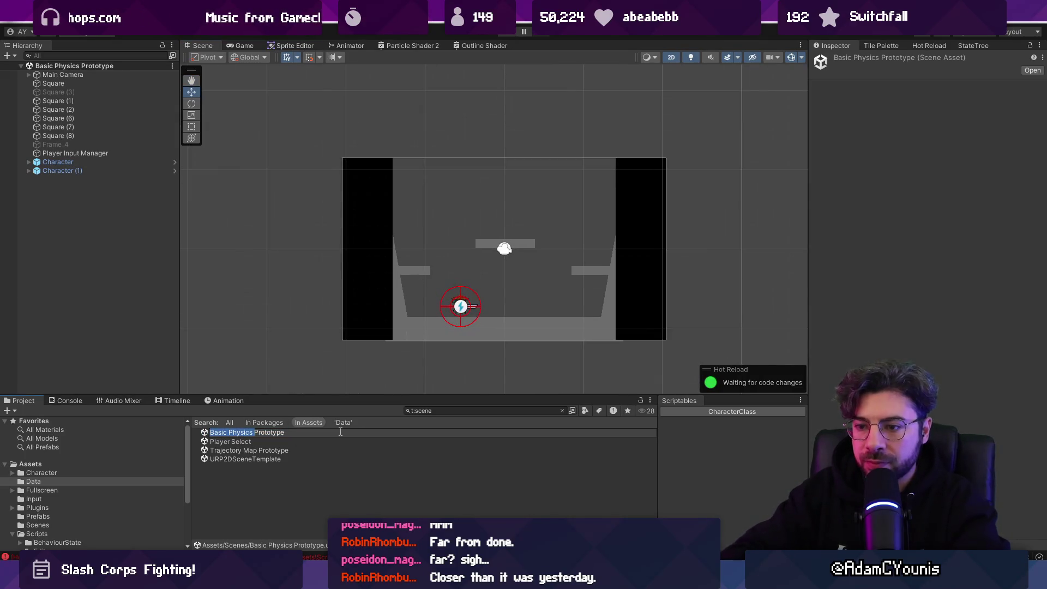
key(Return)
click(301, 451)
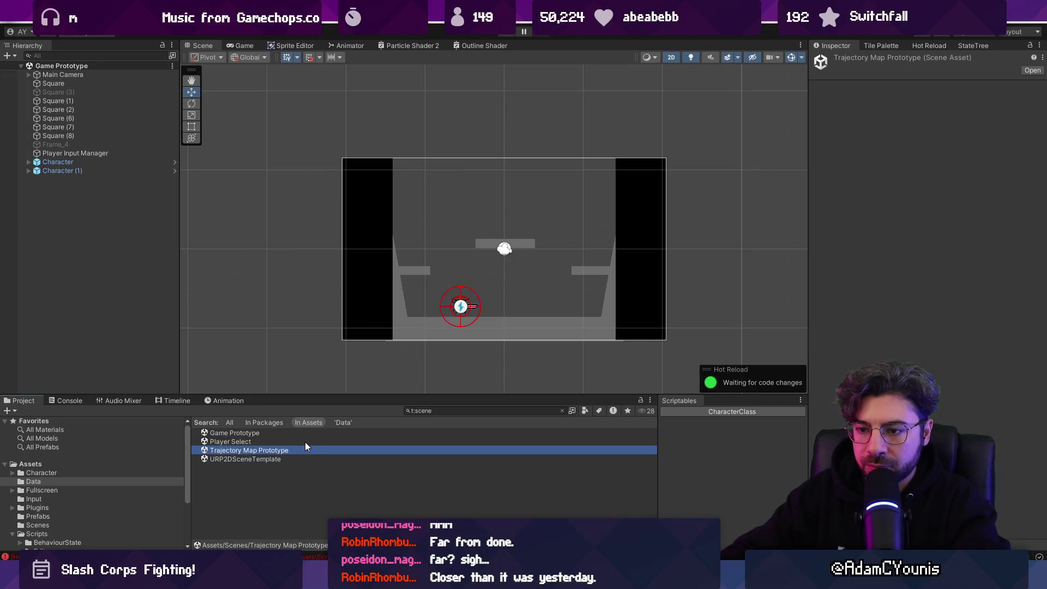
click(303, 434)
click(302, 432)
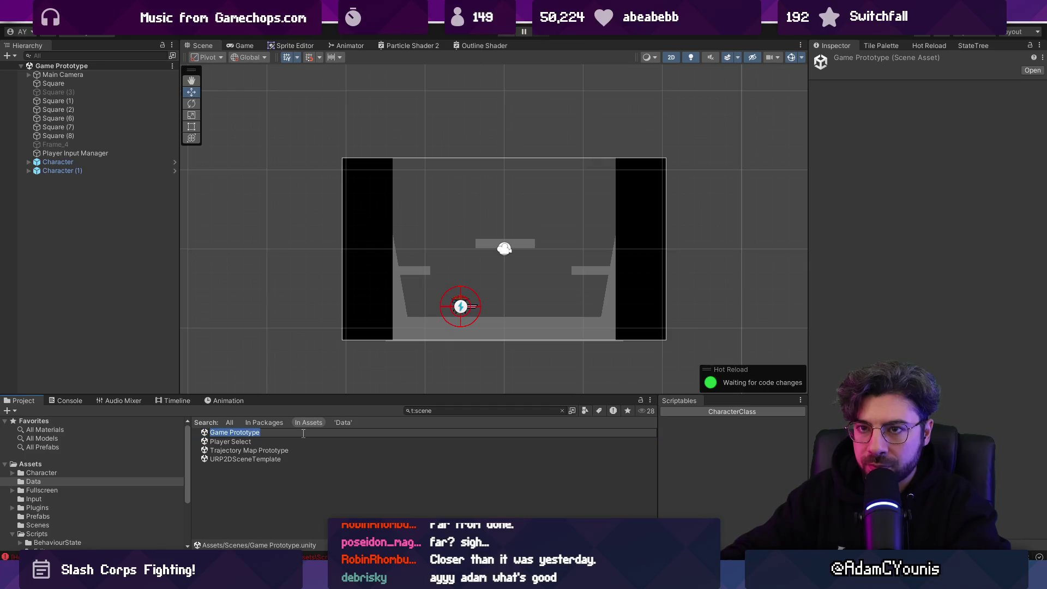
- Check the Main Camera, reverting a trial Size of 1.35 back to 0.9
click(74, 73)
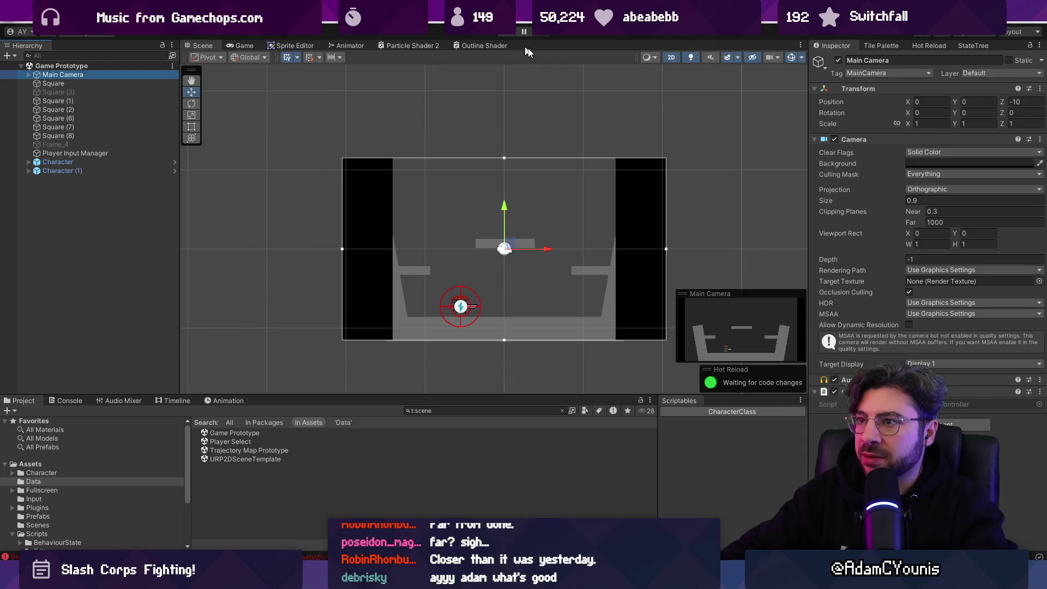
click(943, 200)
text(1.35)
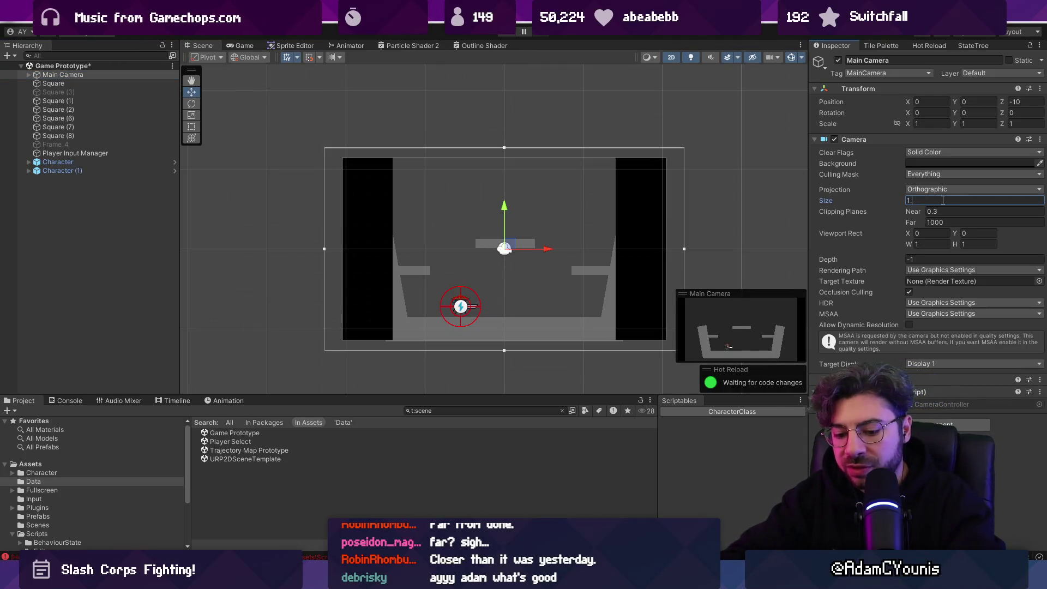
key(Escape)
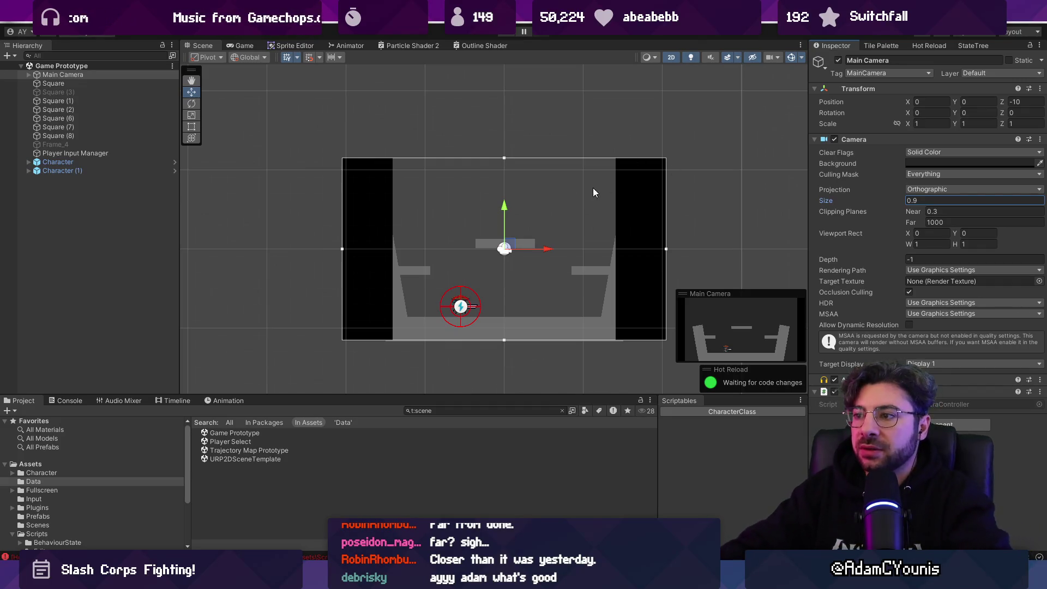
scroll(598, 191, down, 1)
scroll(598, 190, up, 3)
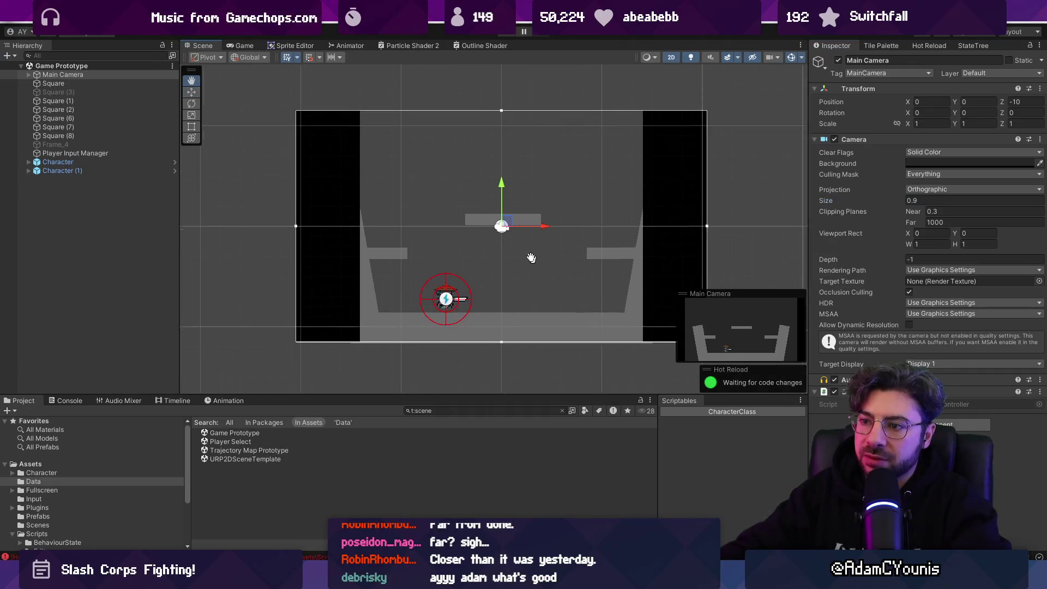
drag(529, 242, 505, 245)
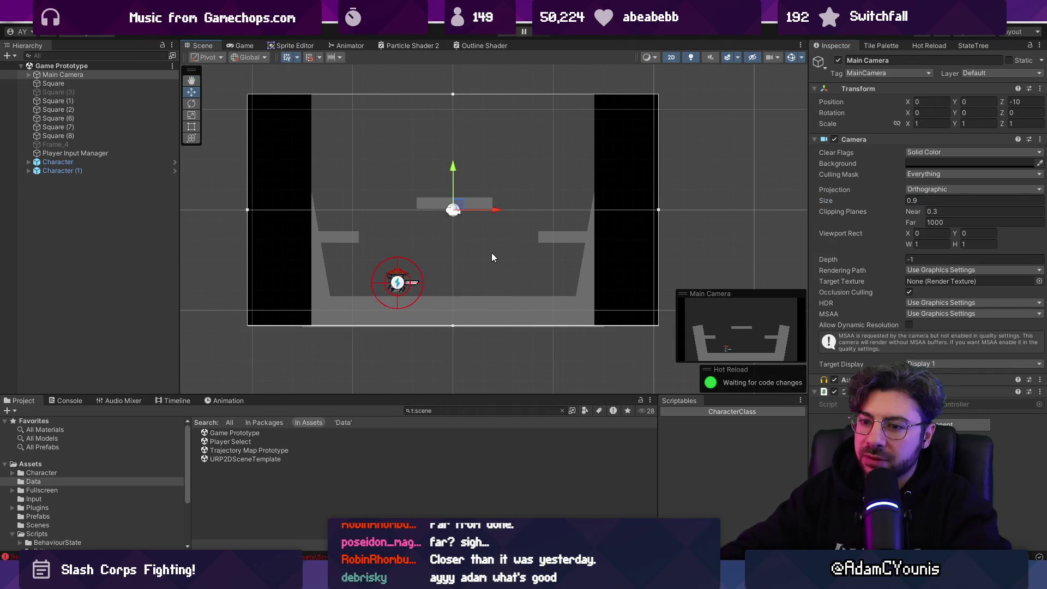
click(250, 433)
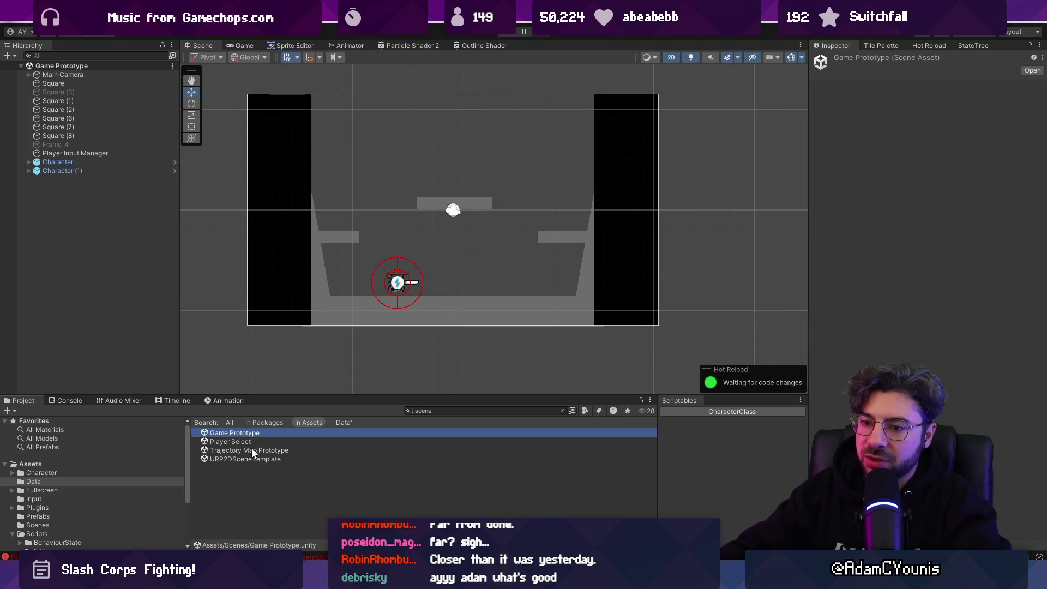
- Open the Player Select scene and set the Main Camera's Clear Flags to Solid Color
double_click(246, 441)
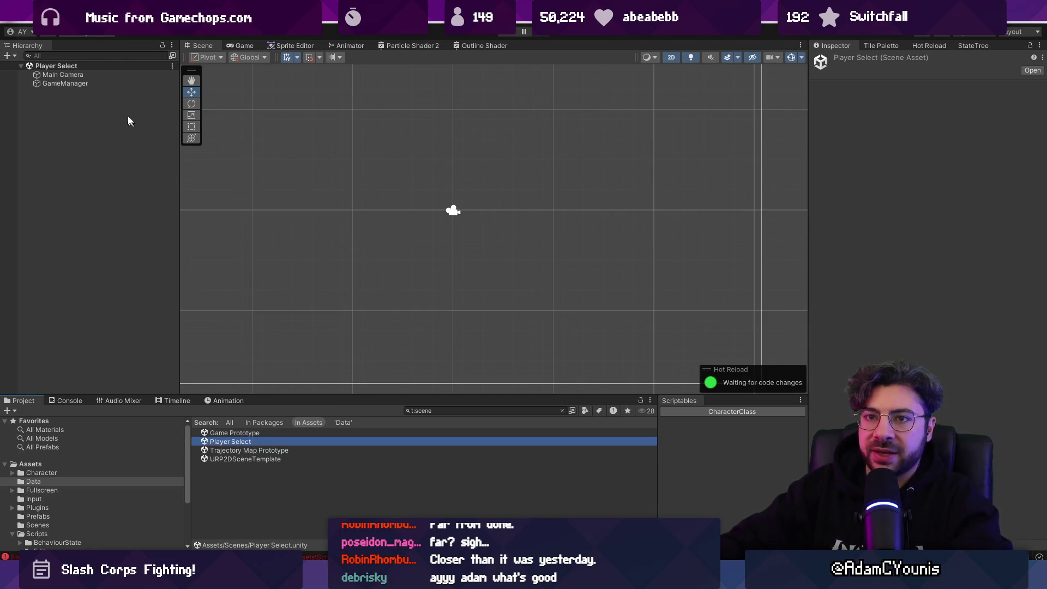
click(104, 83)
click(62, 75)
click(951, 152)
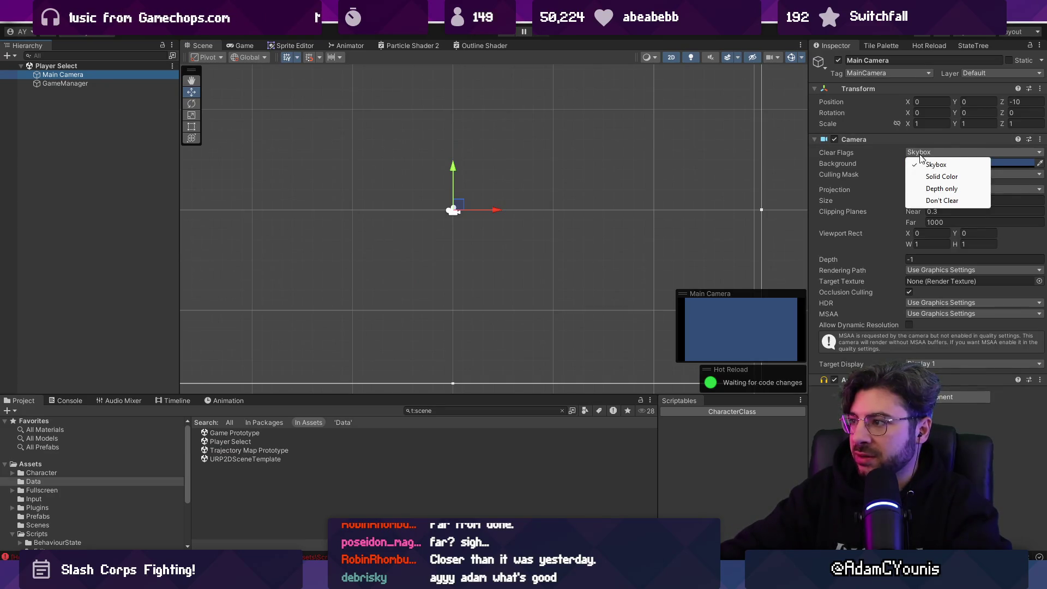
click(938, 177)
click(970, 163)
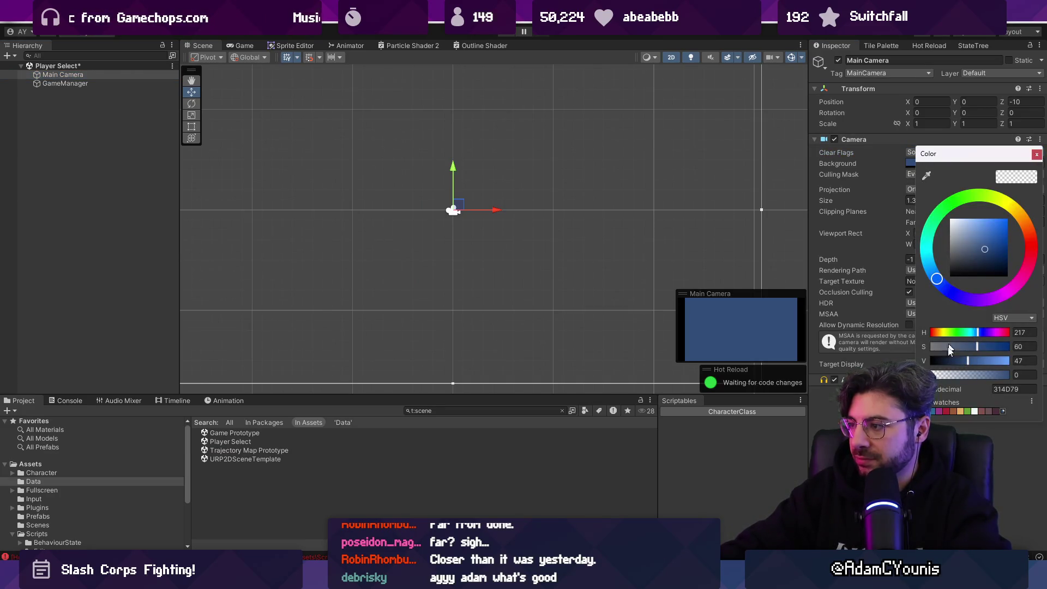
- Darken the camera's Background colour to a dark navy
click(1031, 402)
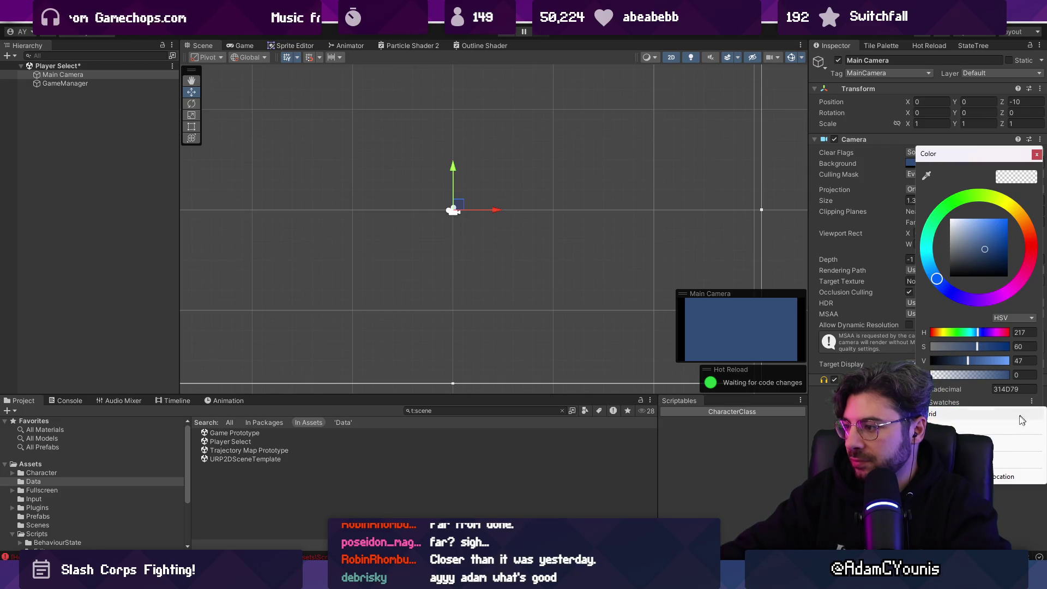
click(997, 462)
drag(968, 361, 938, 361)
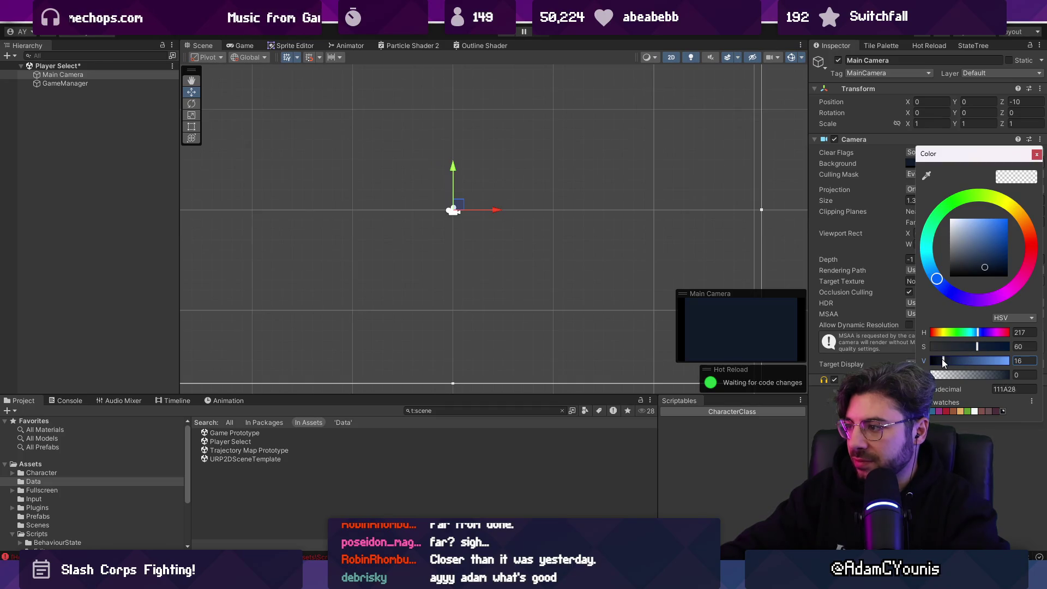
click(1036, 154)
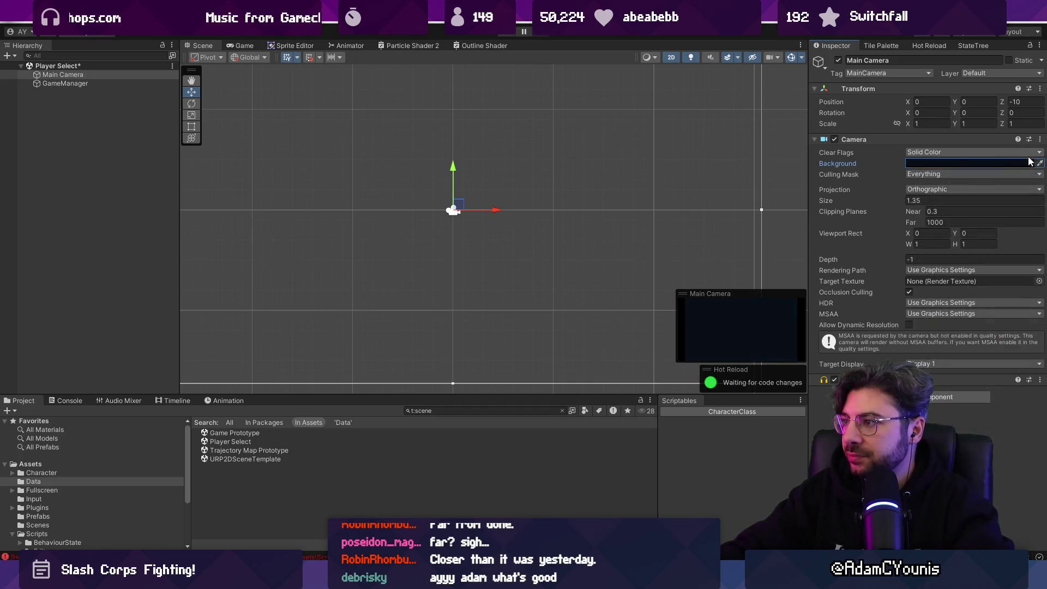
- Set the camera Size to 0.9 and run a quick play test
click(927, 200)
text(0.9)
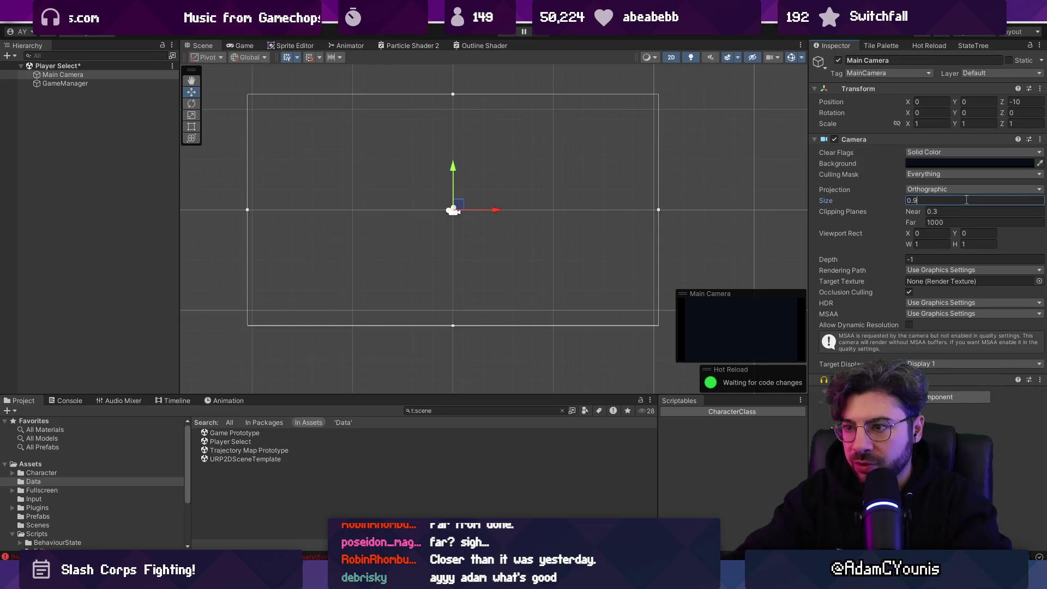
scroll(571, 220, down, 2)
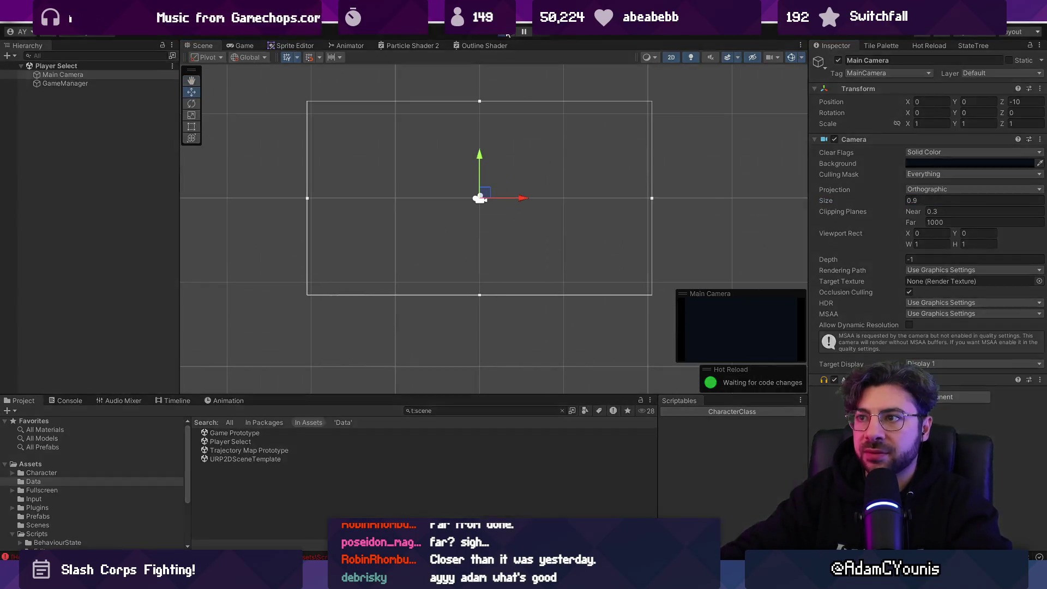
click(506, 33)
click(507, 34)
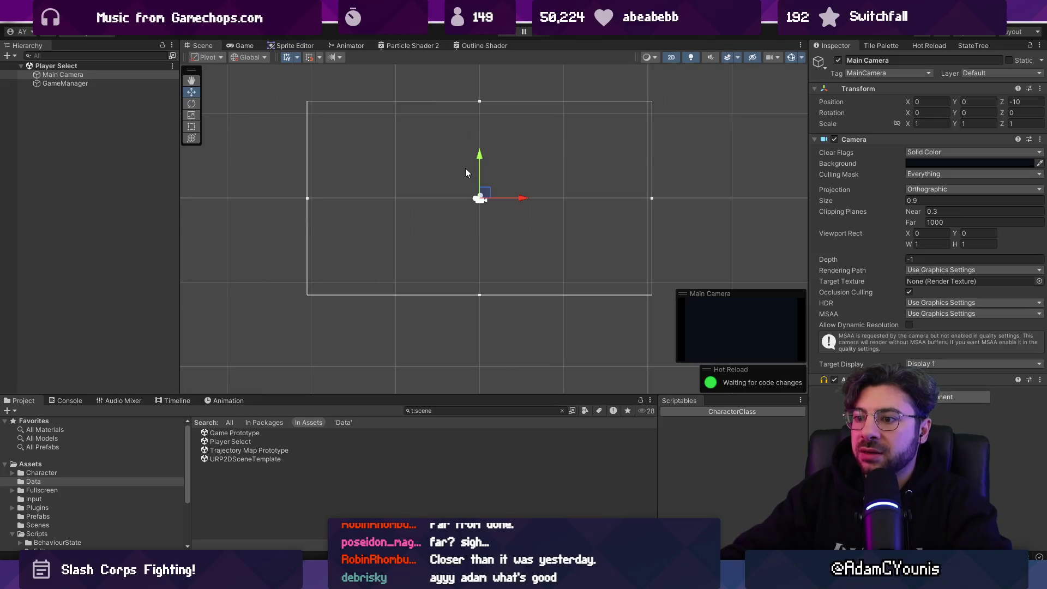
click(92, 84)
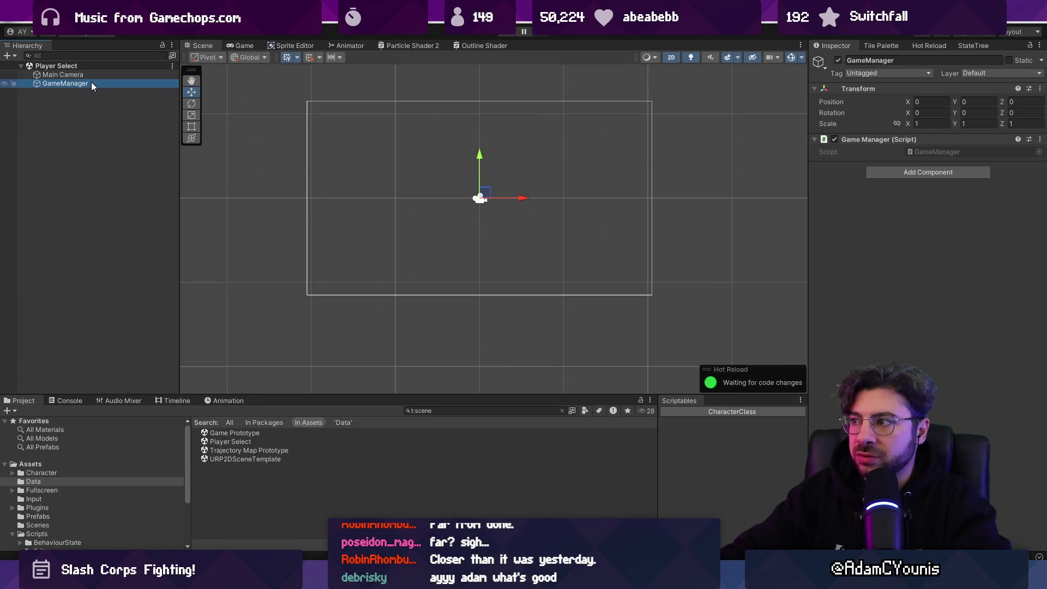
- Prefix List<Player> players with public in GameManager.cs and delete the blank line above it
double_click(943, 152)
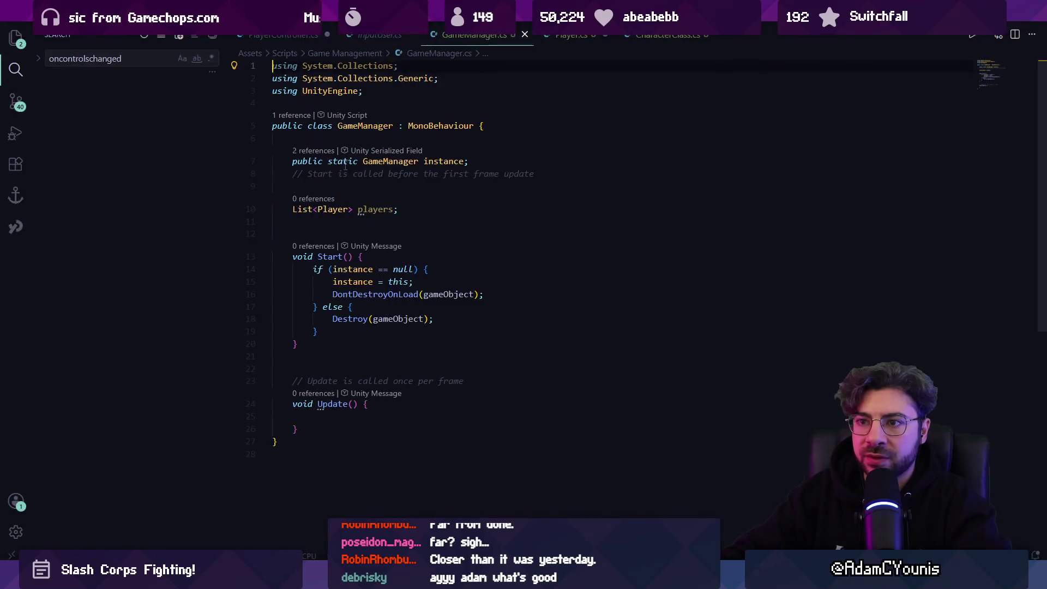
click(294, 209)
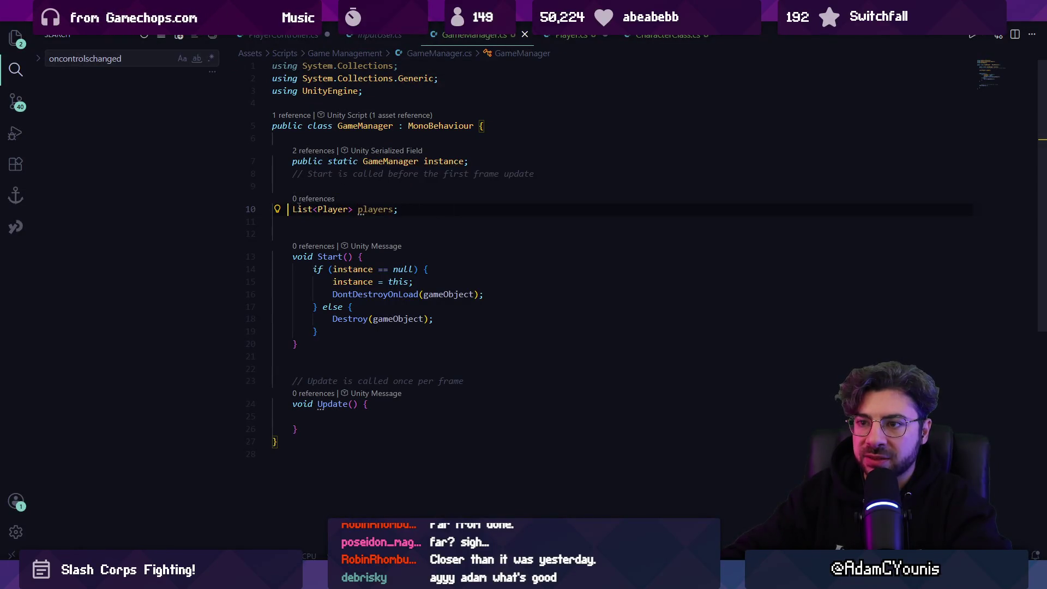
text(public)
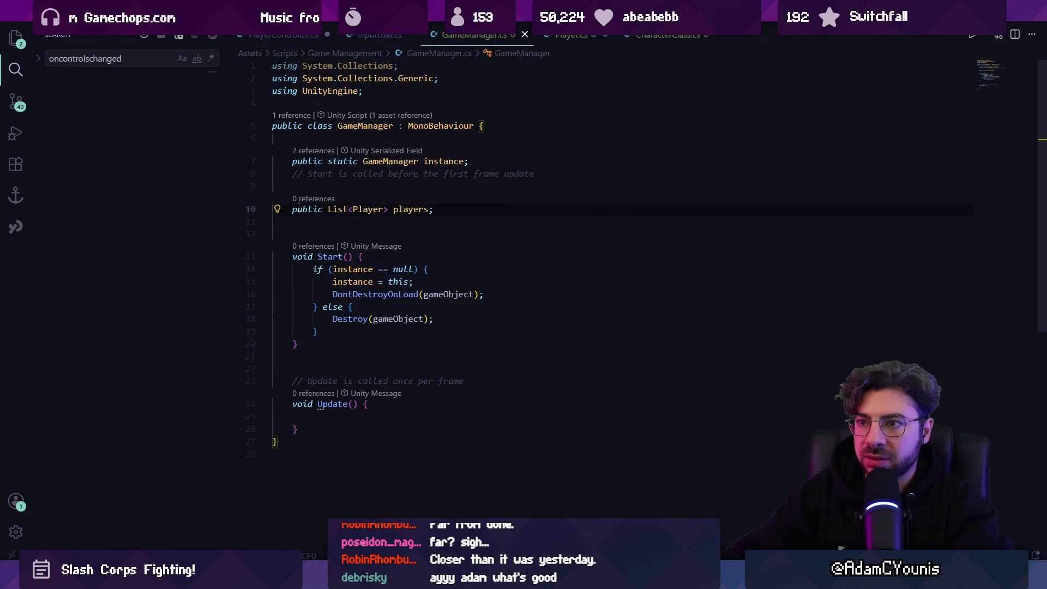
key(Delete)
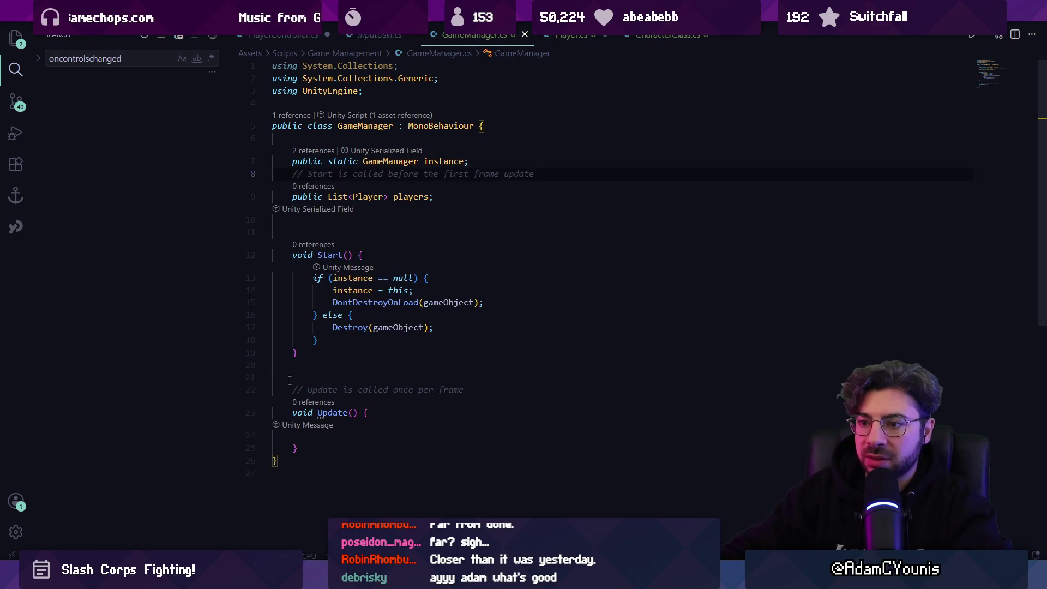
mouse_move(368, 579)
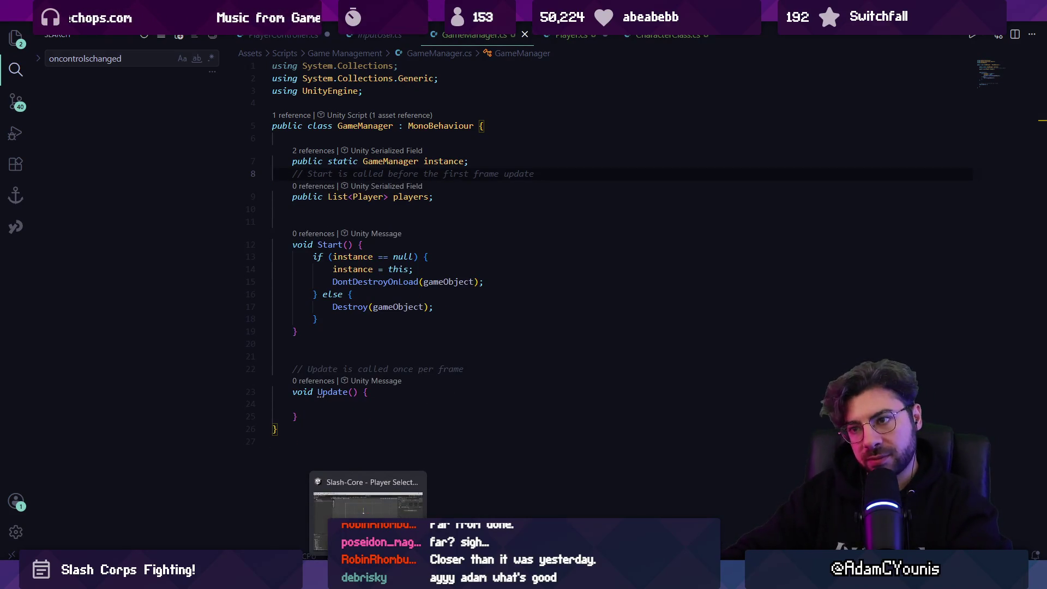
key(Down)
key(Down)
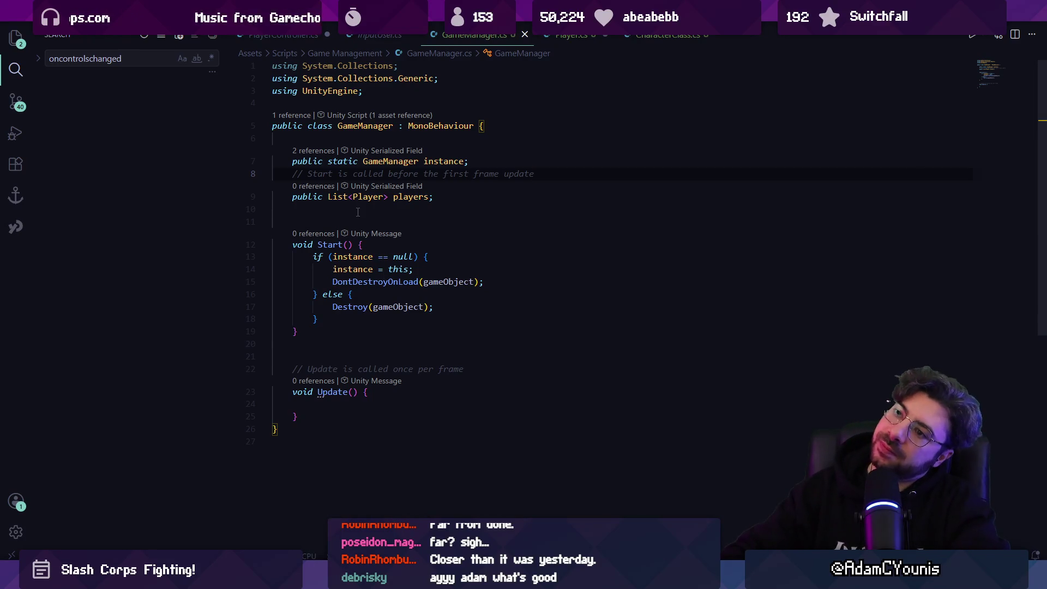
key(alt+Tab)
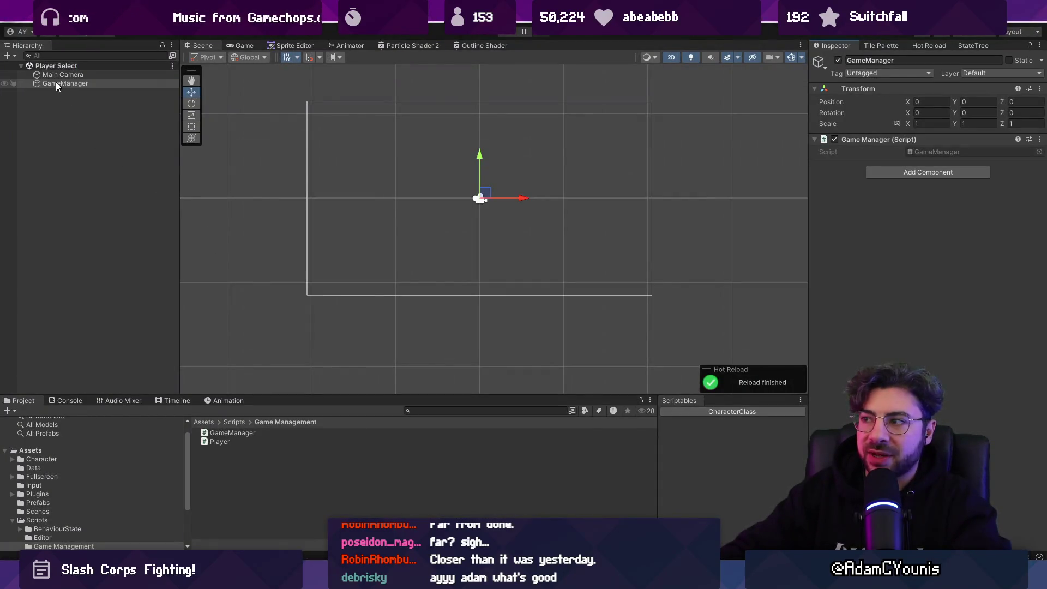
- Create an empty child object under GameManager and name it Players
click(55, 82)
right_click(59, 83)
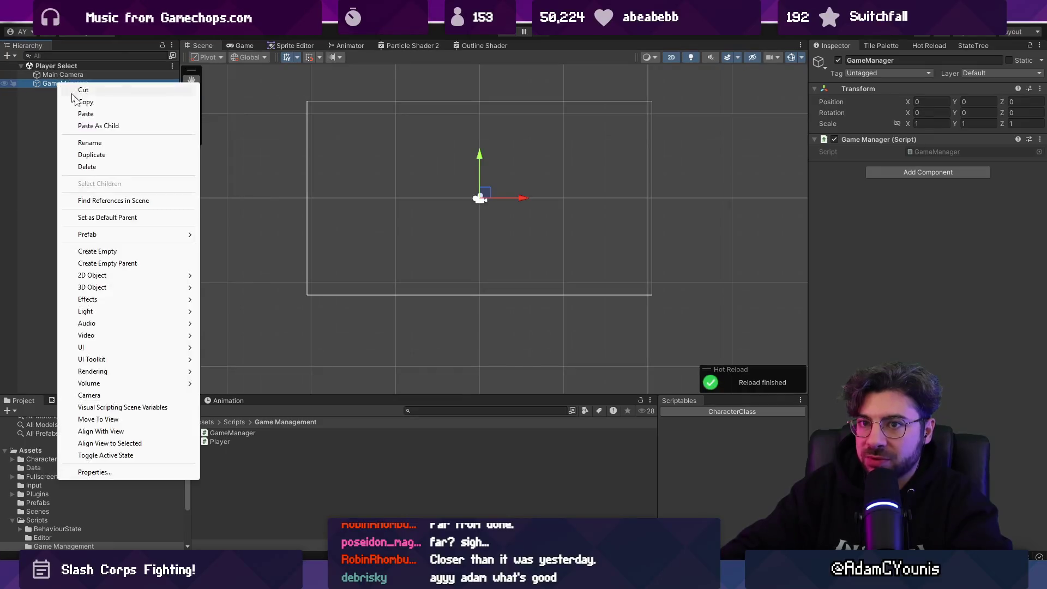
click(139, 252)
text(PlayerC)
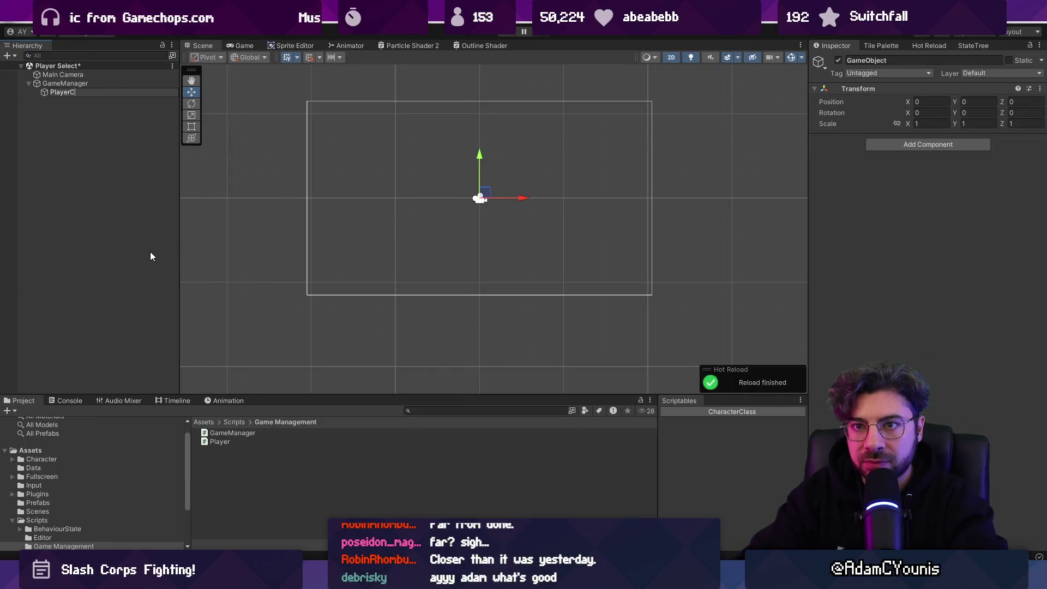
key(BackSpace)
text(Manager)
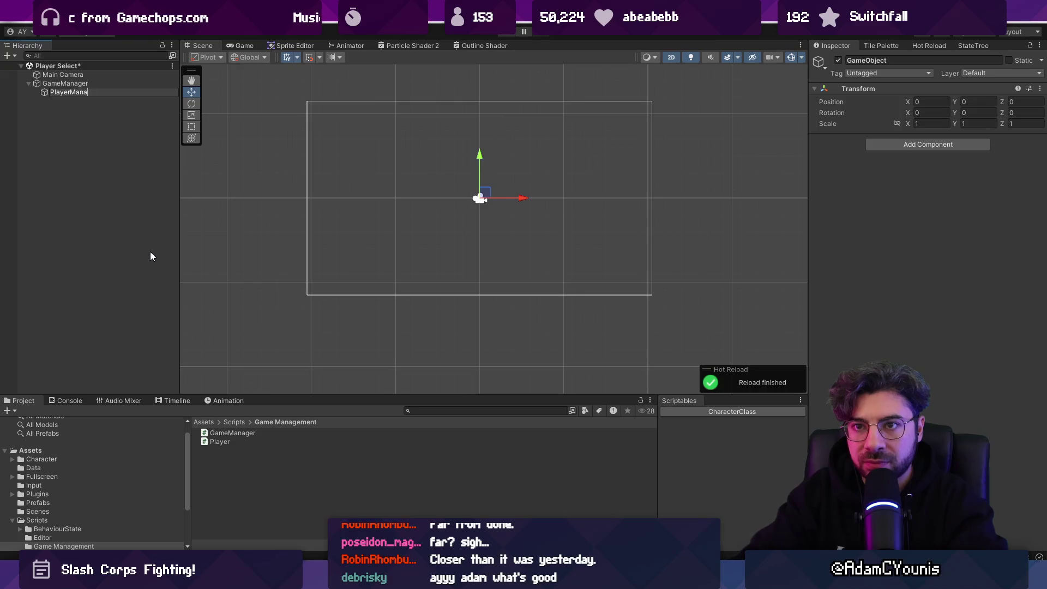
key(Return)
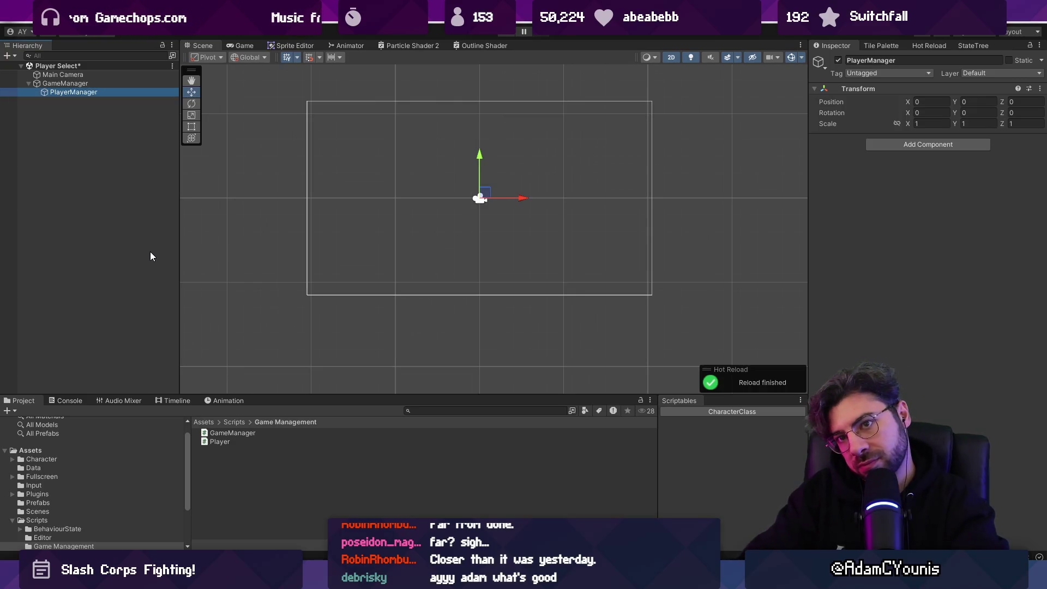
click(89, 92)
key(BackSpace)
key(BackSpace)
key(BackSpace)
key(Return)
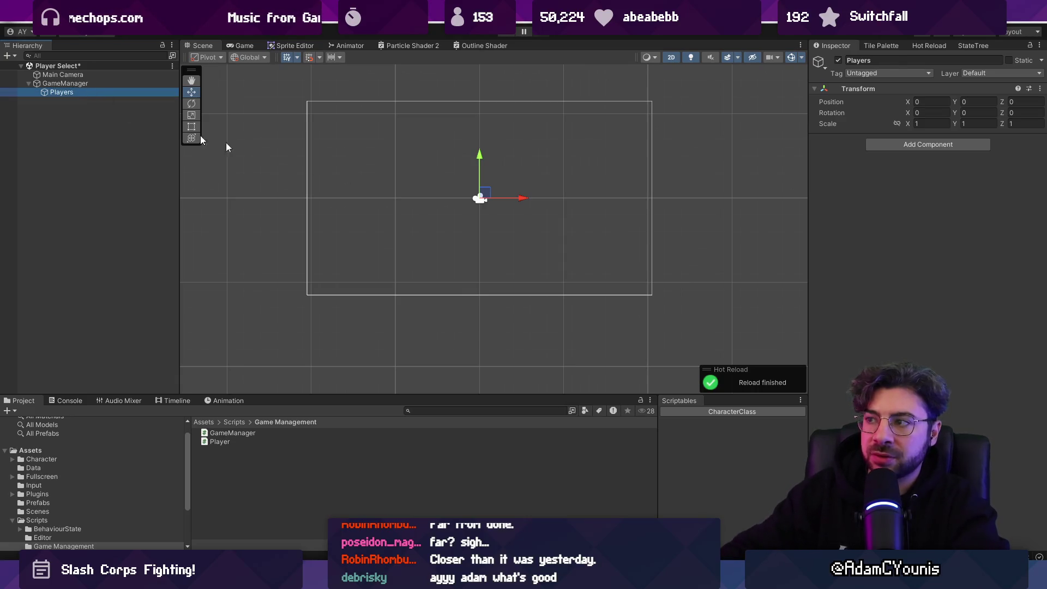
- Add a new PlayerManager script component to the Players object
click(898, 144)
text(PlayerManager)
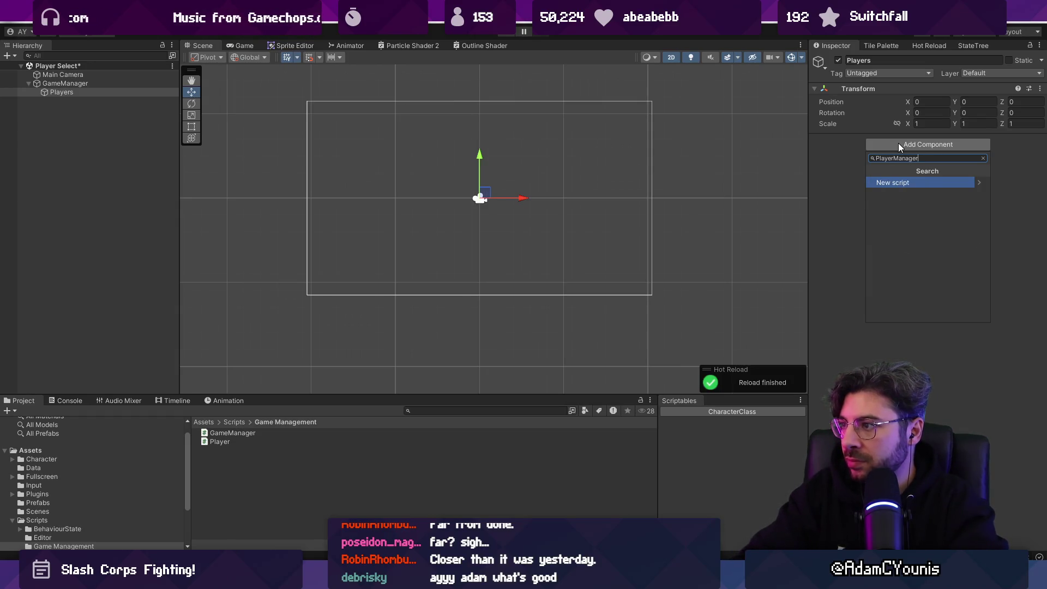
key(Return)
key(Return)
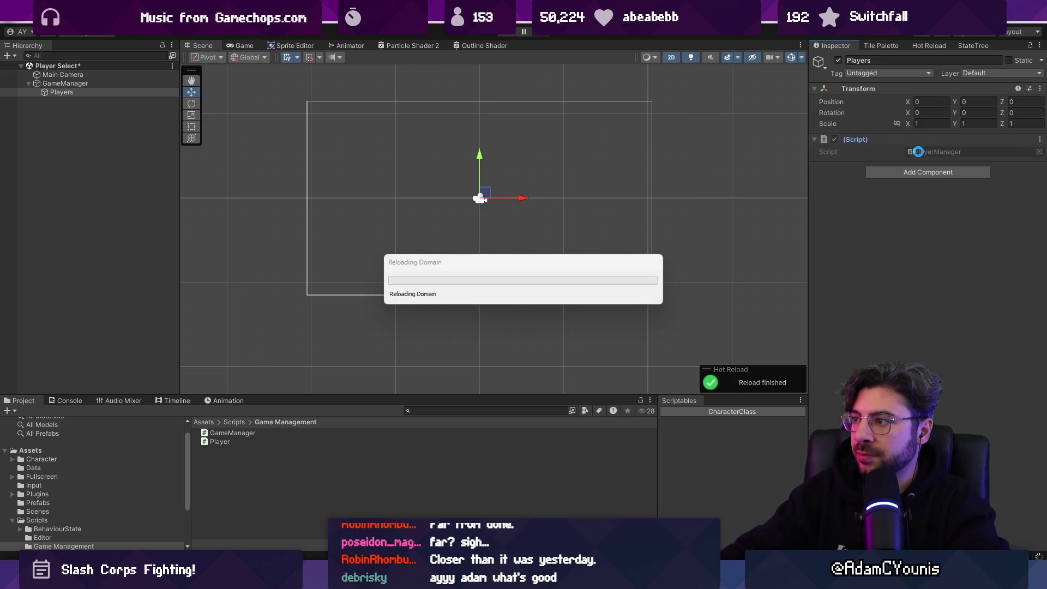
key(alt+Tab)
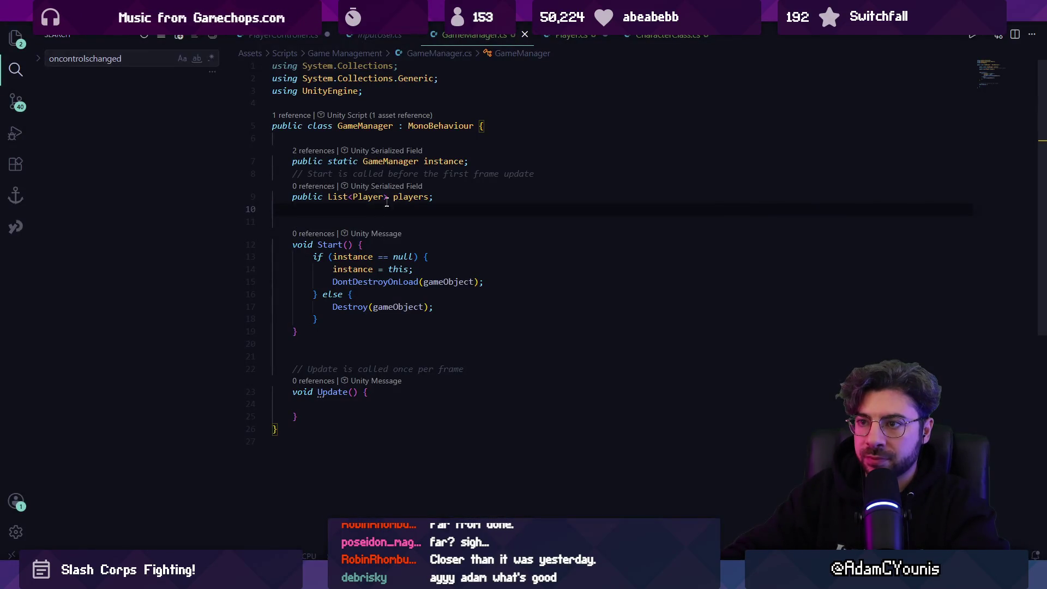
- In GameManager.cs, replace the players list with a public PlayerManager playerManager field
key(ctrl+x)
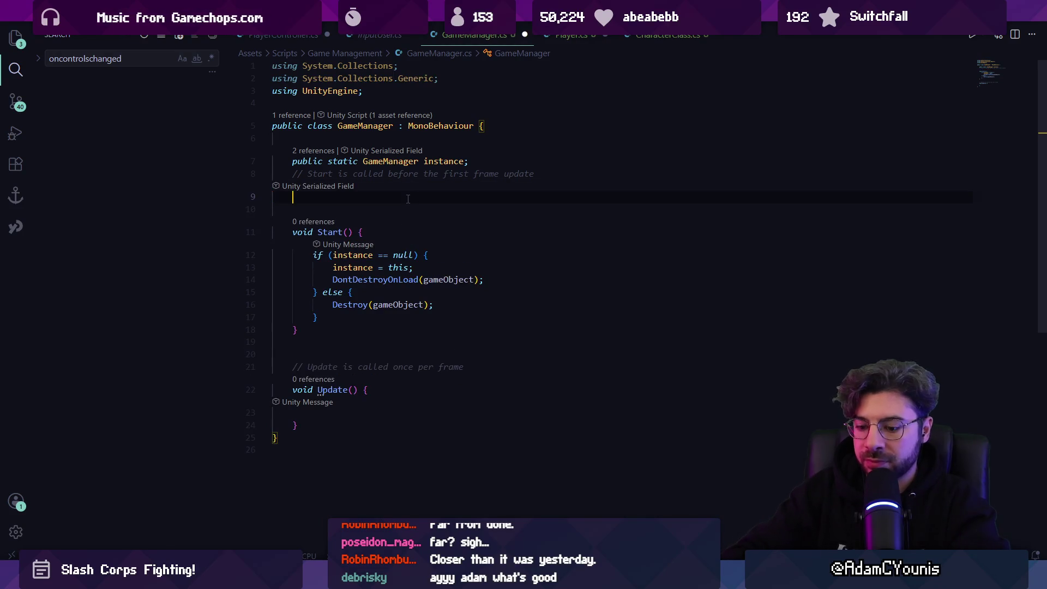
text(public P)
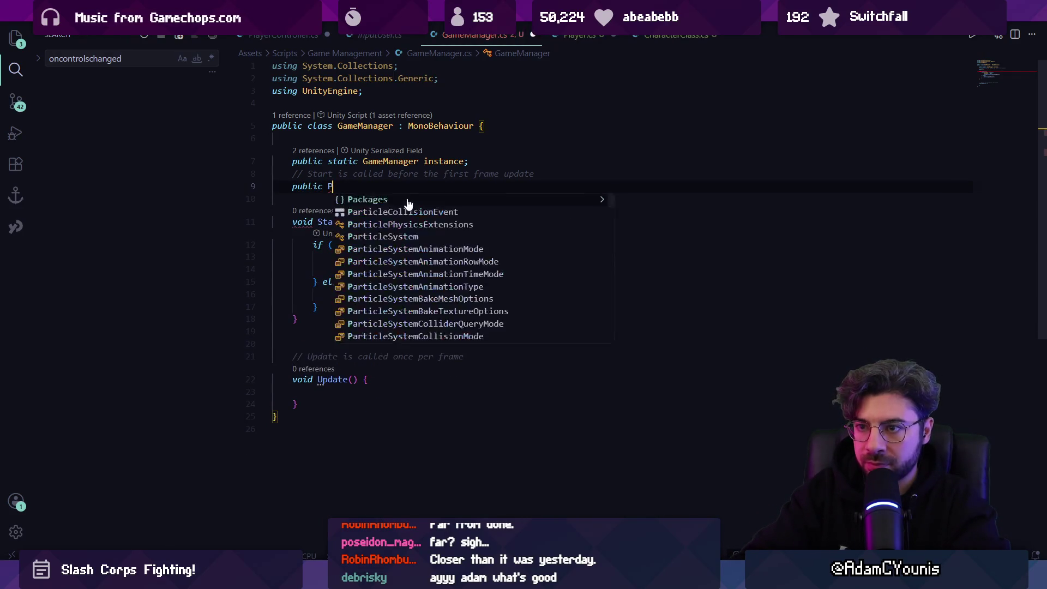
text(layerManager)
key(Tab)
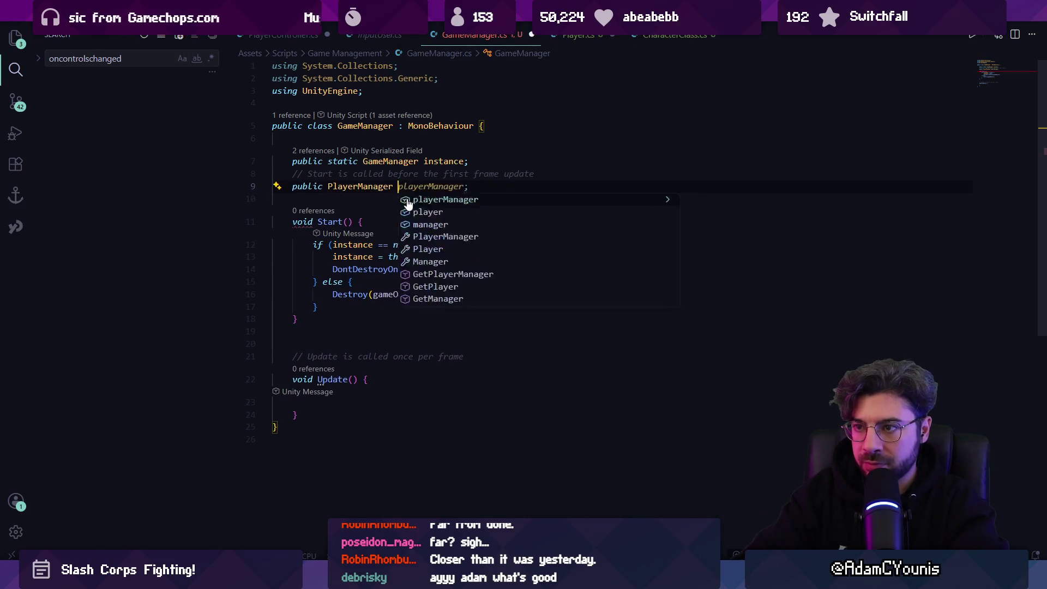
click(414, 200)
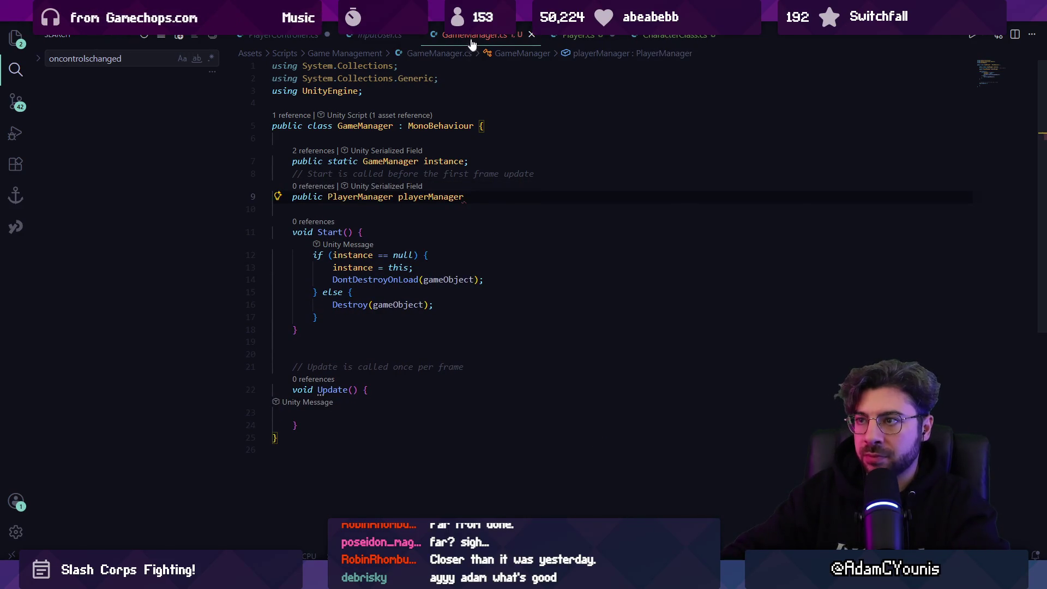
middle_click(579, 38)
click(590, 299)
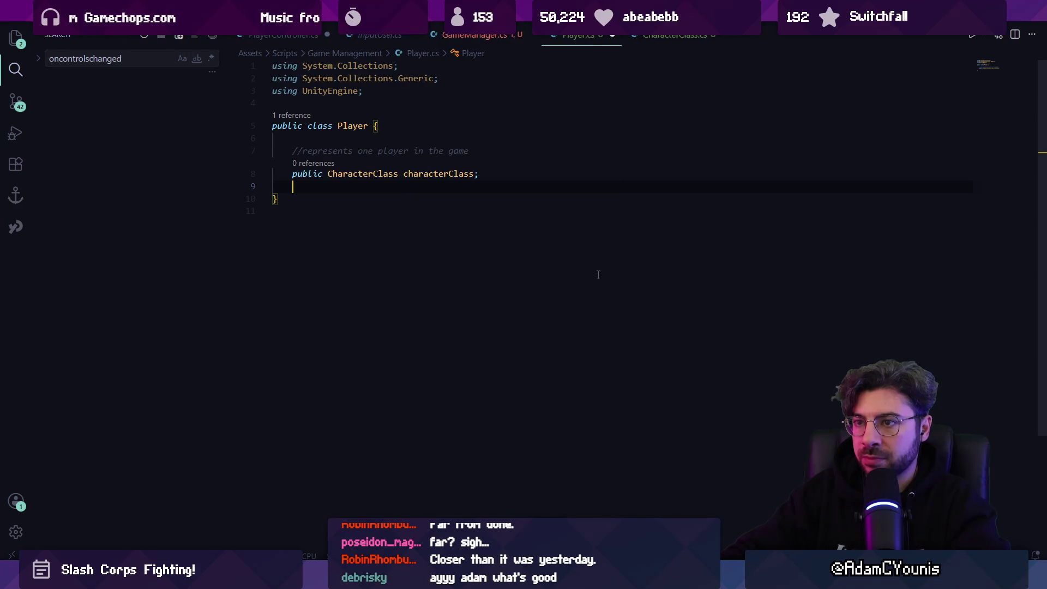
click(483, 38)
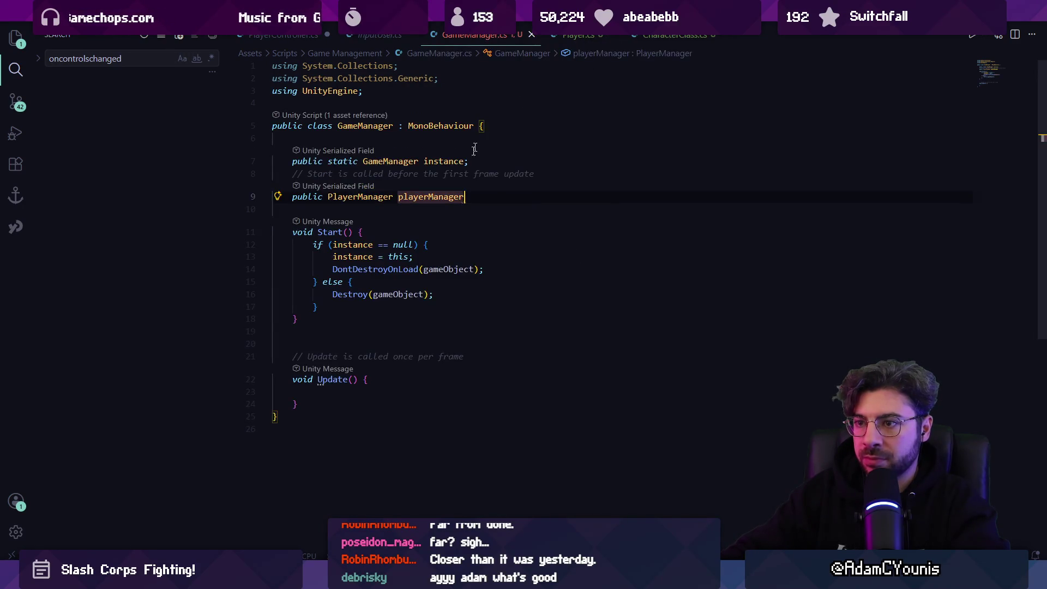
text(;)
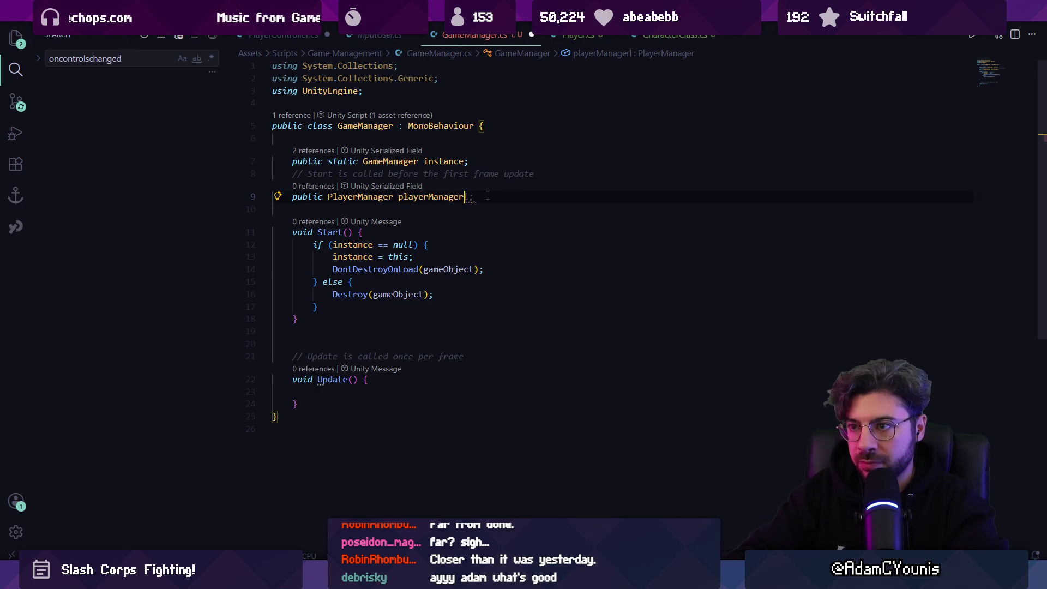
- Open PlayerManager.cs and add a public List<Player> players field
key(ctrl+p)
text(playerman)
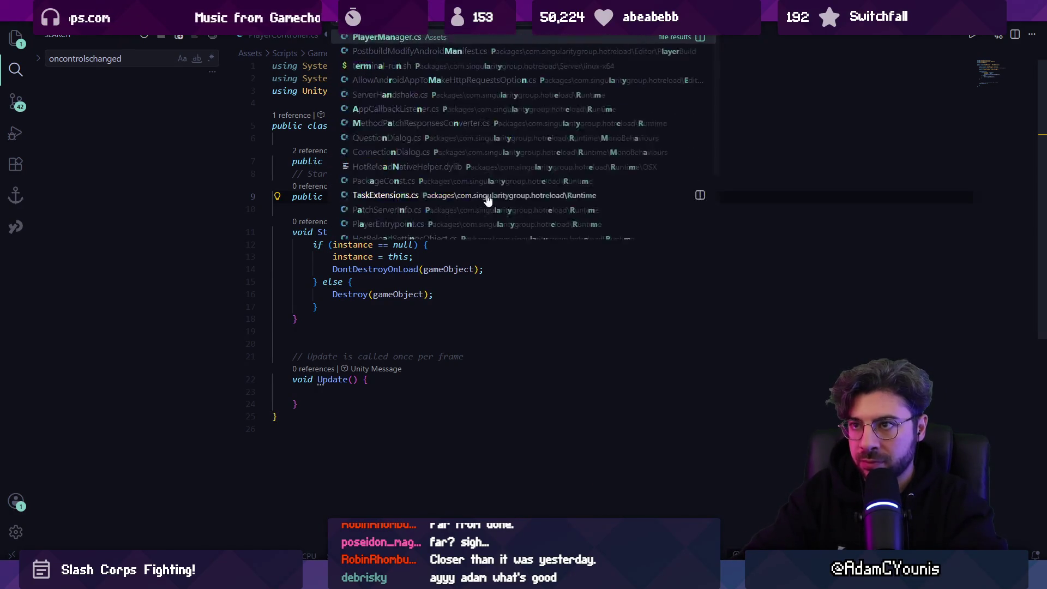
key(Return)
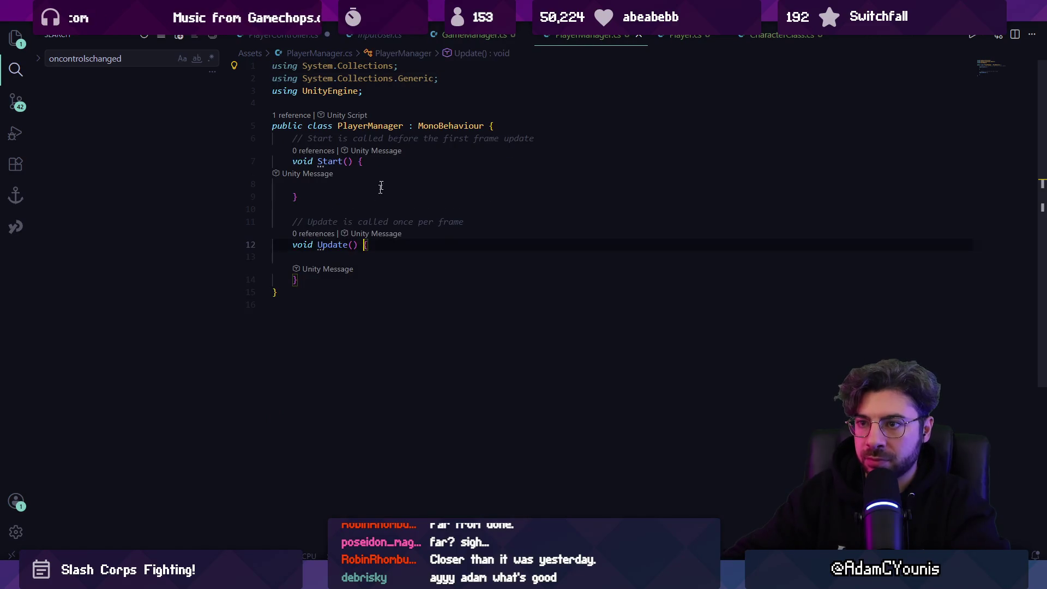
click(509, 131)
key(Return)
text(public List<Player> players;)
key(Return)
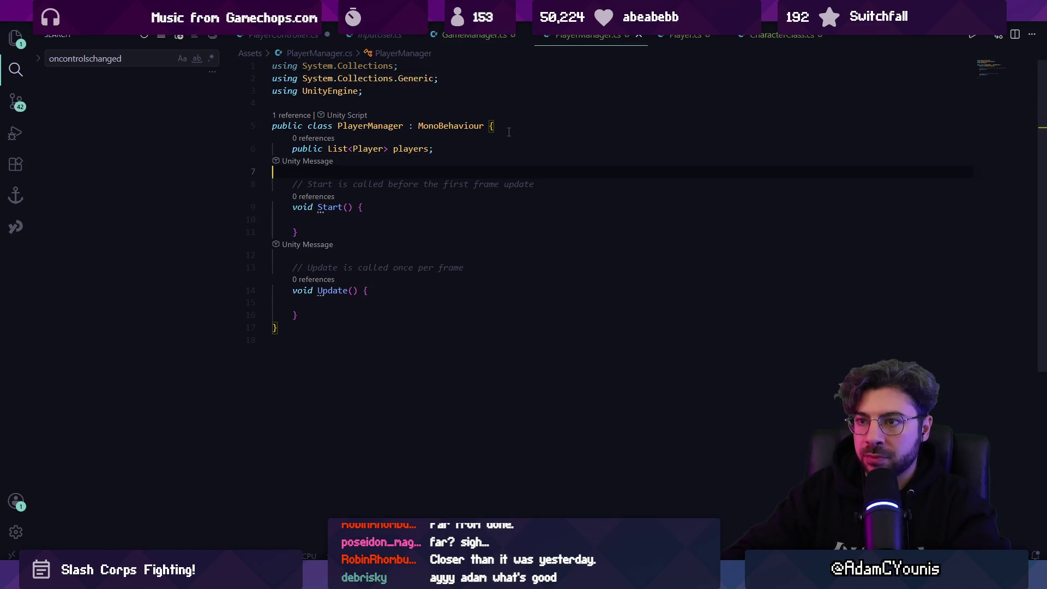
key(Up)
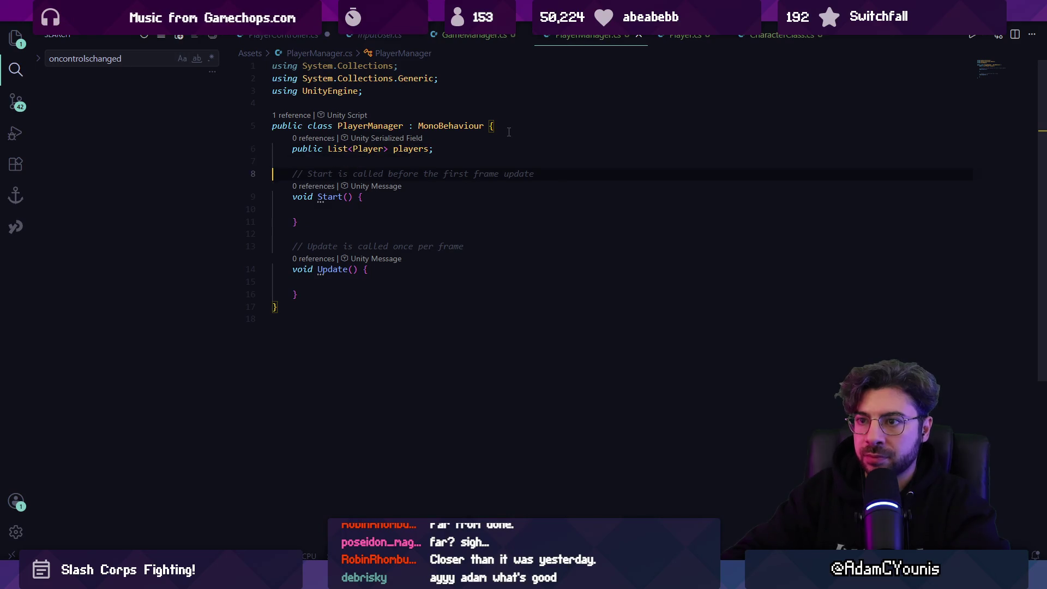
key(alt+Tab)
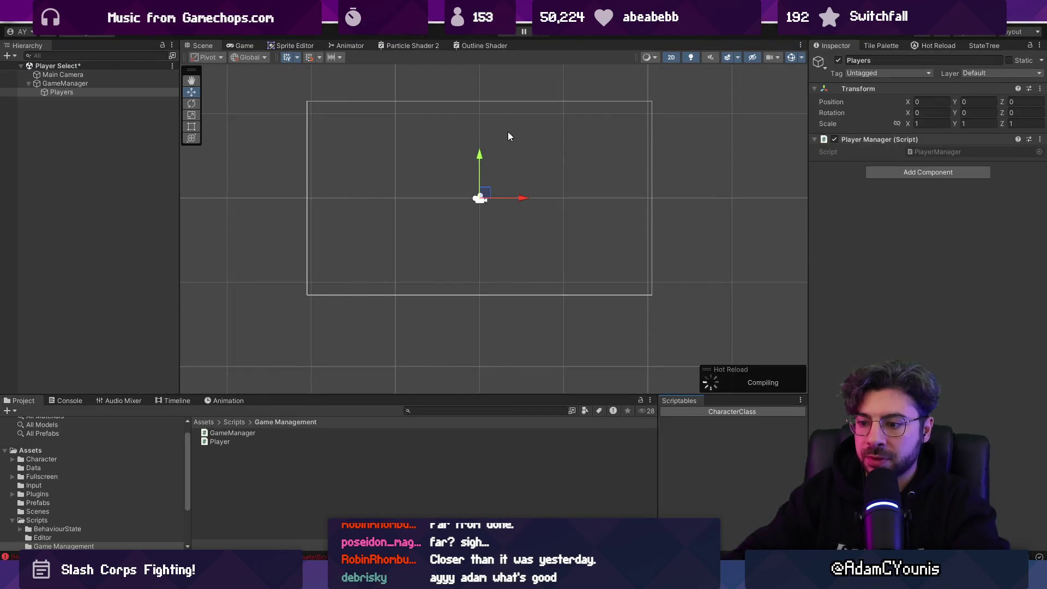
key(alt+Tab)
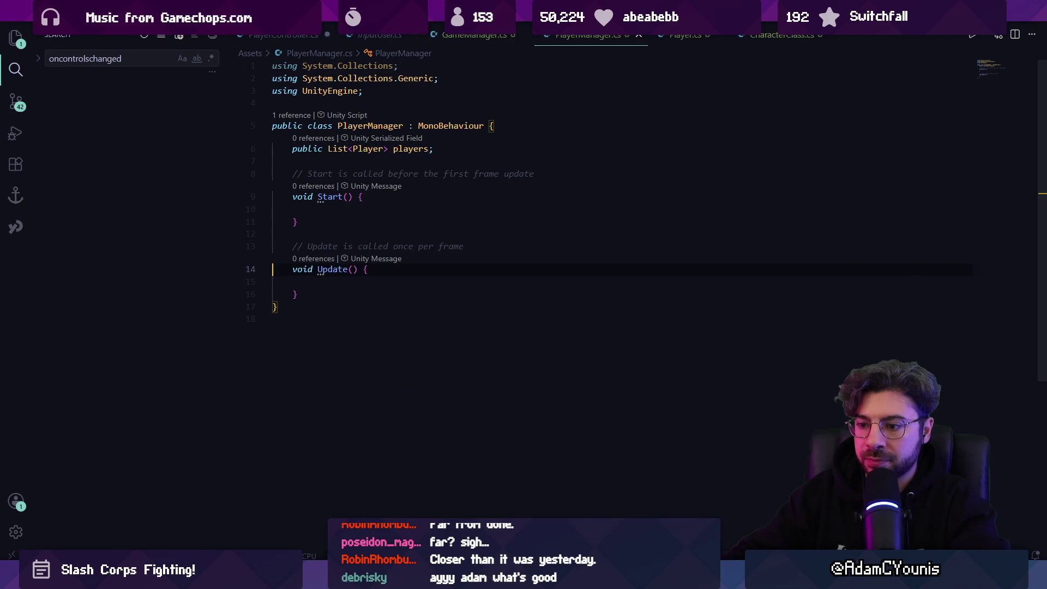
key(alt+Tab)
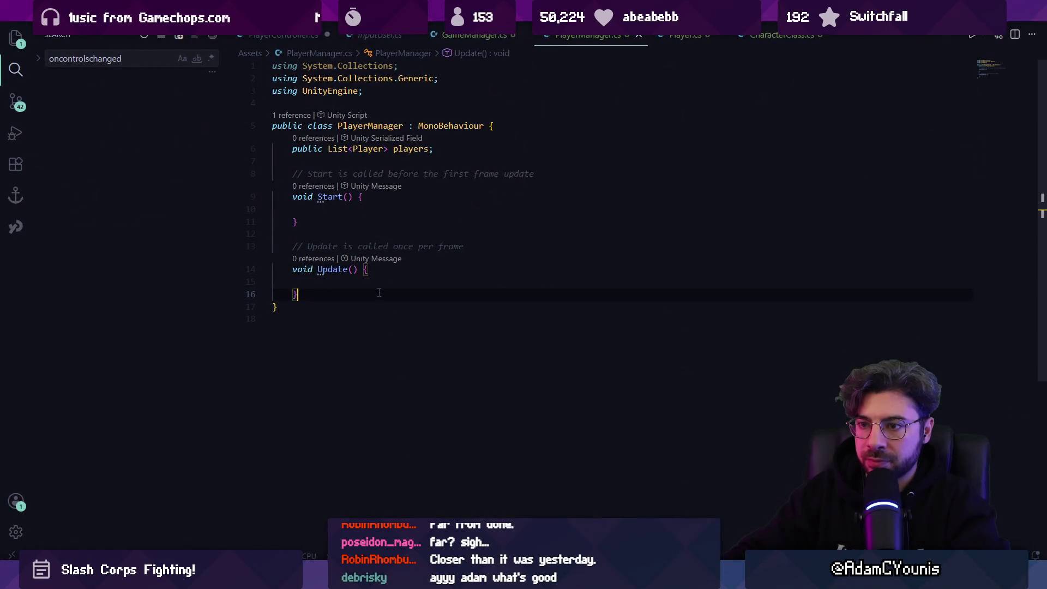
- Add a public void LogPlayers() method logging each player's characterClass.title
key(Return)
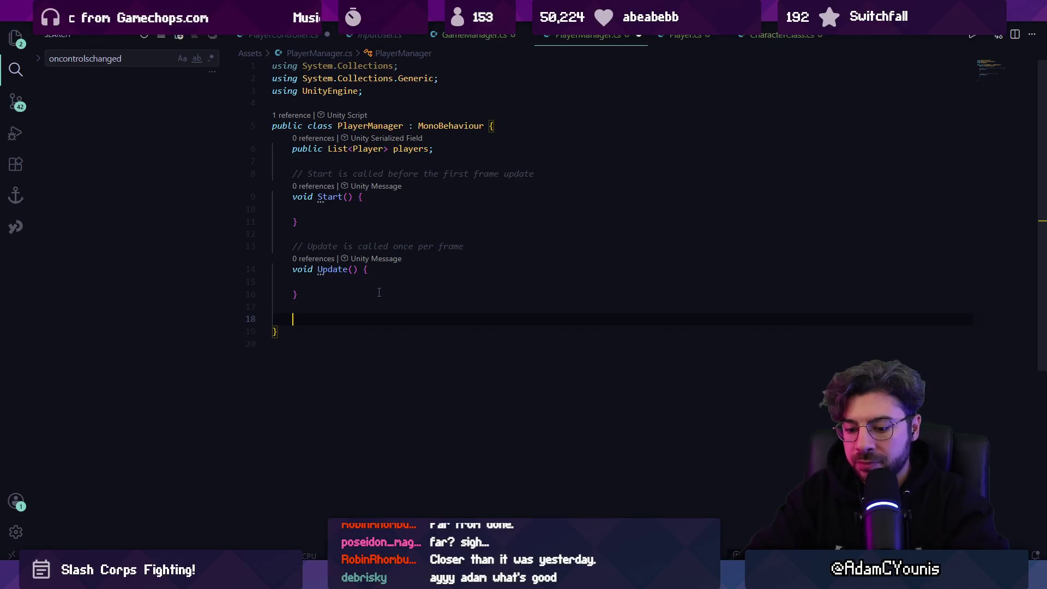
text(public void LogP)
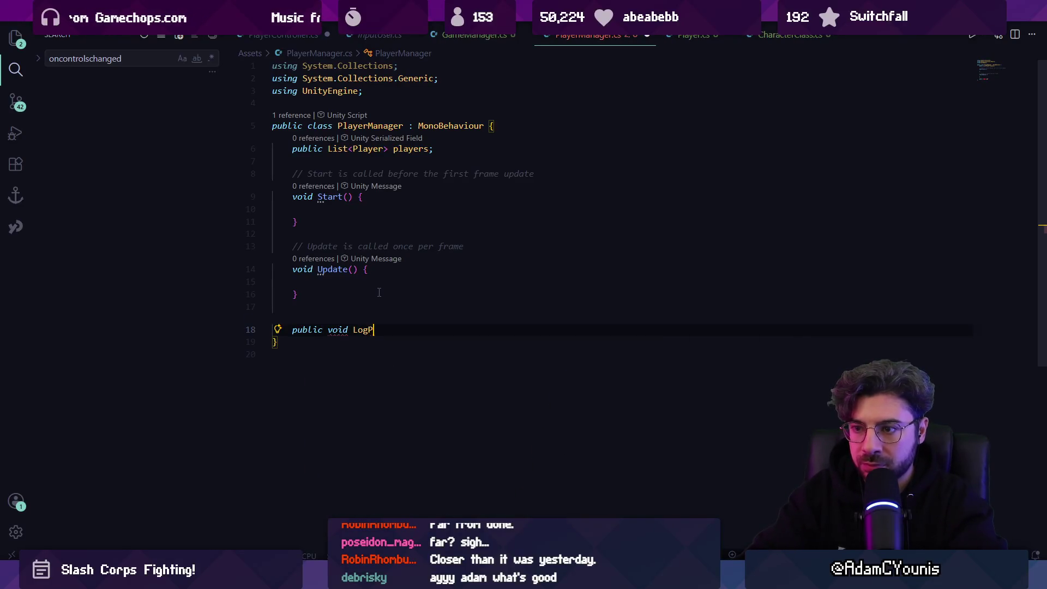
text(layers()
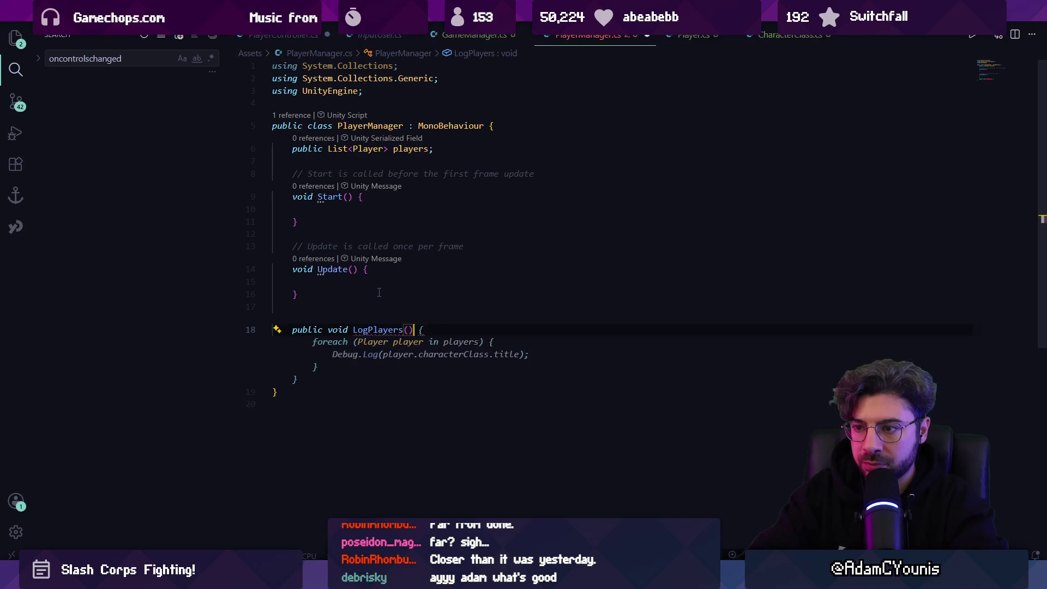
key(End)
key(Return)
key(Tab)
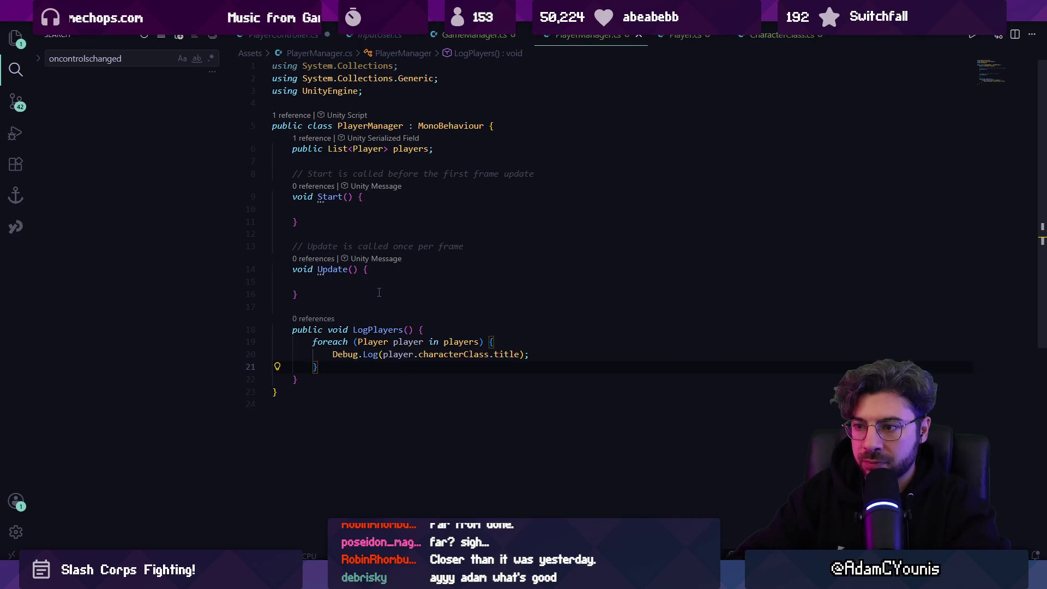
key(Up)
key(Up)
key(Down)
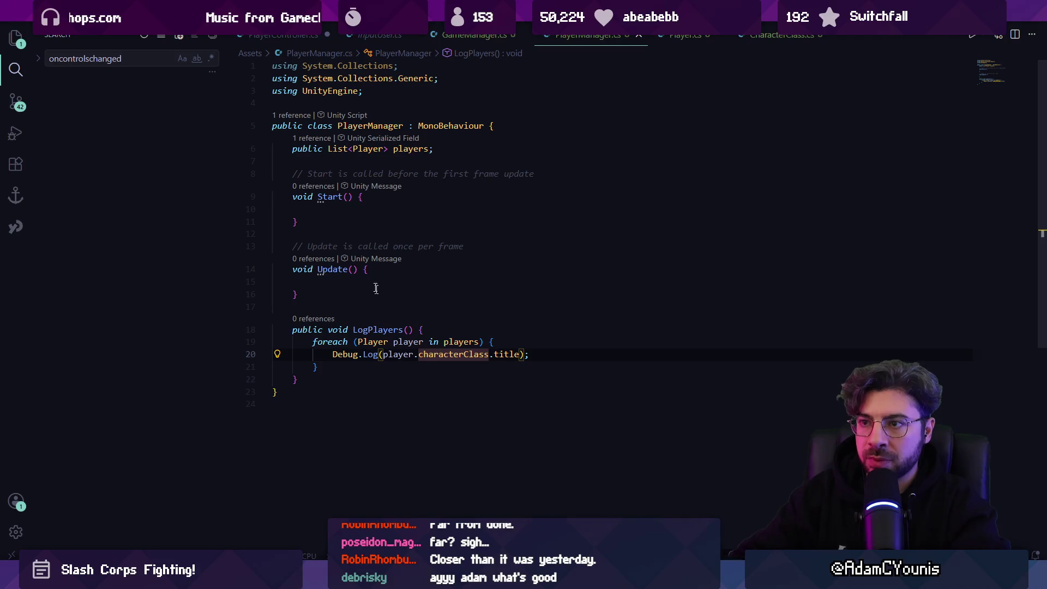
ctrl+click(362, 147)
click(373, 140)
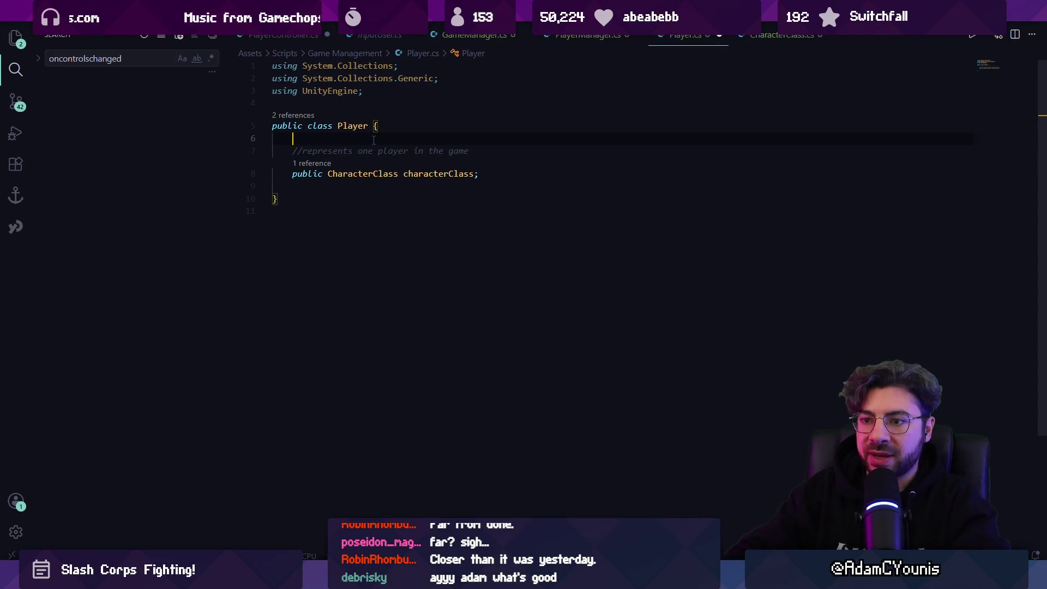
- Add 'public Controller controller;' to Player.cs and comment it out with //
text(publioc)
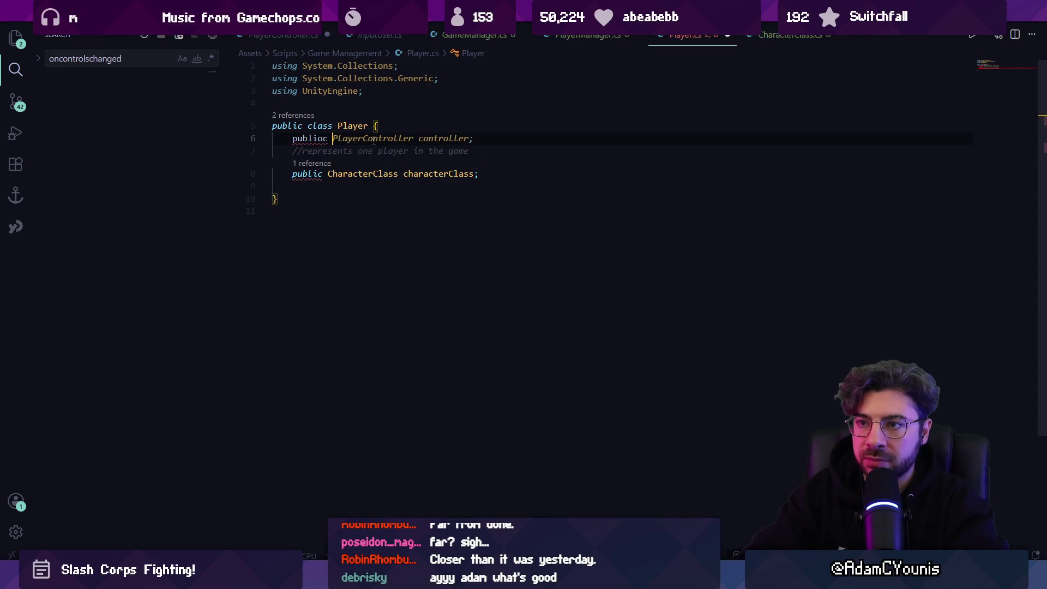
key(BackSpace)
key(BackSpace)
key(BackSpace)
text(c Contro)
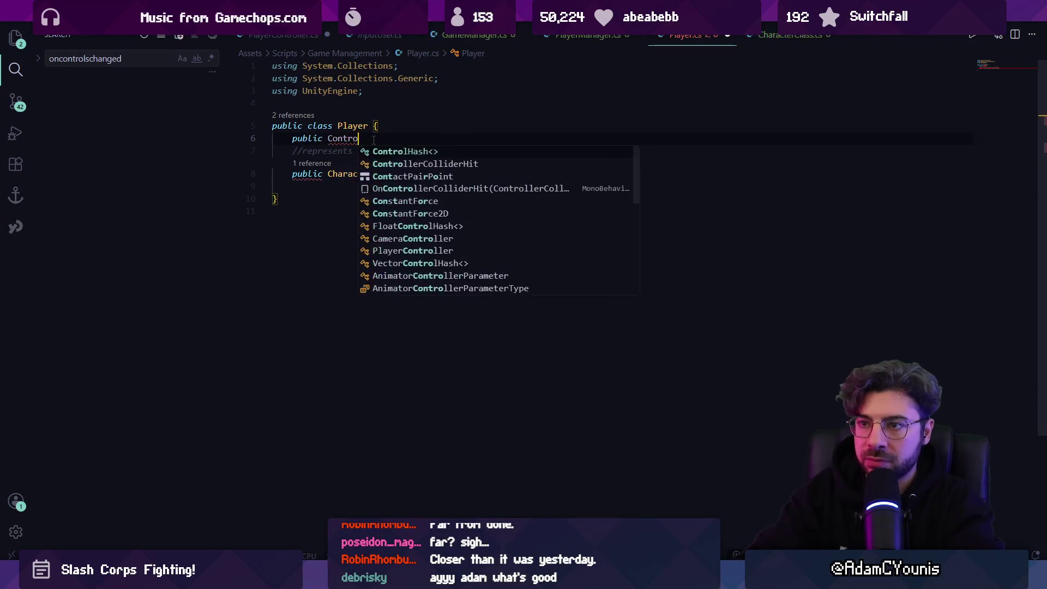
text(ller controller')
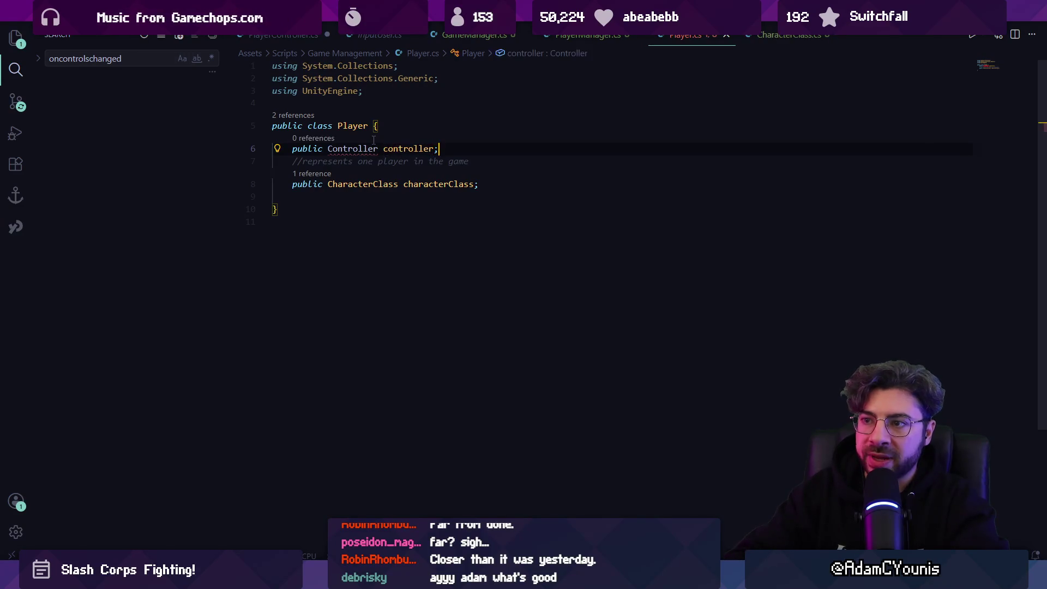
key(shift+Home)
key(ctrl+shift+Right)
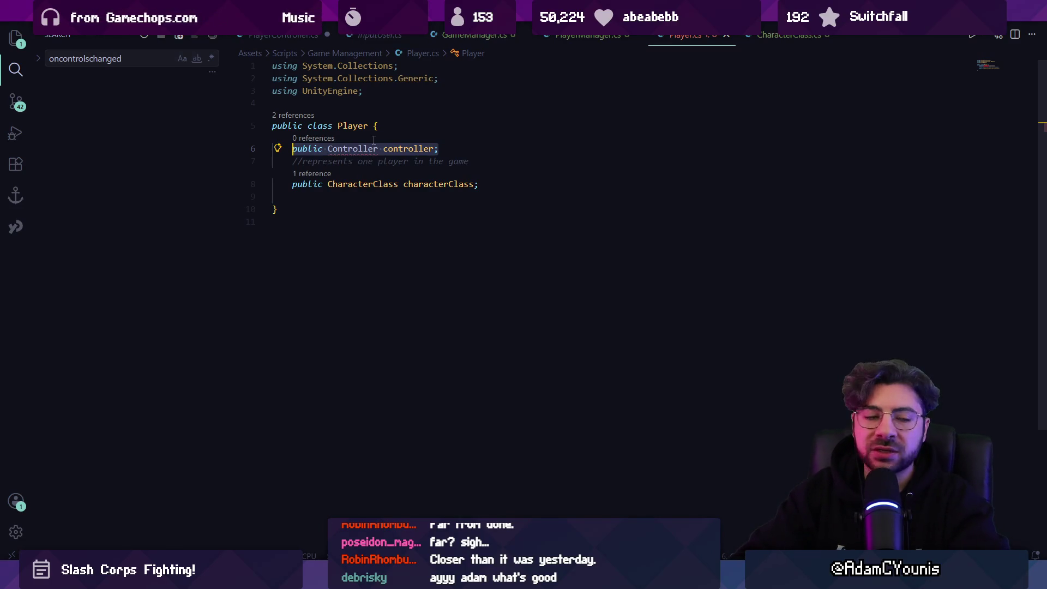
key(Escape)
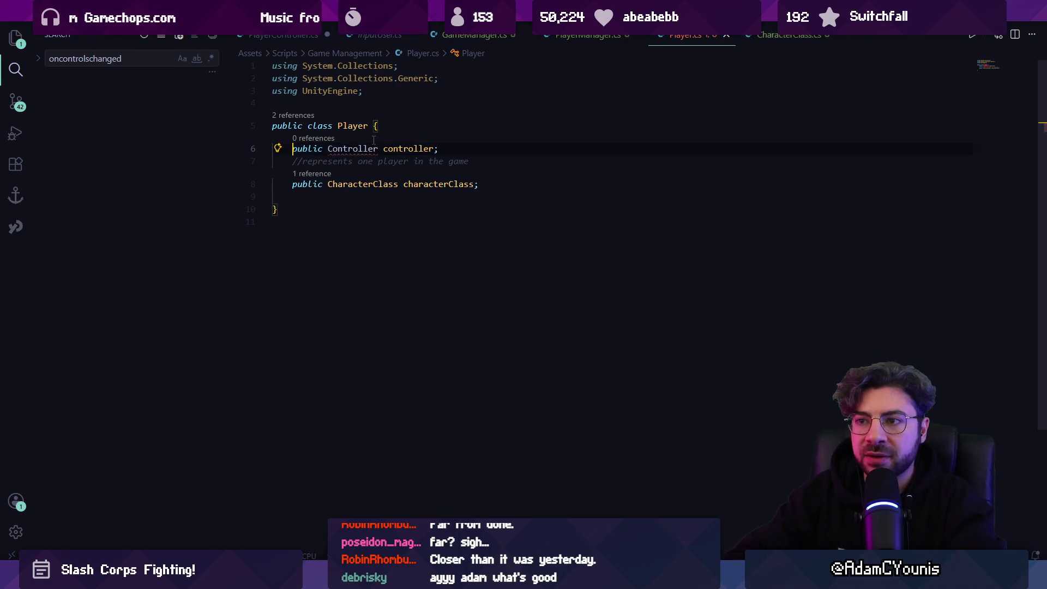
text(///)
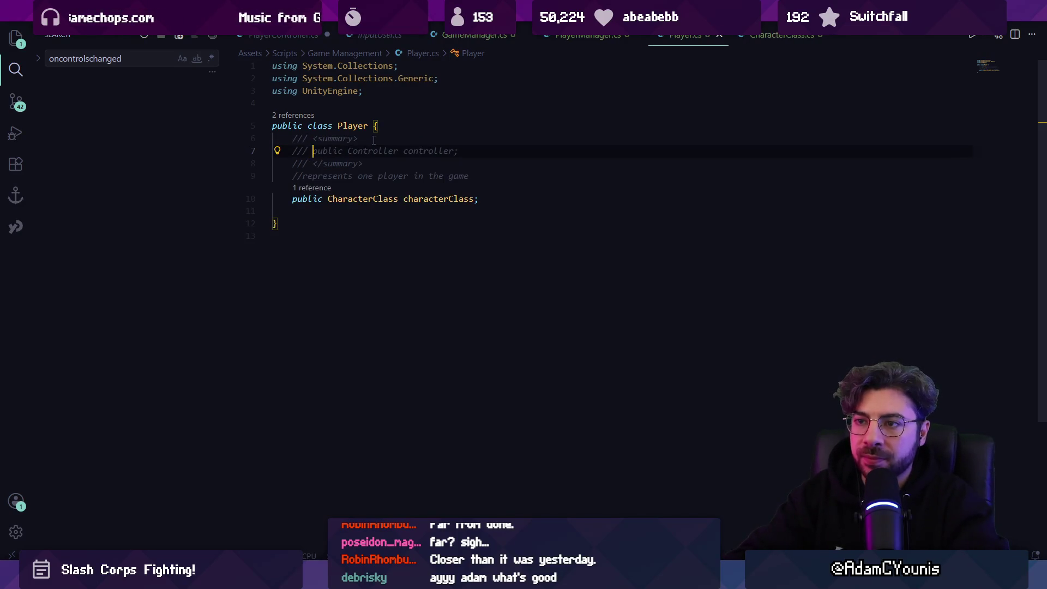
key(ctrl+z)
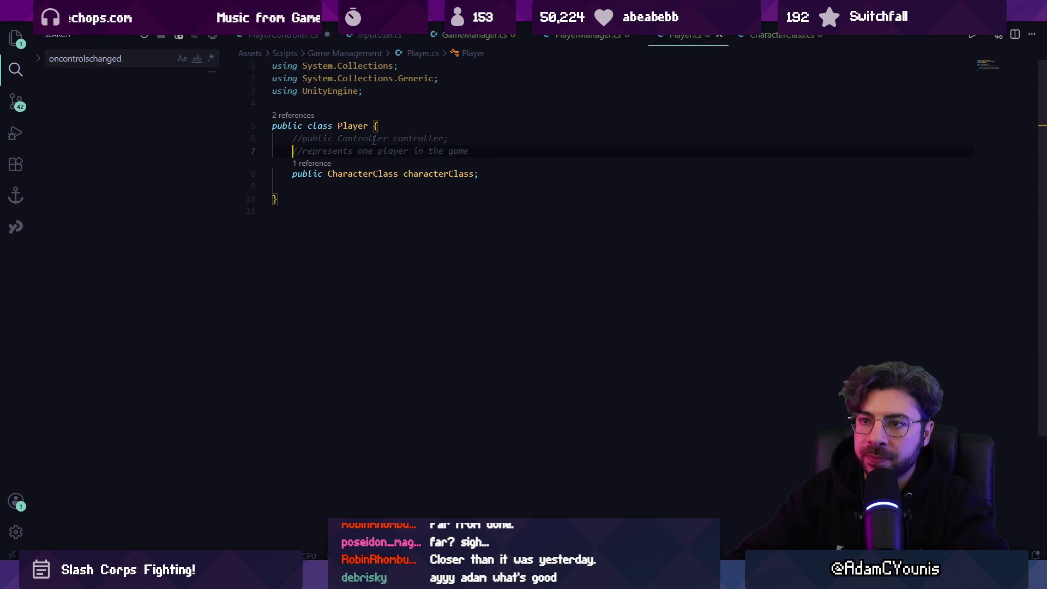
key(Return)
key(Return)
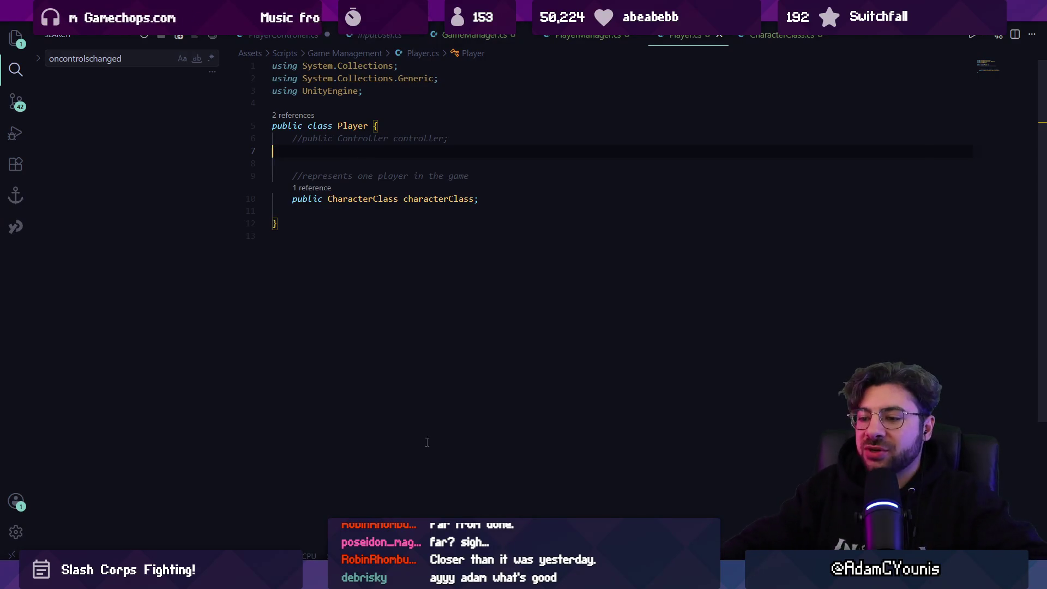
- Switch to the Slash Core Concept wireframe in Figma
key(alt+Tab)
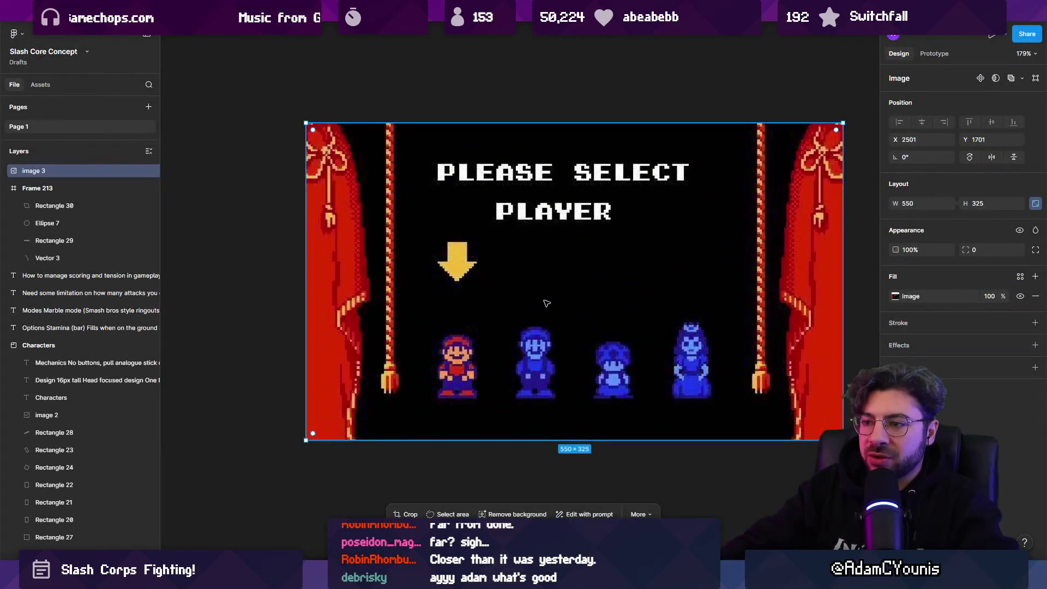
- Draw a small tall rectangle left of the Please Select Player image
scroll(534, 273, left, 5)
key(r)
mouse_move(263, 231)
mouse_down()
mouse_move(300, 286)
mouse_move(292, 272)
mouse_move(284, 304)
mouse_up()
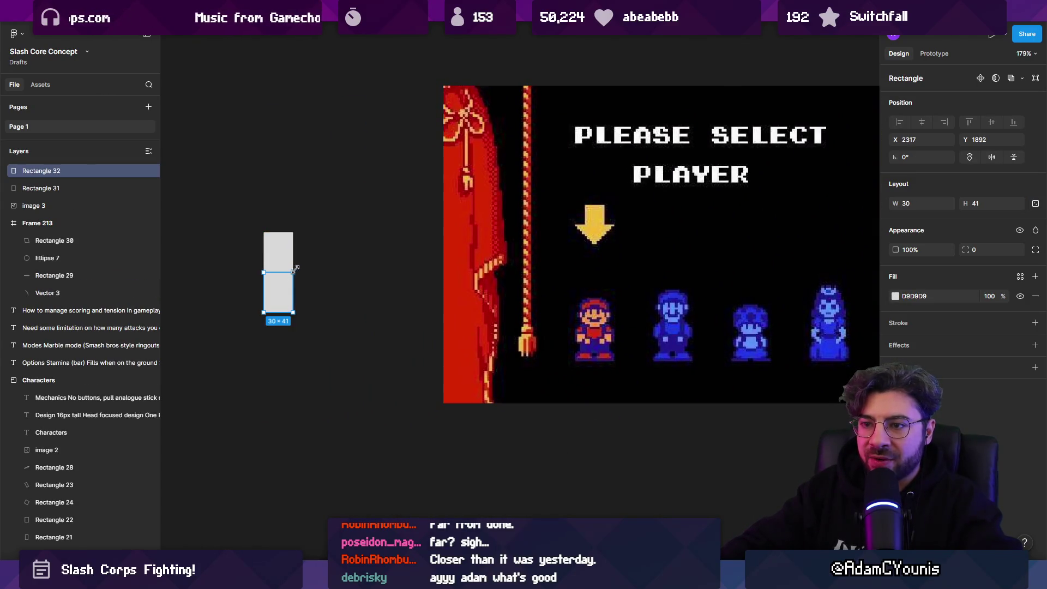
key(ctrl+z)
- Draw a polygon triangle under the rectangle and flip it to point downward
click(498, 545)
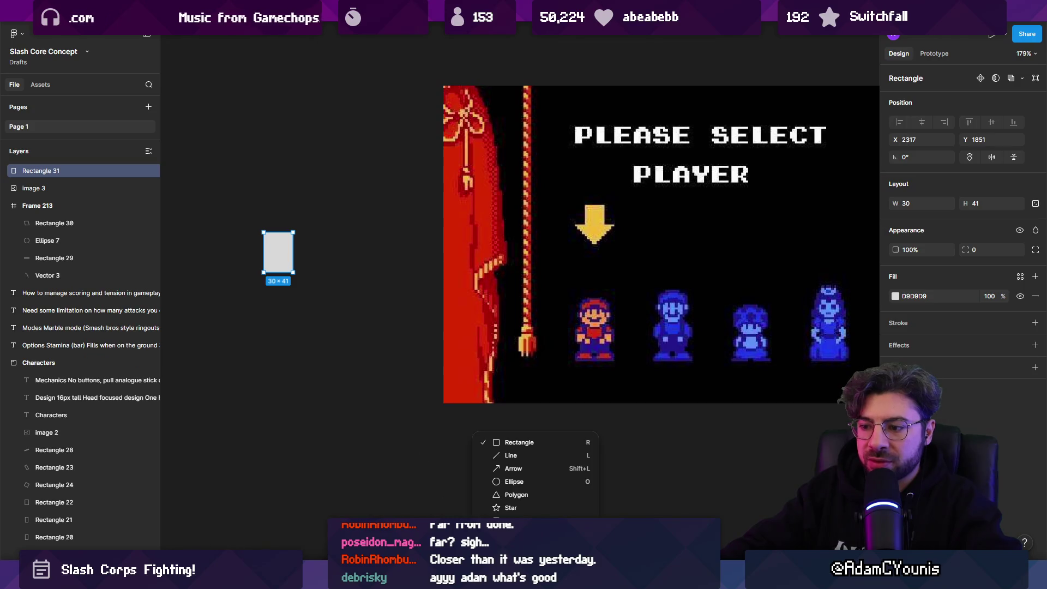
click(517, 494)
mouse_move(251, 325)
mouse_down()
mouse_move(292, 365)
mouse_move(241, 371)
mouse_move(281, 319)
mouse_move(281, 285)
mouse_move(323, 315)
mouse_up()
key(ctrl+e)
scroll(280, 273, up, 5)
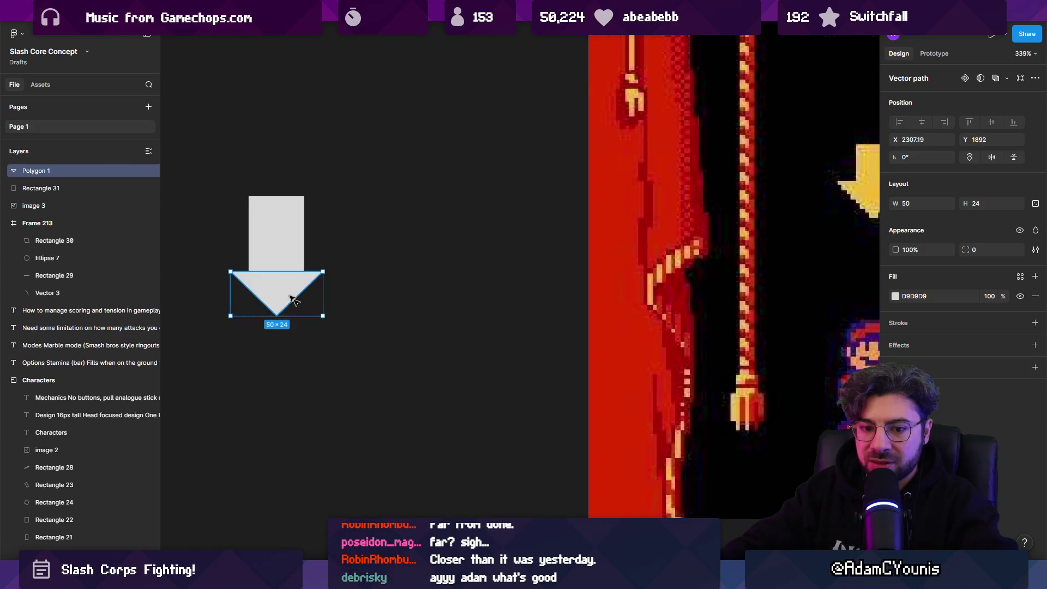
click(347, 350)
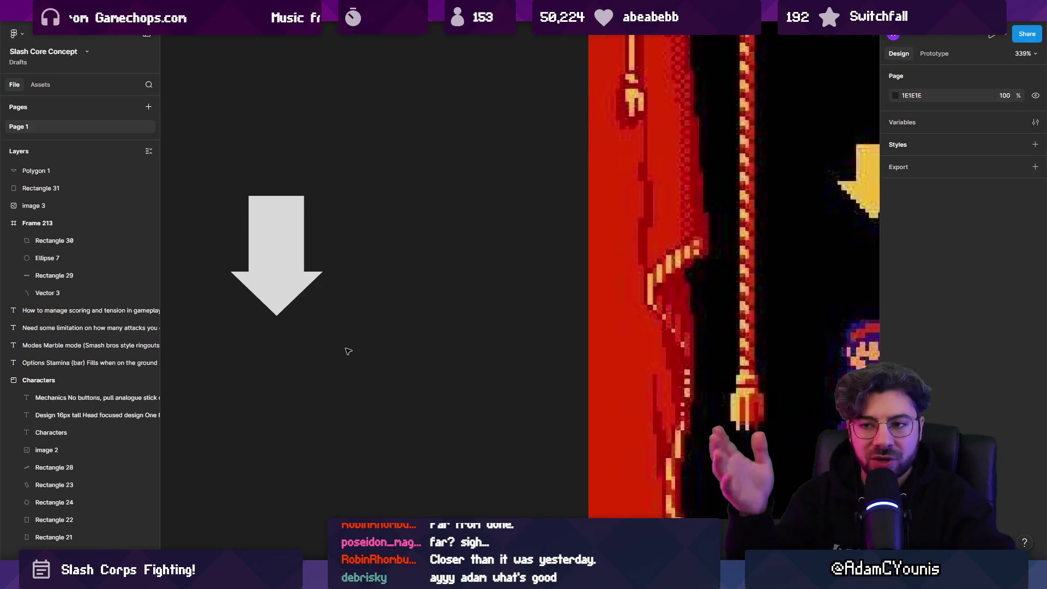
scroll(317, 277, down, 5)
scroll(317, 277, down, 3)
click(367, 287)
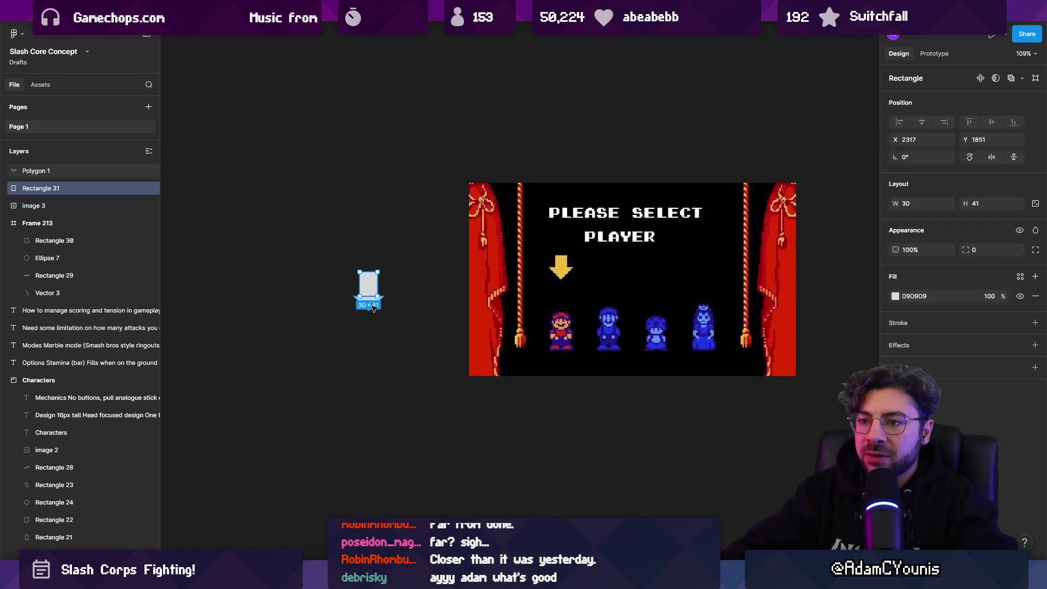
click(410, 303)
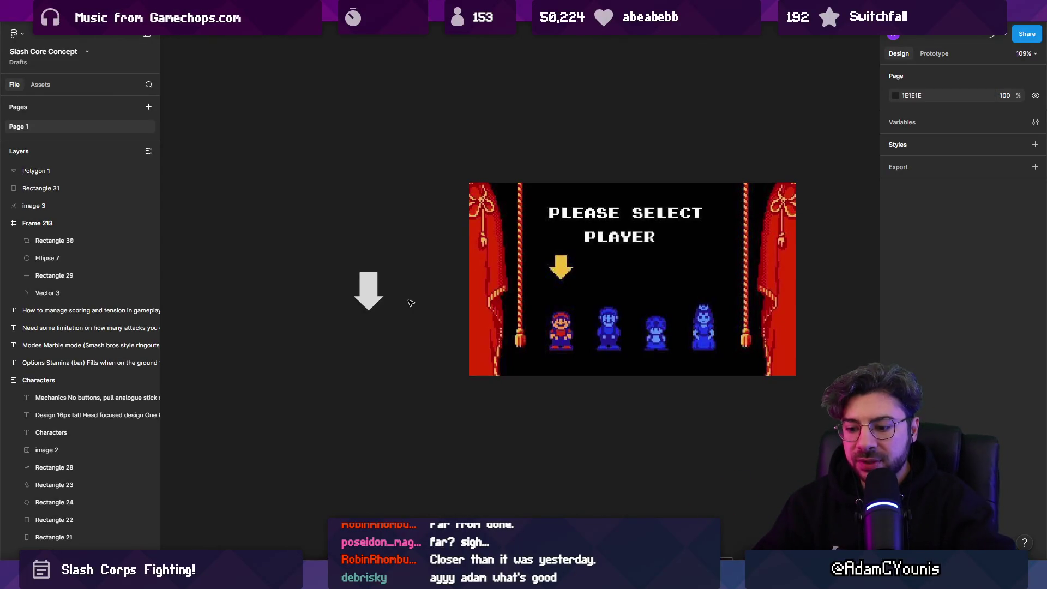
scroll(410, 303, down, 3)
scroll(410, 303, left, 3)
- Draw a dark grey frame under the player-select image and size it to 550×329
key(f)
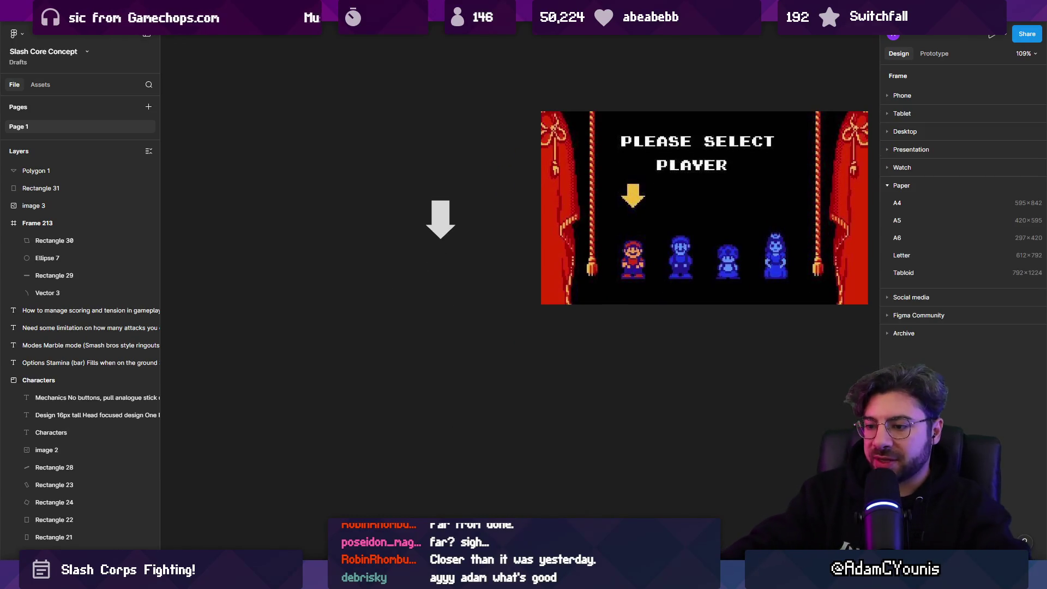
drag(420, 334, 704, 506)
scroll(548, 372, down, 2)
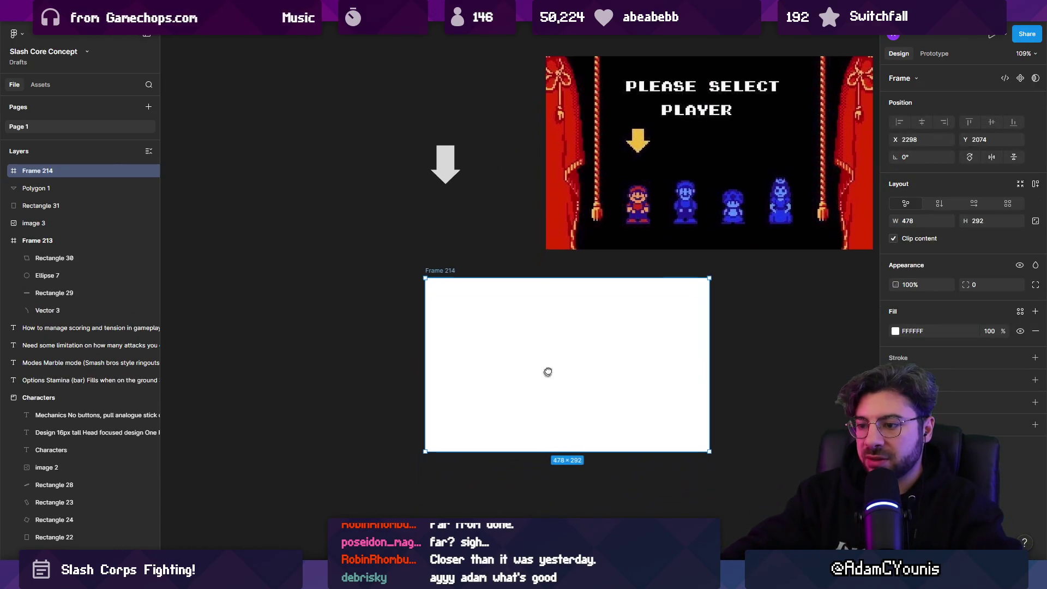
click(894, 331)
drag(785, 382, 758, 394)
mouse_move(561, 371)
mouse_down()
mouse_move(701, 372)
mouse_move(683, 368)
mouse_up()
scroll(572, 346, right, 5)
scroll(572, 346, down, 1)
drag(547, 407, 587, 427)
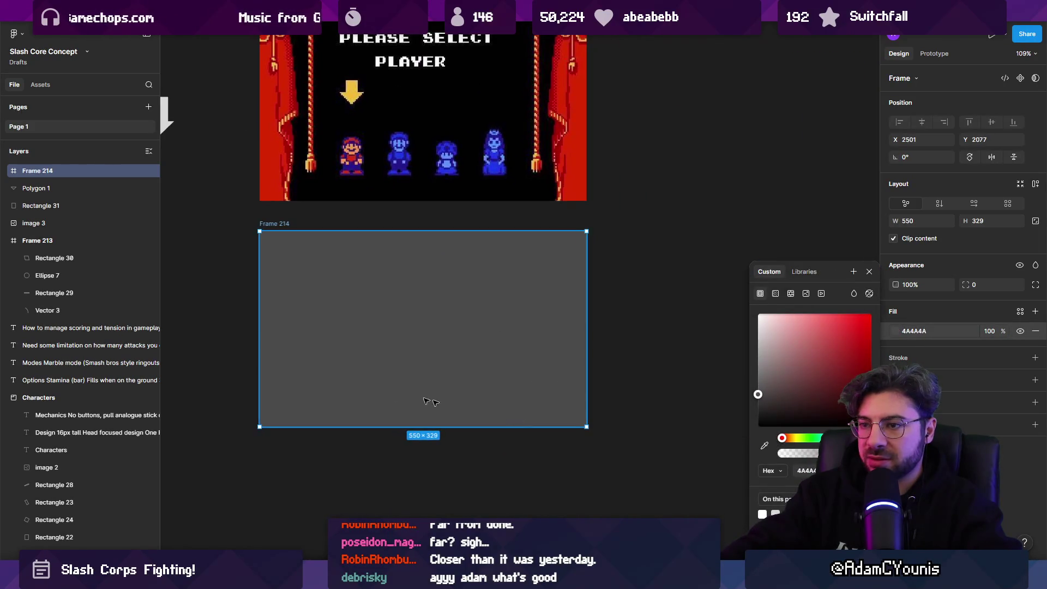
drag(259, 325, 257, 325)
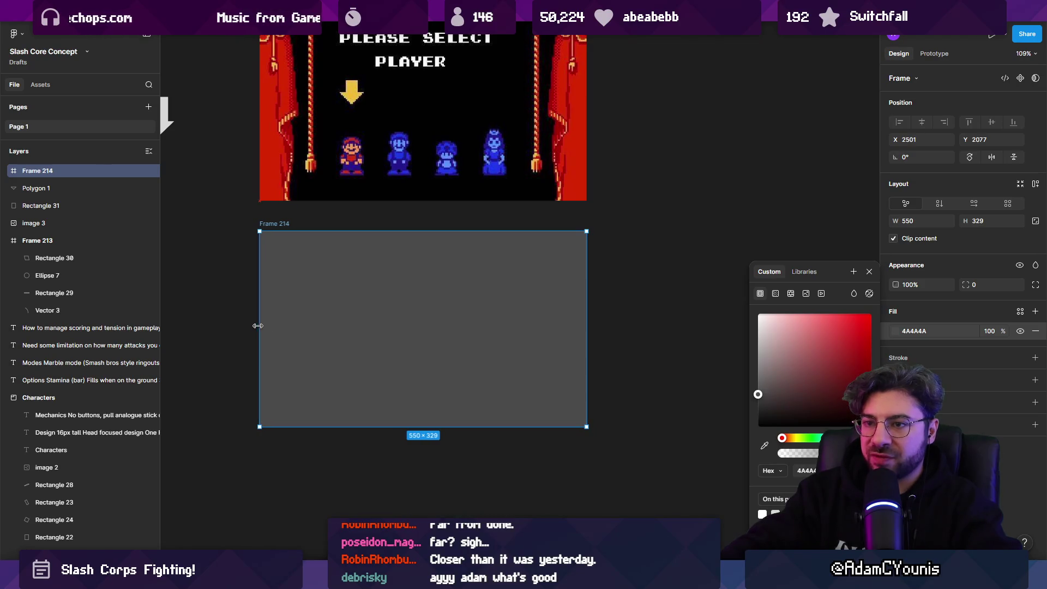
scroll(231, 327, left, 5)
- Draw 53×53 circles below the arrow and a rectangle bar joining them
mouse_move(308, 92)
mouse_down()
mouse_move(349, 148)
mouse_move(301, 327)
mouse_up()
scroll(484, 421, left, 5)
ctrl+scroll(516, 375, down, 5)
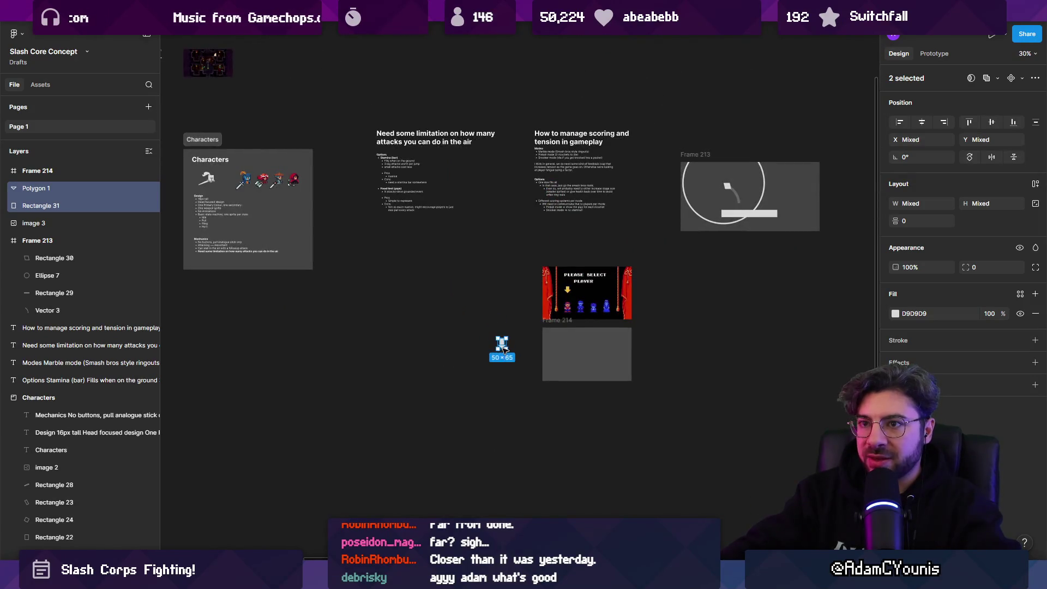
ctrl+scroll(502, 355, down, 3)
ctrl+scroll(503, 357, up, 10)
click(459, 502)
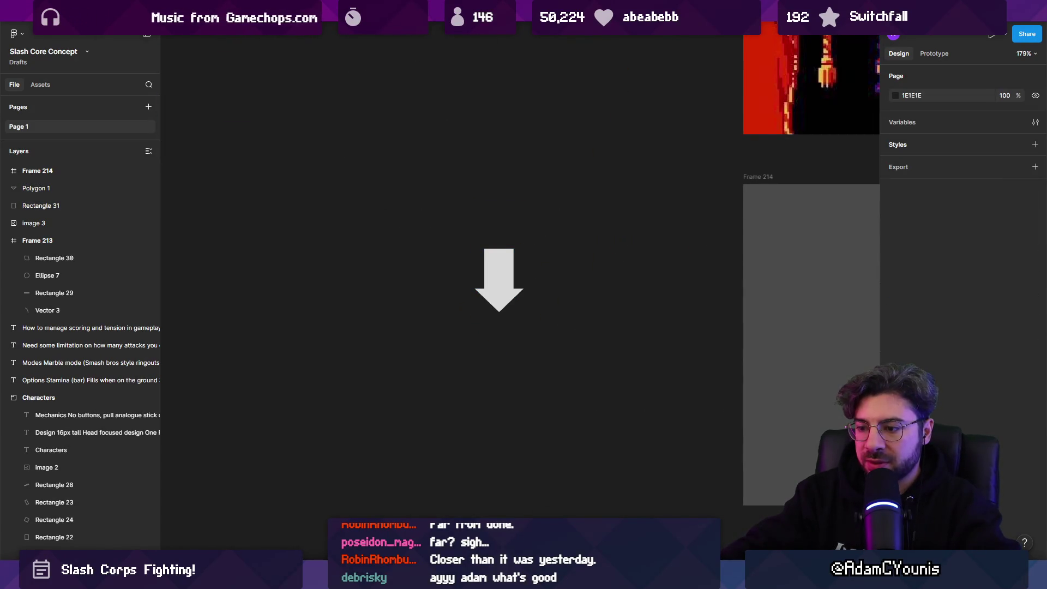
click(507, 532)
click(507, 479)
mouse_move(403, 354)
mouse_down()
mouse_move(454, 405)
mouse_move(494, 389)
mouse_up()
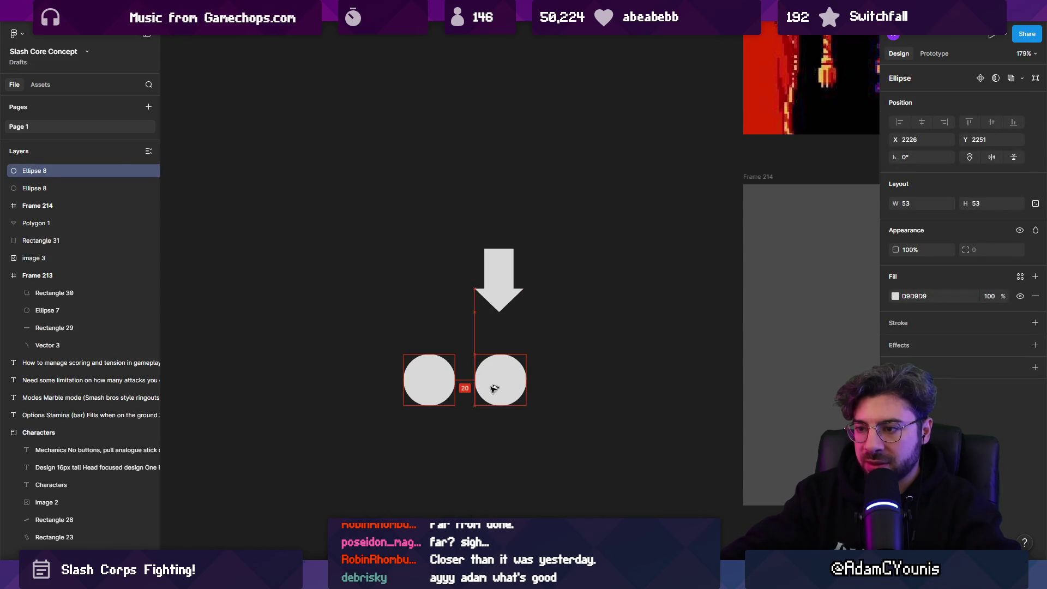
ctrl+scroll(454, 416, up, 5)
click(507, 532)
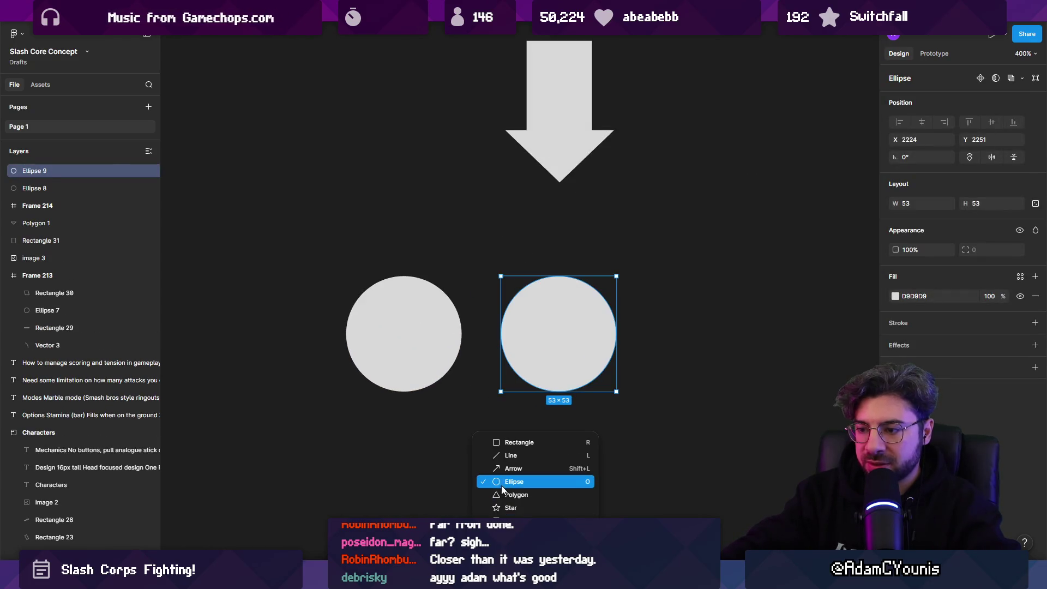
click(503, 440)
mouse_move(401, 277)
mouse_down()
mouse_move(584, 344)
mouse_move(573, 367)
mouse_up()
- Union the two circles and bar into one gamepad shape and caption it 'First button pressed'
drag(589, 352, 593, 352)
click(417, 343)
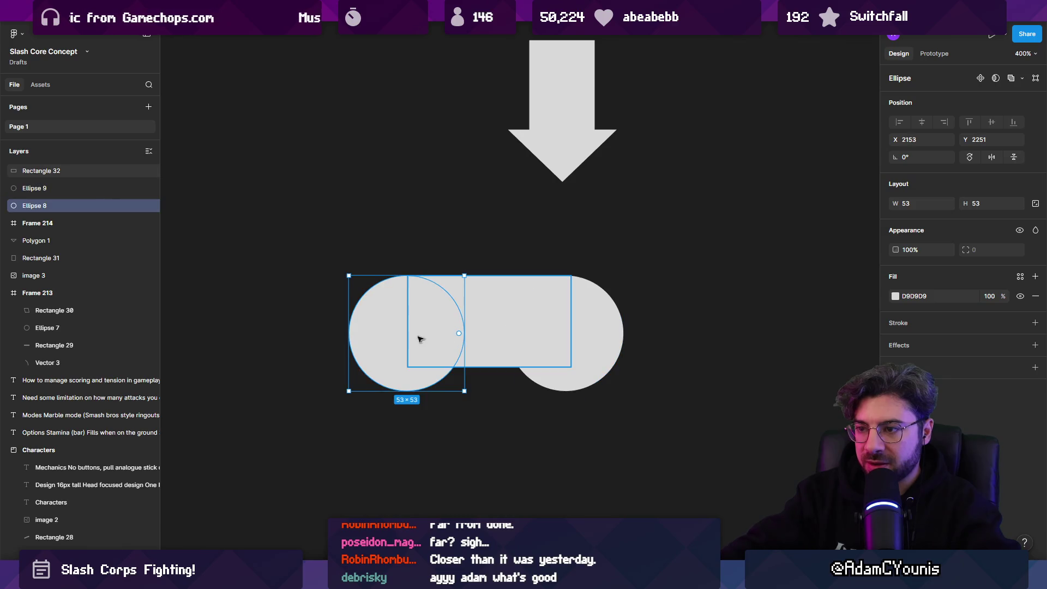
shift+click(490, 333)
shift+click(623, 326)
click(986, 78)
key(Escape)
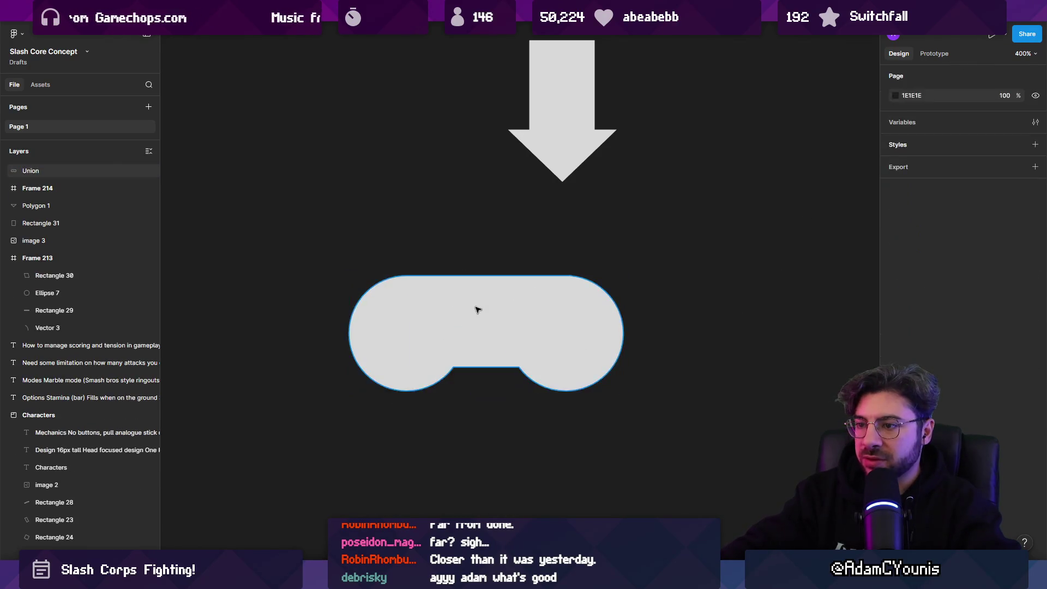
click(524, 304)
key(Escape)
click(556, 329)
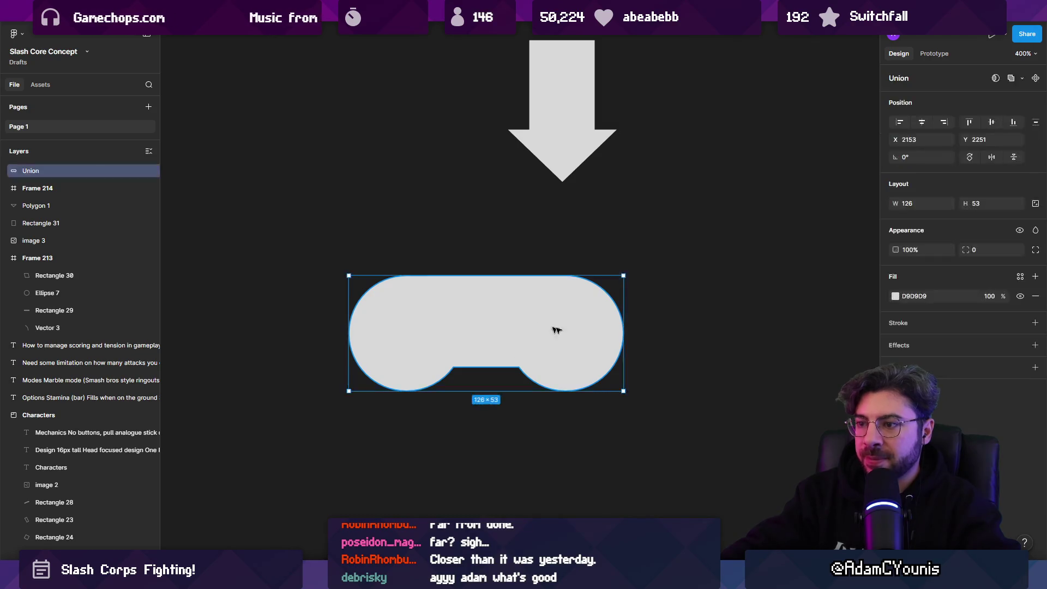
scroll(599, 305, down, 5)
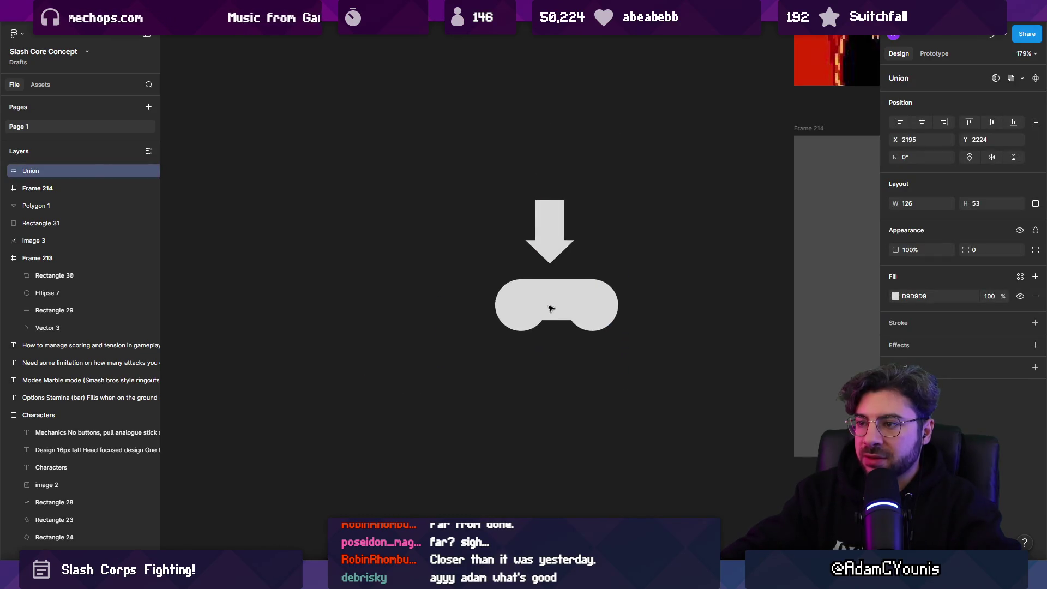
key(t)
click(484, 351)
text(First button pressed)
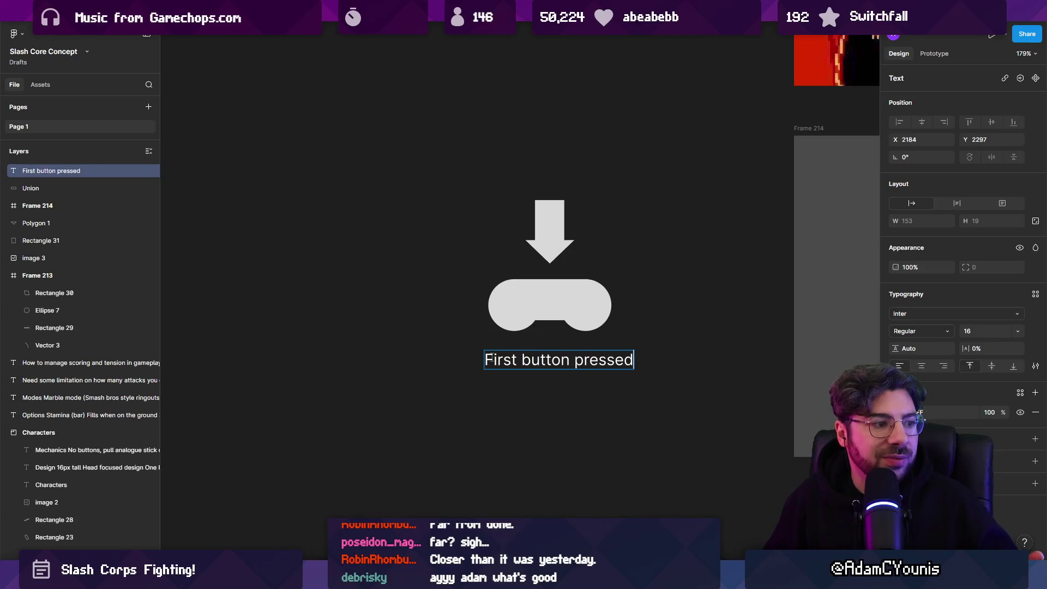
- Centre the 'First button pressed' label and wrap the arrow's head and stem in a frame
drag(528, 366, 519, 364)
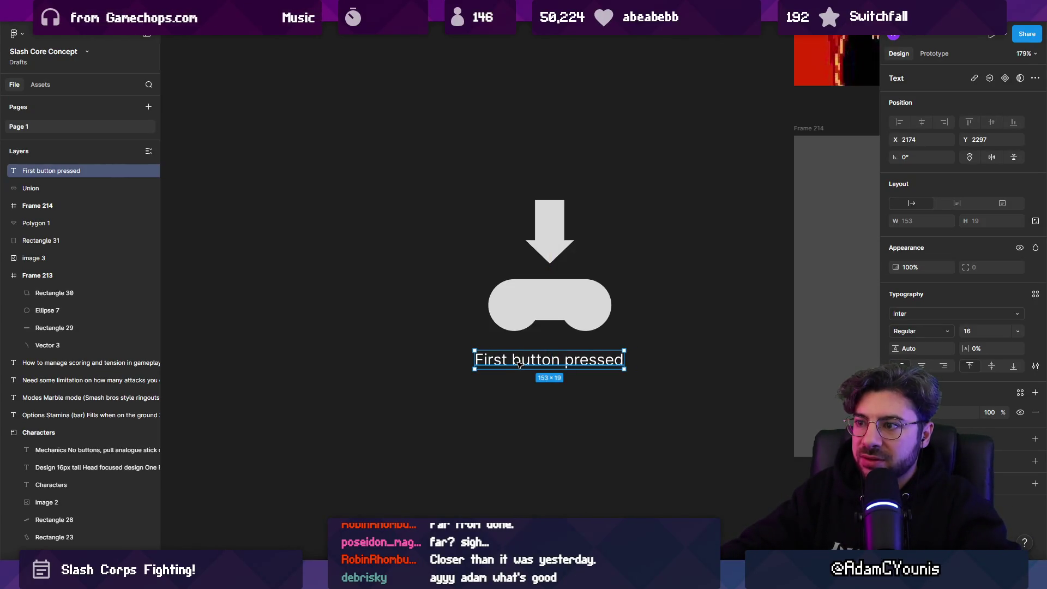
click(553, 221)
drag(552, 218, 549, 219)
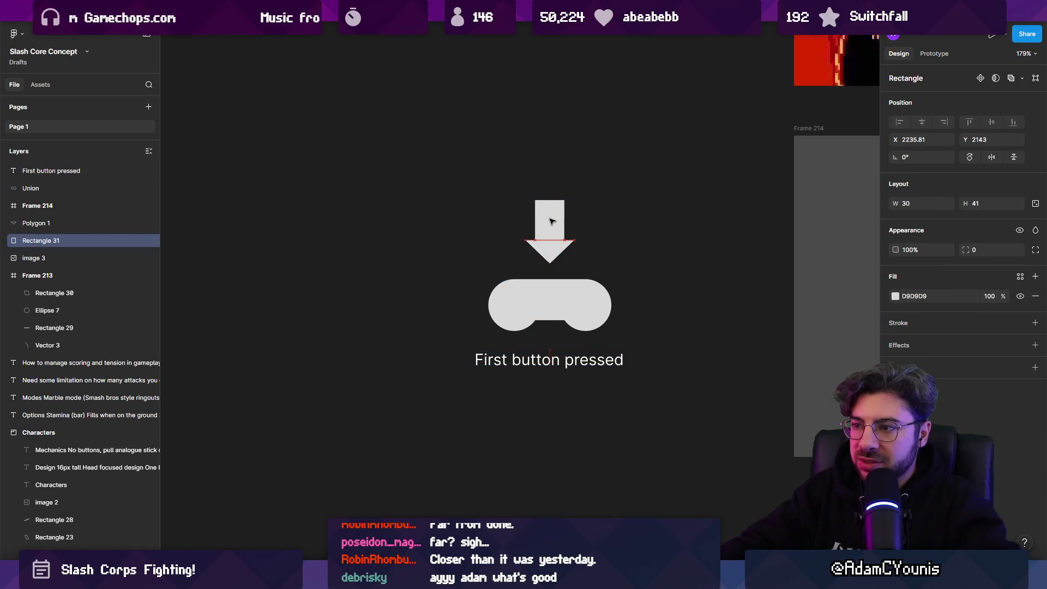
click(614, 234)
scroll(572, 234, right, 2)
click(521, 240)
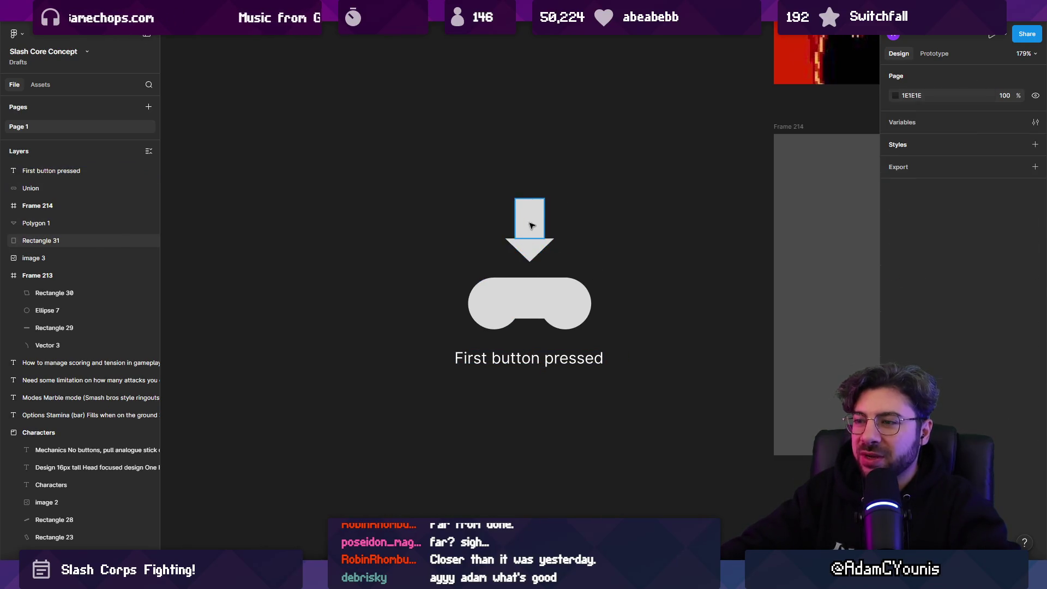
shift+click(532, 226)
key(ctrl+alt+g)
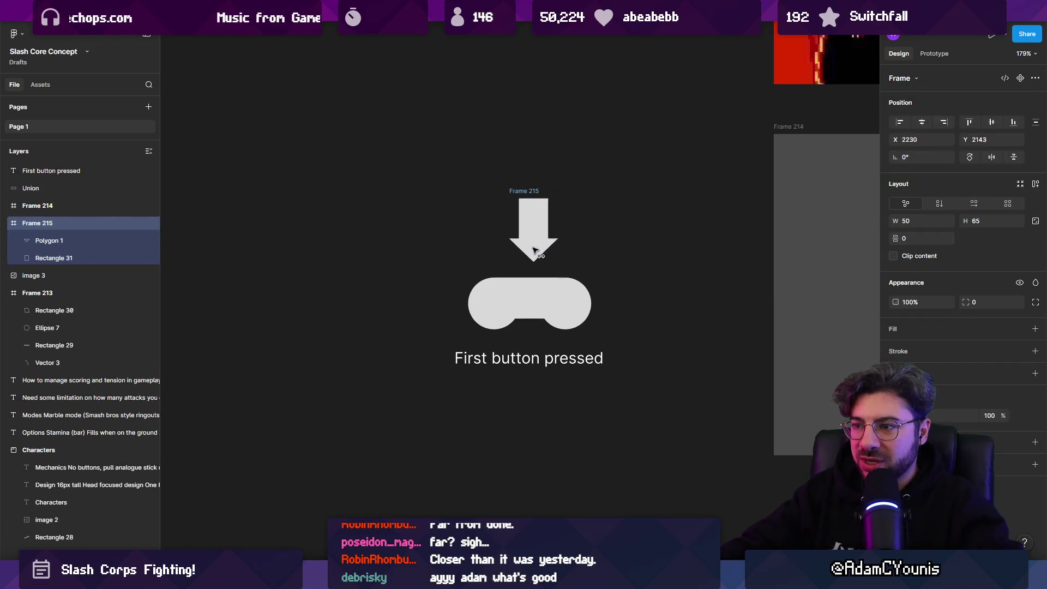
click(562, 201)
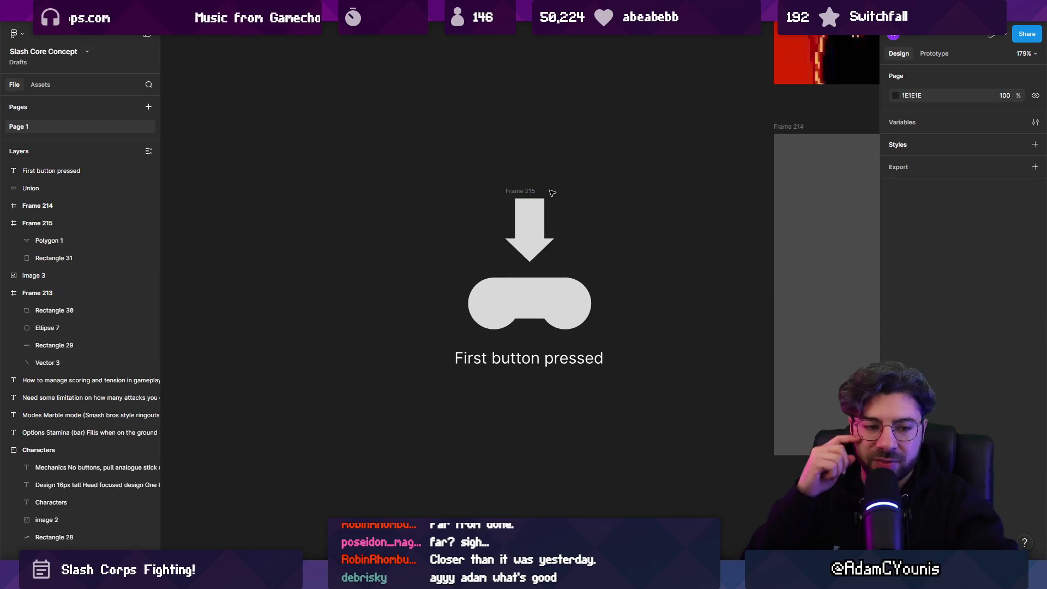
- Position the gamepad under its label and add a centred 'Player 1' label beneath it
click(528, 301)
drag(527, 301, 529, 400)
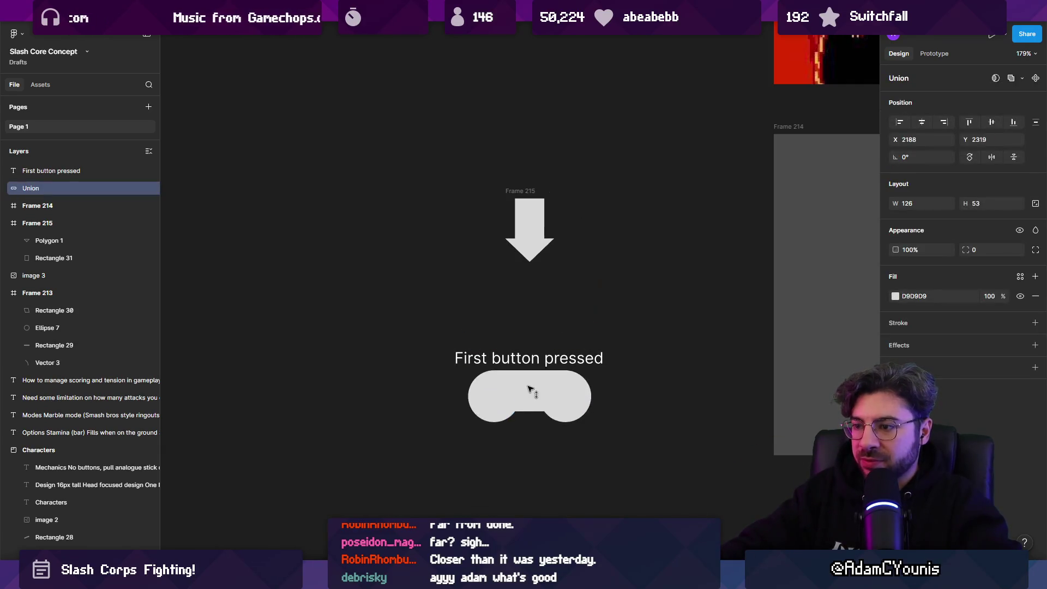
shift+click(527, 358)
mouse_move(527, 358)
mouse_down()
mouse_move(528, 292)
mouse_move(533, 402)
mouse_up()
click(527, 304)
double_click(533, 402)
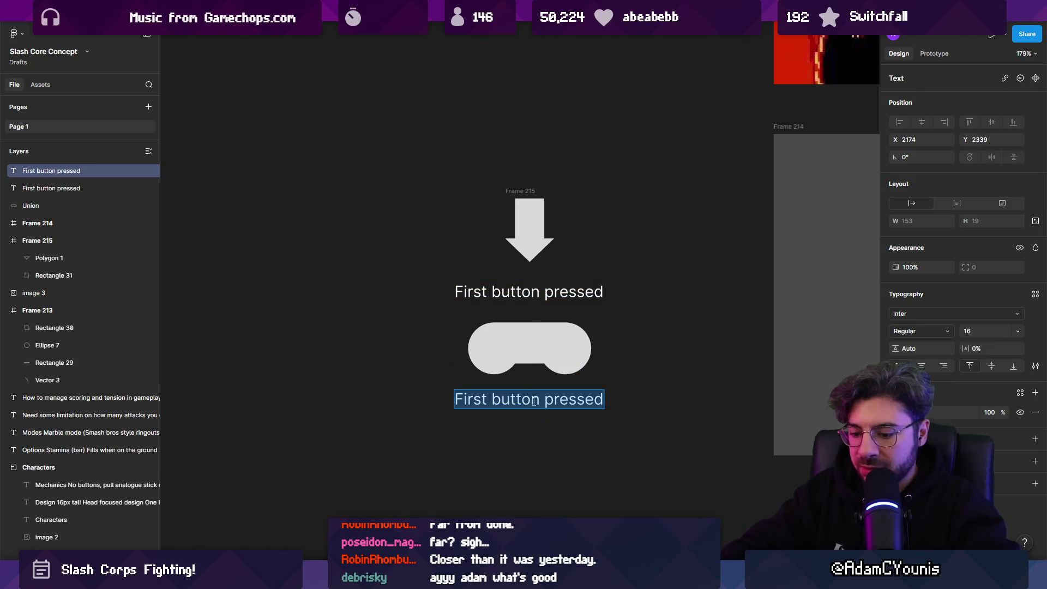
text(O)
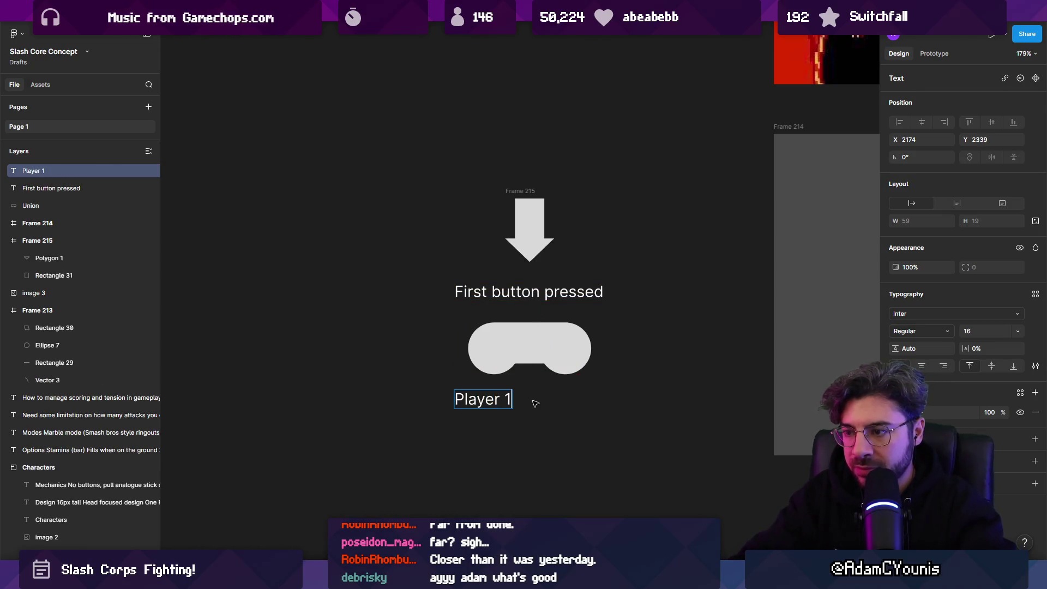
drag(491, 400, 537, 399)
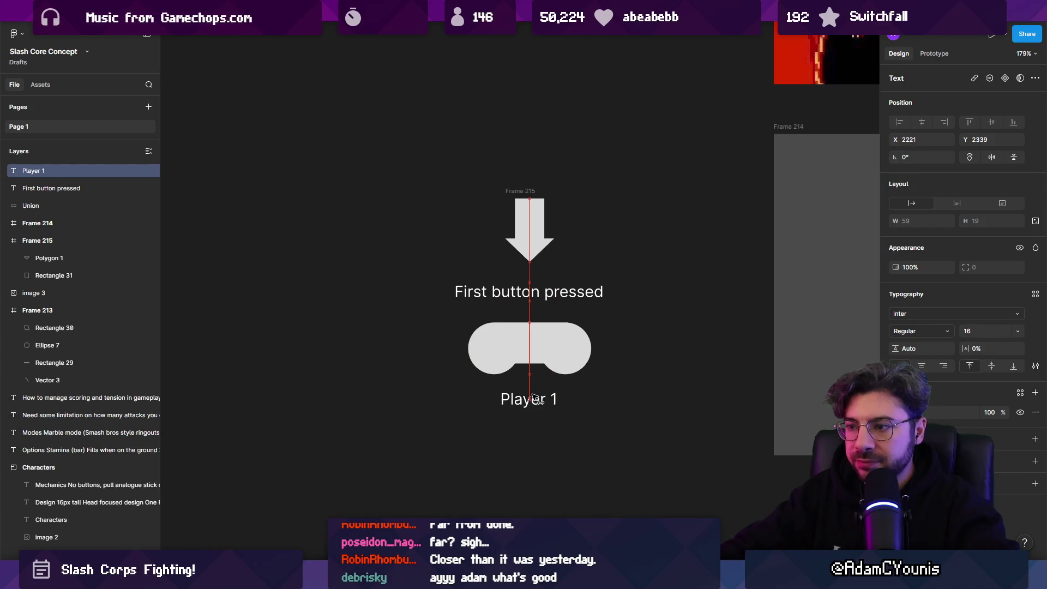
- Duplicate the empty 550×329 frame alongside as Frame 216
scroll(416, 322, down, 5)
scroll(603, 300, right, 2)
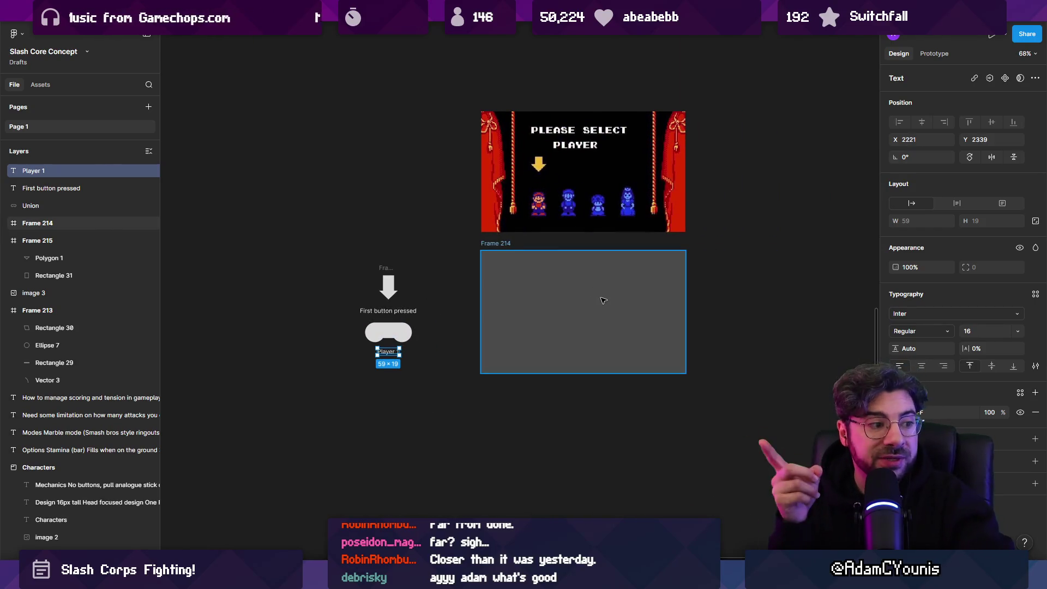
scroll(577, 300, up, 2)
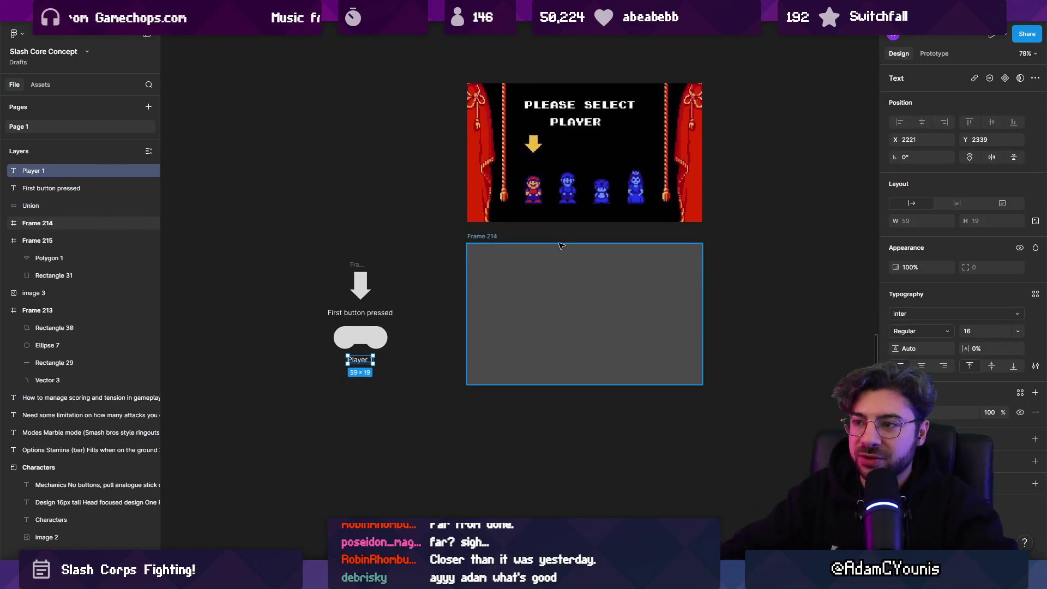
scroll(615, 252, left, 3)
drag(615, 253, 187, 257)
scroll(600, 327, left, 5)
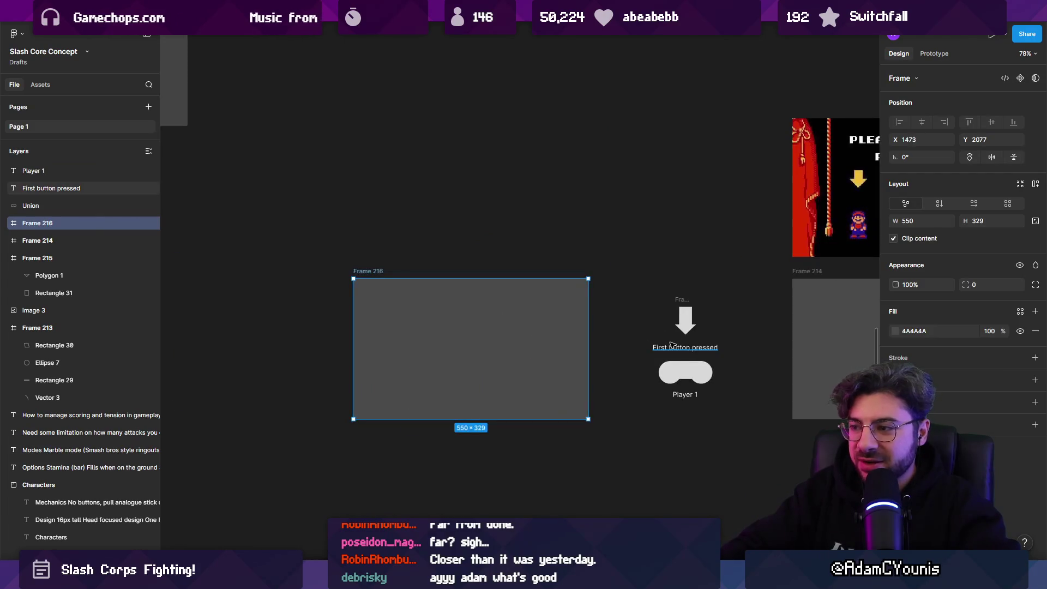
- Add a horizontally centred 'Title Screen' heading to Frame 216
click(680, 347)
drag(680, 348, 460, 300)
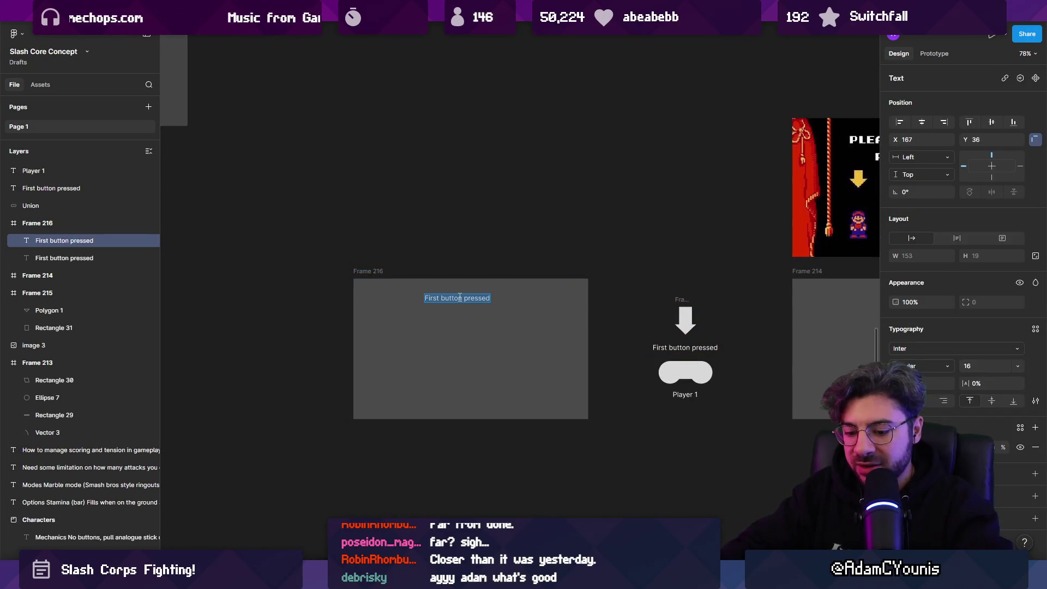
click(460, 296)
key(Delete)
click(460, 297)
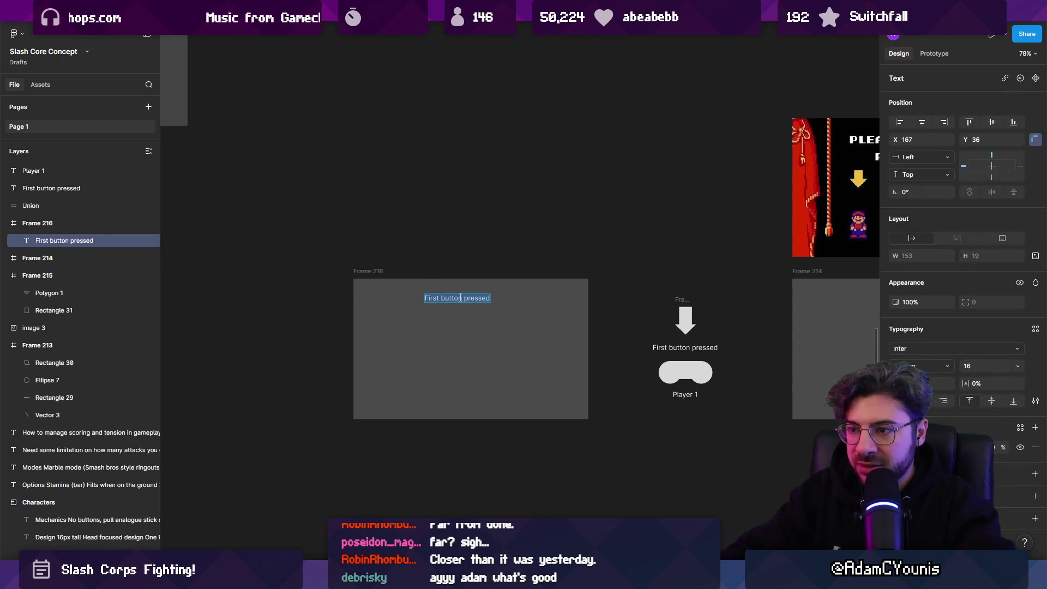
text(Title Screen)
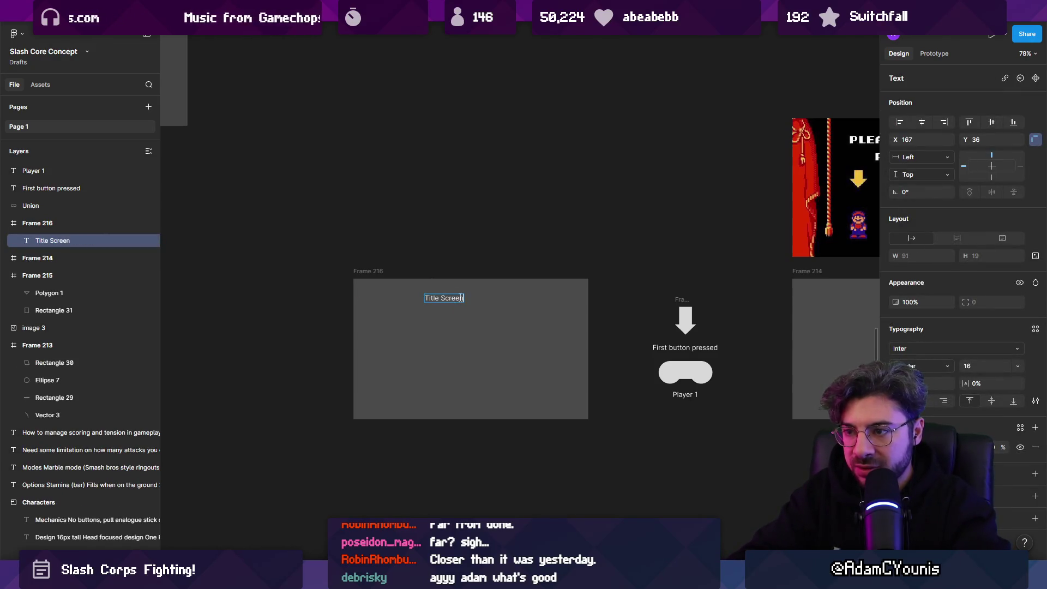
key(Escape)
scroll(298, 314, up, 5)
drag(579, 284, 627, 288)
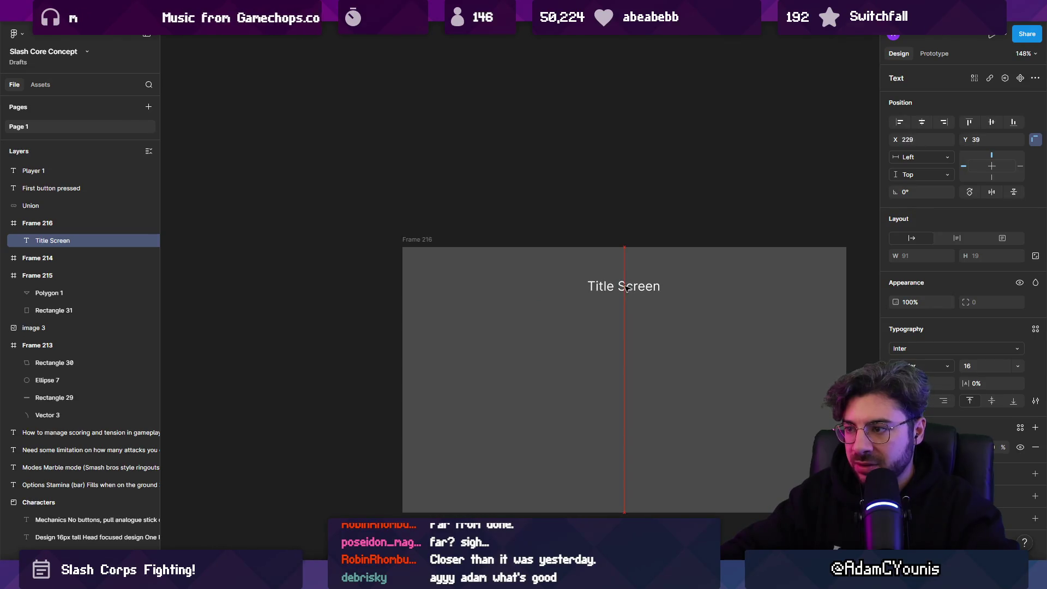
scroll(627, 288, down, 3)
scroll(627, 288, right, 2)
drag(547, 195, 547, 297)
key(ctrl+z)
- Add a centred '< Press any button to continue >' prompt below the heading
drag(553, 196, 550, 336)
double_click(550, 337)
text(Press any bu)
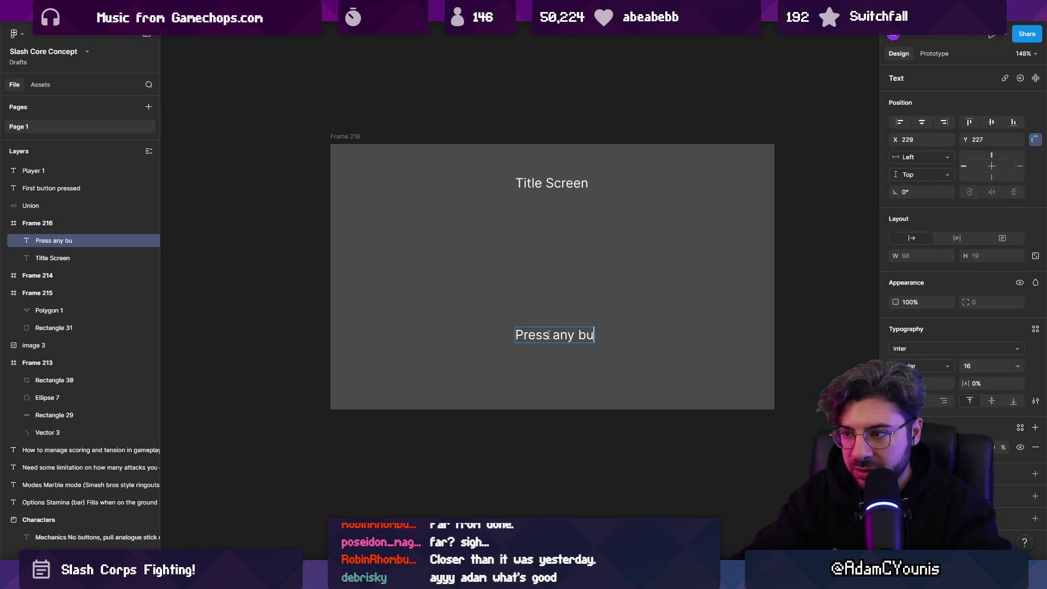
text(tton to continue)
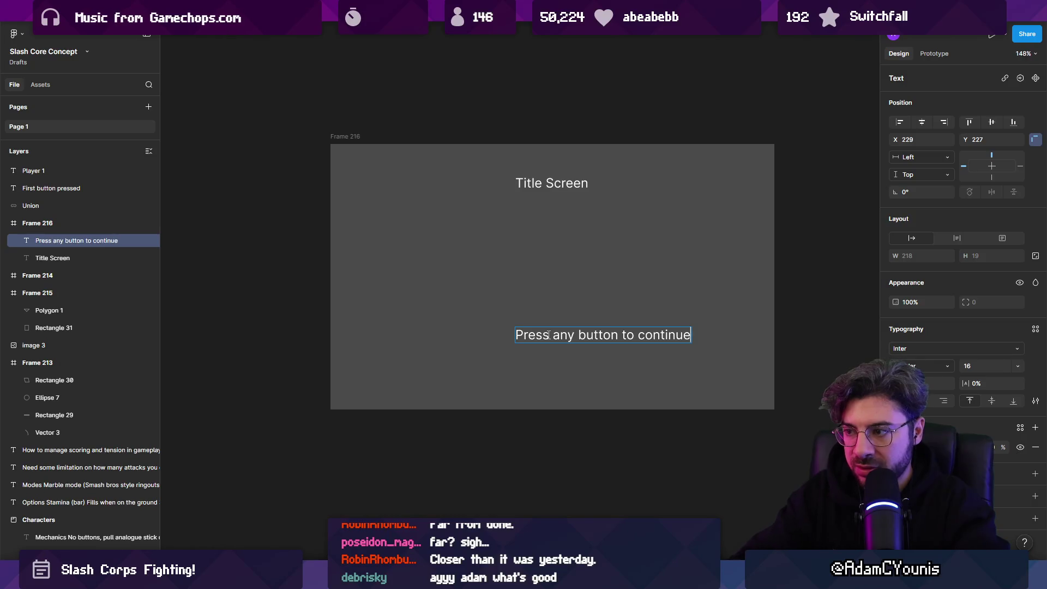
key(Escape)
mouse_move(548, 334)
mouse_down()
mouse_move(479, 327)
mouse_move(497, 322)
mouse_up()
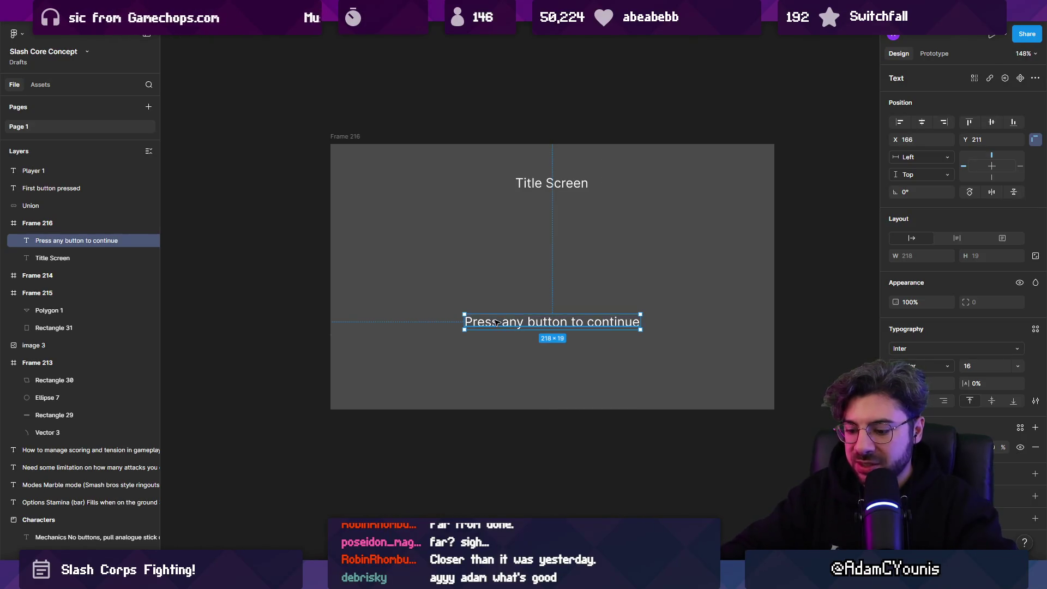
double_click(497, 322)
key(End)
text(>)
key(Home)
text(<)
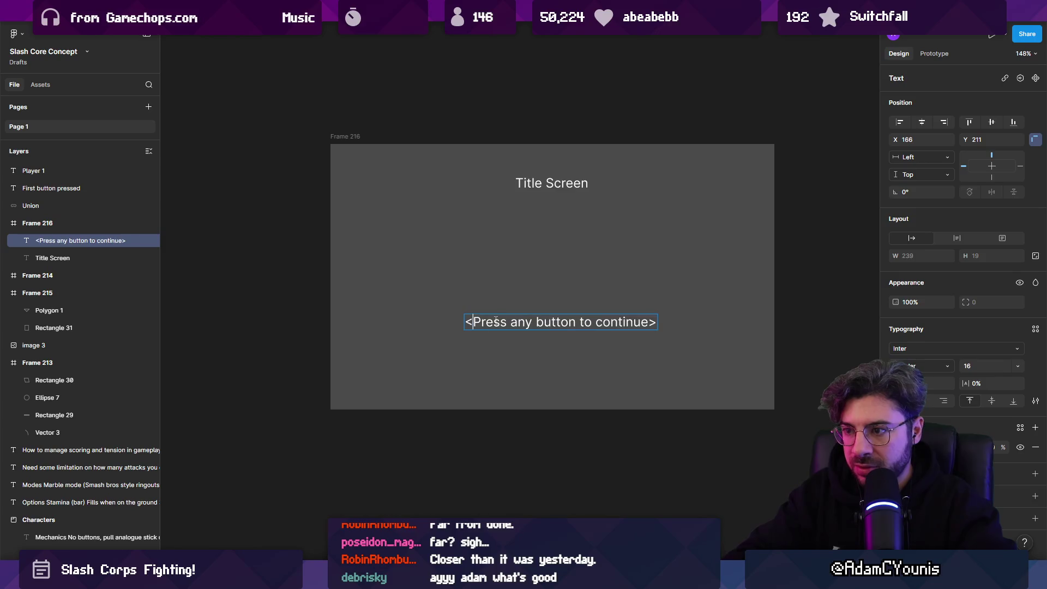
key(Escape)
drag(495, 322, 484, 322)
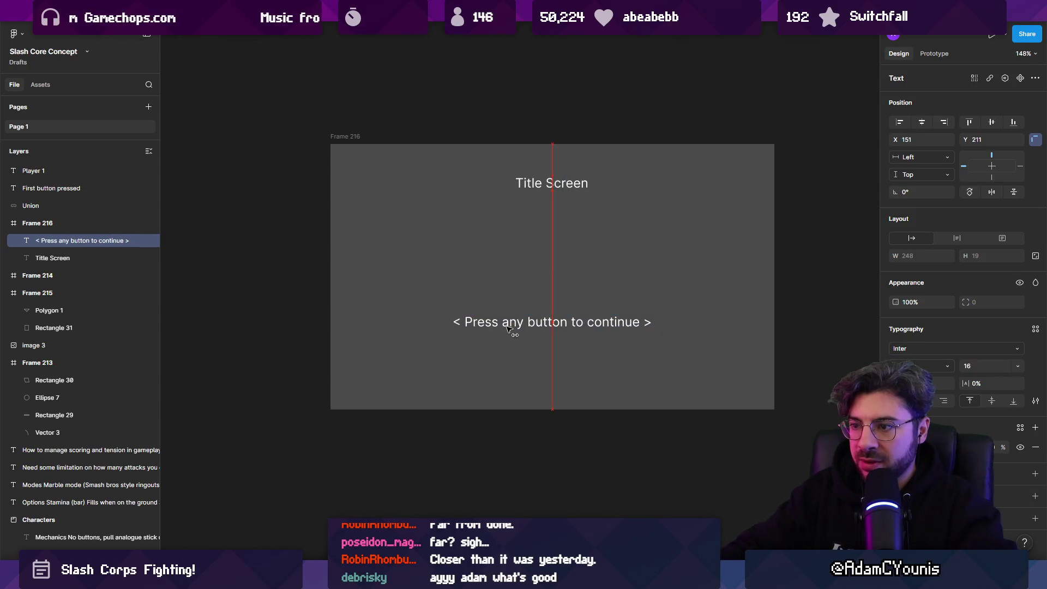
- Move the controller wireframe and its labels below the title screen frame
key(Escape)
drag(655, 411, 527, 304)
scroll(502, 467, down, 5)
drag(654, 194, 756, 375)
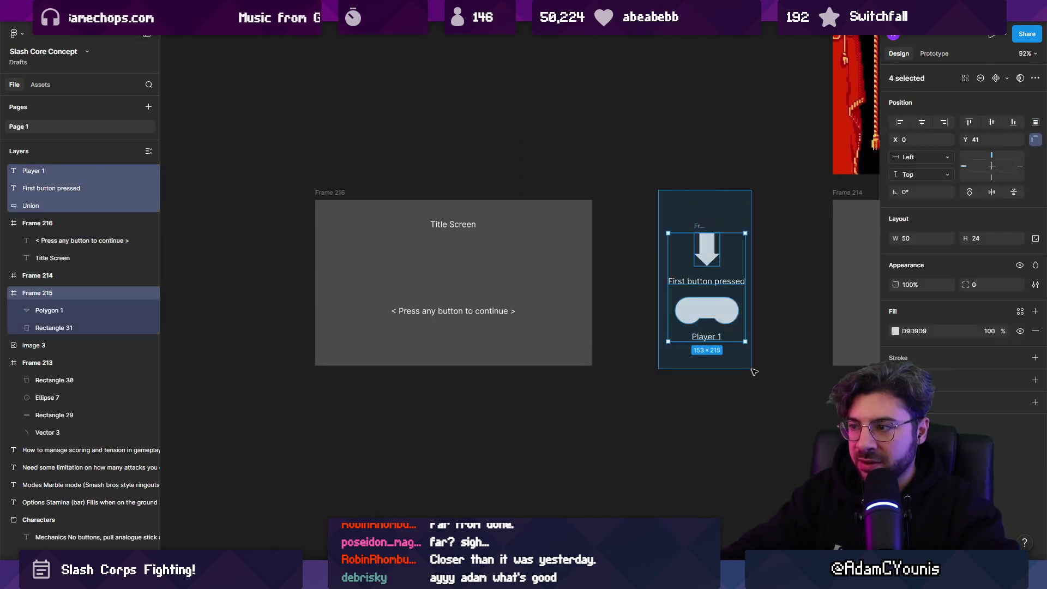
mouse_move(703, 292)
mouse_down()
mouse_move(528, 458)
mouse_move(455, 440)
mouse_up()
click(528, 425)
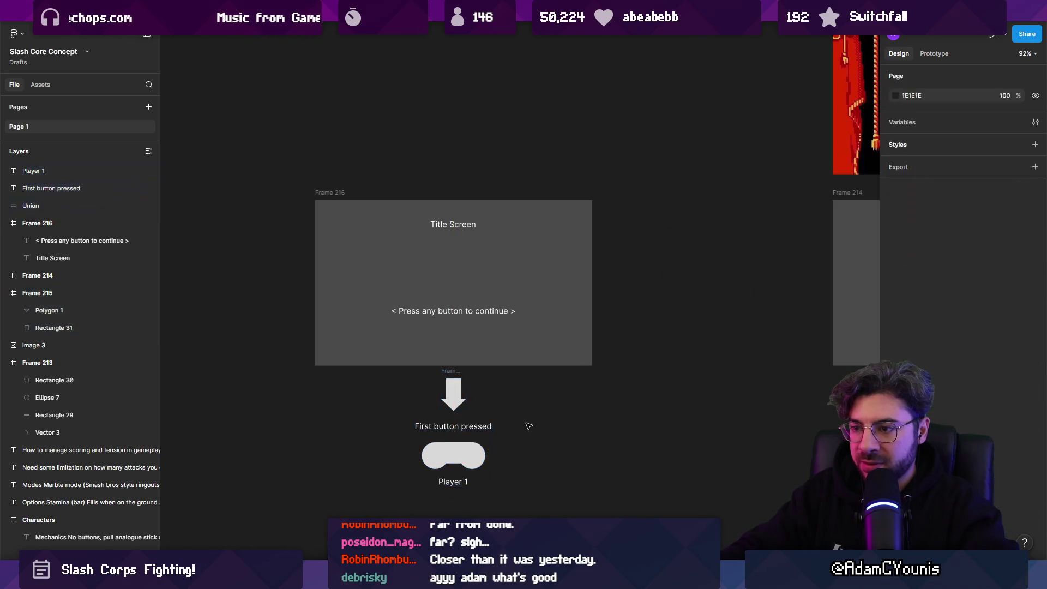
- Copy the heading into Frame 214 as a centred 'Character Select Screen' title
scroll(401, 386, right, 2)
scroll(501, 390, right, 6)
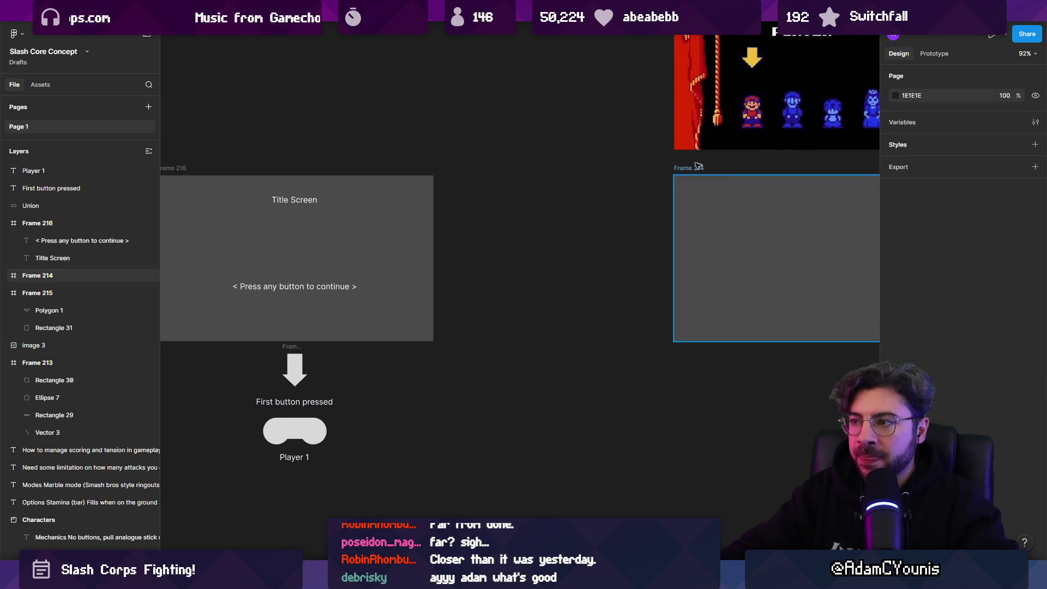
click(502, 180)
key(Escape)
mouse_move(295, 205)
alt+mouse_down()
mouse_move(638, 205)
mouse_move(627, 206)
alt+mouse_up()
text(Character Select Scrre)
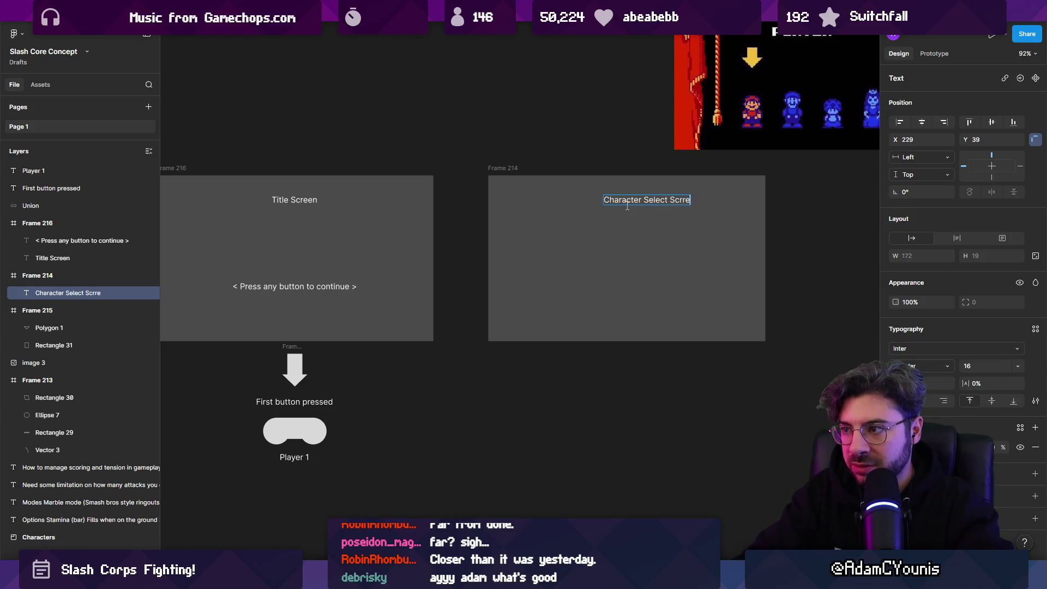
key(BackSpace)
key(BackSpace)
text(een)
key(Escape)
drag(627, 206, 604, 206)
click(524, 383)
- Copy the Player 1 controller and its label below Frame 214
click(305, 431)
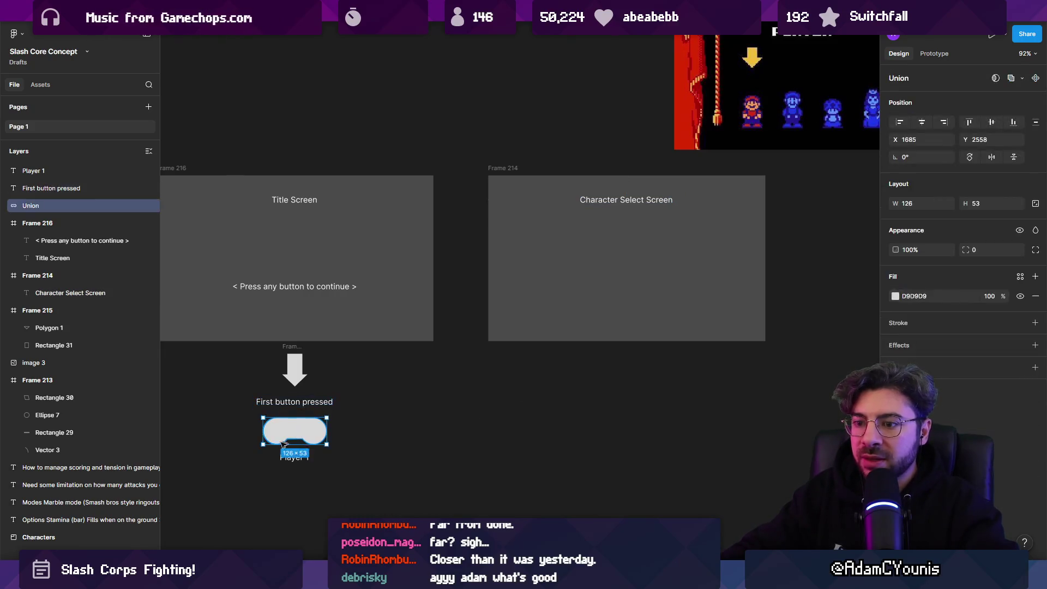
shift+click(297, 457)
mouse_move(311, 439)
mouse_down()
mouse_move(494, 430)
mouse_move(567, 383)
mouse_up()
click(624, 305)
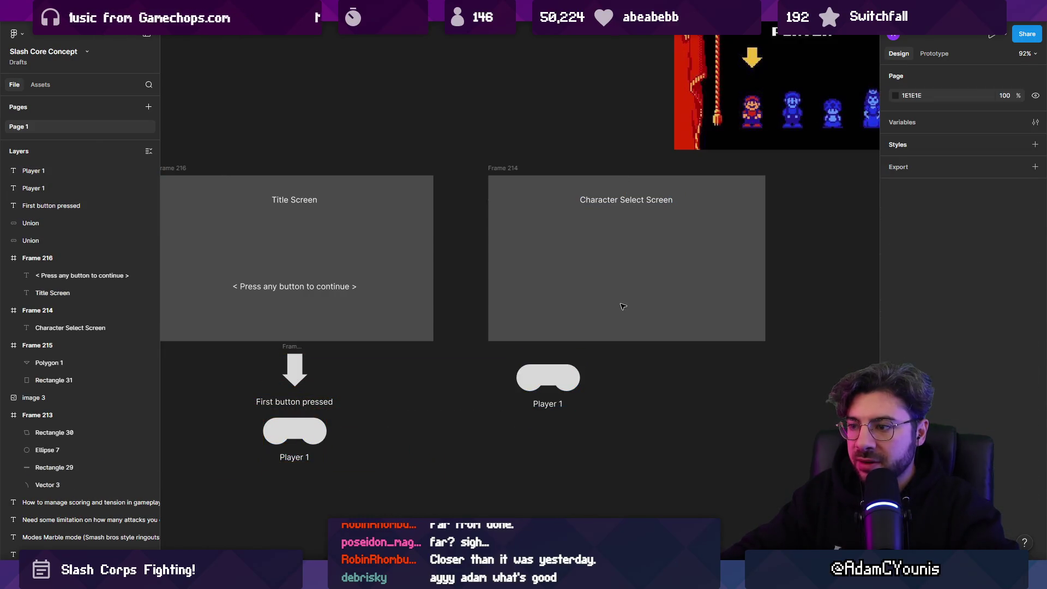
scroll(581, 390, up, 1)
scroll(581, 391, left, 1)
scroll(581, 390, up, 2)
scroll(581, 390, right, 2)
- Place and crop a copy of the character-select reference image in Frame 214, then delete it
click(763, 111)
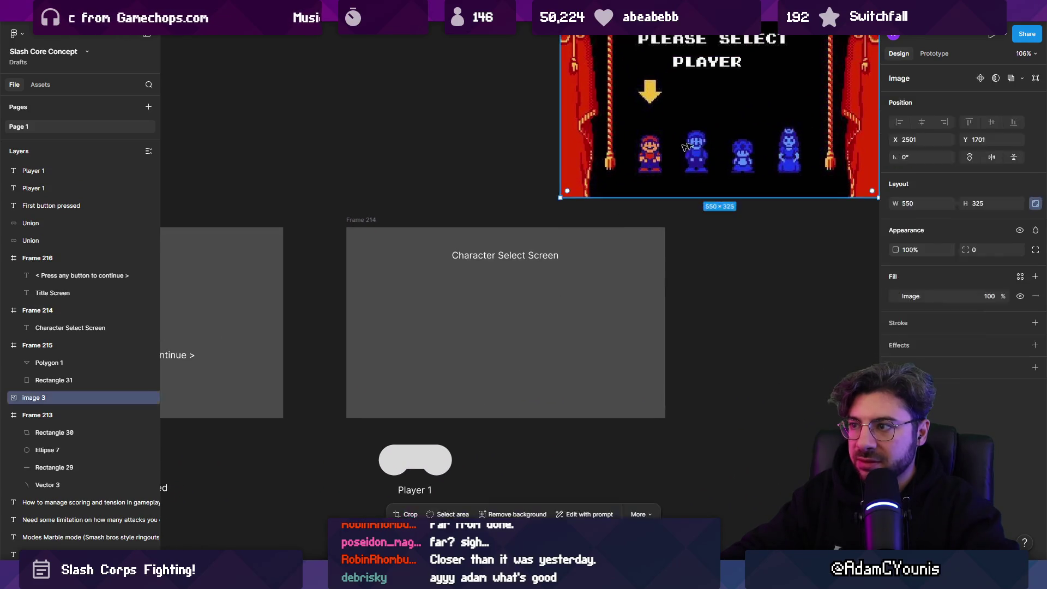
mouse_move(763, 111)
mouse_down()
mouse_move(513, 314)
mouse_move(513, 306)
mouse_up()
key(ctrl+z)
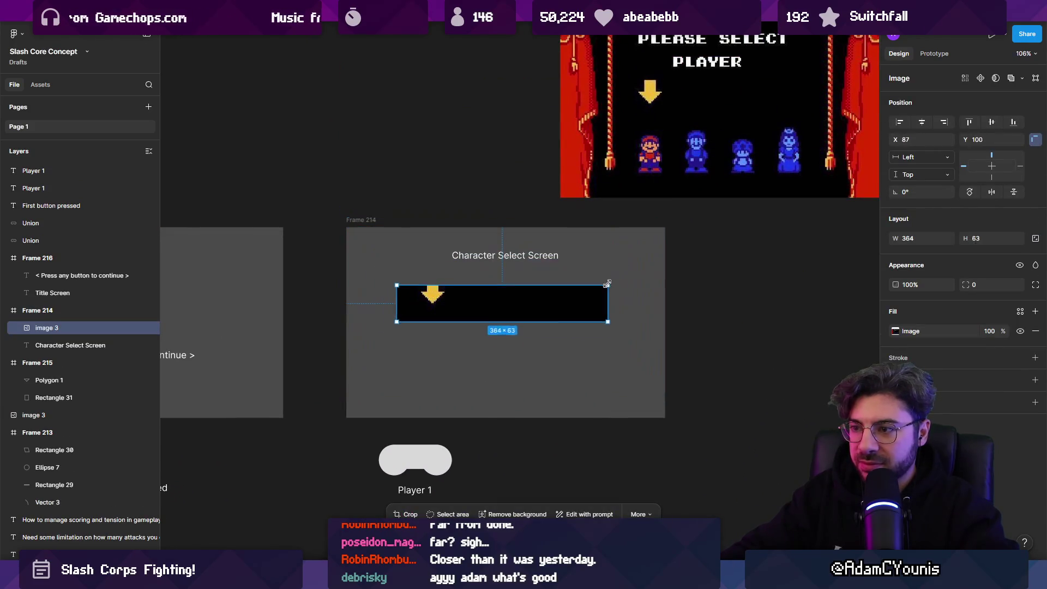
drag(531, 266, 531, 383)
drag(395, 357, 405, 358)
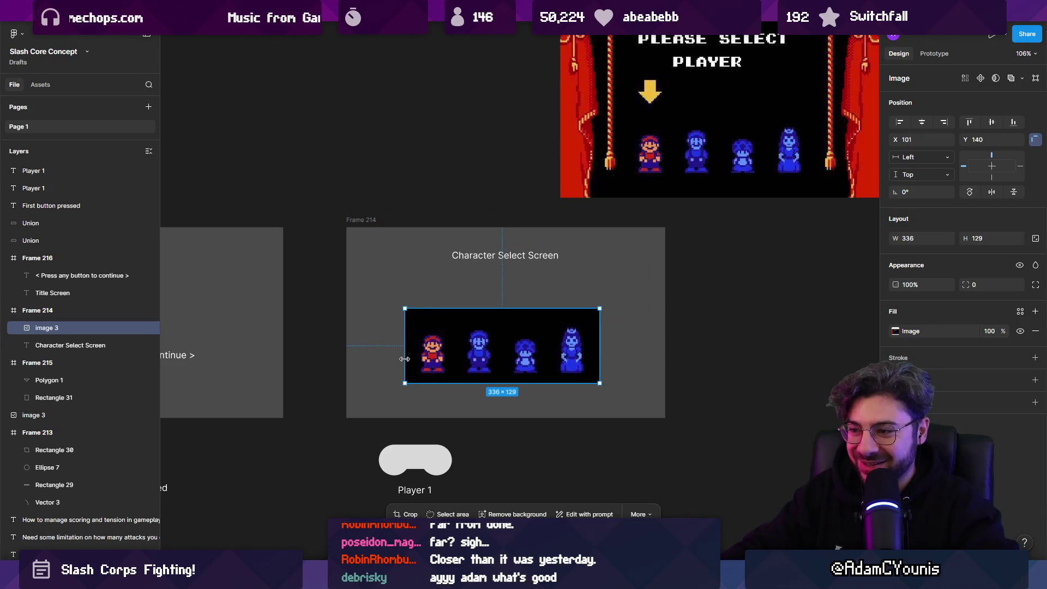
mouse_move(484, 308)
mouse_down()
mouse_move(483, 319)
mouse_move(504, 309)
mouse_move(542, 323)
mouse_move(515, 344)
mouse_up()
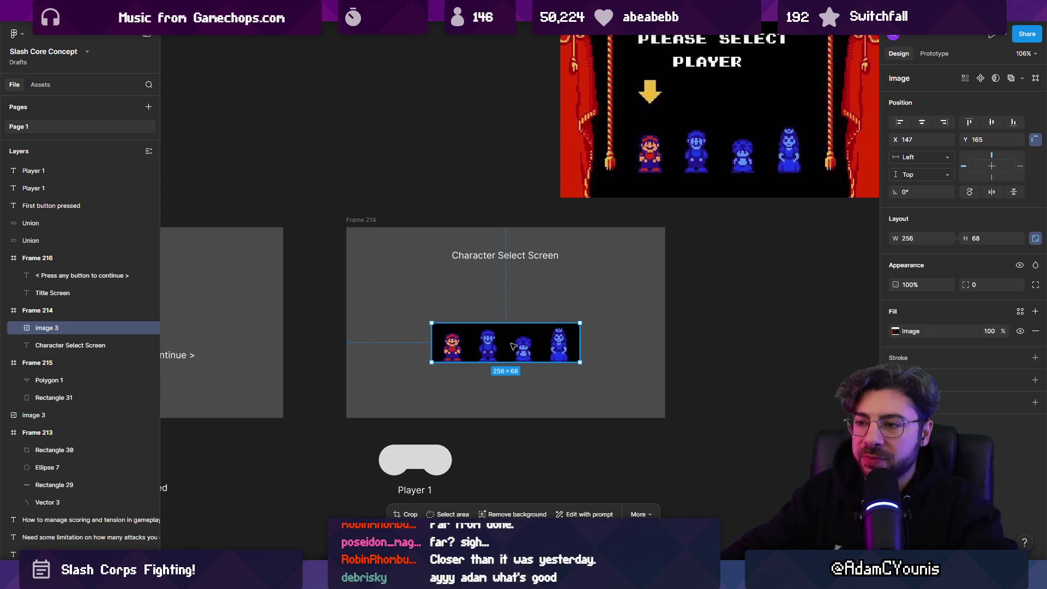
key(Delete)
scroll(494, 349, up, 5)
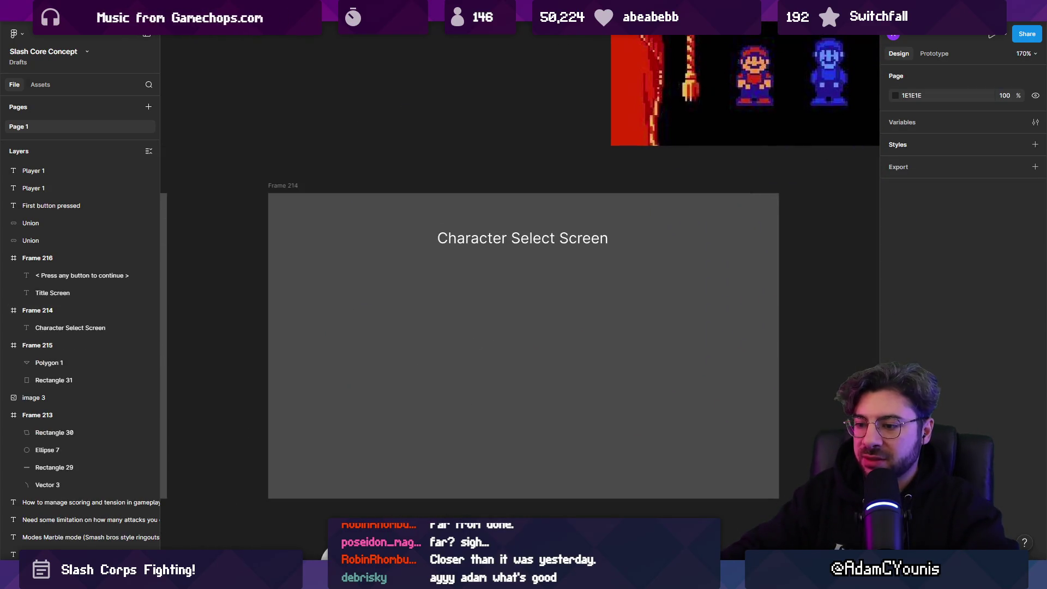
- Draw an 88×191 card in Frame 214 and duplicate it into a row of four
mouse_move(346, 278)
mouse_down()
mouse_move(421, 458)
mouse_move(395, 413)
mouse_move(474, 414)
mouse_move(416, 400)
mouse_move(605, 399)
mouse_move(456, 399)
mouse_up()
scroll(514, 385, down, 3)
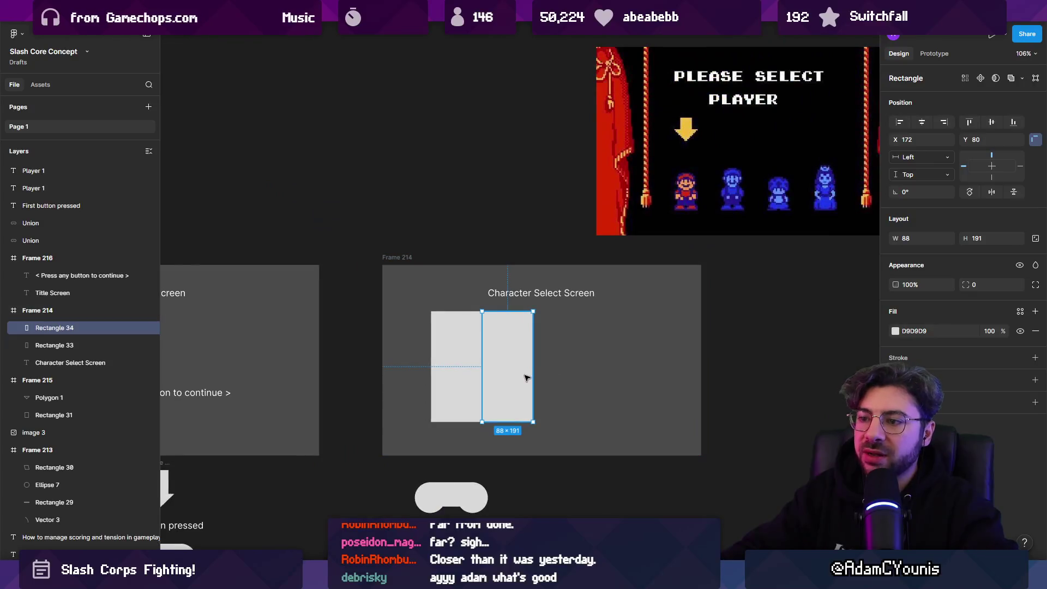
key(Delete)
drag(463, 379, 552, 311)
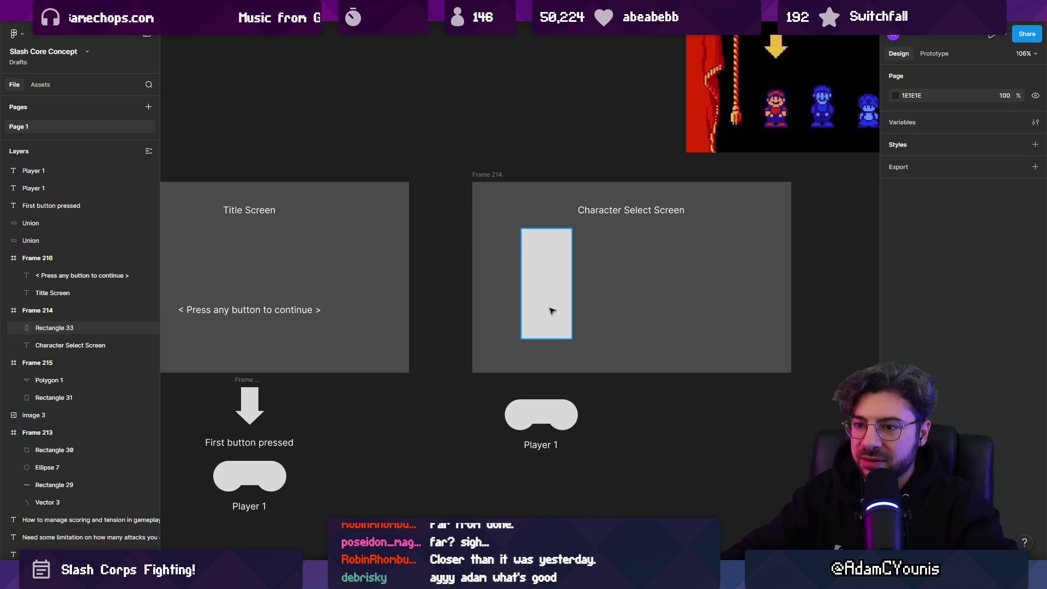
drag(547, 305, 724, 299)
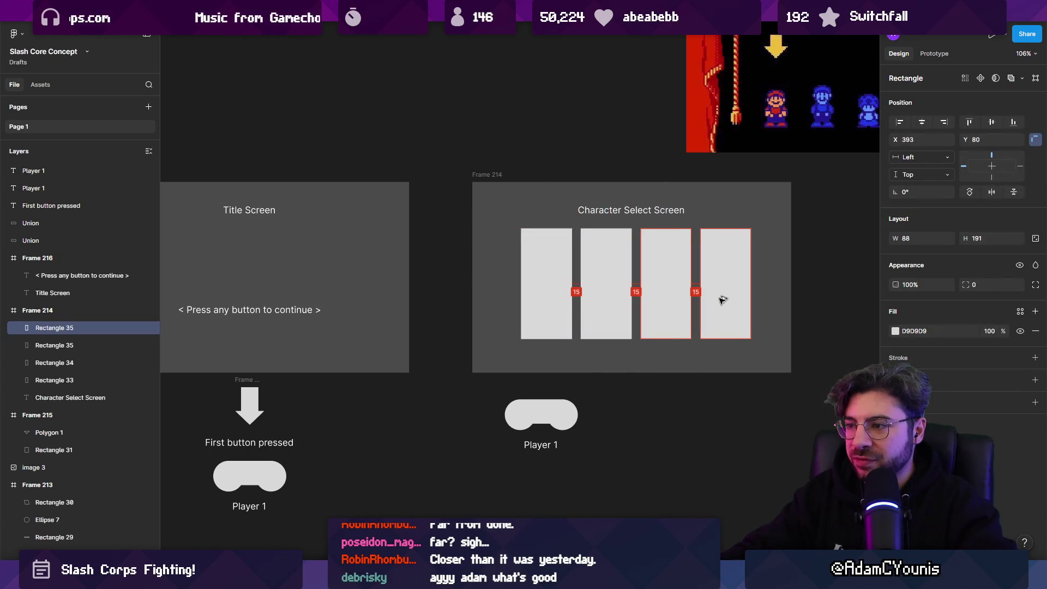
- Turn the last three cards into outlines and copy the Player 1 controller to the right
shift+click(678, 293)
key(shift+x)
click(605, 289)
key(shift+x)
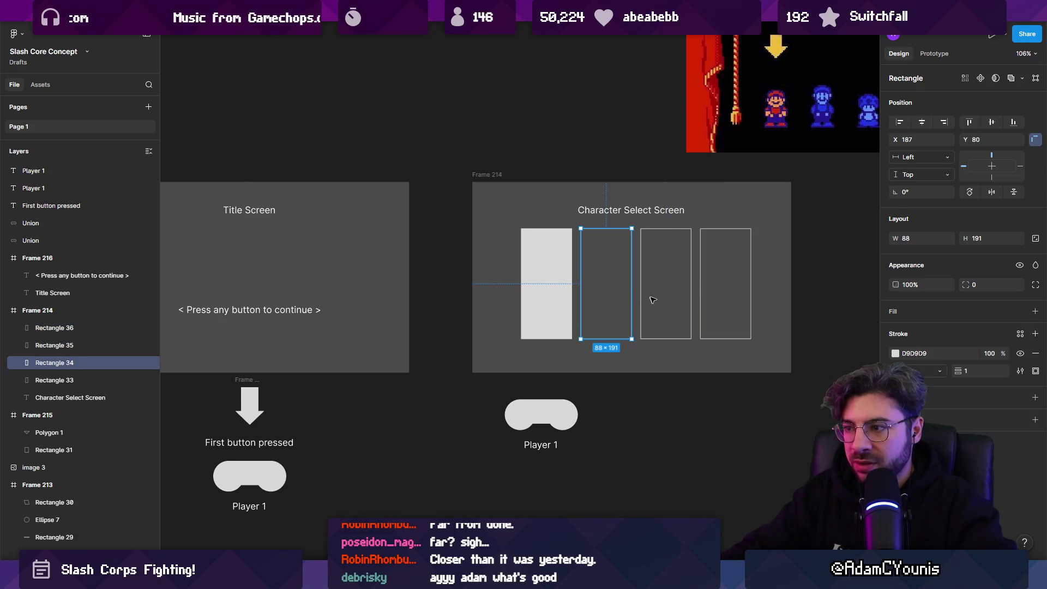
scroll(653, 299, right, 2)
shift+click(610, 289)
shift+click(665, 287)
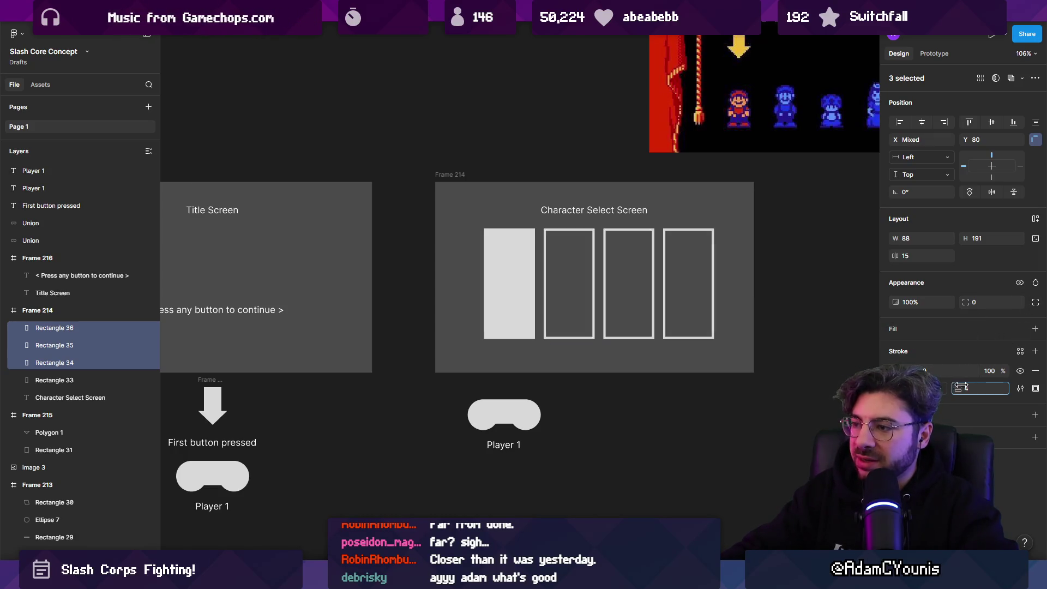
click(611, 371)
mouse_move(581, 401)
mouse_down()
mouse_move(510, 439)
mouse_move(621, 448)
mouse_up()
double_click(621, 447)
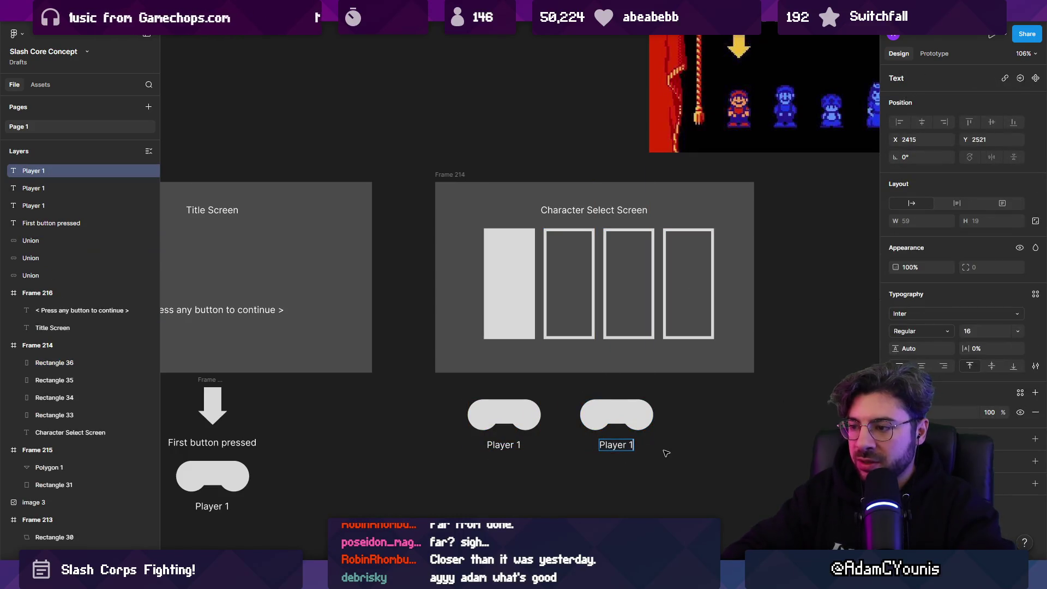
- Relabel the copied controller 'Player 2' and make it a 4 px outline
text(\2)
click(616, 412)
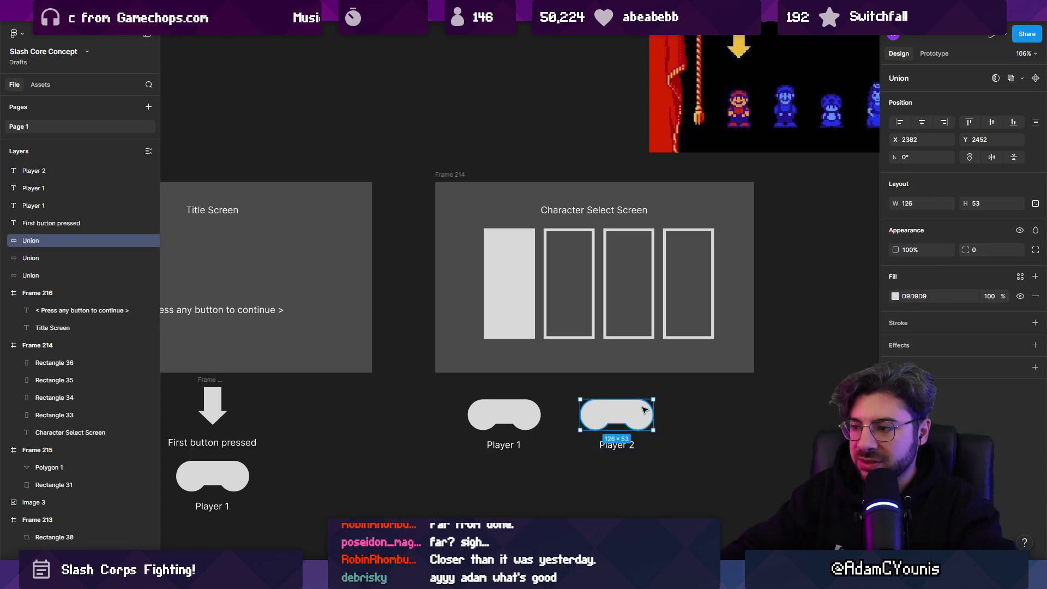
key(shift+x)
drag(958, 335, 966, 335)
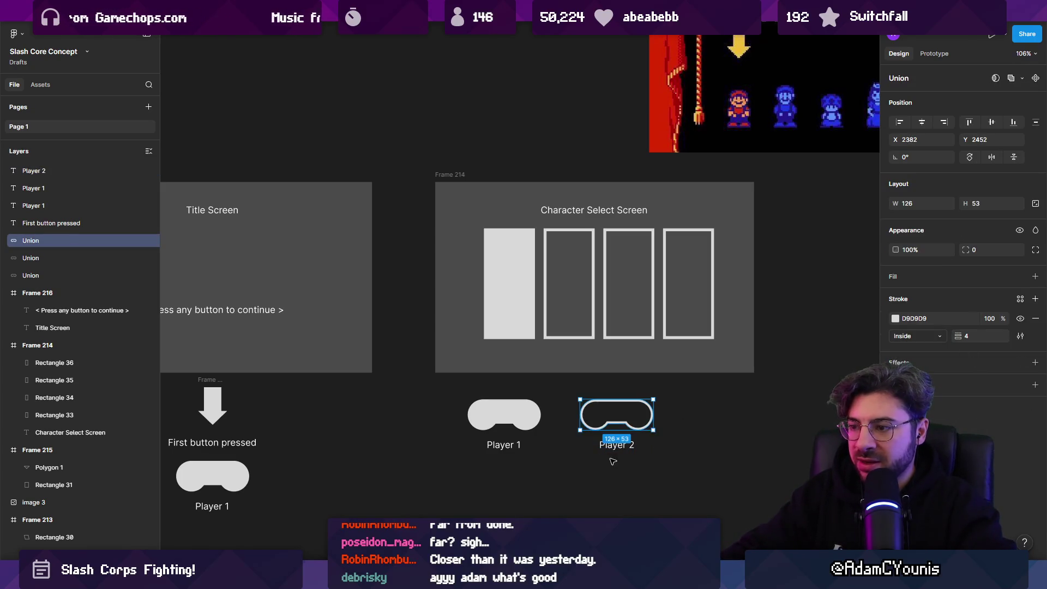
scroll(616, 461, up, 5)
scroll(583, 361, down, 3)
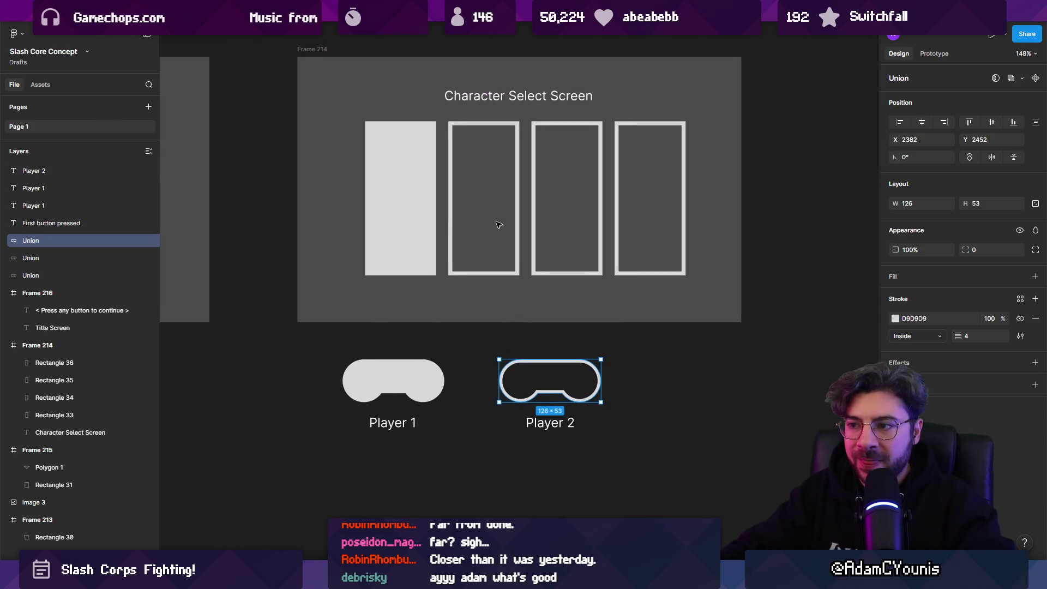
- Select the two middle card outlines, then clear the selection
click(516, 205)
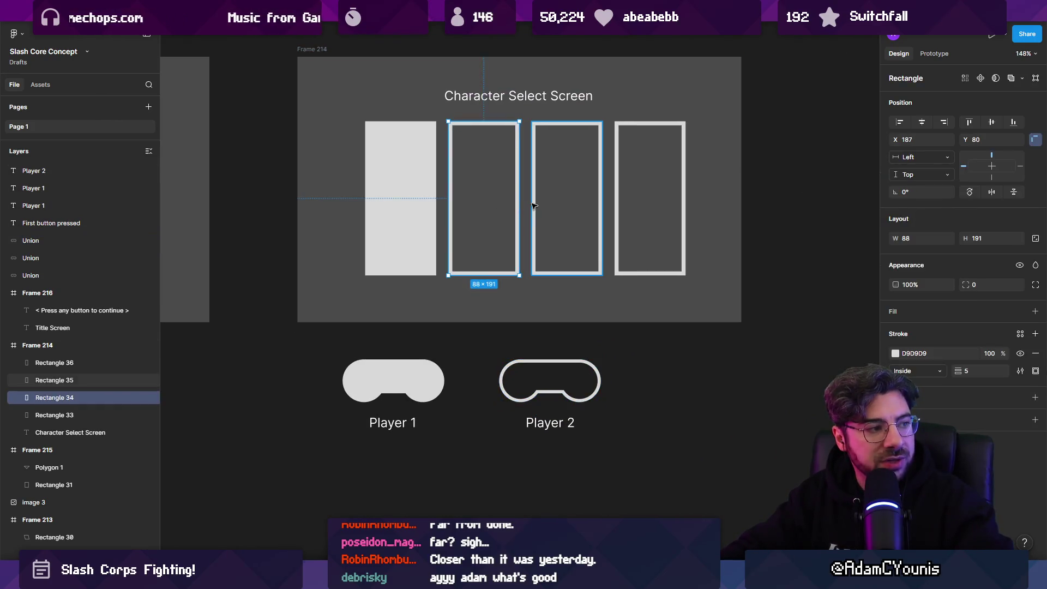
shift+click(534, 205)
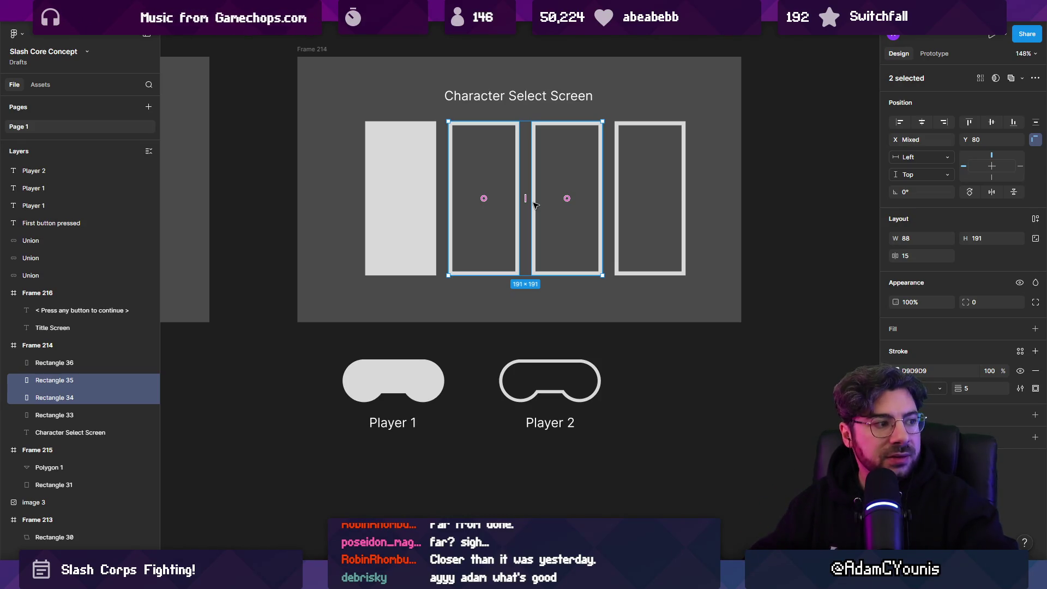
click(535, 204)
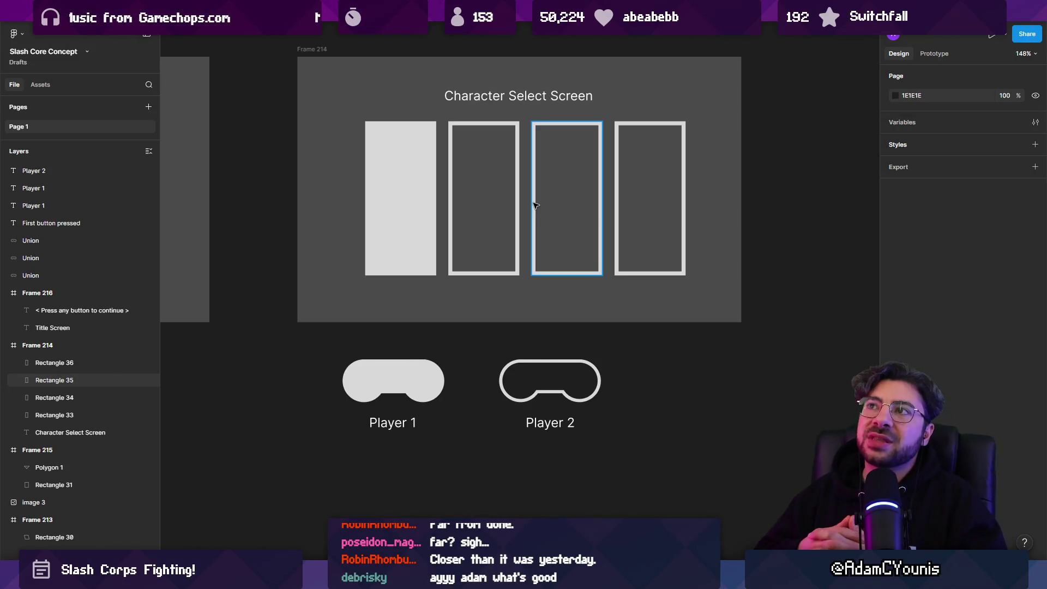
scroll(542, 327, down, 3)
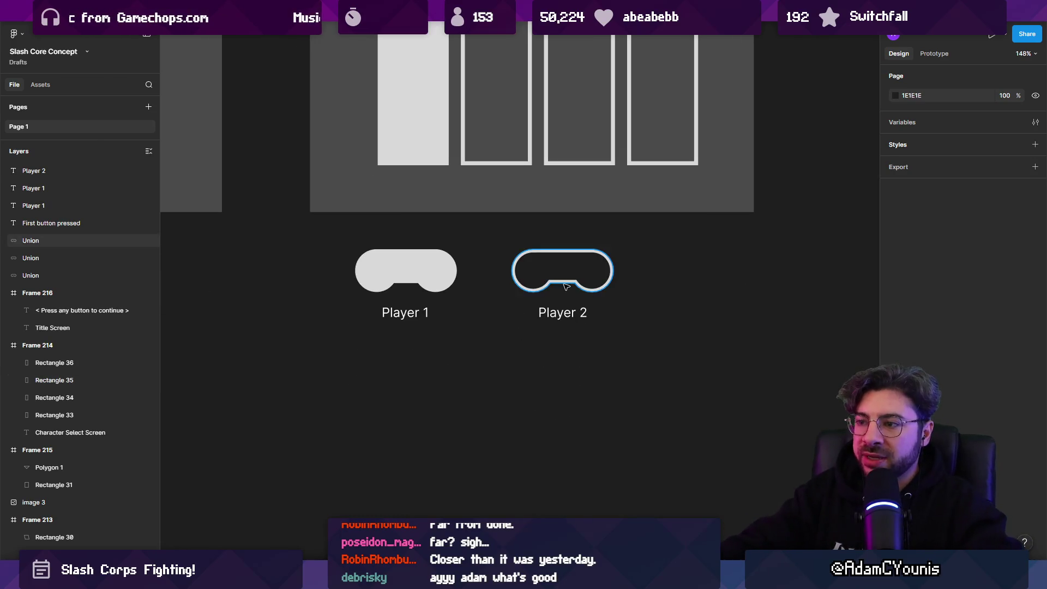
- Duplicate the outlined Player 2 controller downward into new copies
click(570, 271)
mouse_move(570, 271)
mouse_down()
mouse_move(569, 378)
mouse_move(589, 311)
mouse_move(562, 310)
mouse_move(607, 326)
mouse_move(586, 377)
mouse_up()
scroll(569, 378, down, 2)
- Arrange two of the copies into an overlapping pair below the single copy
click(540, 343)
click(598, 335)
scroll(598, 335, up, 3)
click(594, 354)
click(644, 361)
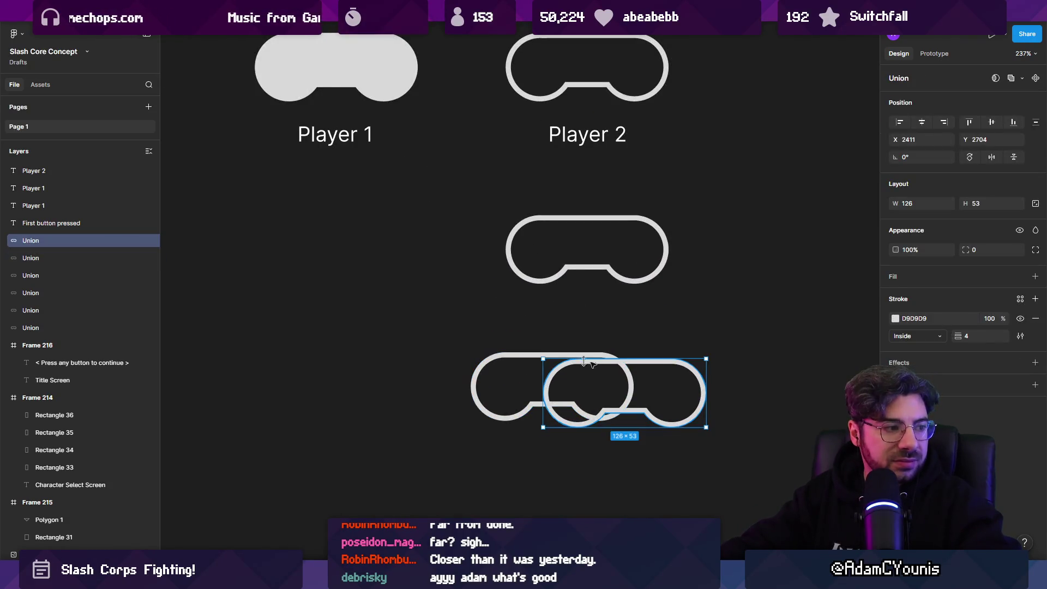
click(612, 336)
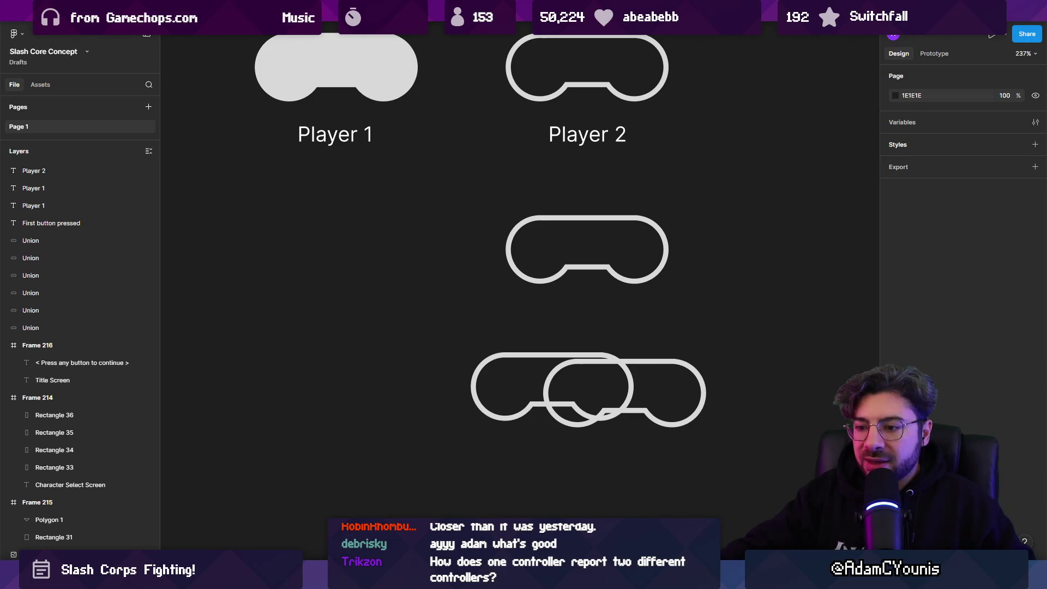
key(alt+Tab)
- Play the Player Select scene, stop it immediately, then focus the Project search field
click(507, 33)
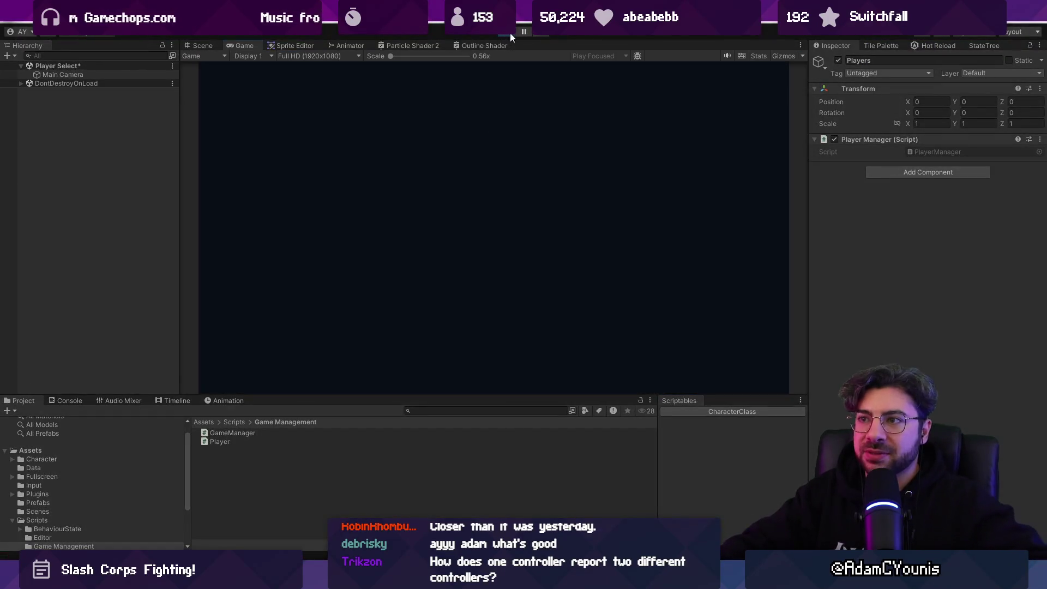
click(509, 32)
click(465, 410)
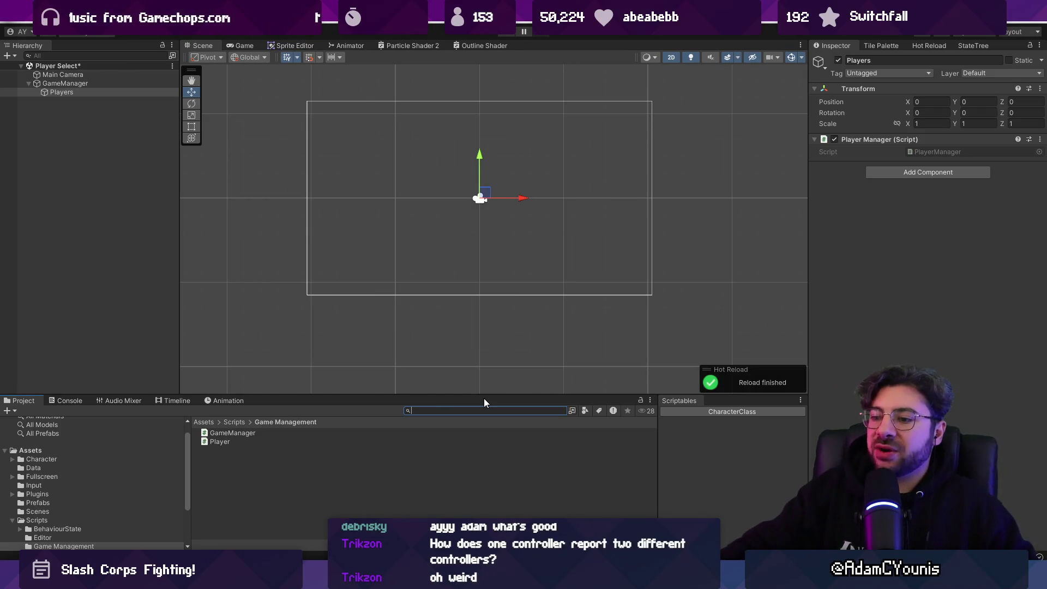
key(alt+Tab)
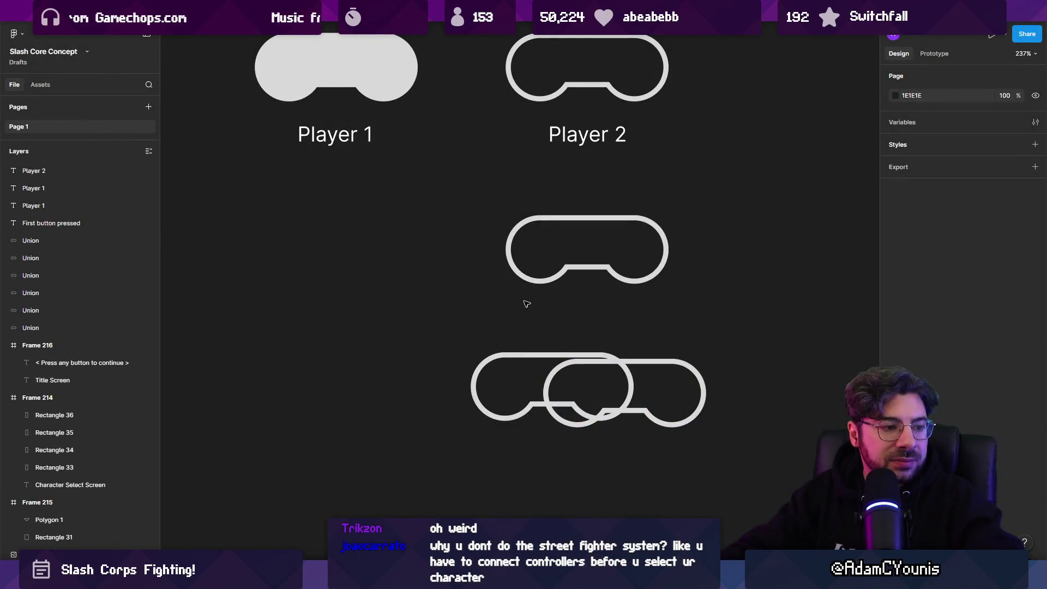
- Copy the Player 2 controller and label to the right and rename the copy 'Player 3'
scroll(562, 327, down, 5)
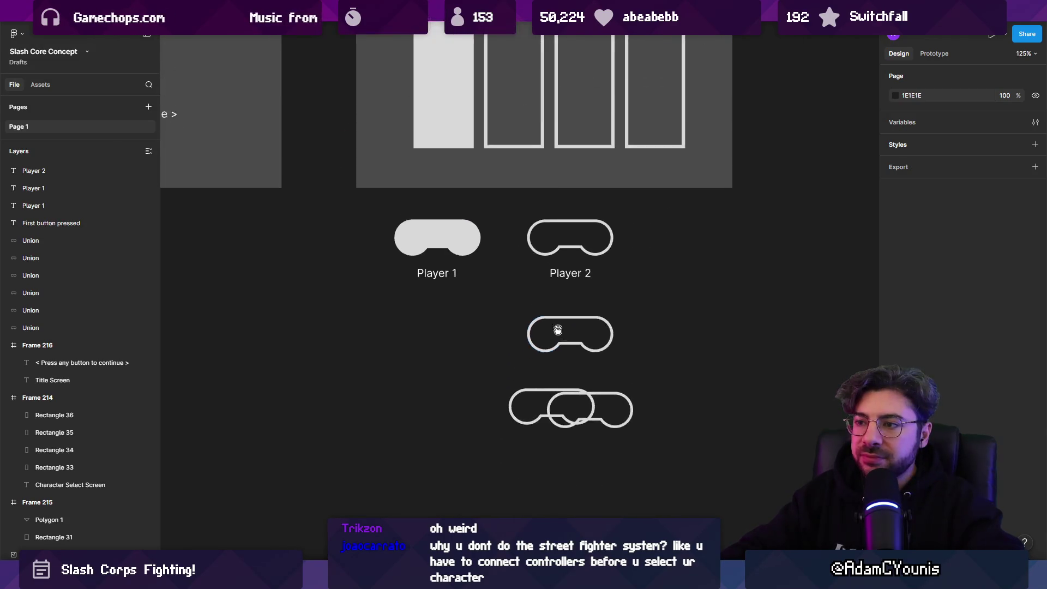
scroll(597, 336, up, 1)
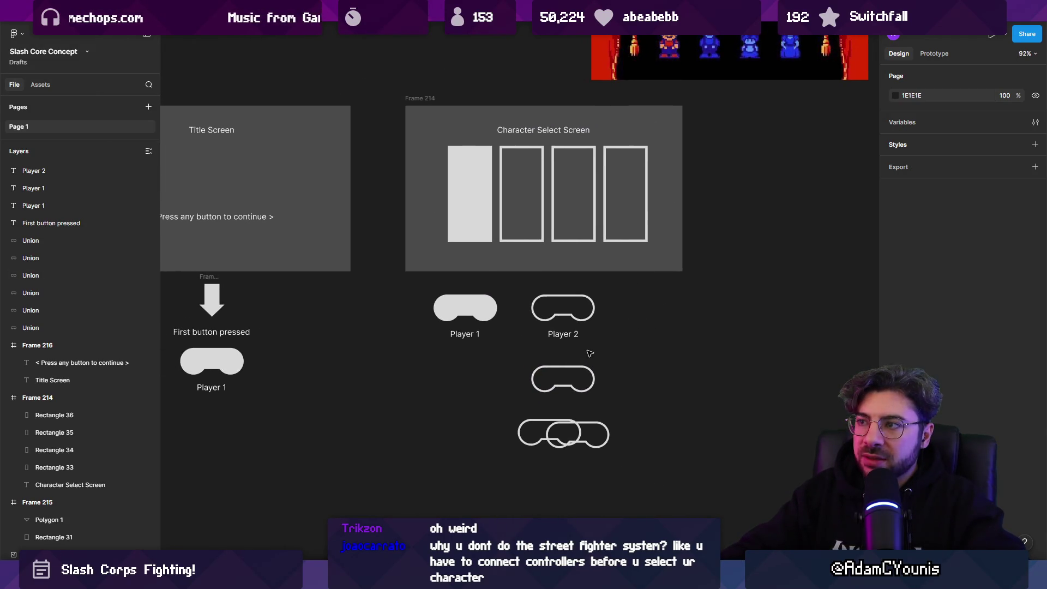
click(594, 248)
scroll(575, 229, up, 5)
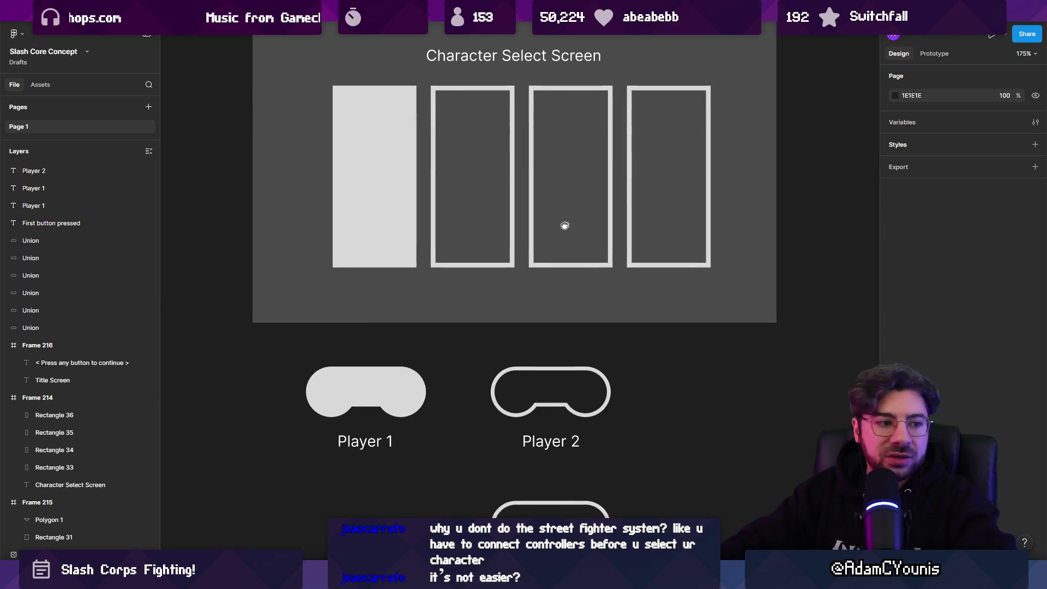
scroll(544, 241, down, 1)
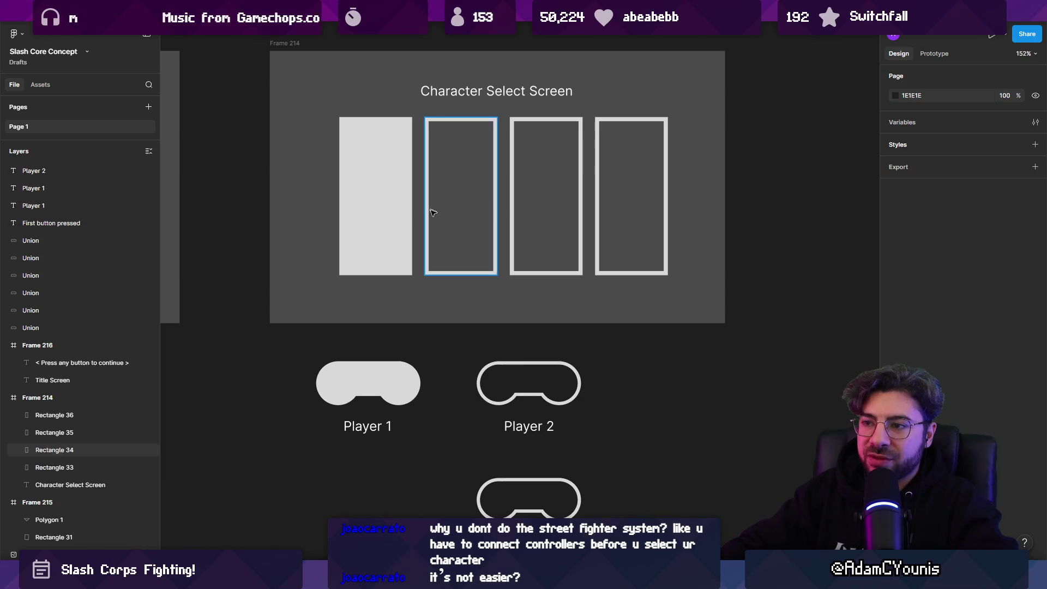
scroll(433, 212, down, 3)
drag(474, 367, 451, 277)
drag(500, 305, 644, 306)
double_click(649, 344)
text(Player 3)
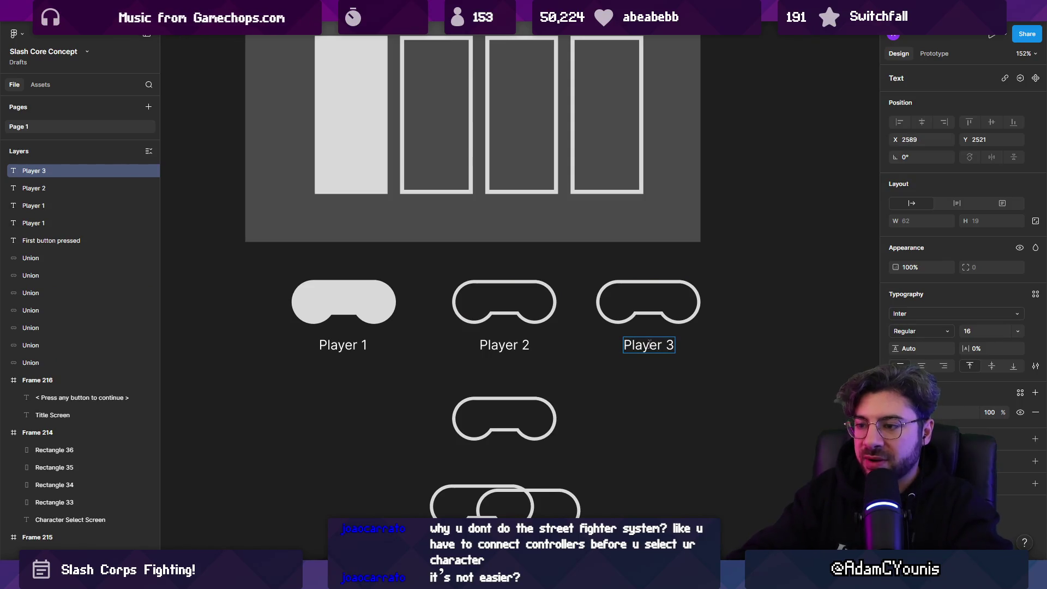
- Delete the spare controller below Player 2 and move the overlapping pair up under the row
scroll(627, 280, down, 3)
click(627, 281)
click(554, 320)
key(Delete)
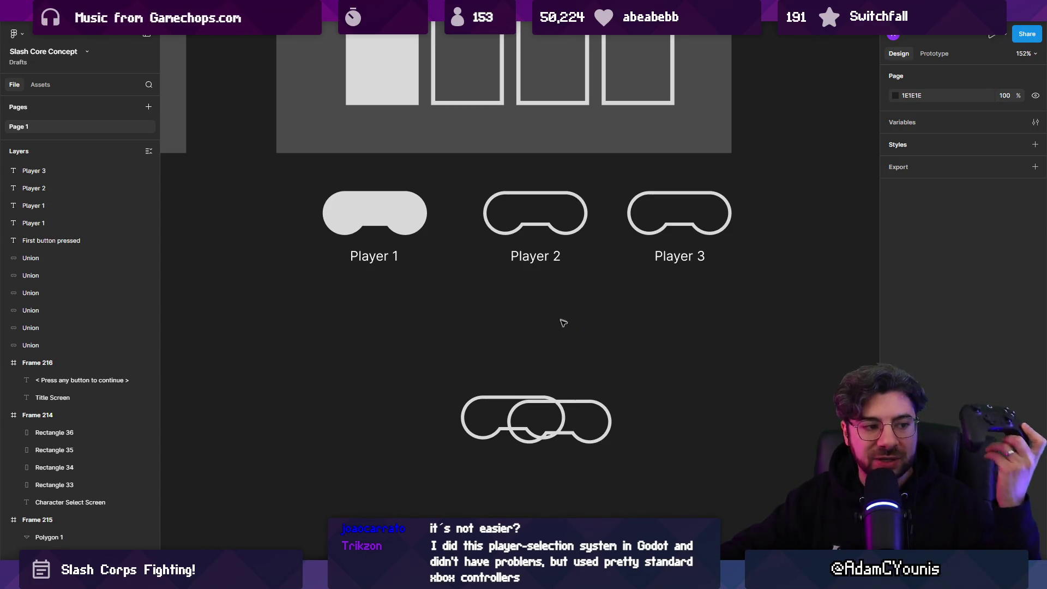
mouse_move(537, 420)
mouse_down()
mouse_move(538, 310)
mouse_move(536, 329)
mouse_up()
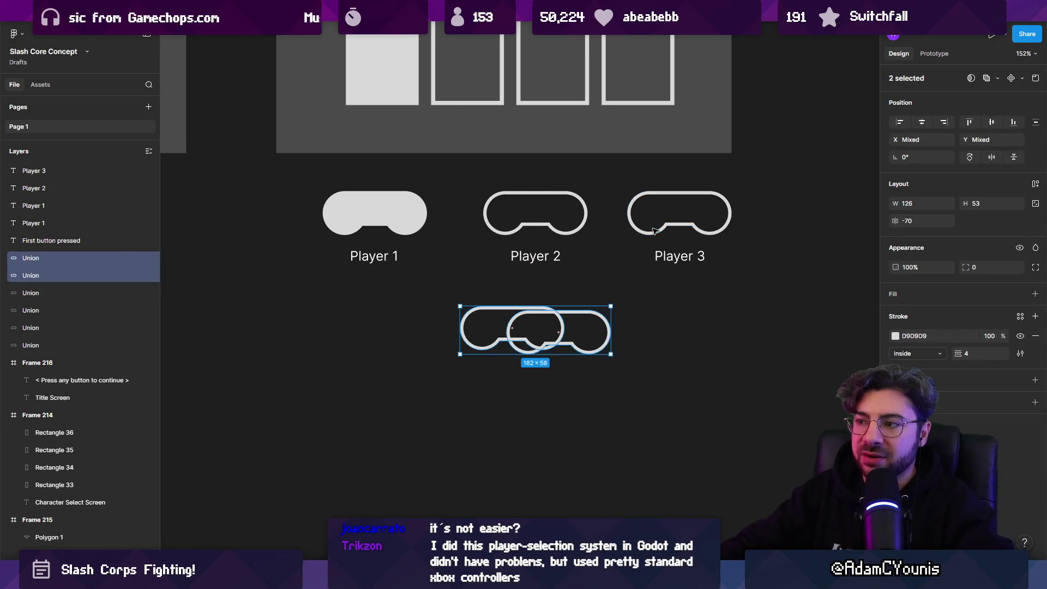
- Duplicate the Player 3 controller and its label to the right as a fourth controller
click(654, 230)
shift+click(679, 255)
drag(680, 256, 823, 256)
scroll(684, 343, up, 3)
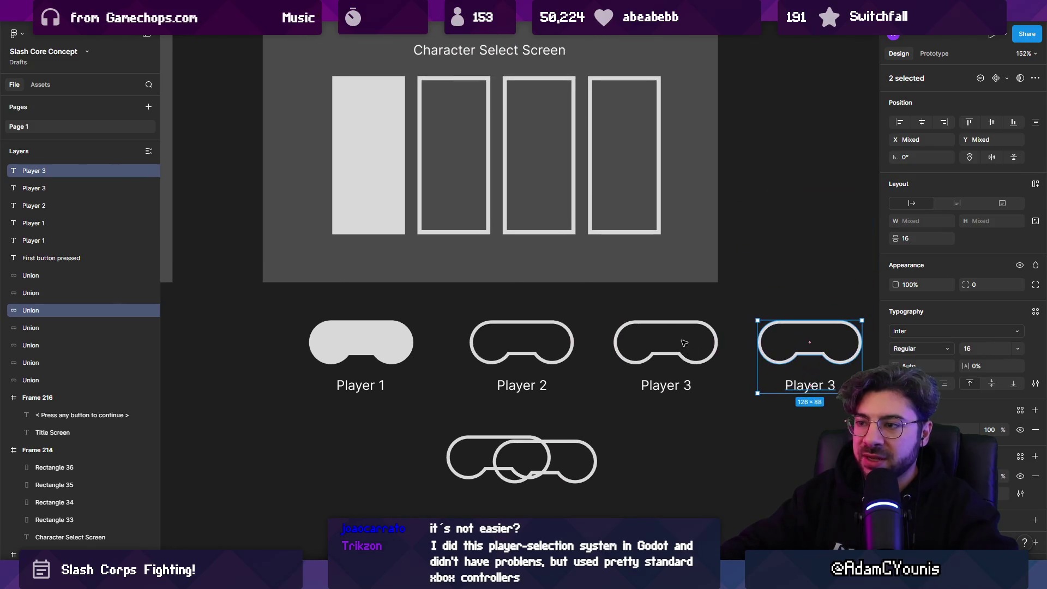
click(684, 343)
- Make the Player 3 controller and the second character slot solid with Shift+X
click(367, 206)
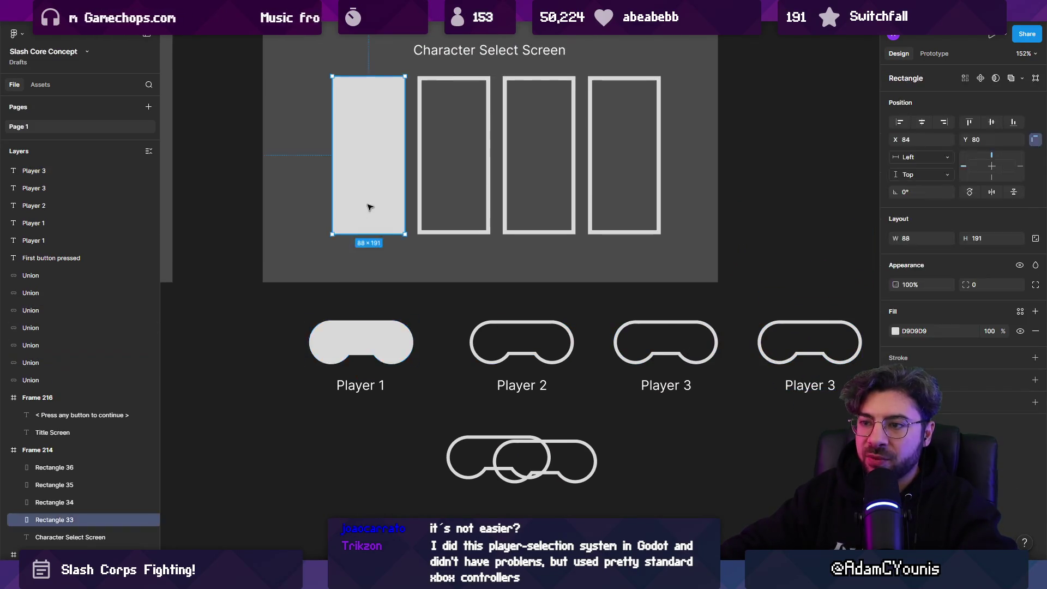
click(488, 231)
click(682, 324)
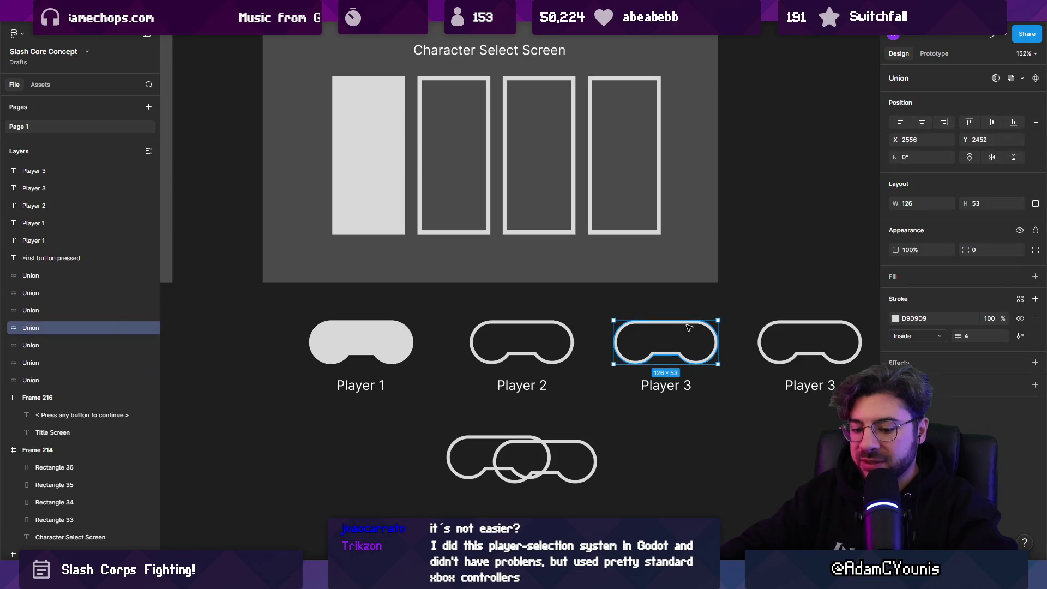
key(shift+x)
click(486, 180)
key(shift+x)
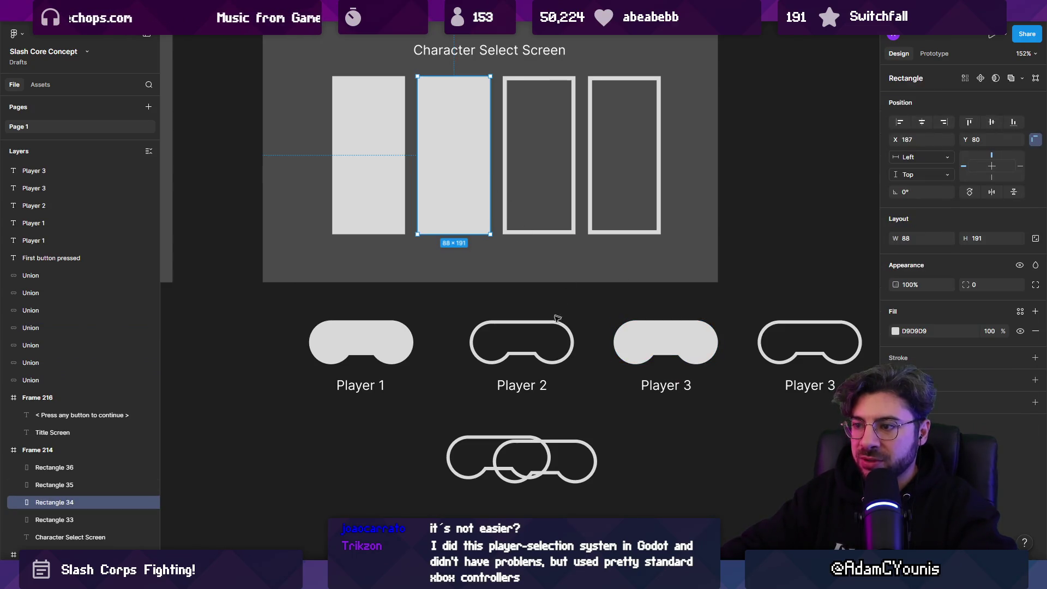
- Relabel the second and third controllers 'Player 3 & 4' and 'Player 2'
click(551, 325)
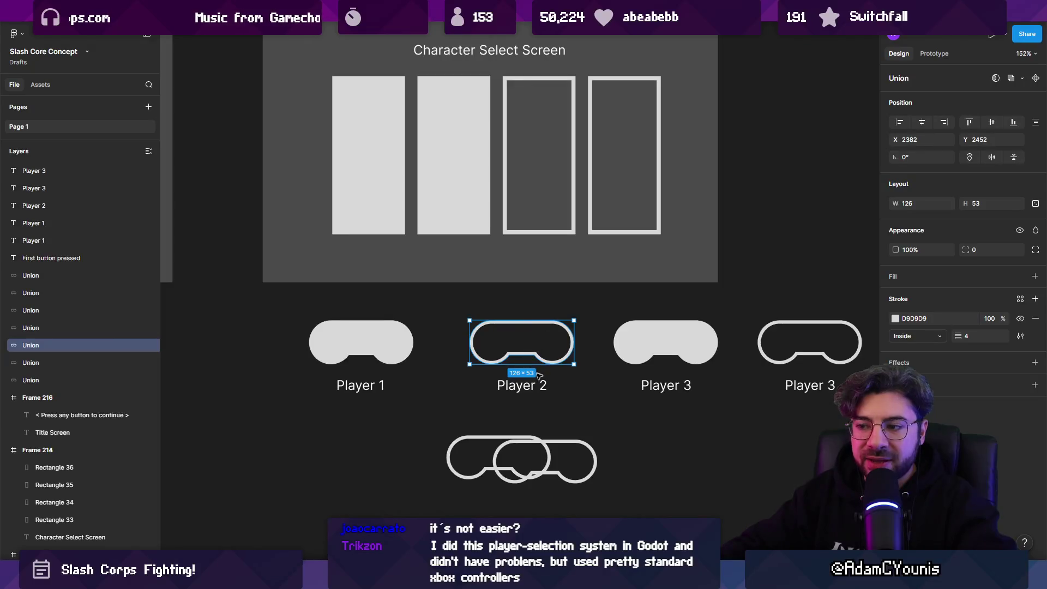
click(522, 384)
click(674, 384)
double_click(687, 385)
text(2)
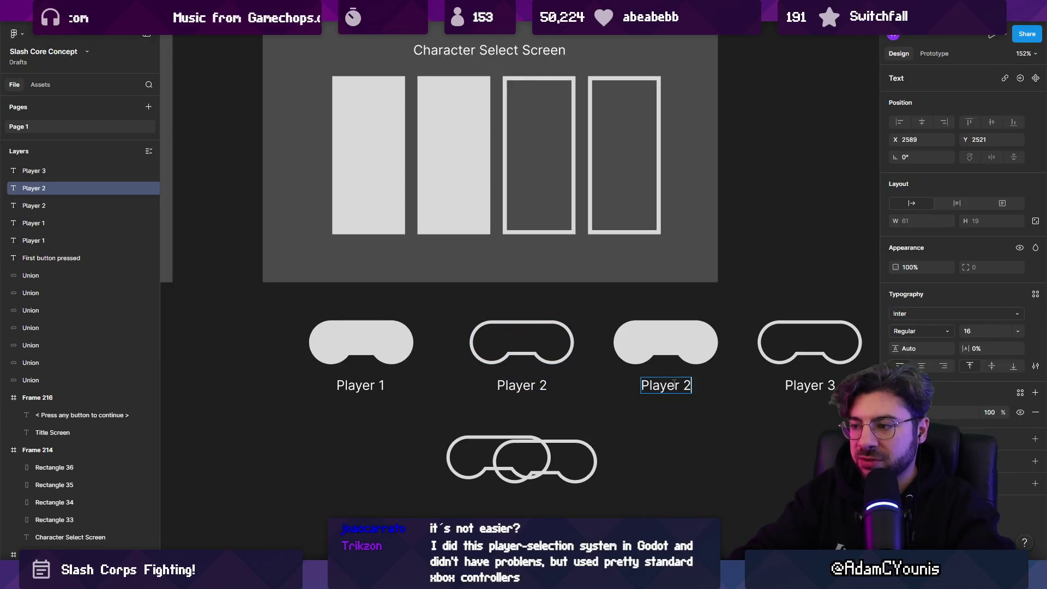
click(544, 385)
text(3 &)
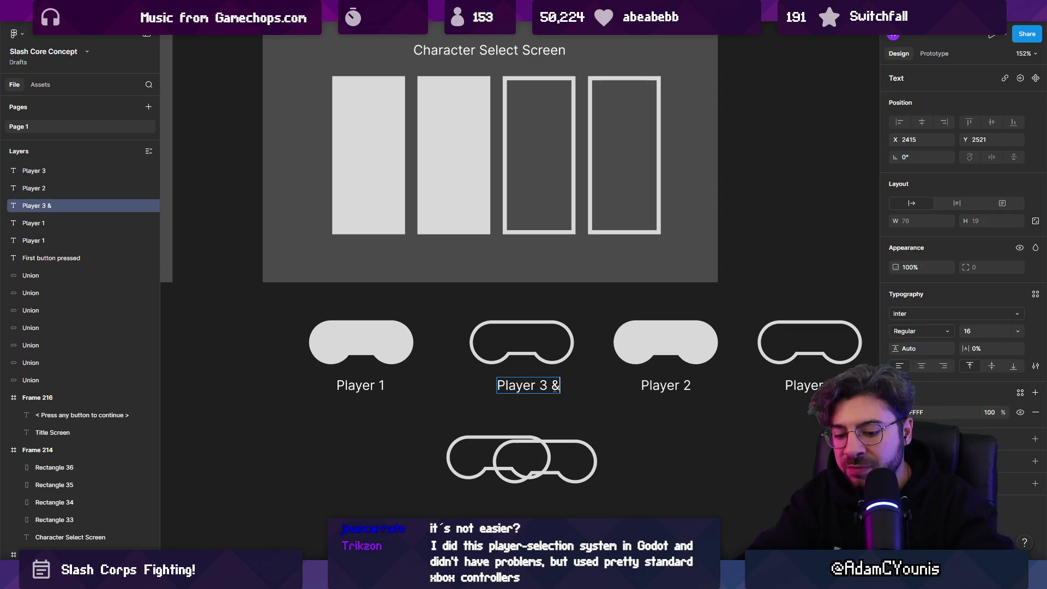
text(4)
click(542, 249)
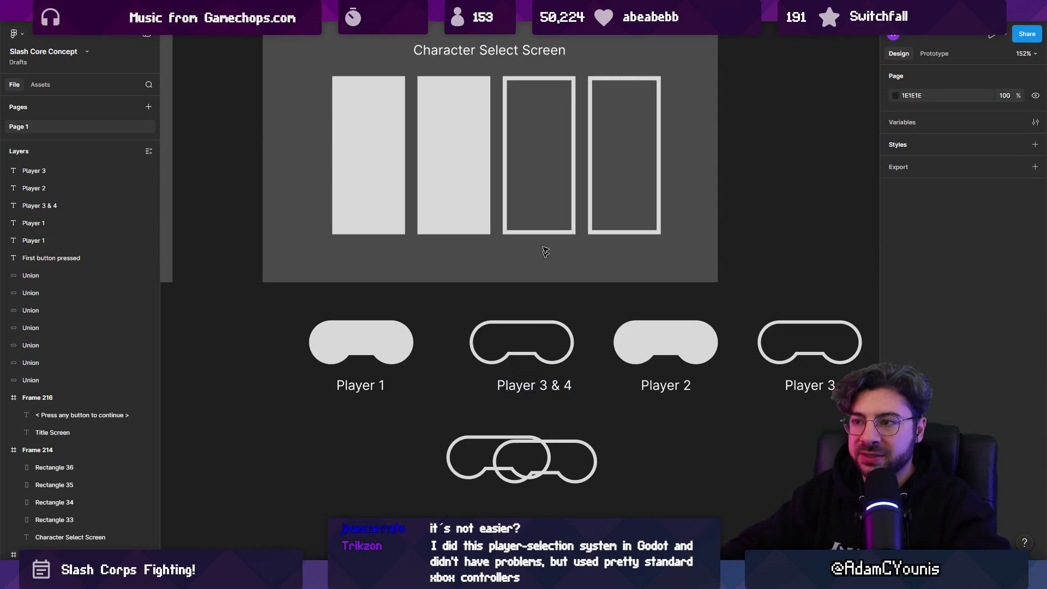
- Fill the Player 3 & 4 controller and the third and fourth character slots
click(519, 357)
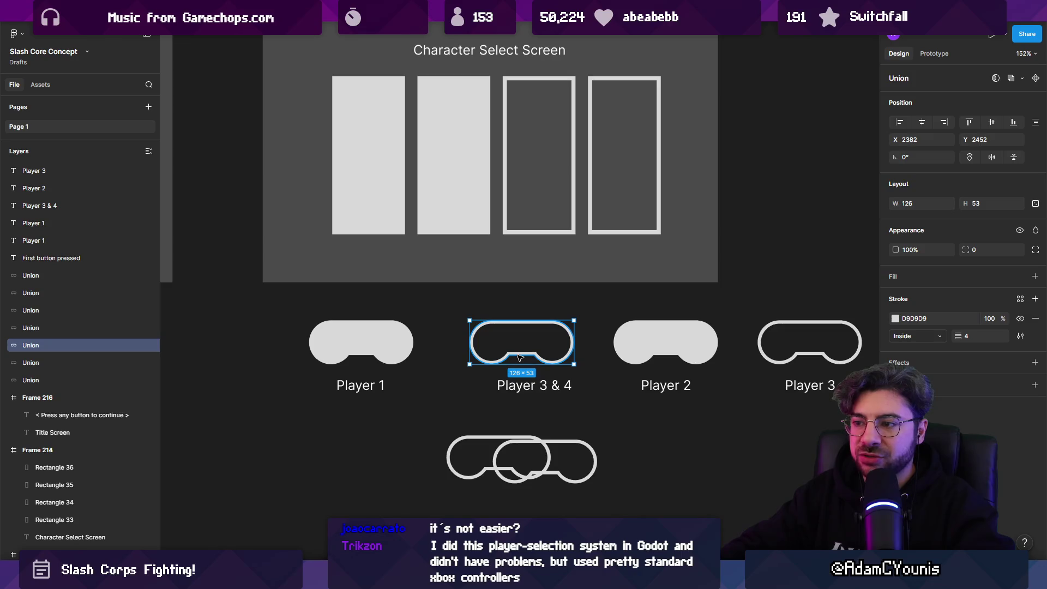
key(shift+x)
click(576, 200)
key(shift+x)
click(590, 163)
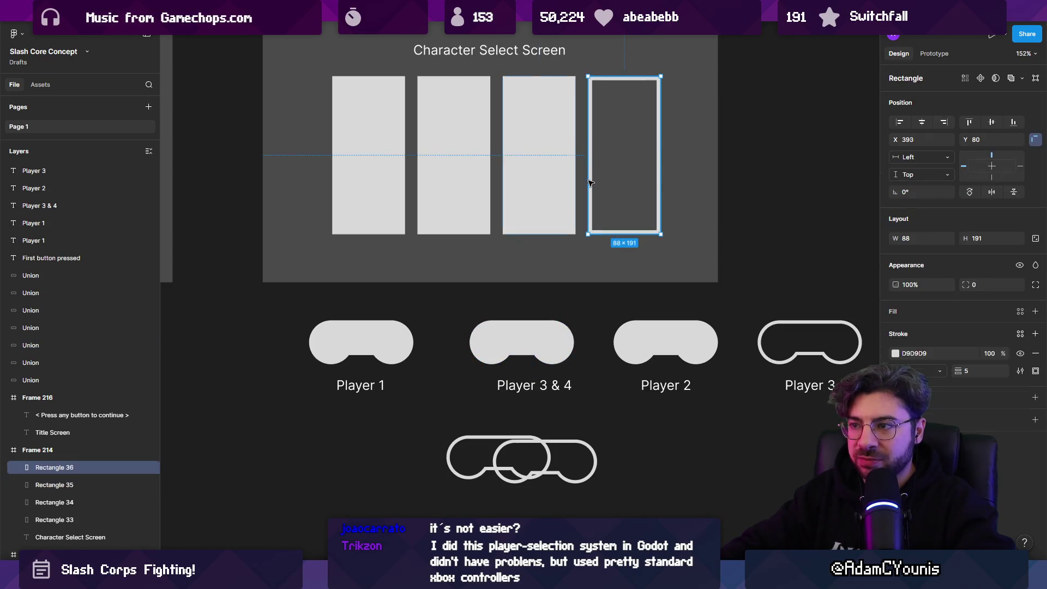
key(shift+x)
scroll(782, 326, right, 3)
scroll(782, 325, down, 1)
- Change the fourth controller's label to 'Player 4', then reselect the Player 3 & 4 controller and slots
double_click(675, 340)
click(677, 338)
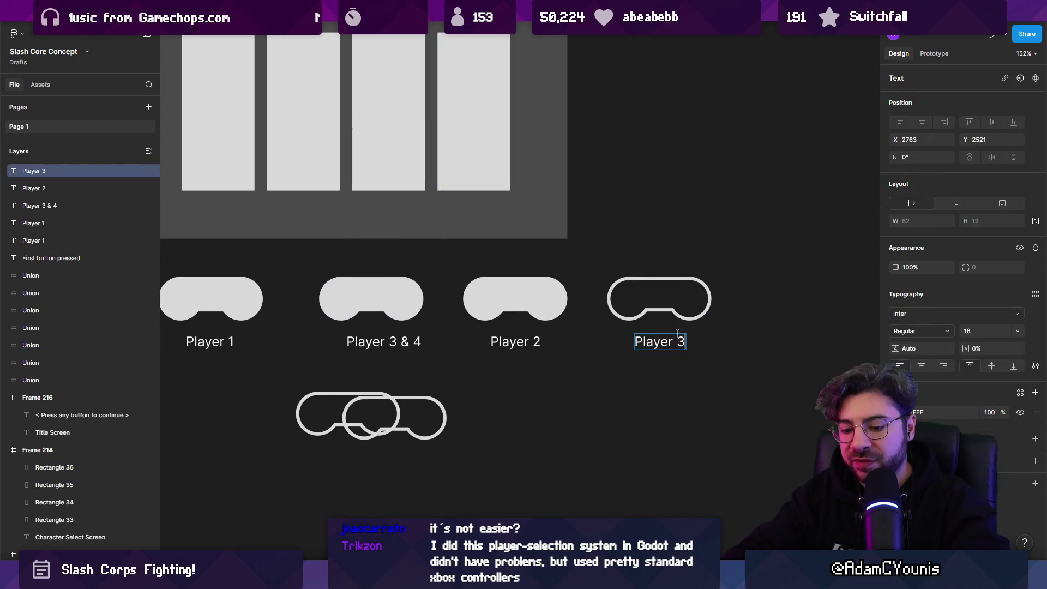
key(BackSpace)
text(4)
key(Escape)
key(Escape)
scroll(528, 323, left, 3)
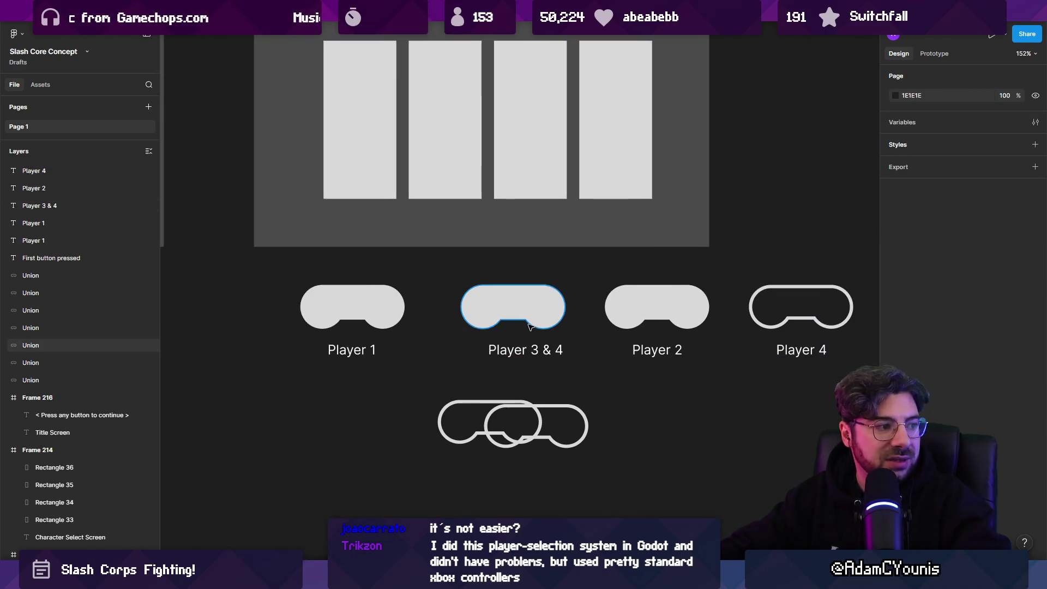
click(528, 323)
click(544, 185)
shift+click(605, 188)
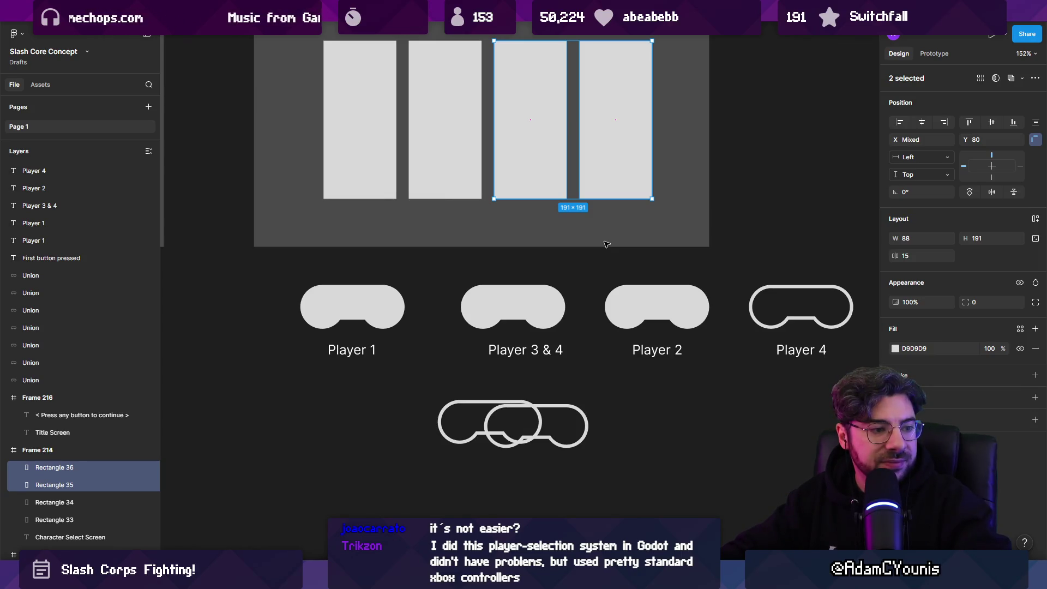
- Undo four times to revert the Player 4 label, slot fills and label renaming
scroll(627, 275, up, 1)
key(super)
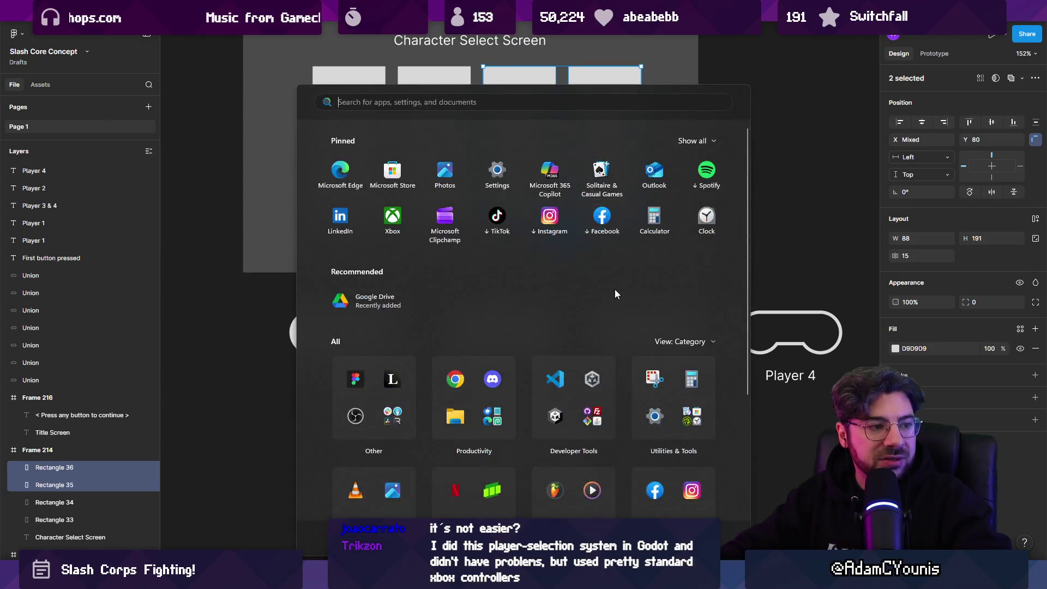
key(super)
scroll(615, 311, up, 3)
scroll(616, 327, down, 2)
key(ctrl+z)
key(ctrl+z)
key(ctrl+z)
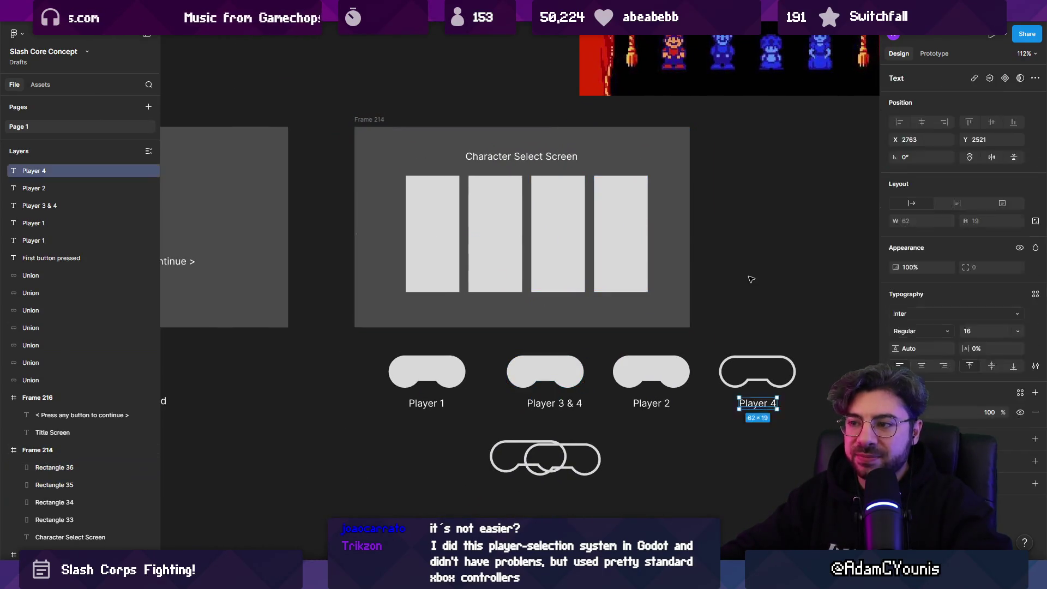
key(ctrl+z)
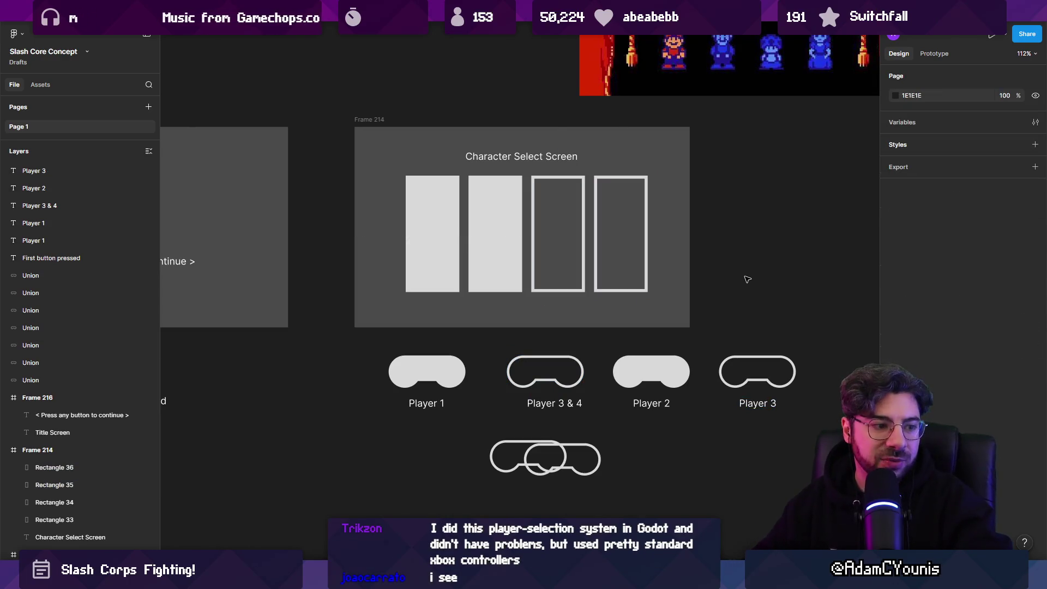
key(ctrl+z)
key(ctrl+z)
key(ctrl+z)
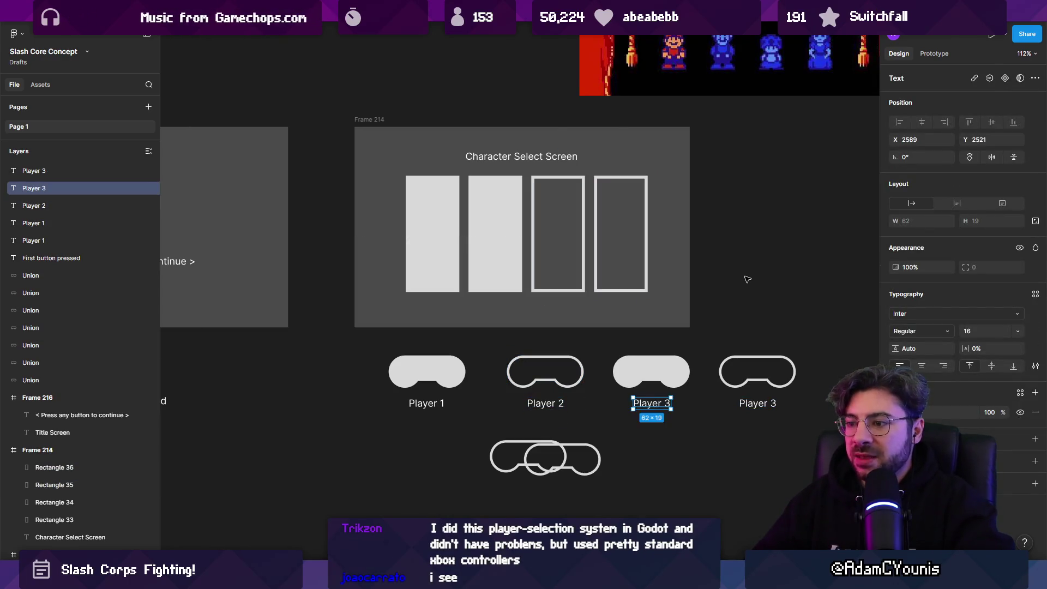
key(ctrl+z)
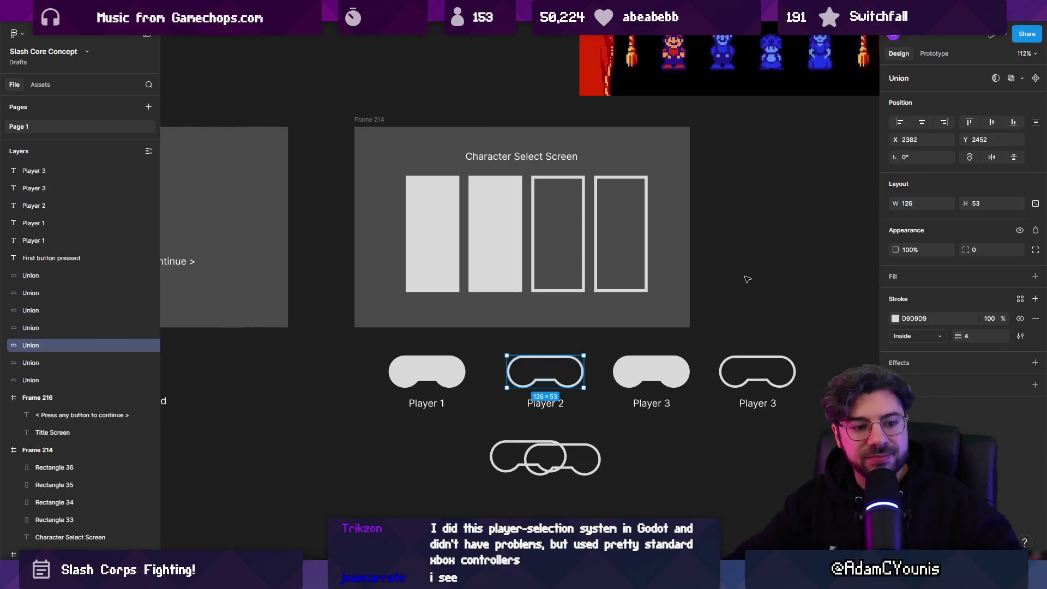
- Clear the selection and zoom out and back in to review the reverted frames
click(733, 273)
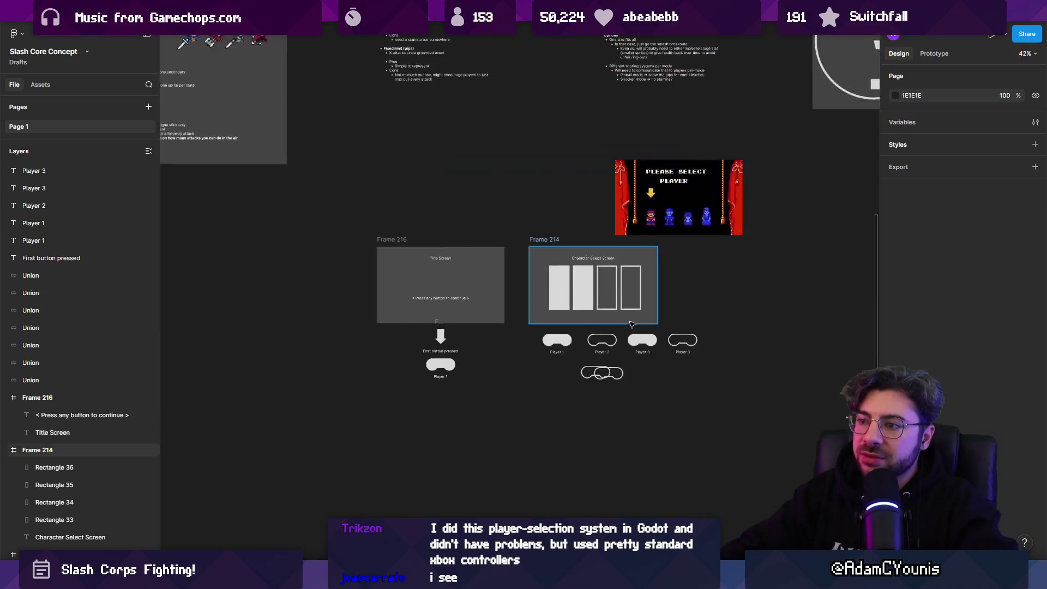
ctrl+scroll(639, 332, down, 5)
ctrl+scroll(621, 322, up, 4)
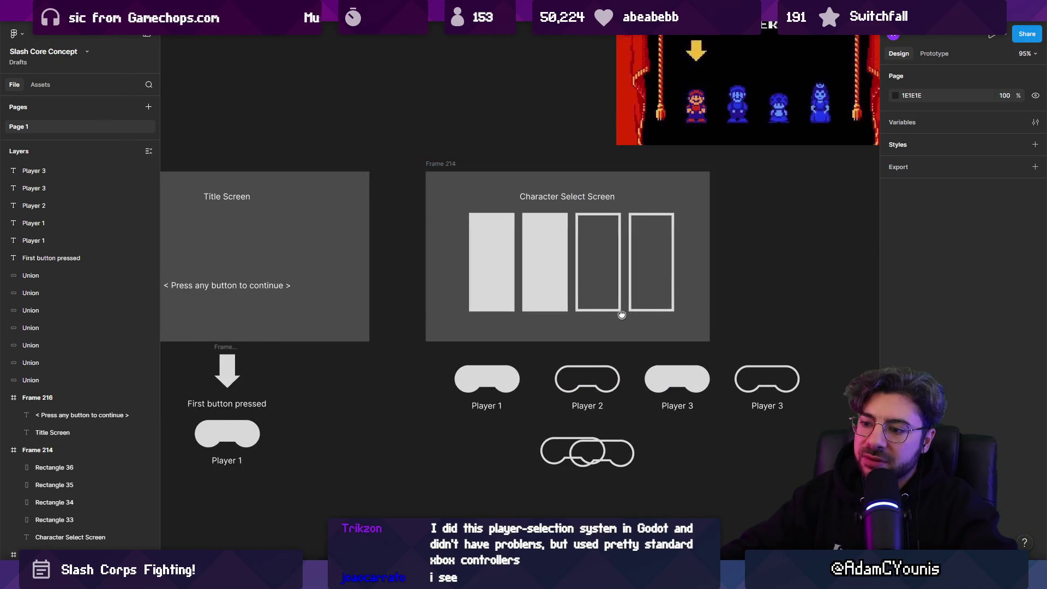
scroll(621, 322, down, 1)
key(alt+Tab)
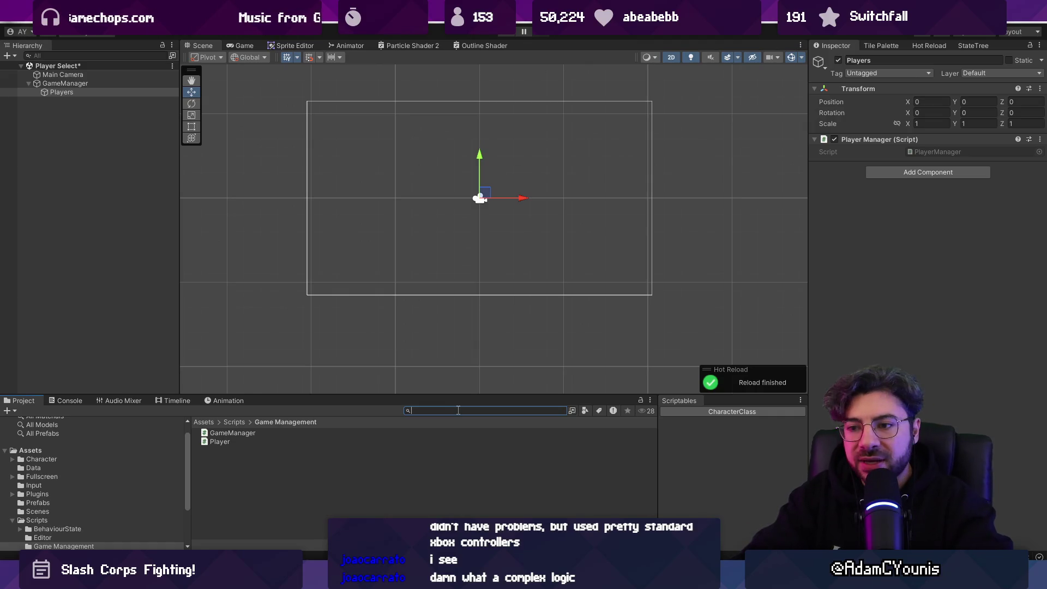
- Filter the Project by t:scene, open Game Prototype past the save prompt, and play it
text(t:scene)
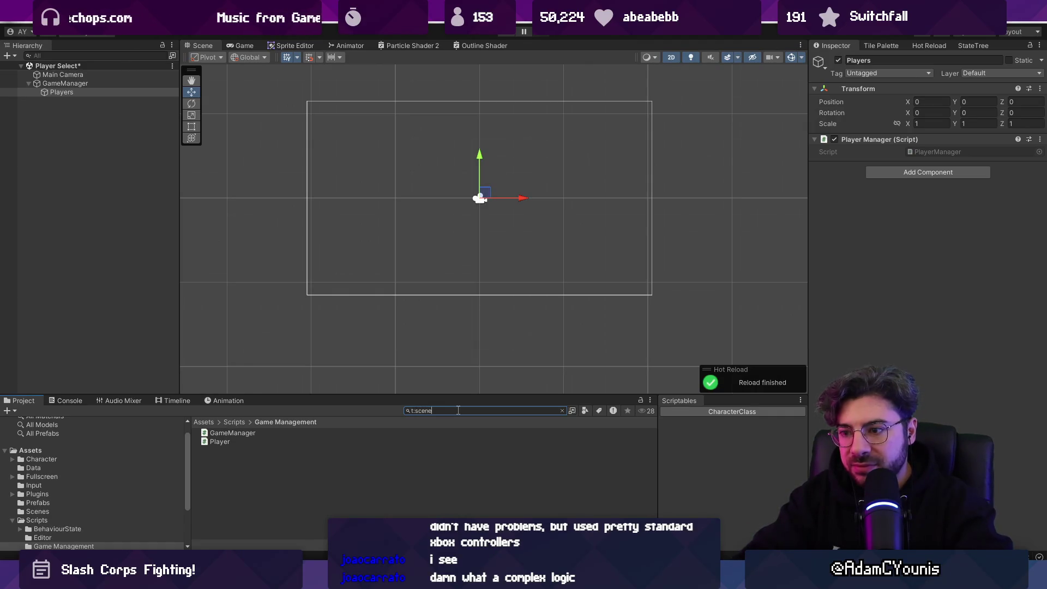
click(237, 432)
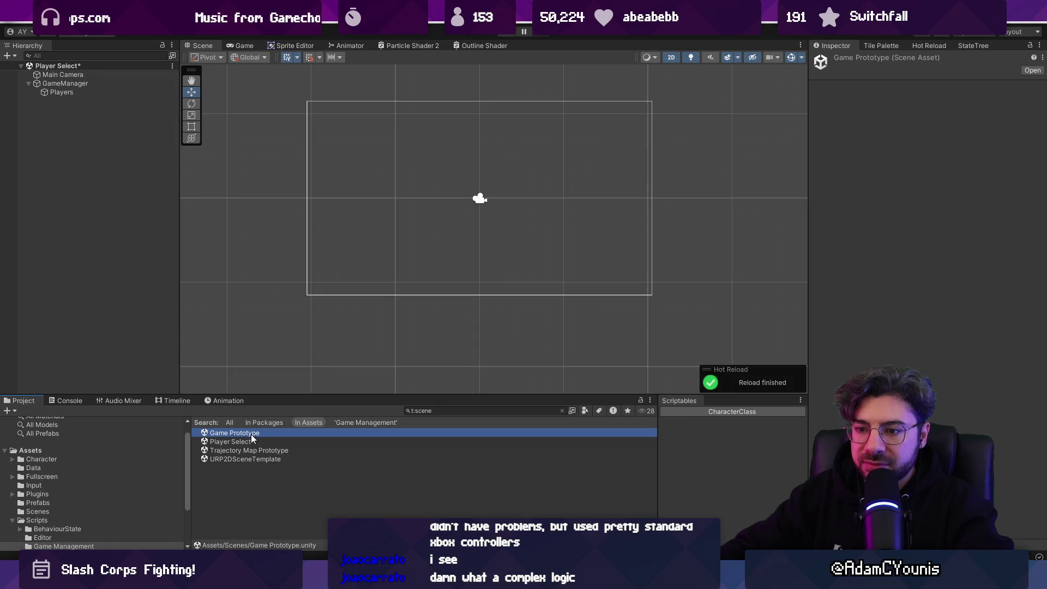
double_click(251, 433)
click(510, 310)
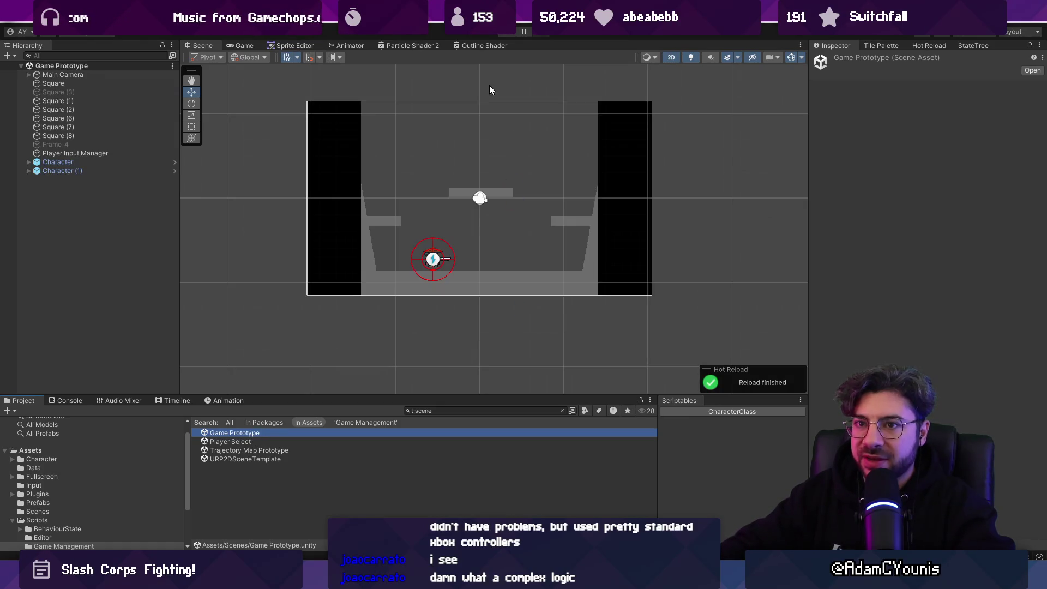
click(507, 34)
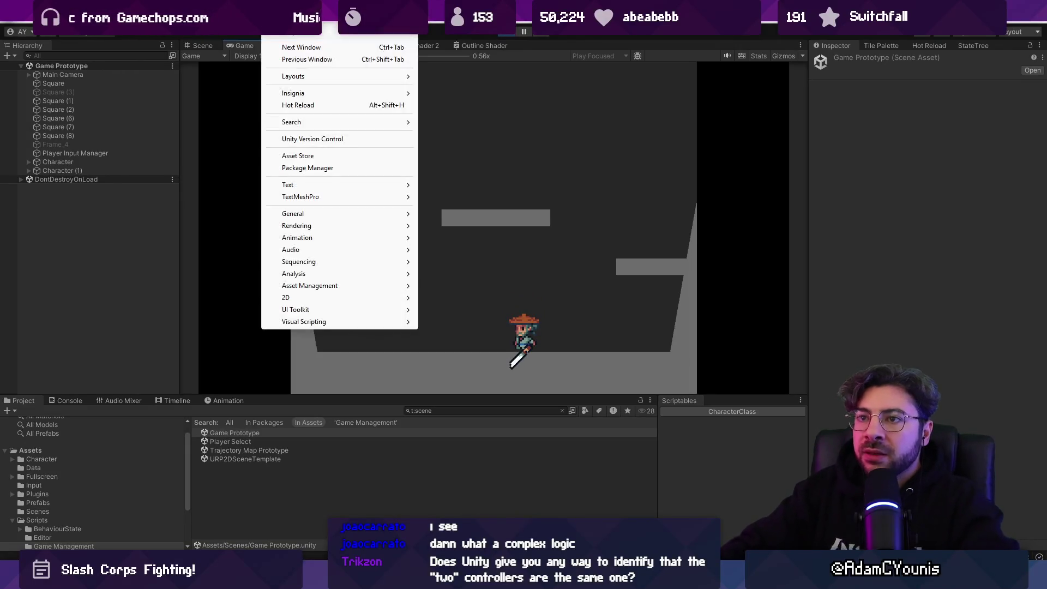
- Open the Input Debugger from Window > Analysis and widen its window
click(276, 22)
mouse_move(366, 273)
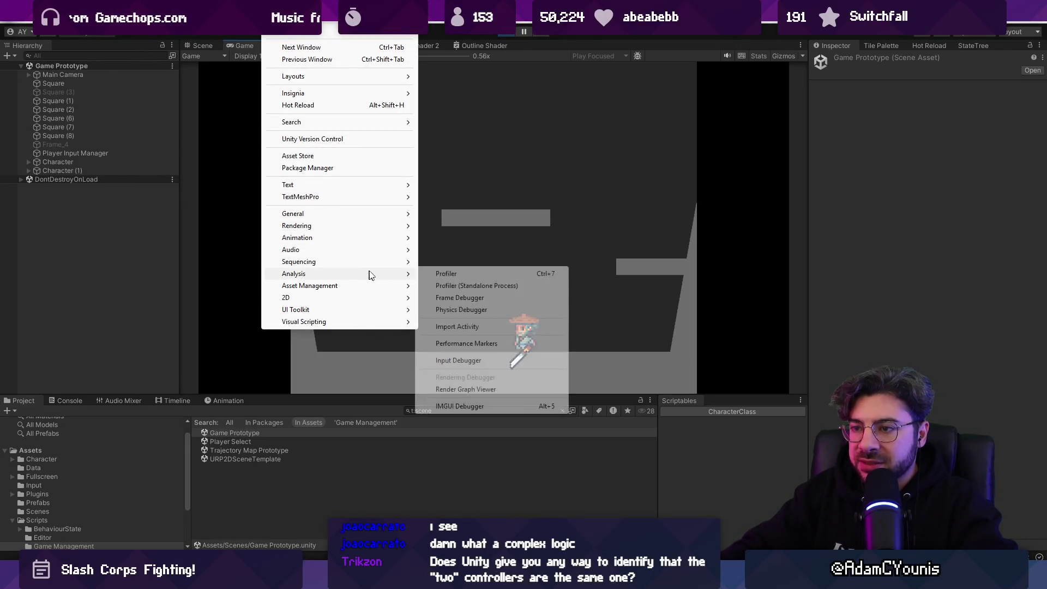
click(479, 361)
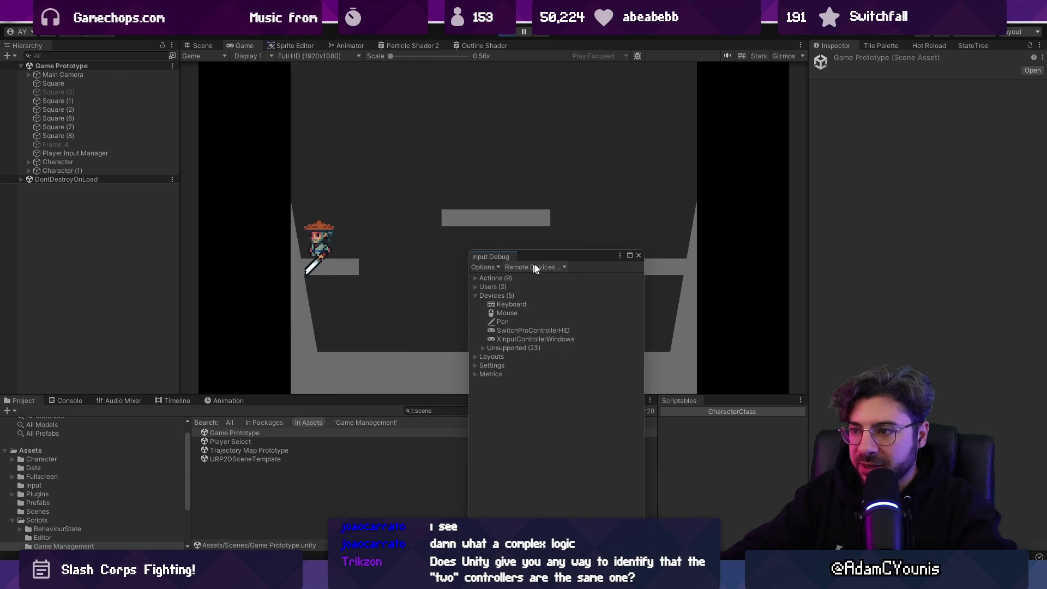
drag(644, 317, 843, 319)
- Compare the SwitchProControllerHID and XInputControllerWindows entries and check the Unsupported foldout
click(559, 331)
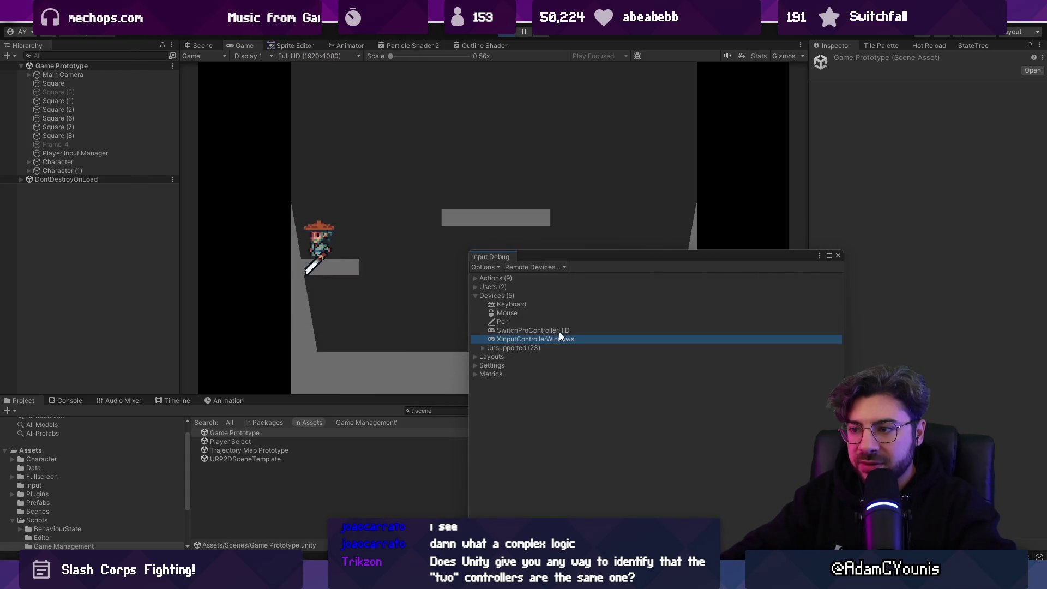
click(567, 338)
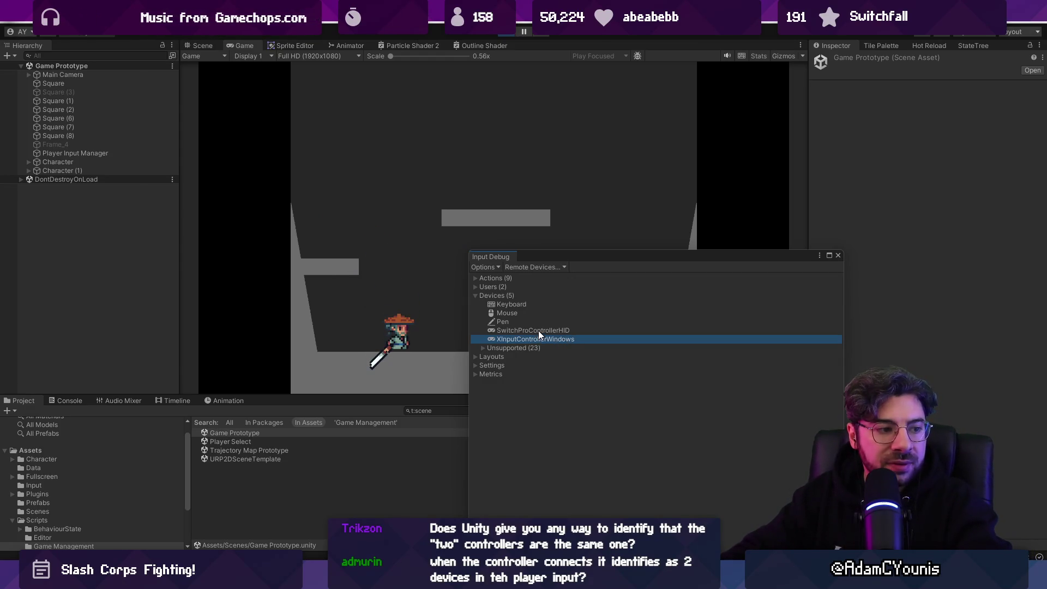
click(539, 331)
click(545, 338)
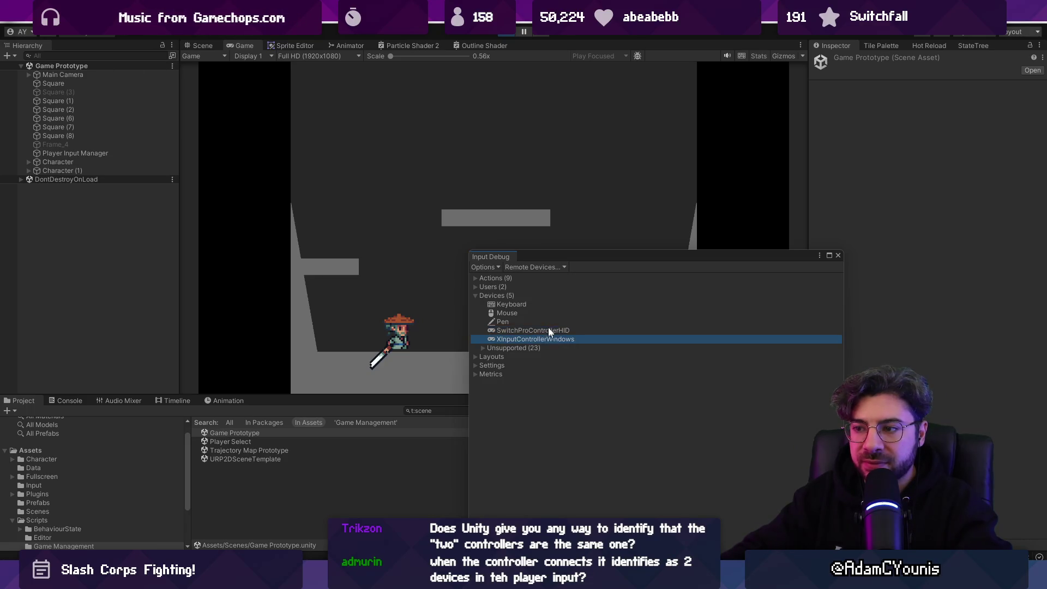
click(548, 328)
click(548, 338)
click(548, 331)
click(484, 349)
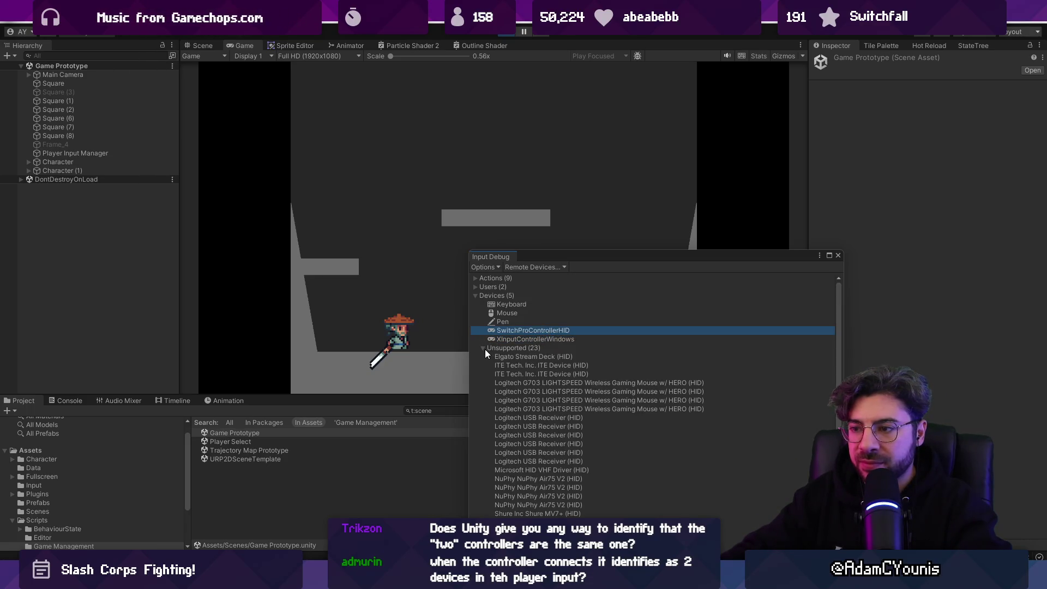
click(486, 349)
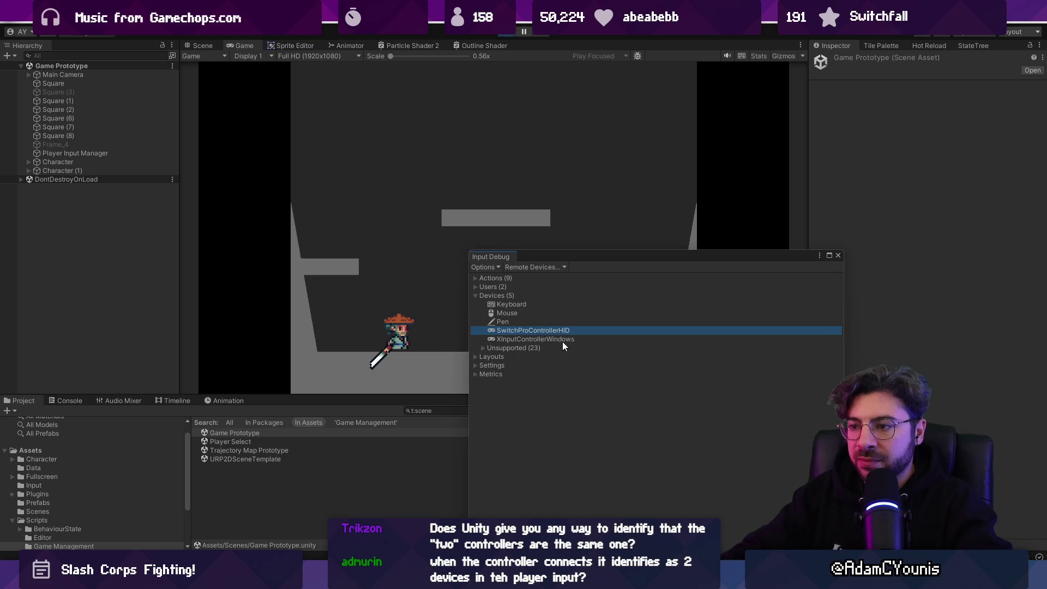
key(ctrl+k)
- Launch Chrome, search 'unity 9bitdo is switch pro controller and xbox controller at the same time', open the Unity Discussions result
text(chrome)
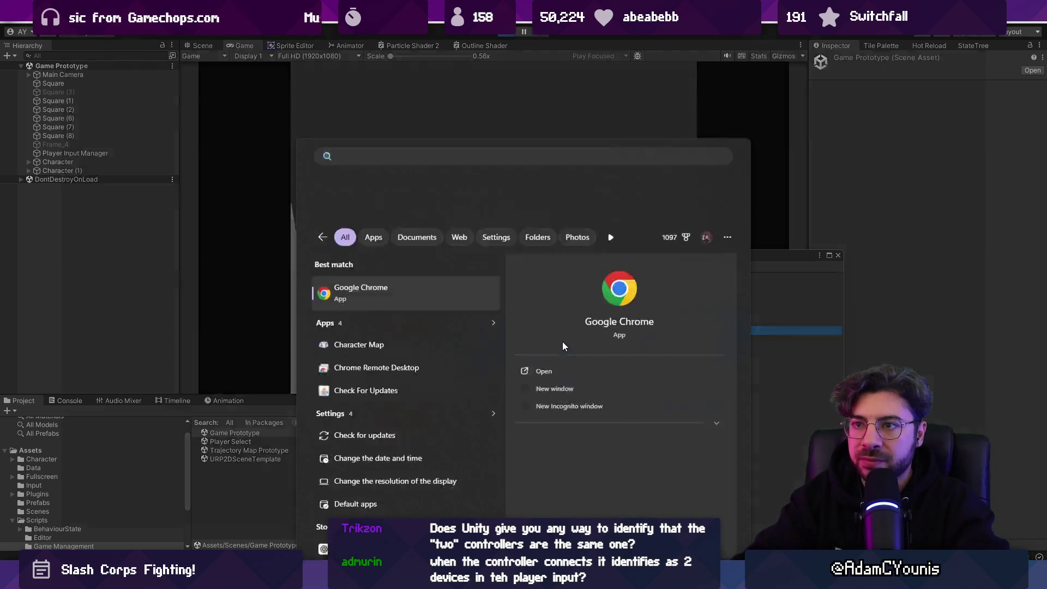
key(Return)
text(unity 9bitdo is)
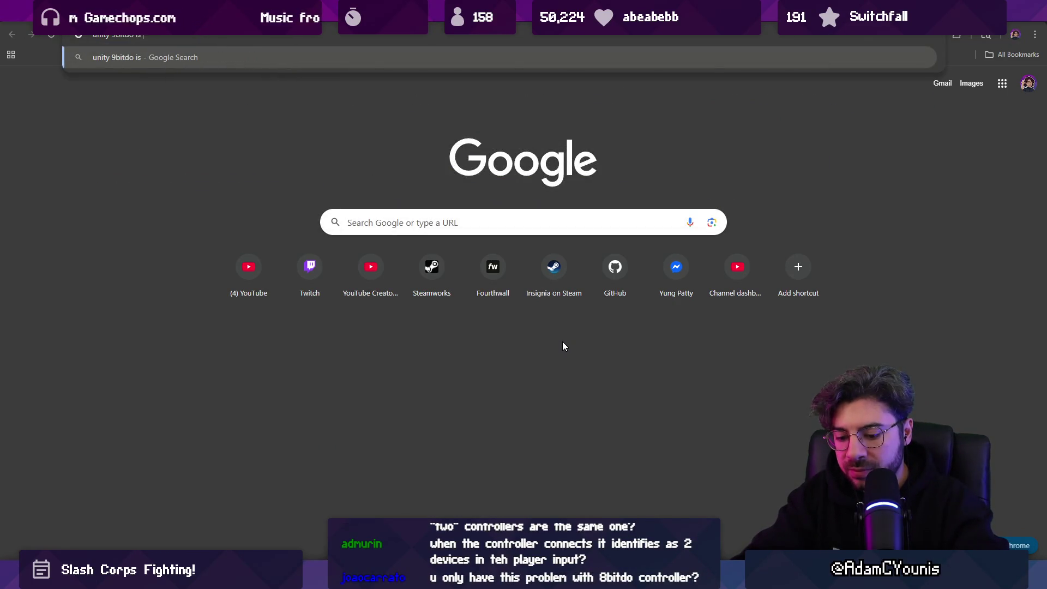
text( switch pro)
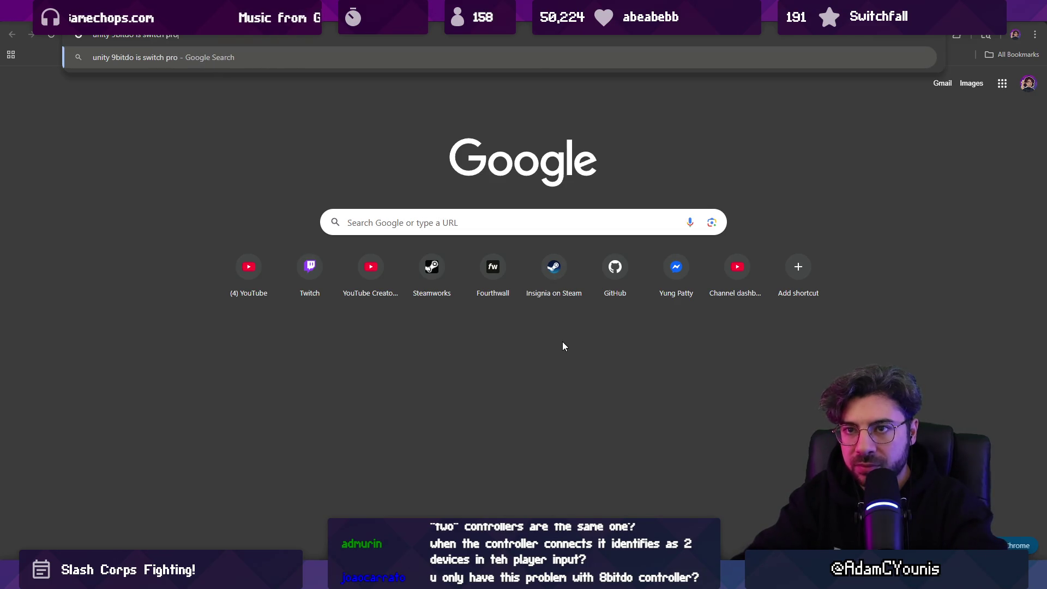
text( controller and xbox )
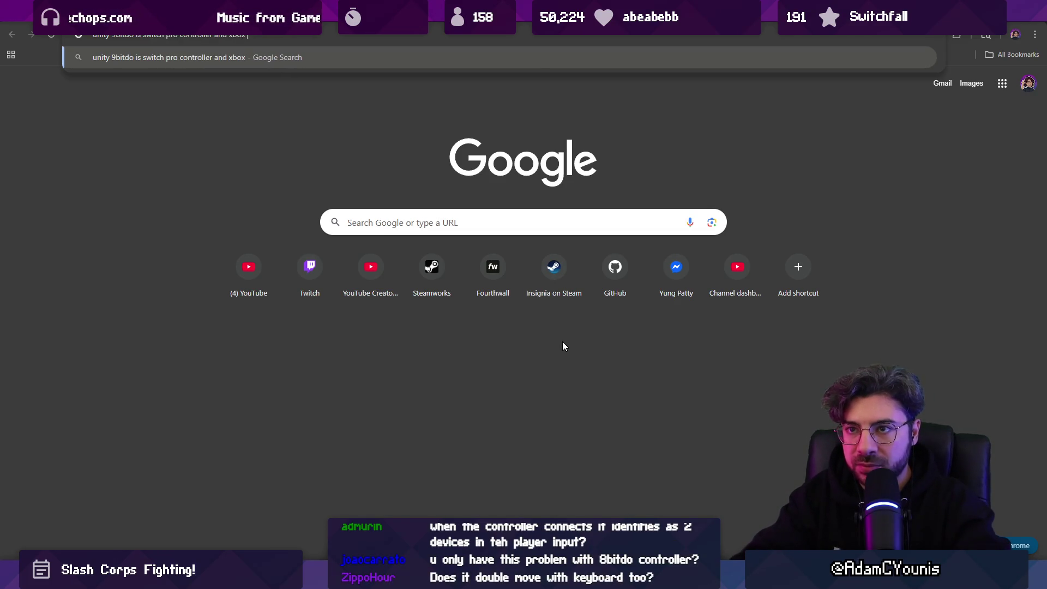
text(controller at th)
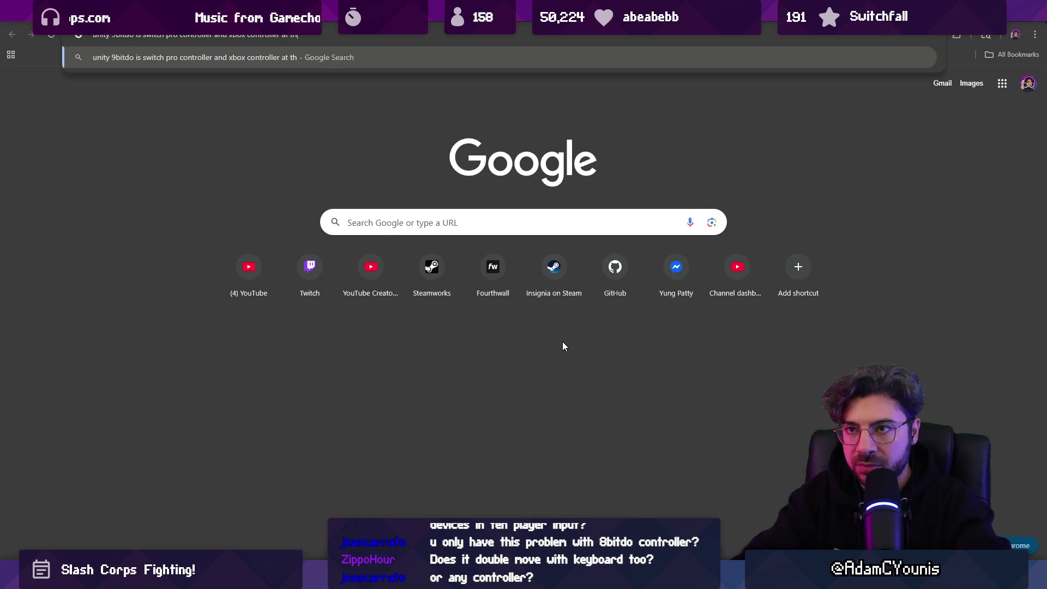
text(e )
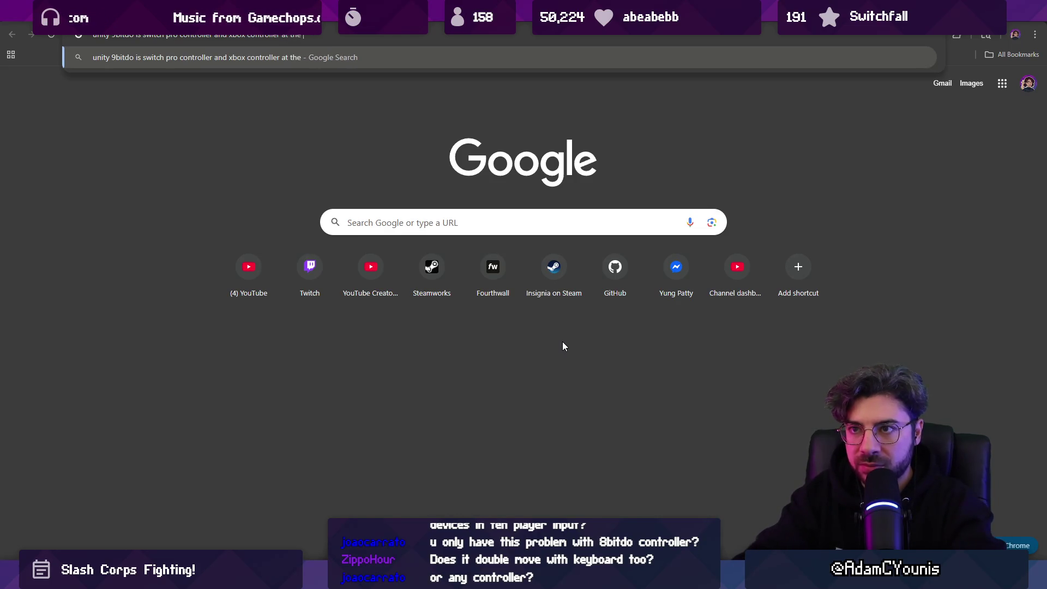
text(same time)
key(Return)
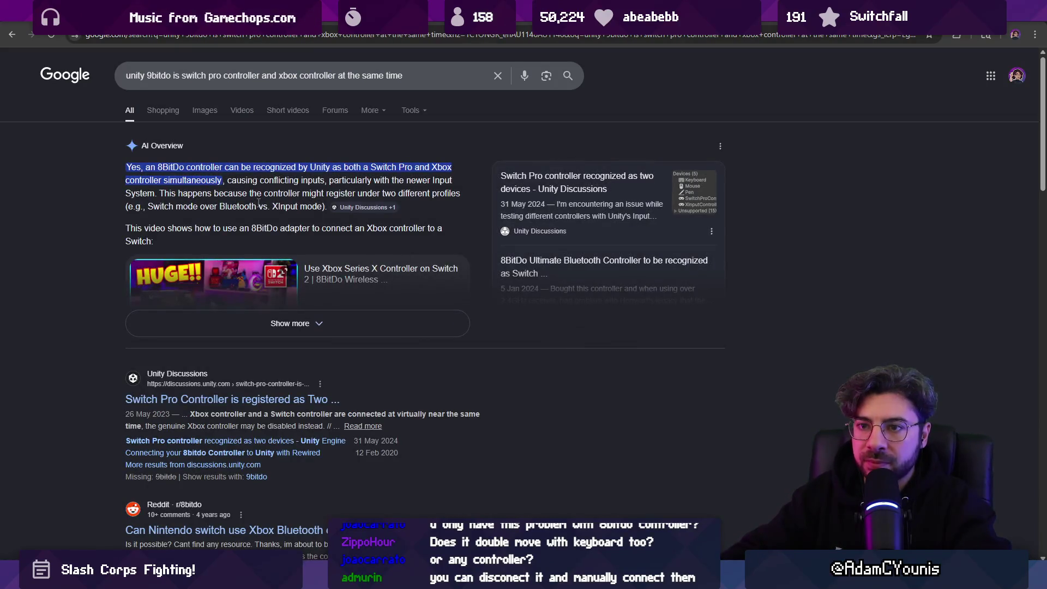
click(347, 210)
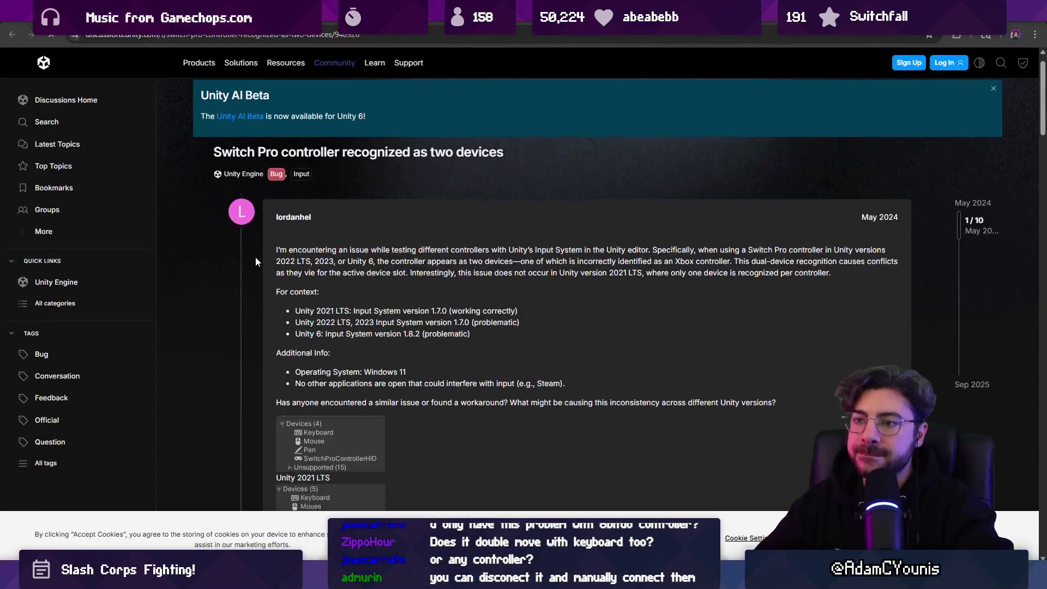
- Read the opening posts, highlighting the sentence about removing the XInputDevice
scroll(254, 256, down, 2)
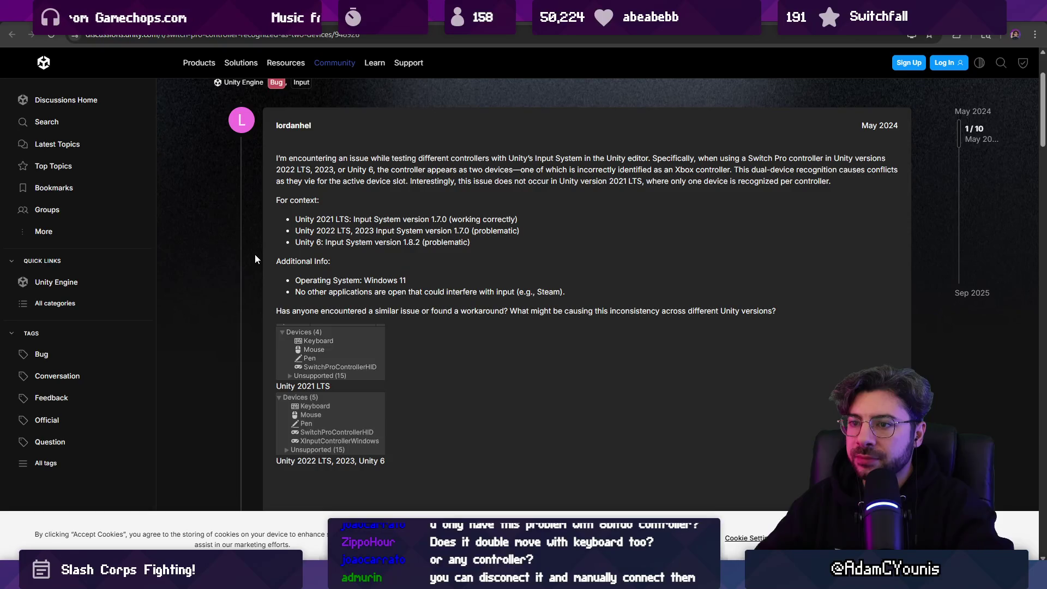
scroll(262, 240, down, 7)
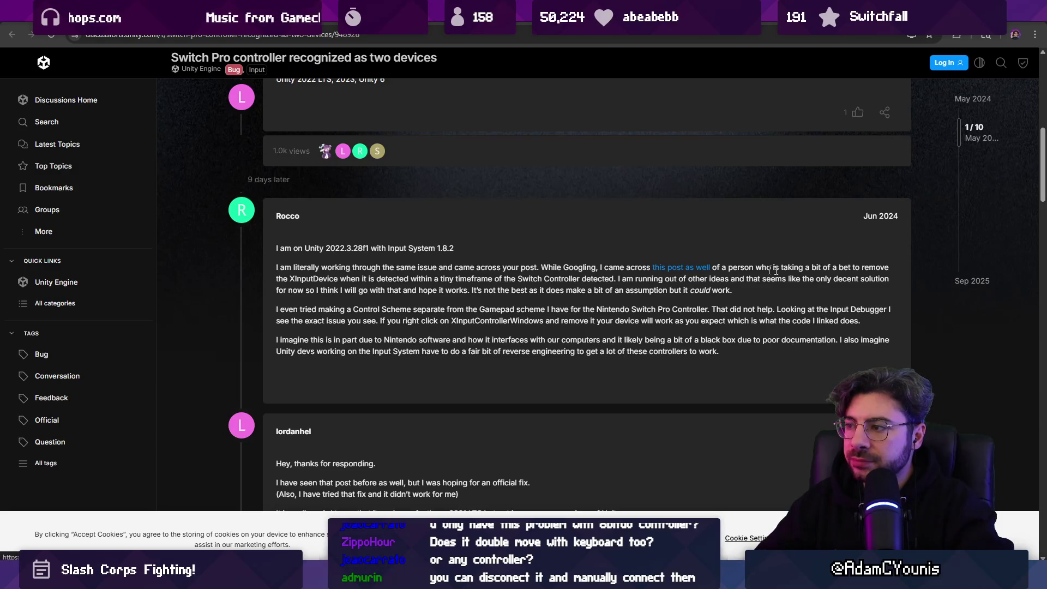
drag(340, 275, 514, 278)
click(520, 277)
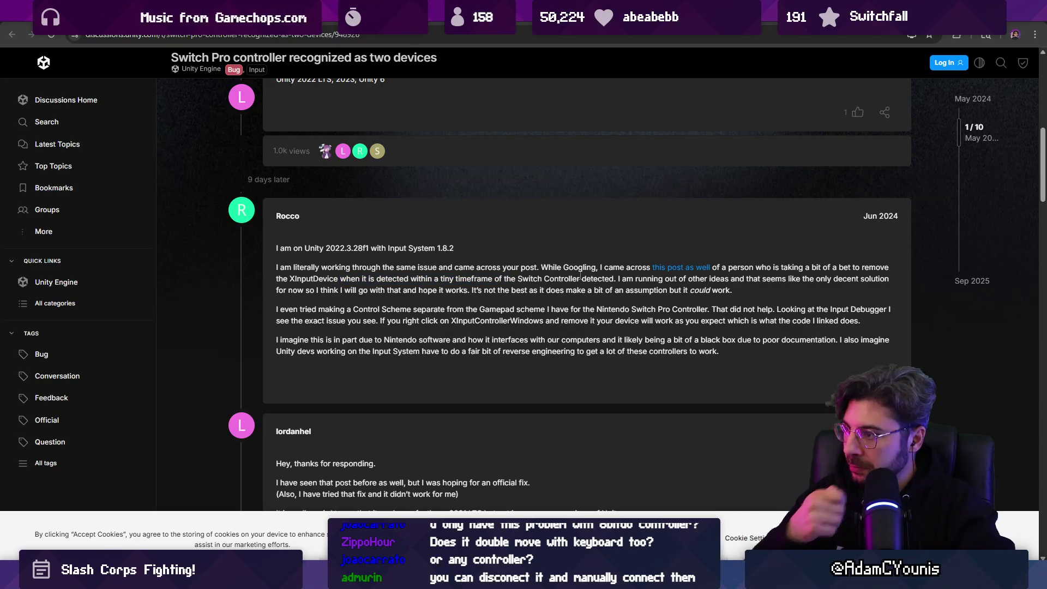
- Scroll through the bug-portal updates and later replies in the thread
scroll(440, 286, down, 7)
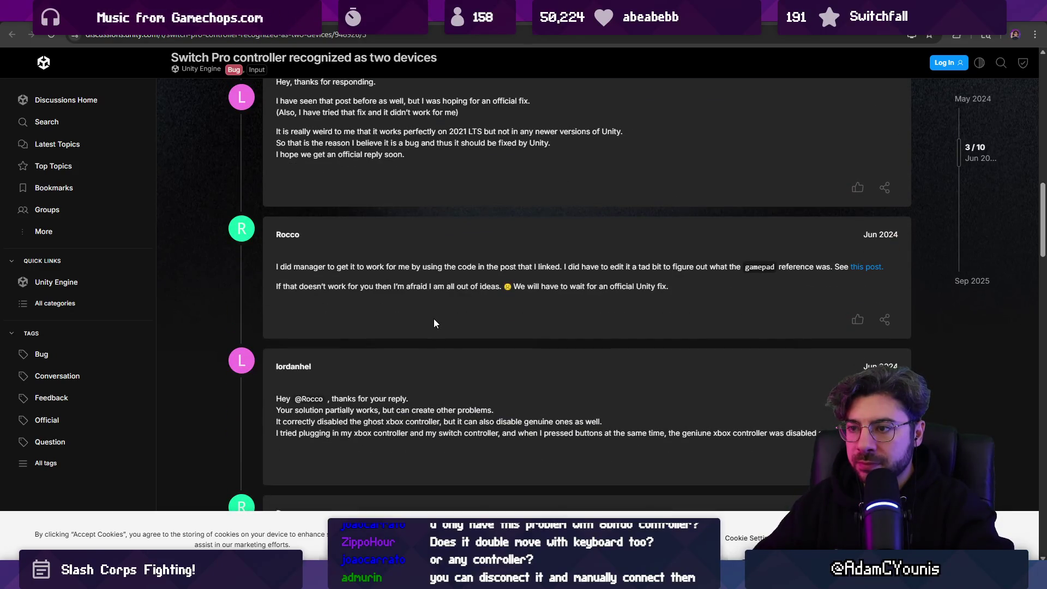
scroll(434, 323, down, 5)
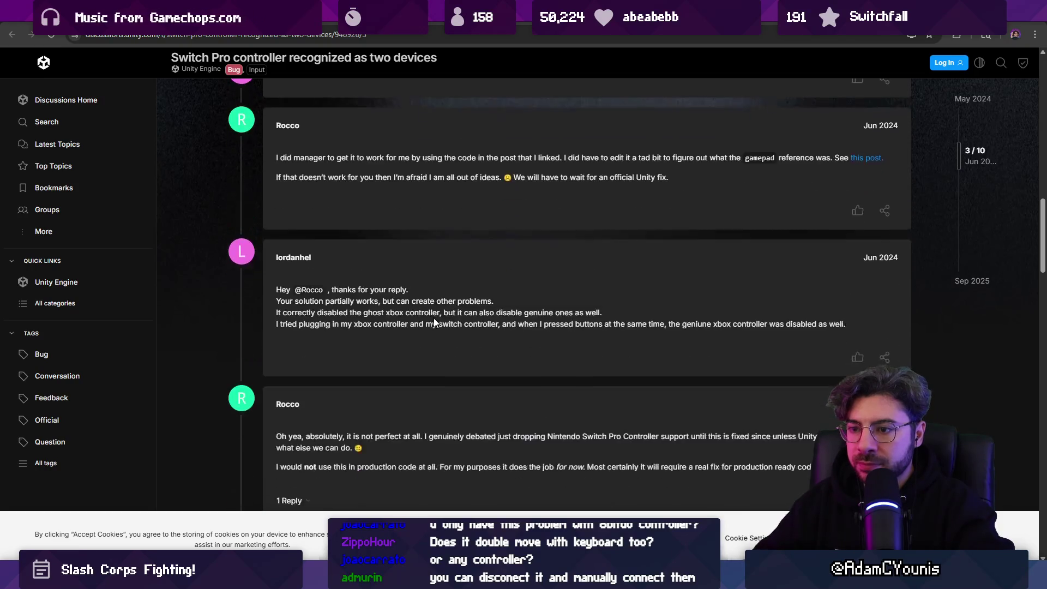
scroll(433, 319, down, 2)
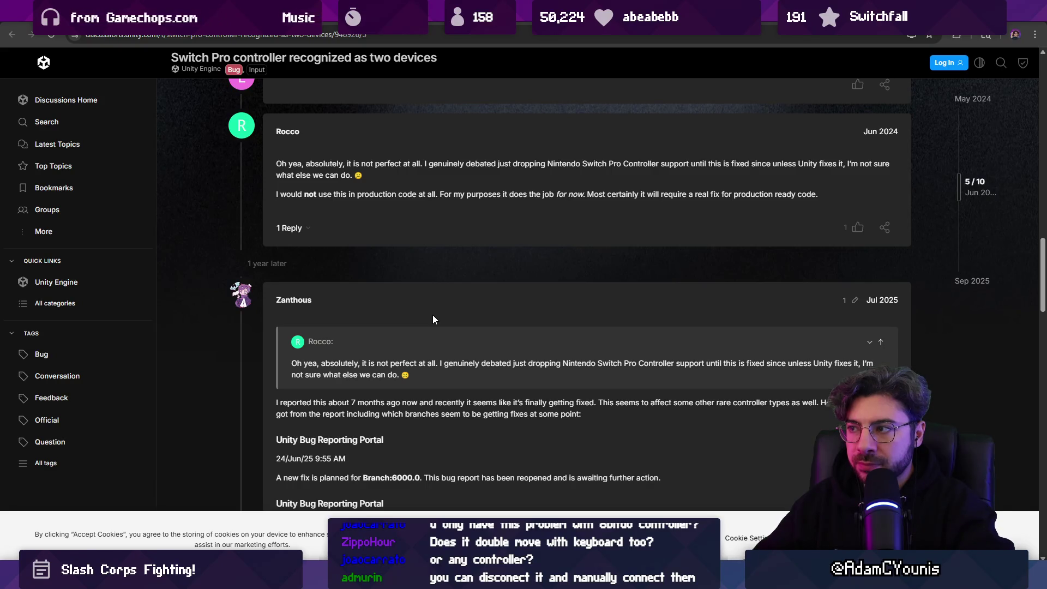
scroll(433, 315, down, 3)
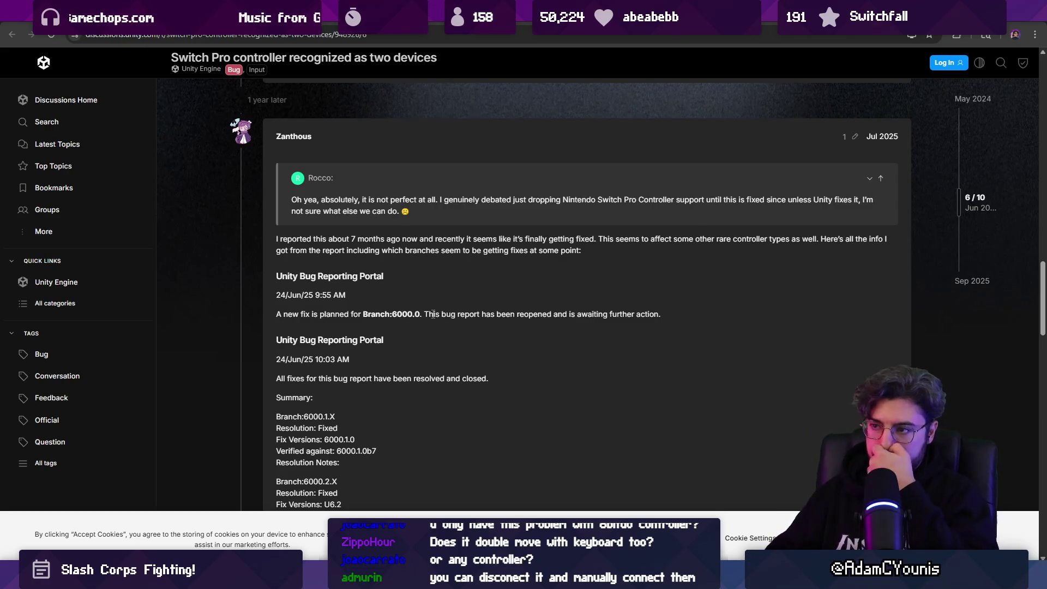
scroll(433, 314, down, 4)
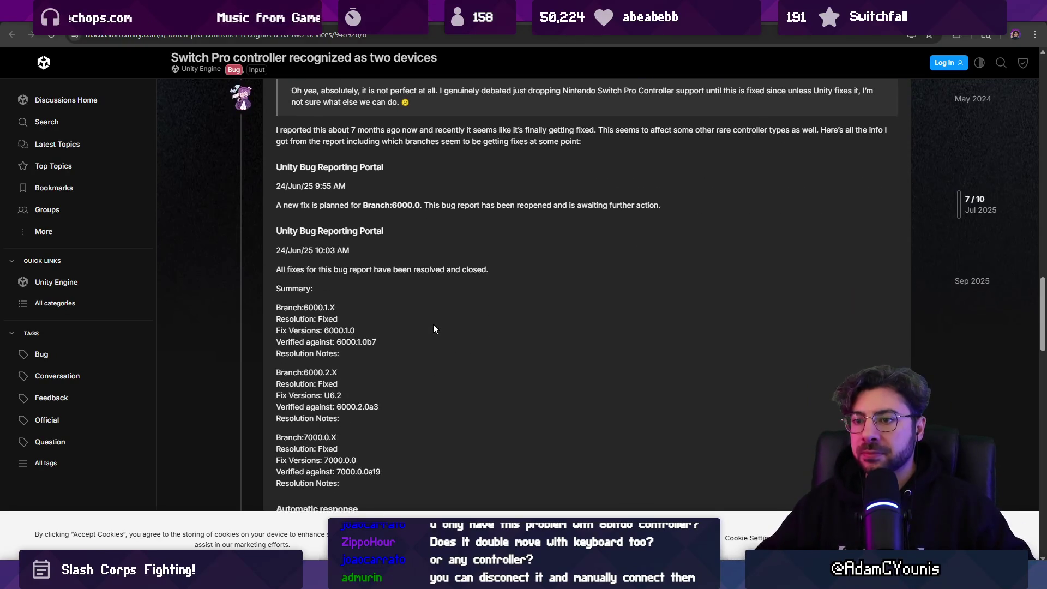
scroll(431, 325, down, 4)
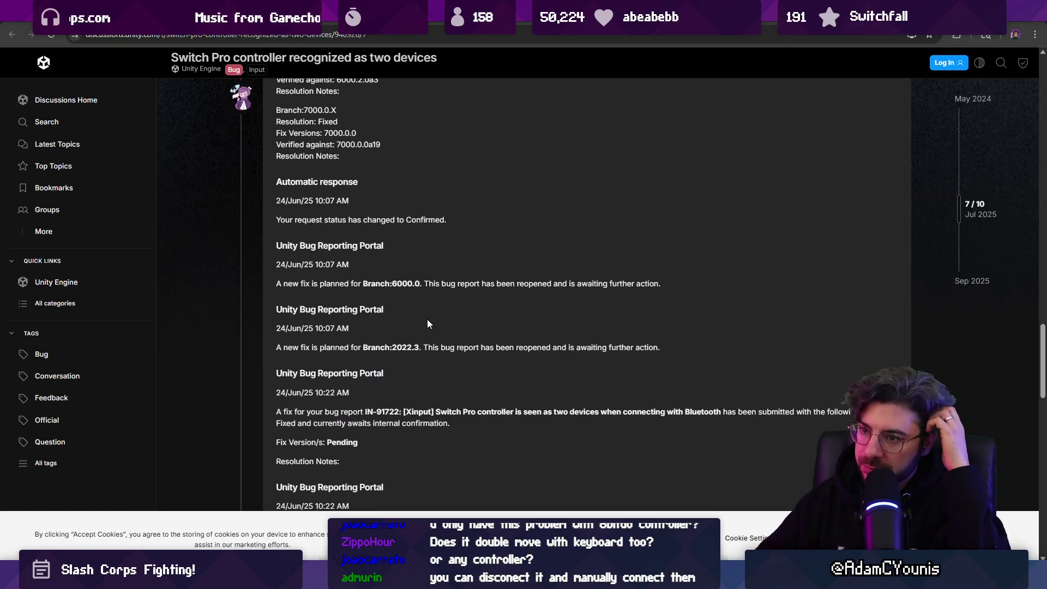
scroll(424, 319, down, 5)
scroll(410, 321, up, 2)
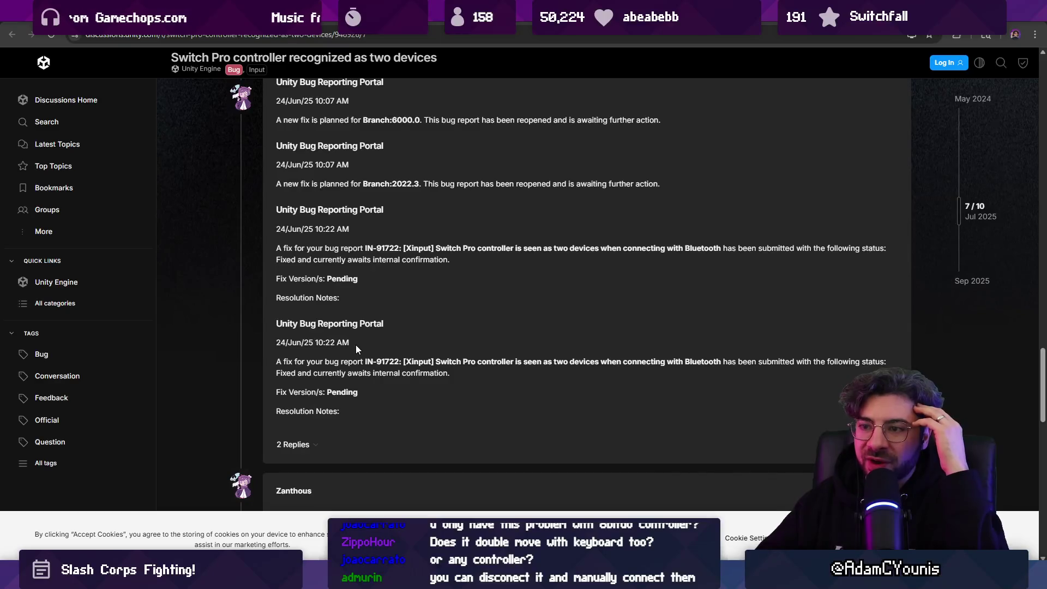
scroll(381, 349, up, 1)
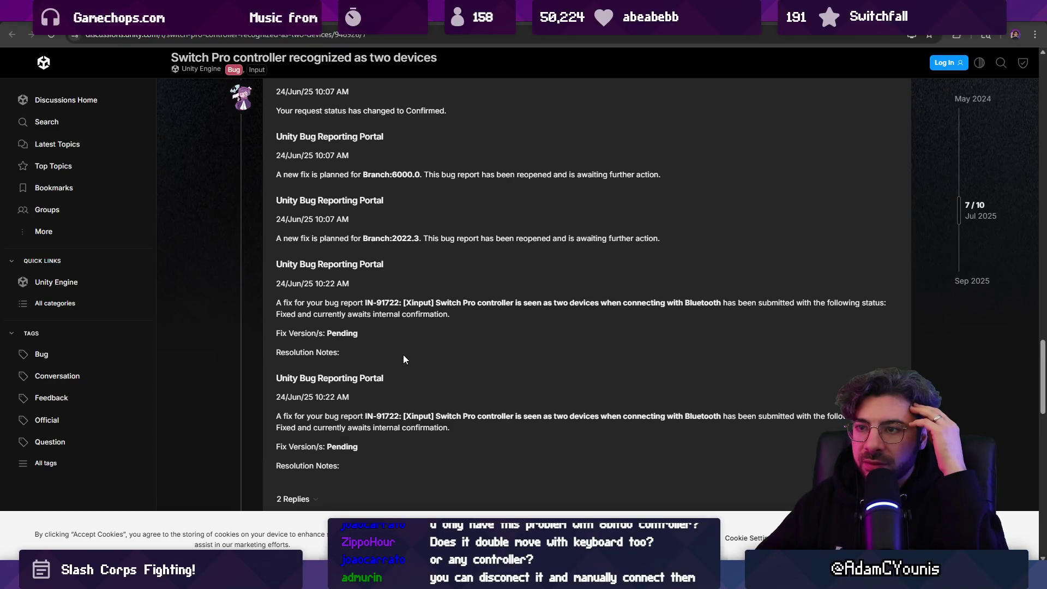
- Highlight the note after Branch:6000.0 and read the final replies on fixed versions
double_click(428, 173)
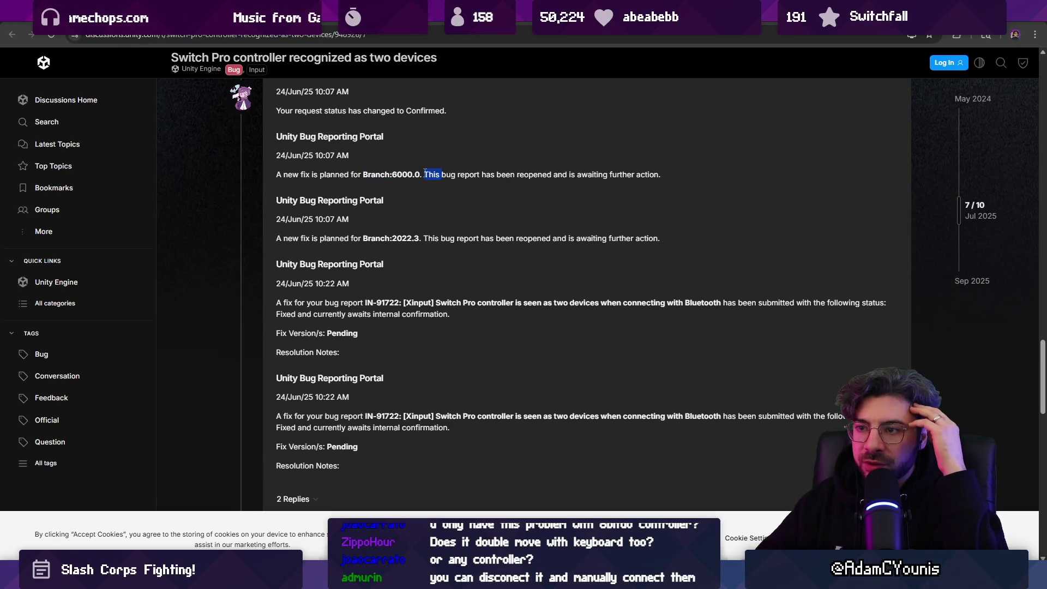
click(448, 222)
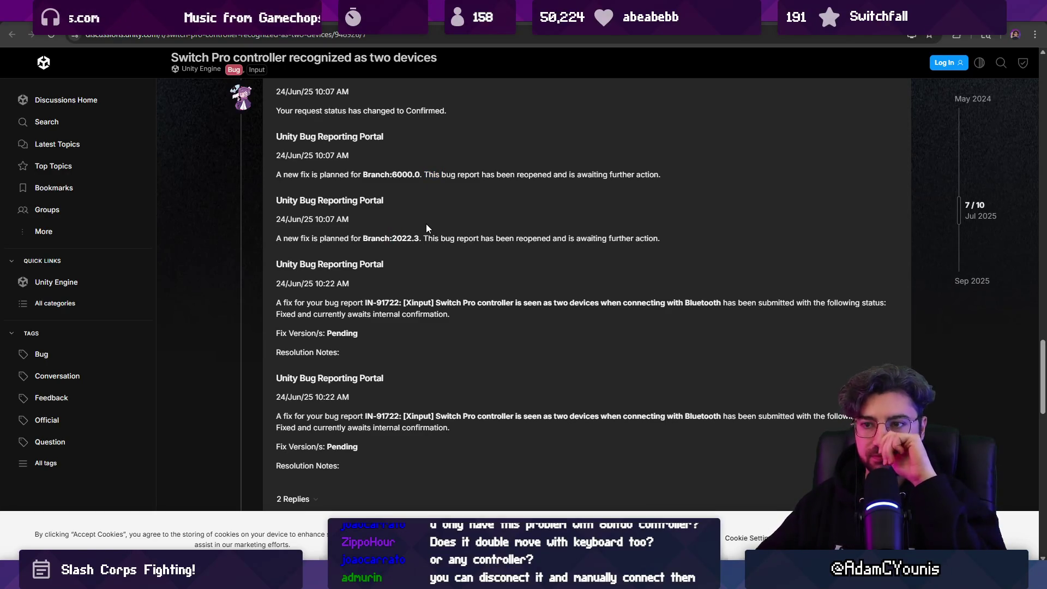
scroll(427, 223, down, 5)
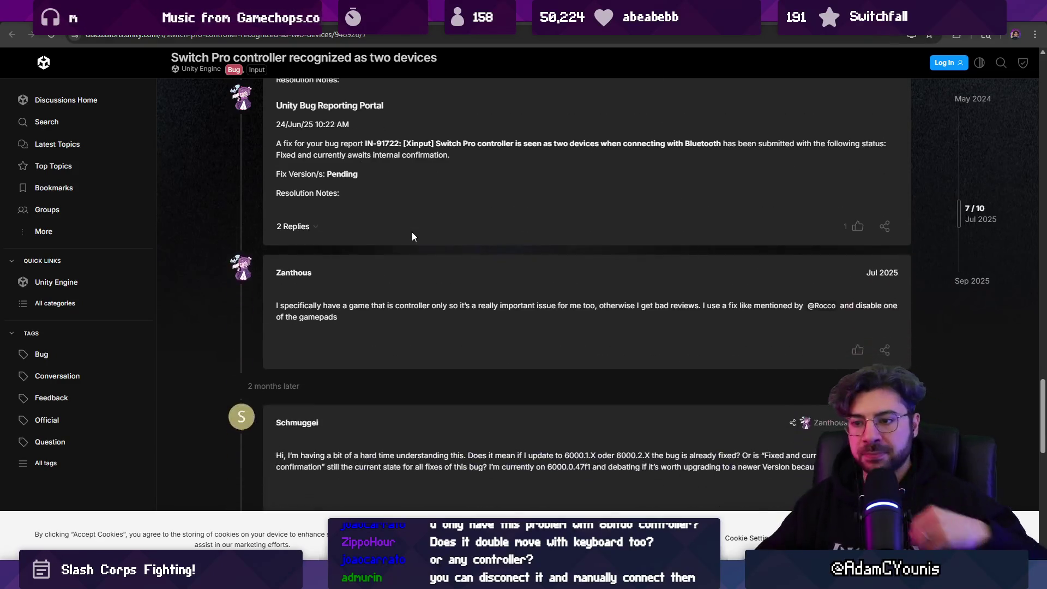
scroll(400, 229, down, 3)
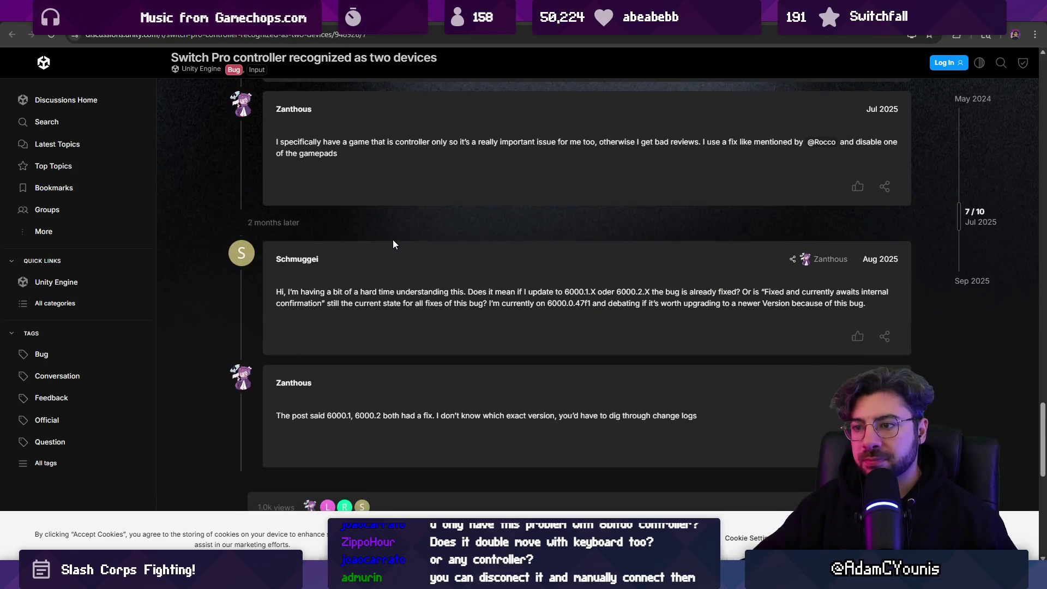
scroll(393, 244, down, 2)
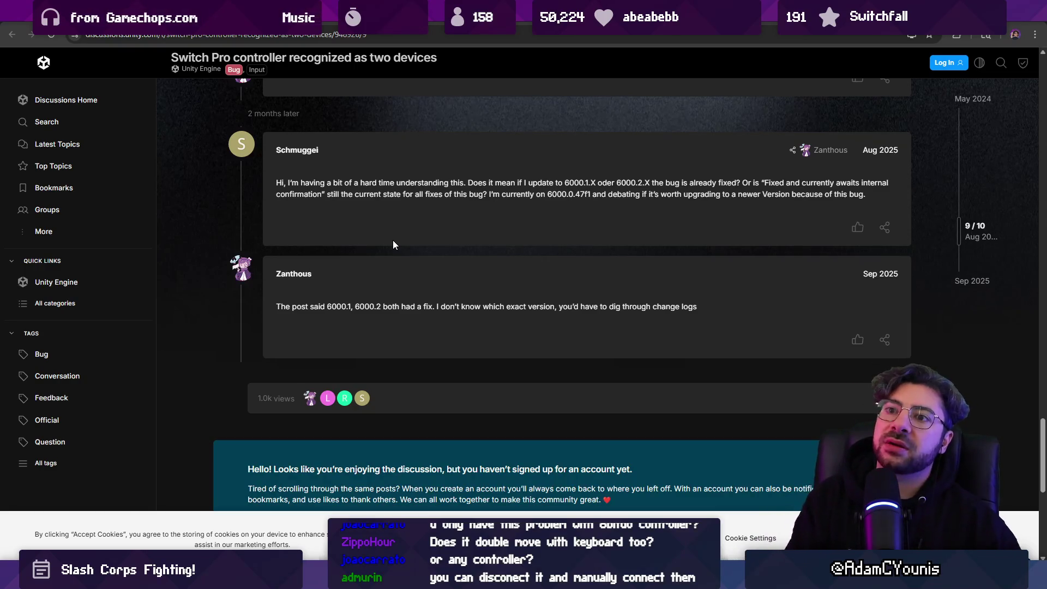
key(alt+Tab)
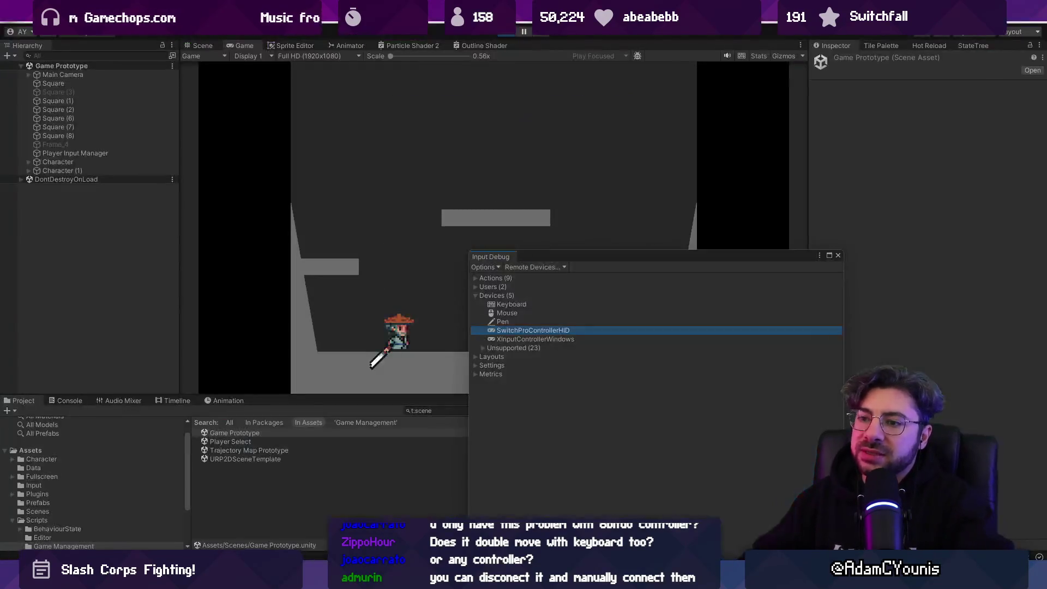
- Exit Play mode, close the Input Debug window, and open a new Chrome tab
key(ctrl+p)
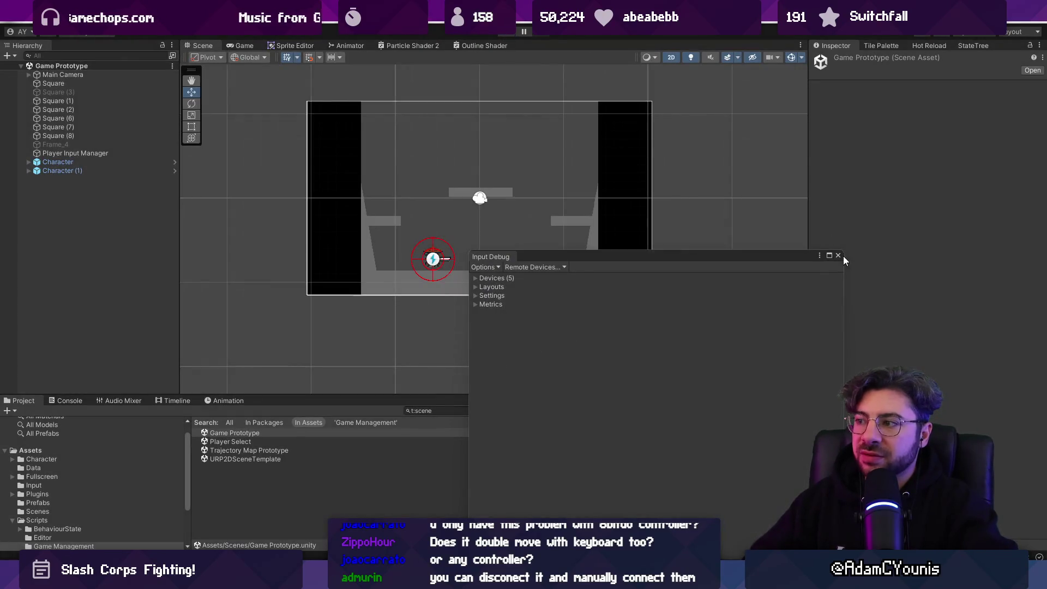
click(838, 255)
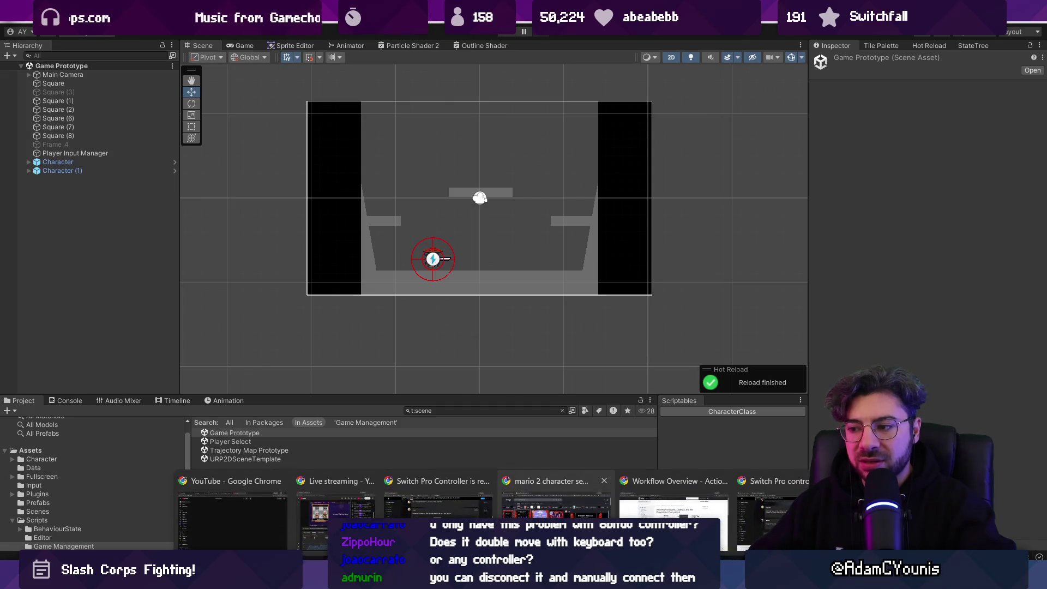
click(676, 480)
key(ctrl+t)
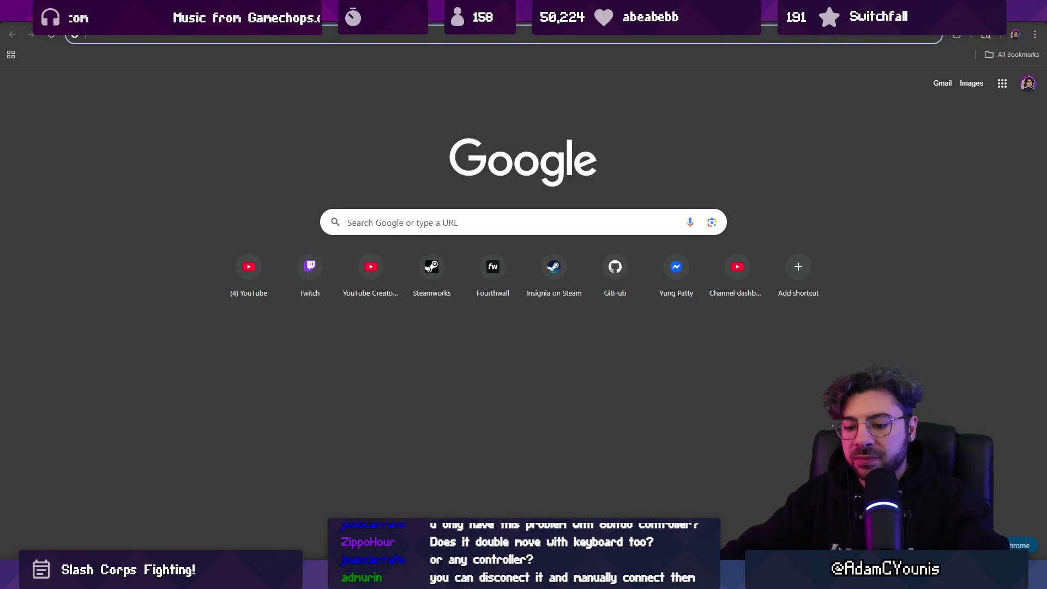
- Search Google for 'using unity 6.0 vs 2022 license' and expand the AI overview's full answer
text(using unity 6.0 vs 2022 license)
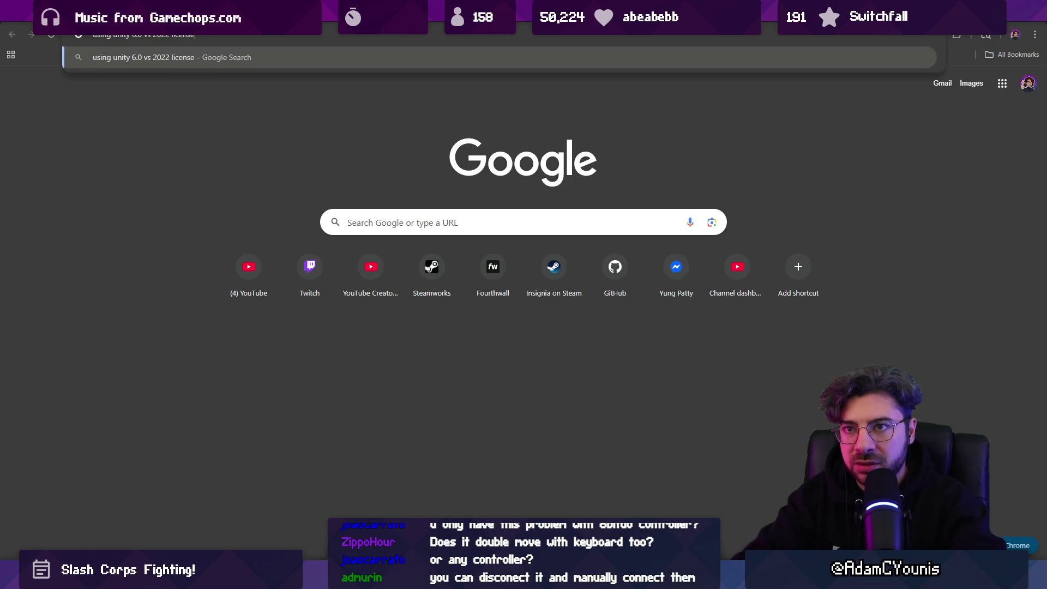
key(Return)
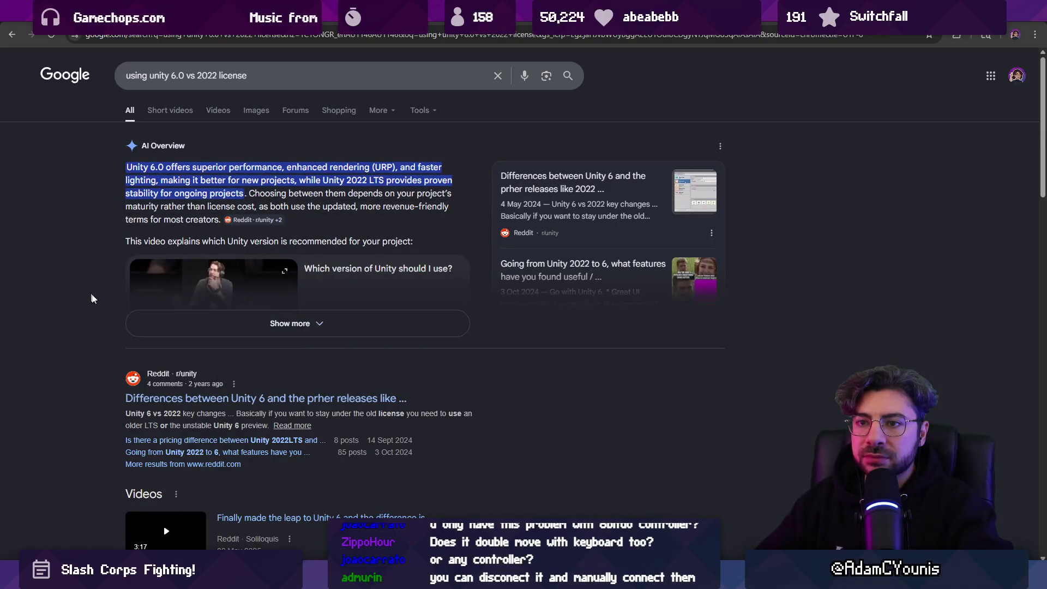
click(164, 323)
scroll(83, 272, down, 3)
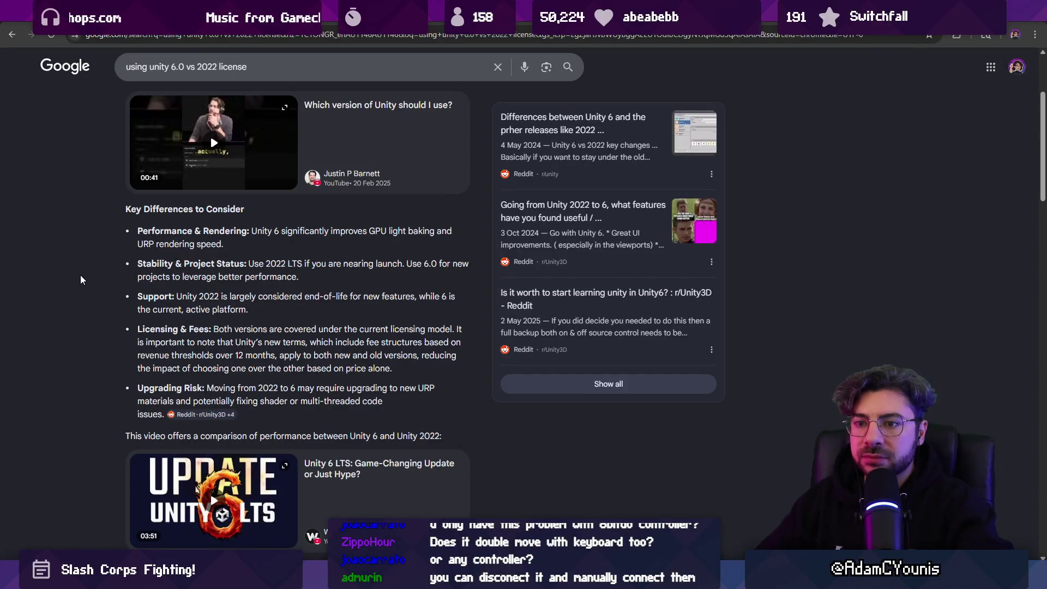
- Read Unity's pricing-changes page, then go back to the license search results
scroll(78, 335, down, 15)
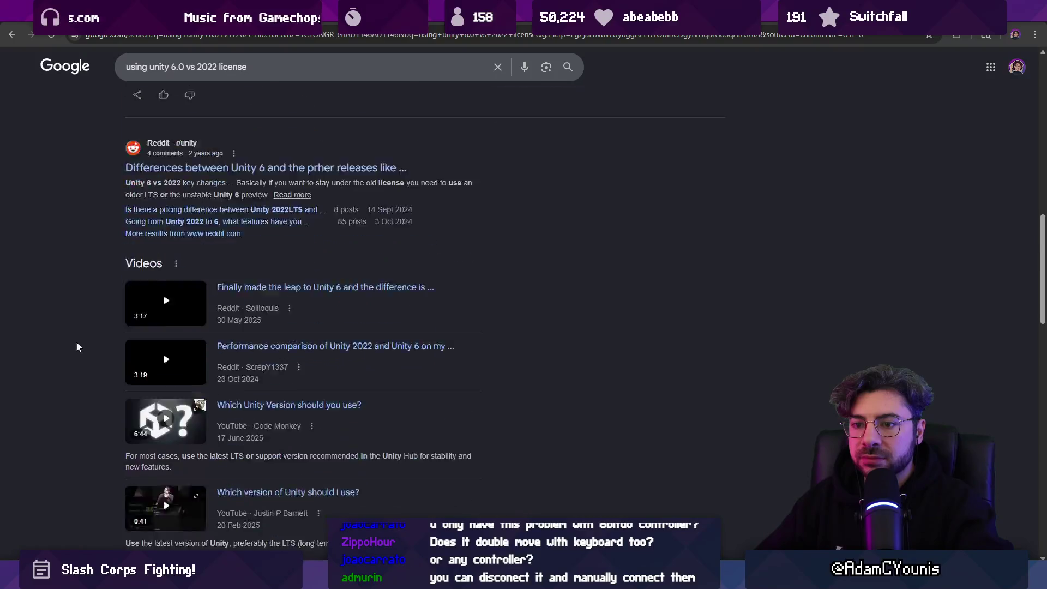
scroll(79, 340, down, 1)
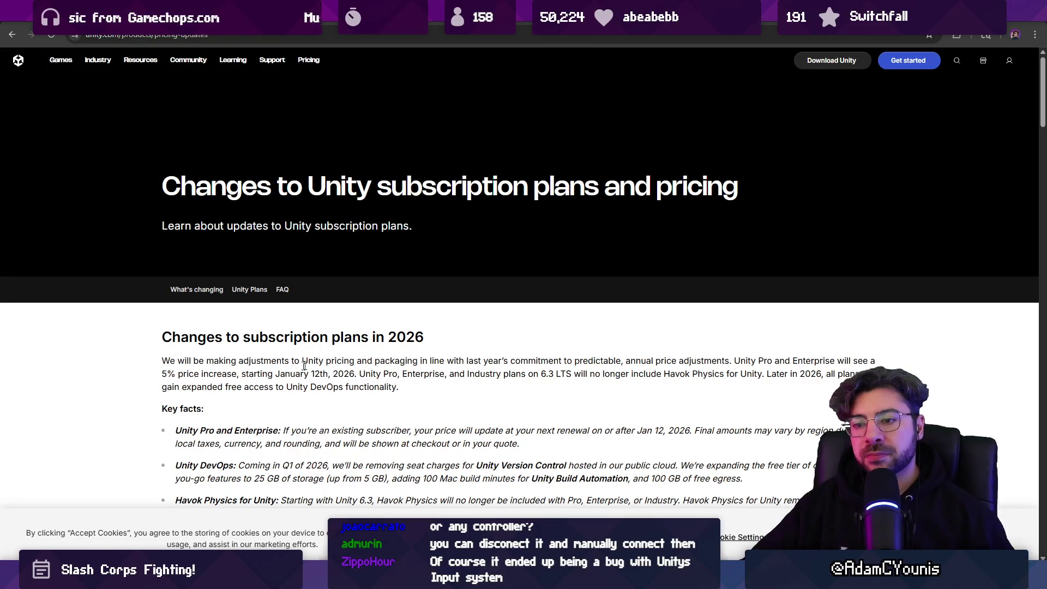
scroll(304, 365, down, 3)
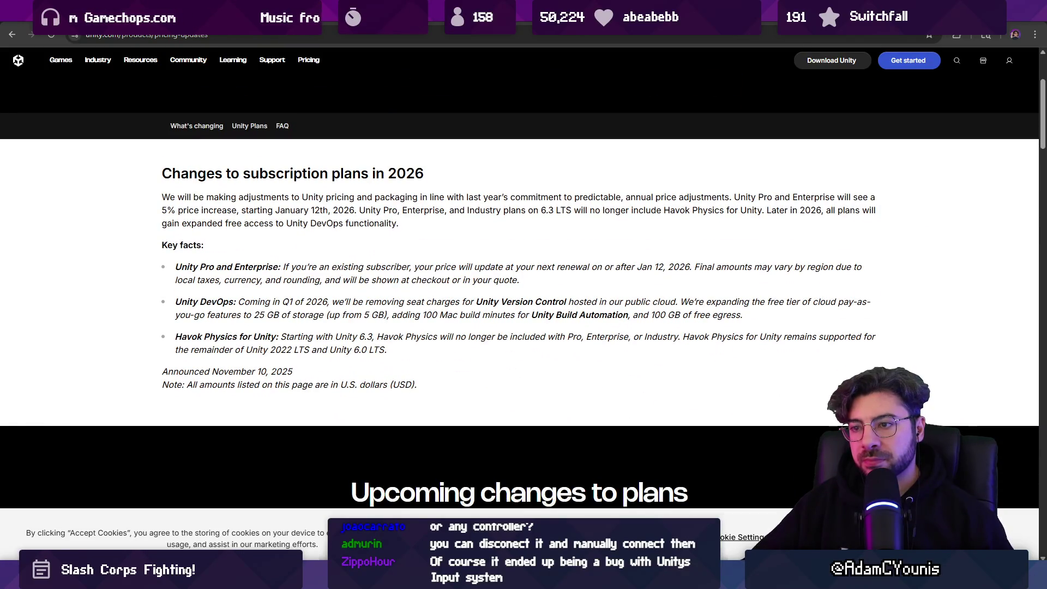
key(alt+Left)
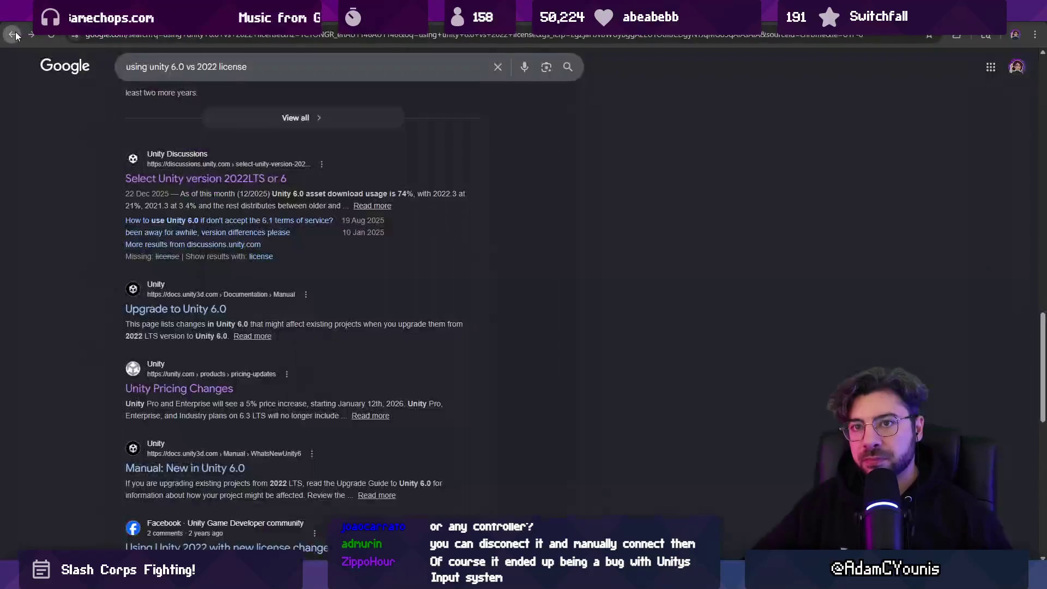
scroll(258, 109, down, 3)
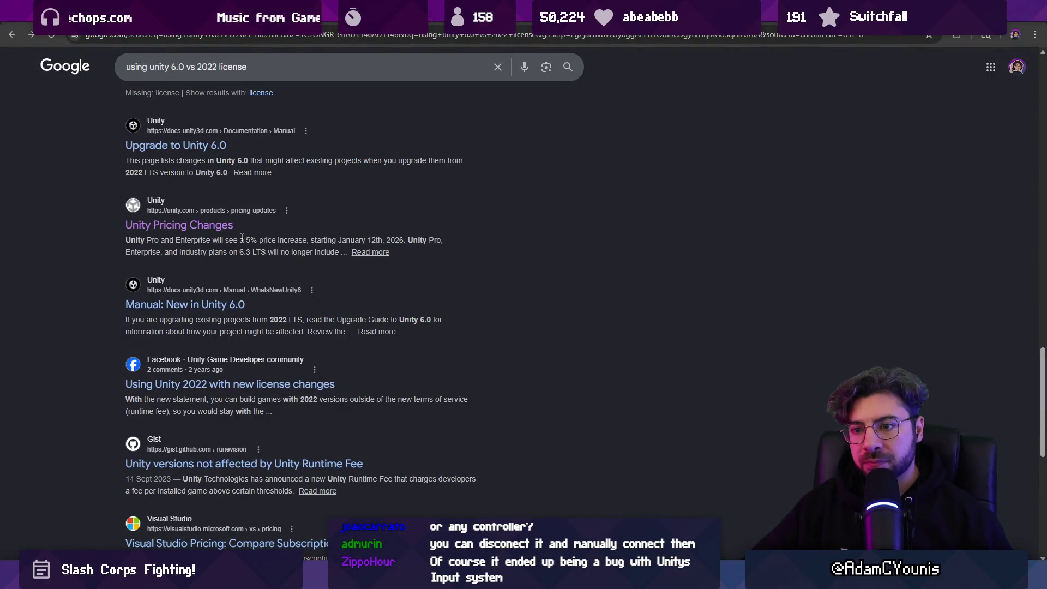
click(238, 63)
- Search 'unity should I upgrade to unity 6' and scroll through the AI overview and results
text(unity should I up)
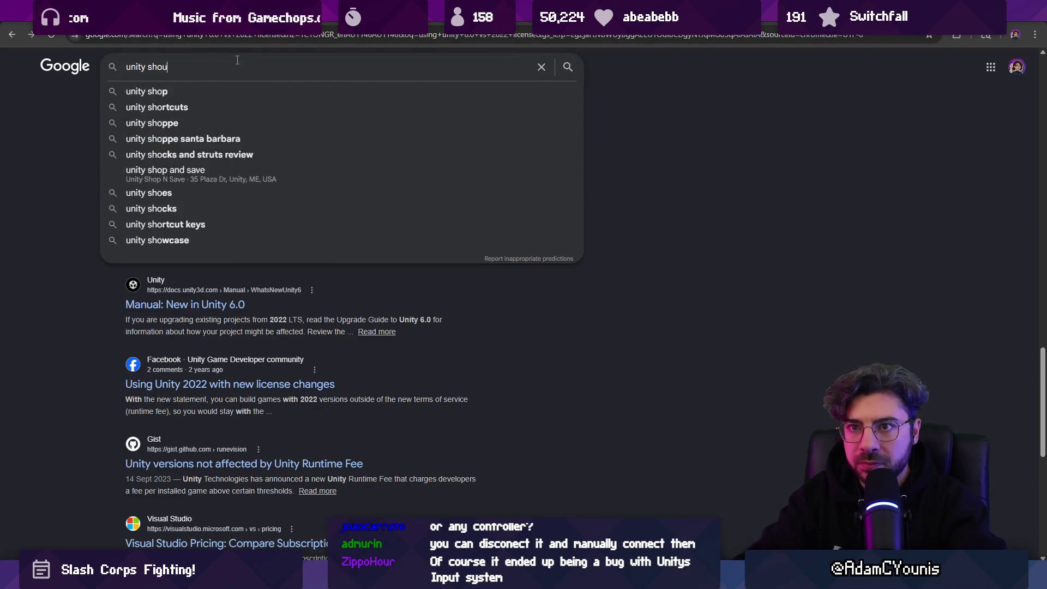
text(grade to )
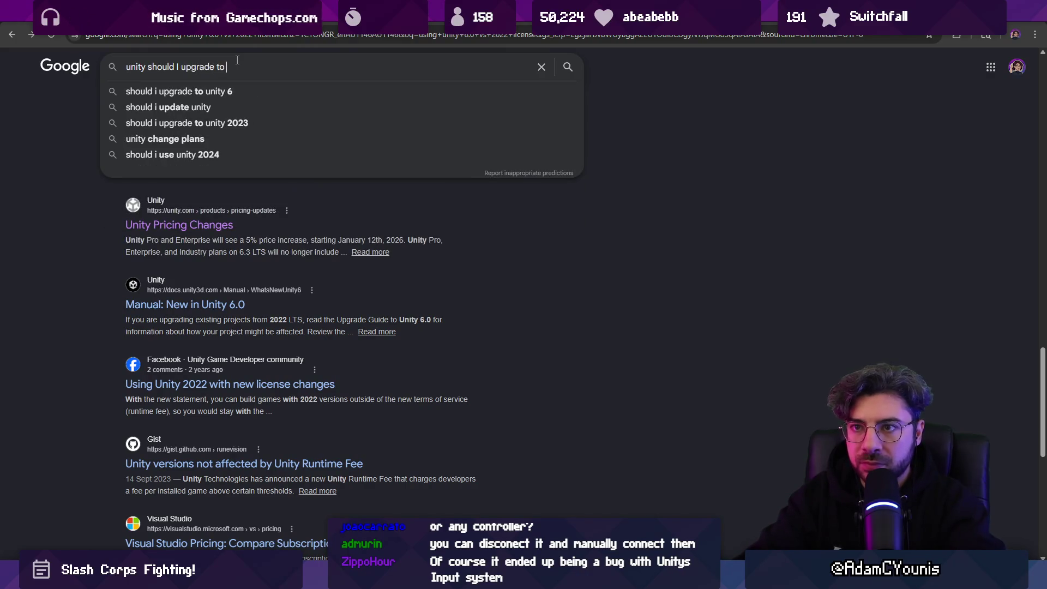
text(unity 6)
key(Return)
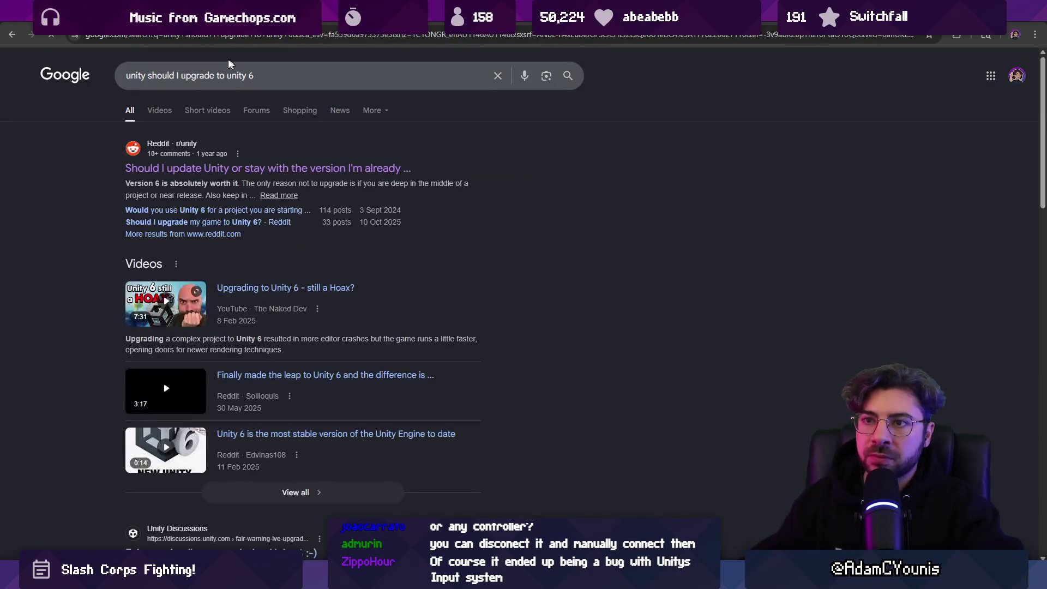
scroll(197, 233, down, 3)
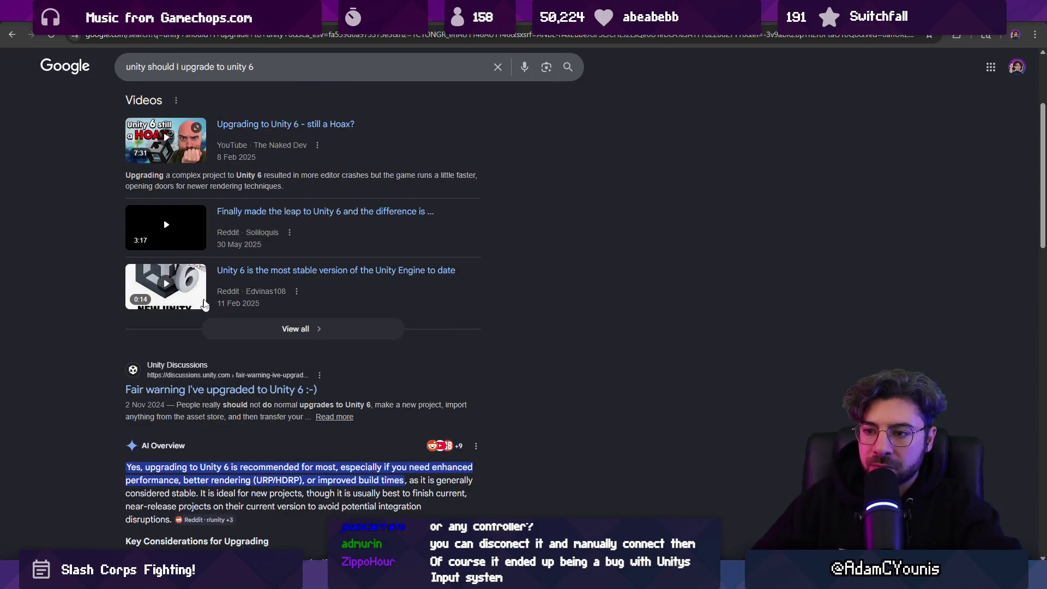
scroll(199, 299, down, 4)
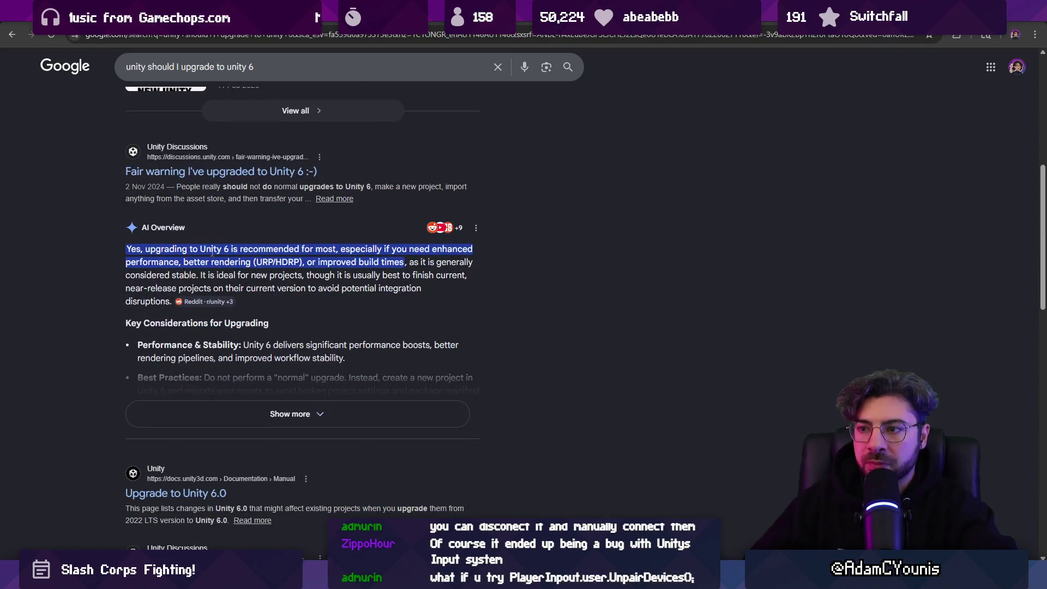
scroll(189, 217, down, 3)
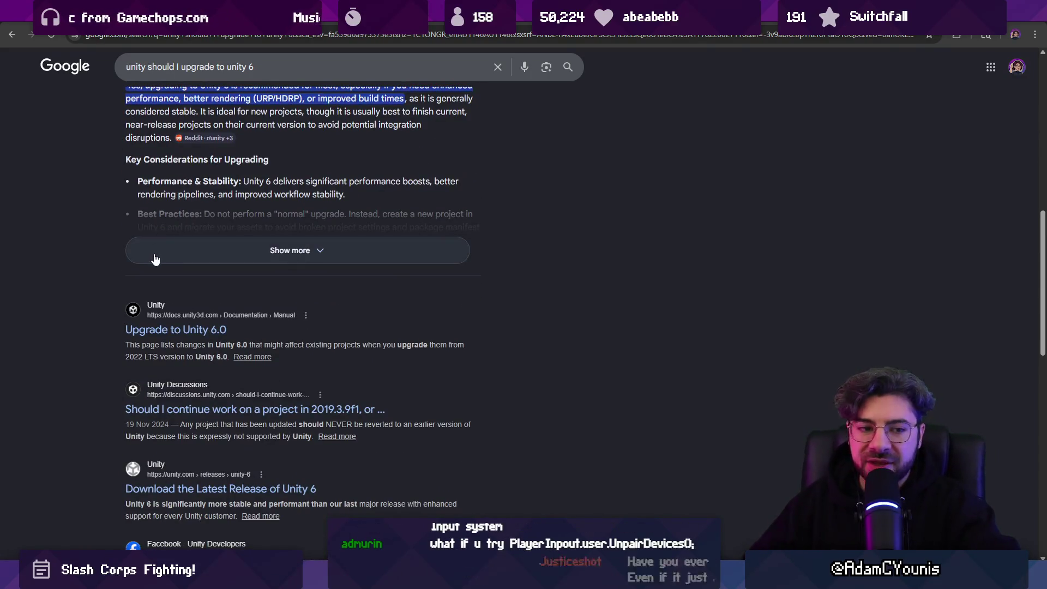
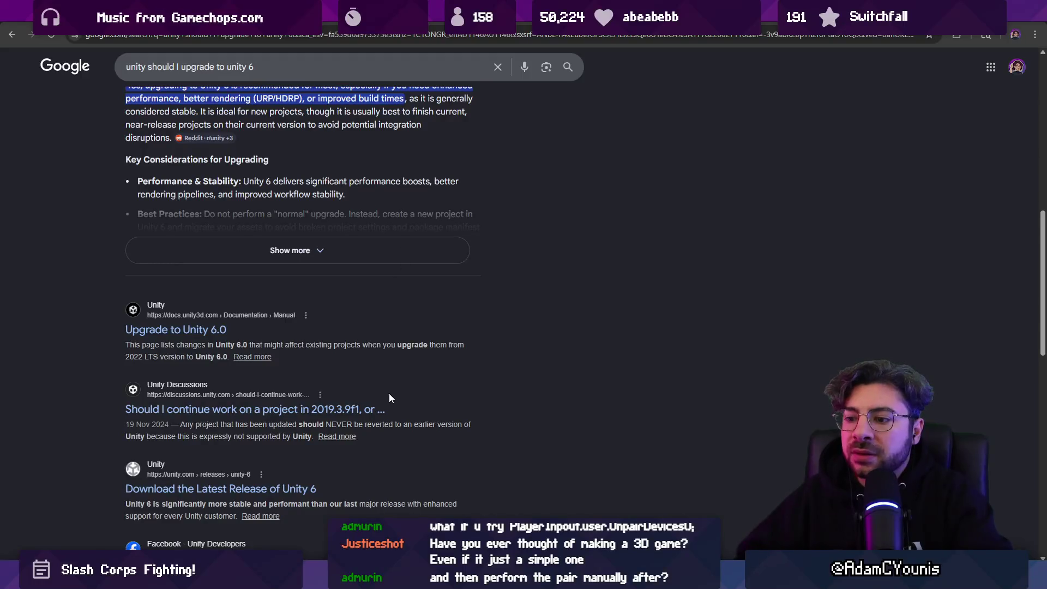
- Back in Unity, raise the Project panel's splitter to give the asset list more room, then go to Fork
key(alt+Tab)
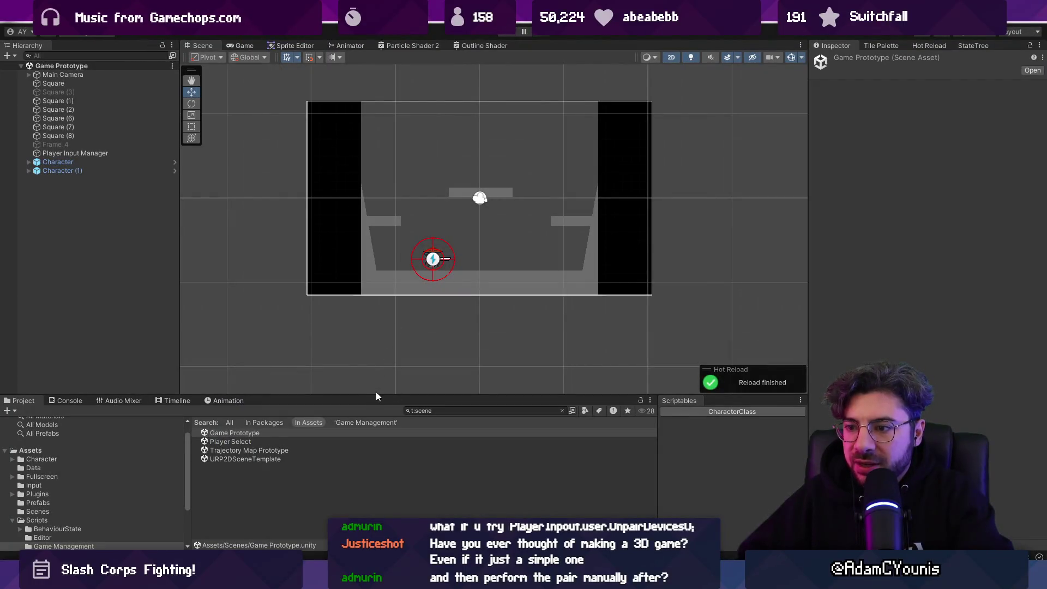
drag(377, 395, 387, 336)
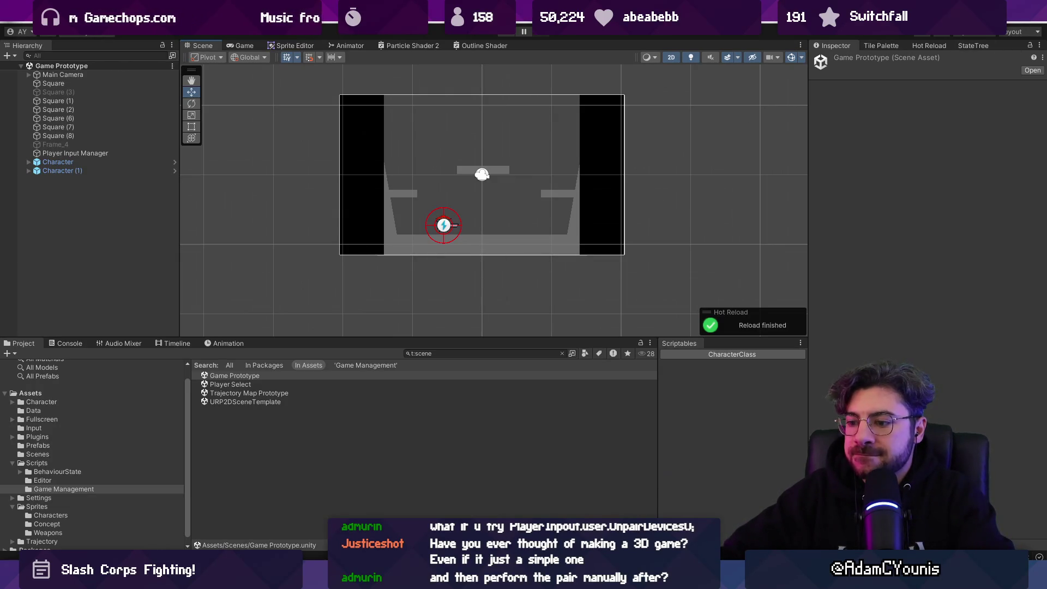
key(alt+Tab)
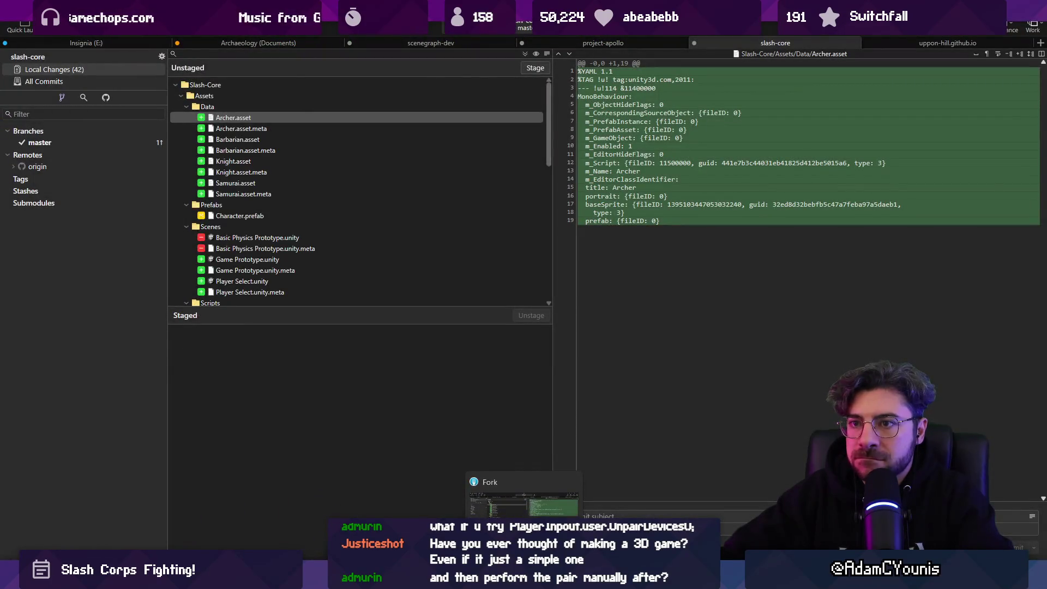
- Stage all slash-core changes and commit them to master as 'Adds basic character script'
click(534, 67)
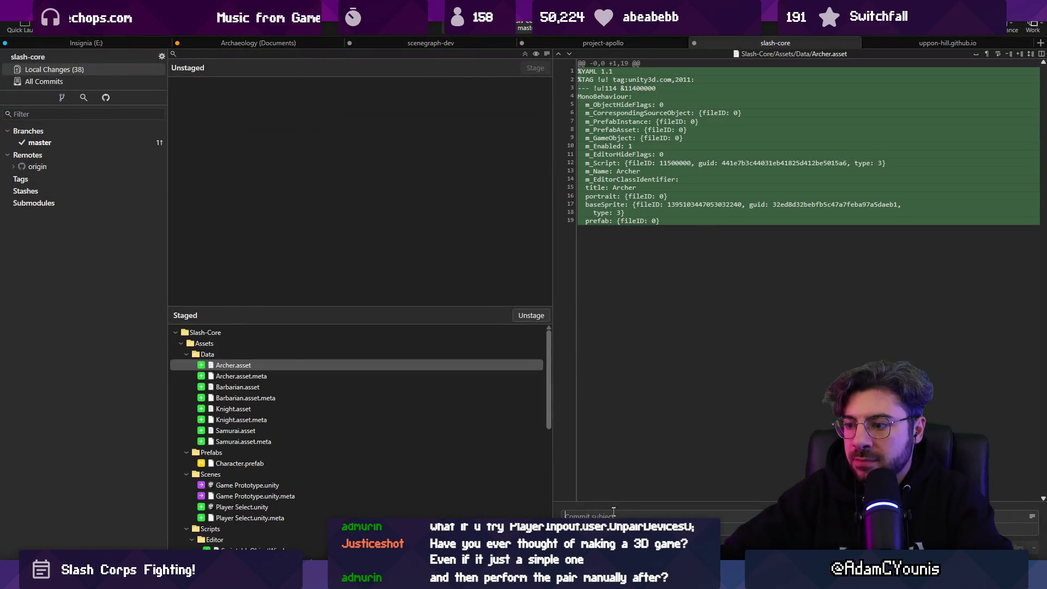
text(Adds bas)
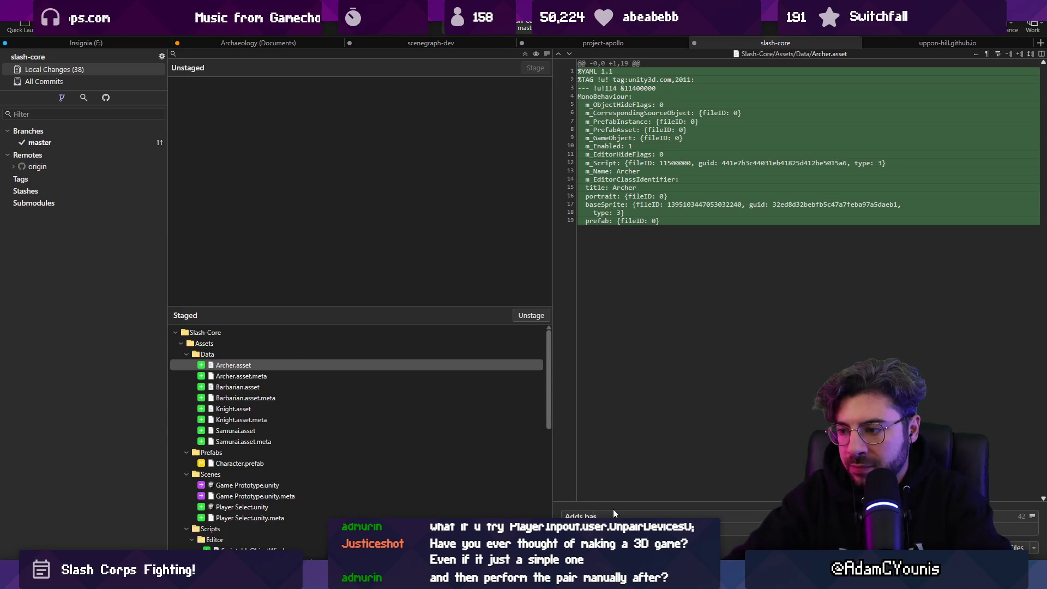
text(cter data)
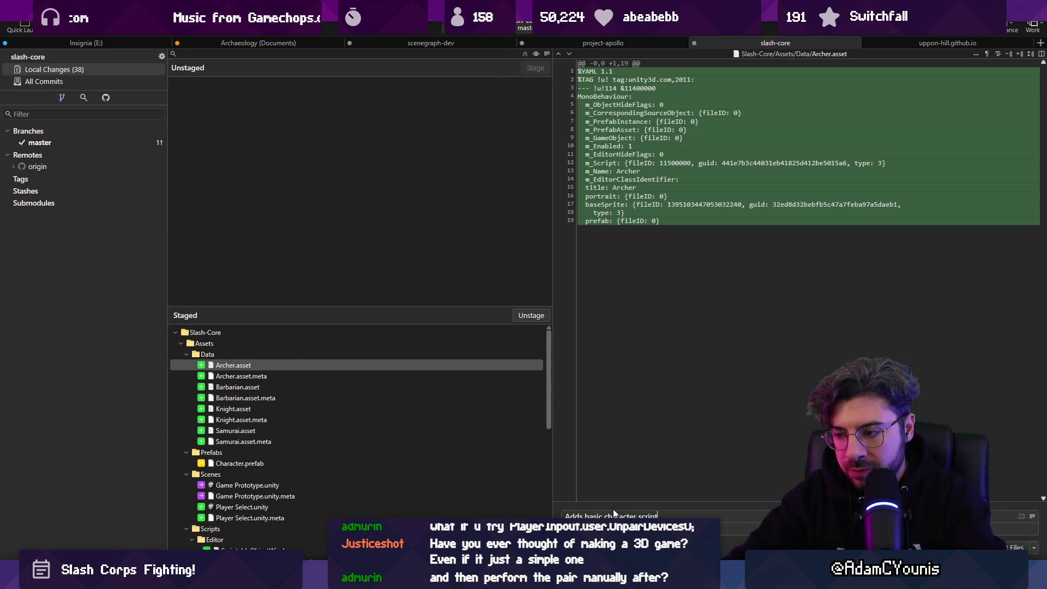
key(ctrl+Return)
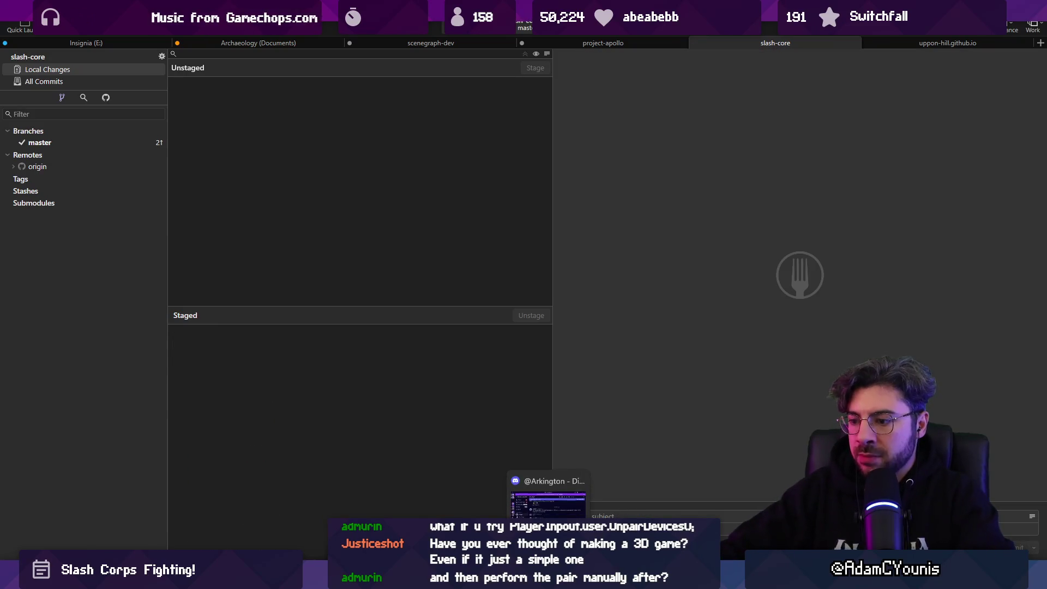
- In Unity Hub, check which editor versions can open the Slash-Core project
click(452, 579)
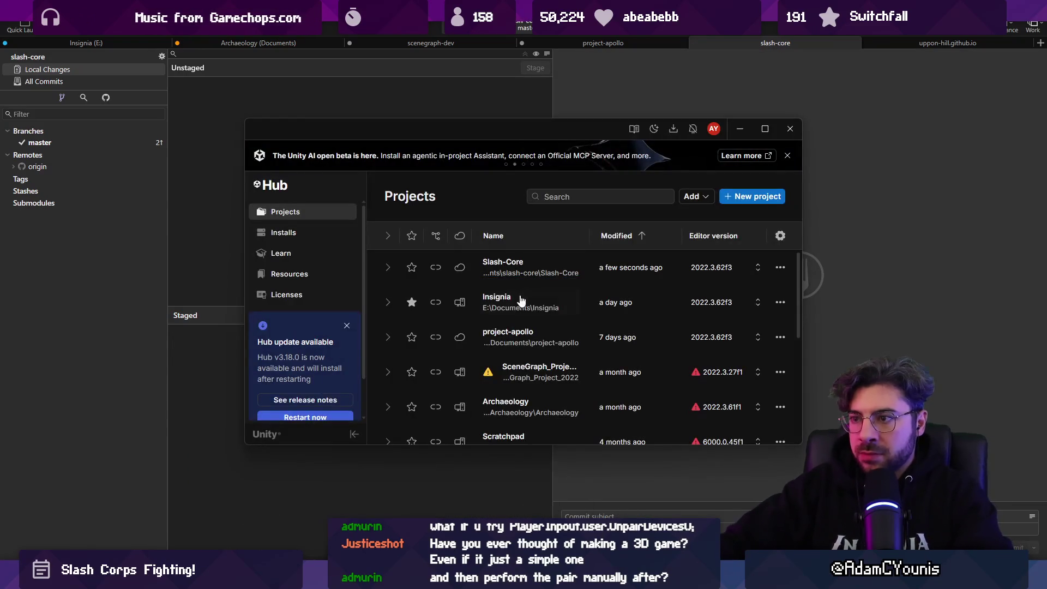
click(751, 267)
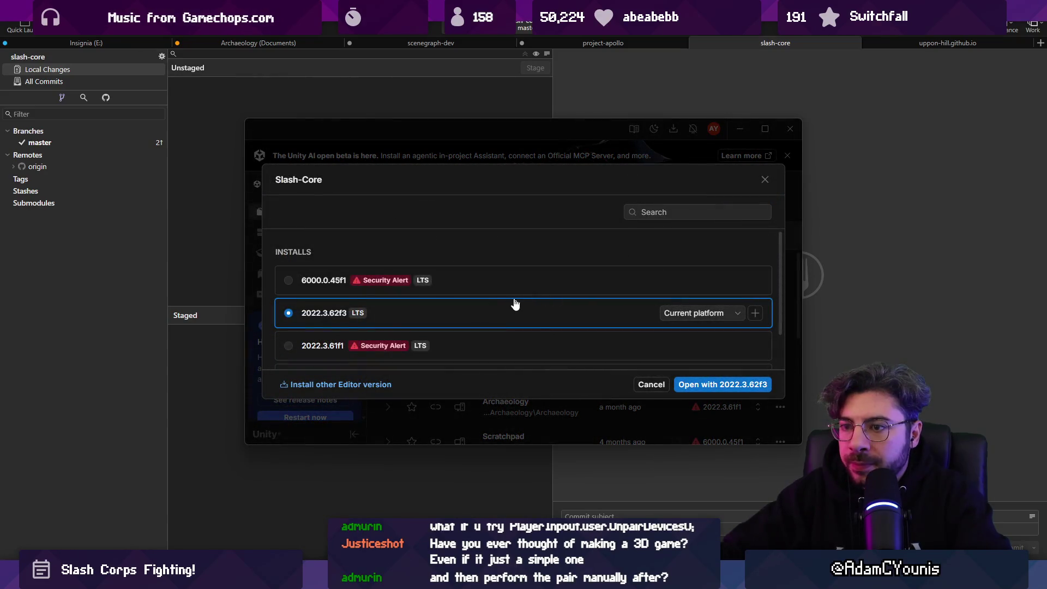
scroll(511, 301, down, 1)
scroll(511, 301, up, 1)
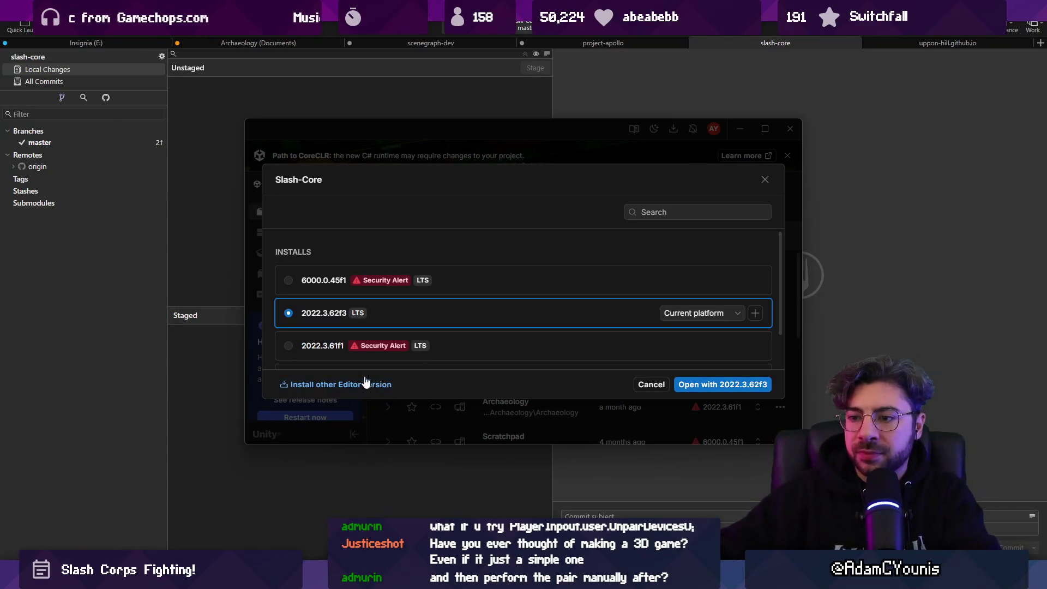
- Start installing Unity 6.3 LTS with Android Build Support included, then return to the browser
click(346, 384)
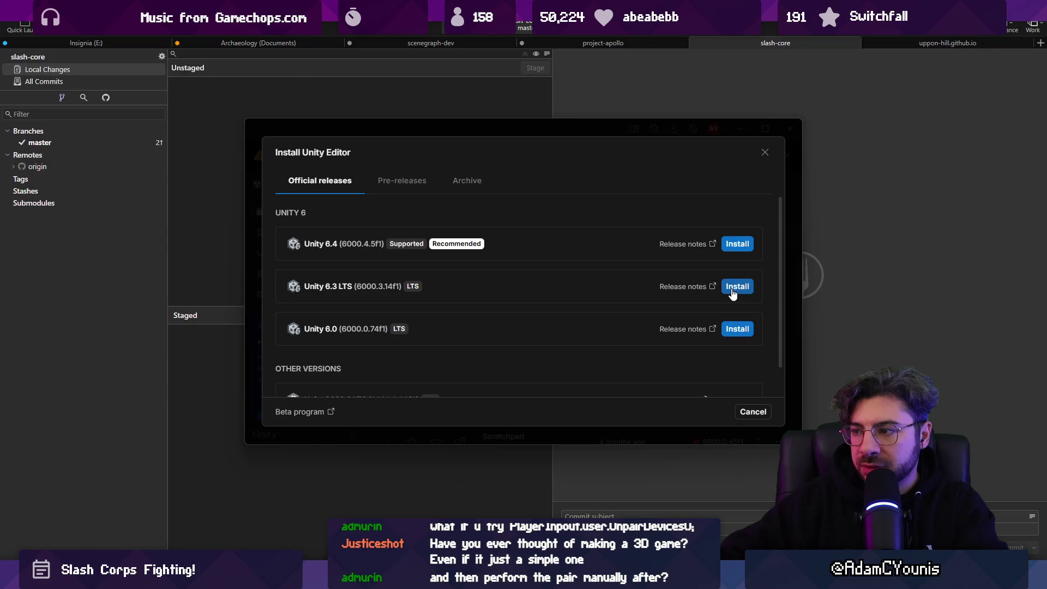
click(732, 290)
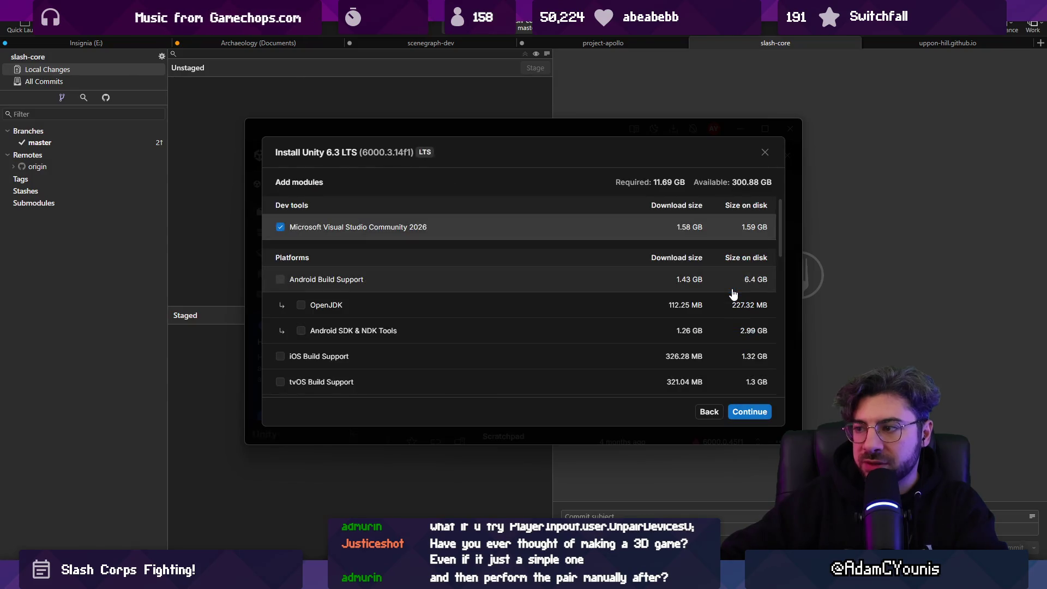
click(365, 281)
scroll(373, 286, down, 2)
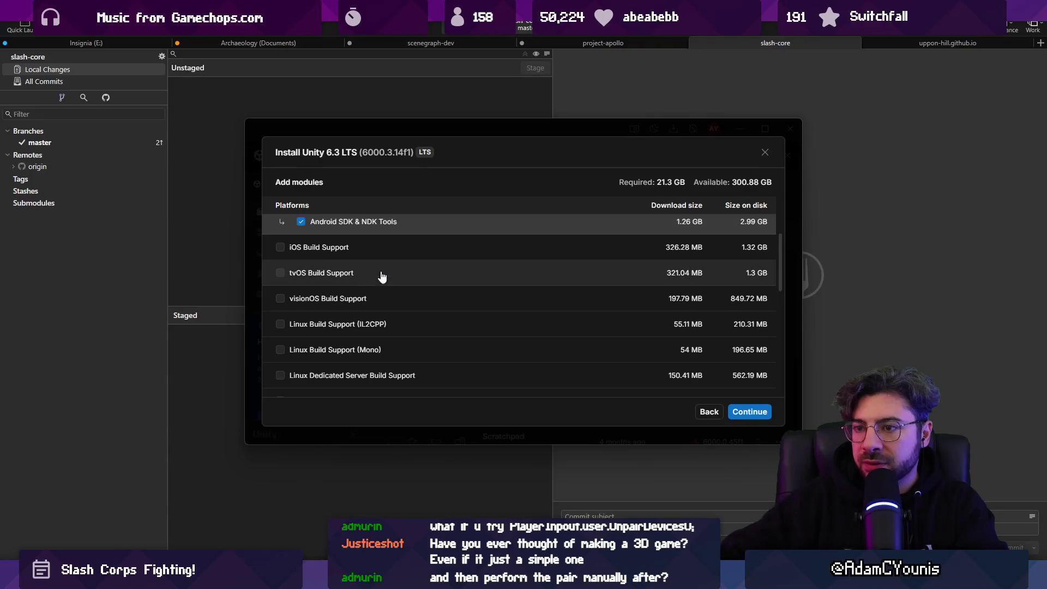
scroll(389, 257, down, 5)
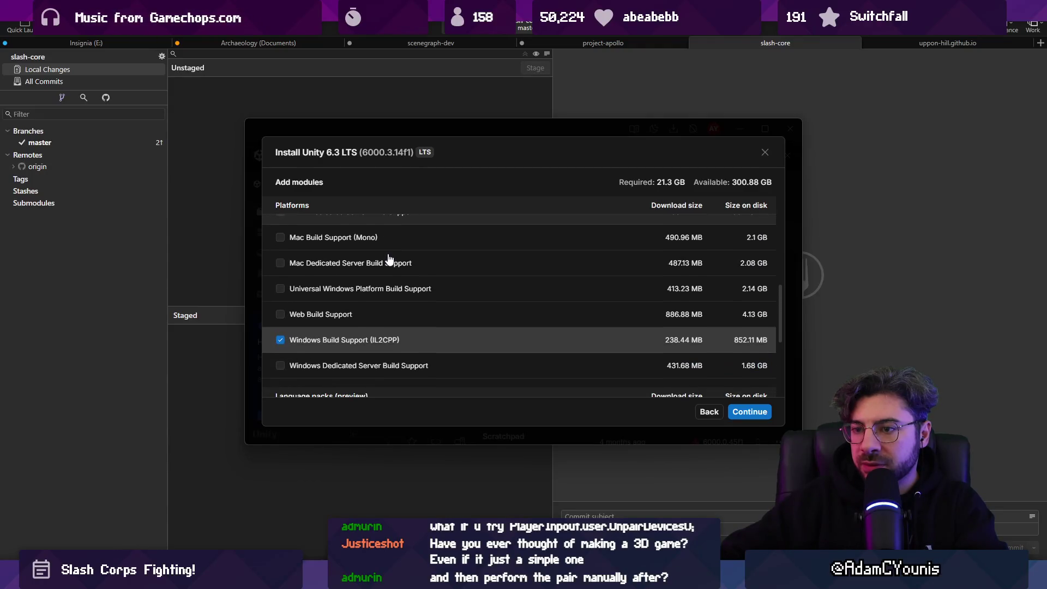
scroll(386, 262, down, 2)
scroll(463, 313, up, 10)
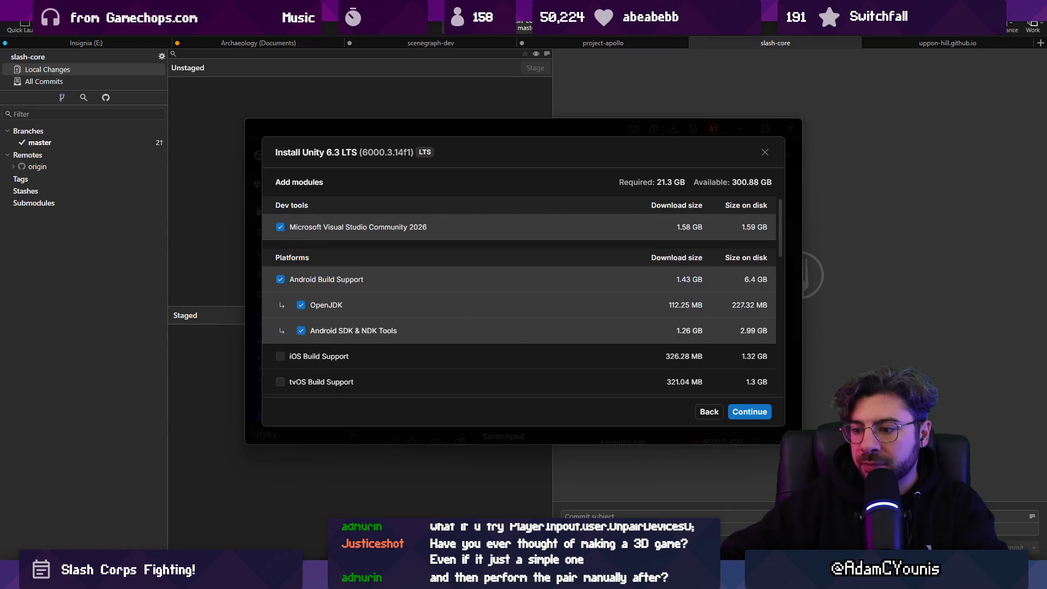
mouse_move(470, 578)
click(679, 510)
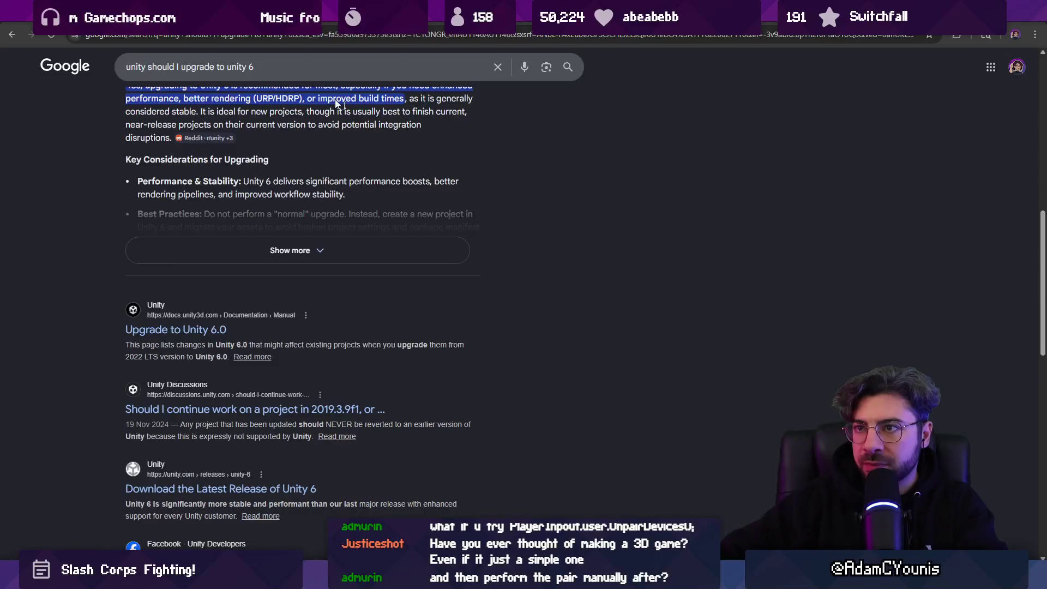
- Search for Nintendo Switch dev kit access and open Unity's Nintendo Switch game development page
key(ctrl+l)
text(nintendo switch dev kit access unityh)
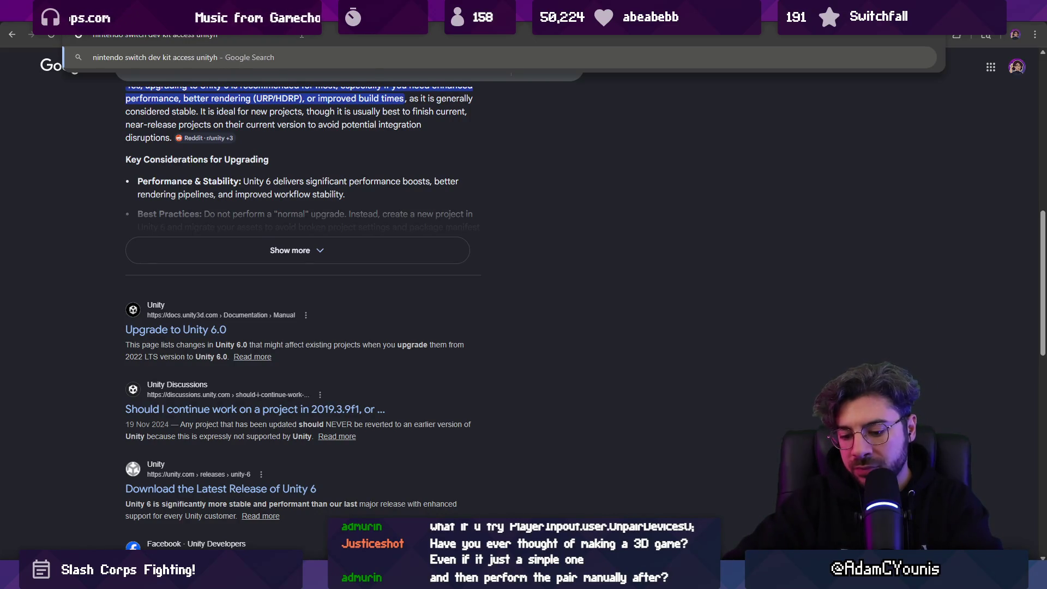
key(Return)
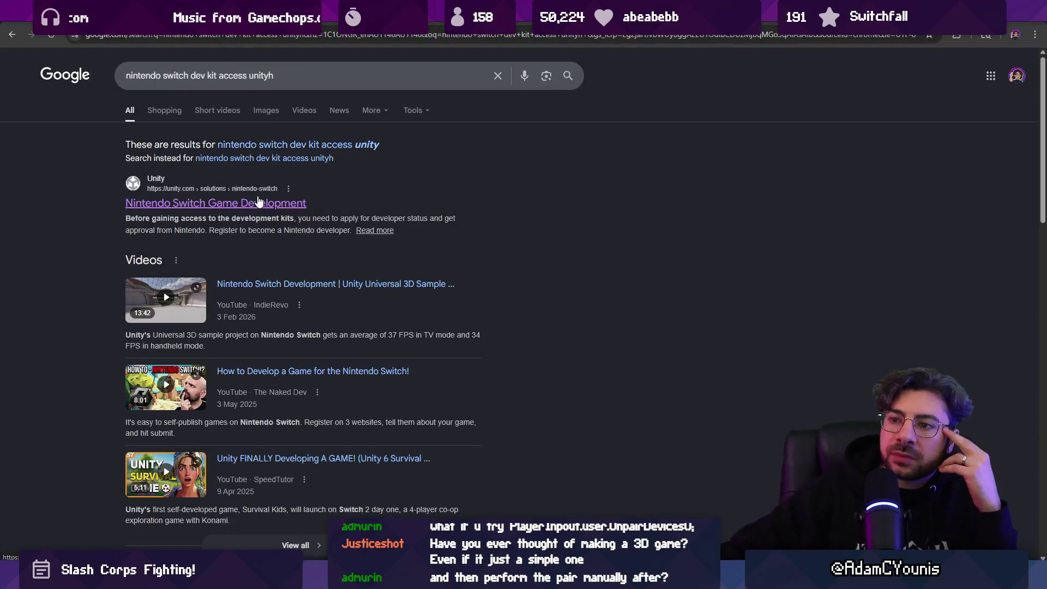
click(270, 190)
scroll(298, 218, down, 2)
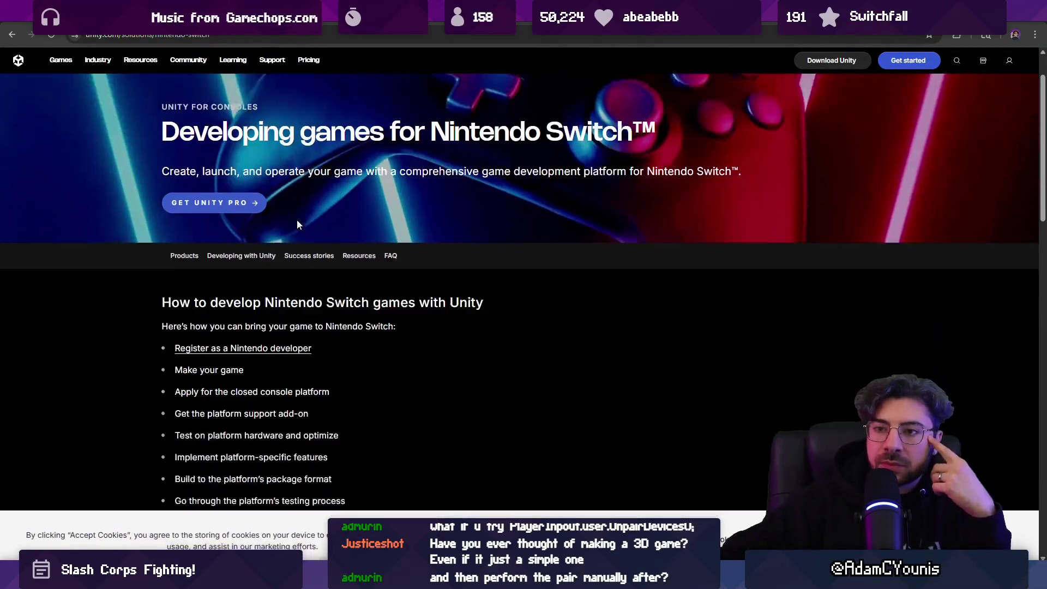
scroll(414, 281, up, 2)
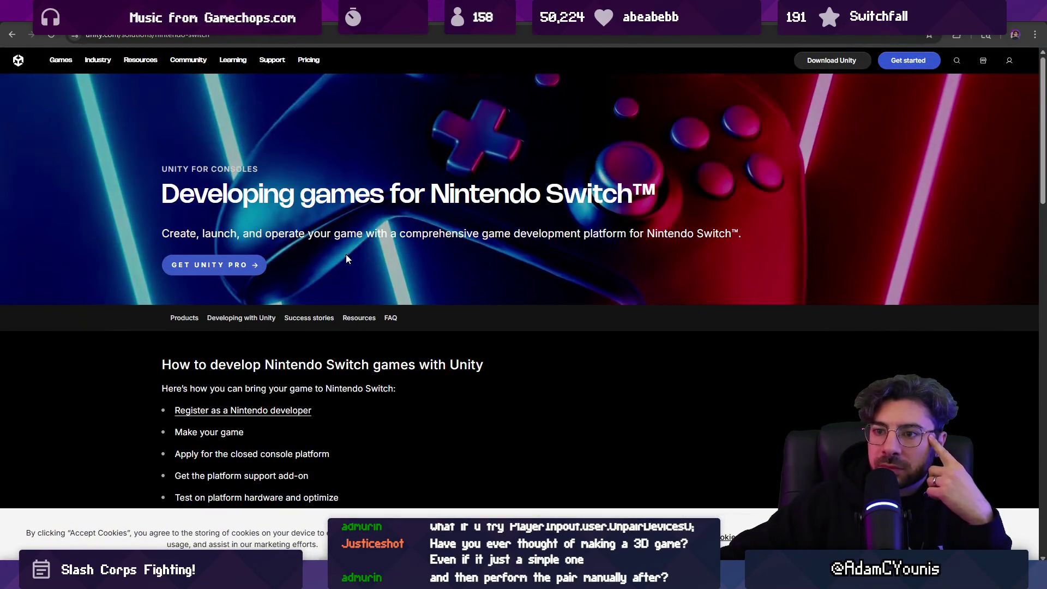
scroll(346, 258, down, 2)
drag(218, 123, 479, 124)
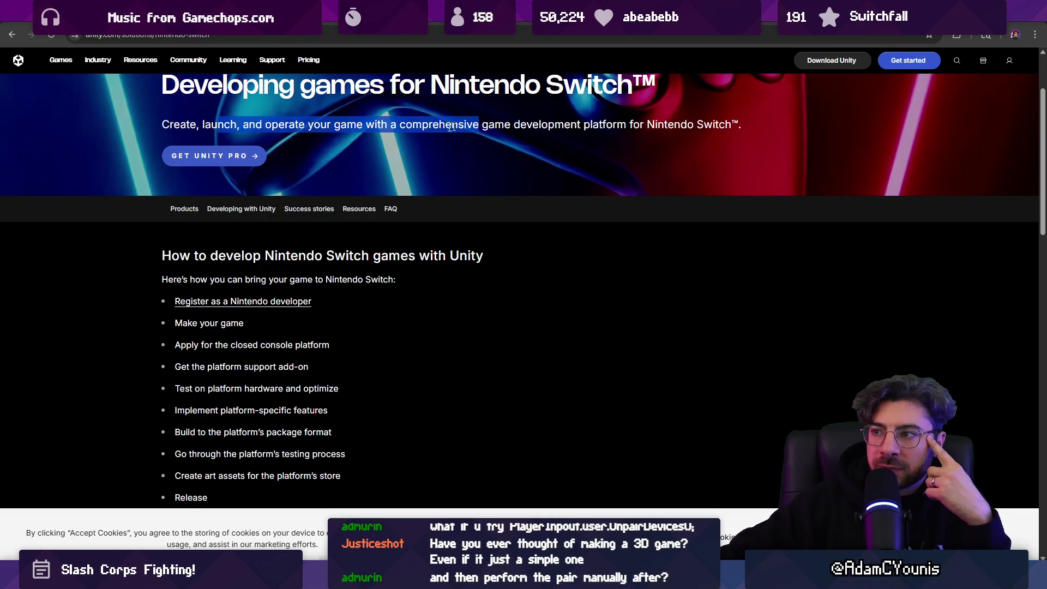
- Open the Unity Pro product page and review its $2,310.00-per-seat annual plan and features
click(249, 157)
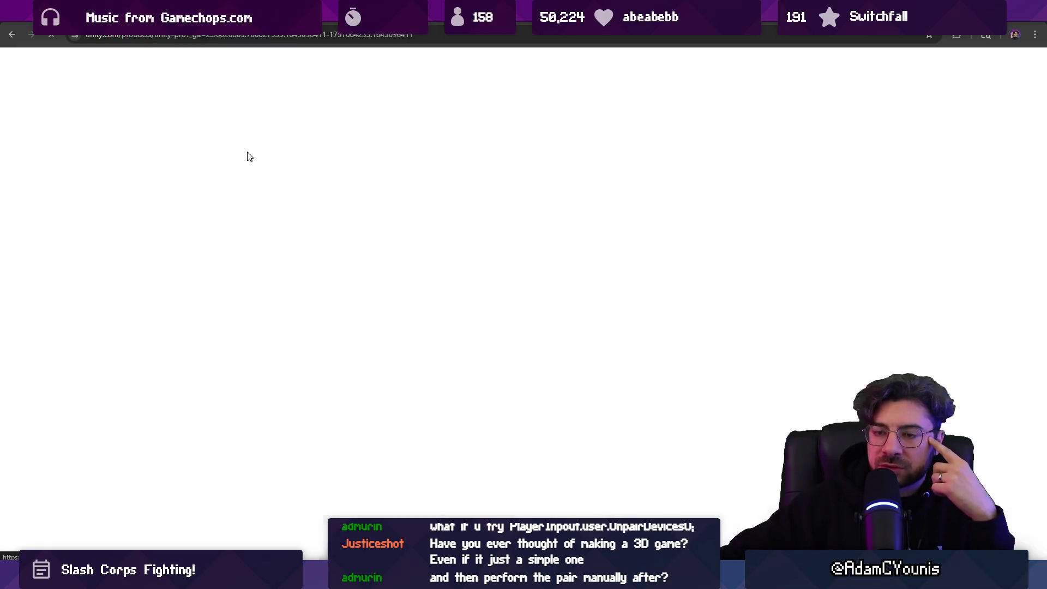
scroll(403, 264, down, 3)
scroll(410, 265, down, 3)
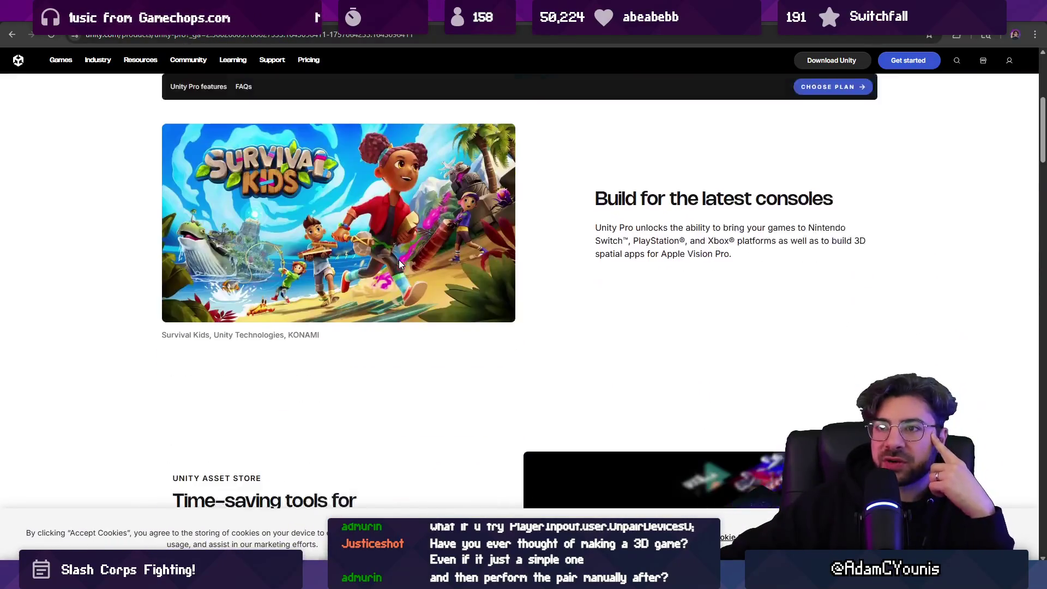
scroll(401, 257, up, 6)
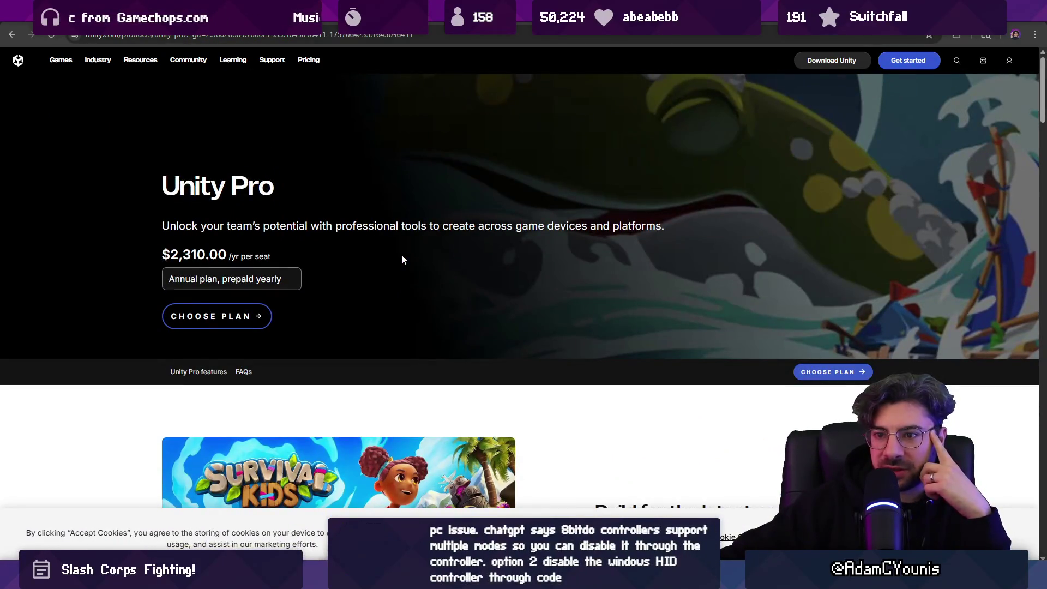
scroll(401, 259, down, 10)
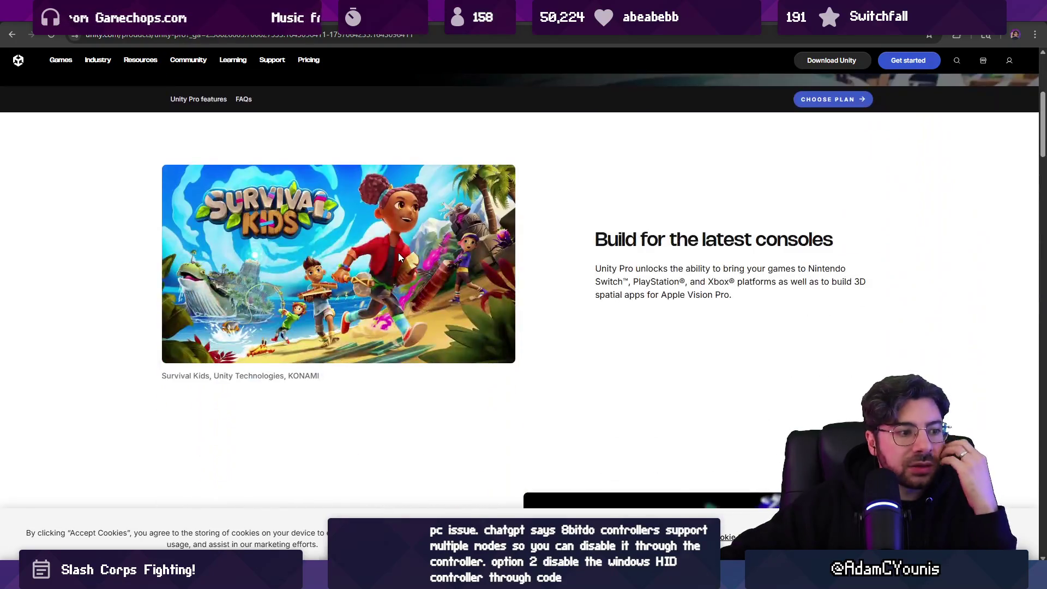
scroll(400, 258, down, 10)
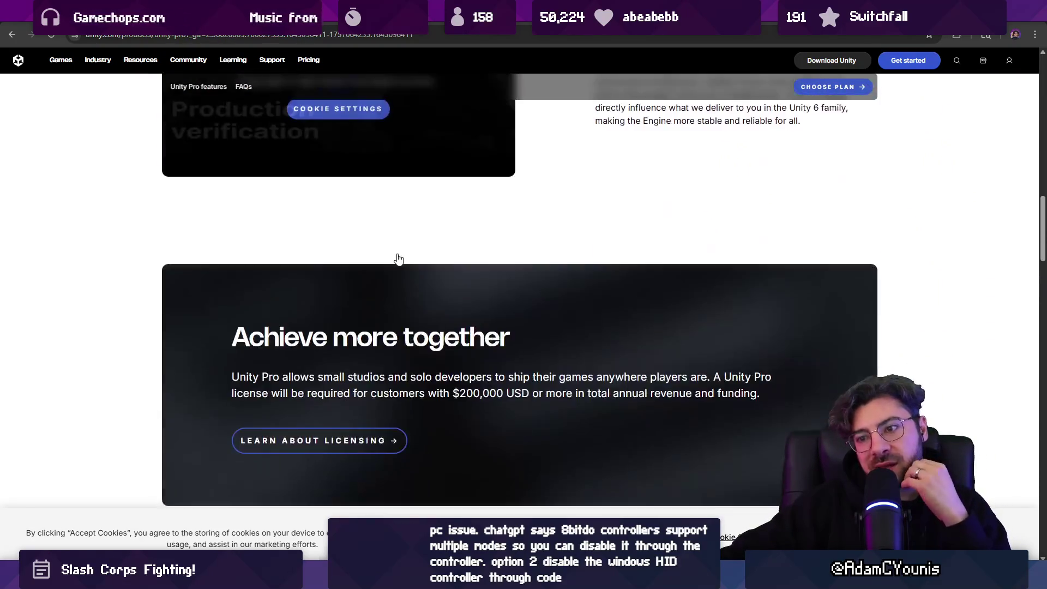
scroll(394, 255, down, 5)
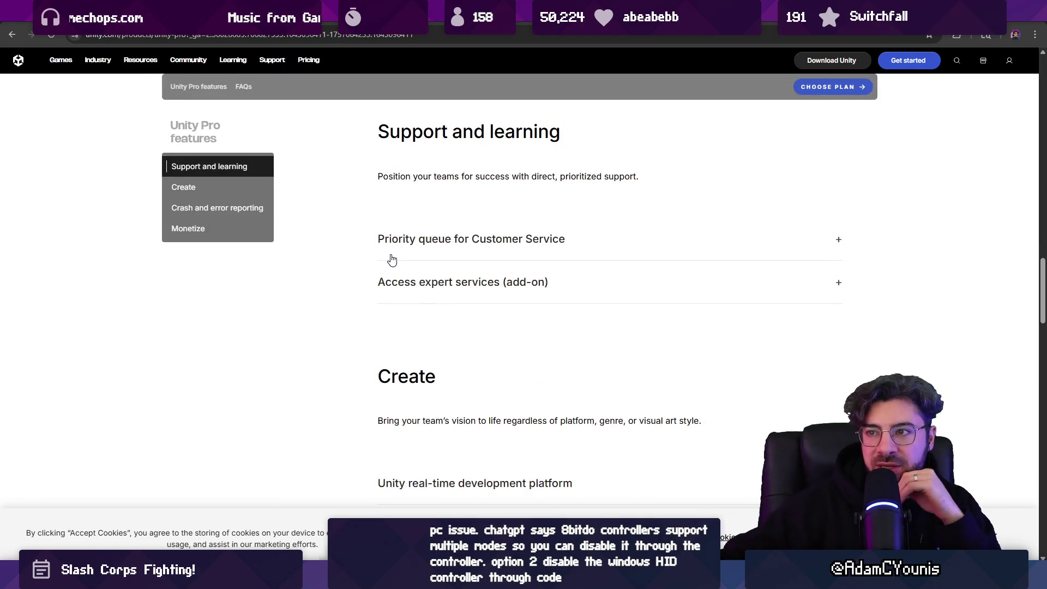
click(368, 35)
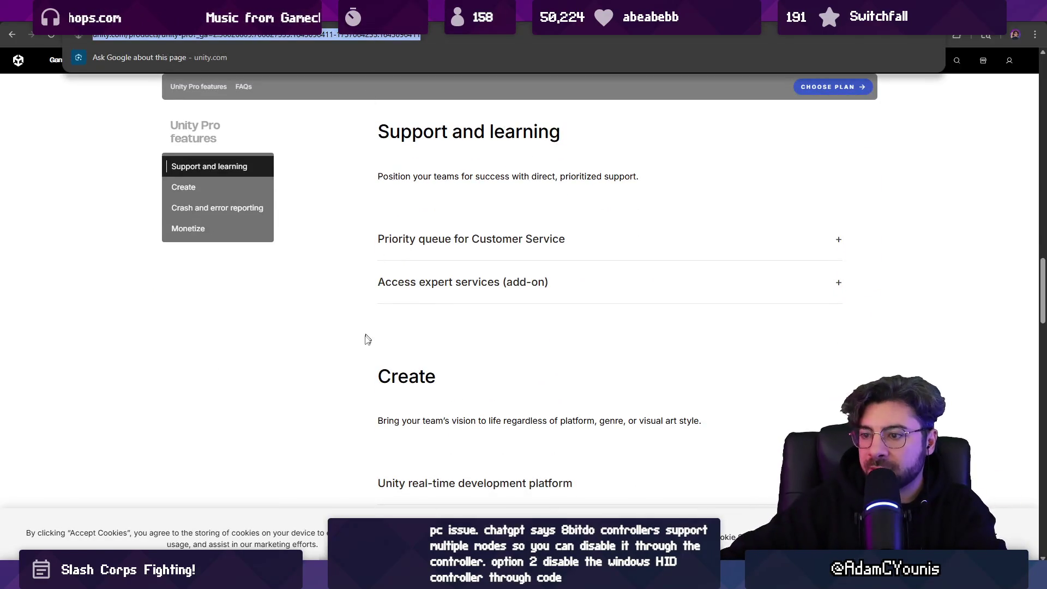
key(Return)
- Search 'do I need unity pro to release on switch' and check the AI answer's sources
click(248, 36)
text(do I)
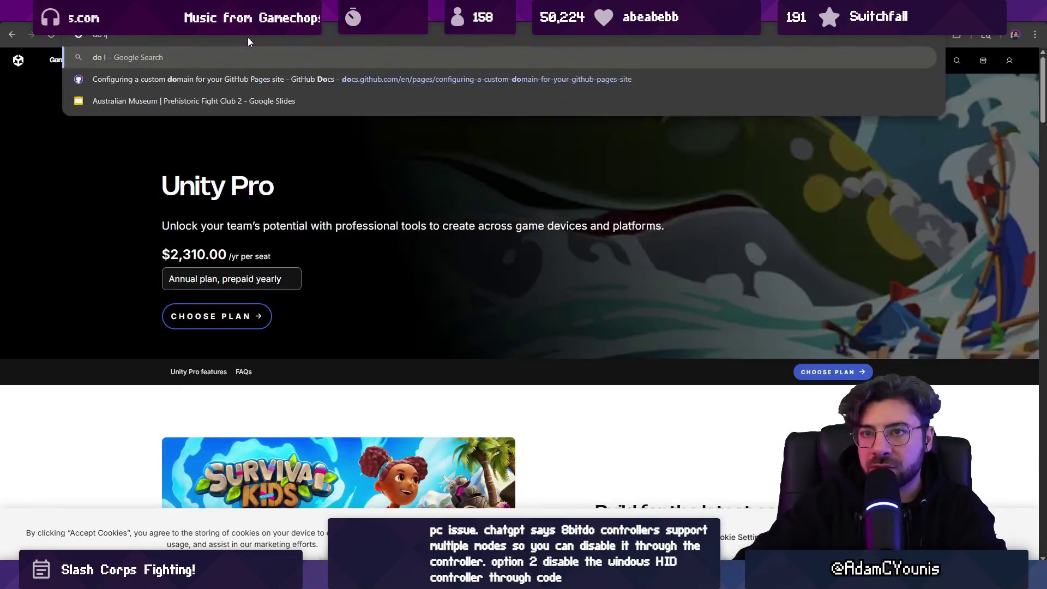
text( need unityh)
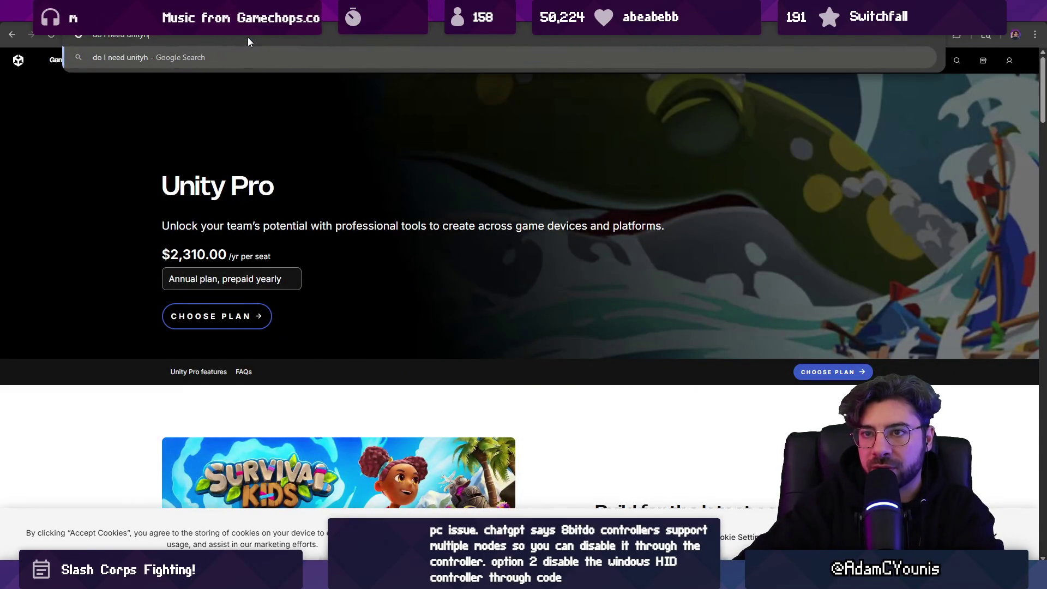
key(BackSpace)
text( pro to re)
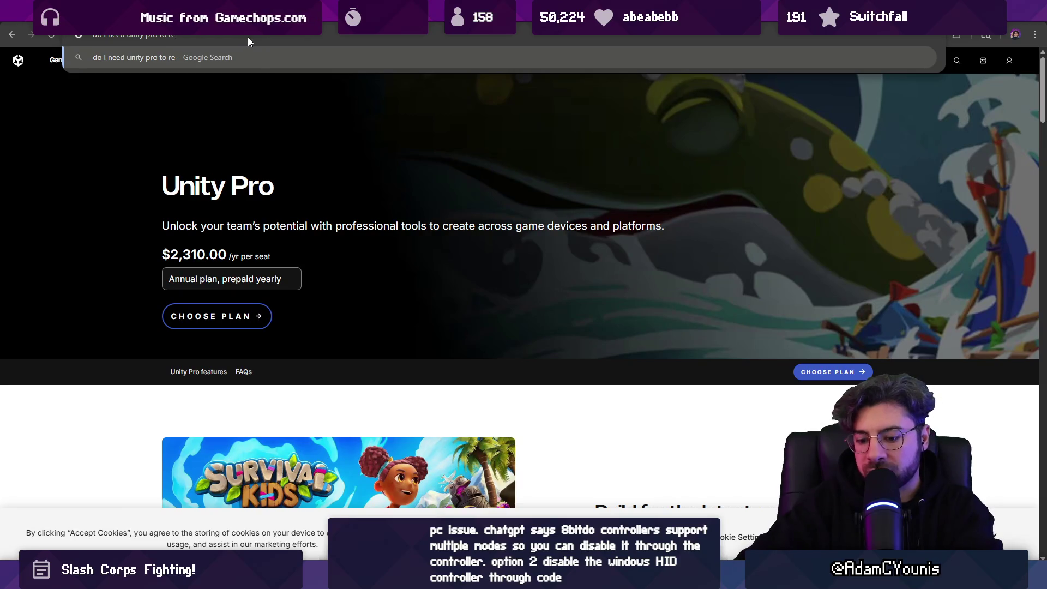
text(lease on switch)
key(Return)
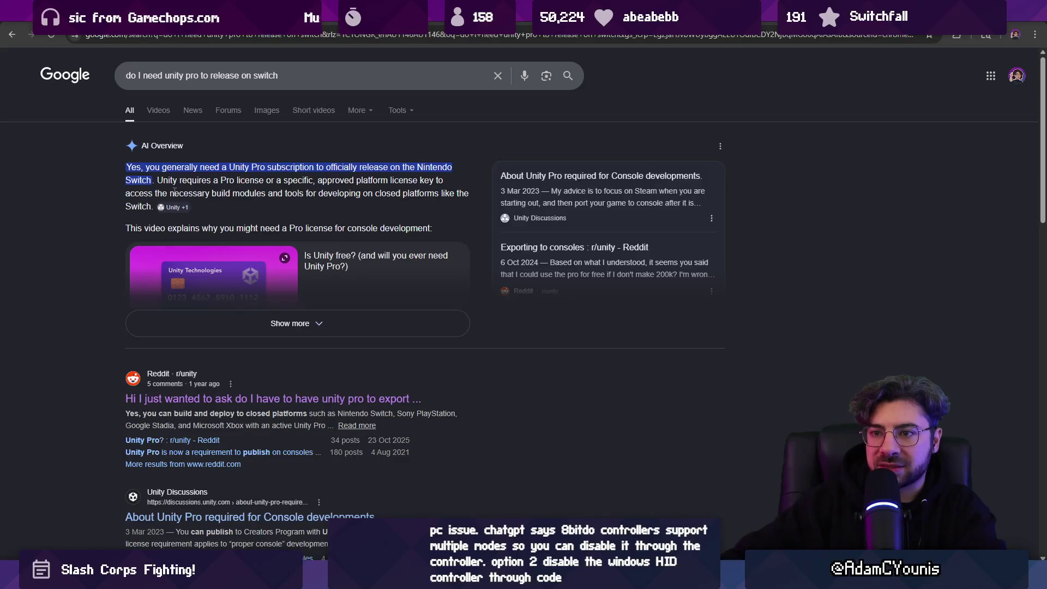
click(174, 207)
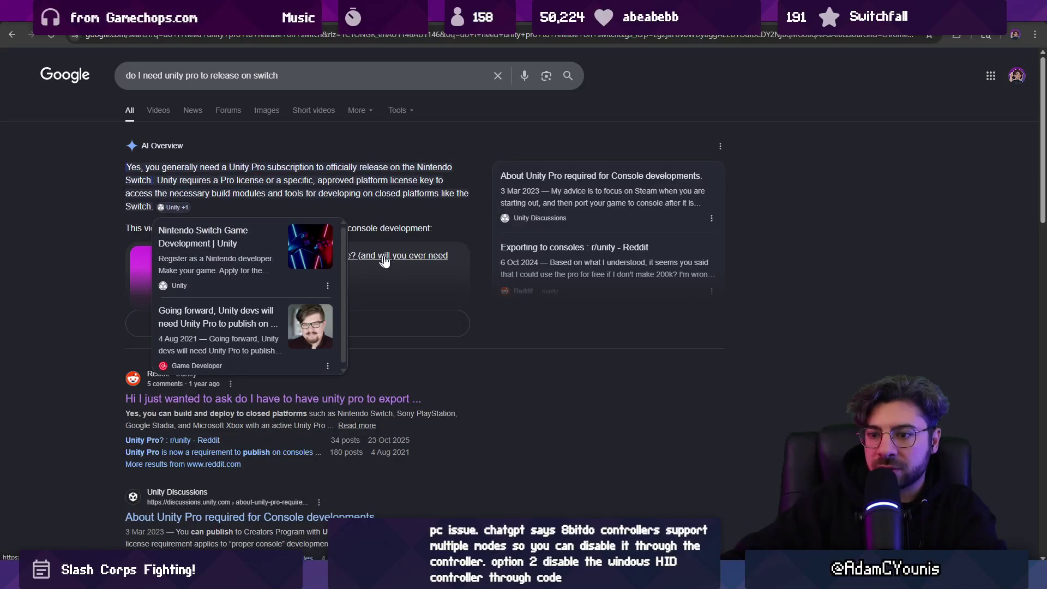
scroll(384, 260, down, 2)
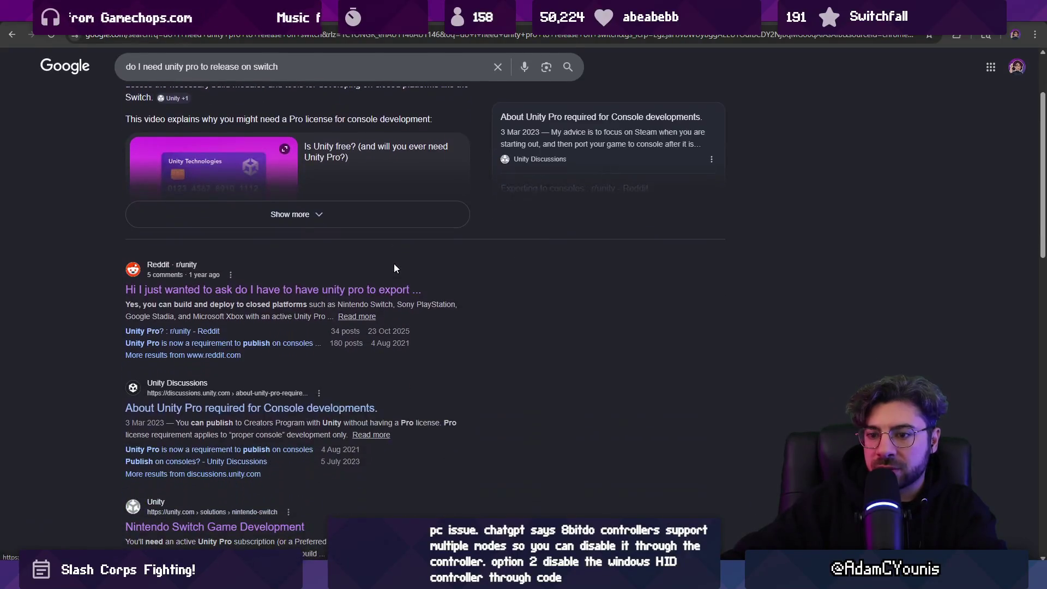
- Search Google for 'unity pro 2022'
click(265, 34)
text(unity pro)
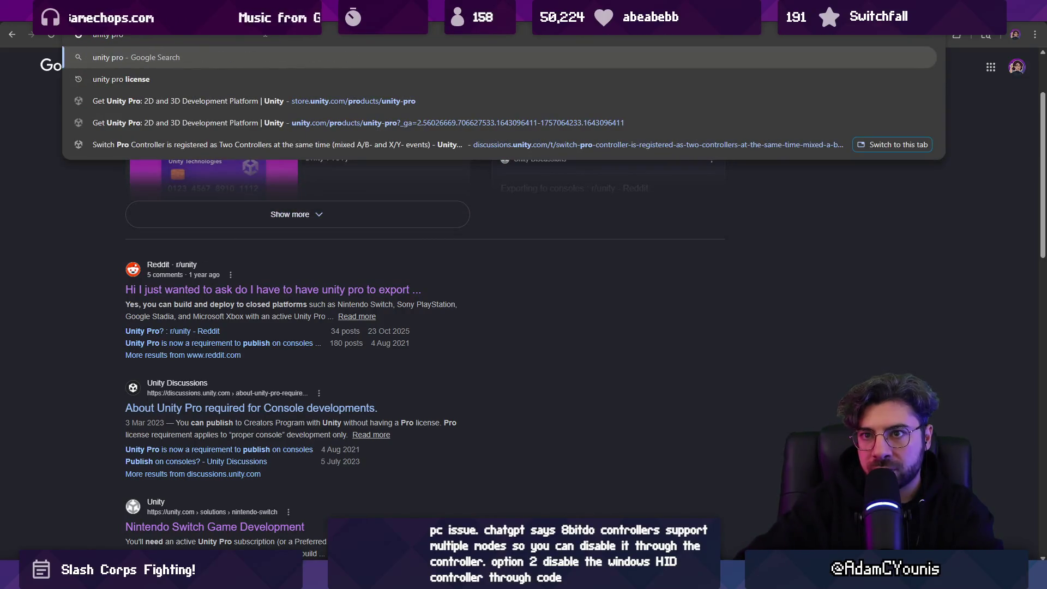
text( 2022)
key(Return)
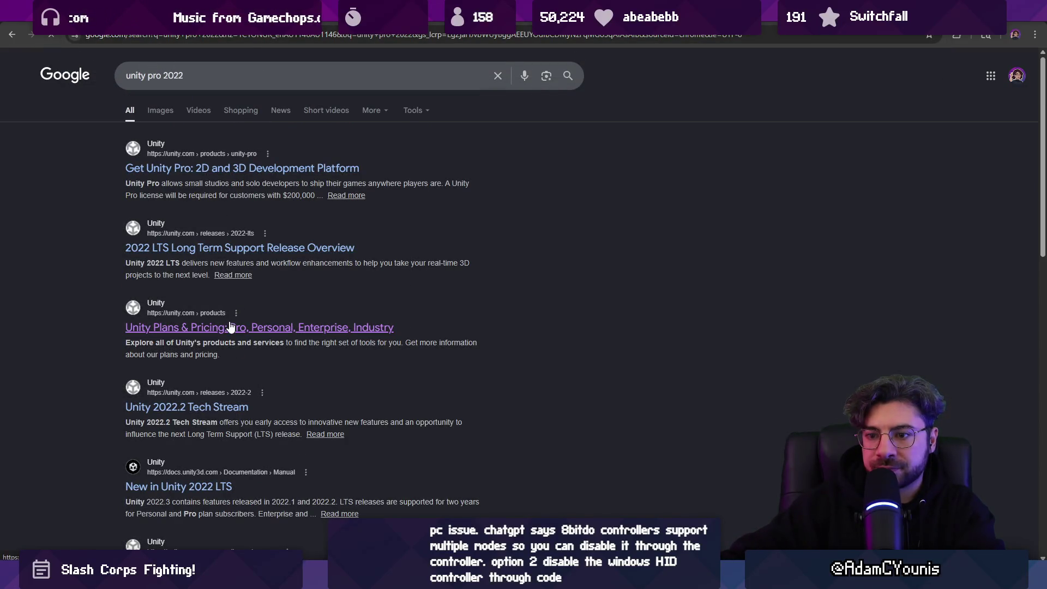
- Review Unity's plans: Personal free, Pro at $210.00 per month, Enterprise with custom pricing
scroll(163, 260, down, 3)
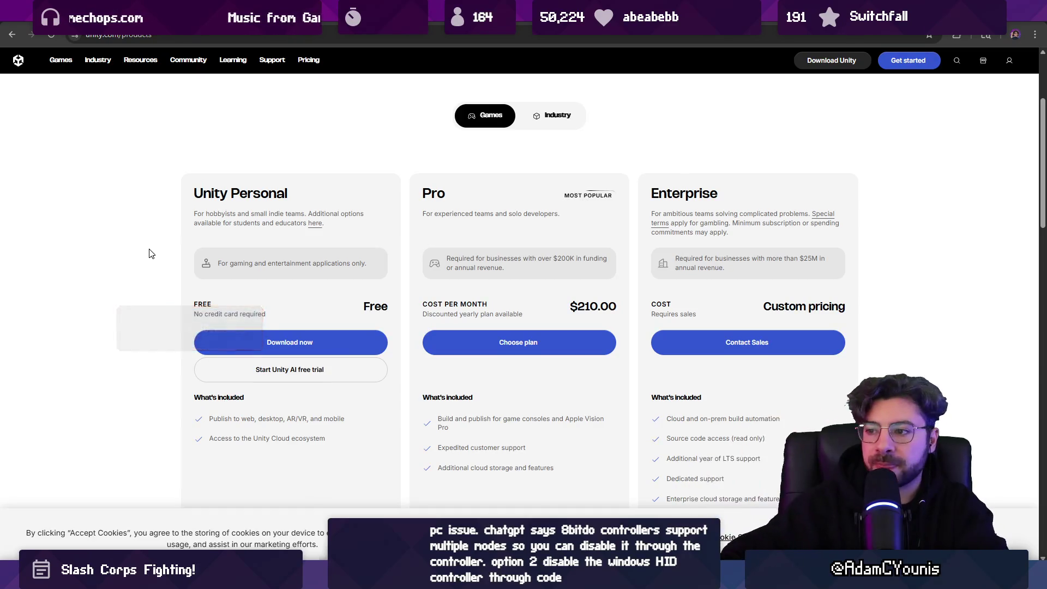
scroll(153, 252, down, 3)
scroll(164, 243, down, 10)
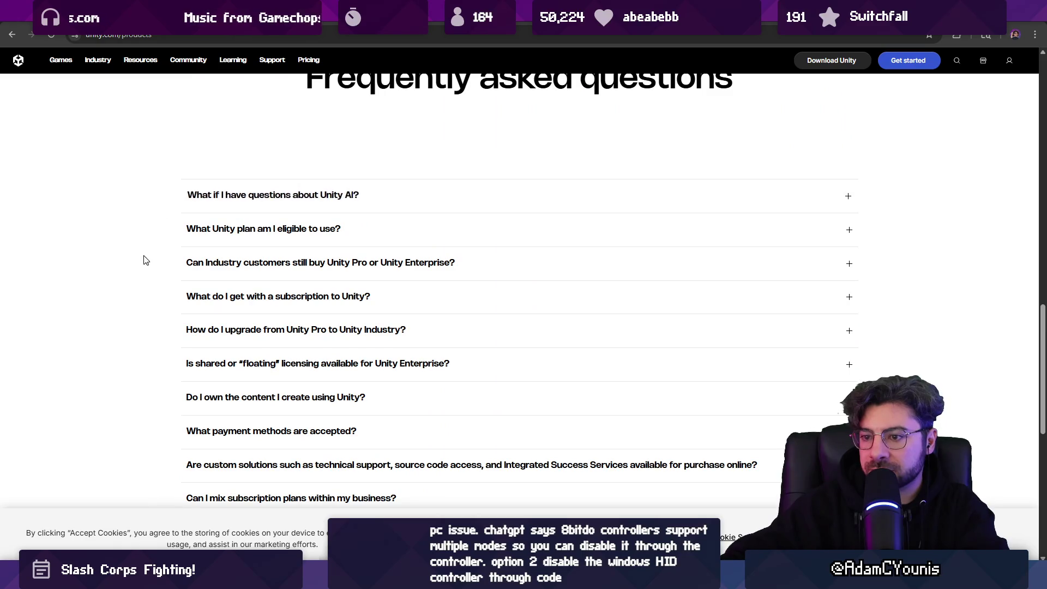
scroll(142, 257, down, 4)
middle_click(135, 239)
scroll(135, 239, up, 20)
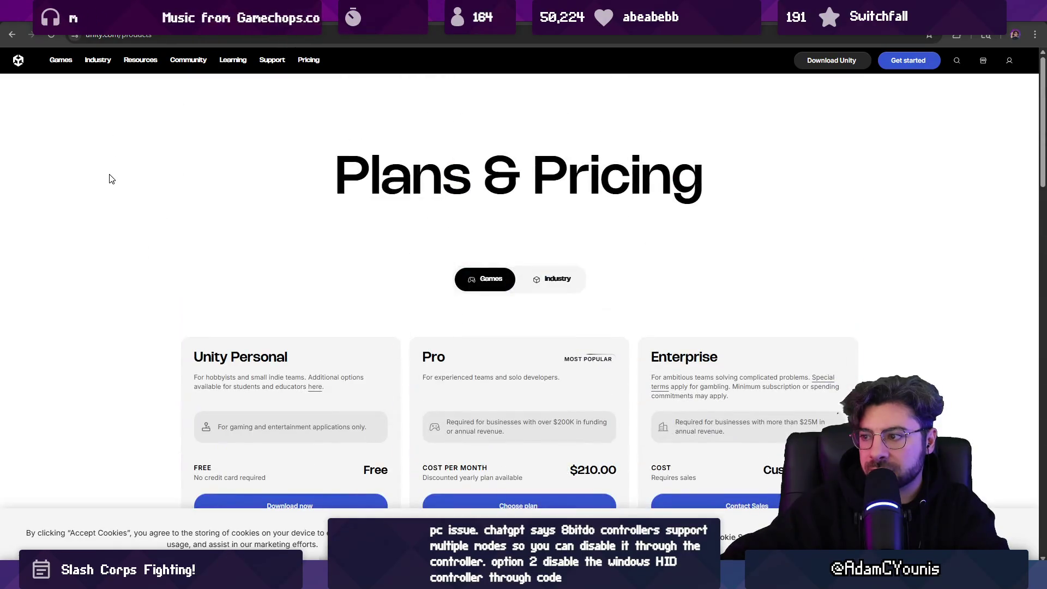
scroll(113, 174, down, 1)
scroll(113, 174, down, 1)
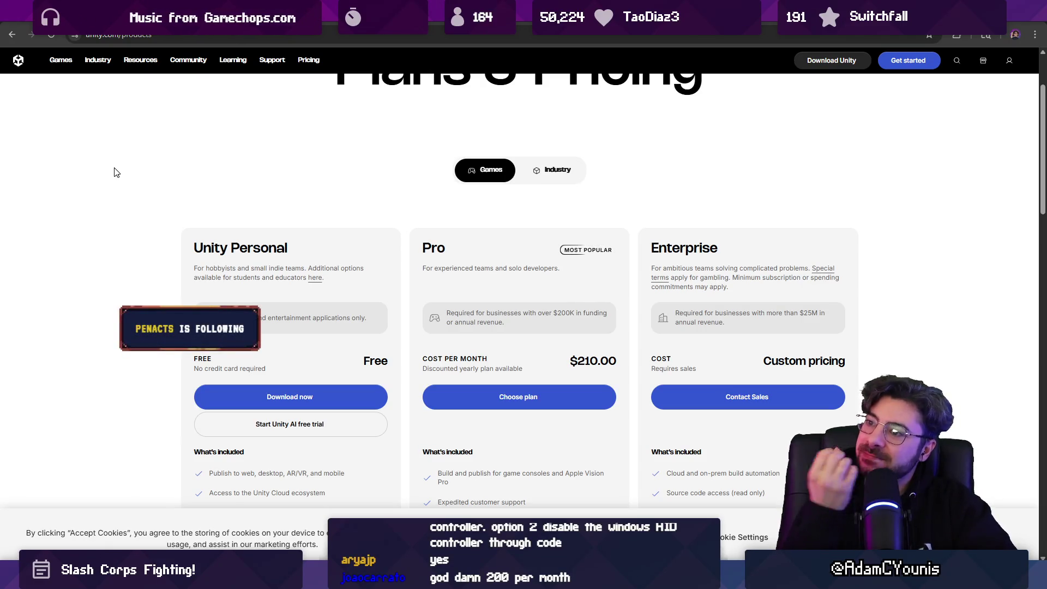
- Search 'godot multiplayer support' in a new tab, then return to the Unity pricing tab and Unity Hub
key(ctrl+t)
text(godot m)
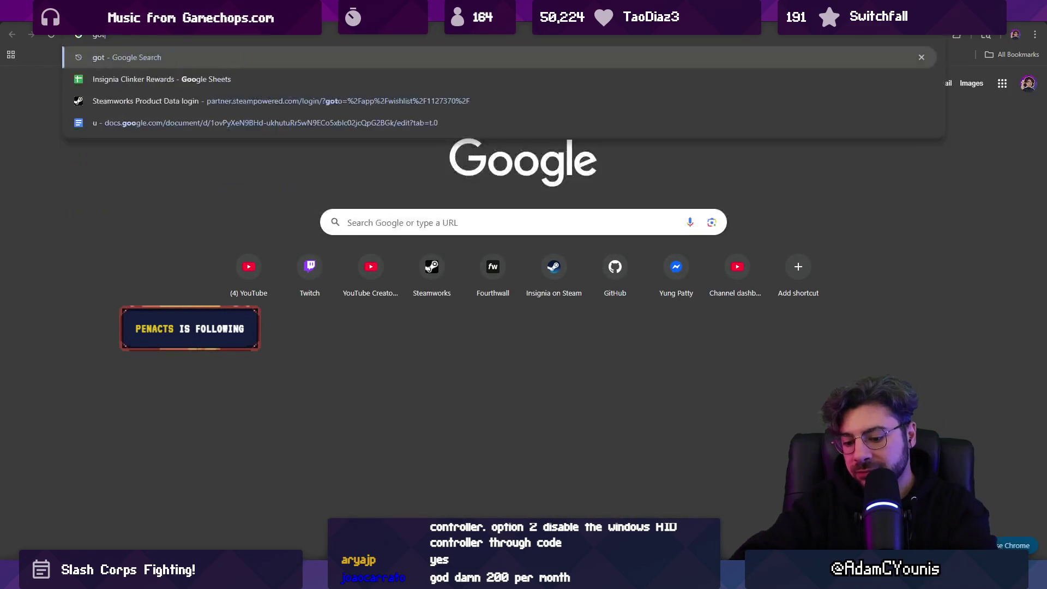
text(ultip)
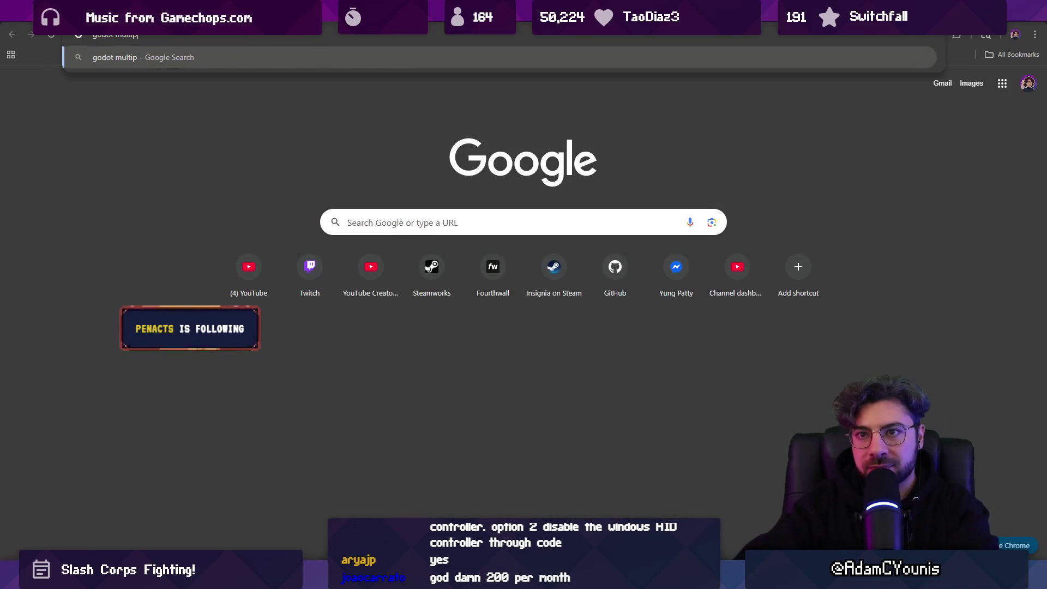
text(layer support)
key(Return)
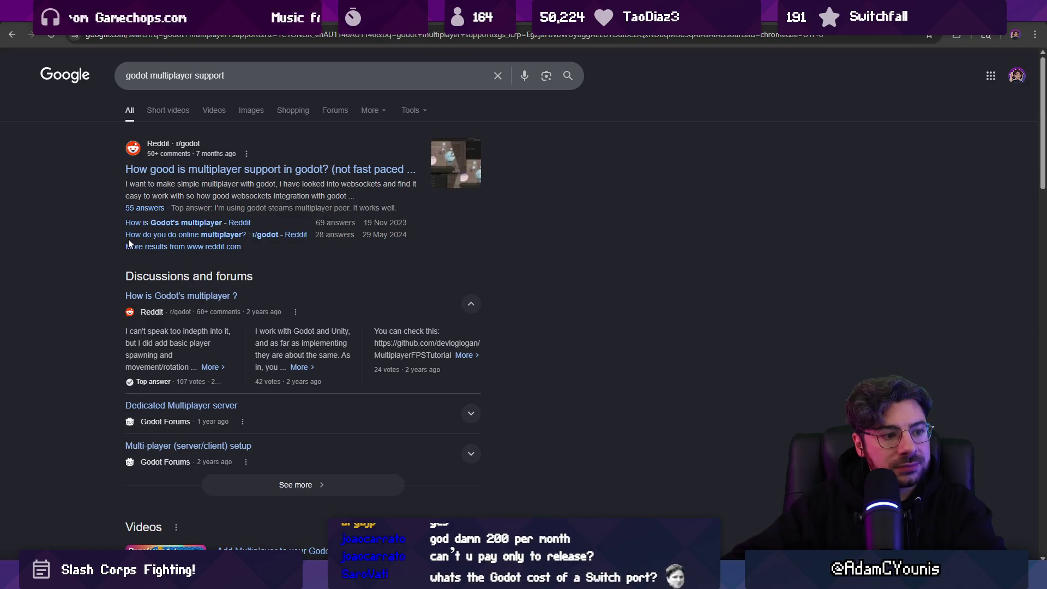
scroll(129, 239, down, 5)
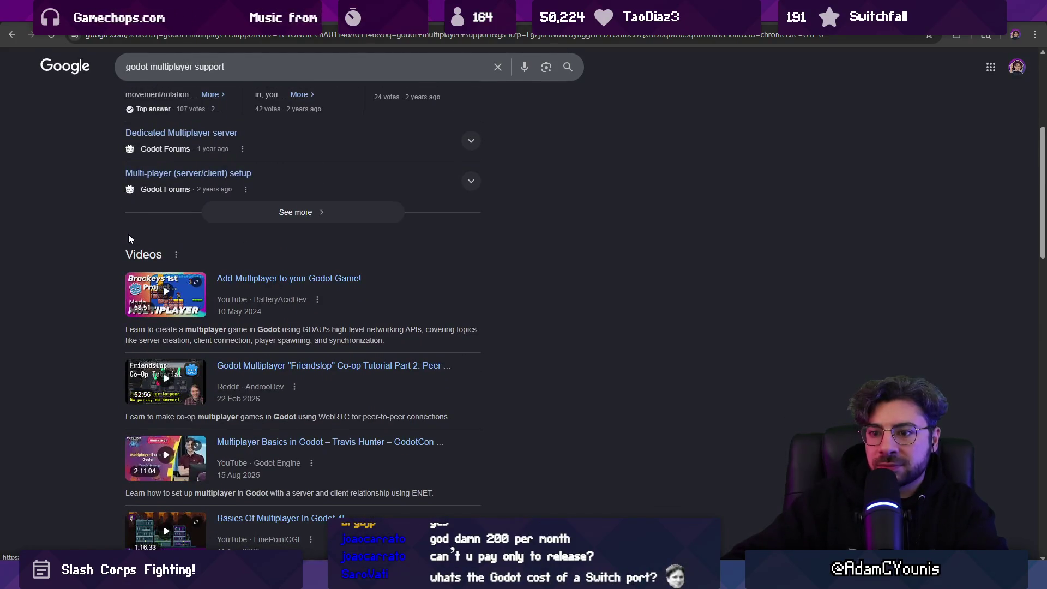
scroll(128, 240, down, 3)
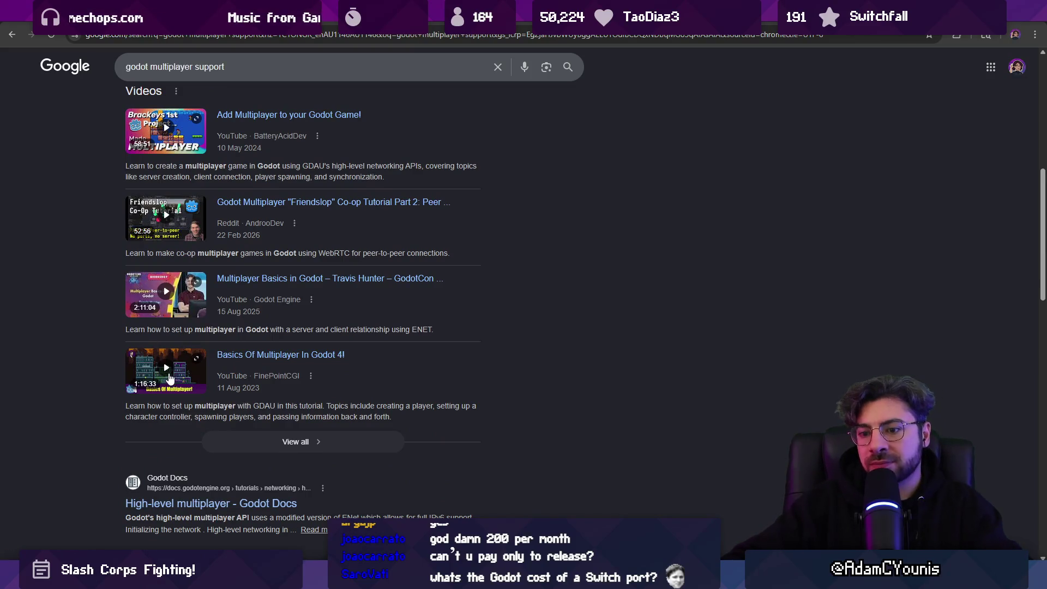
scroll(115, 294, down, 3)
scroll(111, 319, up, 9)
scroll(110, 319, up, 2)
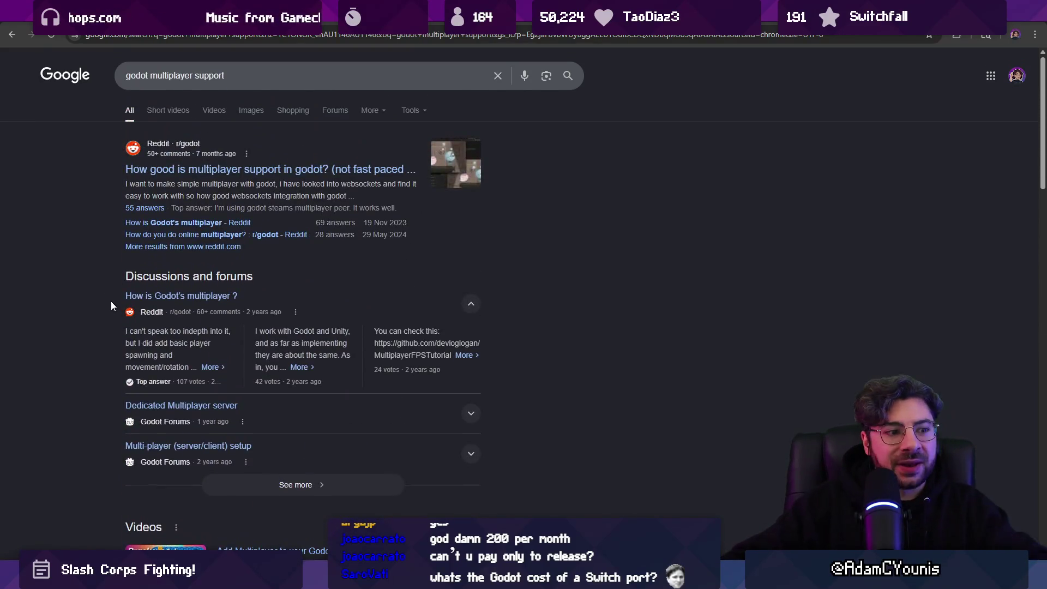
key(ctrl+Tab)
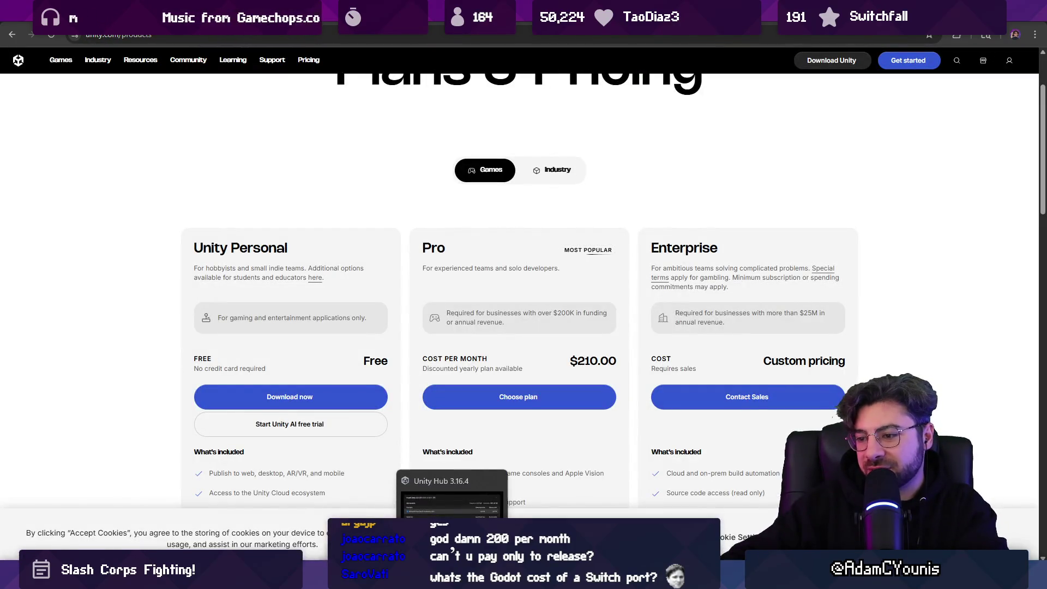
click(446, 516)
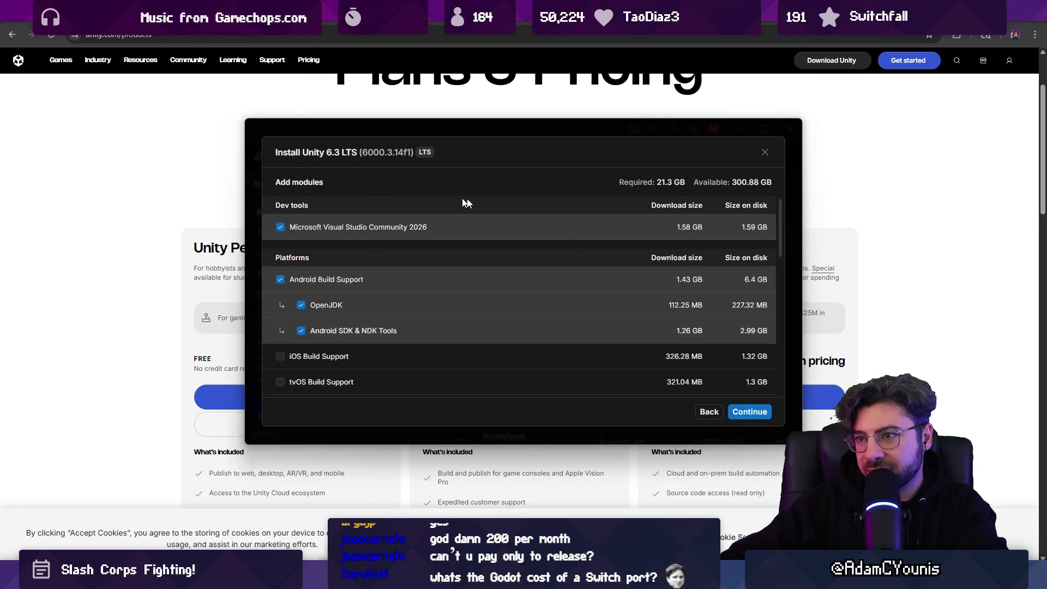
- Cancel the Unity 6.3 LTS install and launch Slash-Core in Unity 2022.3, narrowing the Hot Reload panel
key(Escape)
click(531, 267)
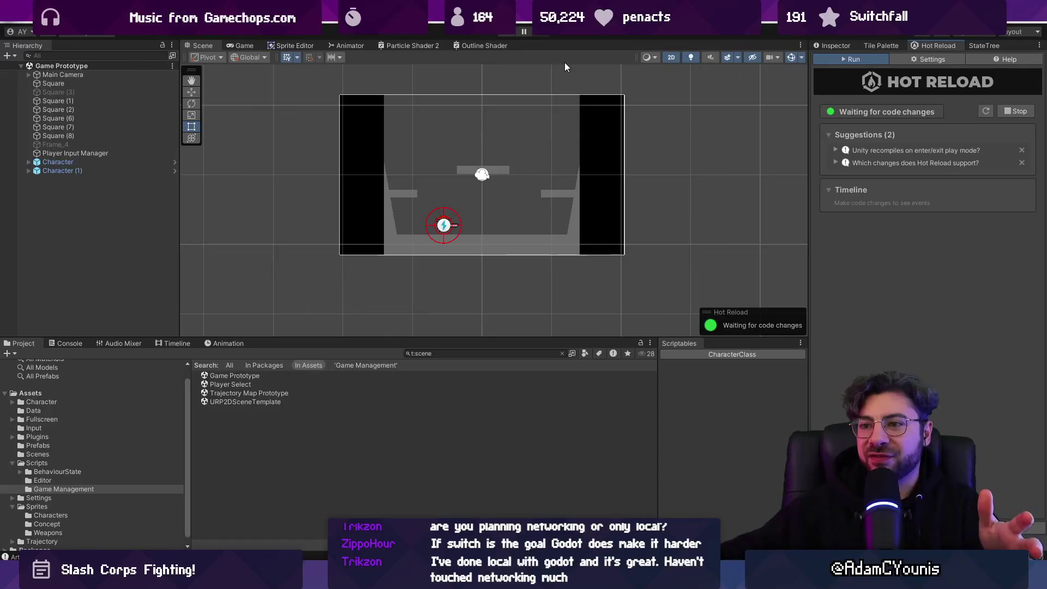
drag(811, 197, 814, 198)
- Make the Scene view taller, then flip the side panel to the Inspector and back to Hot Reload
scroll(578, 261, down, 2)
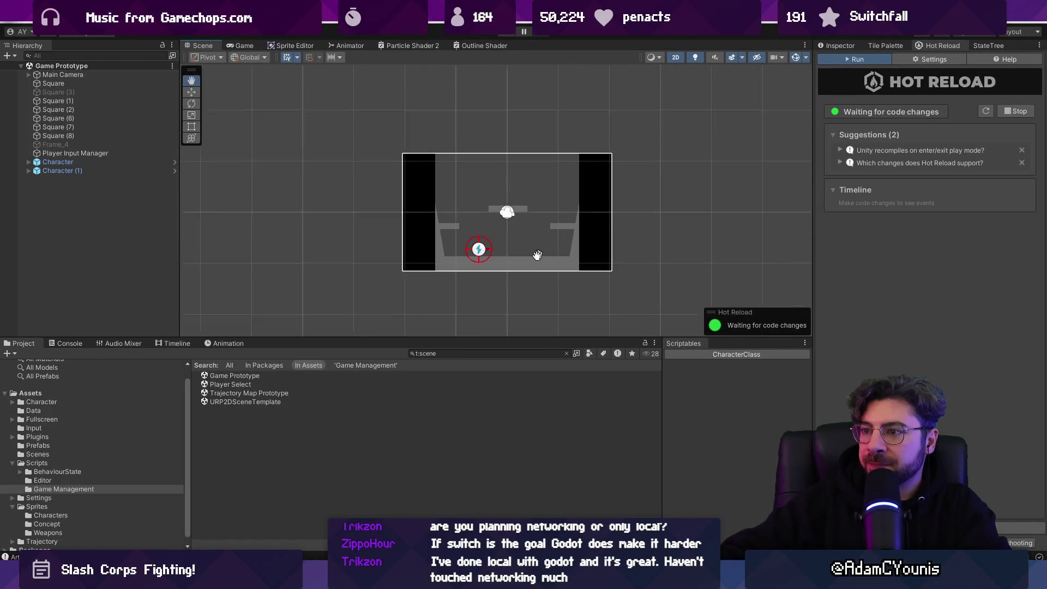
scroll(501, 256, up, 5)
drag(483, 338, 484, 404)
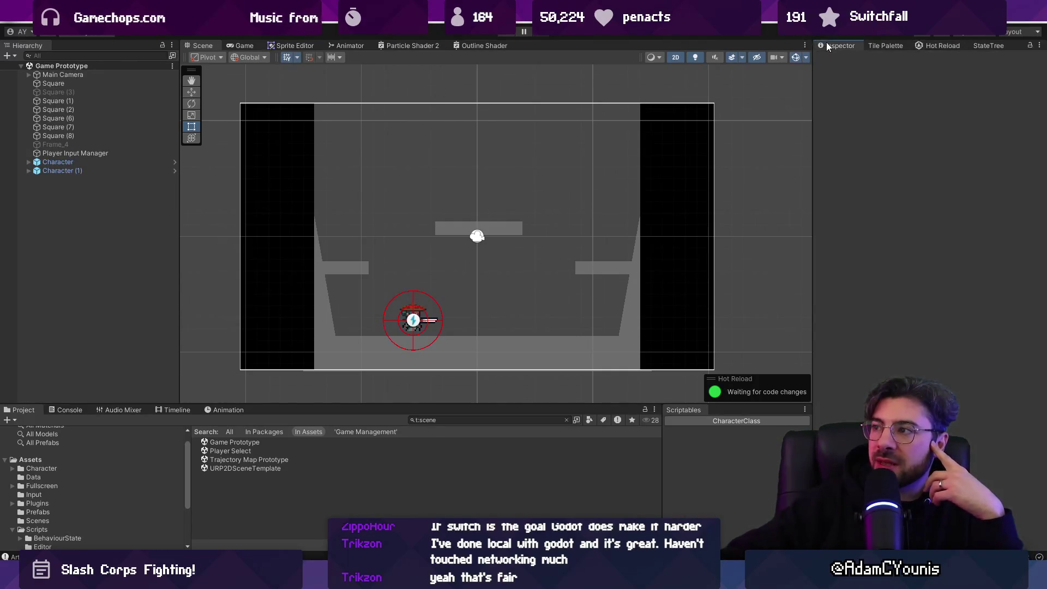
click(840, 45)
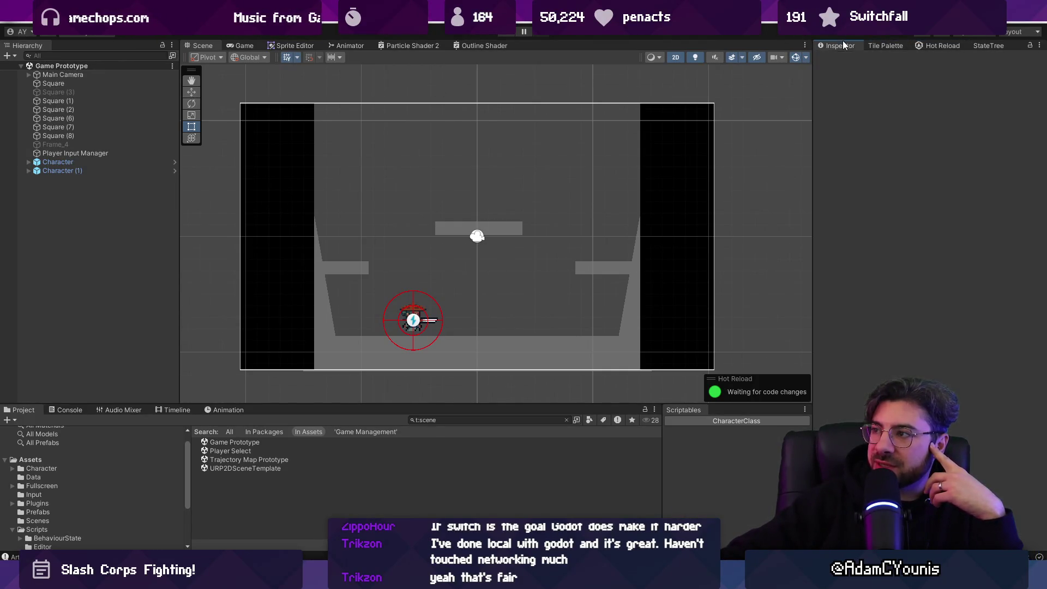
click(937, 47)
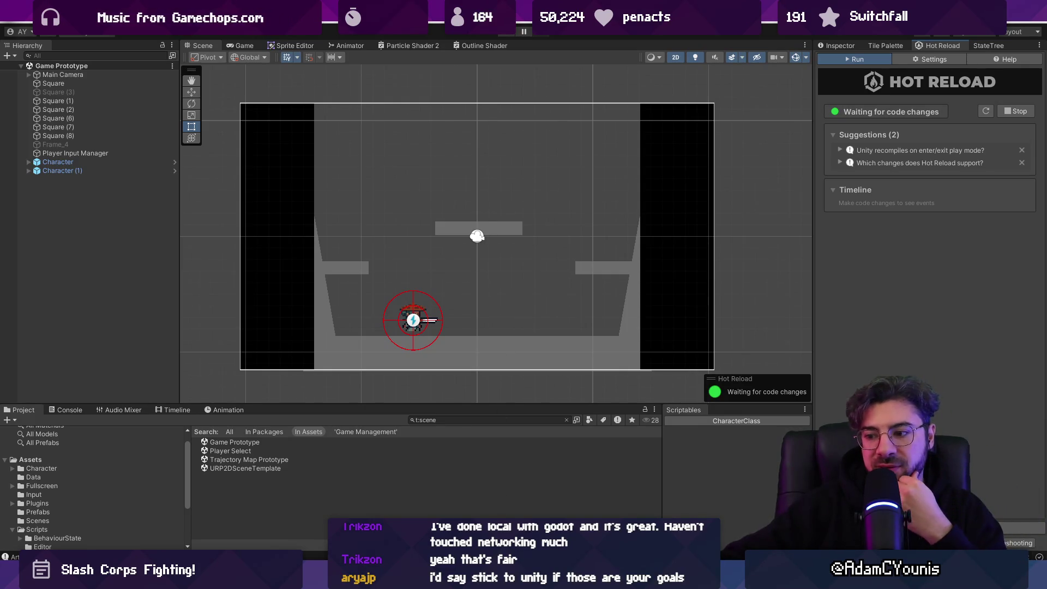
mouse_move(722, 547)
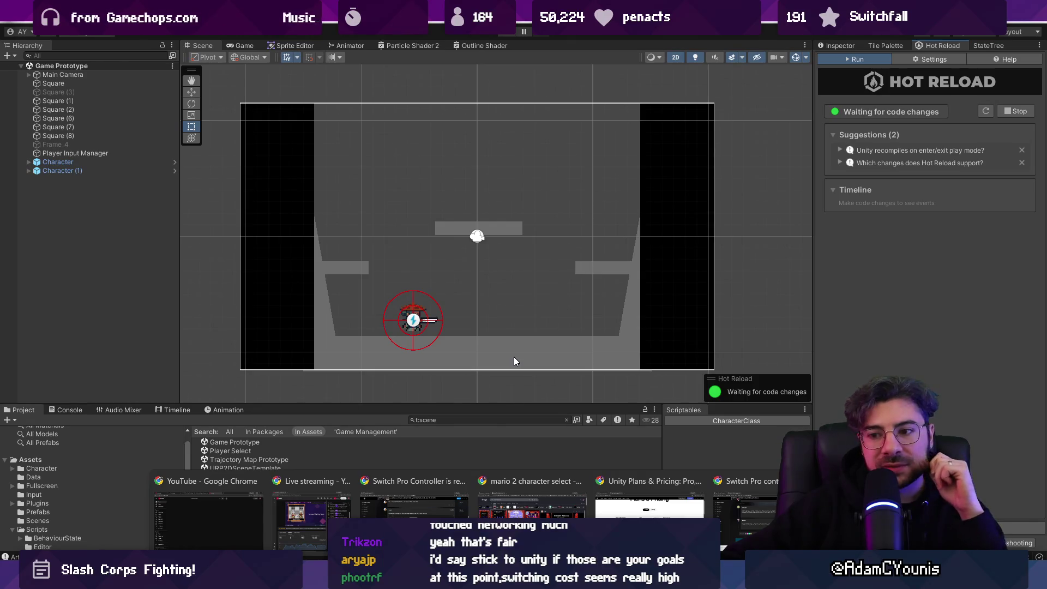
- Close the mario 2 character select window, bring up the Unity pricing window, and reposition Unity Hub
click(581, 480)
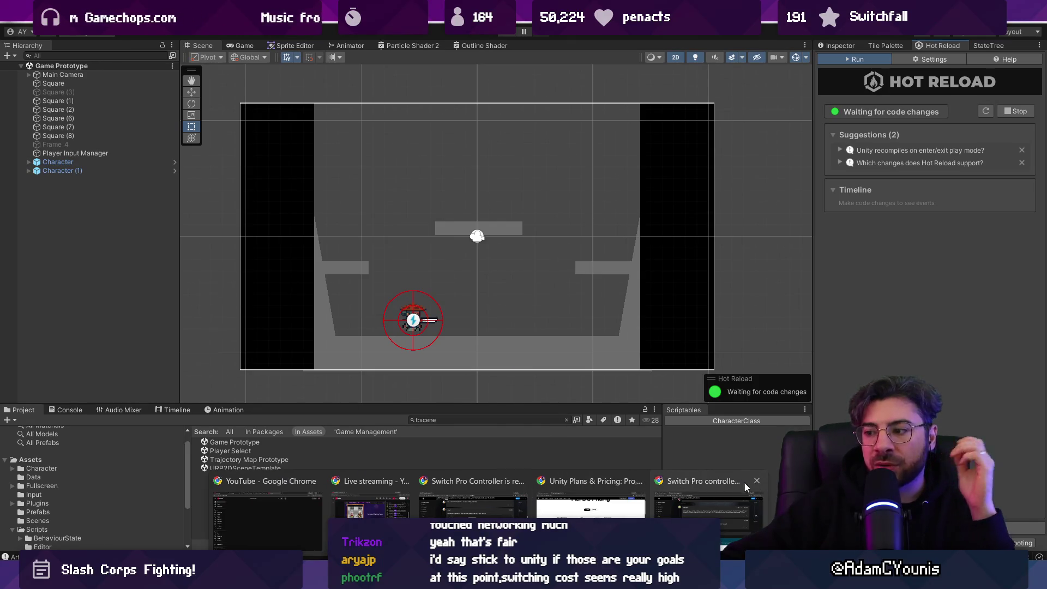
click(592, 499)
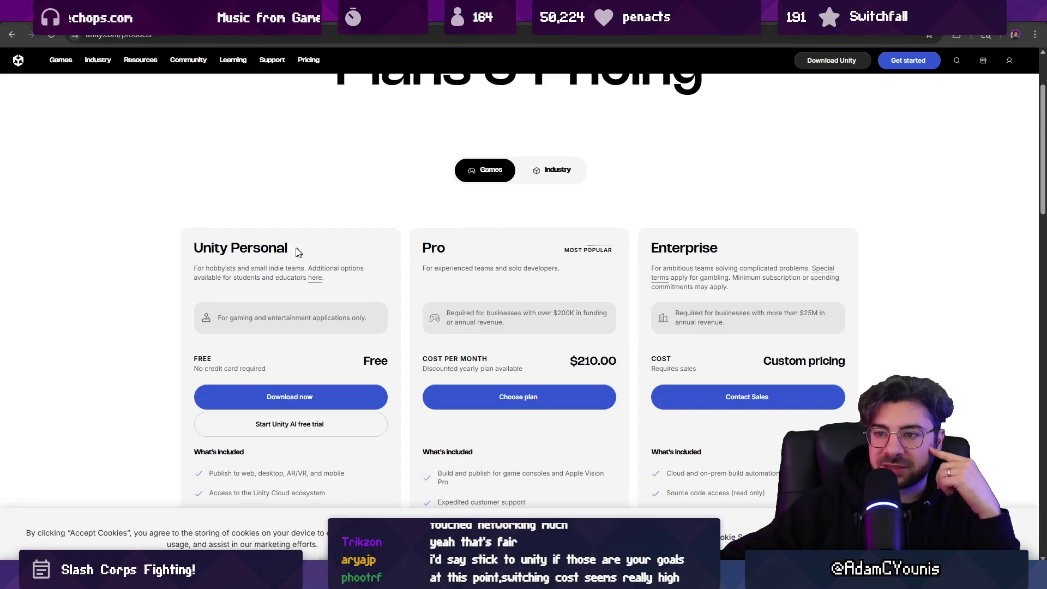
drag(187, 248, 288, 248)
click(233, 199)
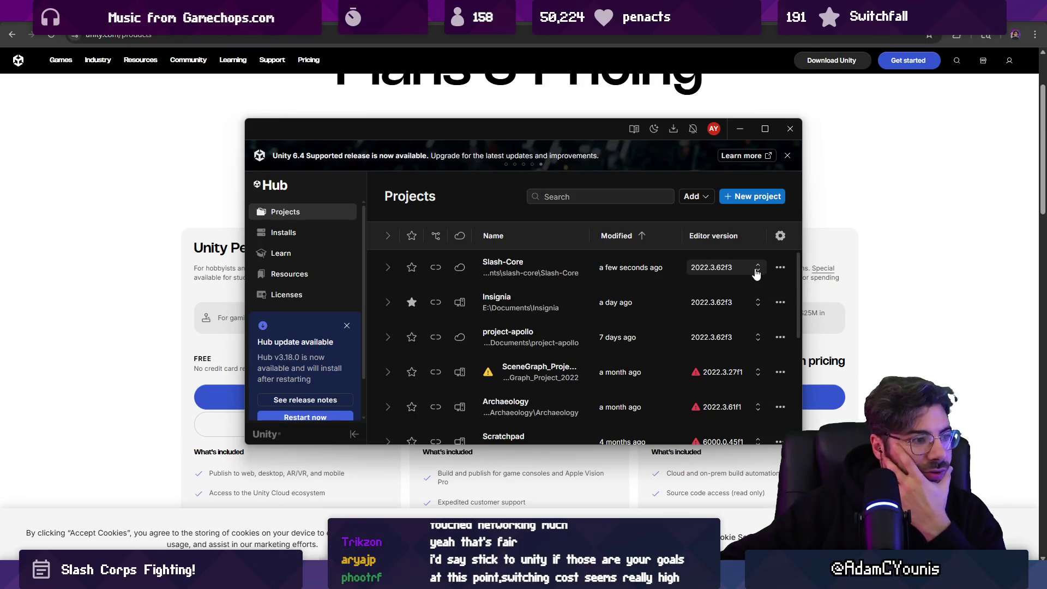
drag(571, 124, 565, 140)
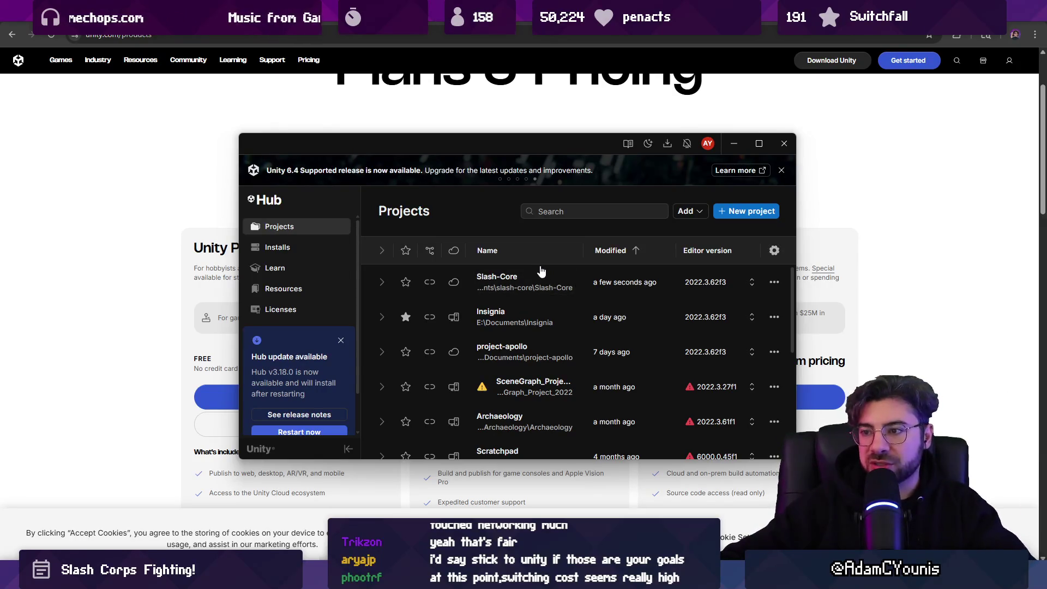
mouse_move(522, 140)
mouse_down()
mouse_move(509, 119)
mouse_move(526, 138)
mouse_up()
- In the Unity Editor, enlarge the Project panel and select its search filter, then bring up system search
key(alt+Tab)
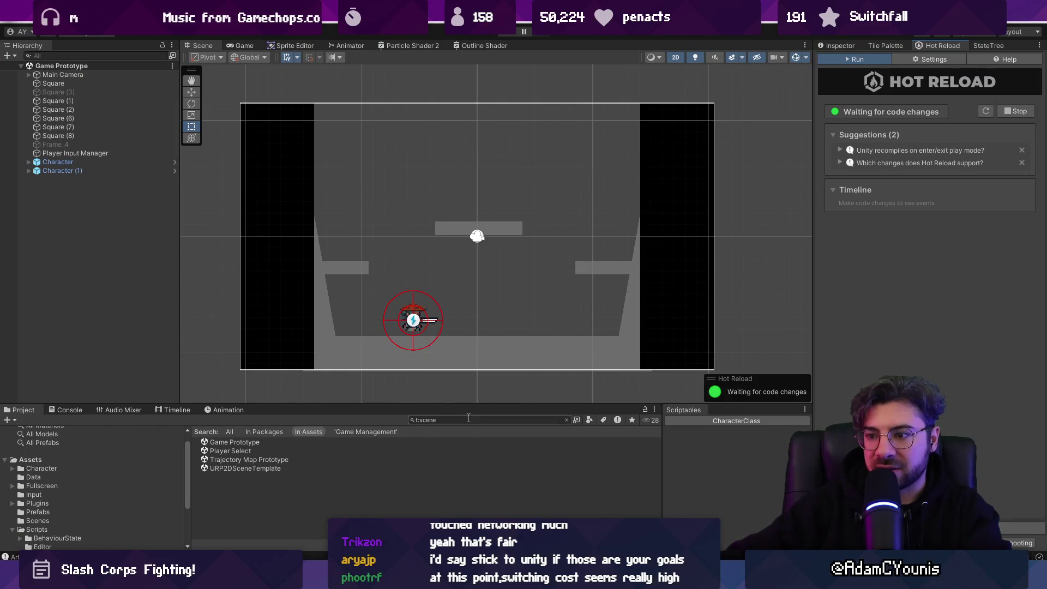
drag(473, 405, 473, 334)
click(472, 349)
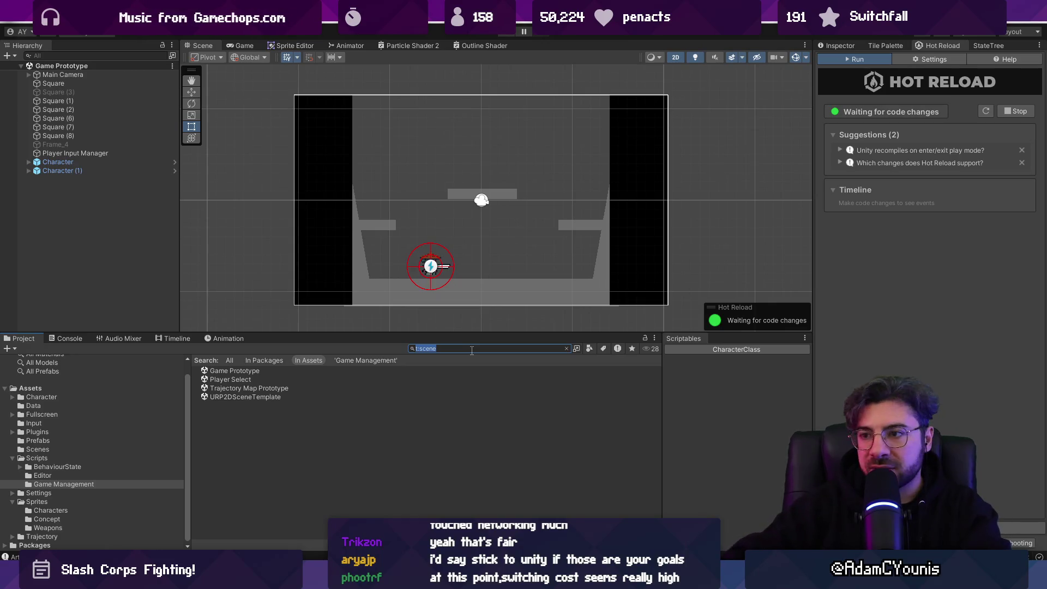
key(super)
- Search 'local multiplayer with rewired' and open the Rewired local multiplayer forum thread
key(Return)
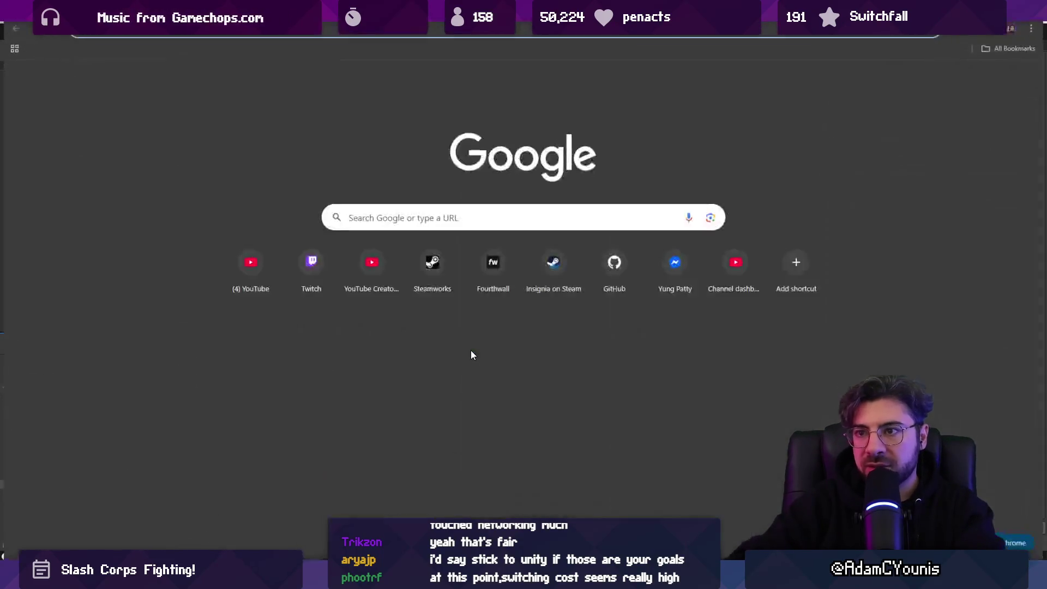
text(local multiplayer with rew)
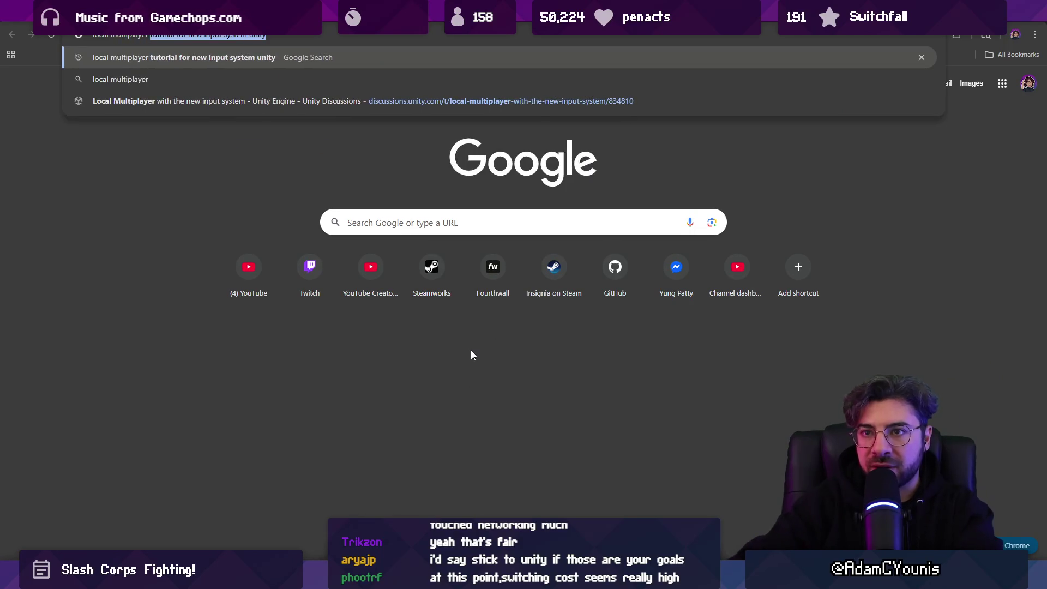
text(ired)
key(Return)
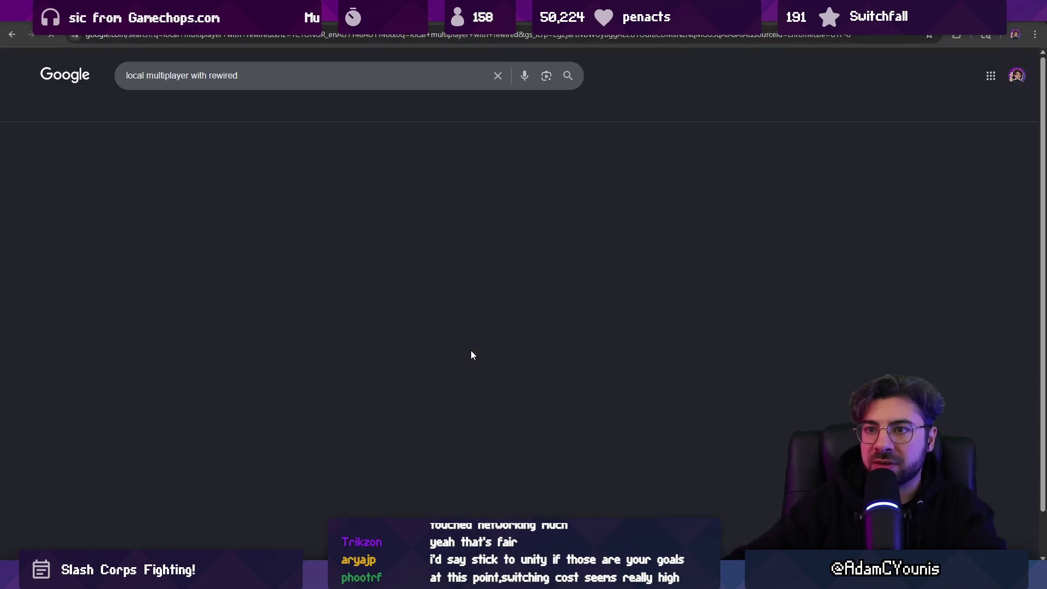
click(285, 170)
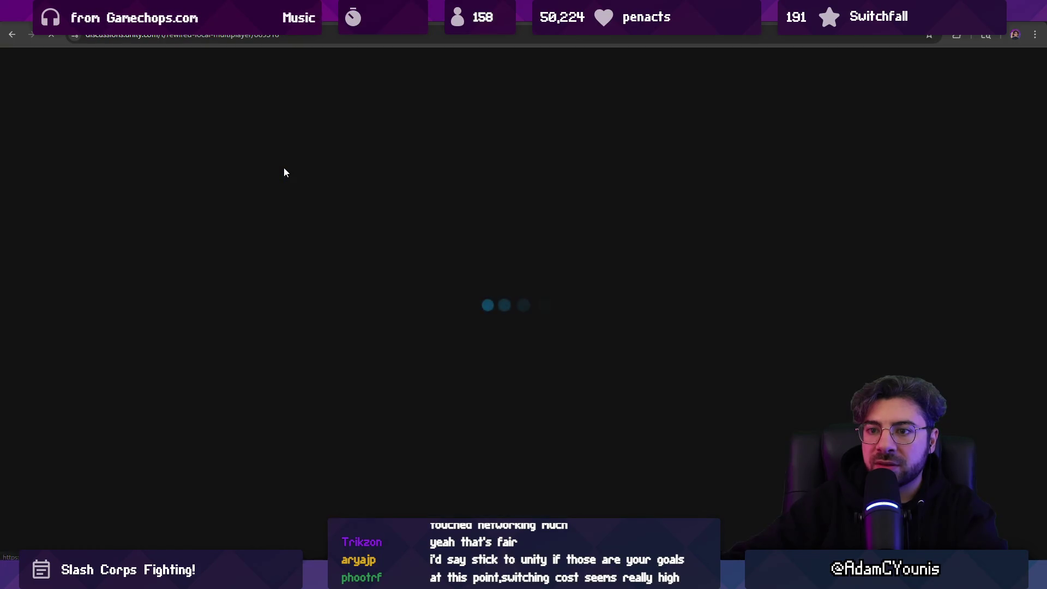
scroll(404, 221, down, 3)
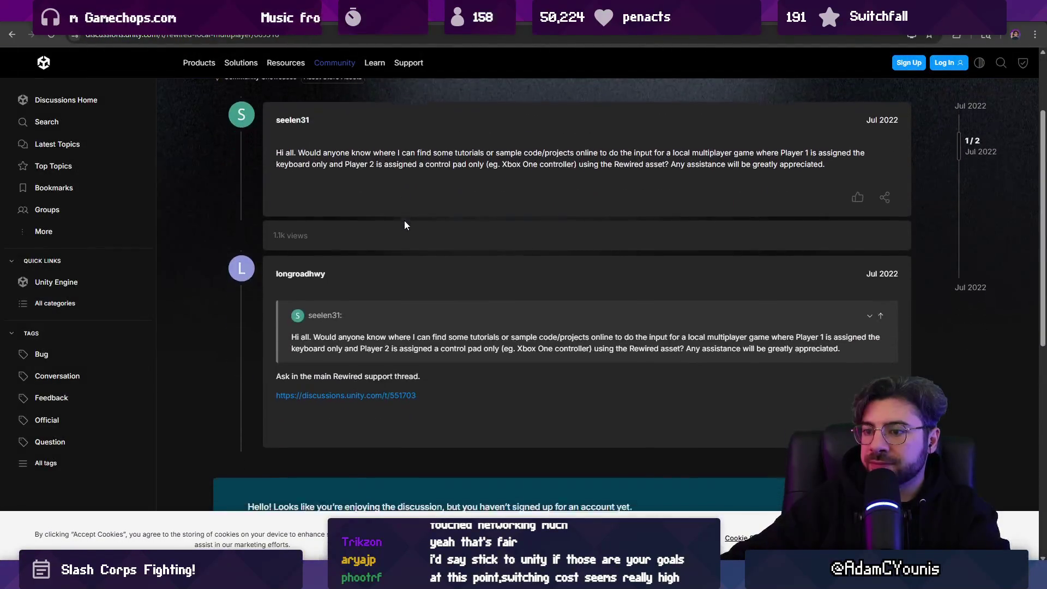
- Skim the main Rewired support thread, then start a new-tab search for '8bitdo controller rewire'
click(380, 345)
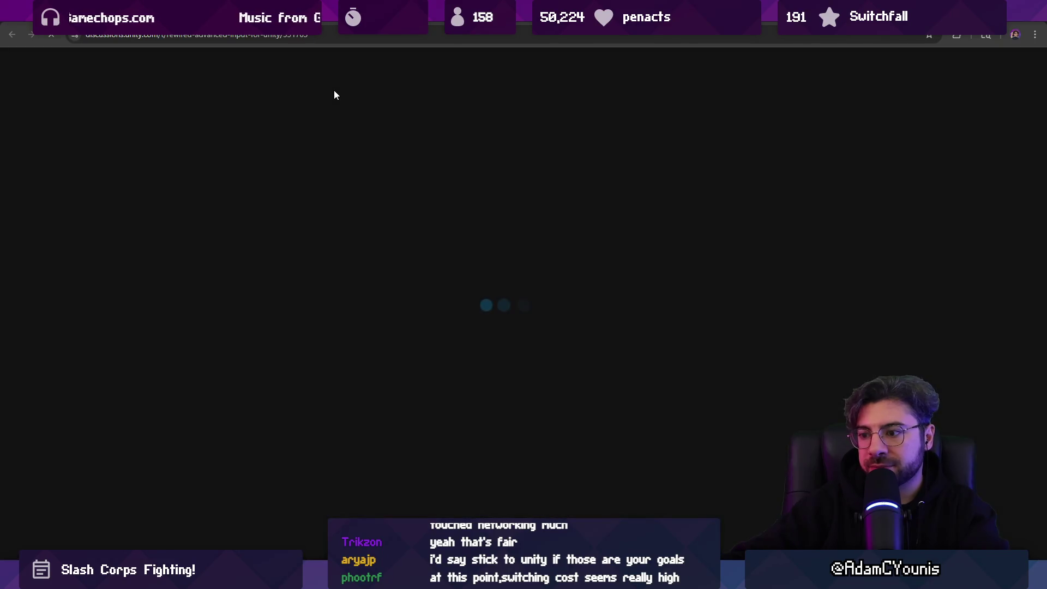
scroll(483, 206, down, 3)
scroll(483, 206, down, 9)
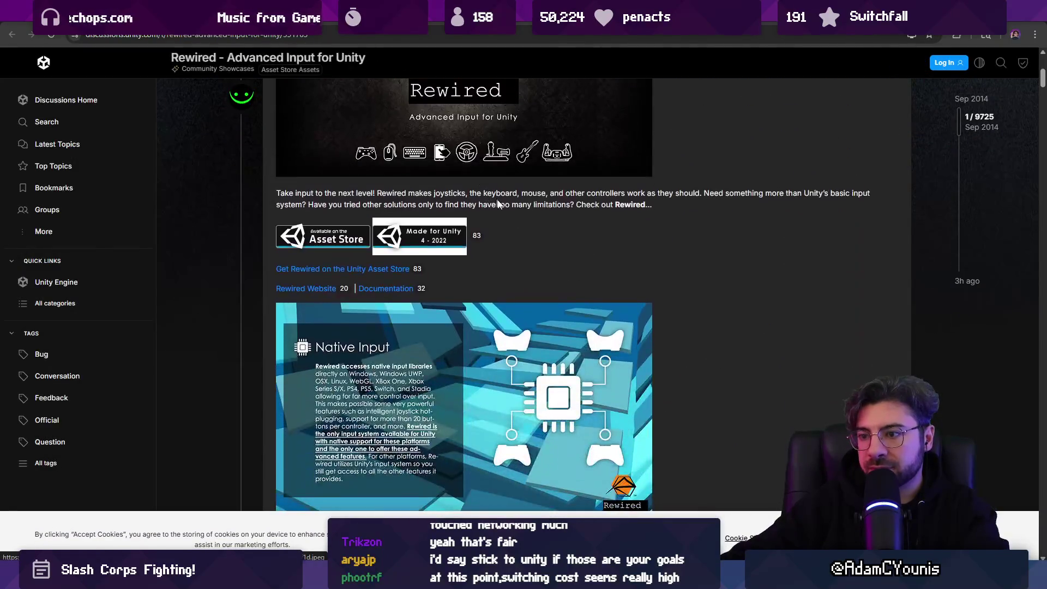
scroll(577, 224, down, 6)
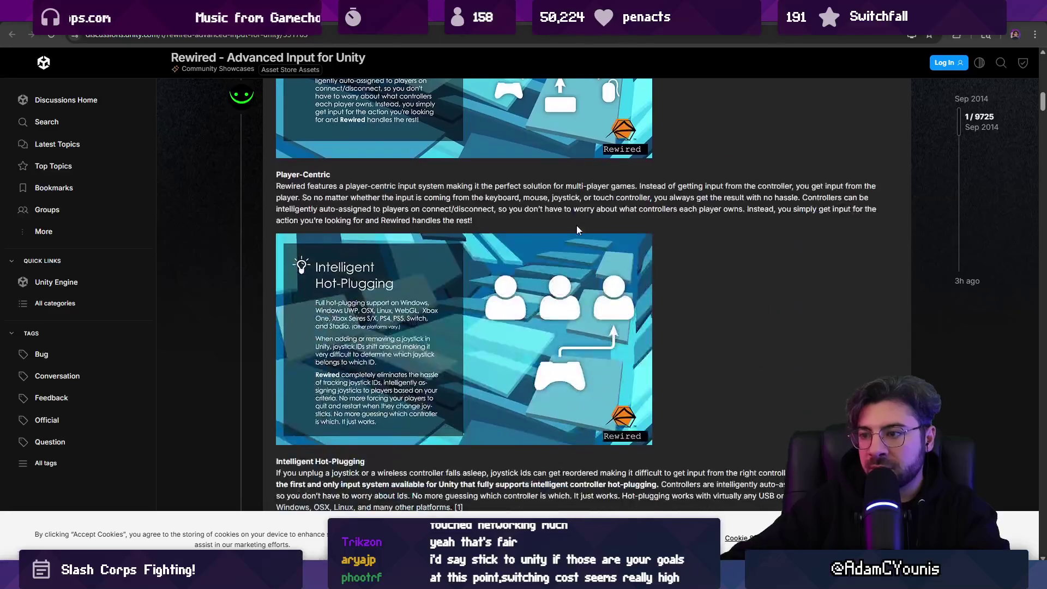
key(ctrl+t)
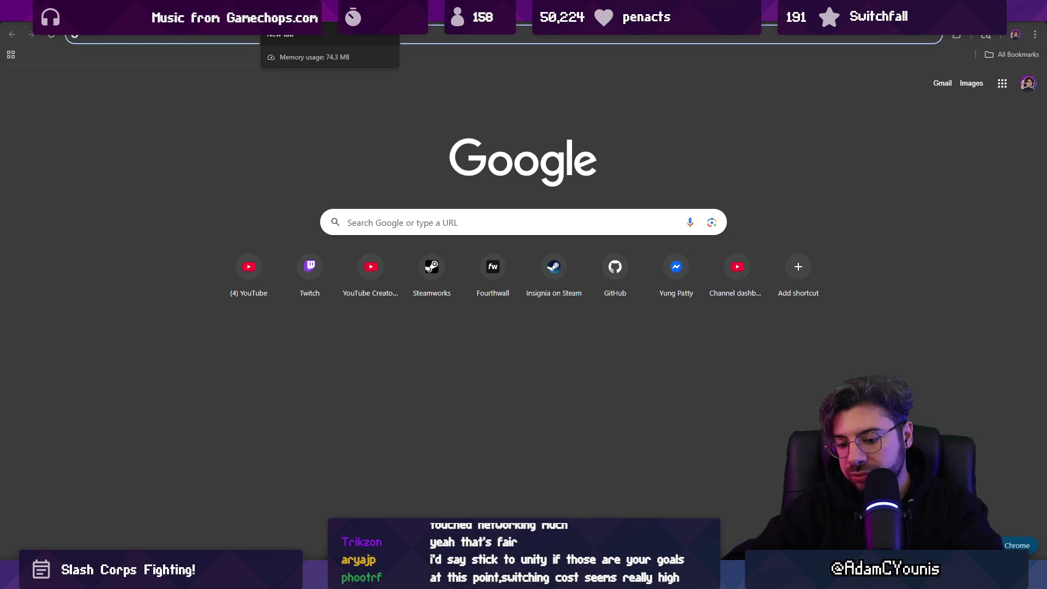
text(8bitdo c)
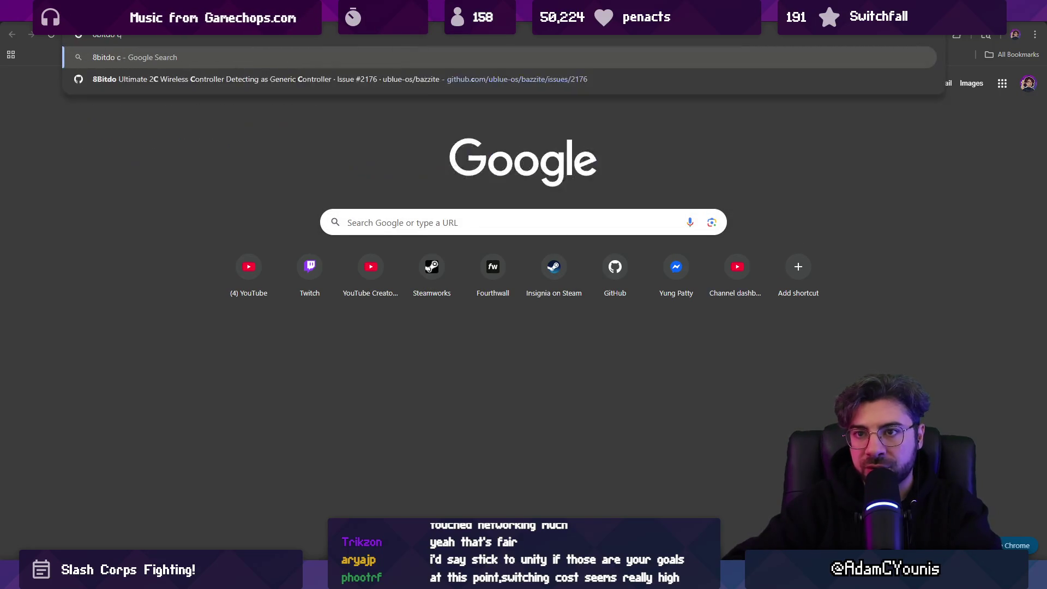
text(ontroller rewired)
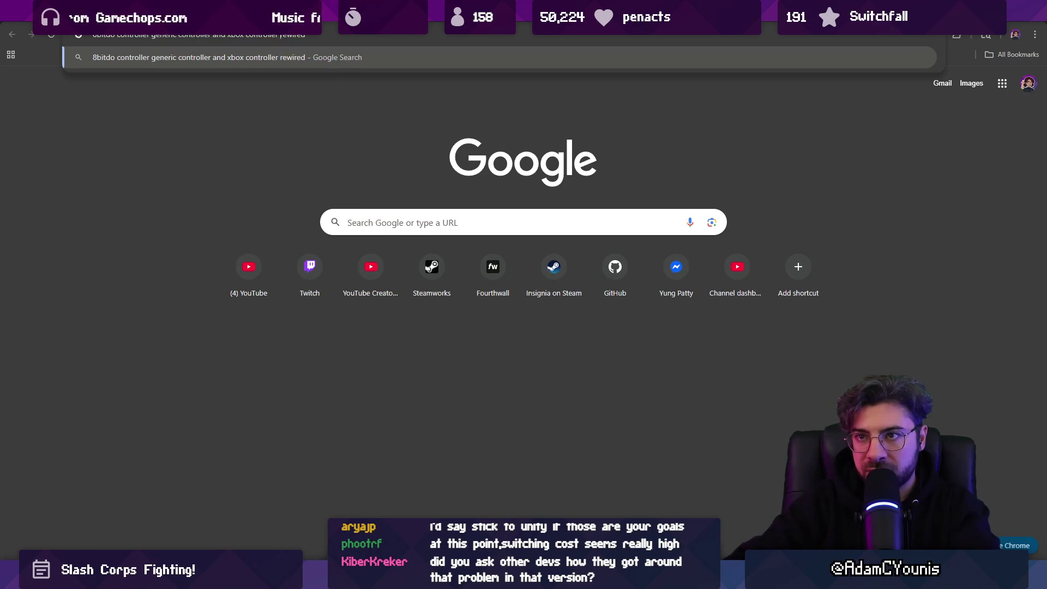
- Run the 8bitdo Rewired search and open 'Connecting your 8bitdo Controller to Unity with Rewired'
key(Return)
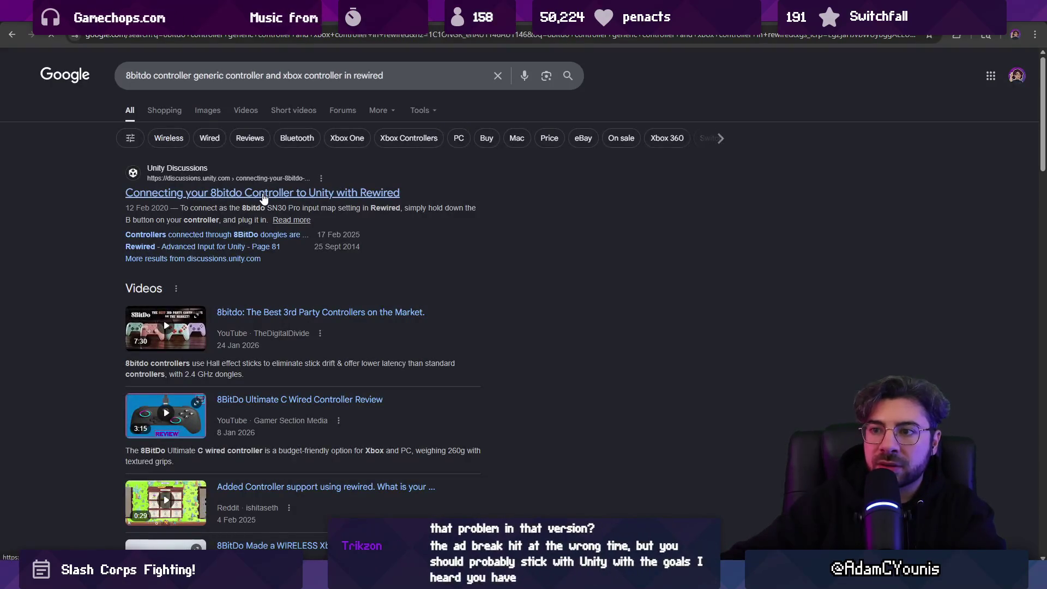
click(263, 195)
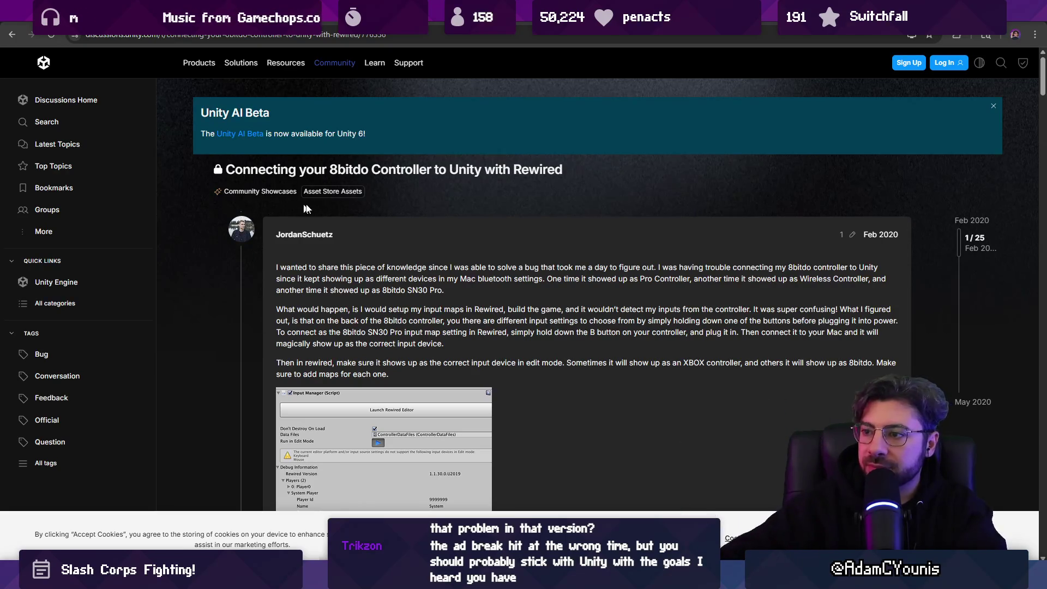
- Read the thread's opening posts, highlighting the sentence about appearing as different devices
scroll(307, 209, down, 2)
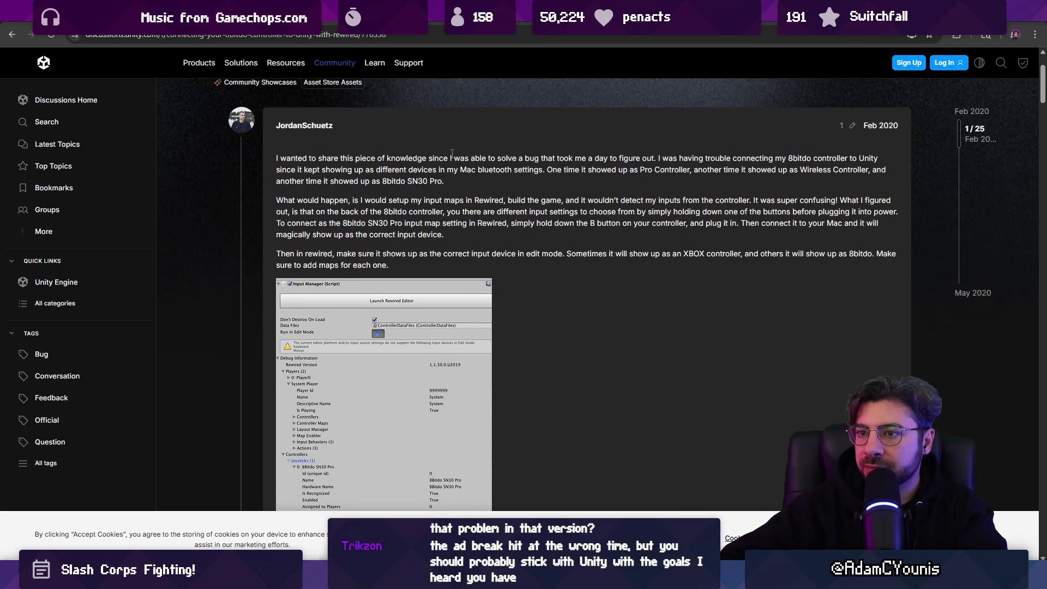
drag(407, 169, 736, 180)
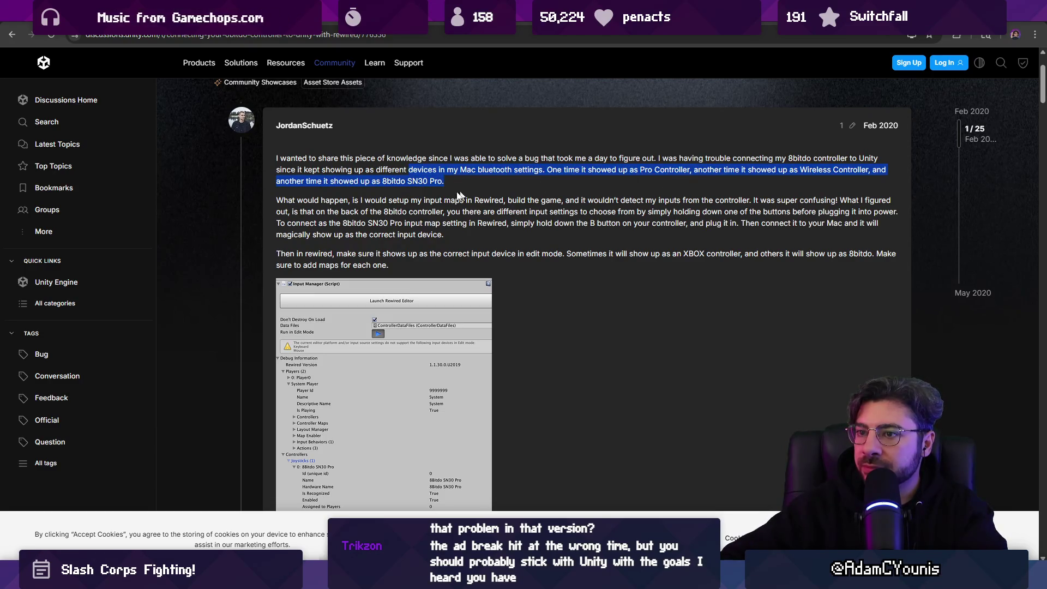
scroll(458, 195, down, 10)
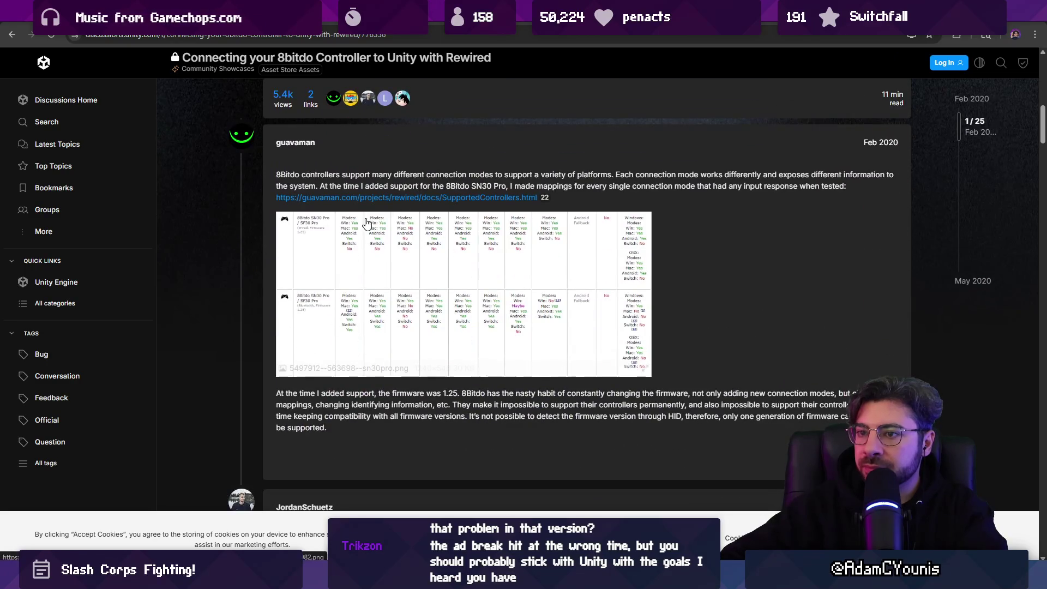
drag(312, 174, 397, 174)
scroll(443, 195, up, 1)
click(453, 223)
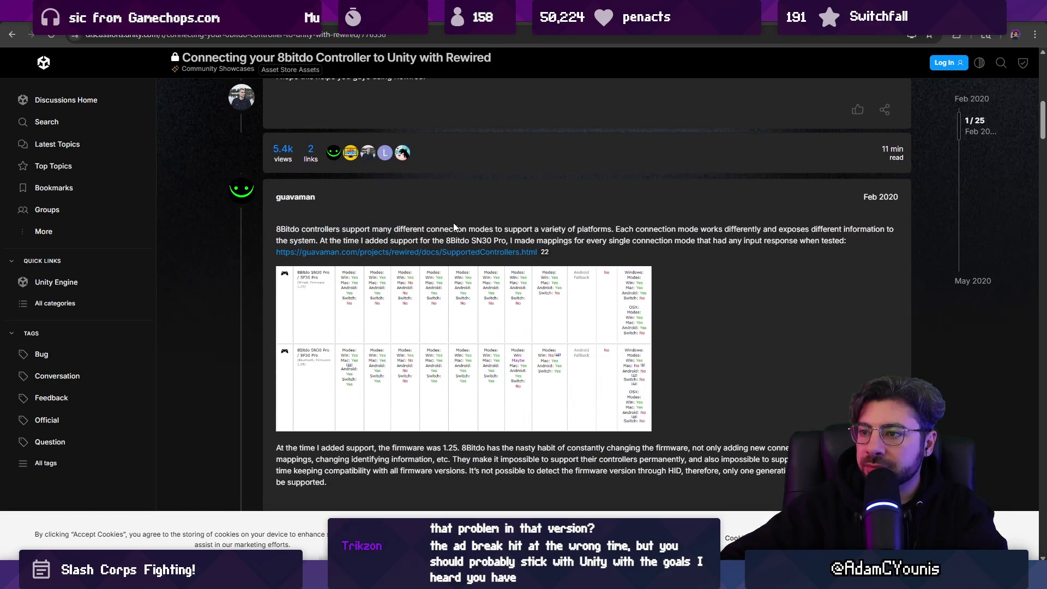
click(500, 227)
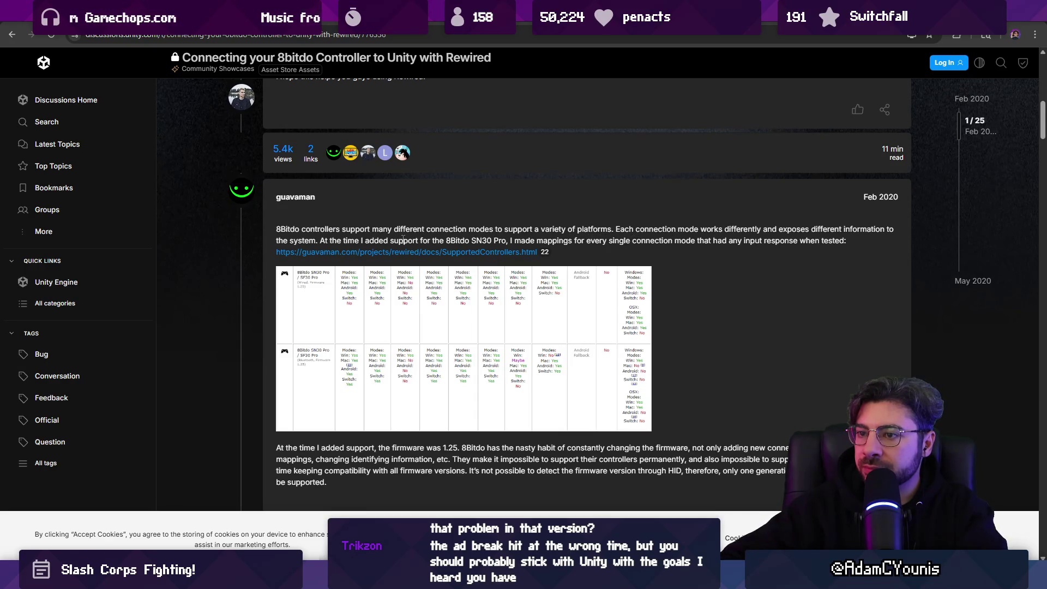
- Continue to the May 2020 reply on mapping unrecognized controllers like the SN30 Pro+ at runtime
scroll(662, 245, down, 4)
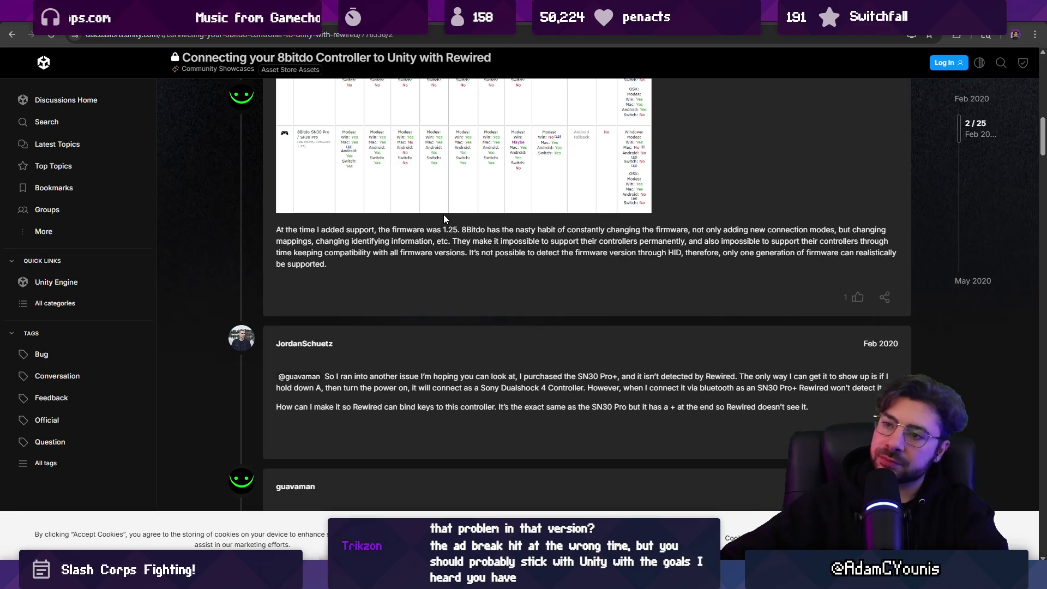
double_click(469, 240)
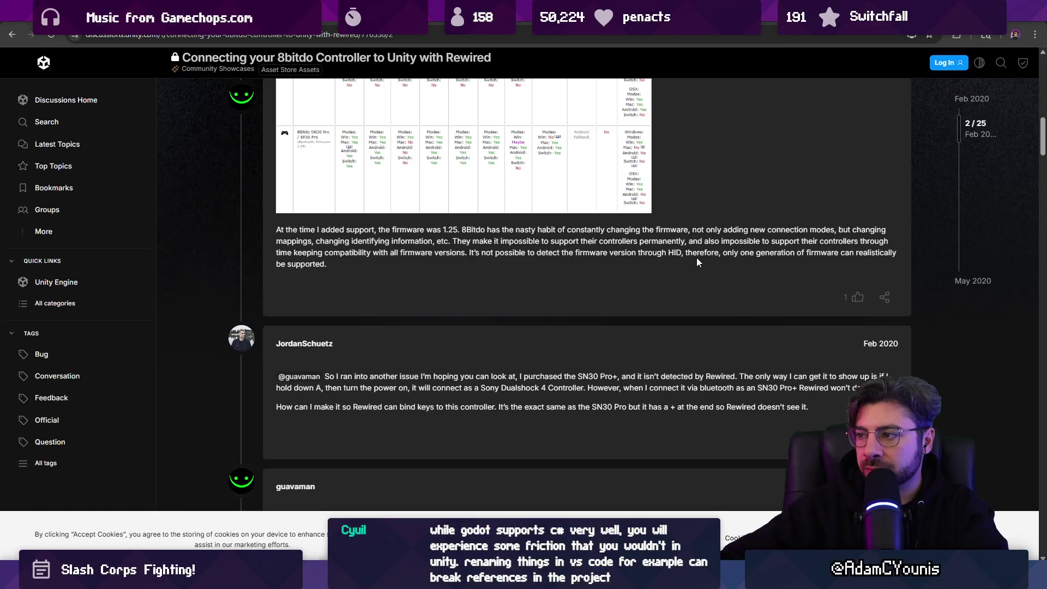
scroll(421, 258, down, 7)
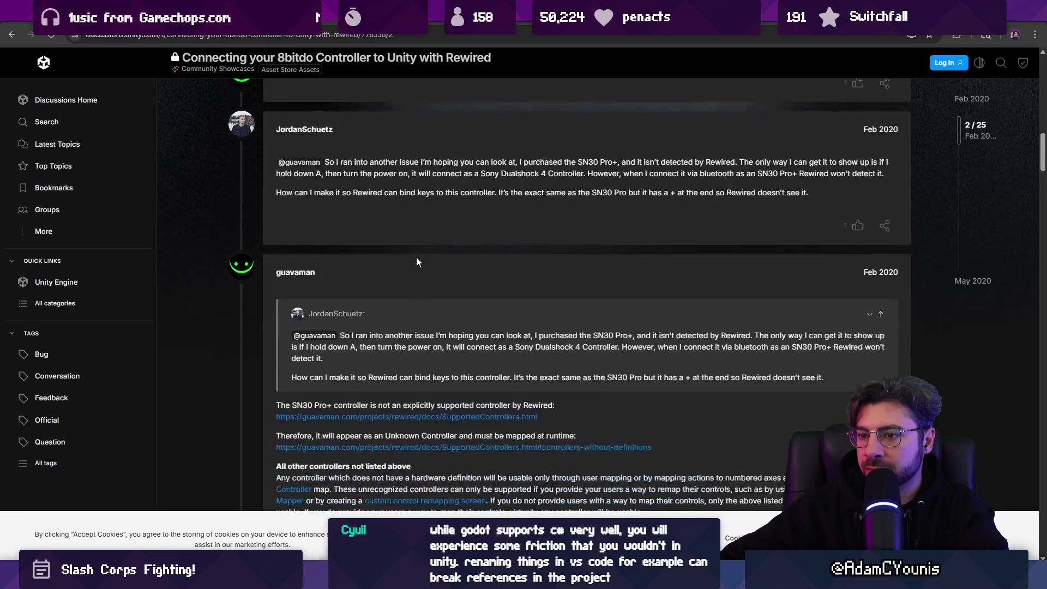
scroll(429, 260, down, 12)
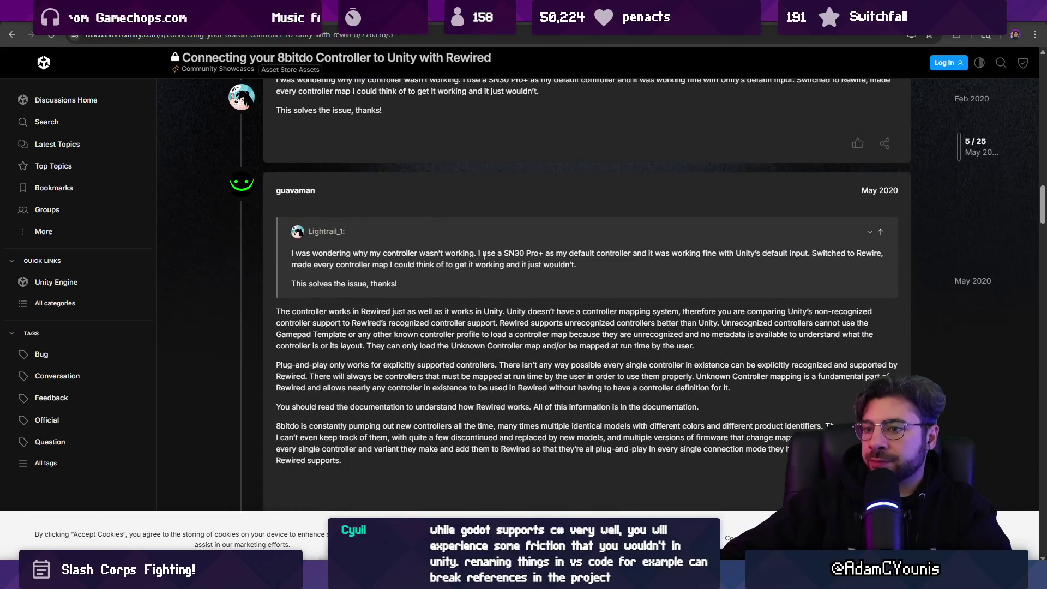
scroll(483, 258, down, 1)
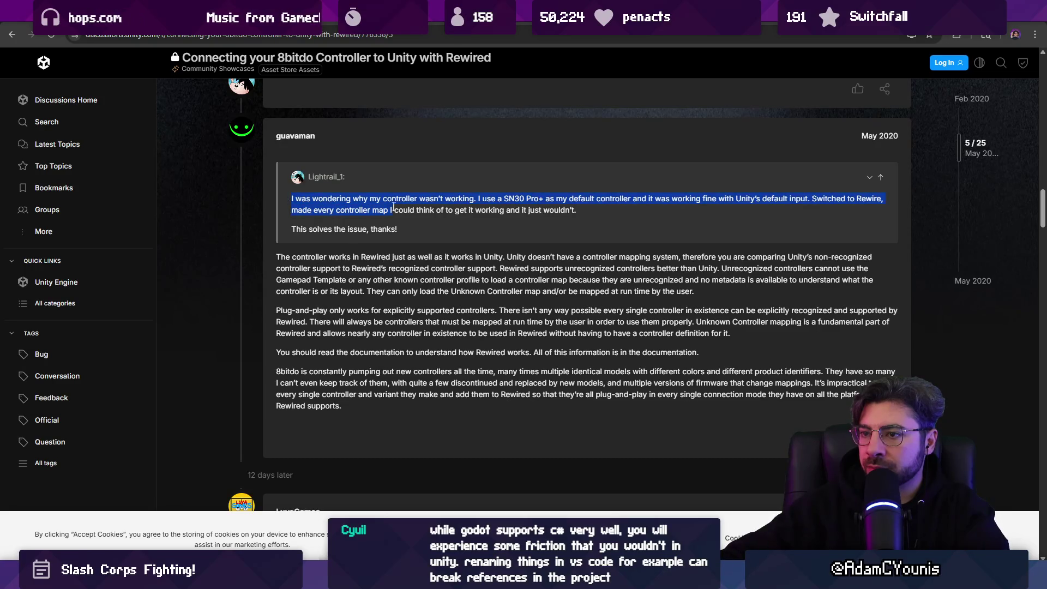
- Highlight the replies on the SN30 Pro+, Unity vs Rewired controller support, and unrecognized controllers
drag(549, 197, 591, 202)
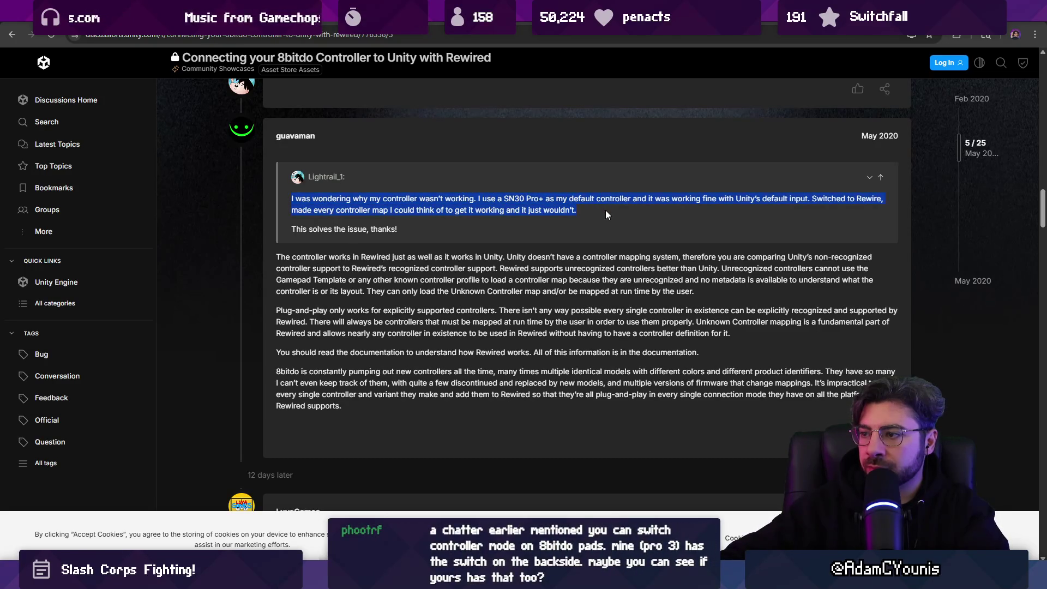
mouse_move(679, 255)
mouse_down()
mouse_move(757, 257)
mouse_move(468, 257)
mouse_move(388, 269)
mouse_up()
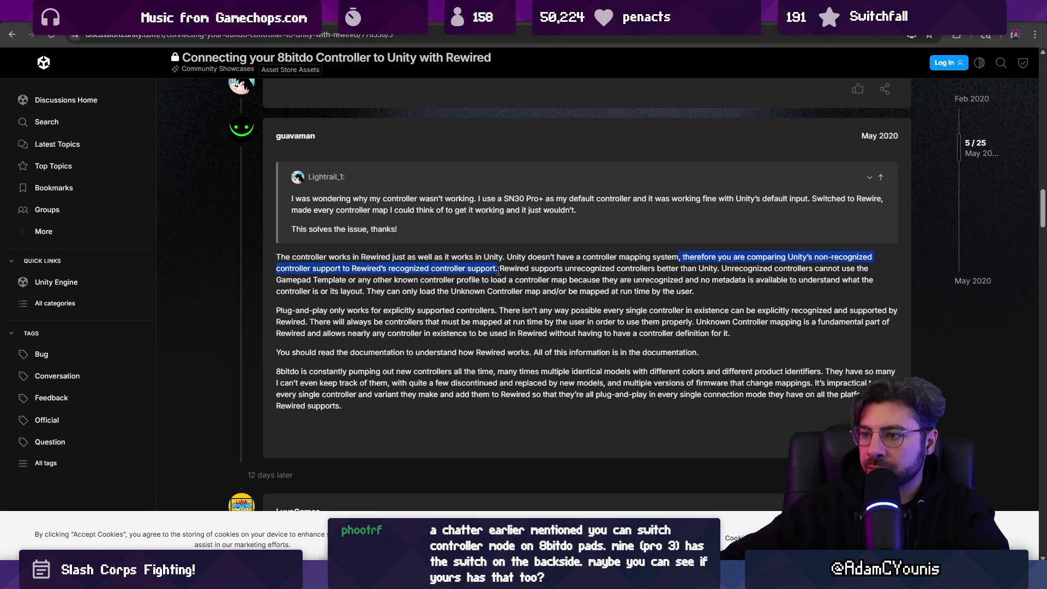
mouse_move(500, 268)
mouse_down()
mouse_move(683, 277)
mouse_move(721, 291)
mouse_up()
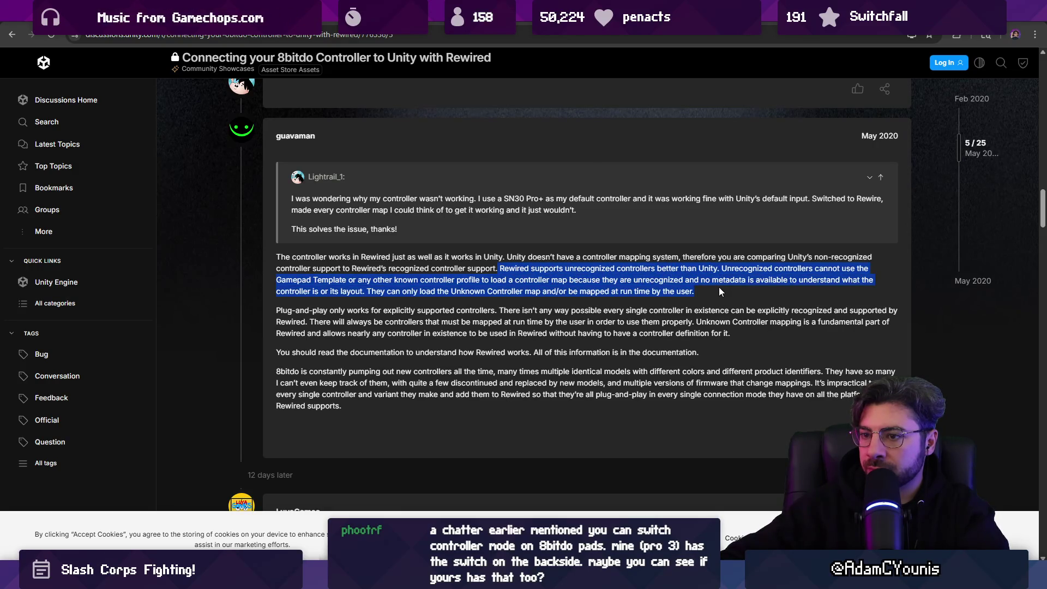
click(708, 292)
- Read further down the 8bitdo thread, highlighting a phrase in a later post
scroll(491, 267, down, 1)
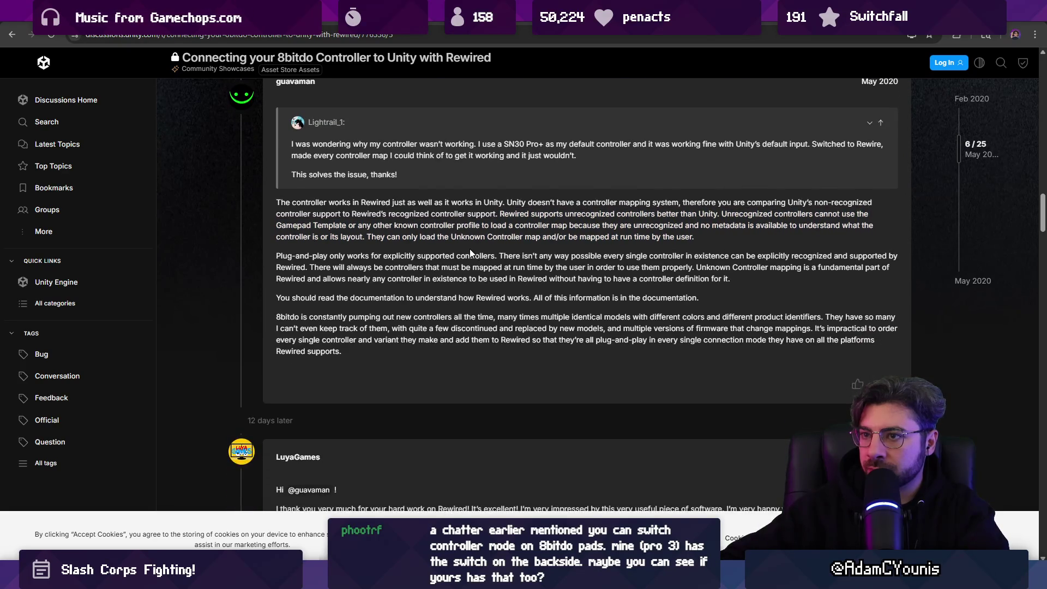
scroll(469, 249, down, 6)
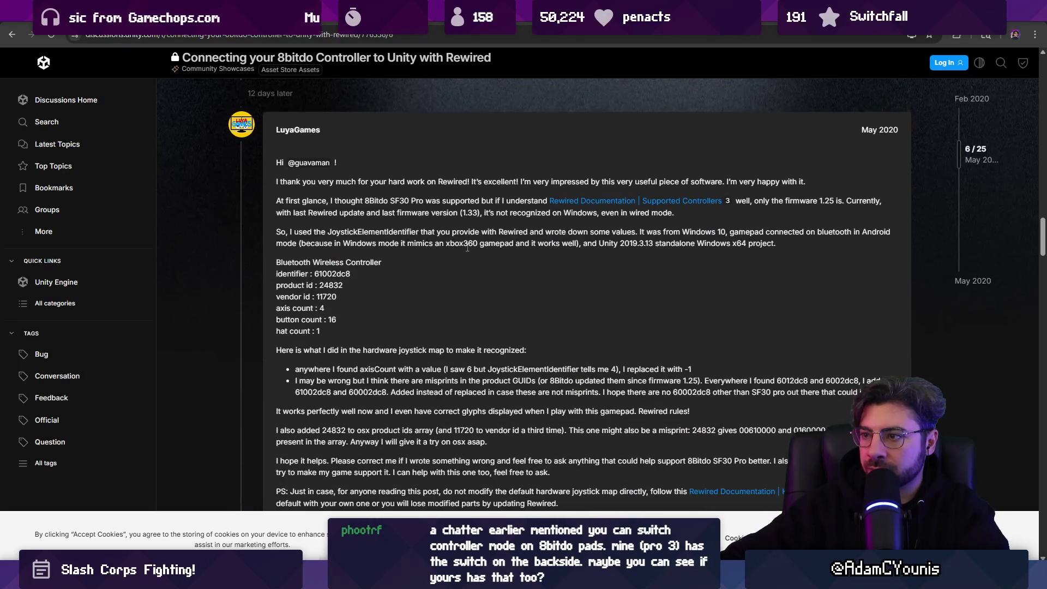
scroll(467, 248, down, 20)
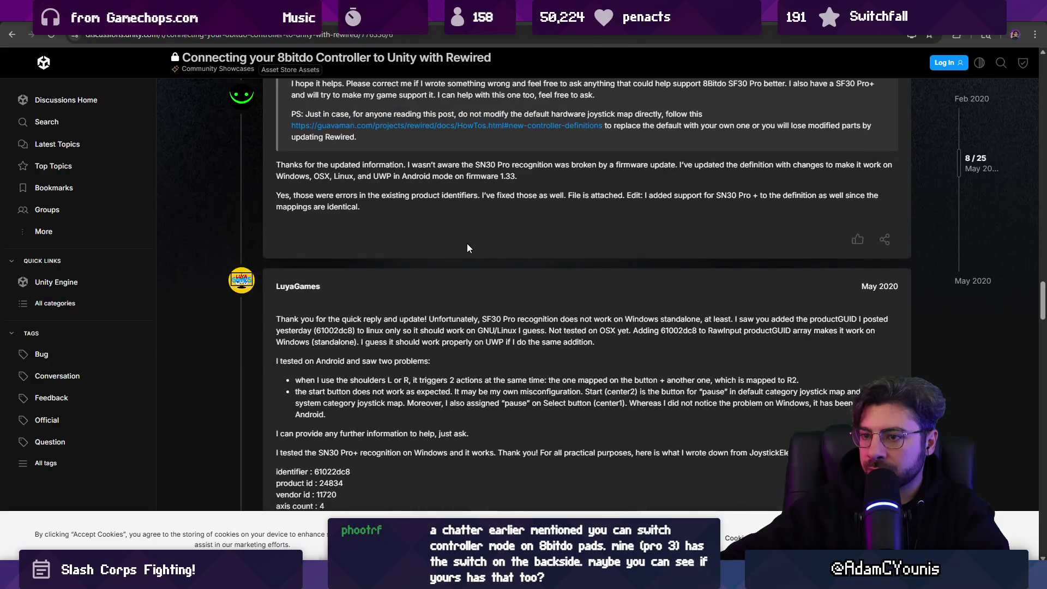
scroll(466, 248, down, 15)
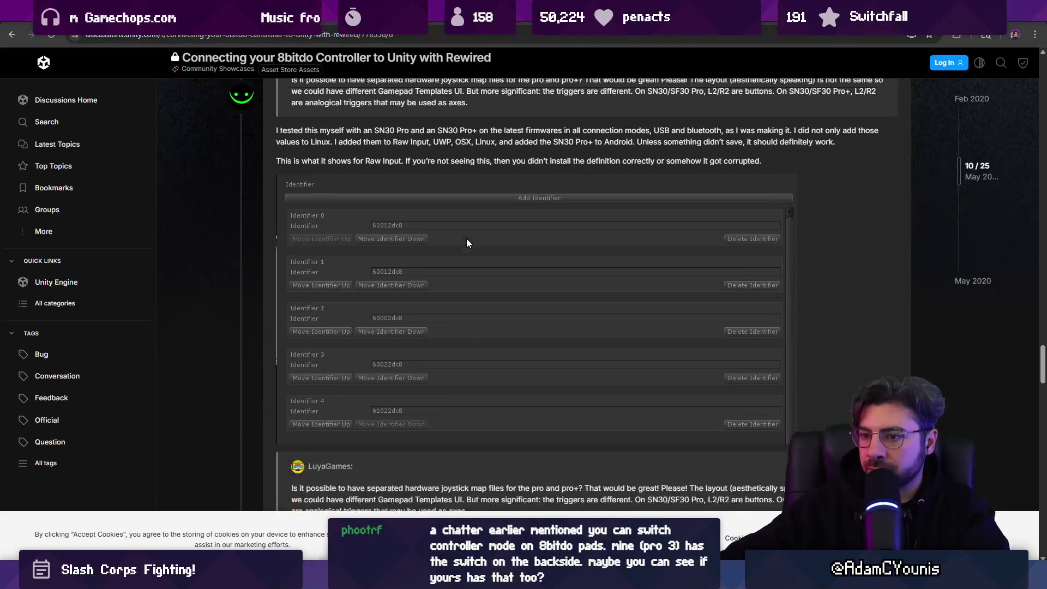
scroll(465, 240, up, 1)
scroll(512, 218, up, 2)
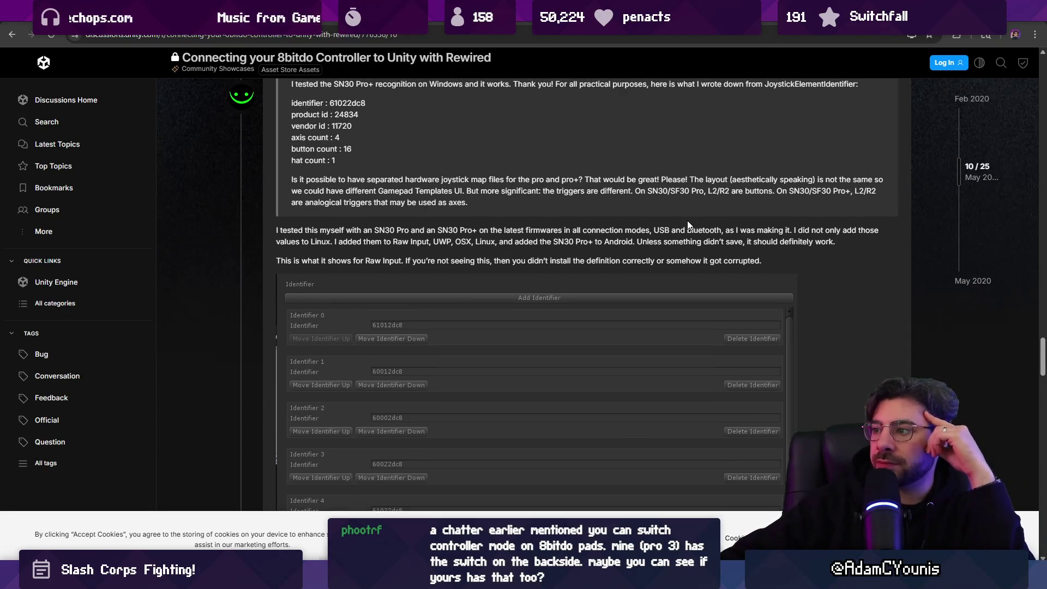
mouse_move(335, 241)
mouse_down()
mouse_move(838, 244)
mouse_move(835, 257)
mouse_up()
click(330, 232)
- Scroll to the last replies on UWP HID support, then return to the Unity Editor
scroll(331, 232, down, 1)
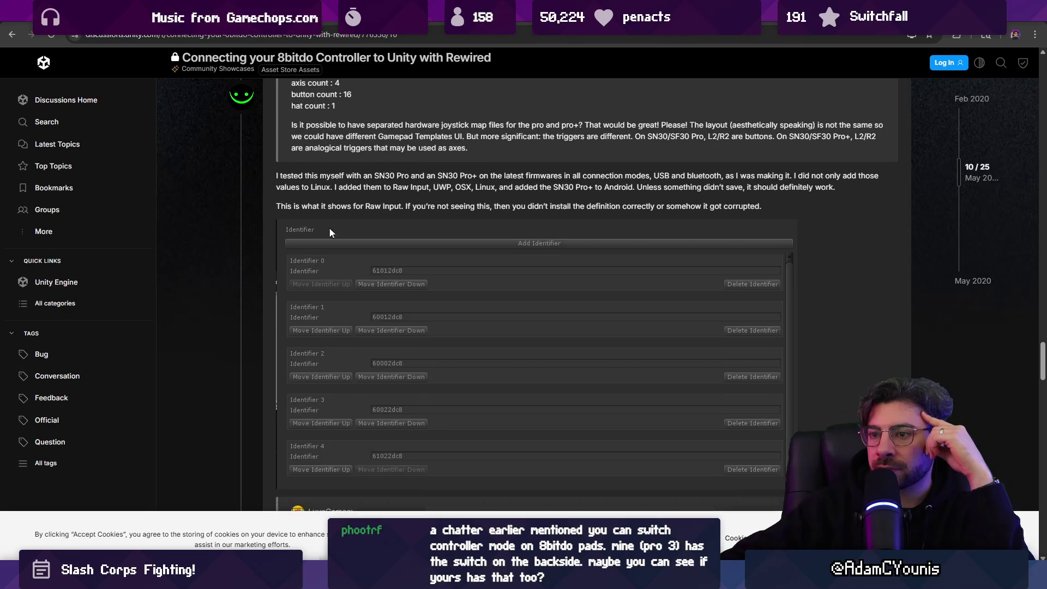
scroll(512, 208, down, 1)
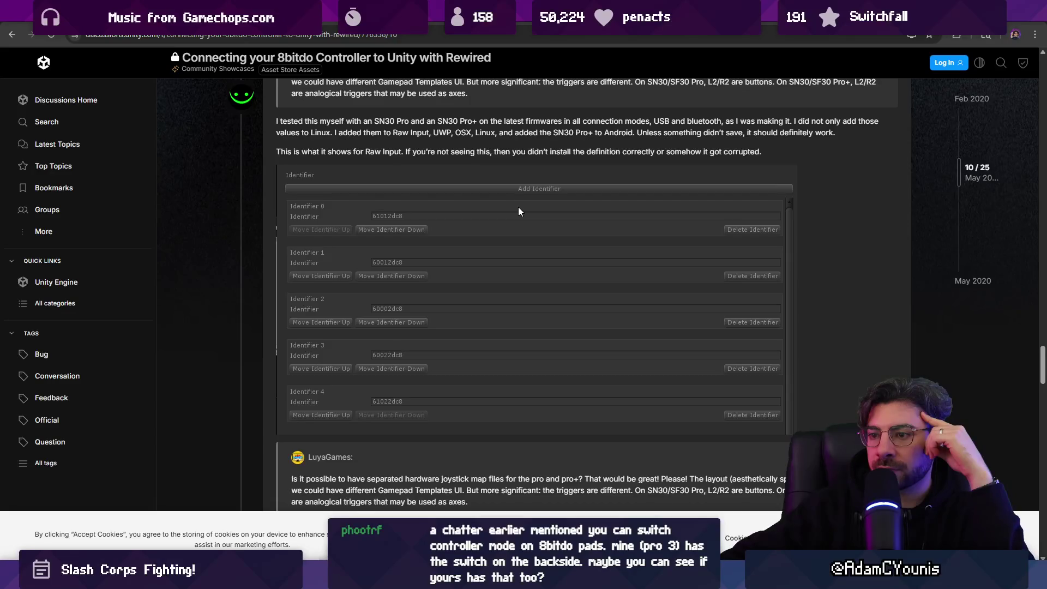
scroll(518, 208, down, 10)
scroll(516, 213, down, 6)
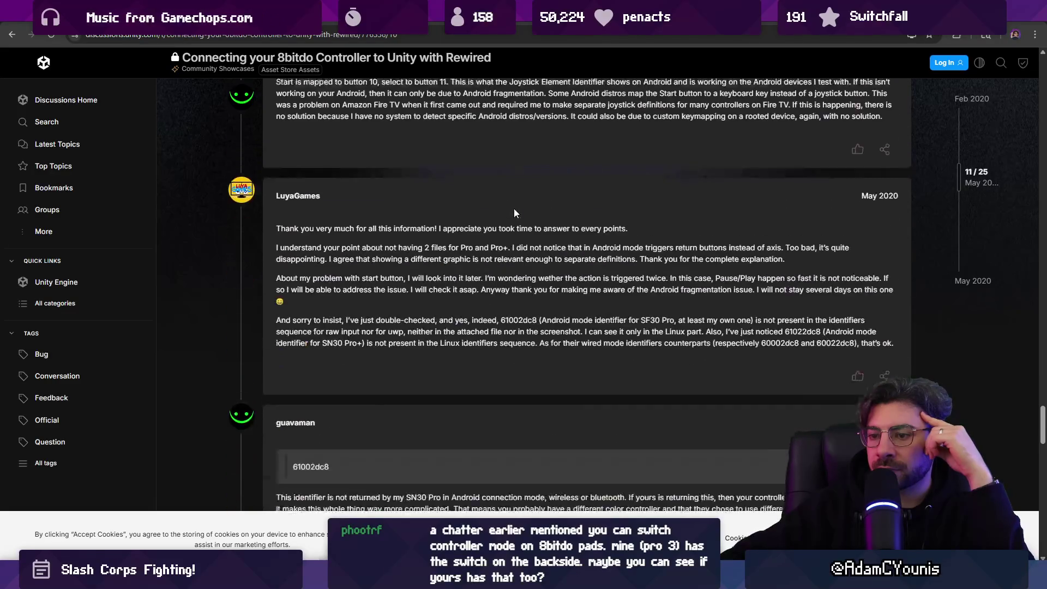
scroll(514, 212, down, 5)
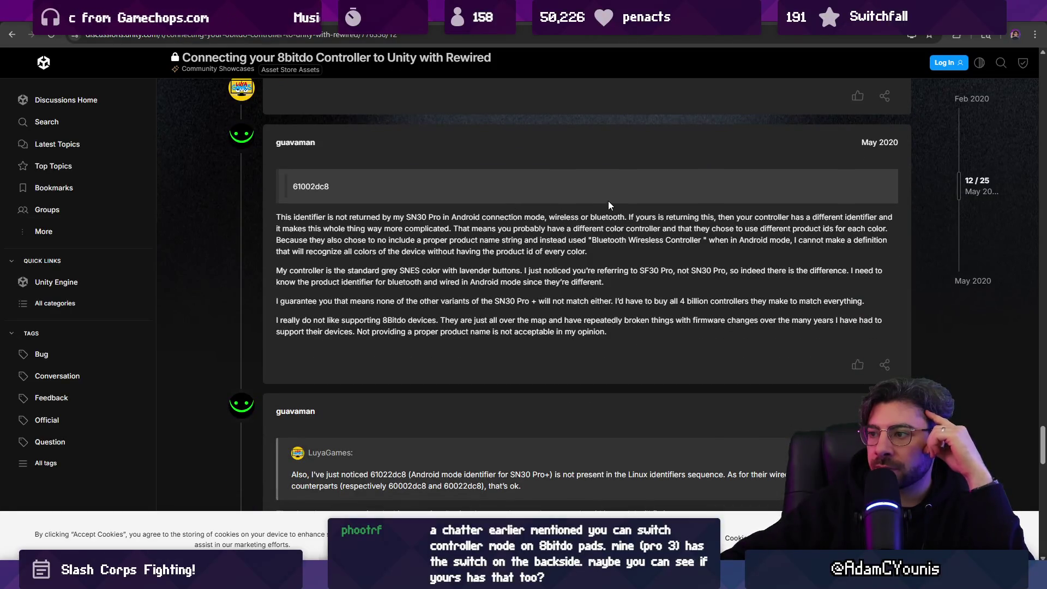
scroll(609, 205, down, 9)
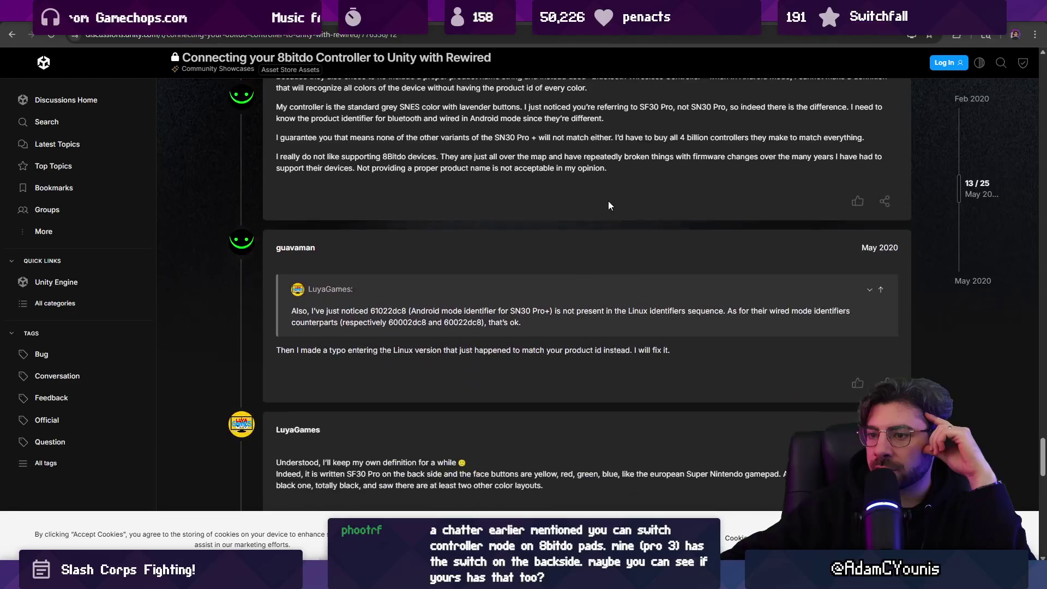
scroll(609, 205, down, 2)
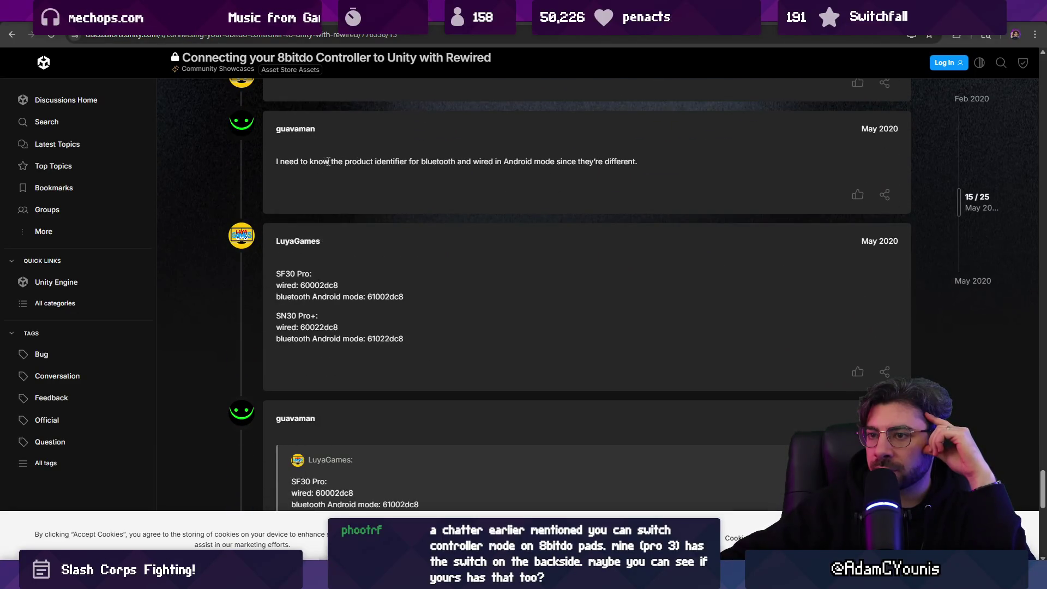
scroll(602, 163, down, 14)
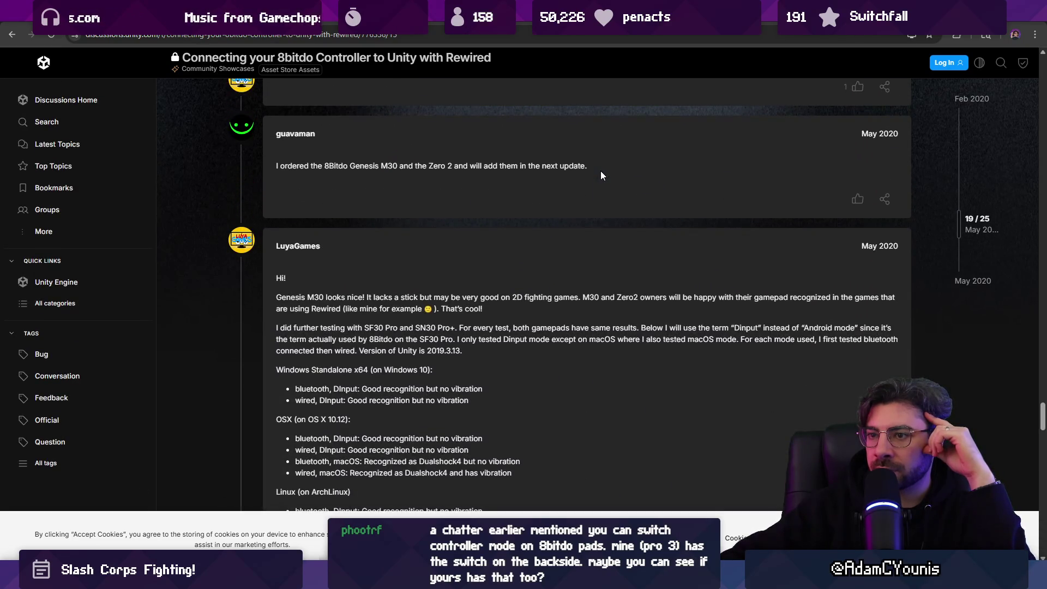
scroll(601, 172, down, 12)
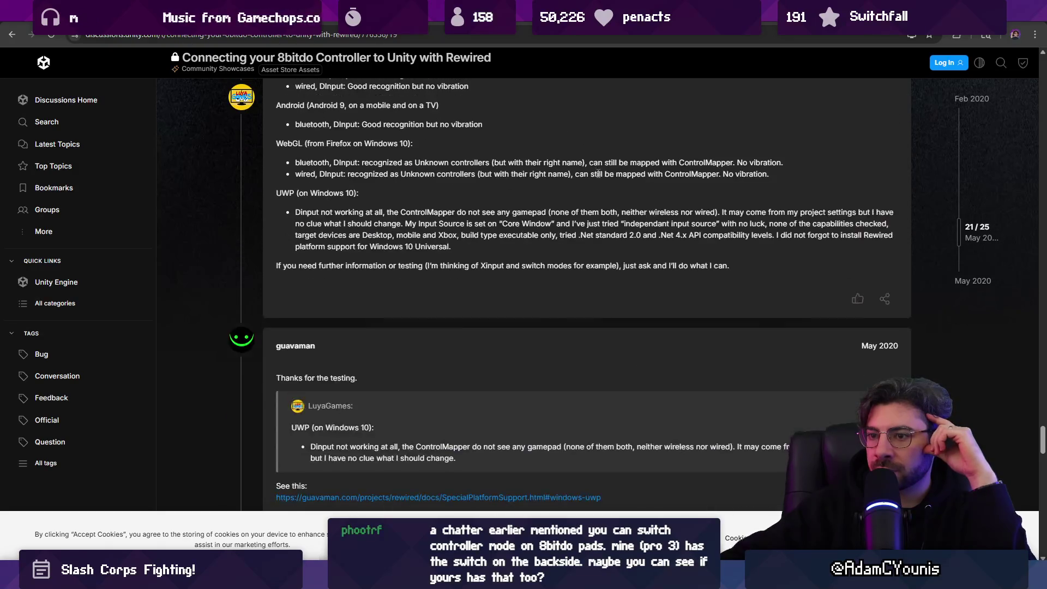
scroll(597, 179, down, 15)
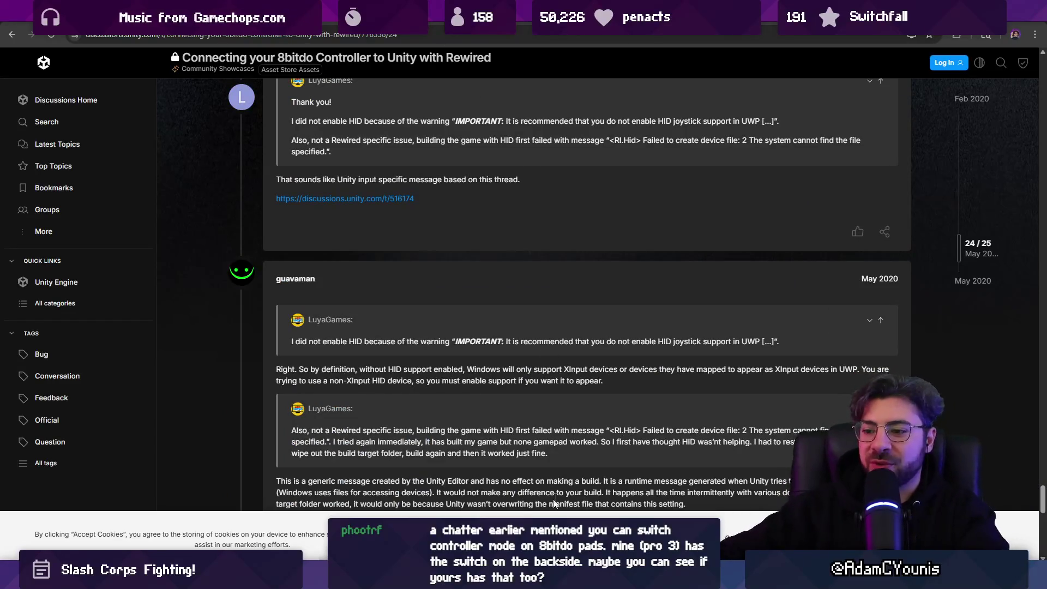
key(alt+Tab)
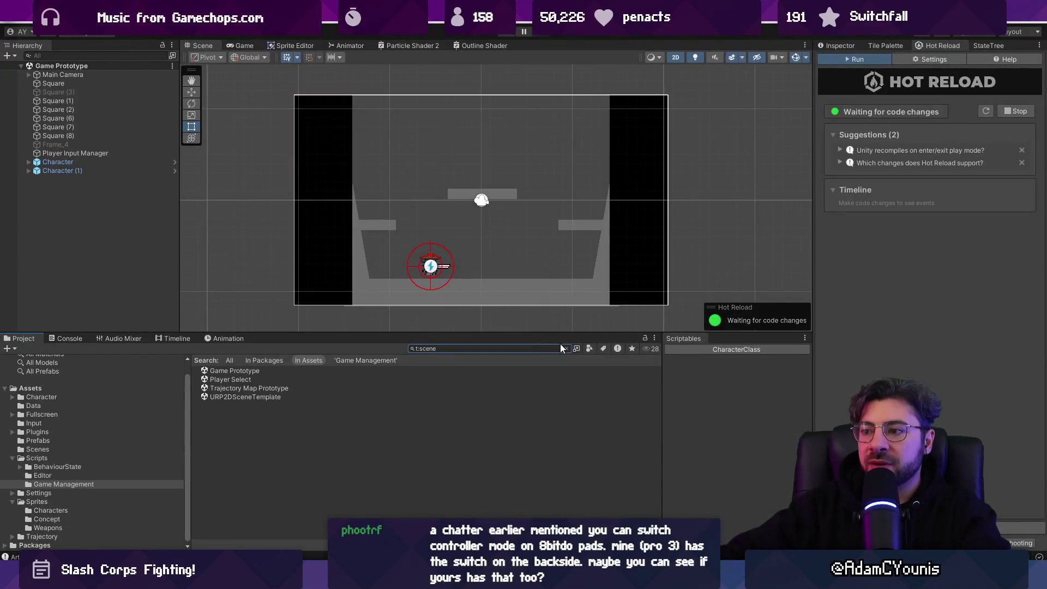
- In Package Manager's My Assets, find 'rewired' and import the Rewired 1.1.62.6 package
click(566, 349)
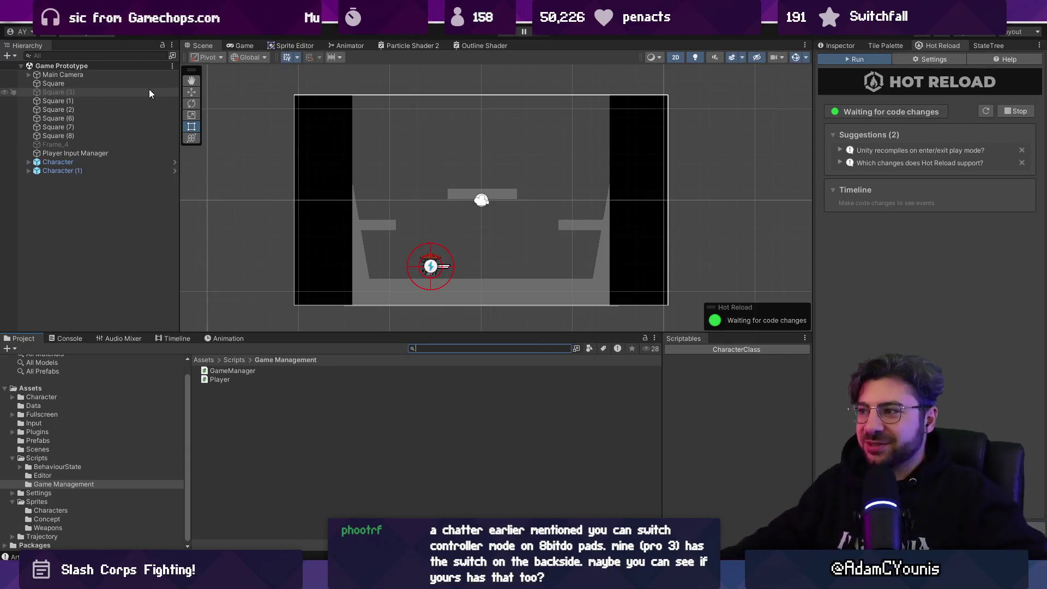
click(826, 47)
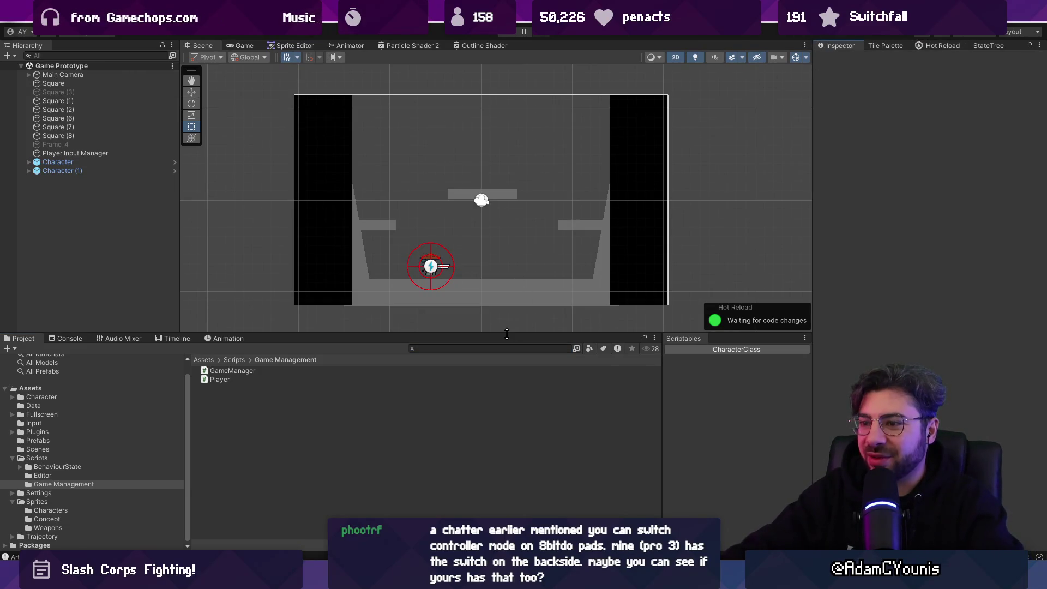
click(276, 22)
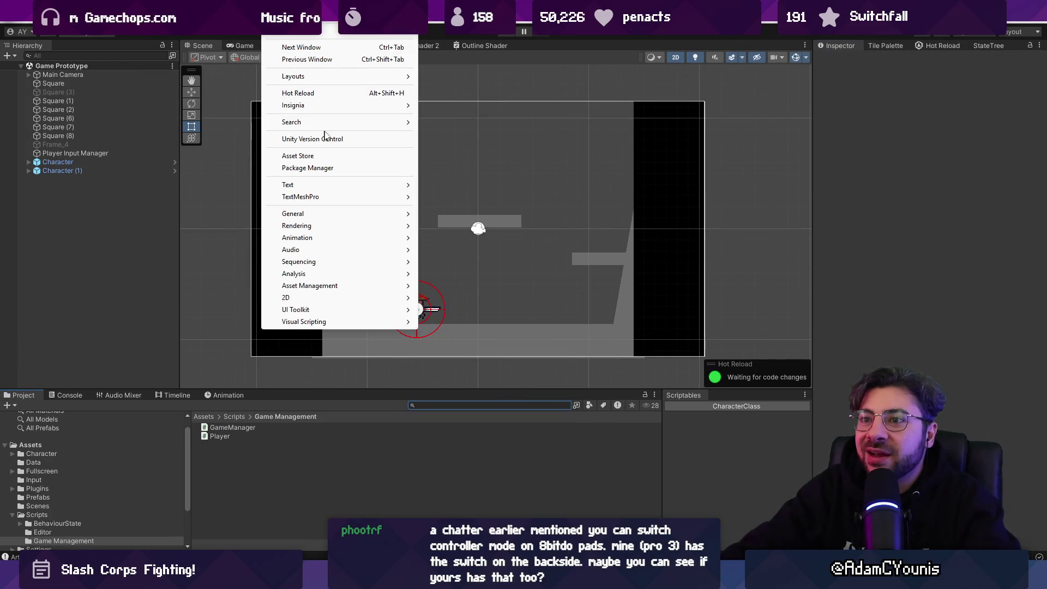
mouse_move(333, 105)
click(343, 168)
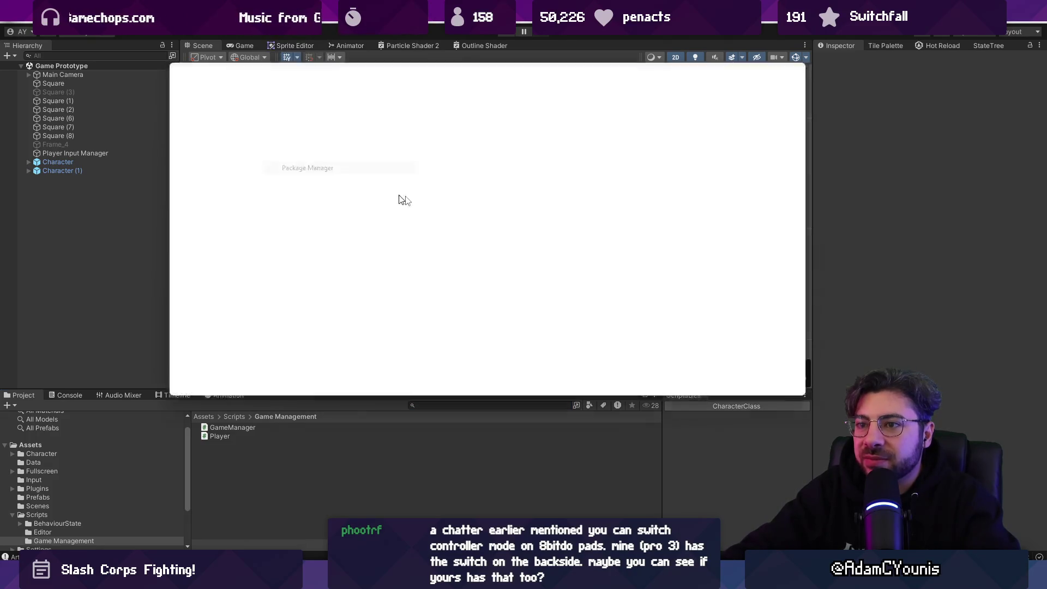
click(225, 80)
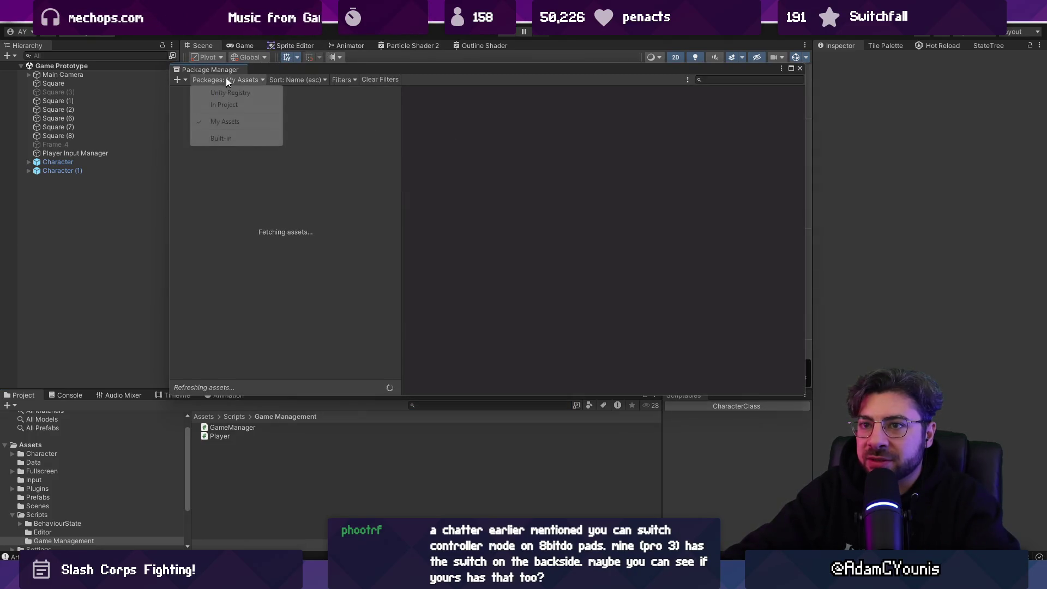
click(712, 77)
text(rewired)
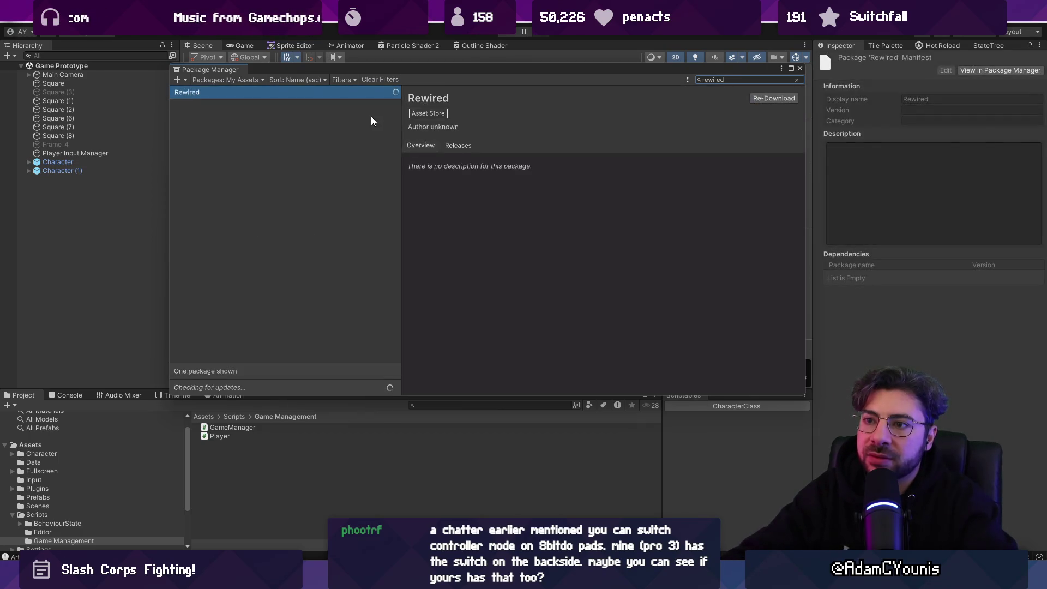
click(727, 98)
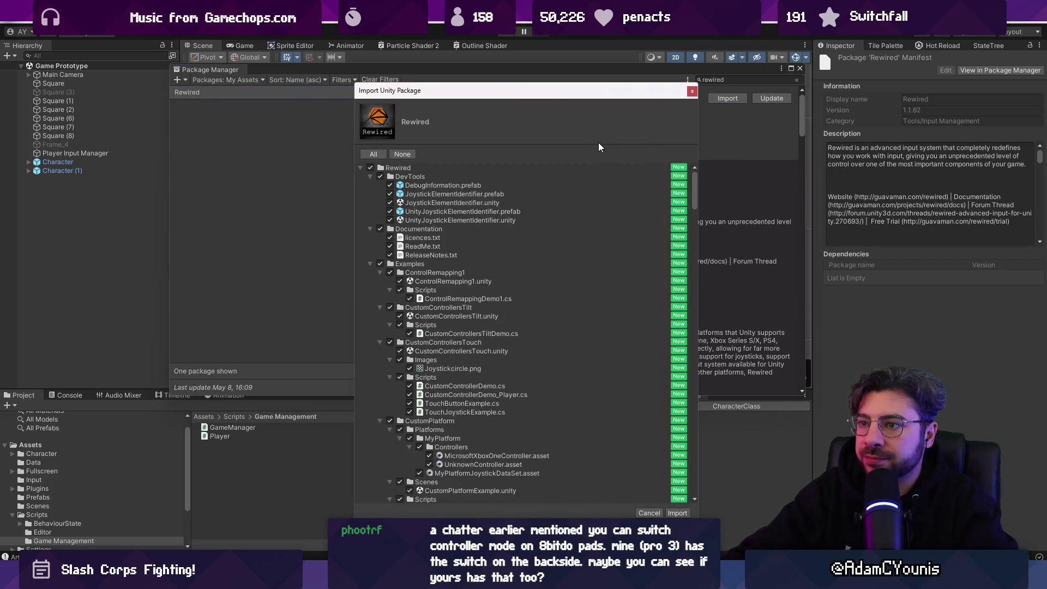
- Collapse the DevTools, Documentation, Examples, Extras, Integration and Internal folders, then import all contents
click(370, 176)
click(370, 186)
click(370, 194)
click(370, 203)
click(370, 212)
click(369, 220)
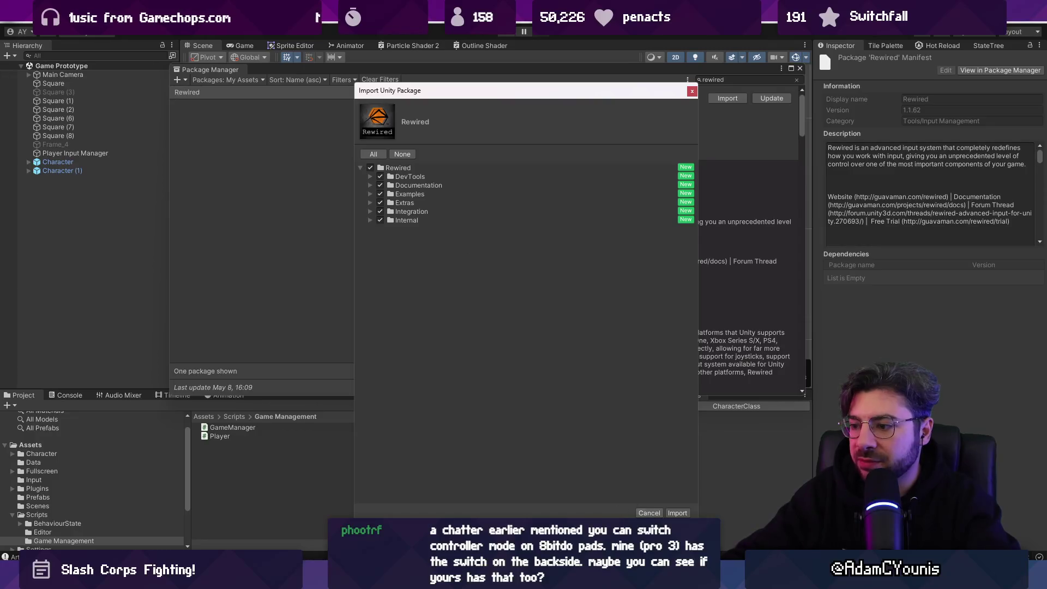
click(677, 513)
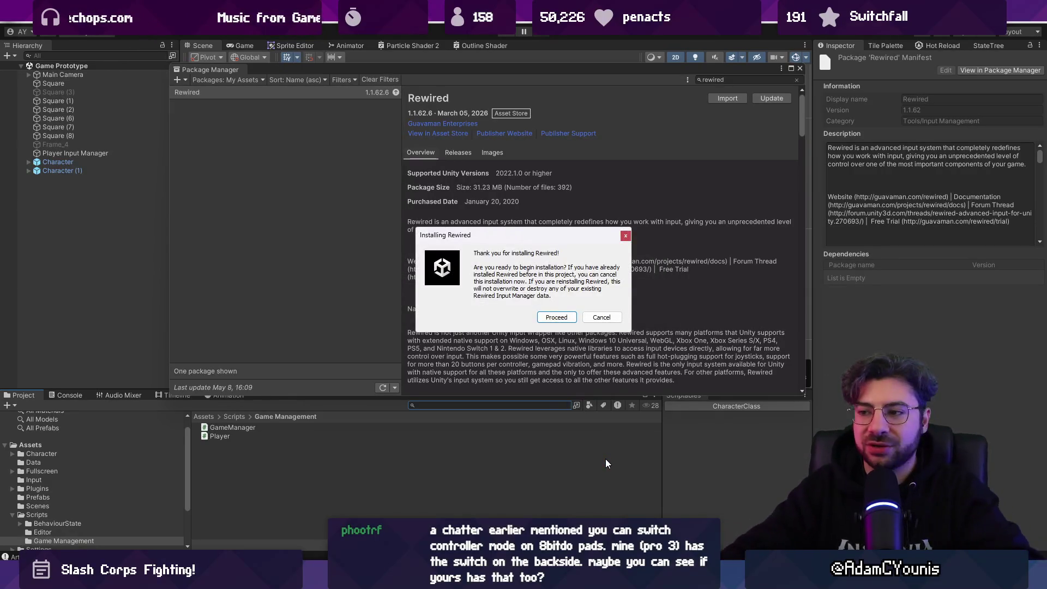
- Run the Rewired installer: add Input Manager settings, install Control Mapper, skip Glyphs and local docs
click(557, 317)
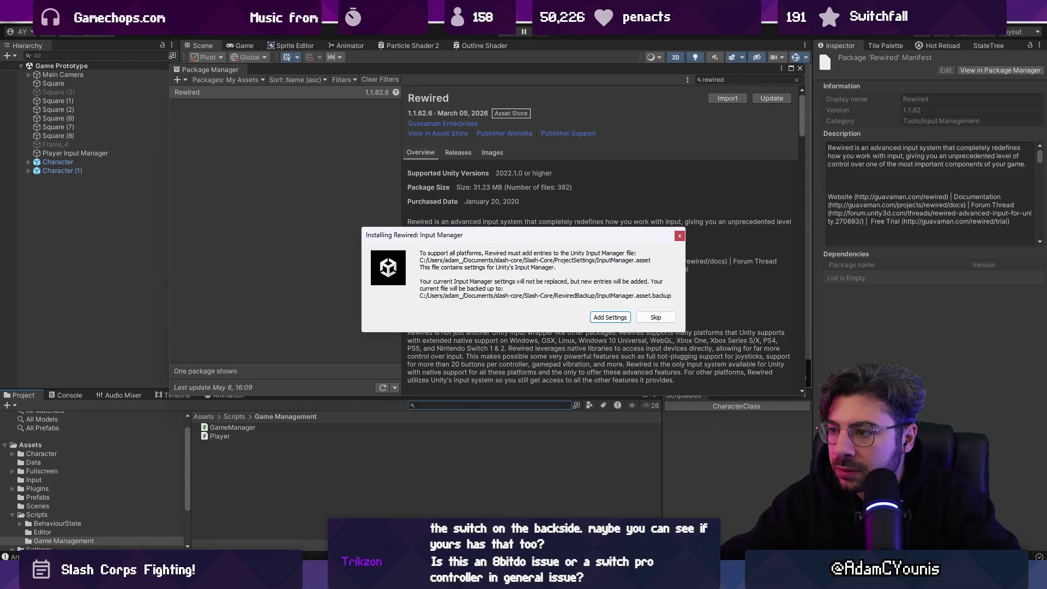
click(603, 318)
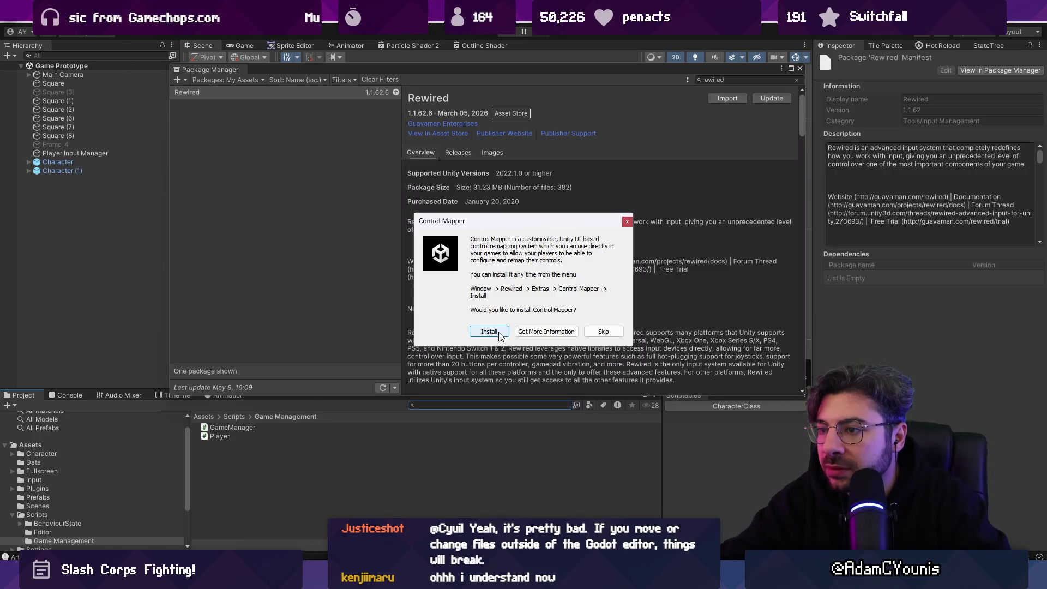
click(499, 333)
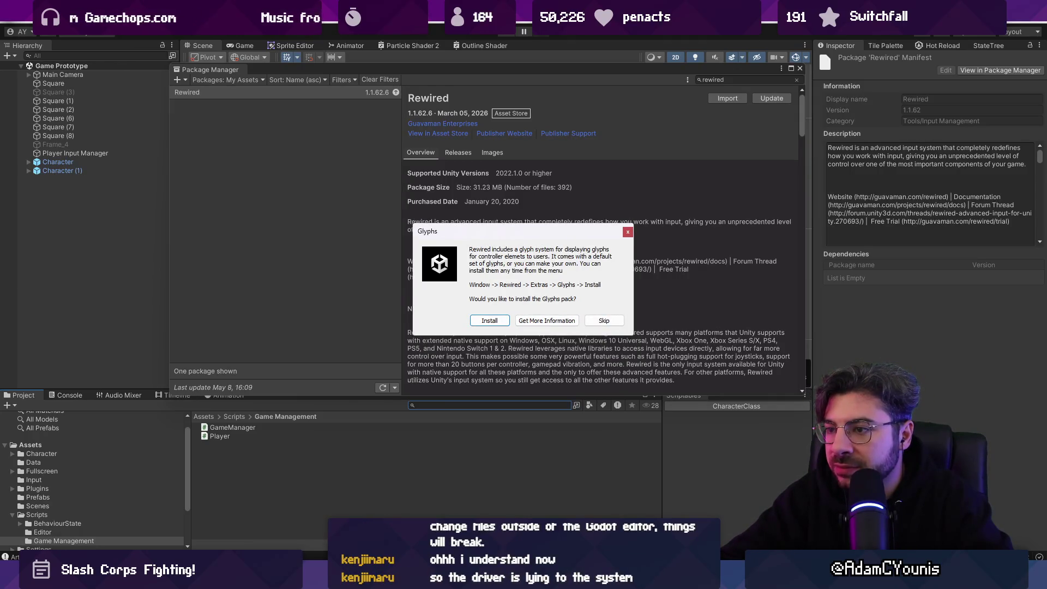
click(602, 321)
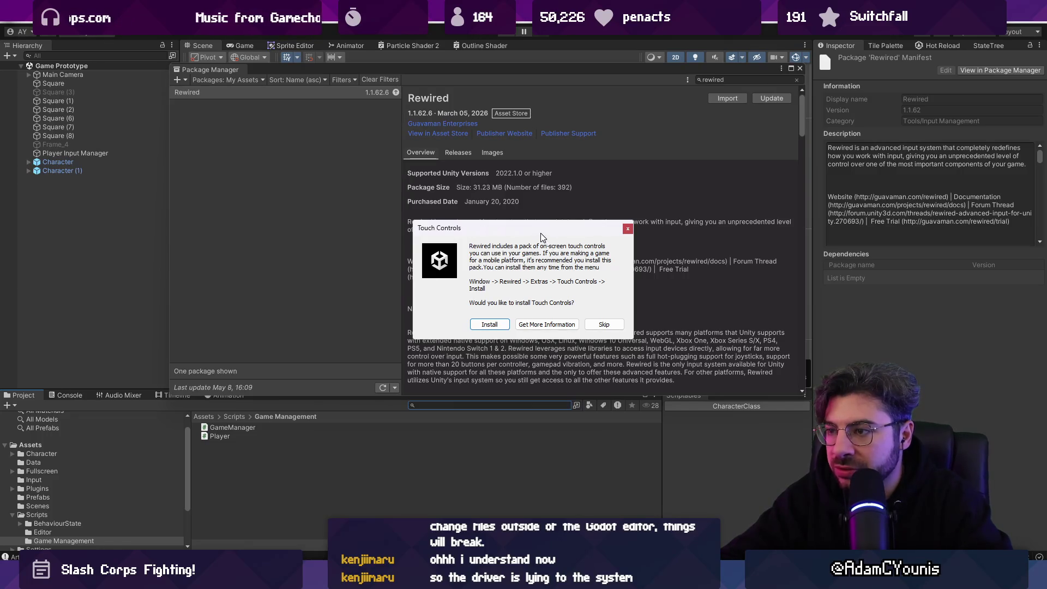
click(605, 325)
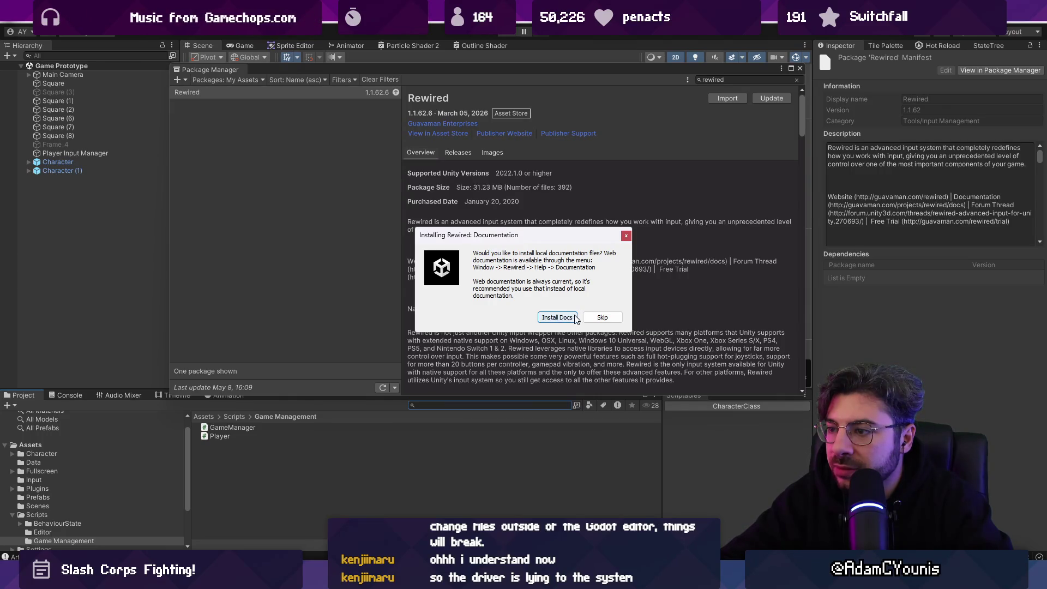
click(593, 320)
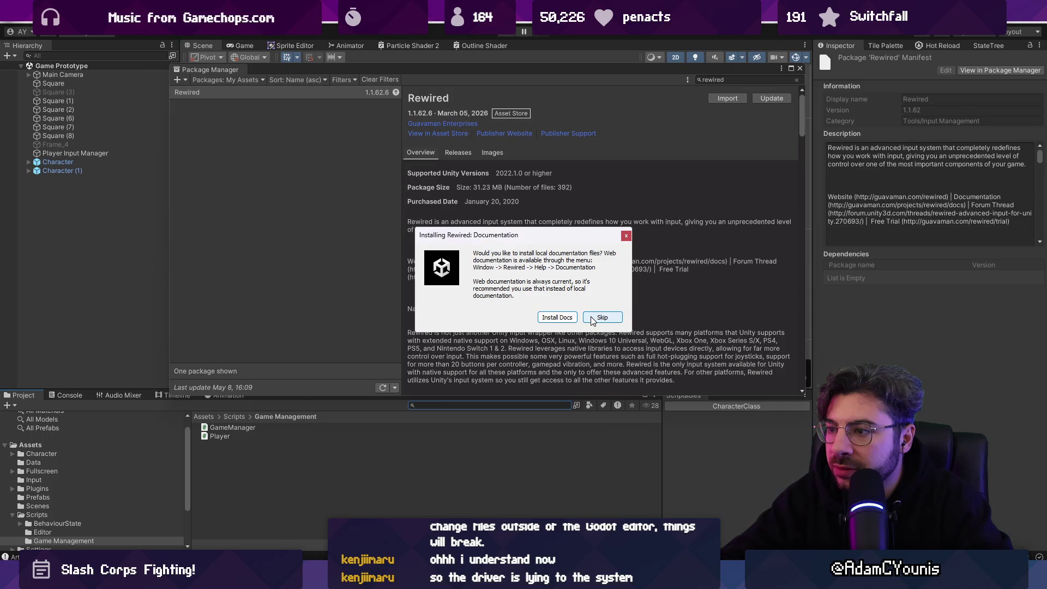
click(592, 320)
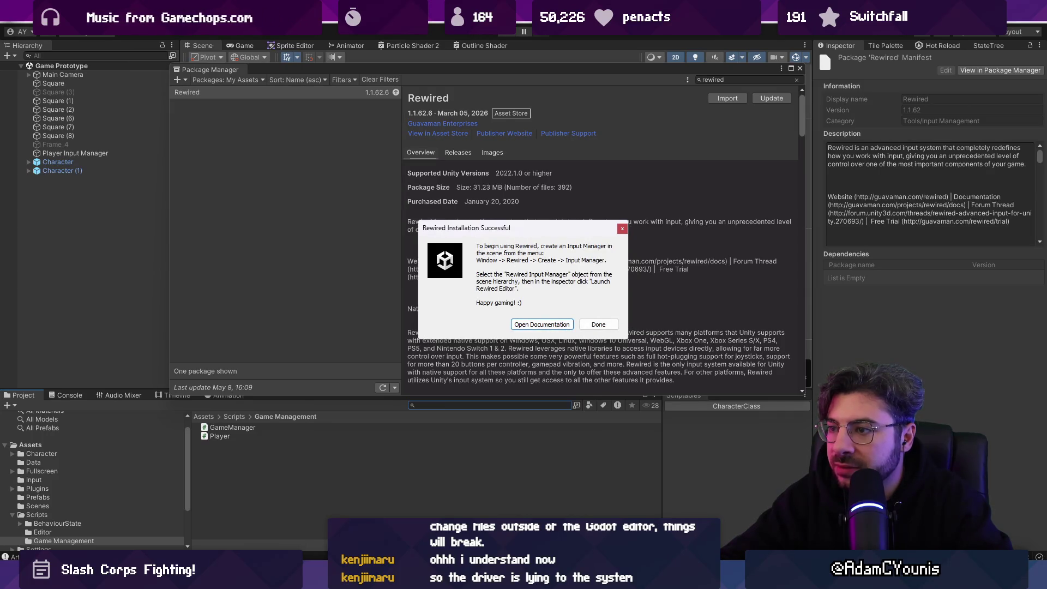
click(542, 324)
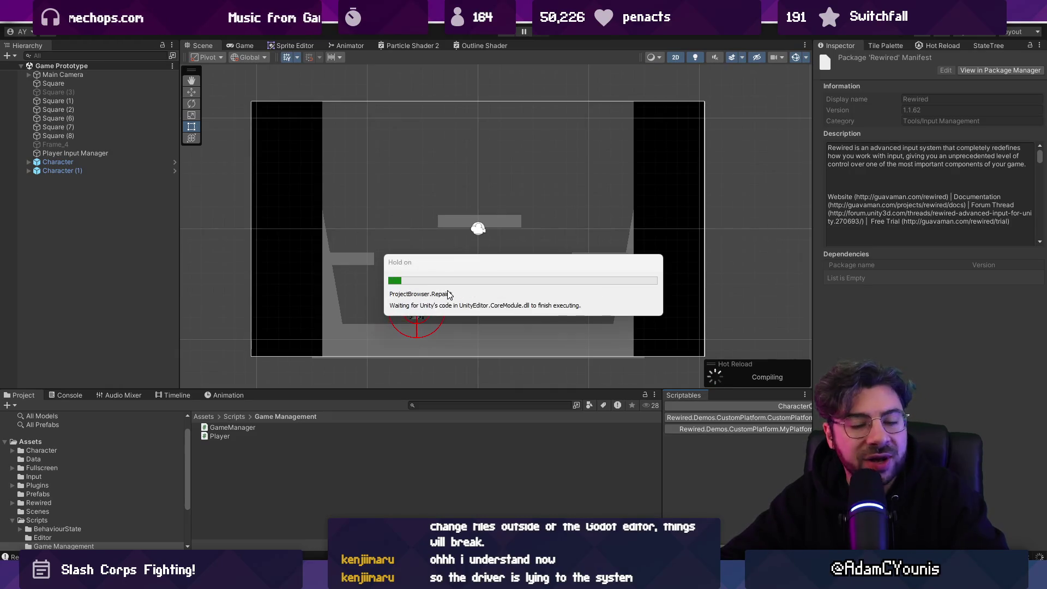
- Remove the Player Input component from the Character prefab's Input child and exit prefab mode
mouse_move(405, 390)
mouse_down()
mouse_move(406, 359)
mouse_move(417, 375)
mouse_up()
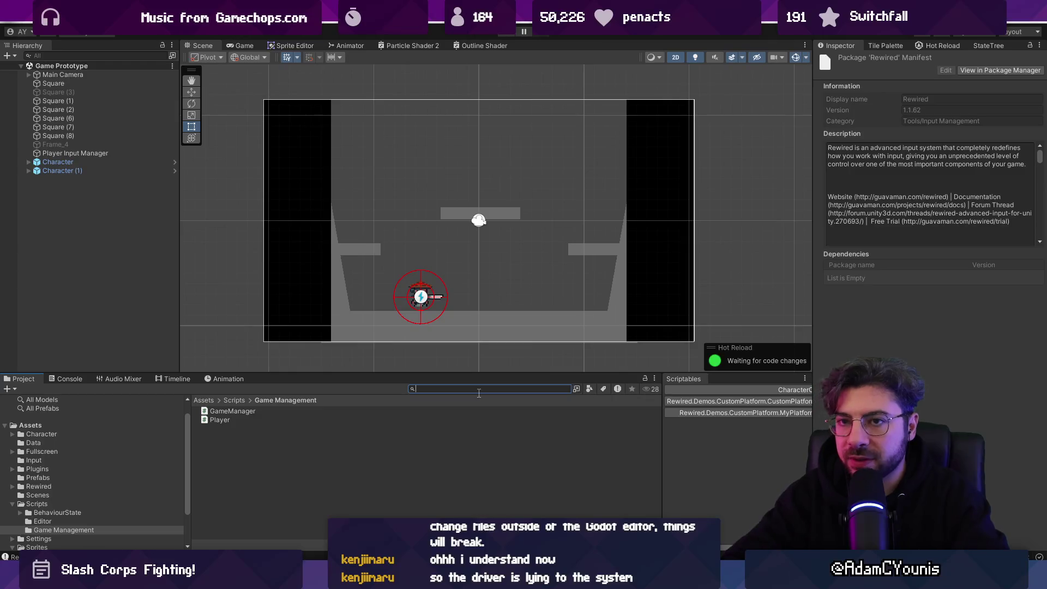
click(87, 153)
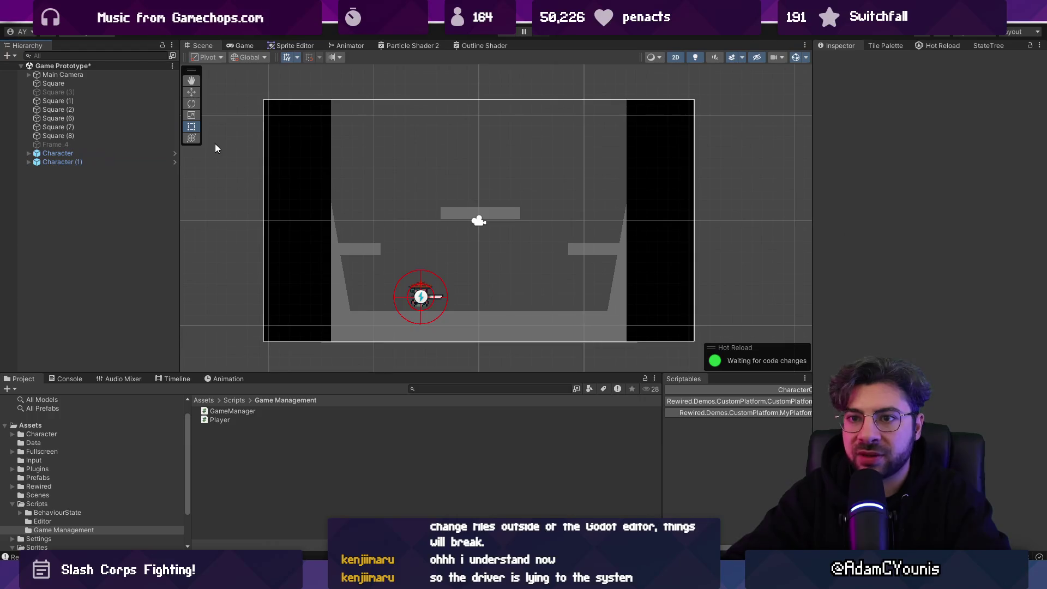
click(174, 161)
key(Down)
key(Down)
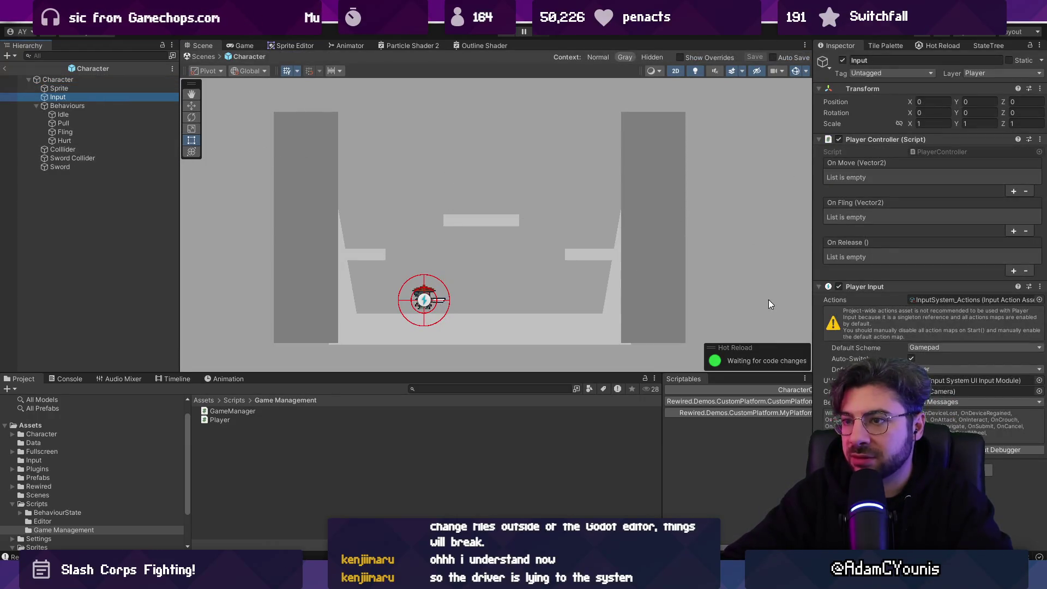
right_click(866, 287)
click(895, 311)
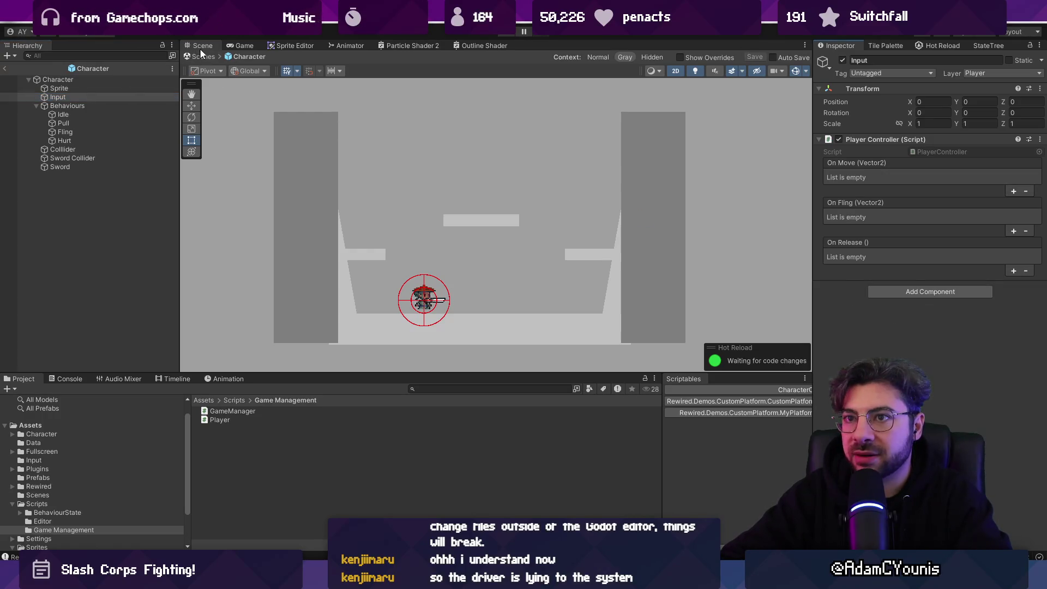
click(202, 56)
click(24, 17)
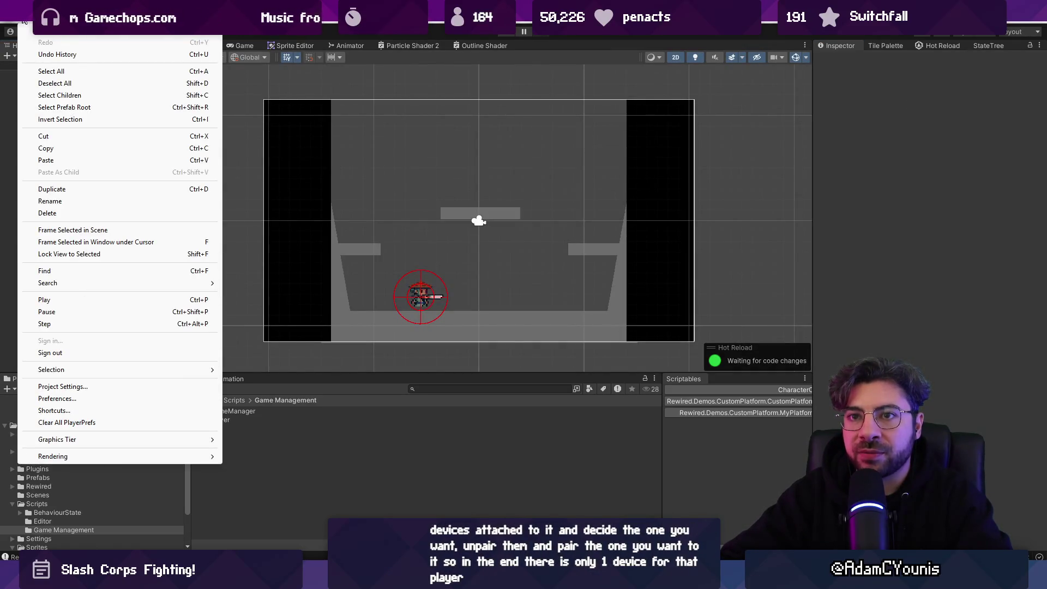
- Show the Input System Package settings and ping the project-wide InputSystem_Actions asset
click(108, 388)
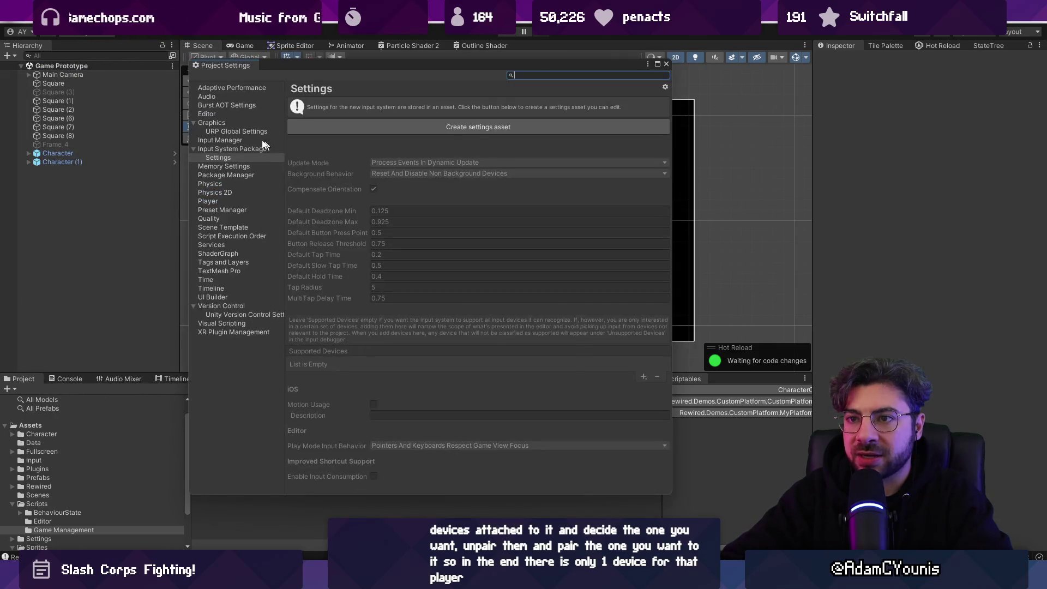
click(237, 140)
click(239, 149)
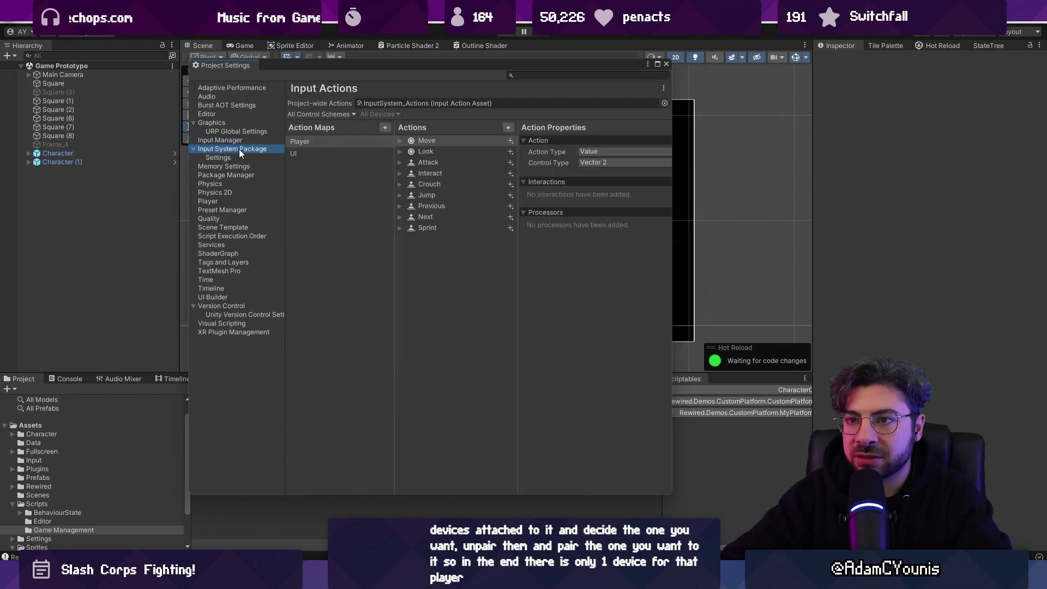
key(Up)
key(Down)
click(394, 103)
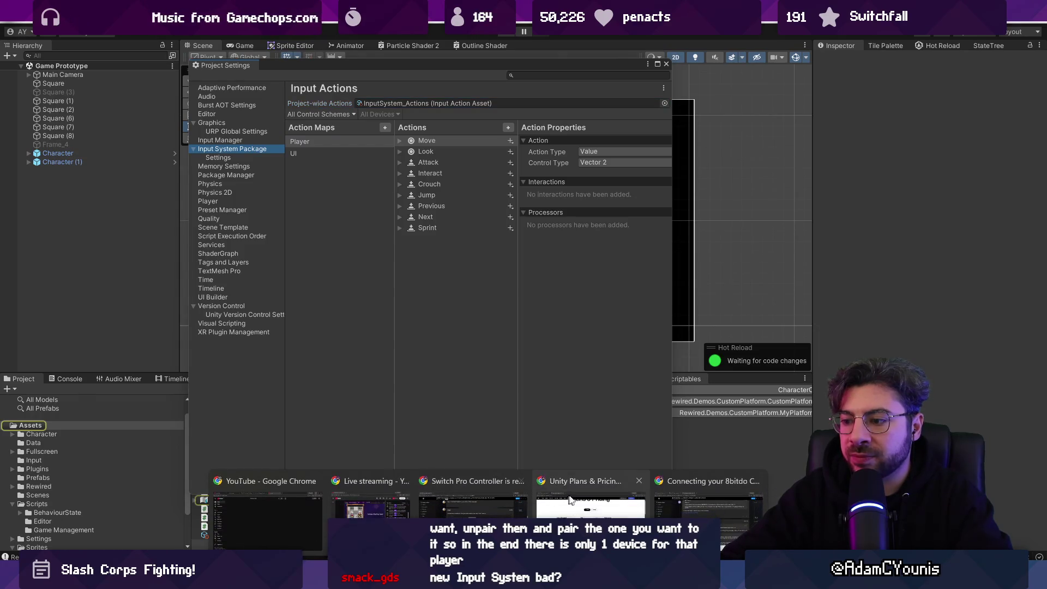
click(584, 478)
- Google 'to use rewired, do i need to uninstall Unity Input system'
click(345, 41)
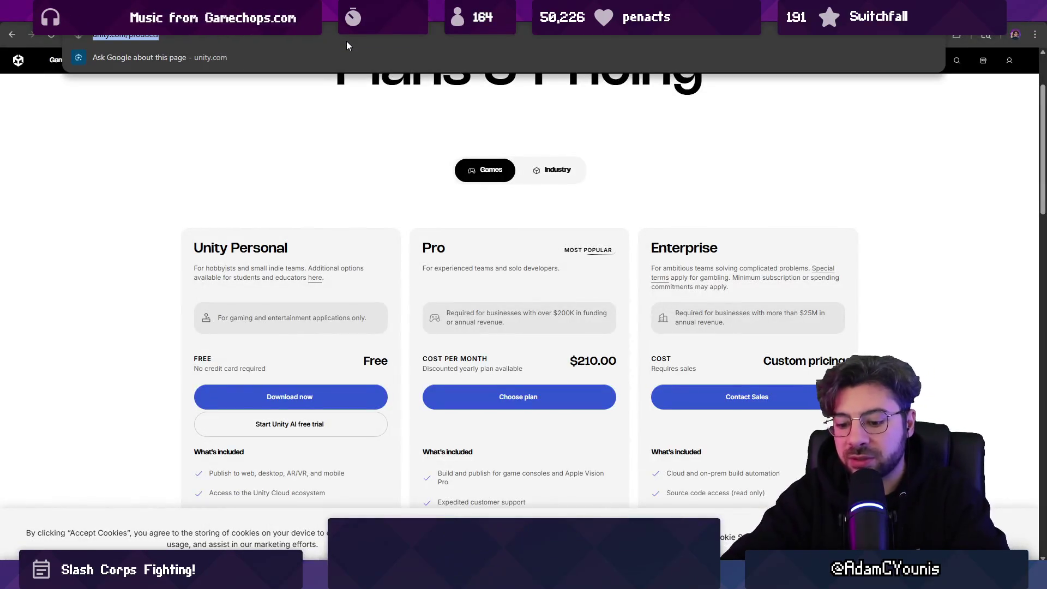
text(to use rewired, do i need to)
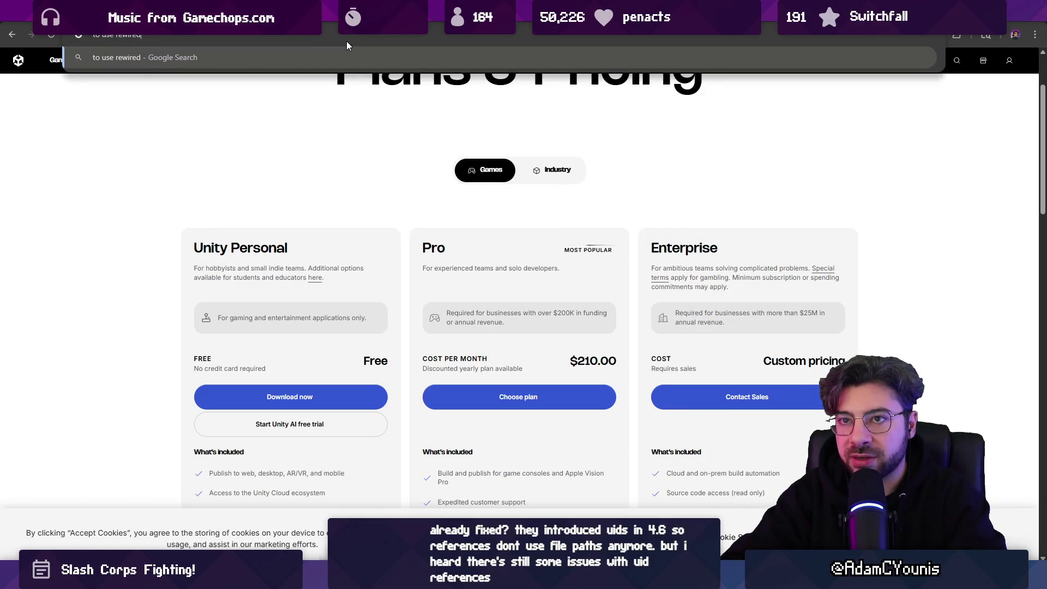
text( uninstall UNit)
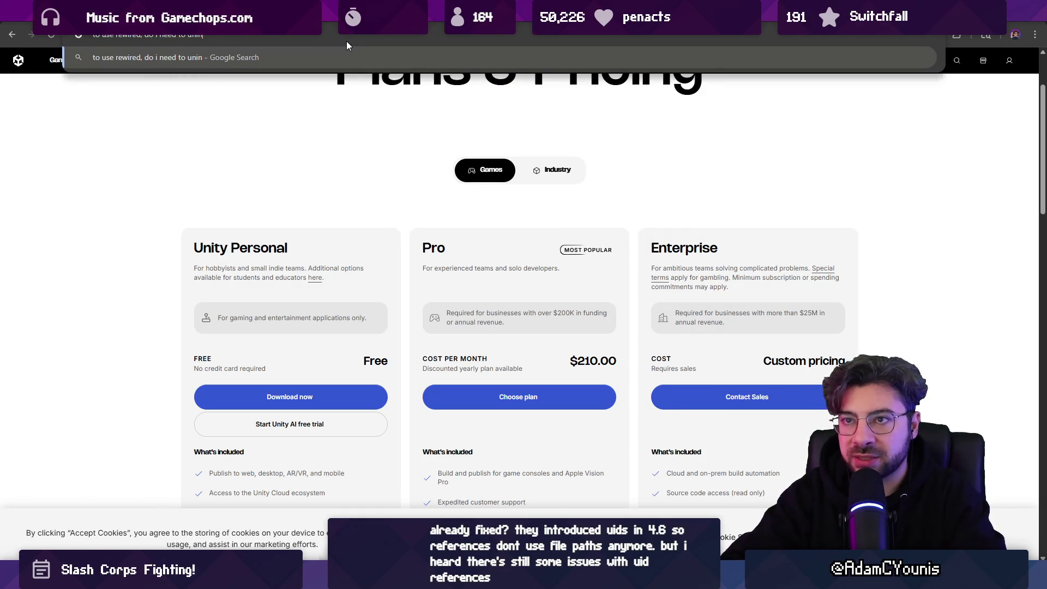
key(BackSpace)
key(BackSpace)
key(BackSpace)
text(nity Input s)
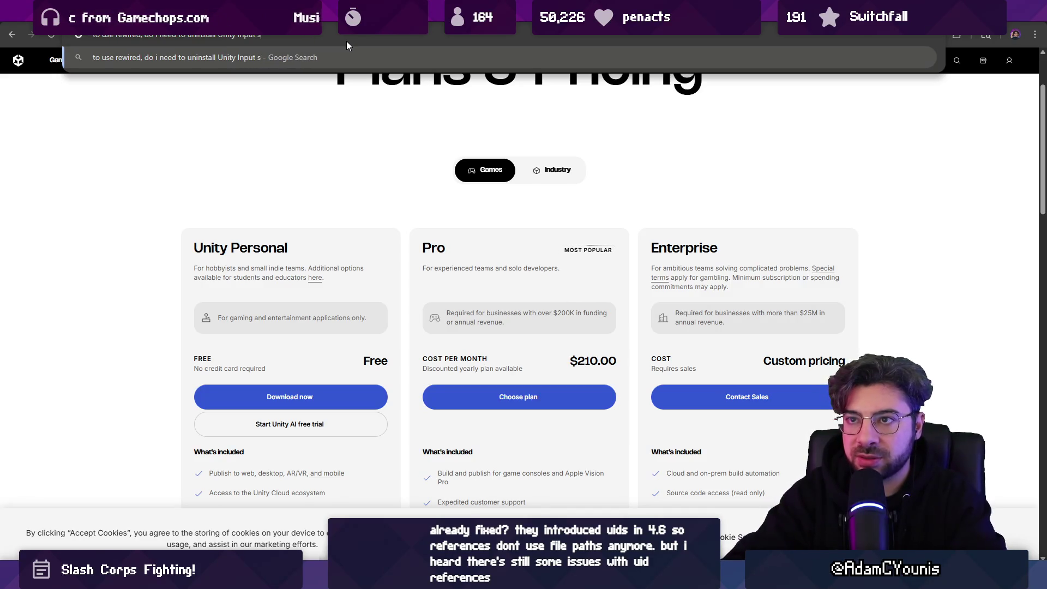
text(ystem)
key(Return)
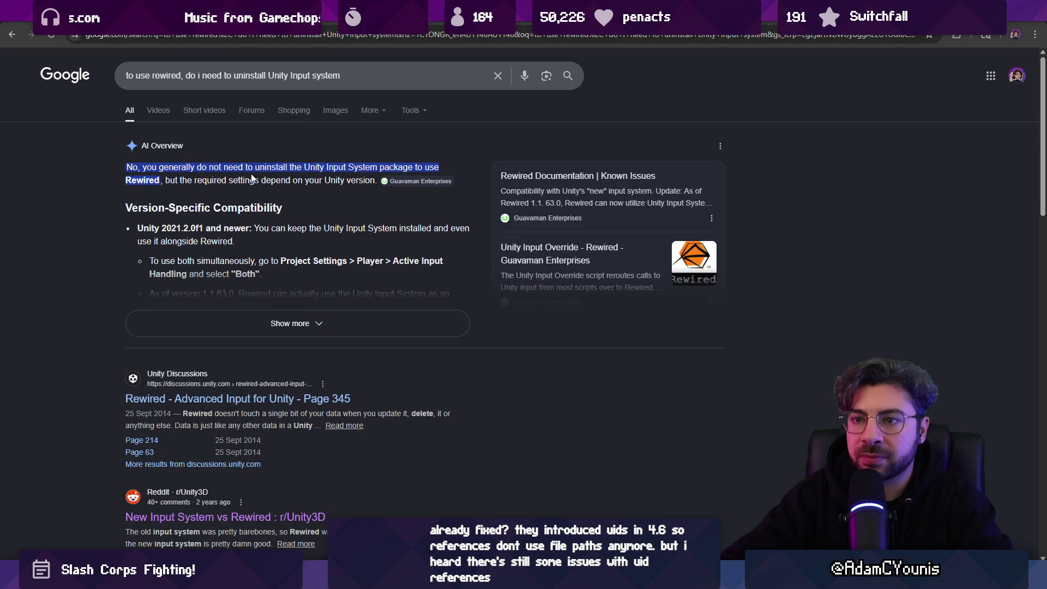
- Read the expanded AI Overview's Unity 2021.2.0f1 and version 1.1.63.0 notes, then return to Unity
click(267, 322)
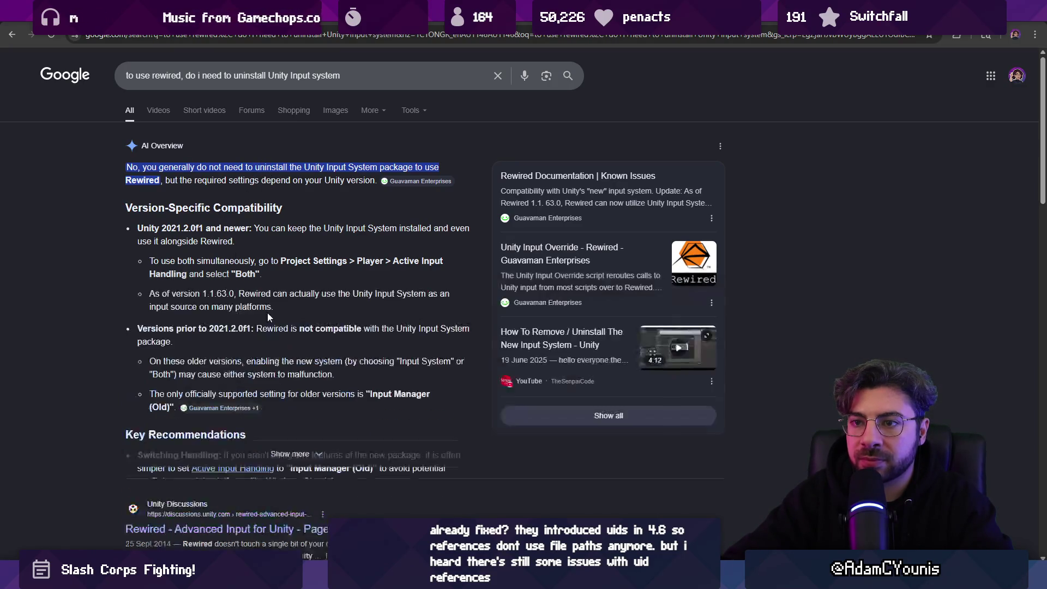
drag(159, 229, 295, 234)
triple_click(295, 238)
click(296, 239)
triple_click(258, 242)
click(207, 274)
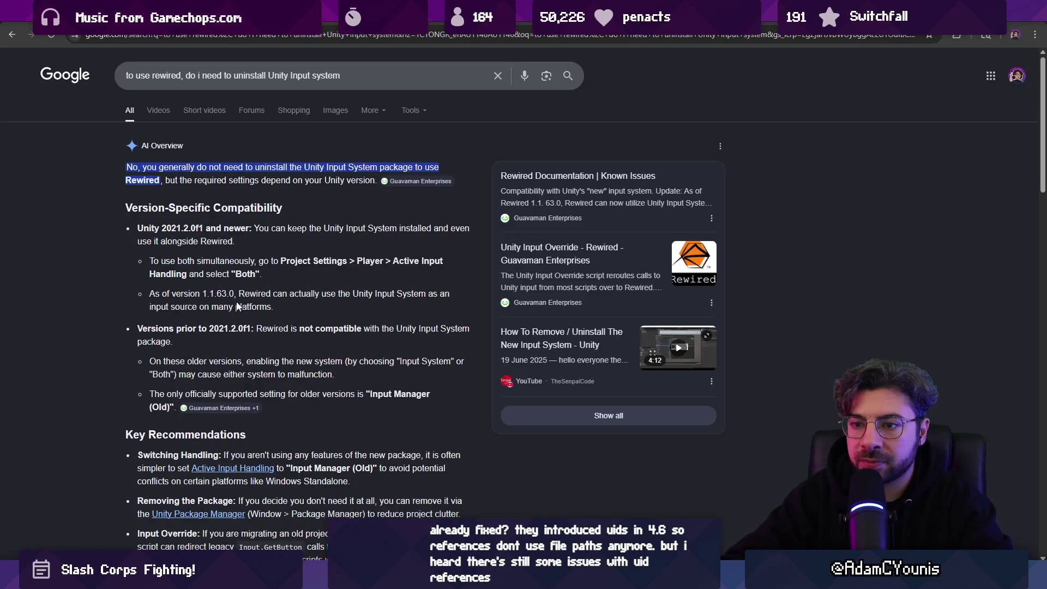
mouse_move(153, 293)
mouse_down()
mouse_move(263, 294)
mouse_move(281, 305)
mouse_up()
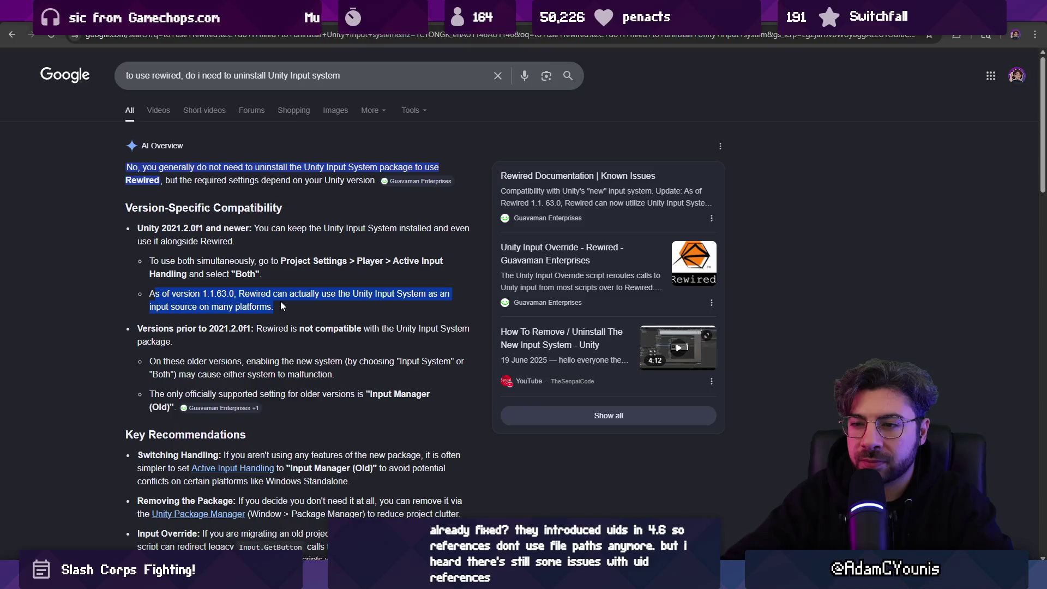
click(281, 307)
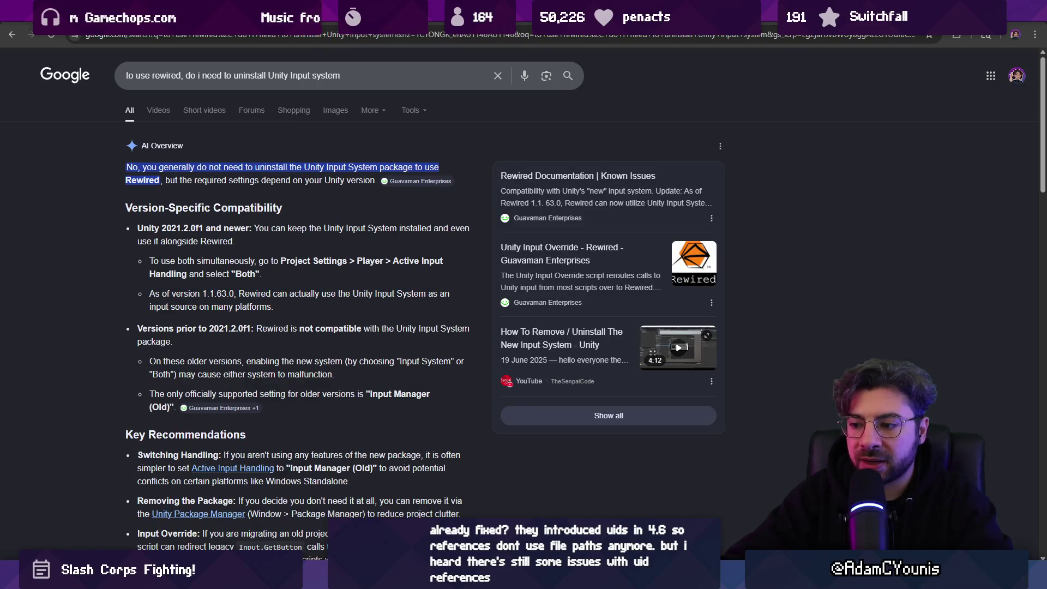
key(alt+Tab)
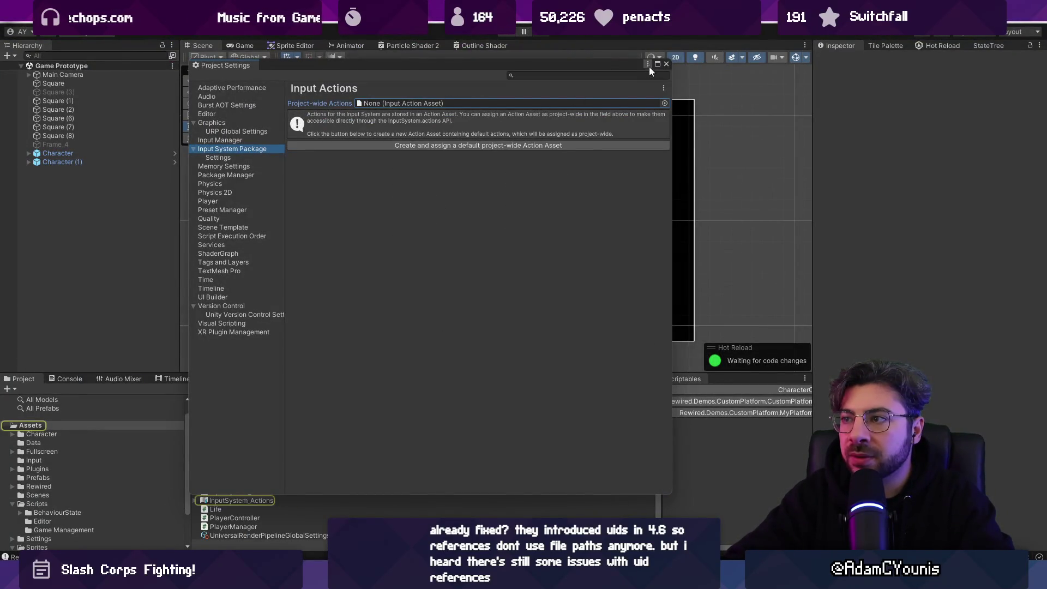
- Close Project Settings and Ctrl-select both InputSystem_Actions assets in the Assets folder
click(665, 63)
click(463, 388)
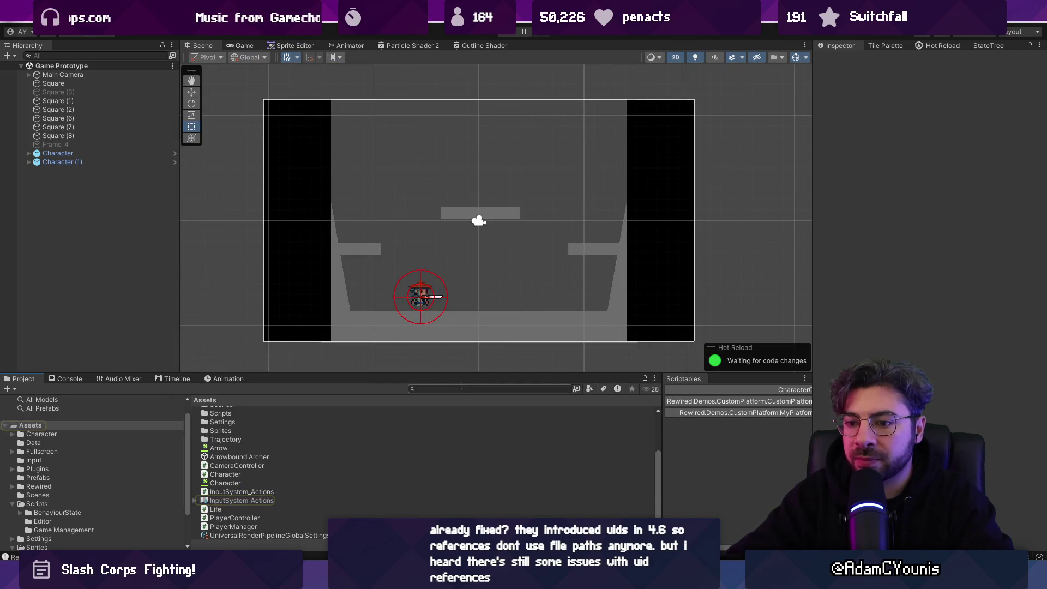
click(250, 500)
shift+click(256, 491)
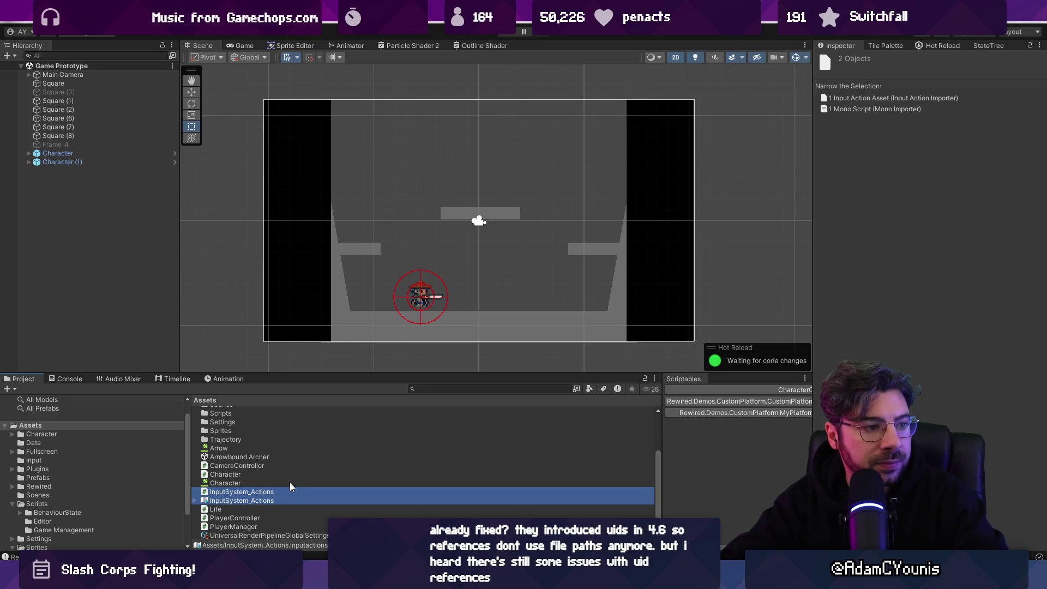
click(9, 24)
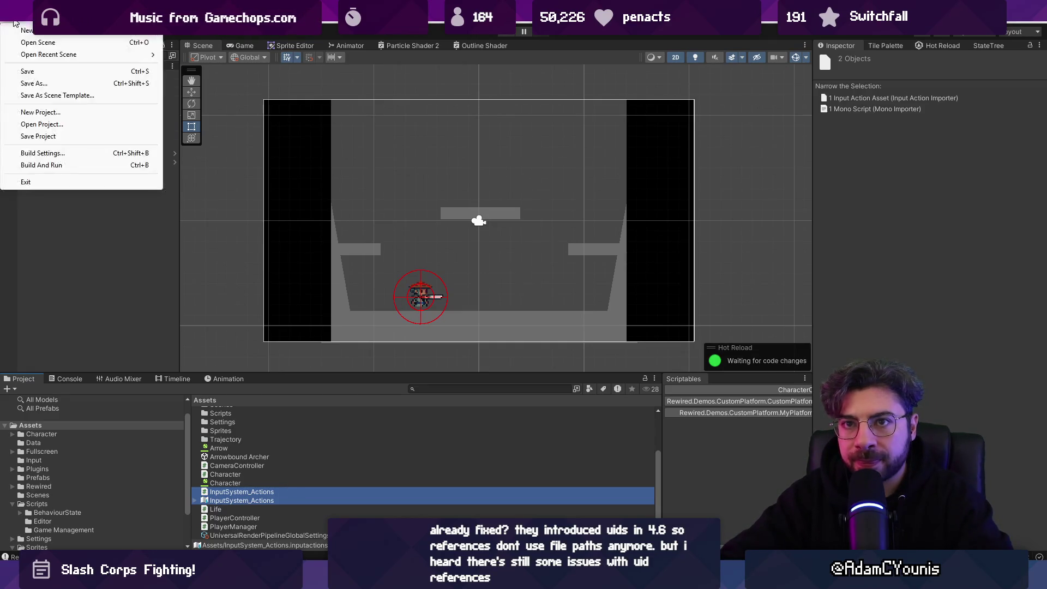
- Open Build Settings and Player settings, browsing the Physics 2D, Package Manager and Graphics pages
mouse_move(10, 24)
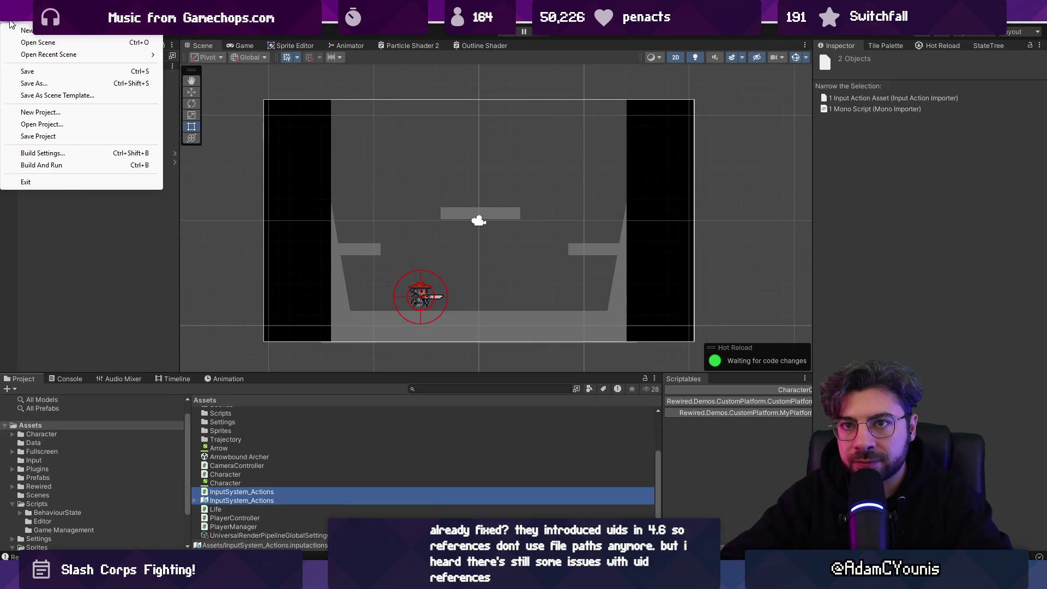
click(65, 154)
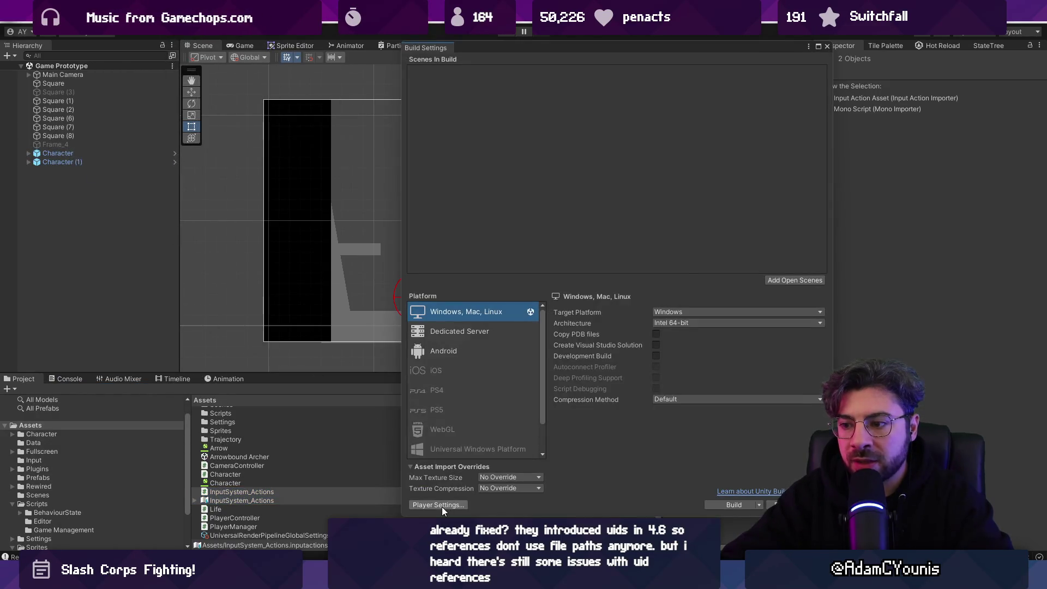
click(439, 505)
click(231, 194)
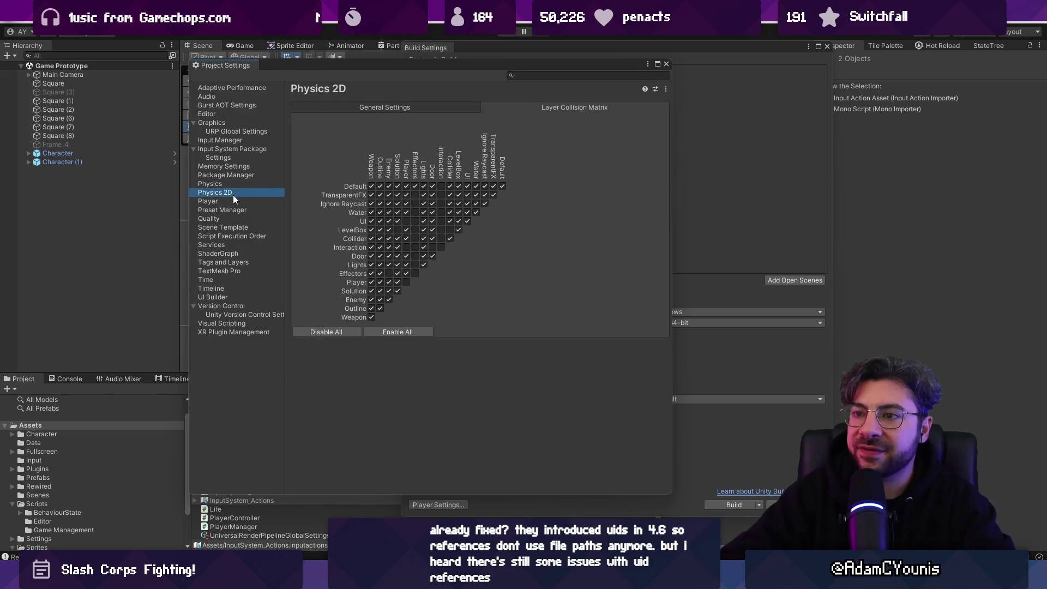
click(236, 201)
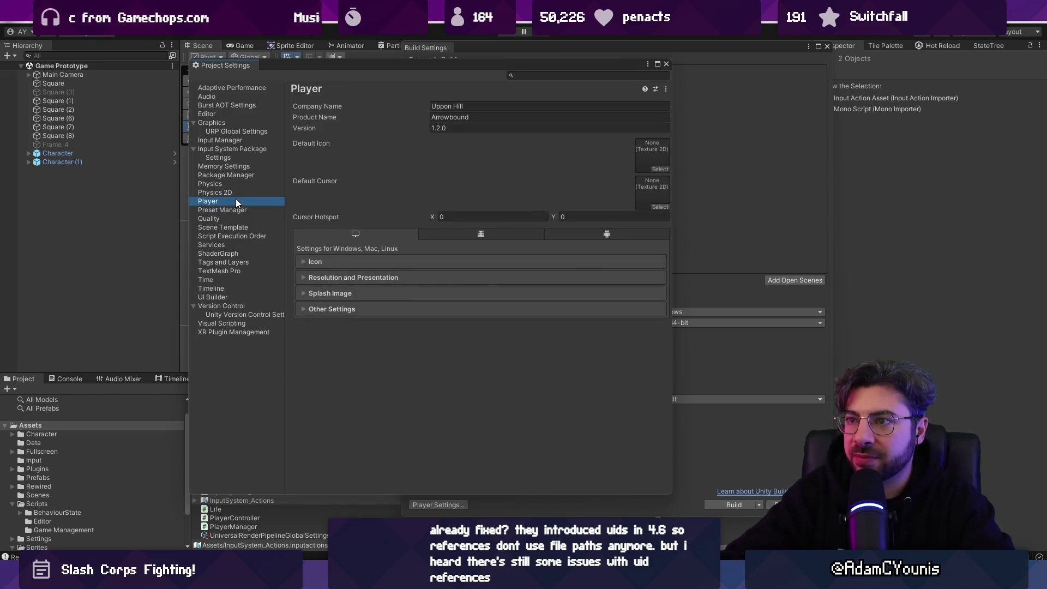
click(220, 175)
click(239, 126)
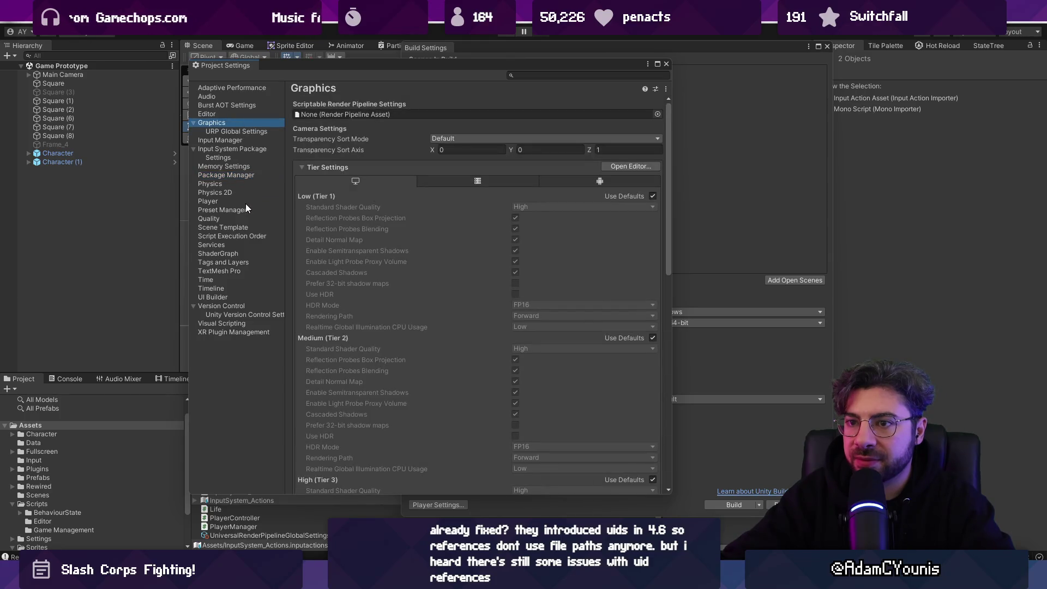
click(242, 193)
click(246, 207)
- Change the product name from Arrowbound to SlashCorps and enter 0 in Version
click(496, 118)
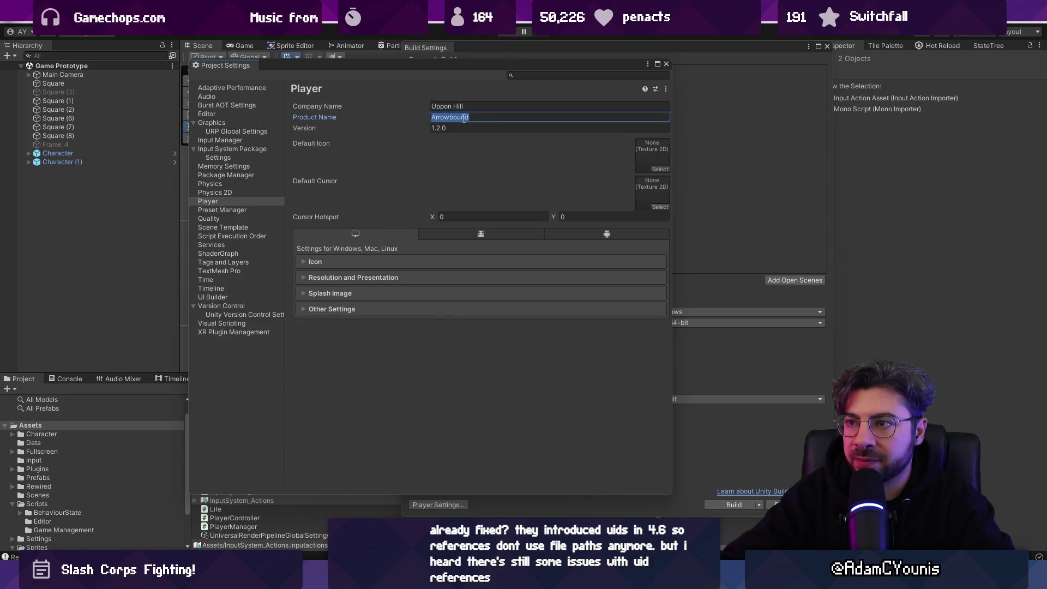
text(Slash)
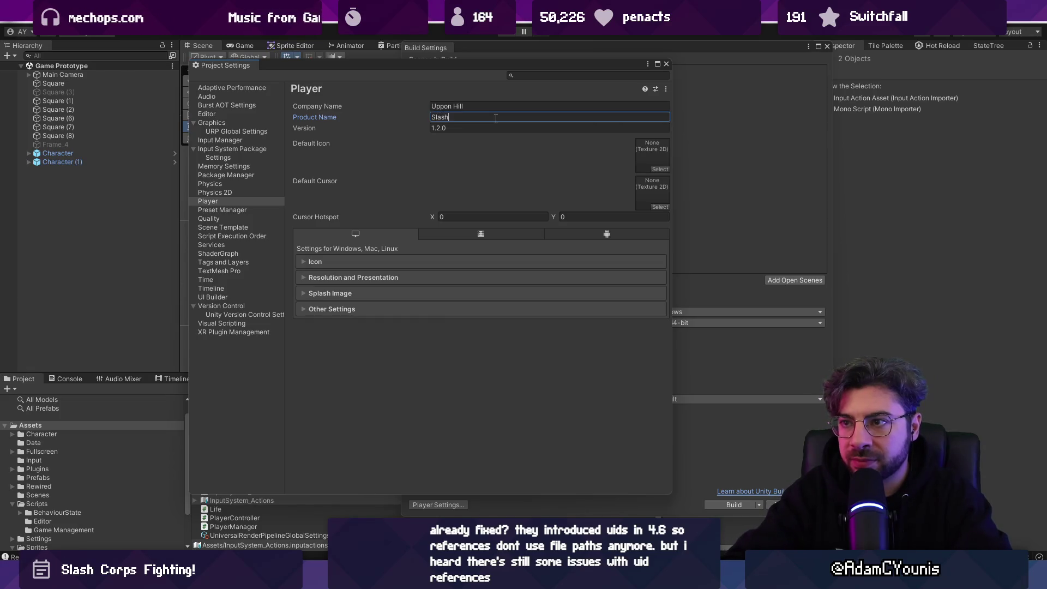
text(Corps)
key(Tab)
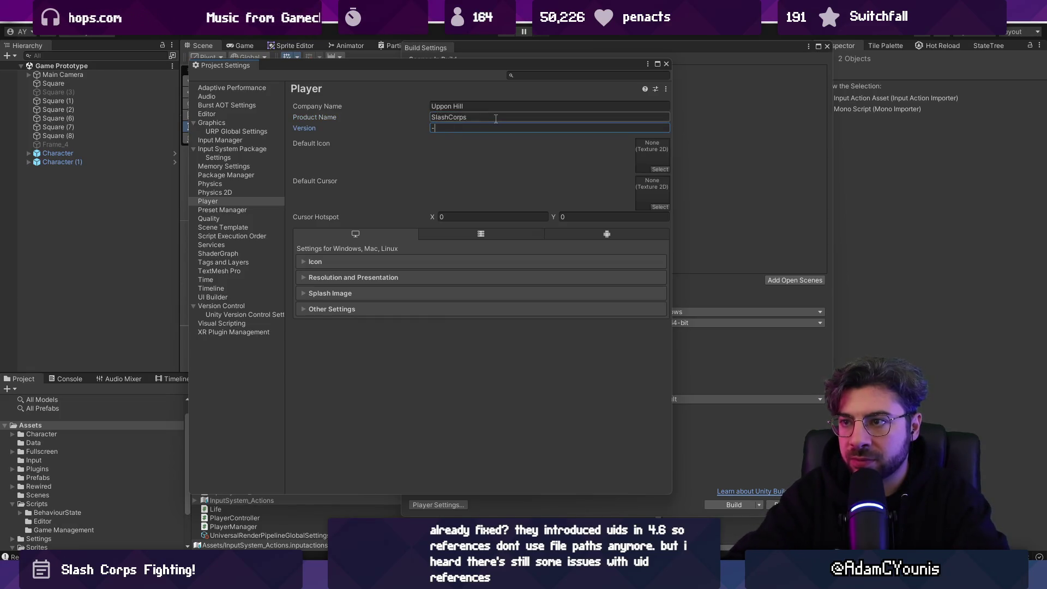
text(0)
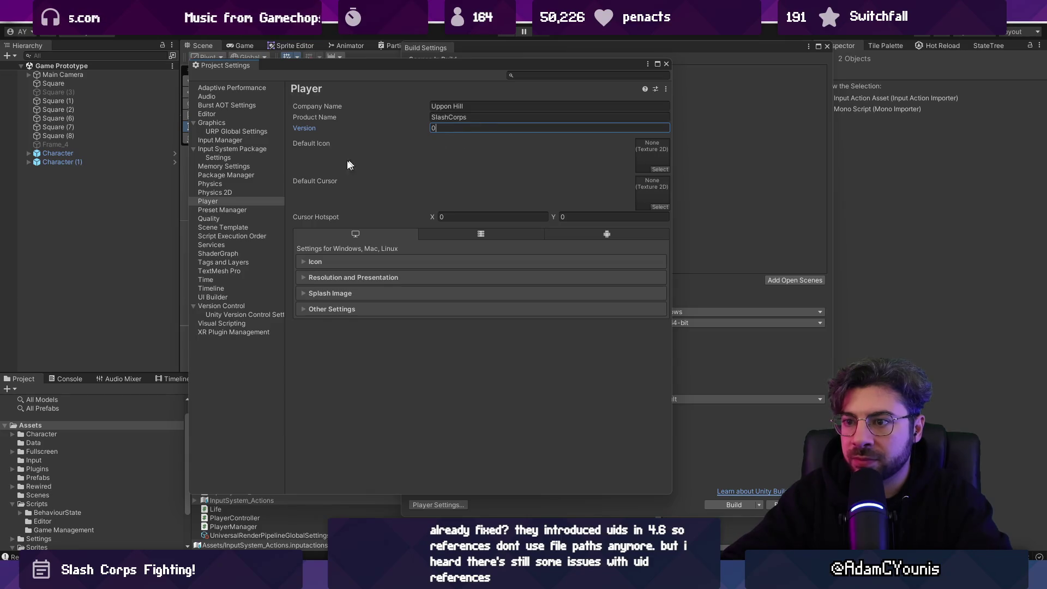
- Review Physics, Input Manager axes and Input System Package settings, then close both settings windows
click(225, 191)
click(228, 186)
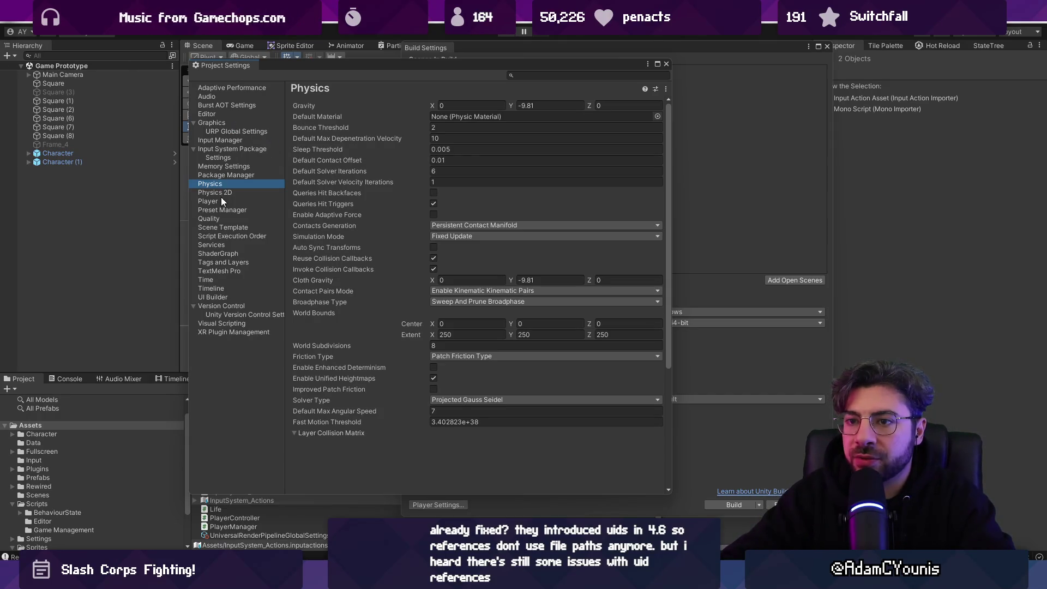
click(219, 149)
click(223, 141)
click(225, 148)
click(226, 143)
click(303, 129)
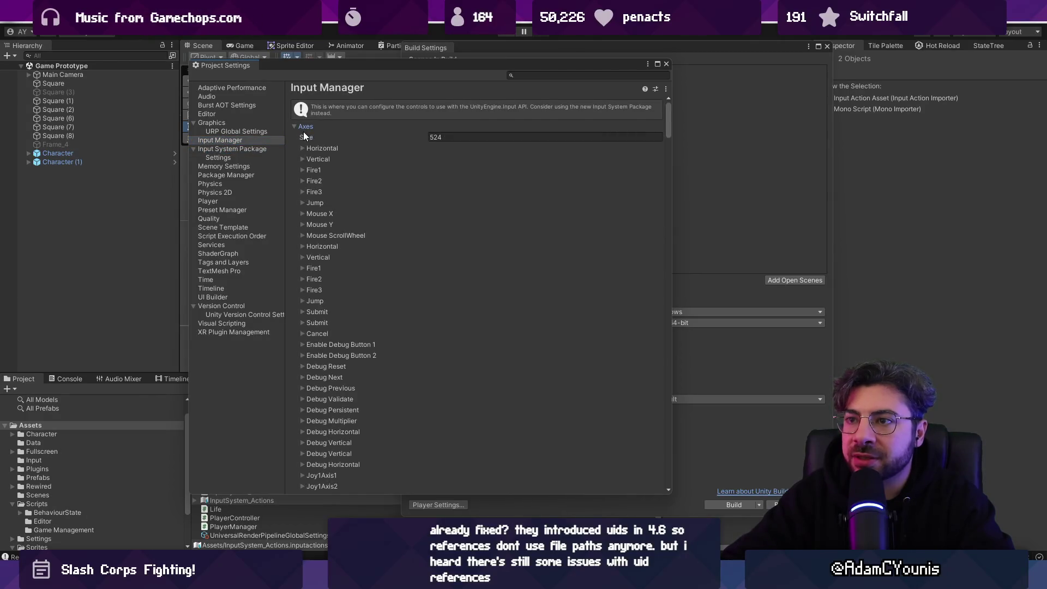
click(320, 129)
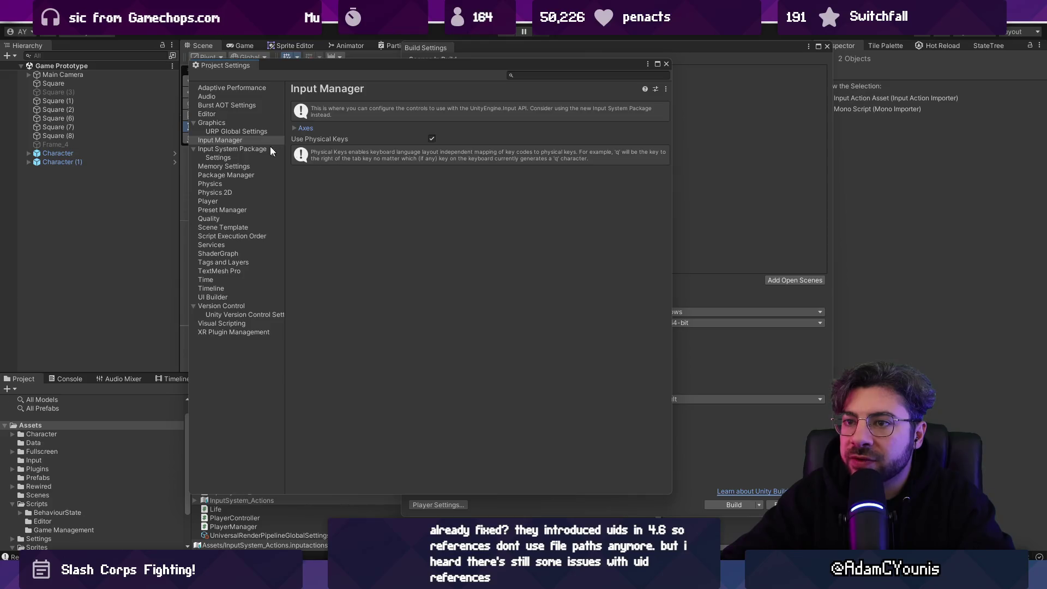
click(212, 148)
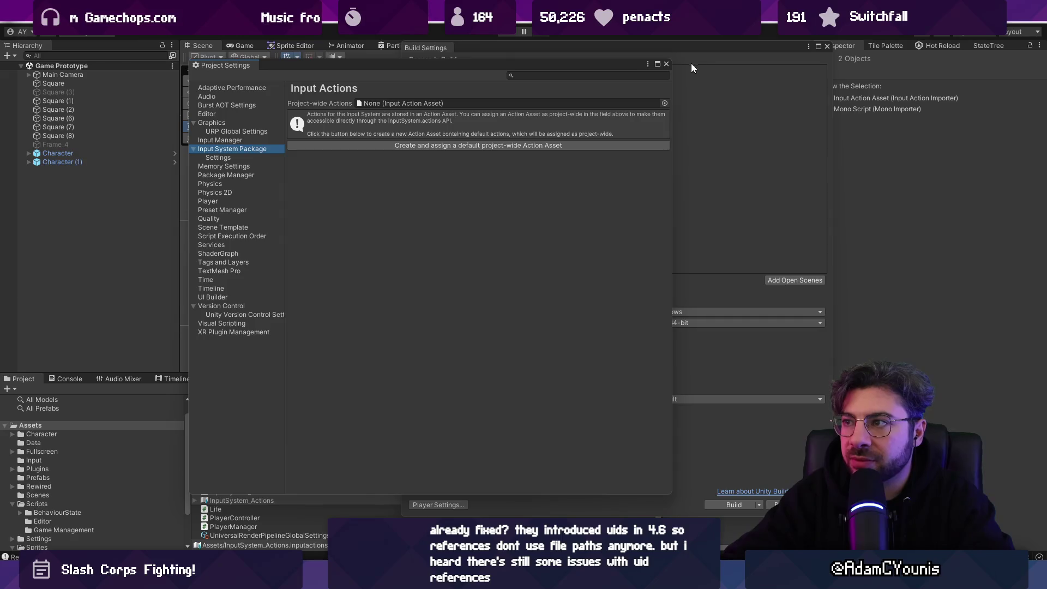
click(665, 64)
click(826, 46)
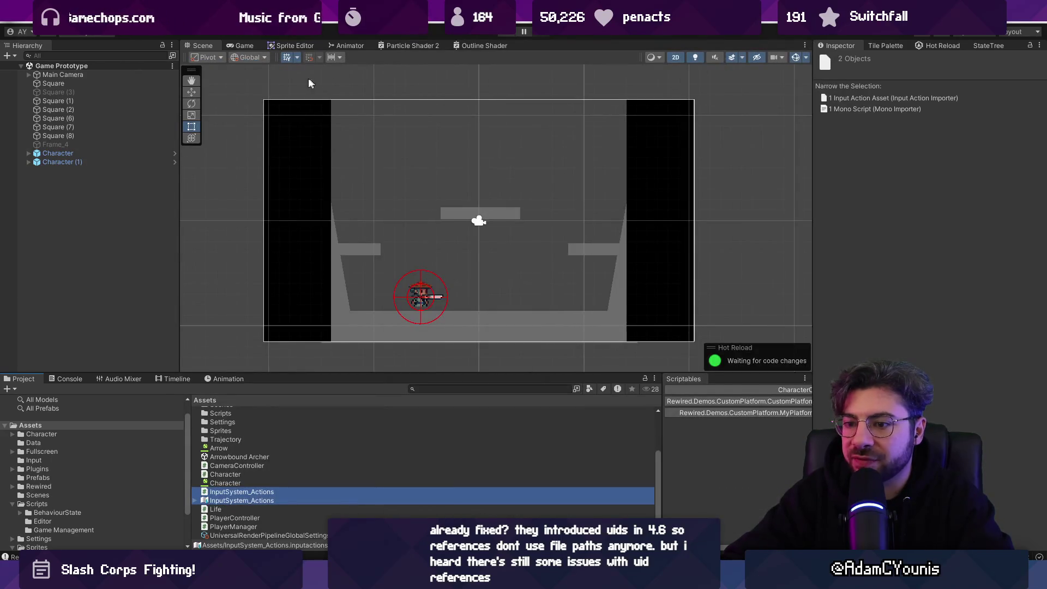
- Create a new folder in Assets named 'Rewired Input'
scroll(299, 403, up, 2)
right_click(398, 462)
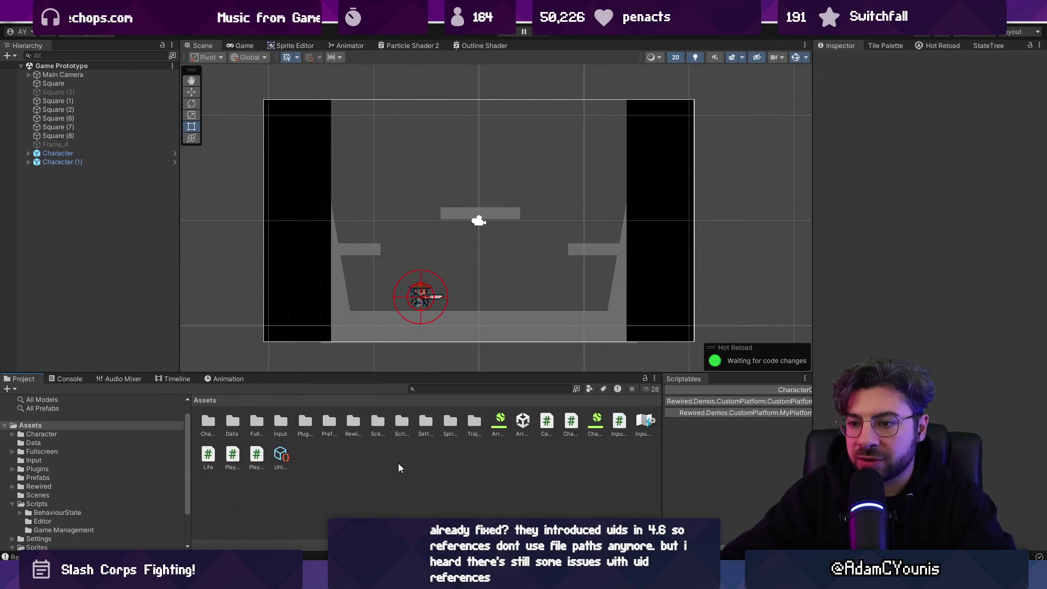
mouse_move(451, 143)
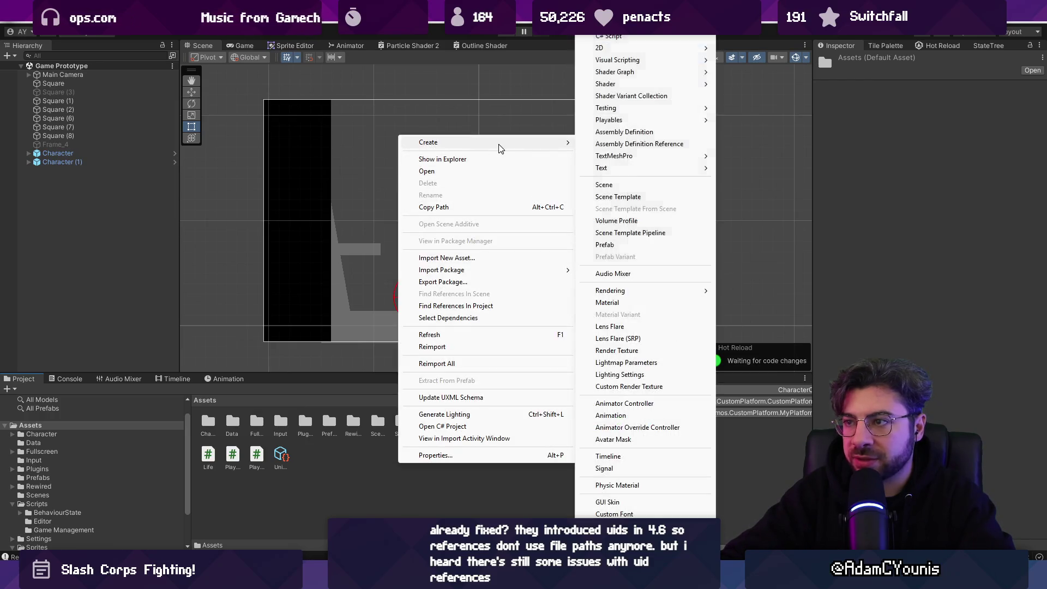
click(633, 44)
text(RF)
text(equi)
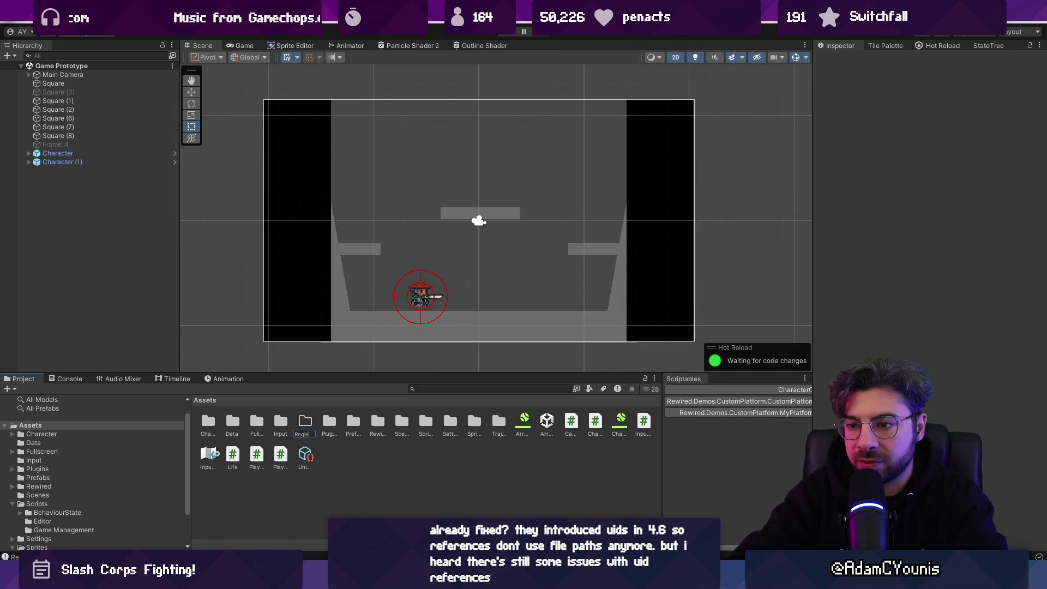
key(BackSpace)
key(BackSpace)
key(BackSpace)
text(Input)
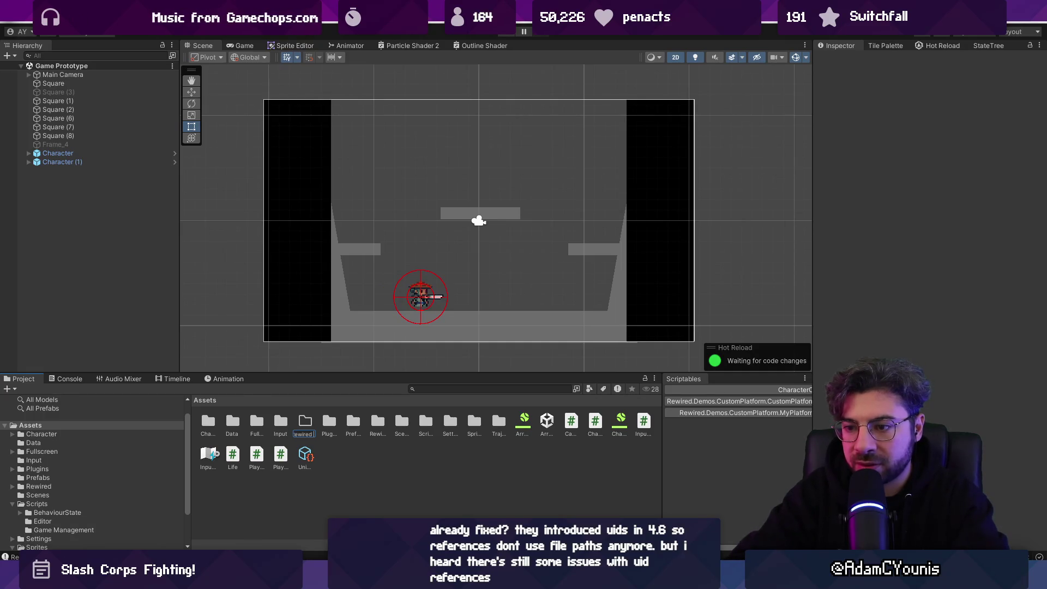
key(Home)
text(Rewired)
key(Return)
key(Return)
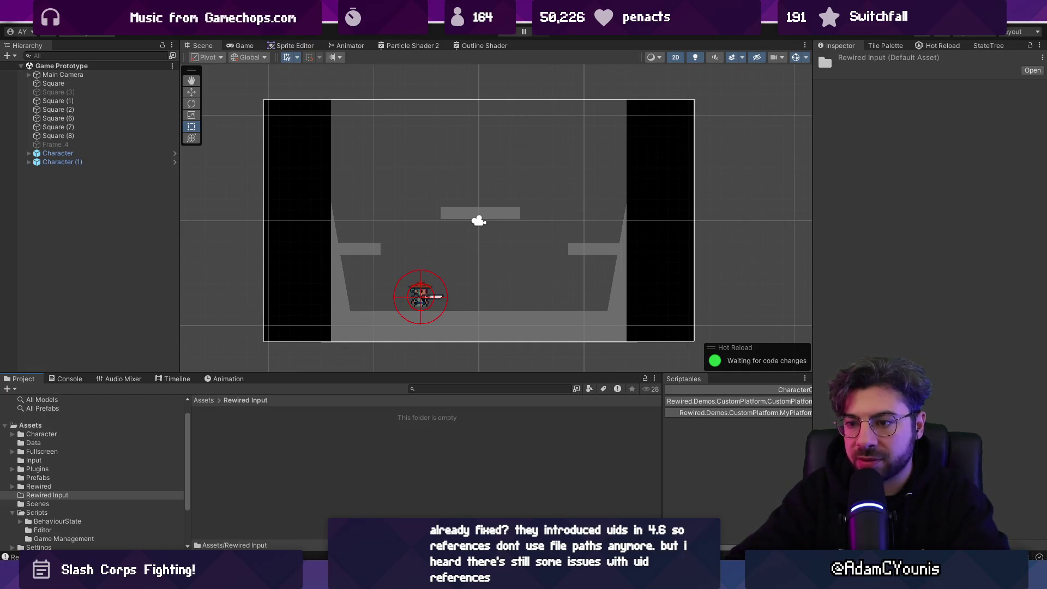
- Widen the Project panel and check the creation options inside Rewired Input without adding anything
drag(661, 428, 430, 420)
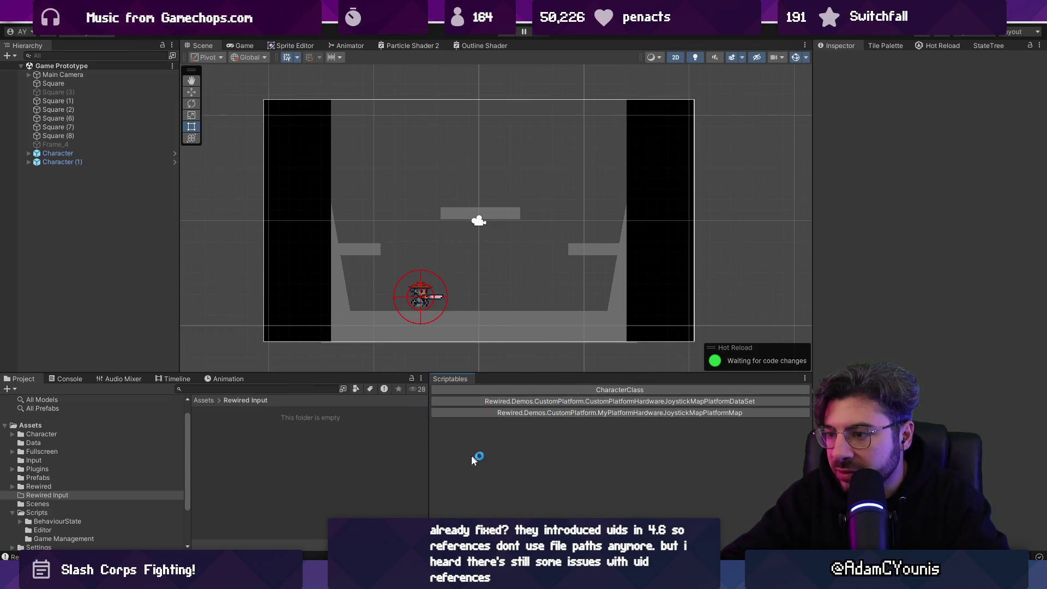
click(430, 457)
right_click(432, 446)
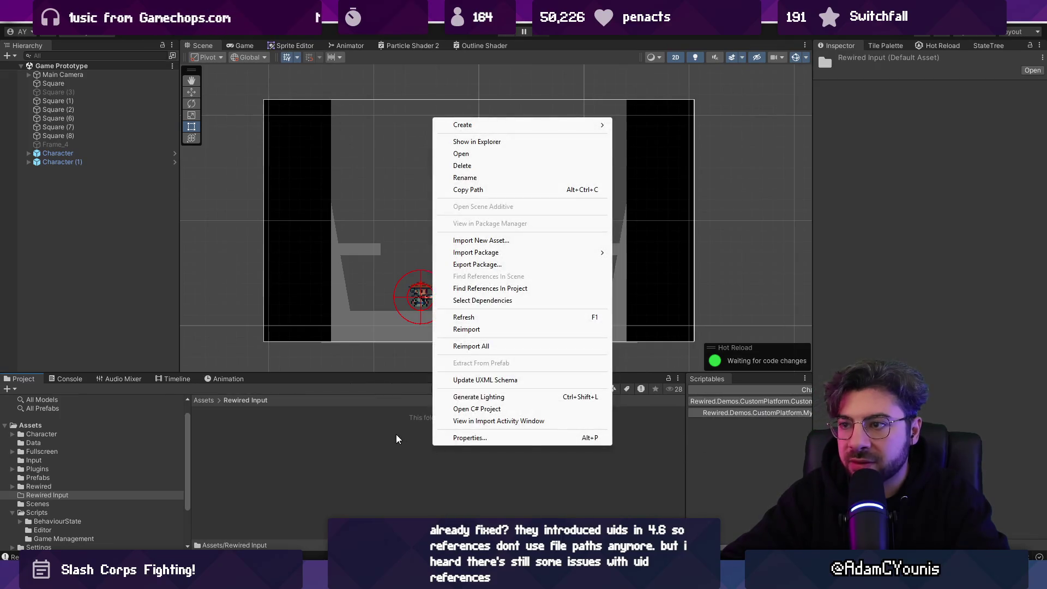
mouse_move(524, 125)
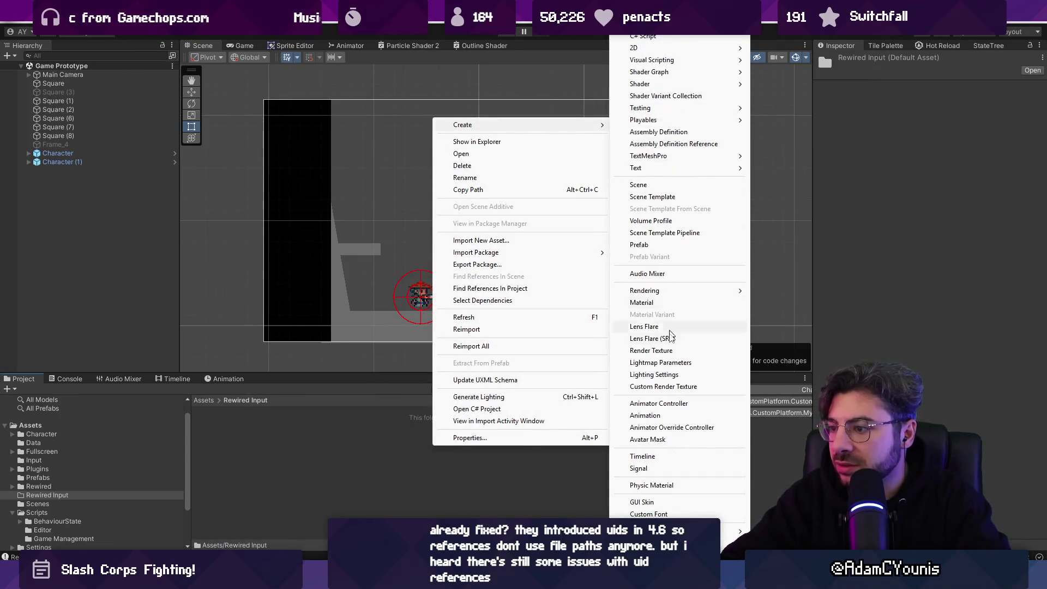
mouse_move(734, 532)
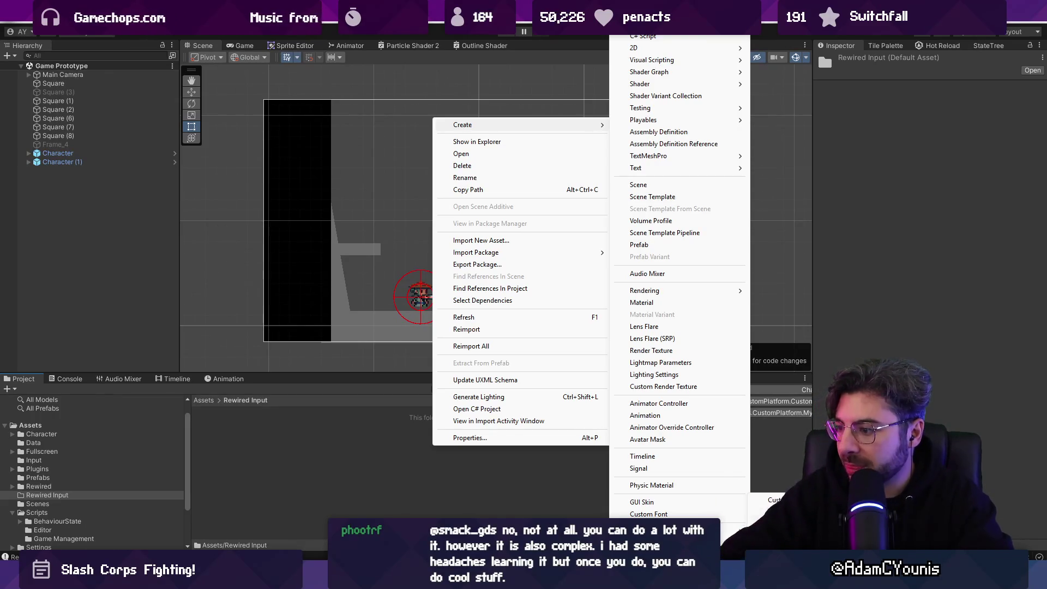
click(772, 511)
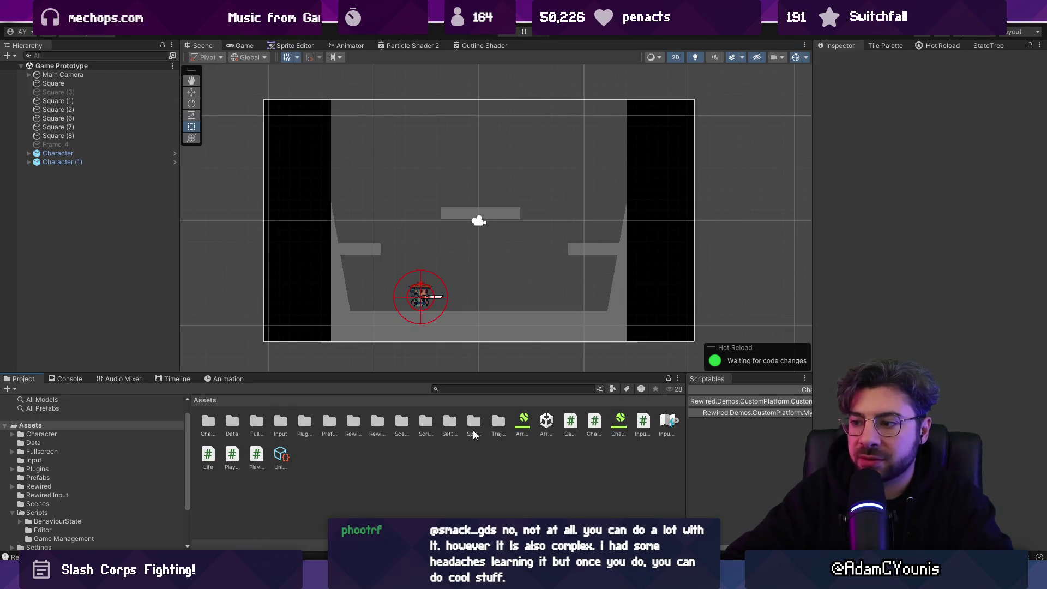
ctrl+scroll(373, 446, down, 5)
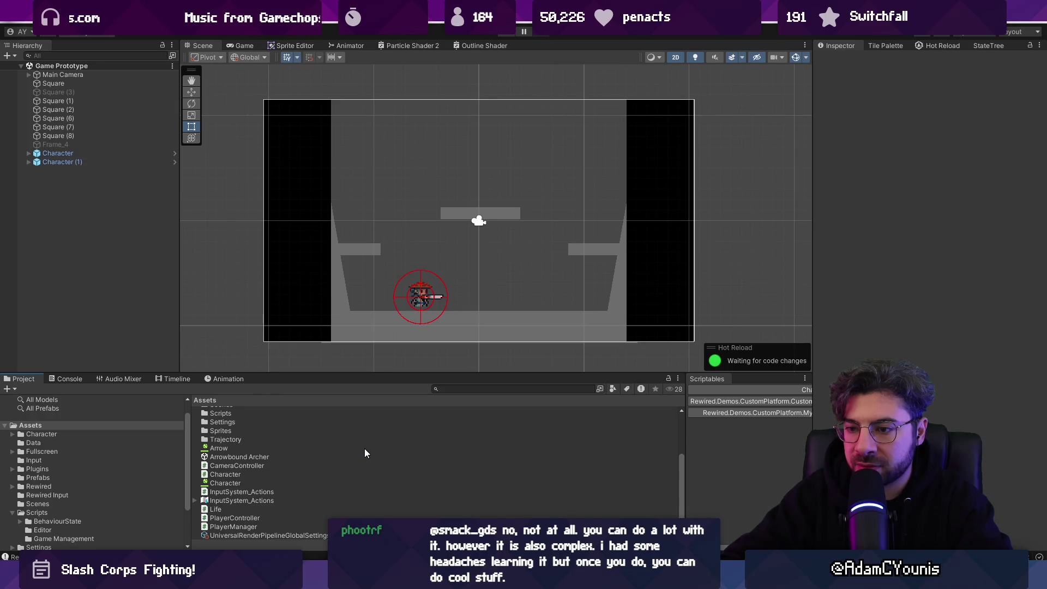
scroll(364, 449, up, 3)
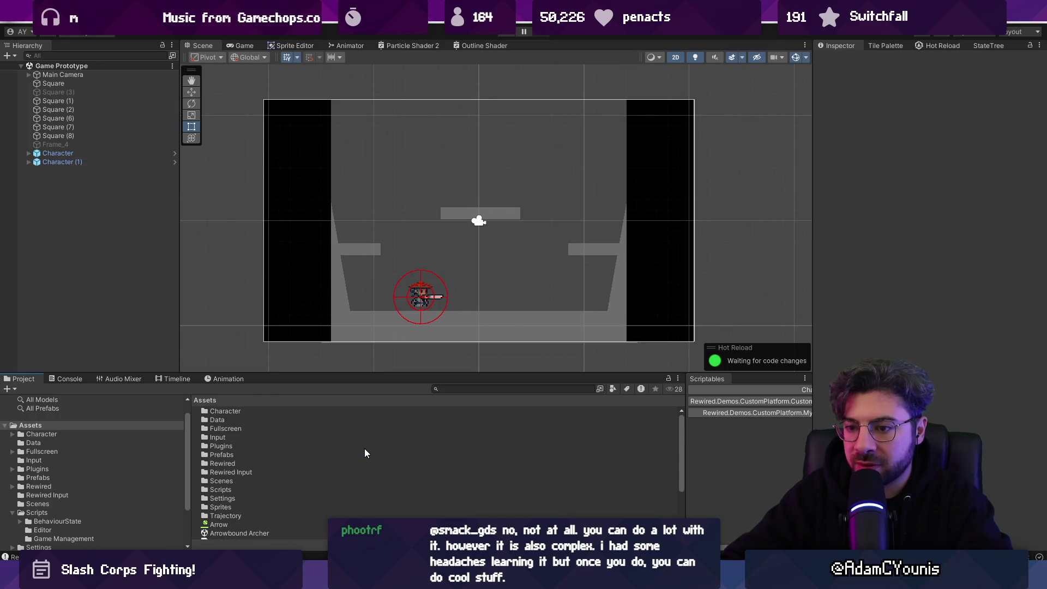
- Open the Rewired Input folder and launch the Rewired Editor for New Rewired Input Manager
click(231, 463)
double_click(236, 468)
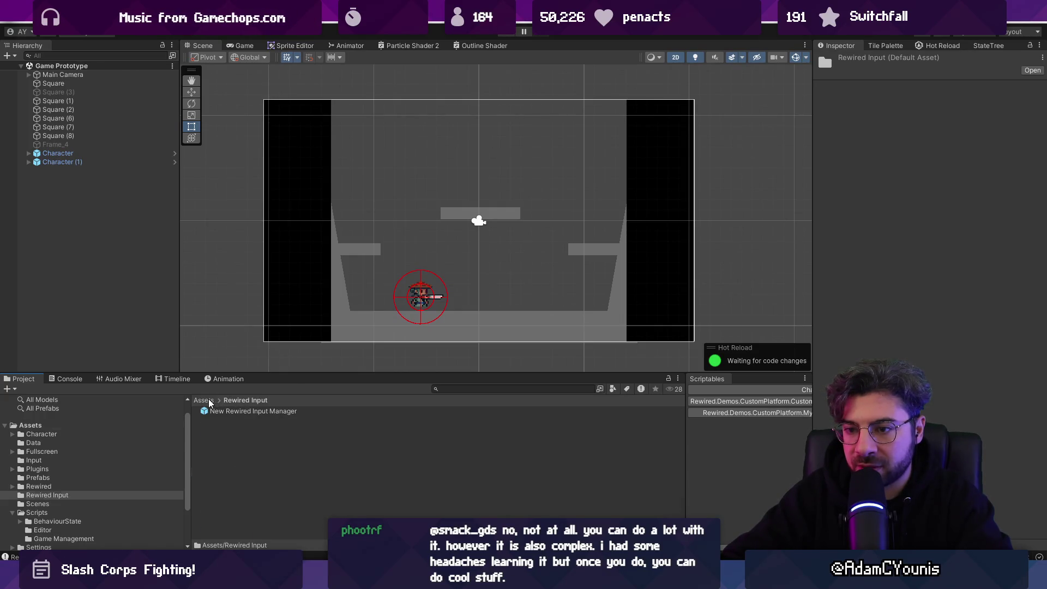
click(216, 400)
click(242, 465)
click(210, 401)
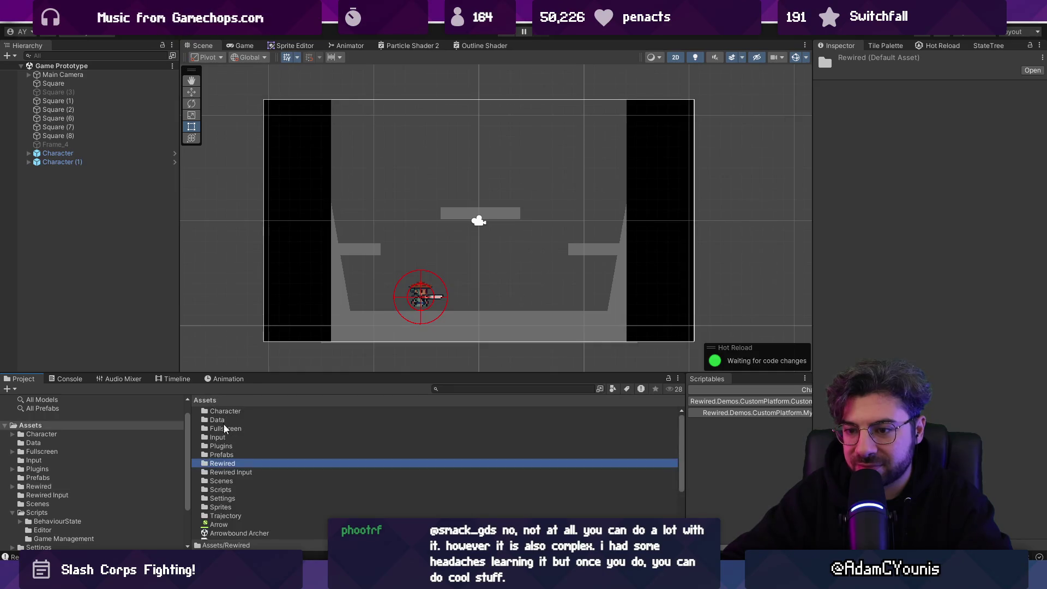
click(244, 472)
double_click(253, 474)
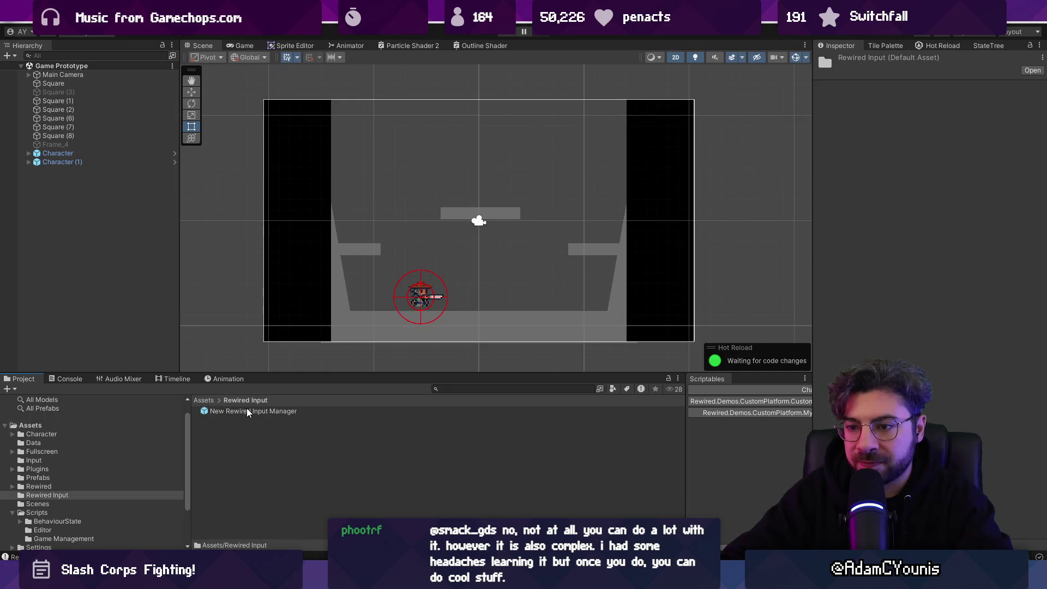
click(251, 410)
click(895, 234)
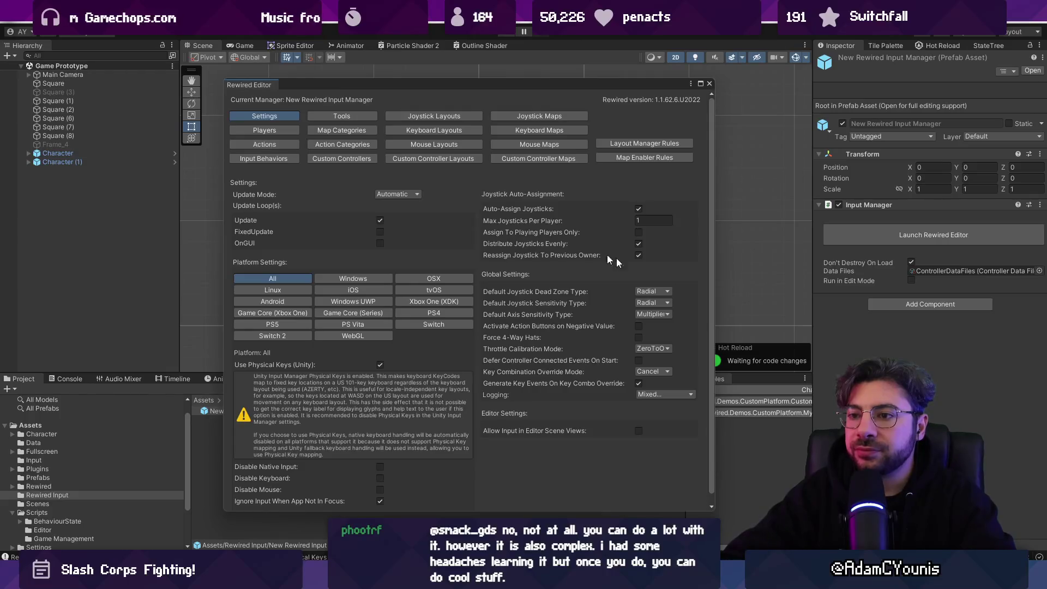
- Review the Rewired Players, Joystick Layouts and Map Categories pages
mouse_move(713, 268)
mouse_down()
mouse_move(791, 267)
mouse_move(709, 253)
mouse_up()
scroll(644, 290, down, 1)
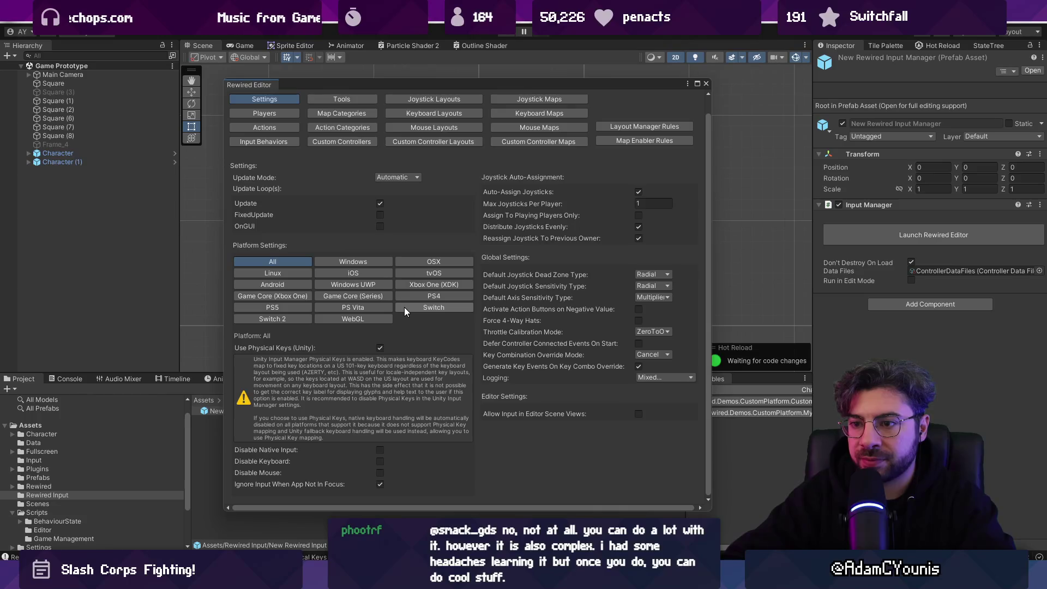
scroll(294, 284, up, 1)
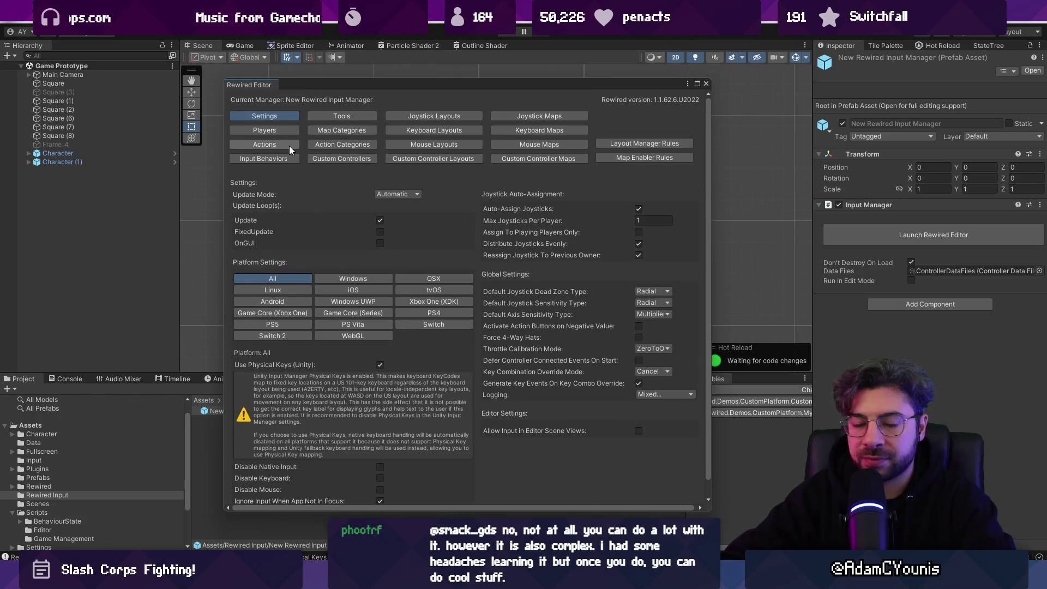
click(277, 130)
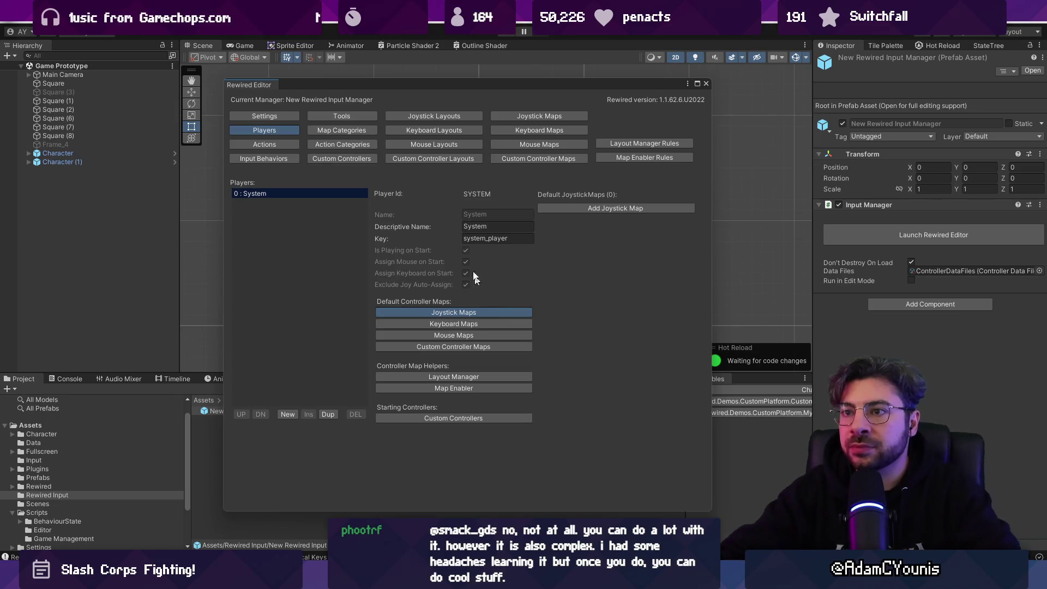
click(421, 112)
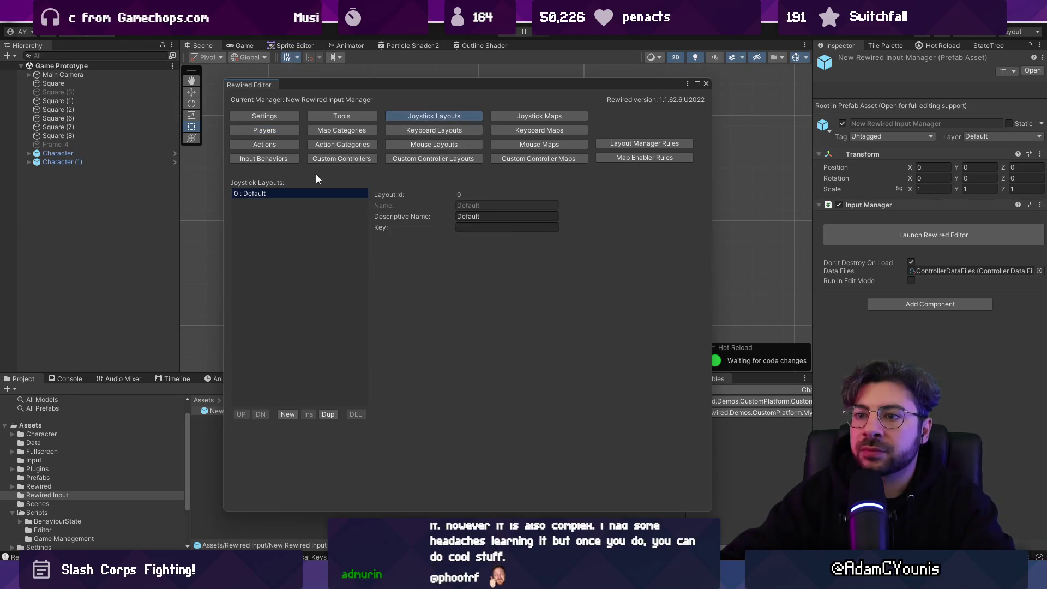
click(337, 131)
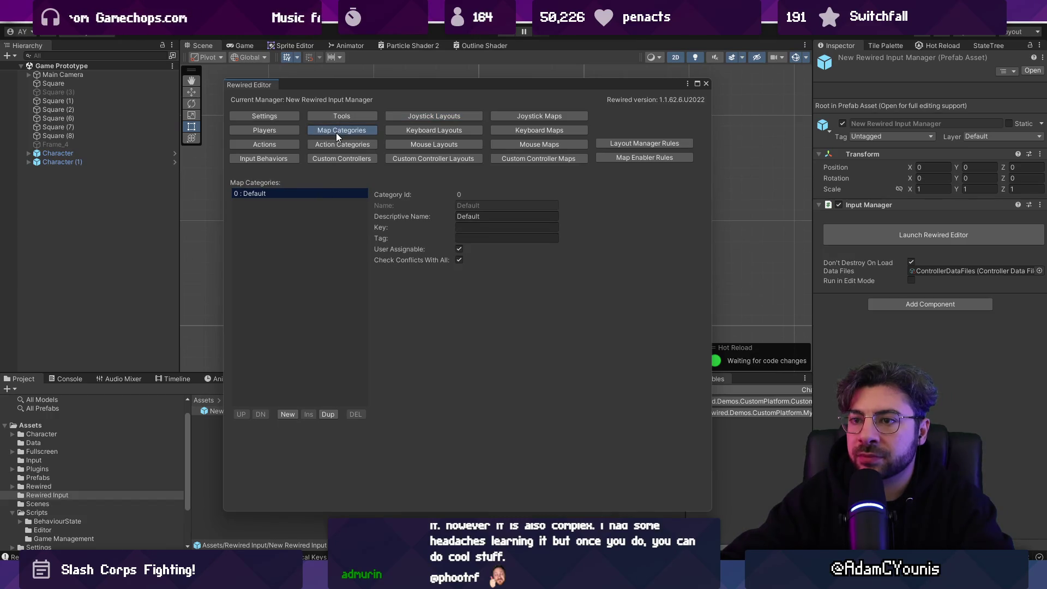
click(276, 130)
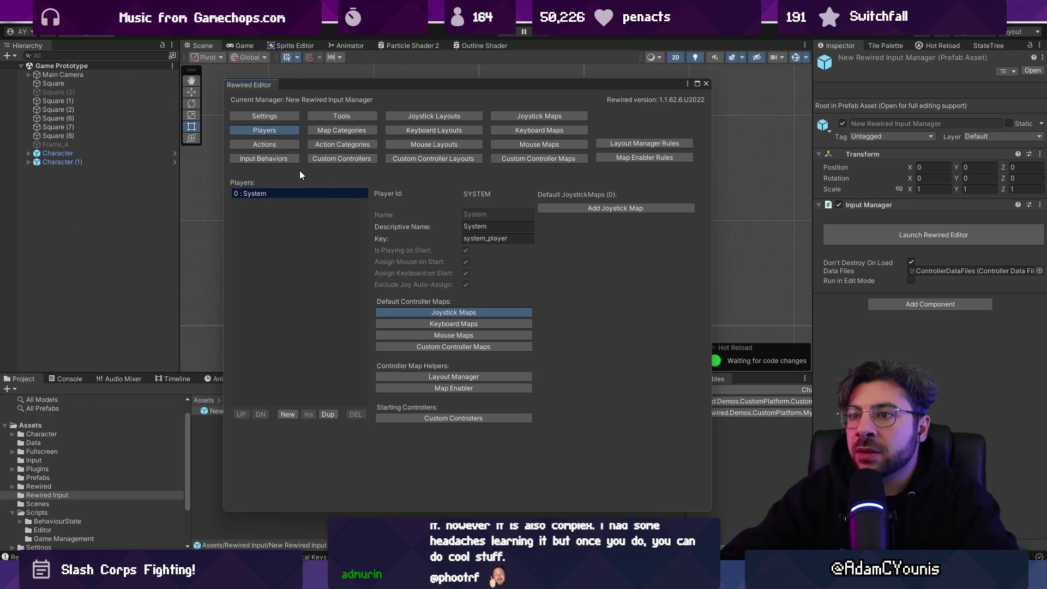
- Browse custom controllers and the custom controller, mouse, keyboard and joystick layouts, ending on Joystick Maps
click(328, 159)
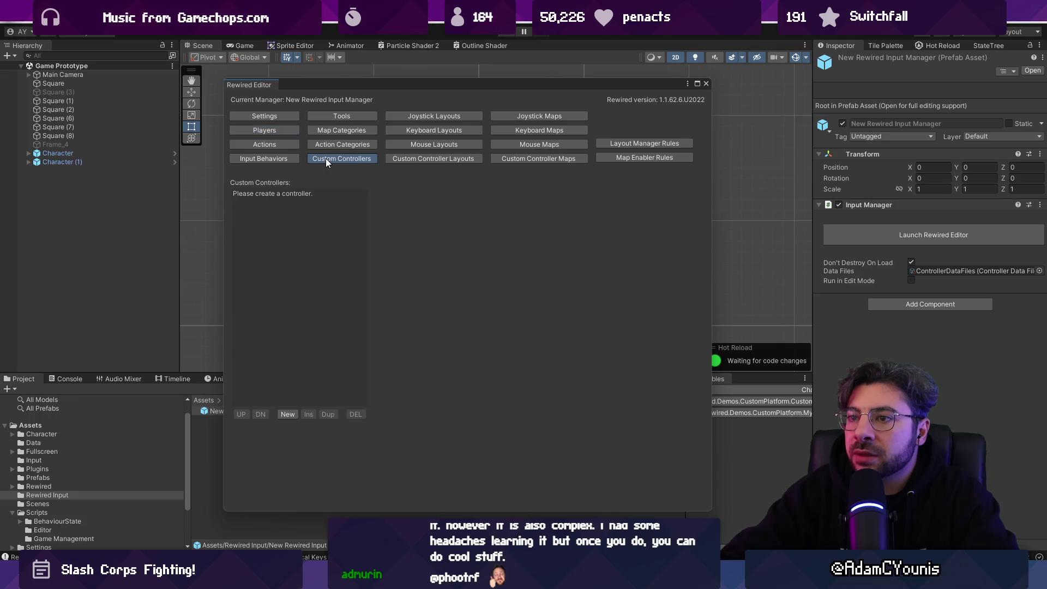
click(430, 158)
click(451, 145)
click(445, 131)
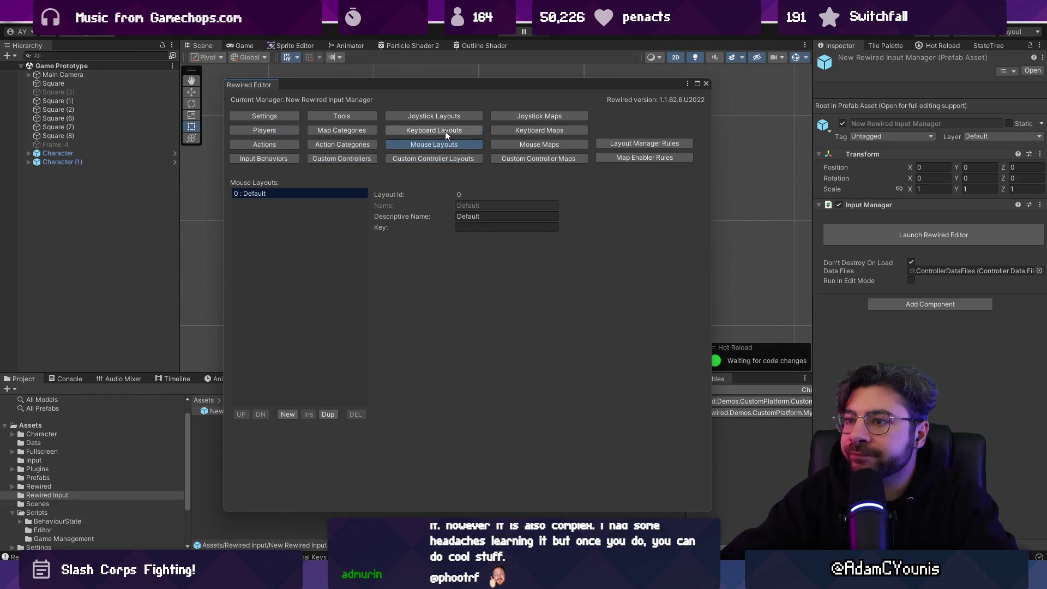
click(406, 112)
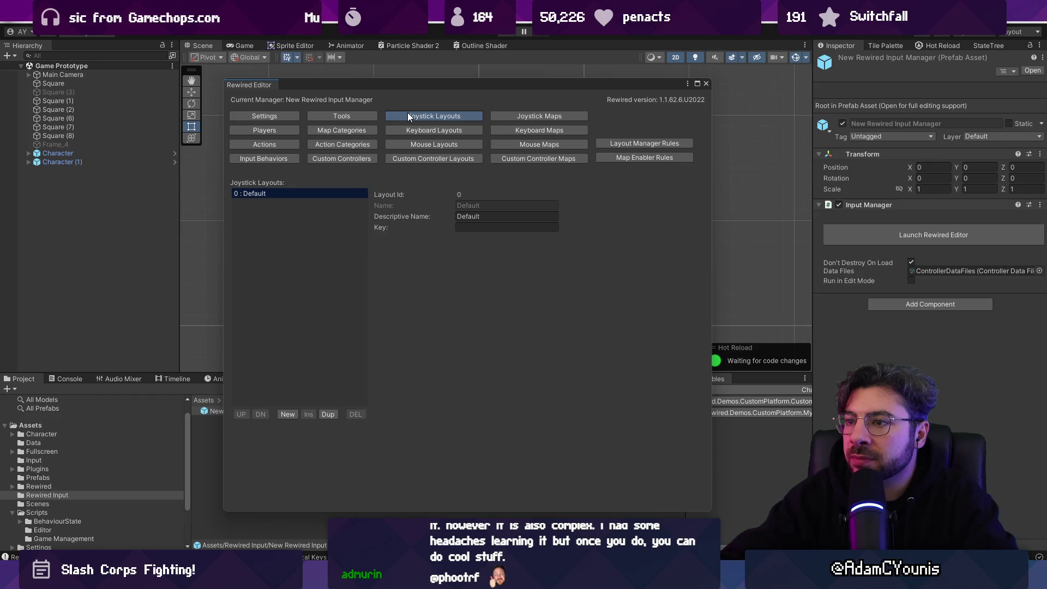
click(525, 118)
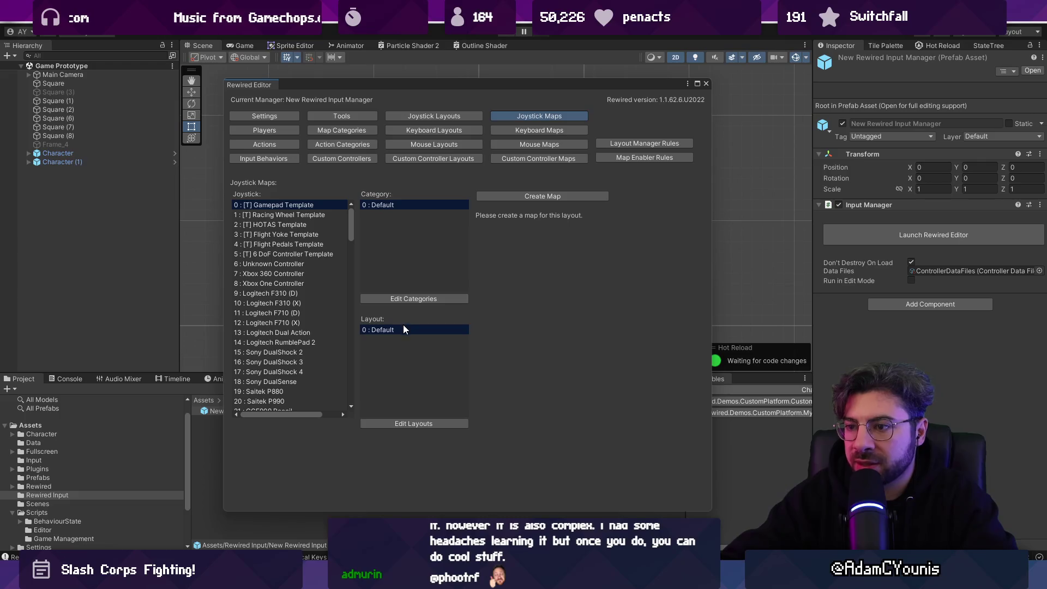
- Create a Gamepad Template joystick map with default elements and widen the Rewired Editor window
click(515, 198)
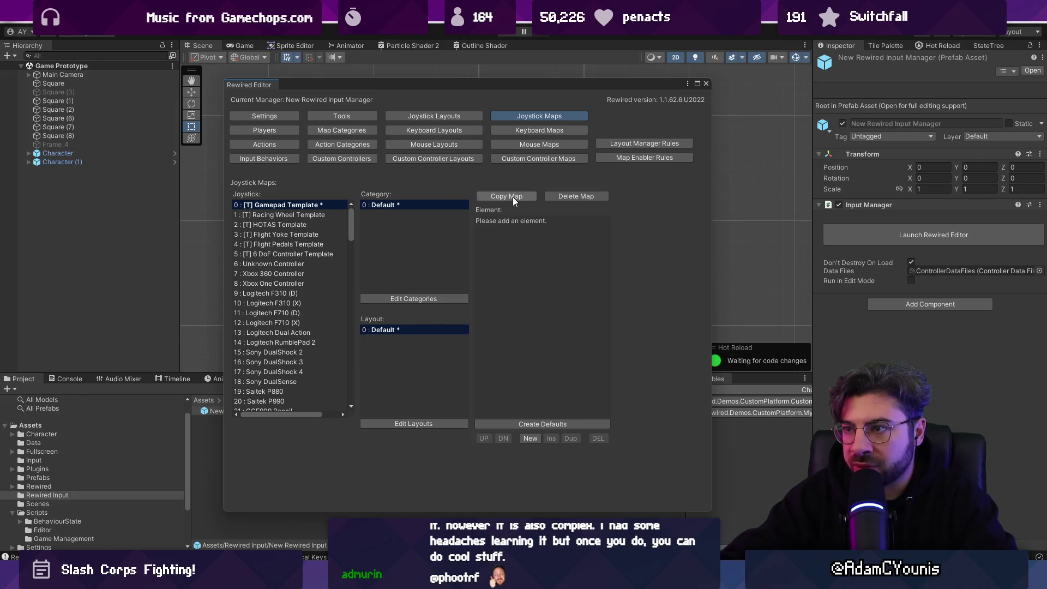
click(523, 424)
scroll(520, 266, down, 2)
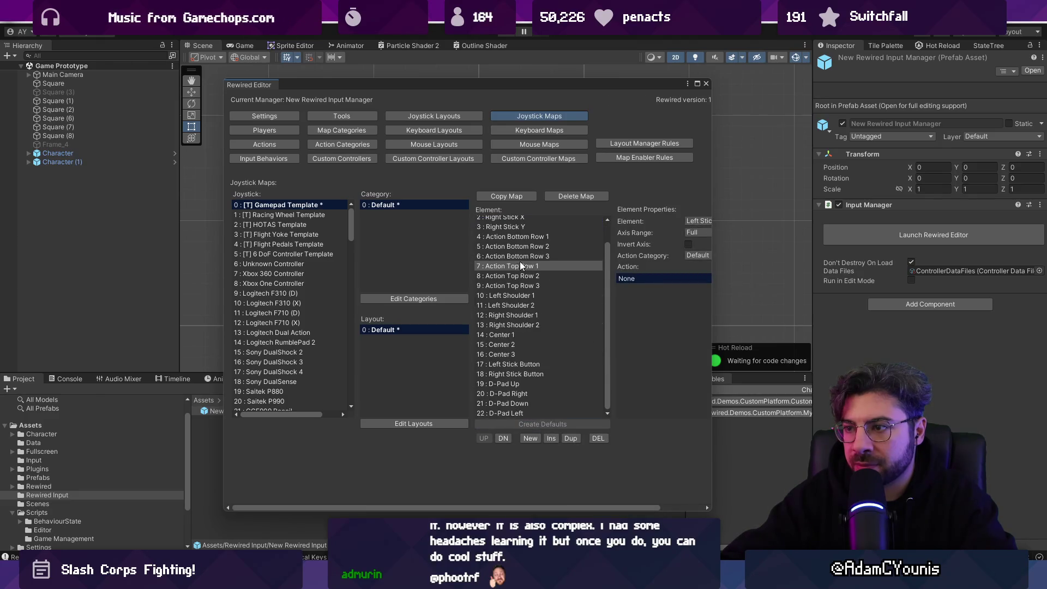
scroll(516, 268, up, 2)
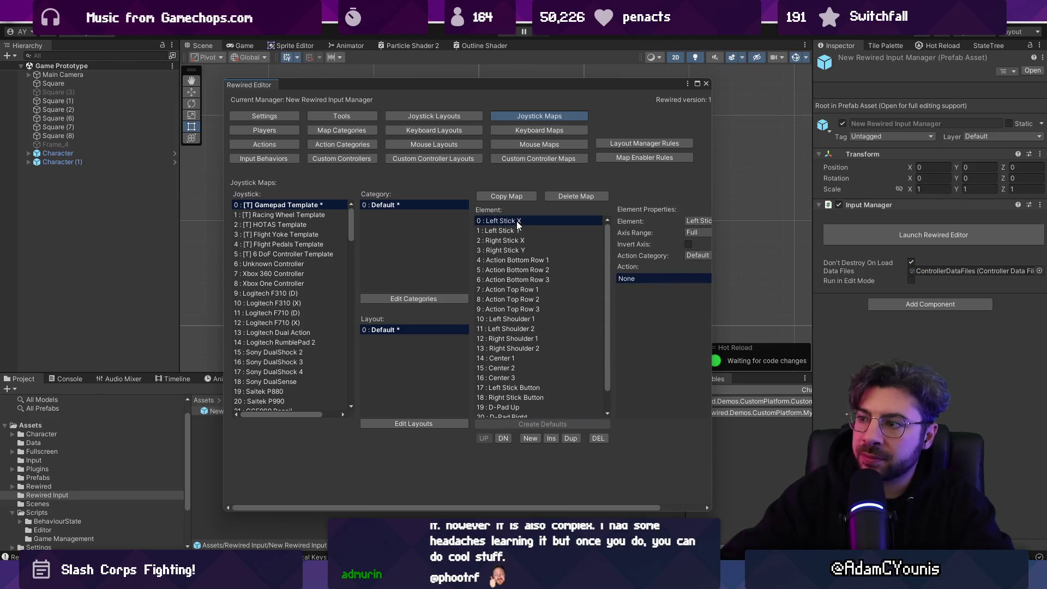
drag(709, 226, 868, 227)
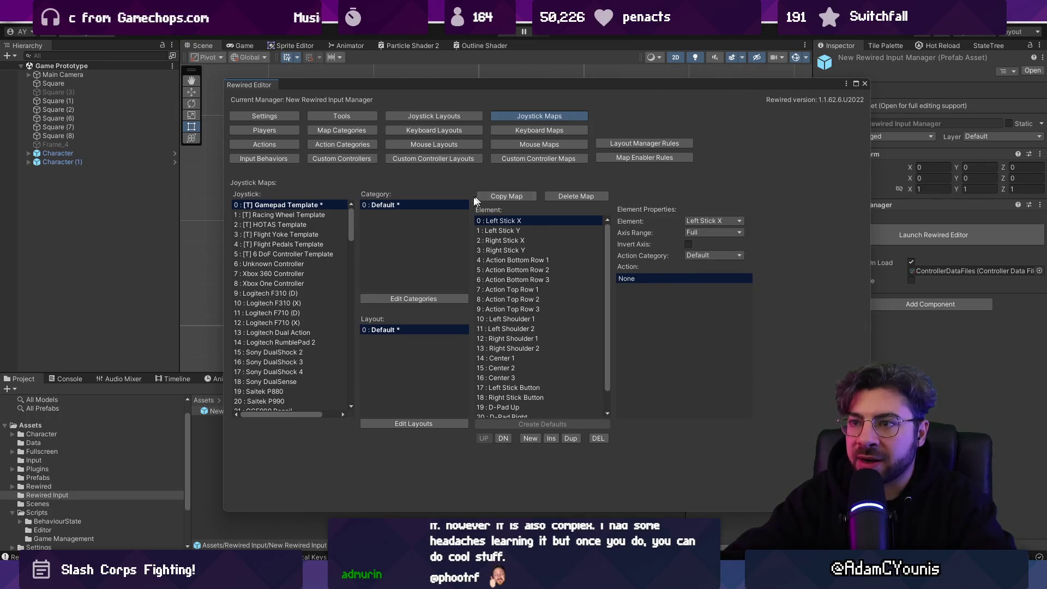
click(274, 144)
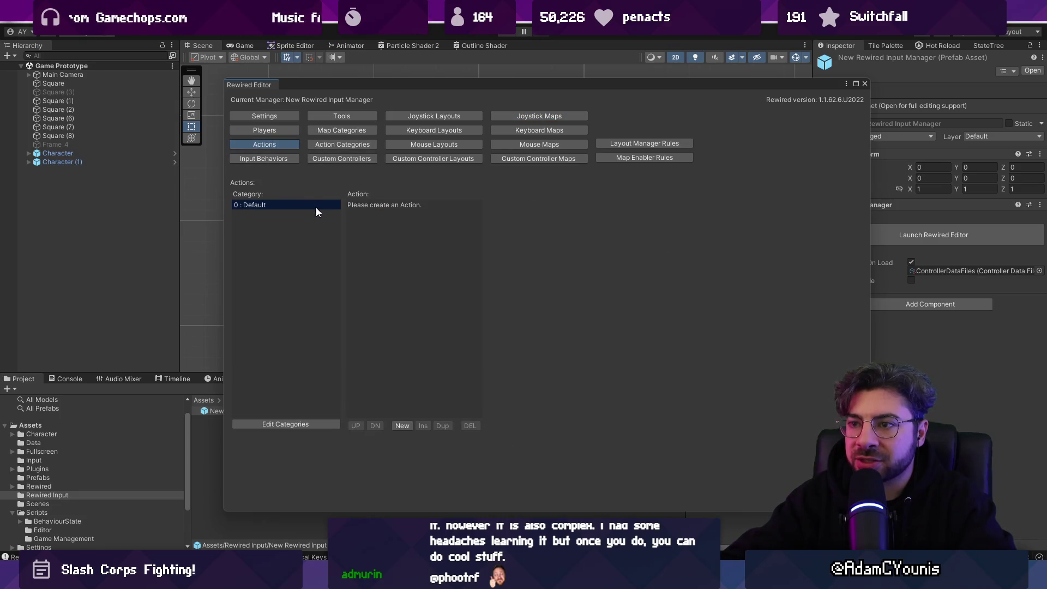
- Add action 0 in the Default category as an Axis, named and descriptively named Move
click(402, 426)
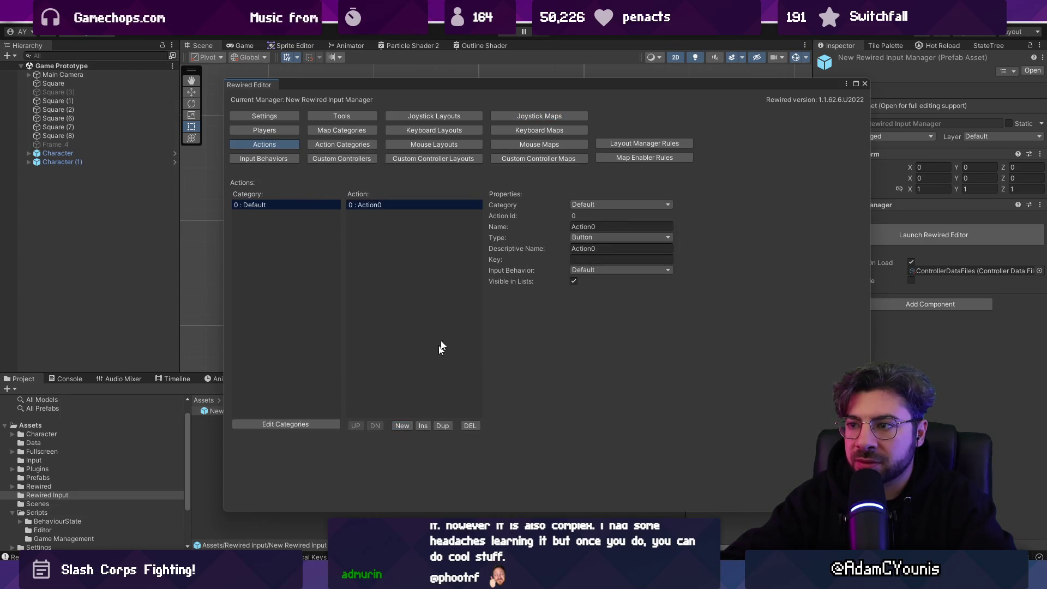
click(590, 205)
click(604, 216)
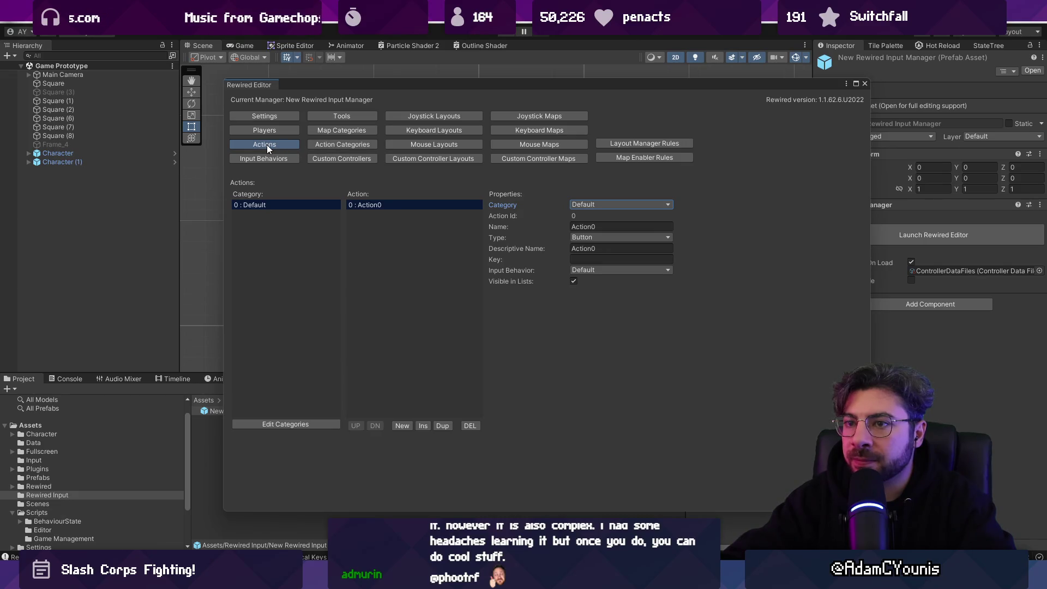
click(600, 204)
click(603, 216)
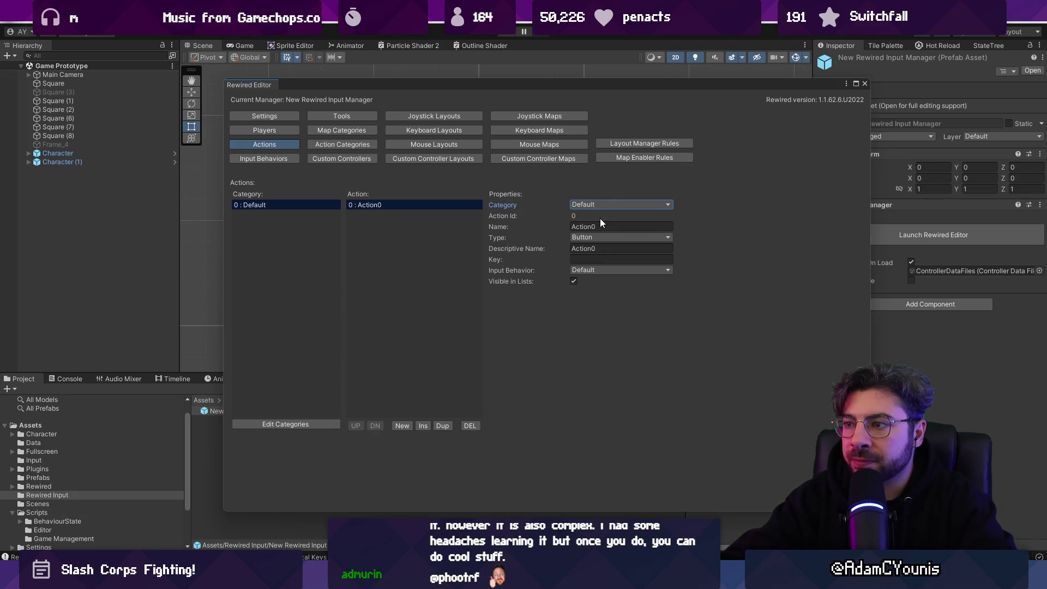
click(602, 236)
click(611, 252)
click(614, 226)
text(Mo)
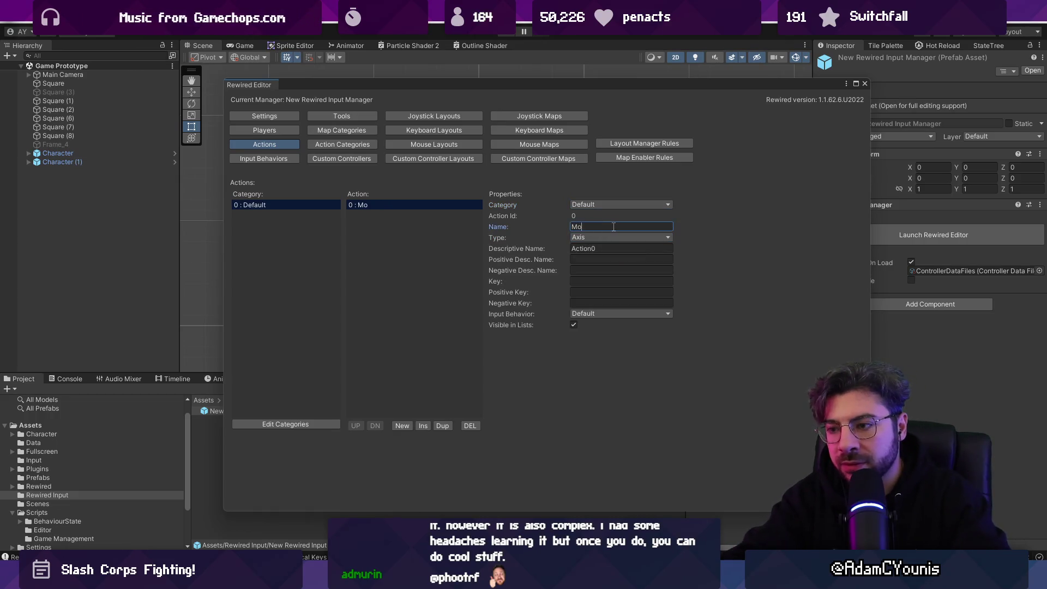
text(ve)
key(Tab)
text(Move)
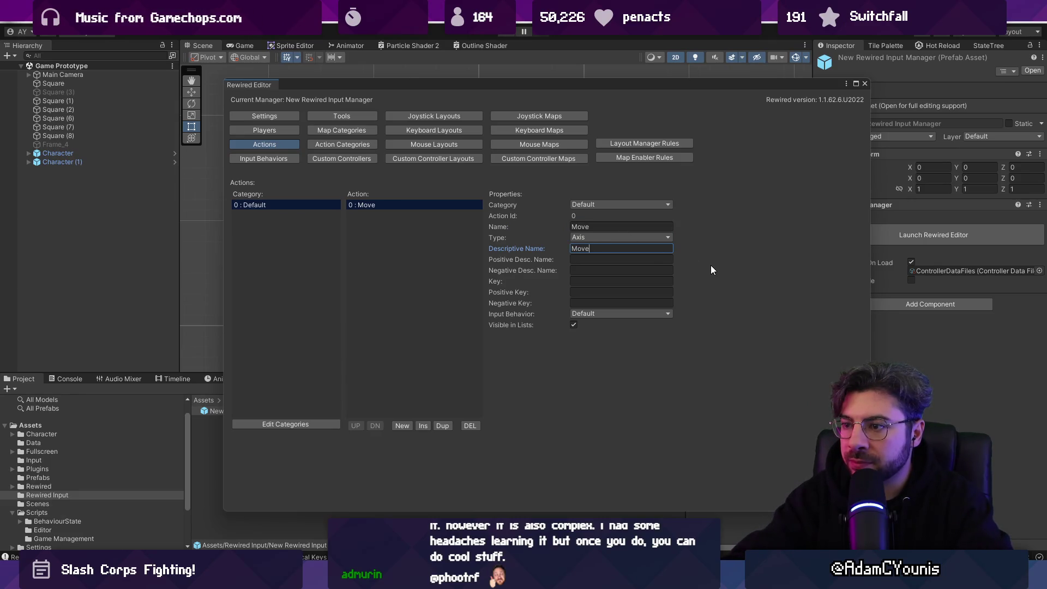
click(510, 120)
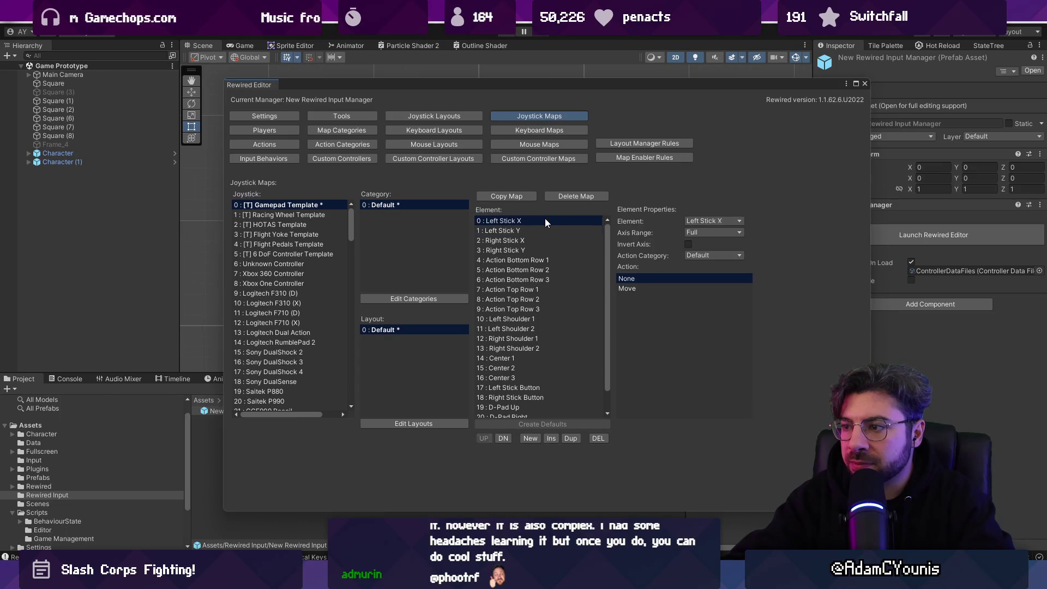
- Assign the Move action to Left Stick X and Left Stick Y in the Gamepad Template map
click(643, 287)
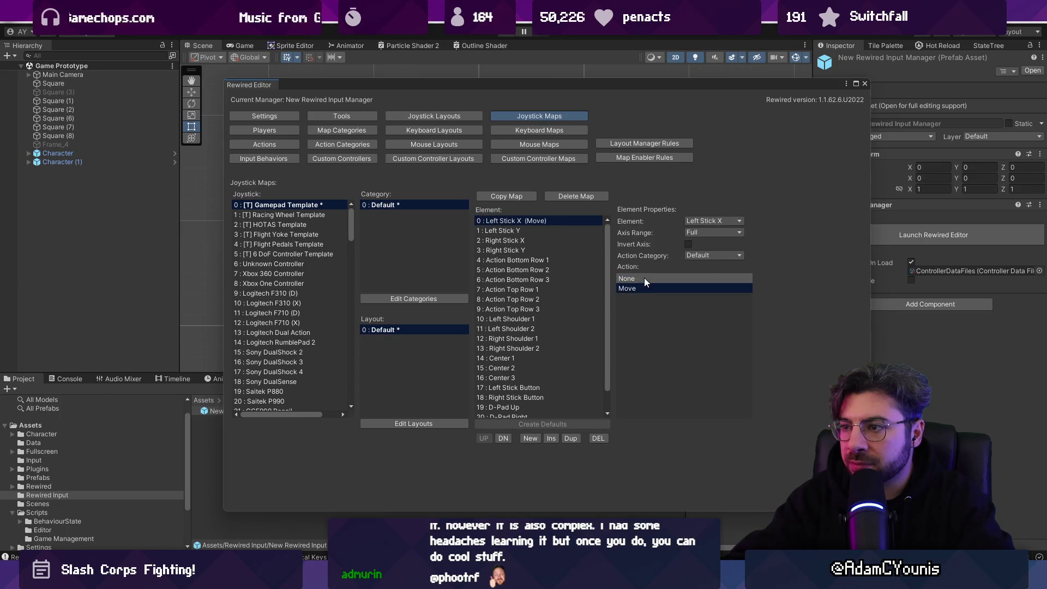
click(644, 278)
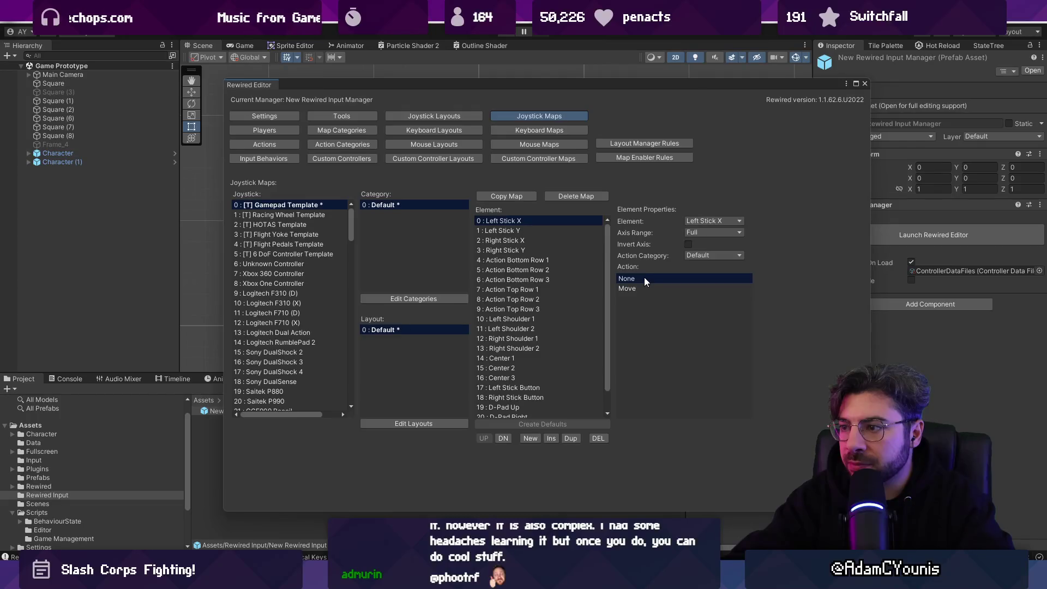
click(643, 288)
click(531, 229)
click(641, 286)
click(556, 222)
click(559, 231)
click(560, 221)
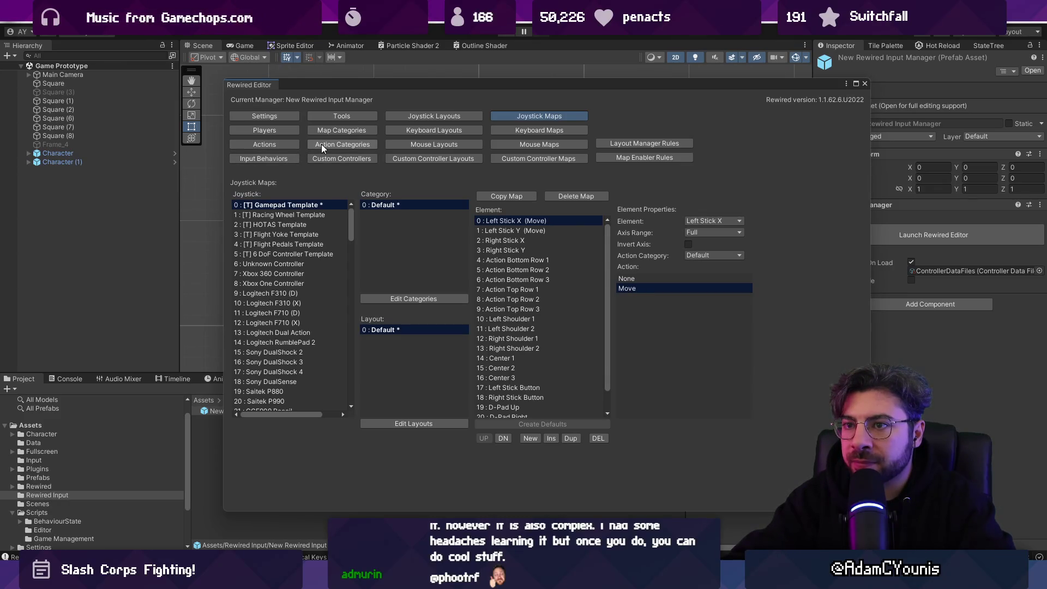
click(264, 144)
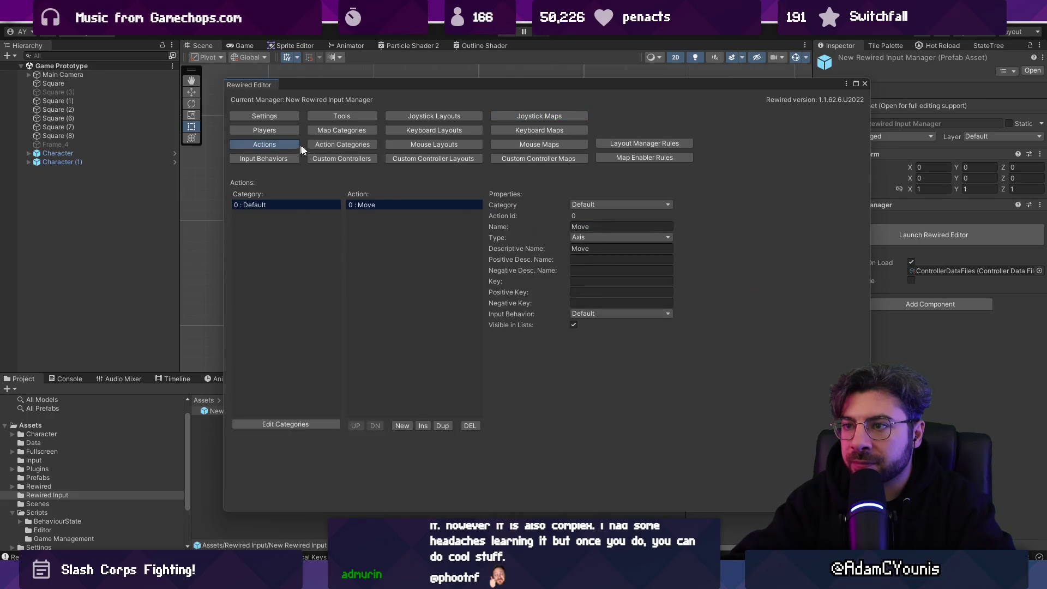
- Keep the action type as Axis and rename Move to Vertical in both name fields
click(601, 238)
click(597, 249)
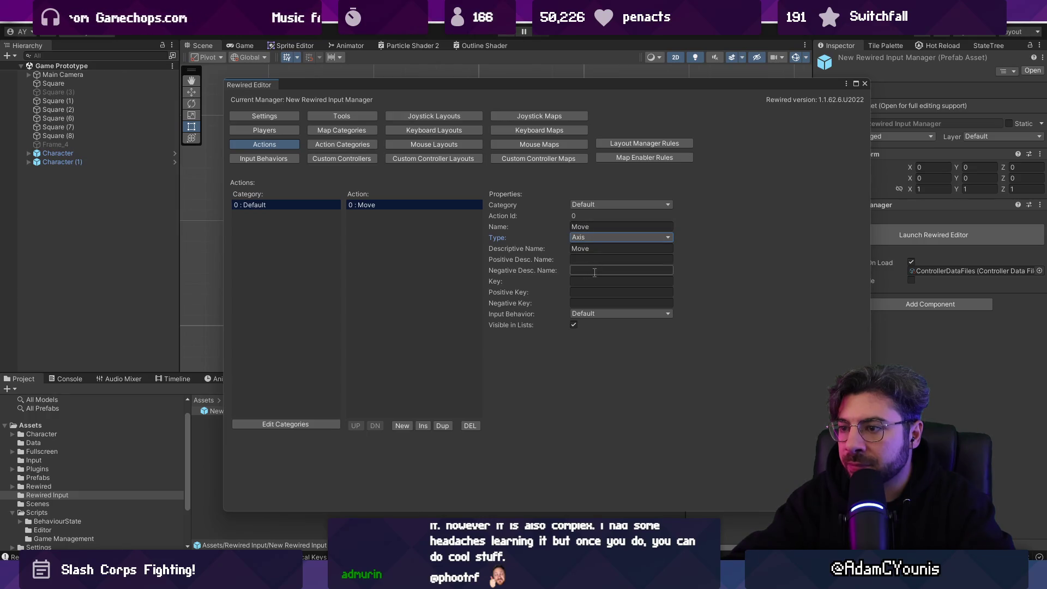
click(369, 206)
click(602, 226)
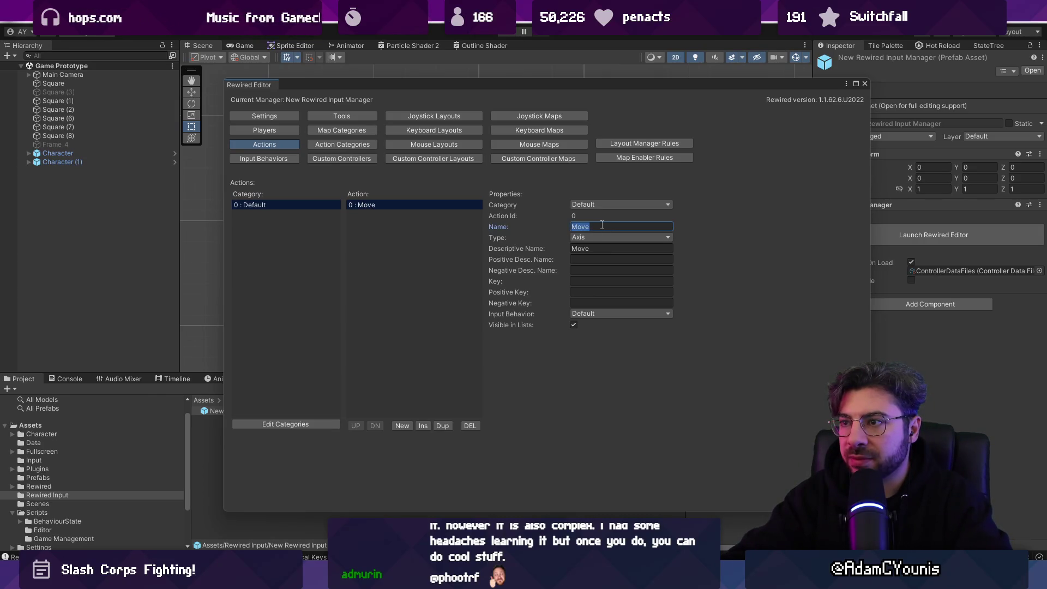
click(527, 118)
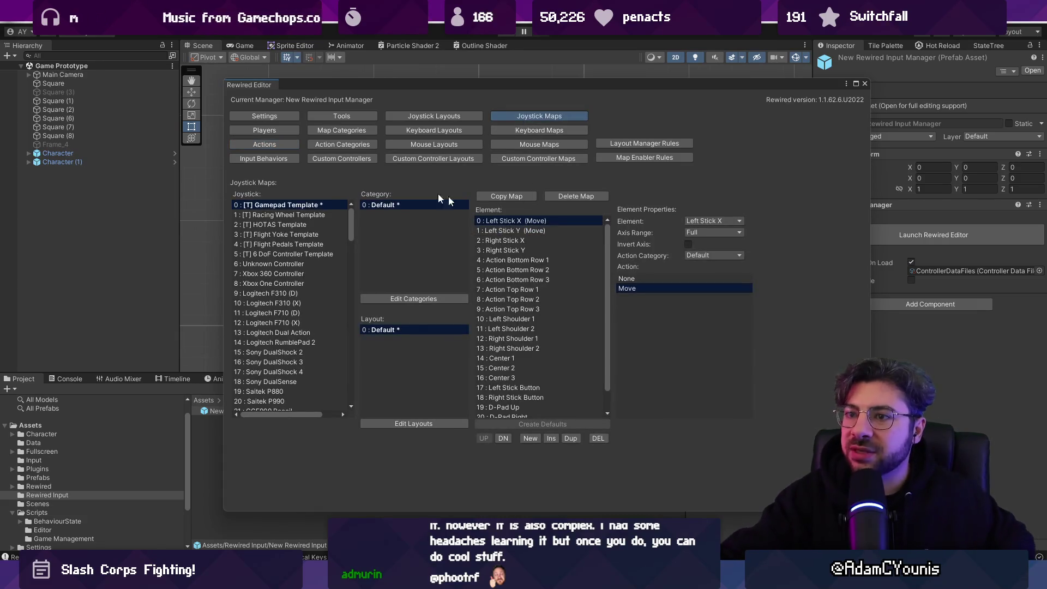
click(277, 144)
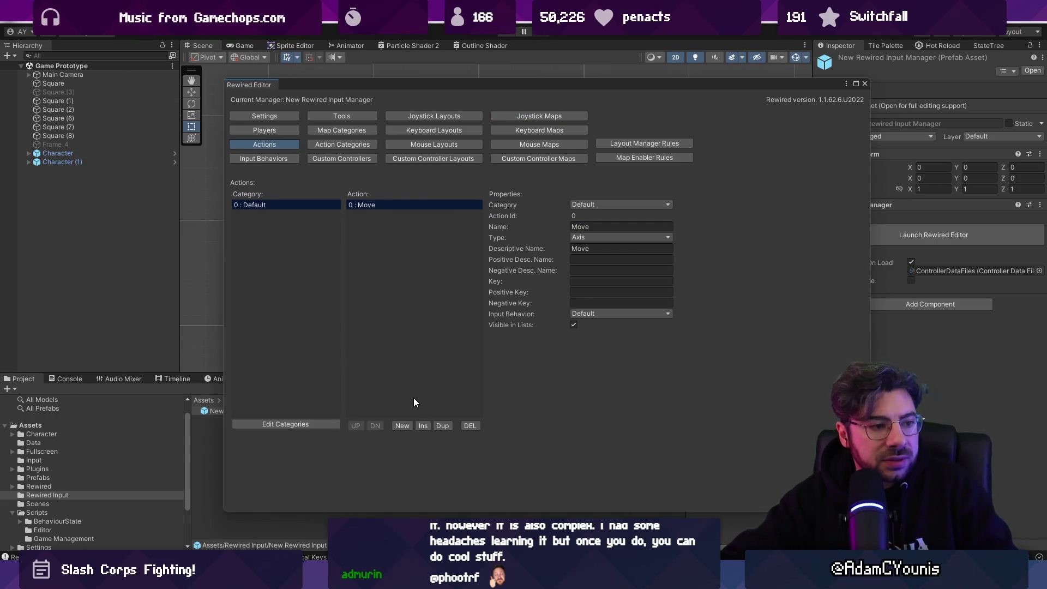
click(602, 226)
text(Vertical)
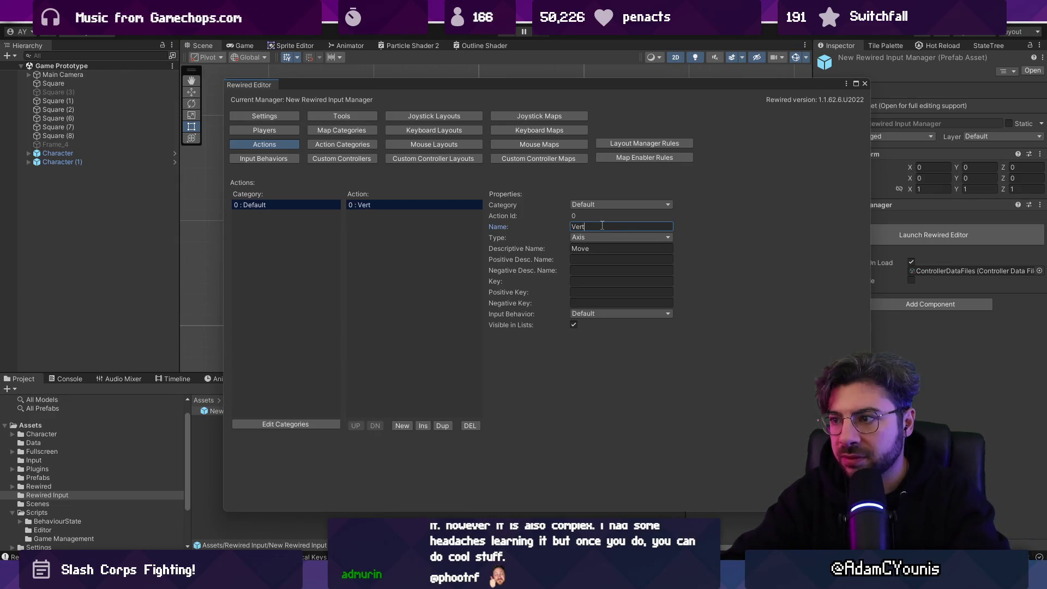
click(645, 248)
text(Vertical)
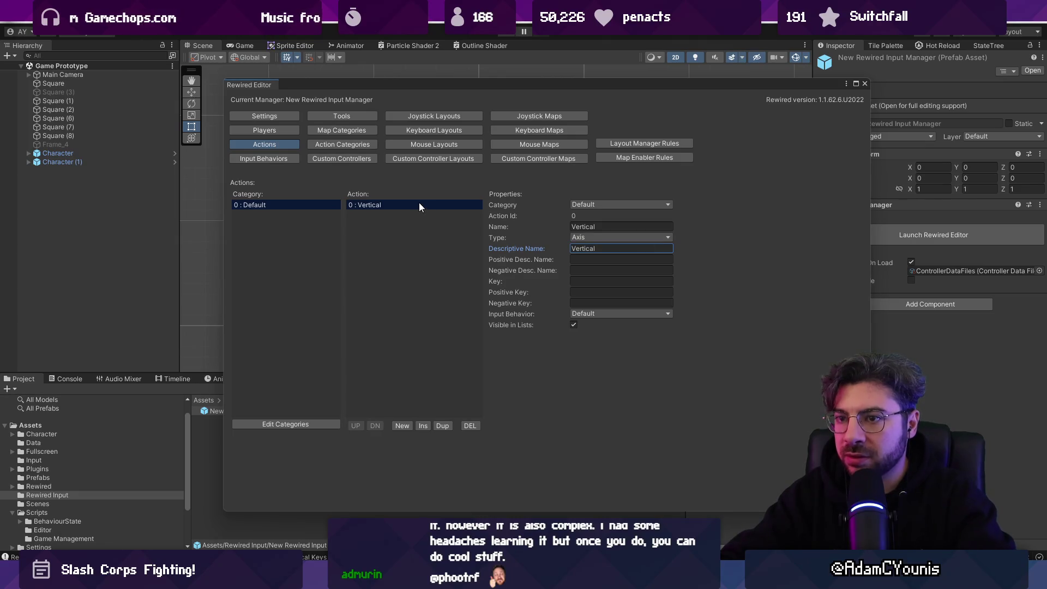
click(416, 218)
- Duplicate Vertical and name the copy Horizontal in both name fields
click(378, 215)
click(594, 227)
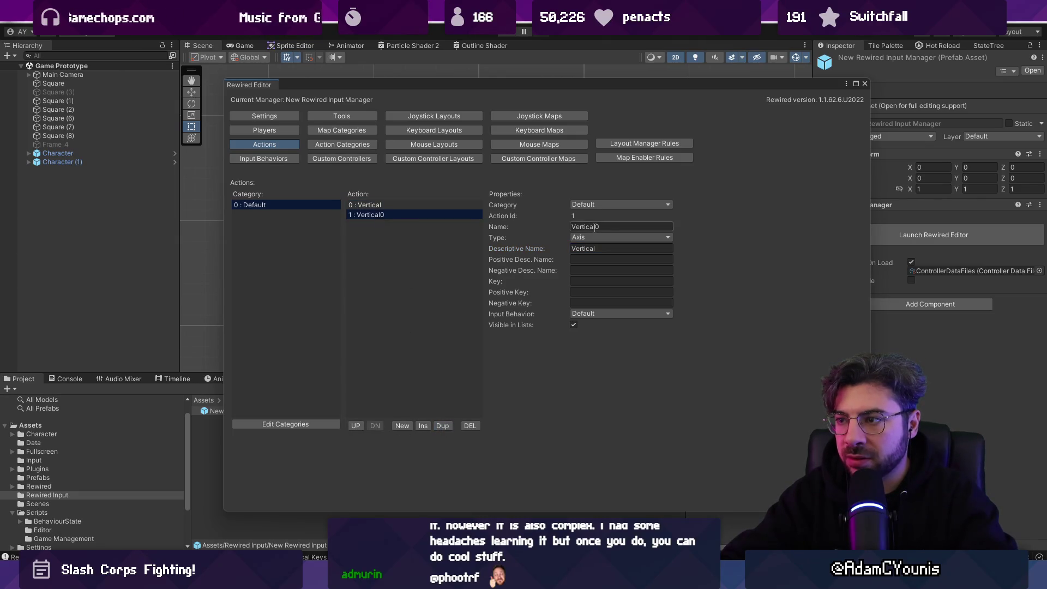
text(Horizontal)
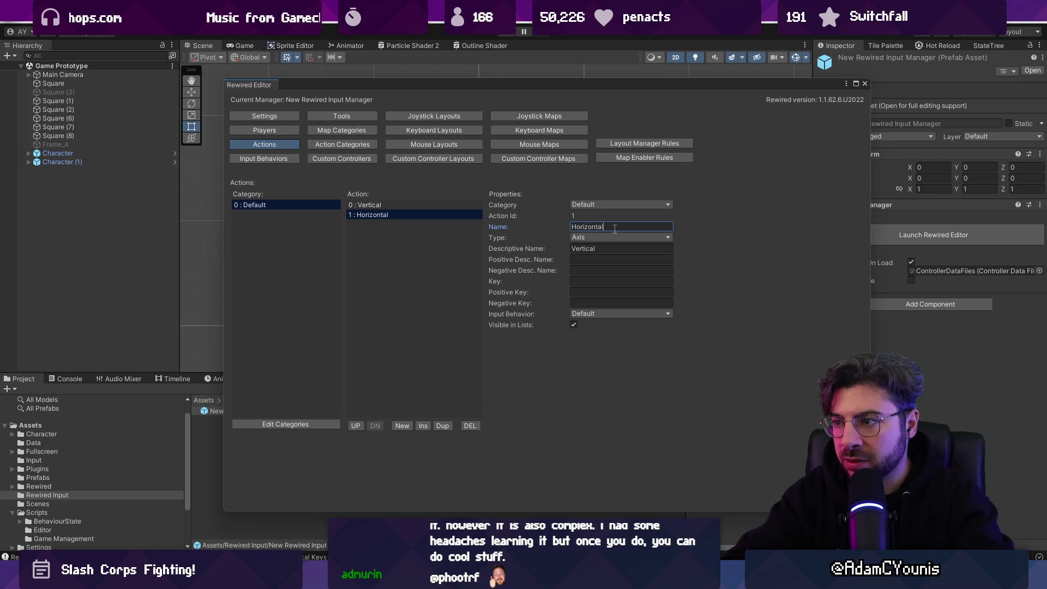
click(600, 248)
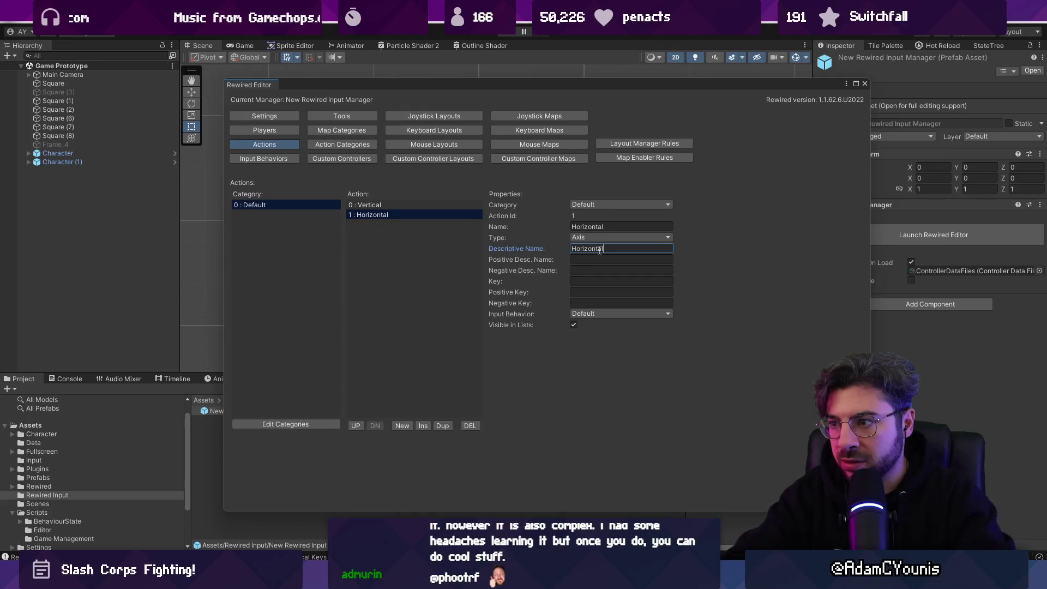
click(499, 114)
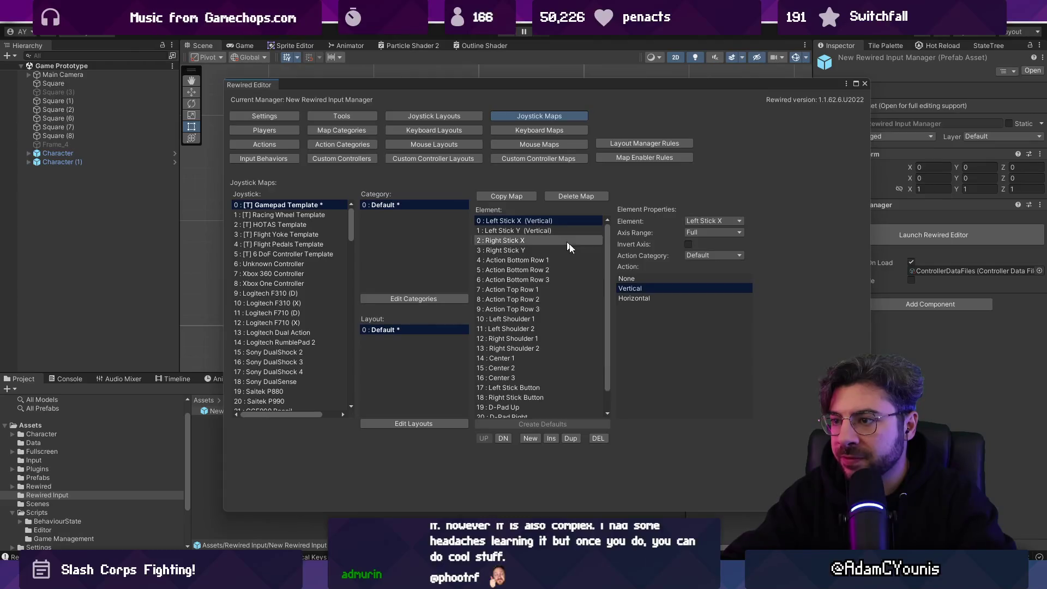
- Map Left Stick X to Horizontal and confirm Left Stick Y stays mapped to Vertical
click(633, 298)
click(549, 230)
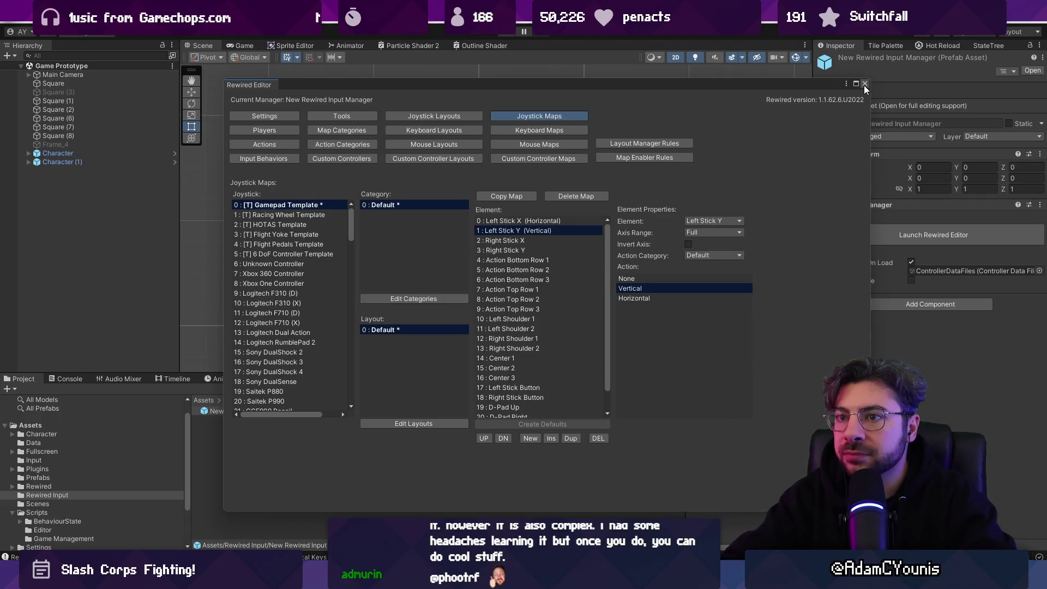
click(267, 117)
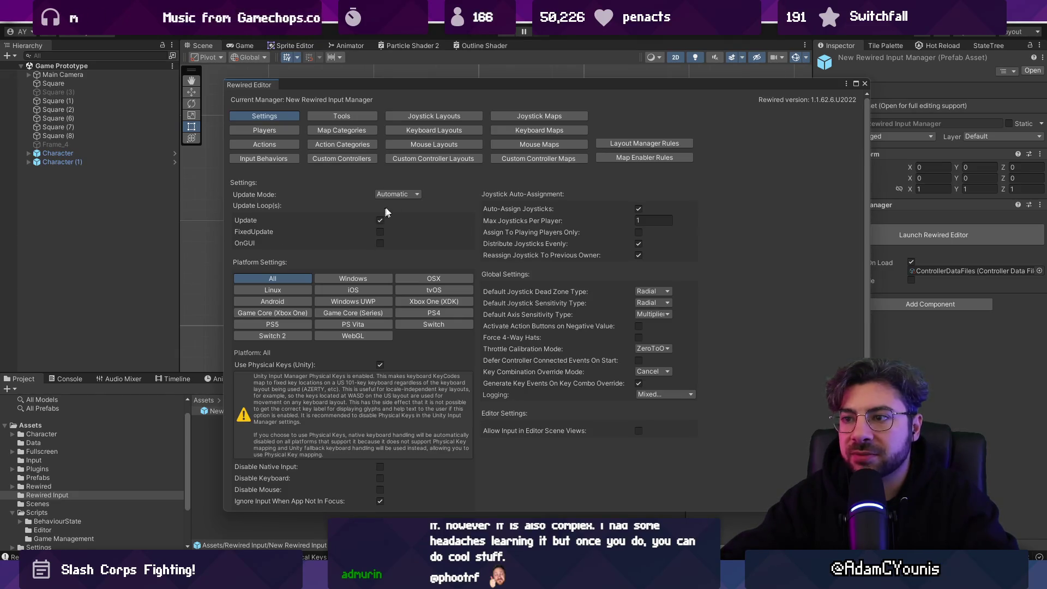
- Add Joystick Map 0 (Default category and layout) to the System player, then close the Rewired Editor
scroll(395, 261, down, 1)
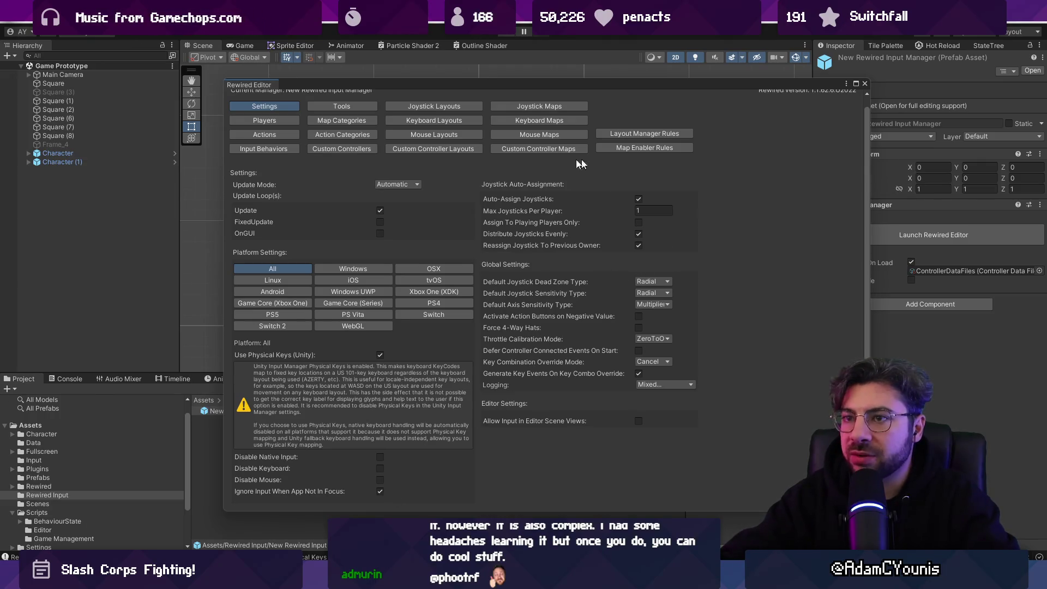
click(262, 119)
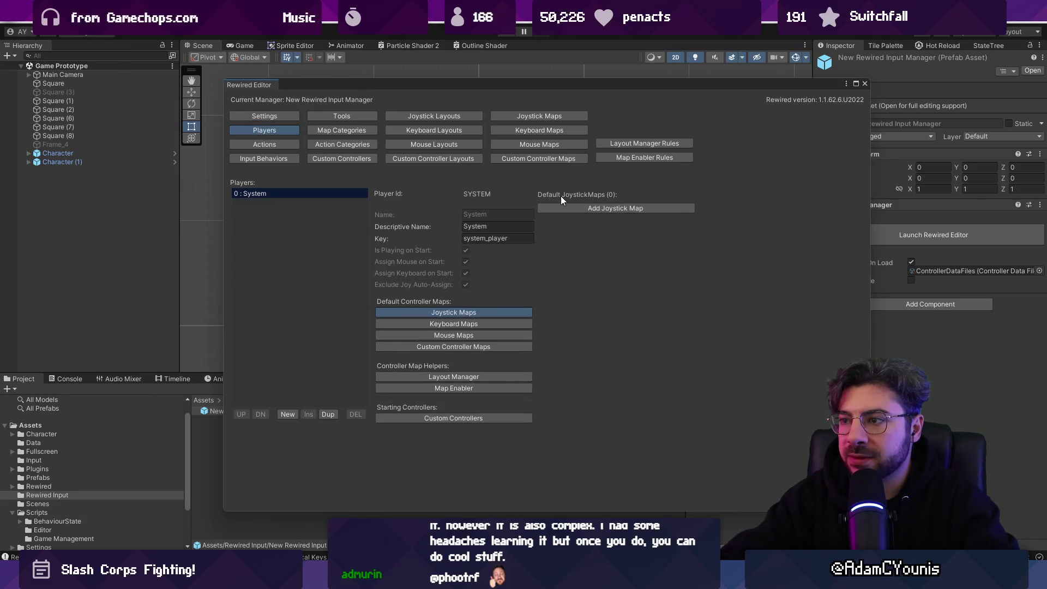
click(603, 209)
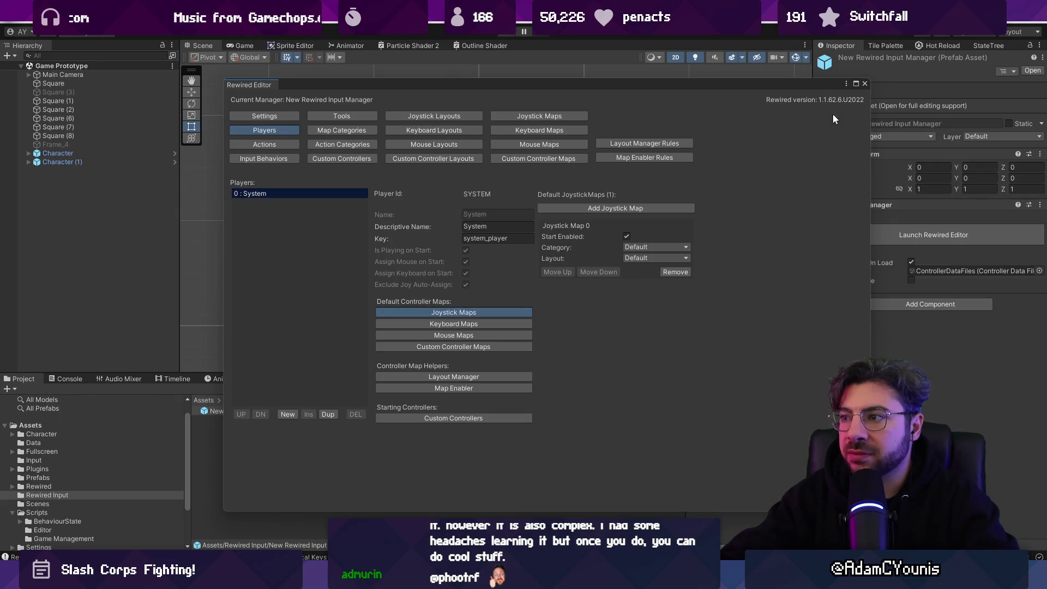
click(864, 84)
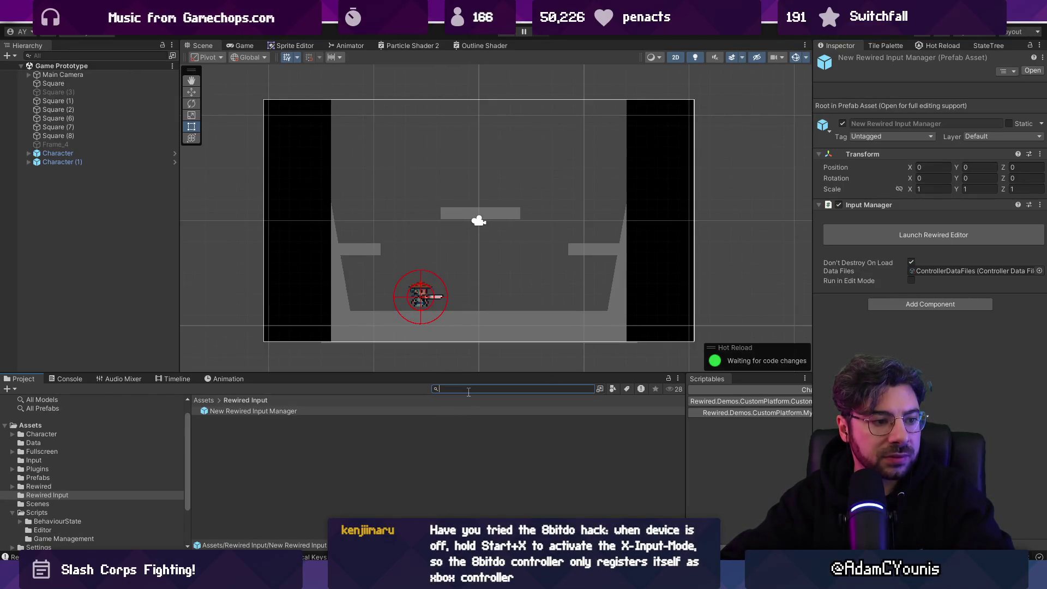
- Filter the Project panel to t:scene assets and open the Player Select example scene
text(t:scene)
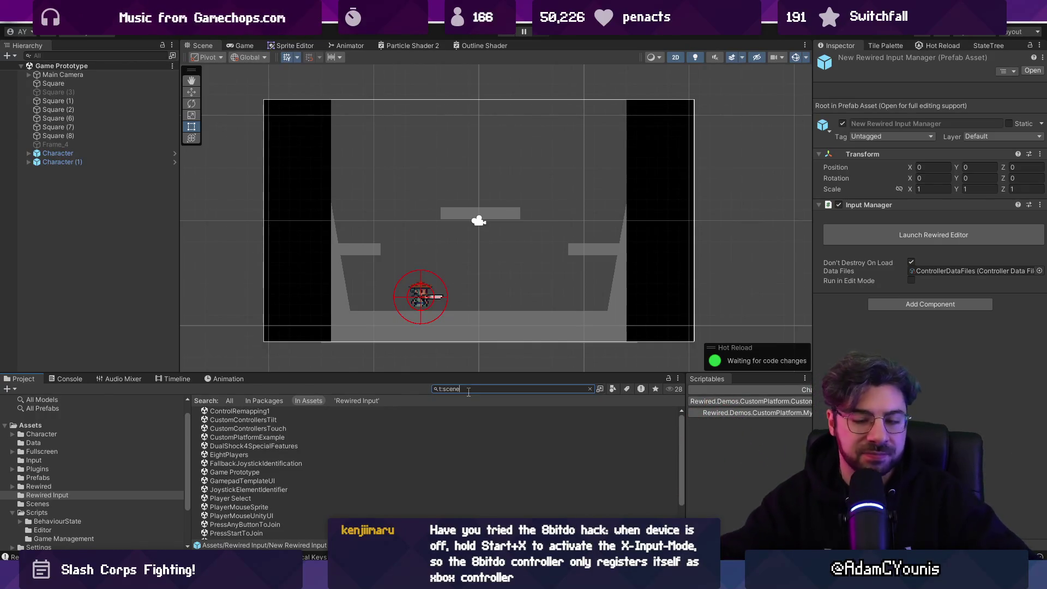
drag(426, 373, 426, 314)
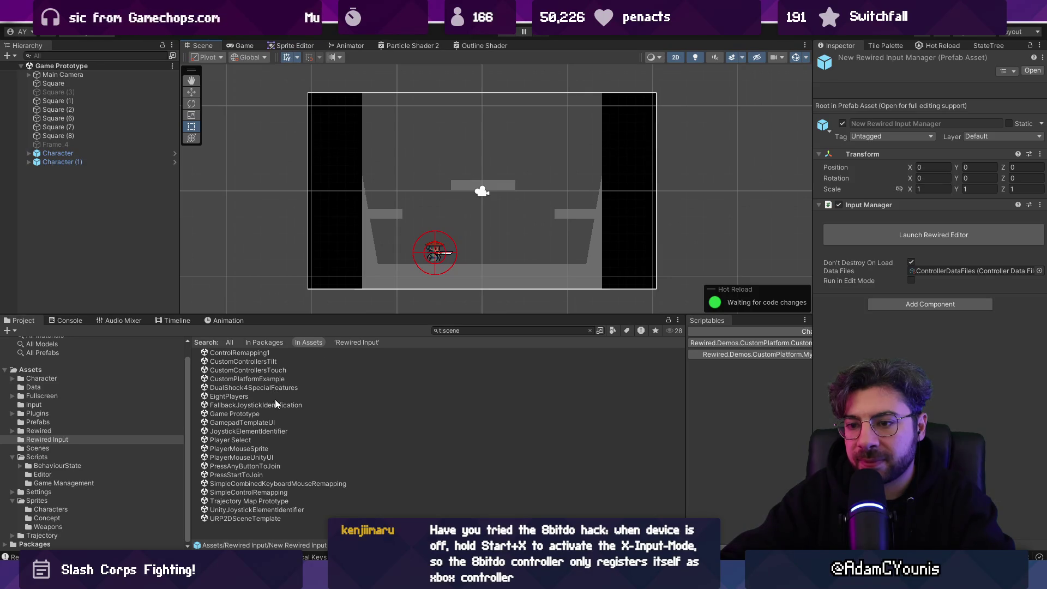
click(277, 413)
click(302, 421)
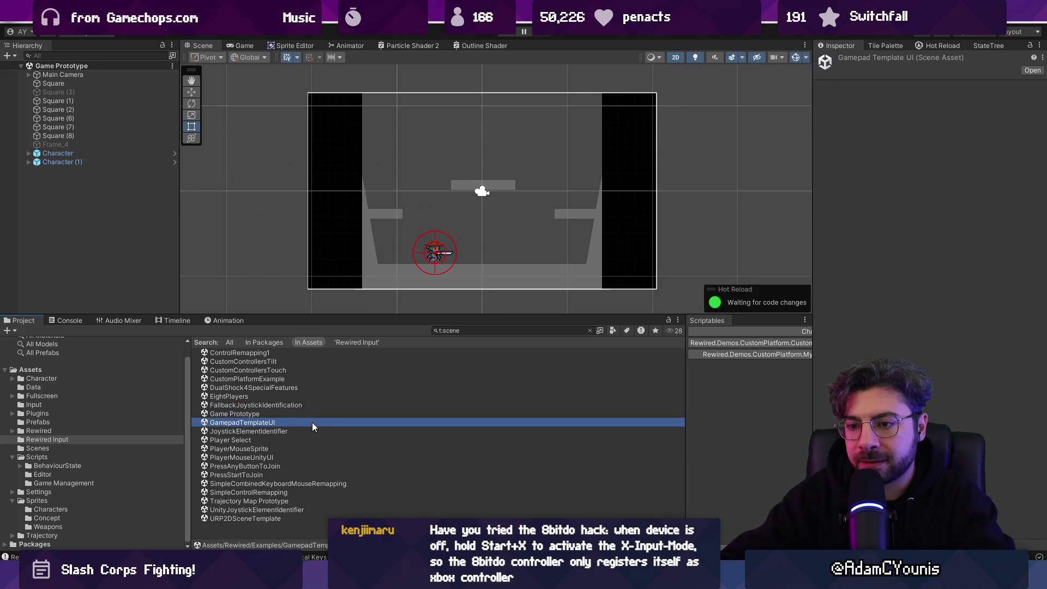
click(303, 433)
double_click(305, 440)
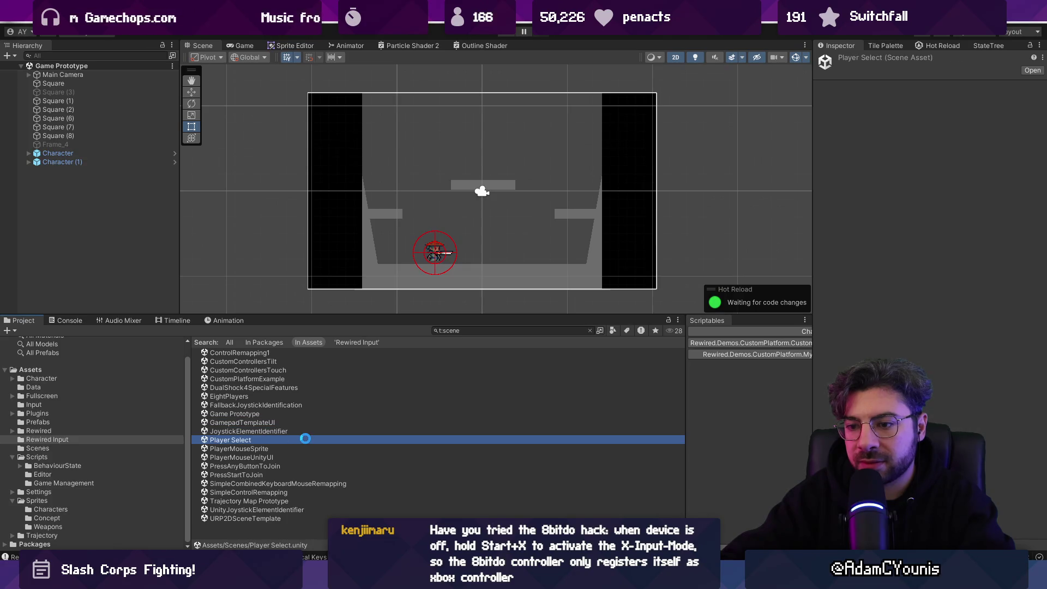
- Open the PressAnyButtonToJoin example scene instead
click(304, 430)
click(307, 465)
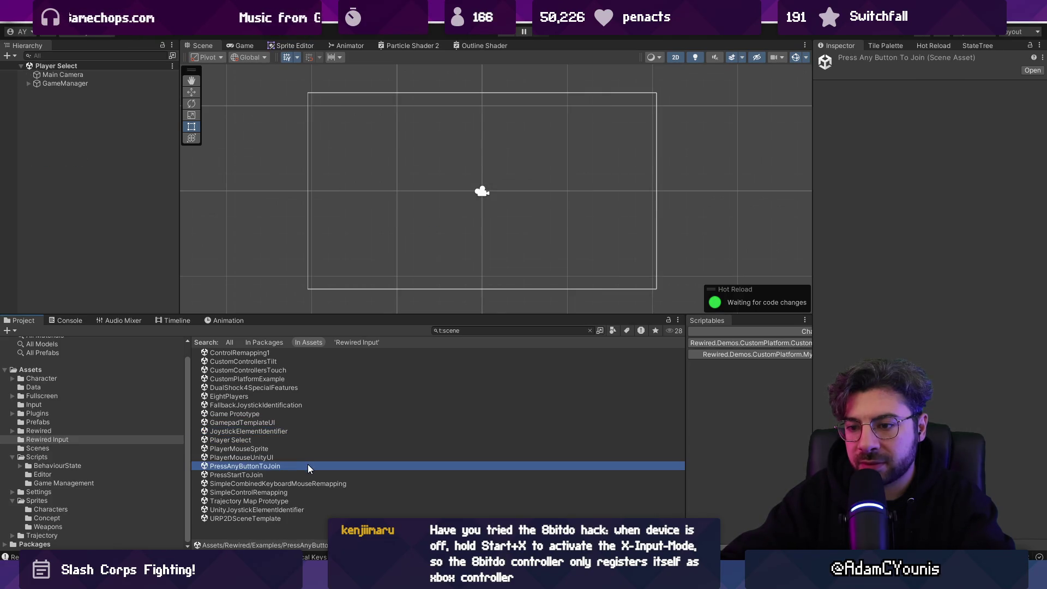
click(319, 475)
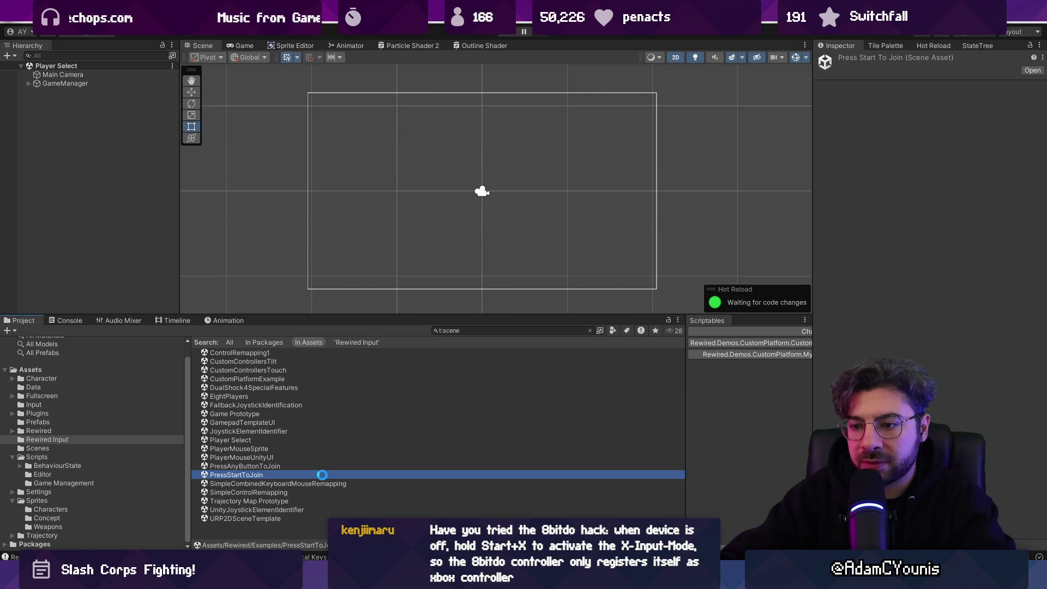
double_click(266, 467)
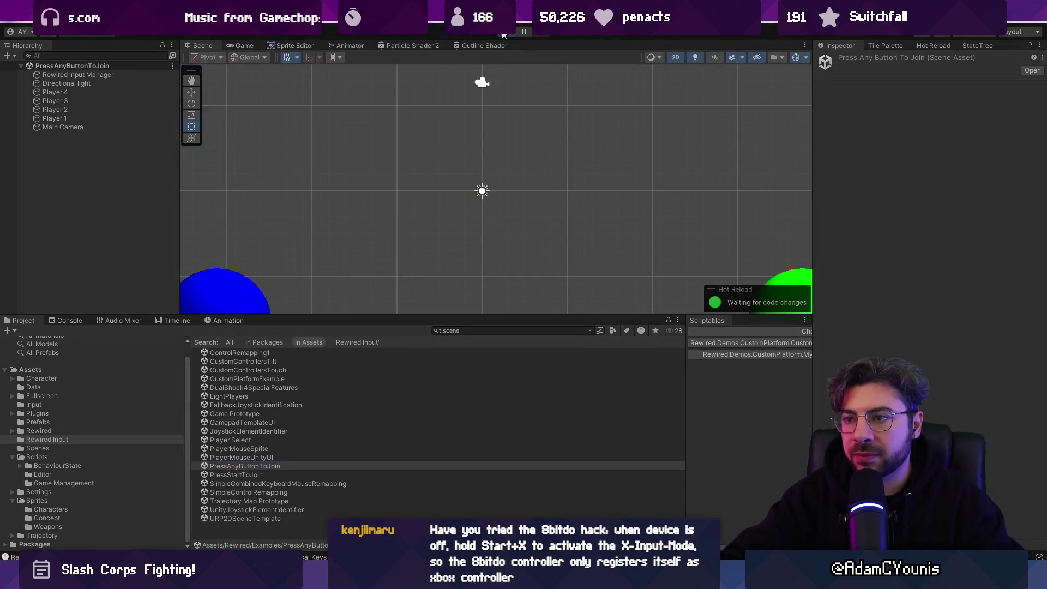
- Run the PressAnyButtonToJoin scene in Play mode, then stop it
click(503, 34)
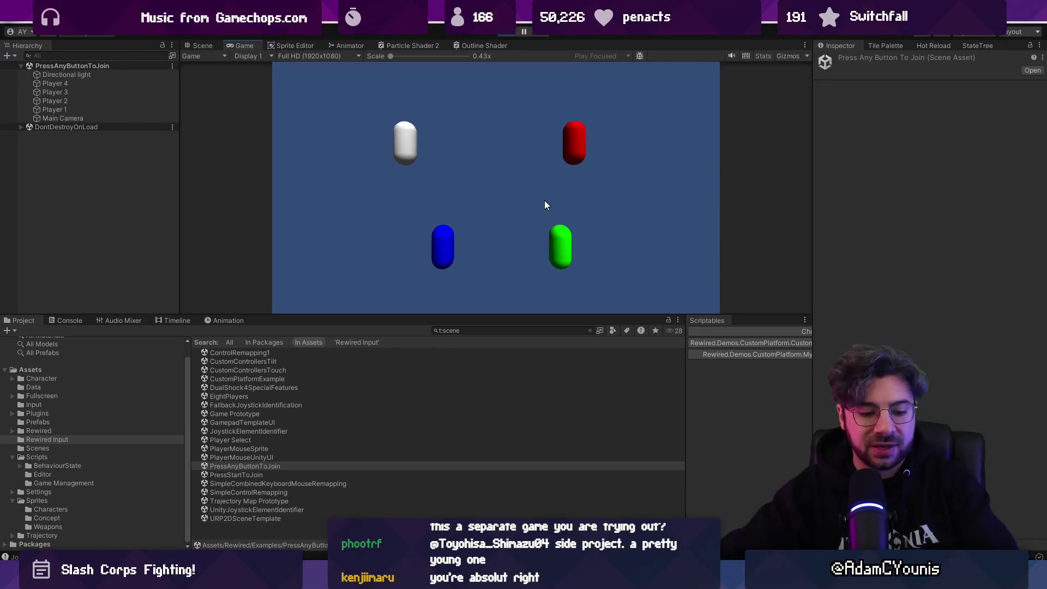
key(ctrl+p)
scroll(448, 196, down, 5)
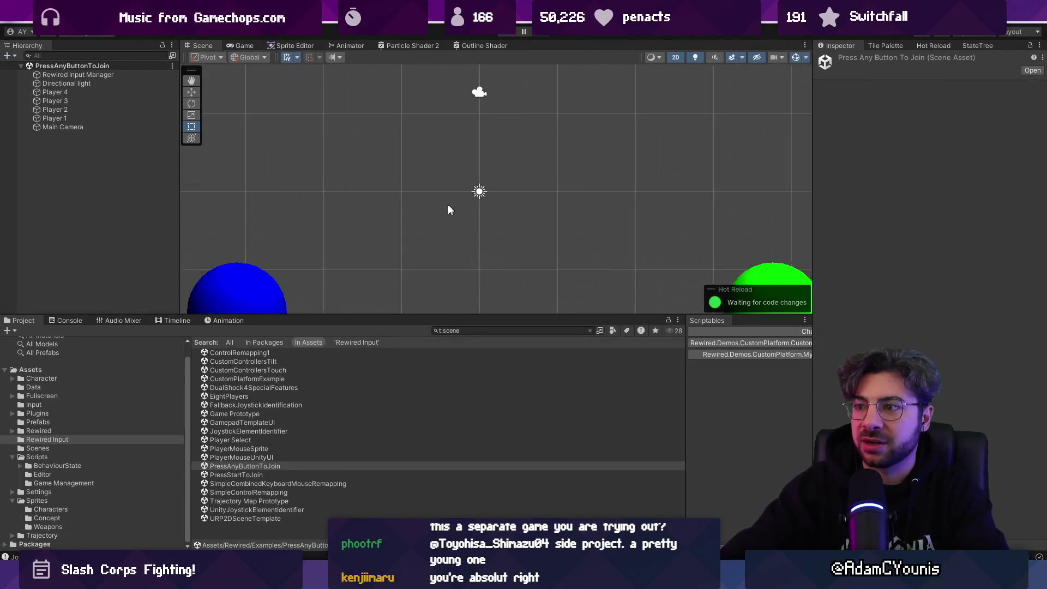
- Open the Rewired Input Manager's PressAnyButtonToJoinExample_Assigner script in VS Code
drag(443, 315, 444, 325)
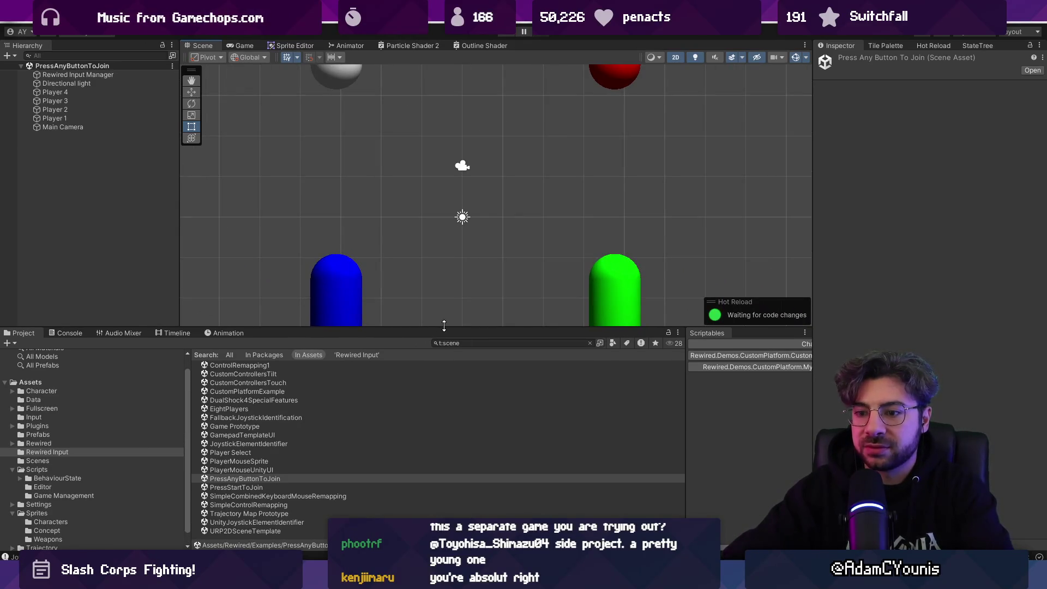
click(128, 74)
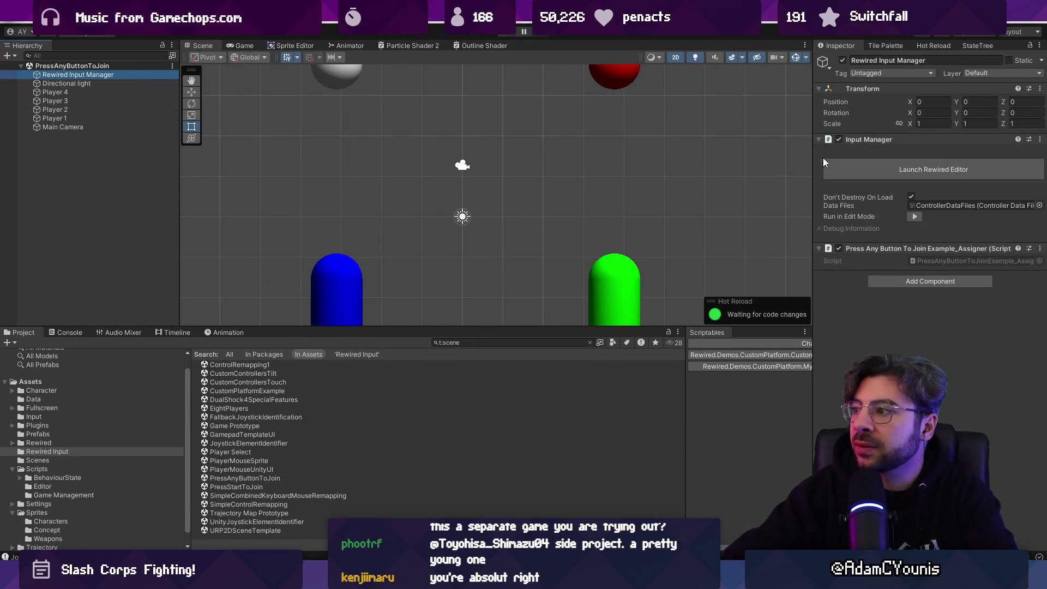
click(940, 261)
double_click(940, 261)
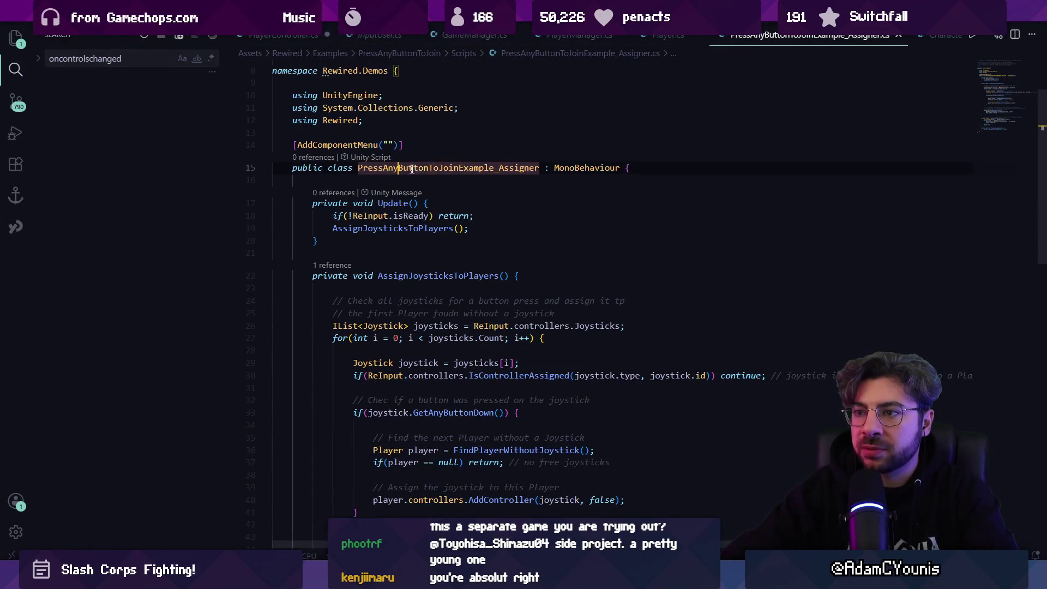
click(575, 167)
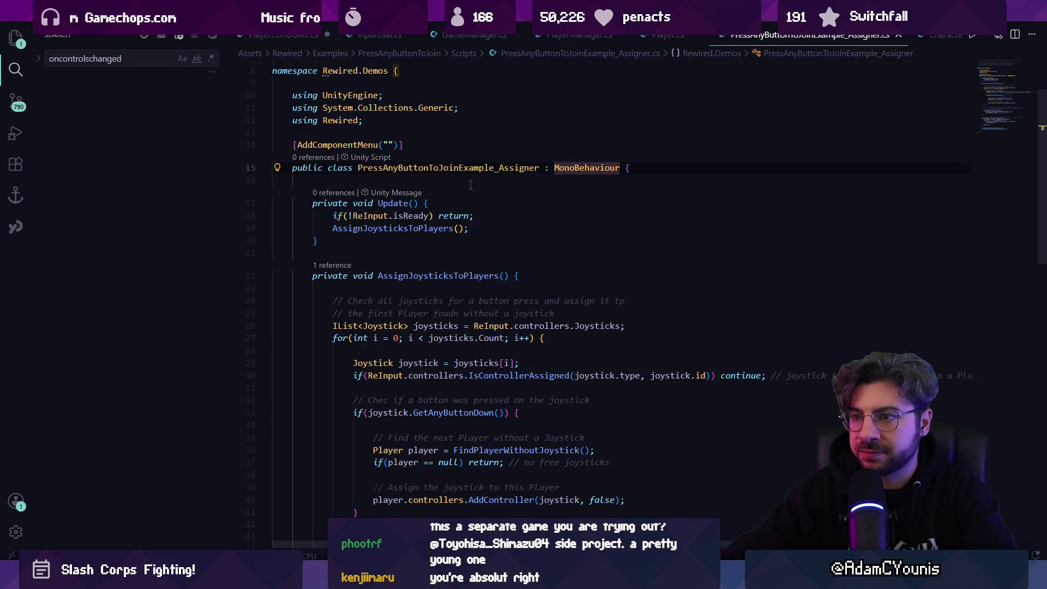
scroll(472, 185, down, 1)
click(423, 155)
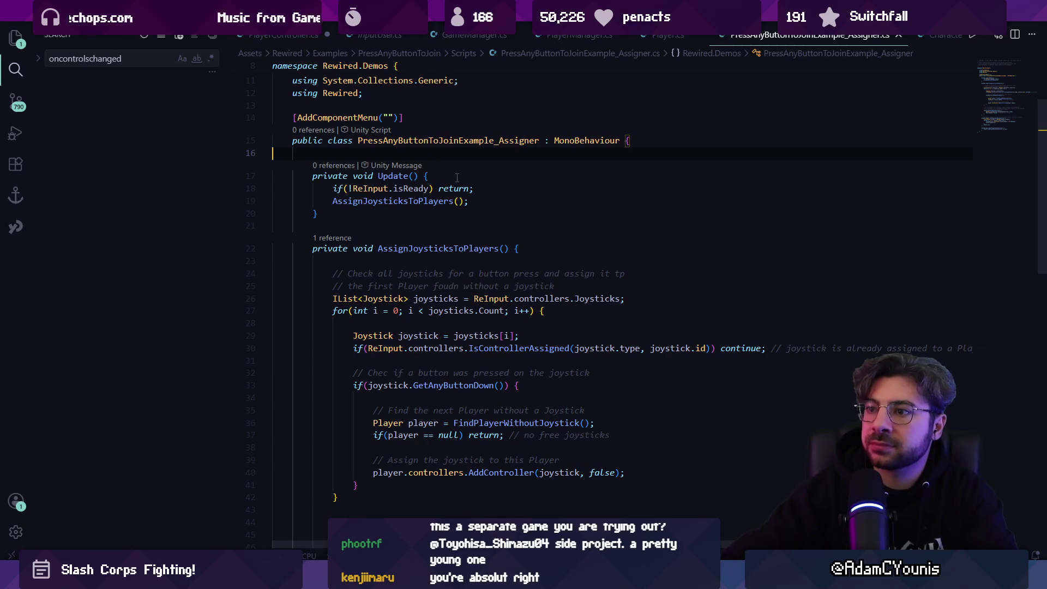
scroll(453, 175, down, 2)
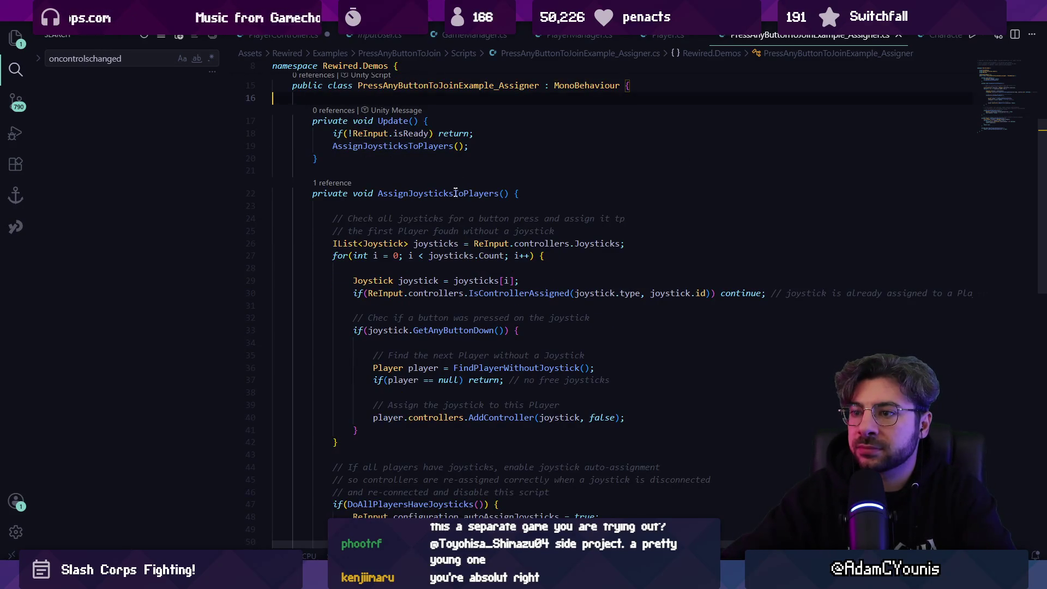
scroll(455, 193, down, 6)
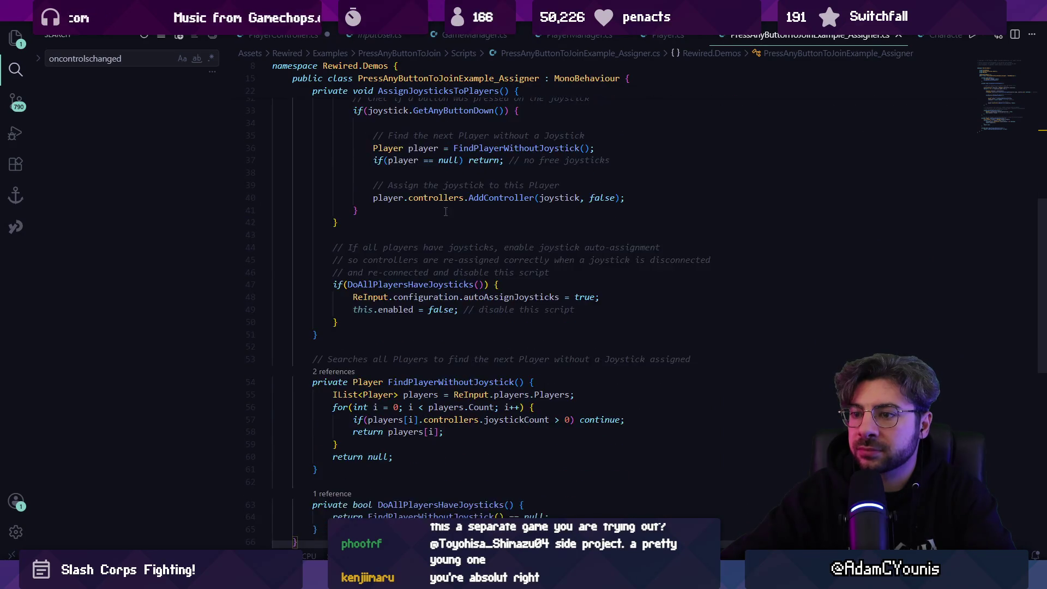
scroll(446, 212, down, 3)
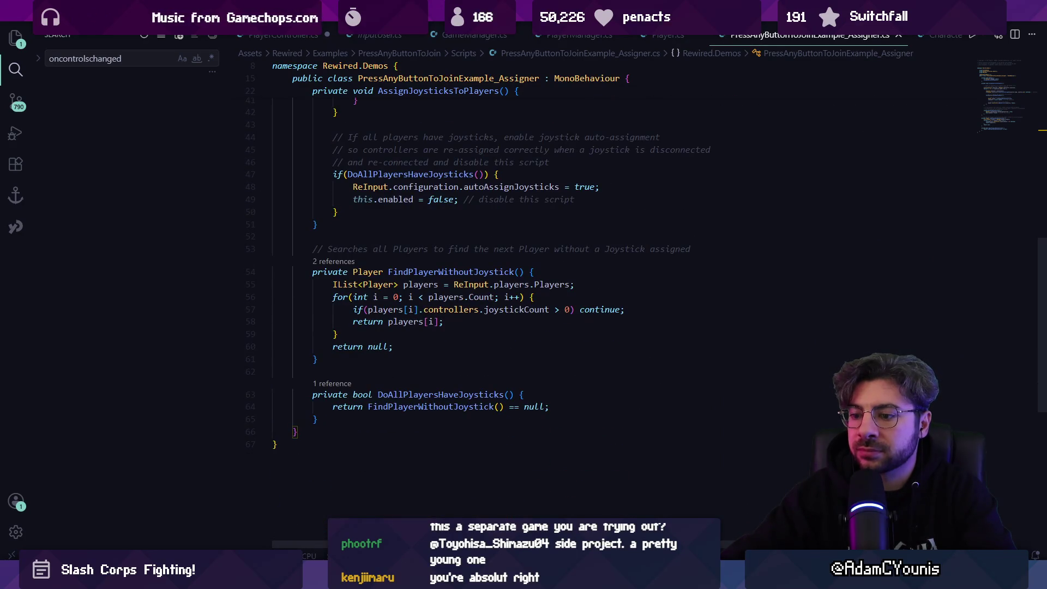
key(alt+Tab)
- Select Player 1, collapse its other components, and open PressAnyButtonToJoinExample_GamePlayer.cs in VS Code
click(120, 118)
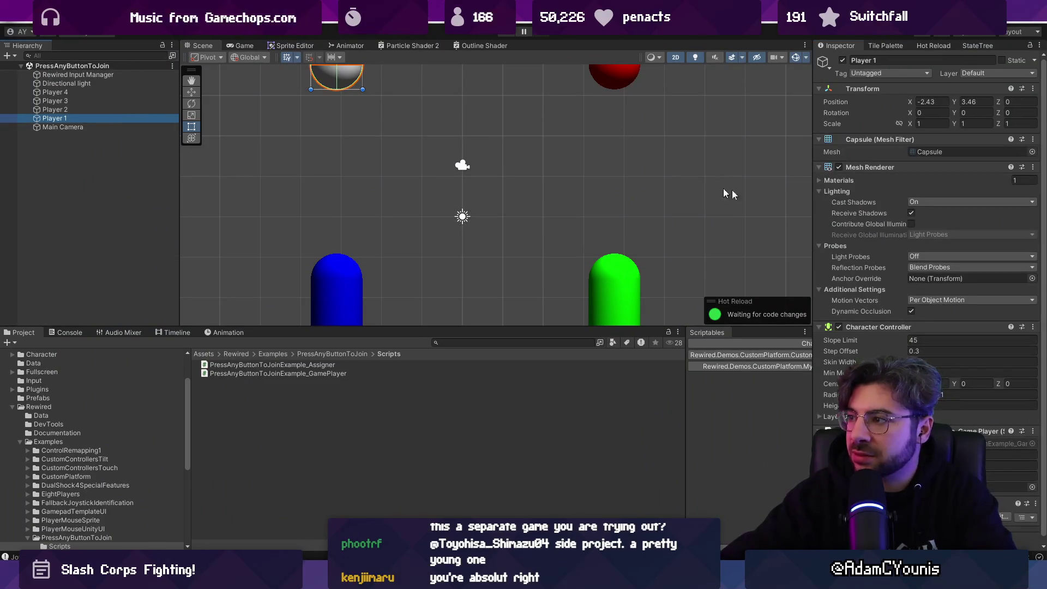
click(881, 166)
click(880, 140)
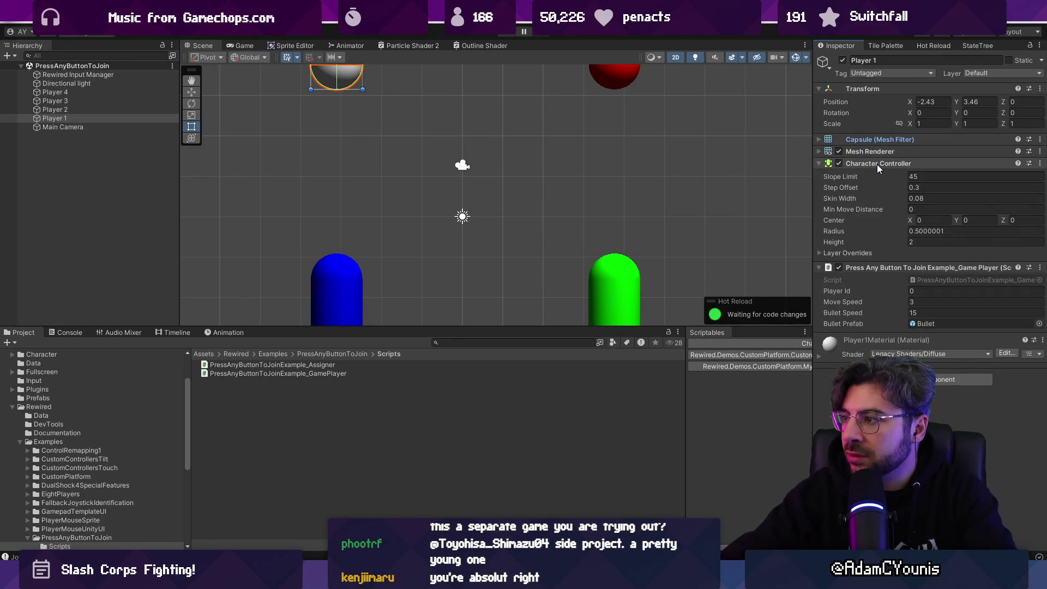
click(877, 164)
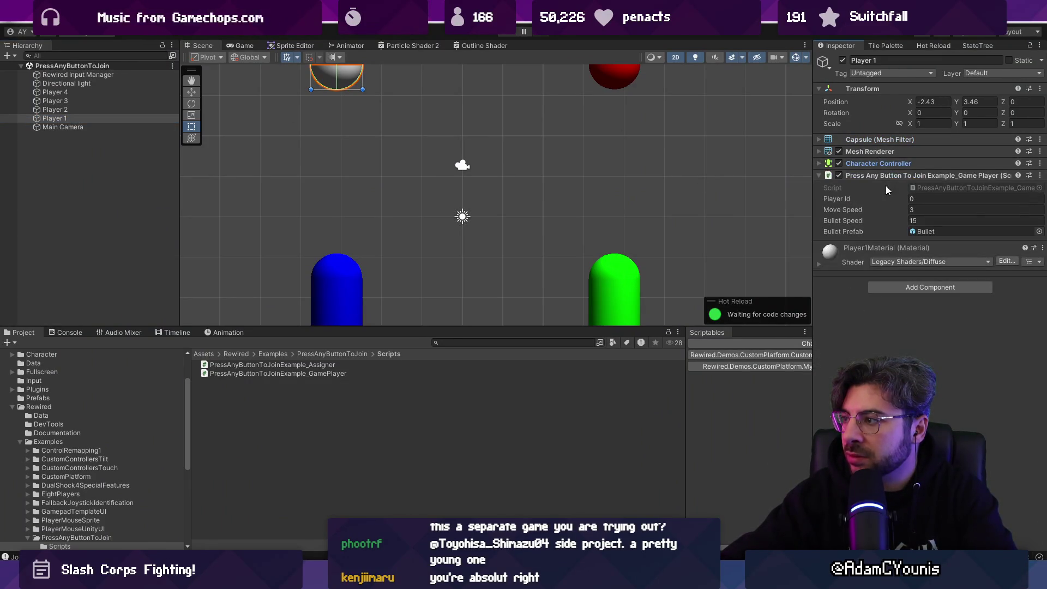
double_click(932, 187)
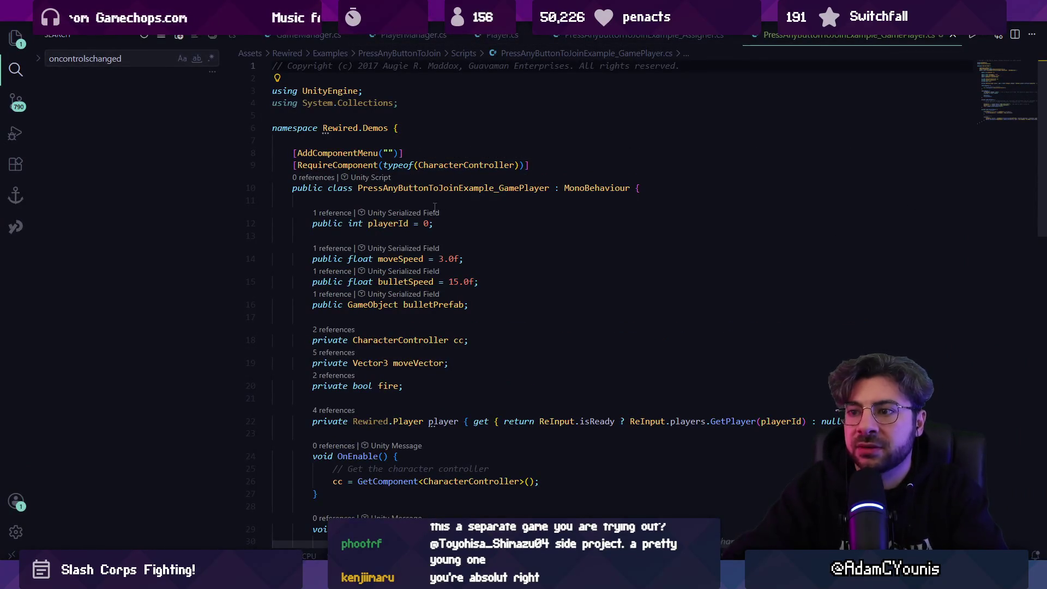
scroll(447, 231, down, 3)
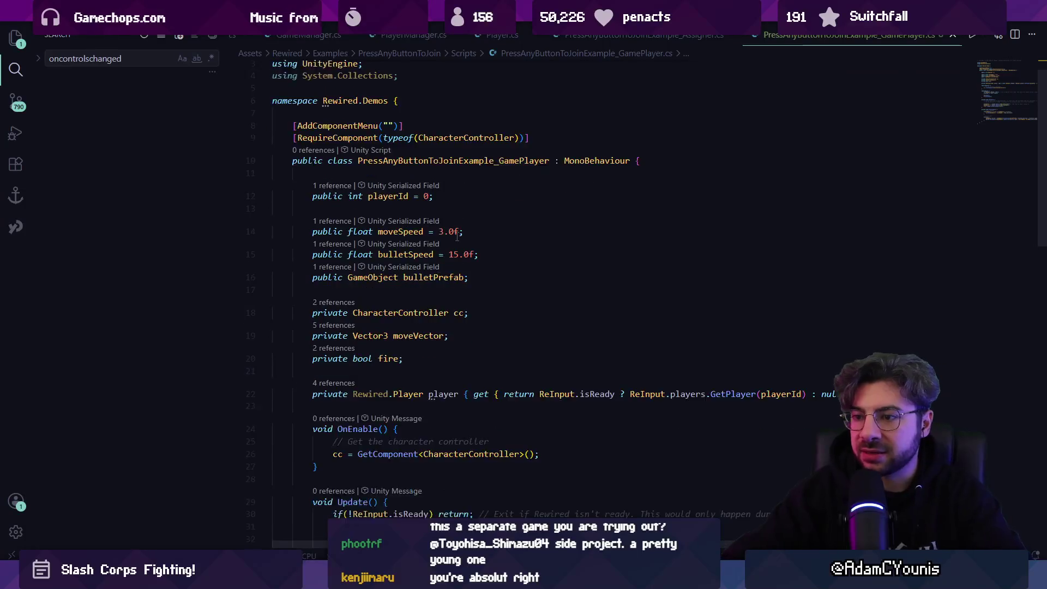
scroll(438, 253, down, 4)
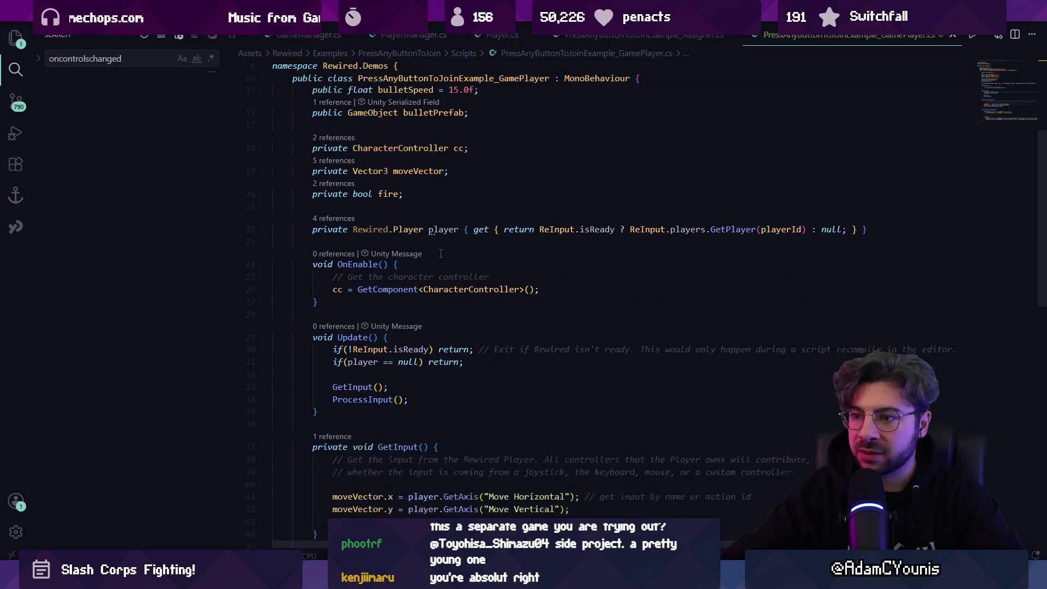
click(378, 232)
click(458, 229)
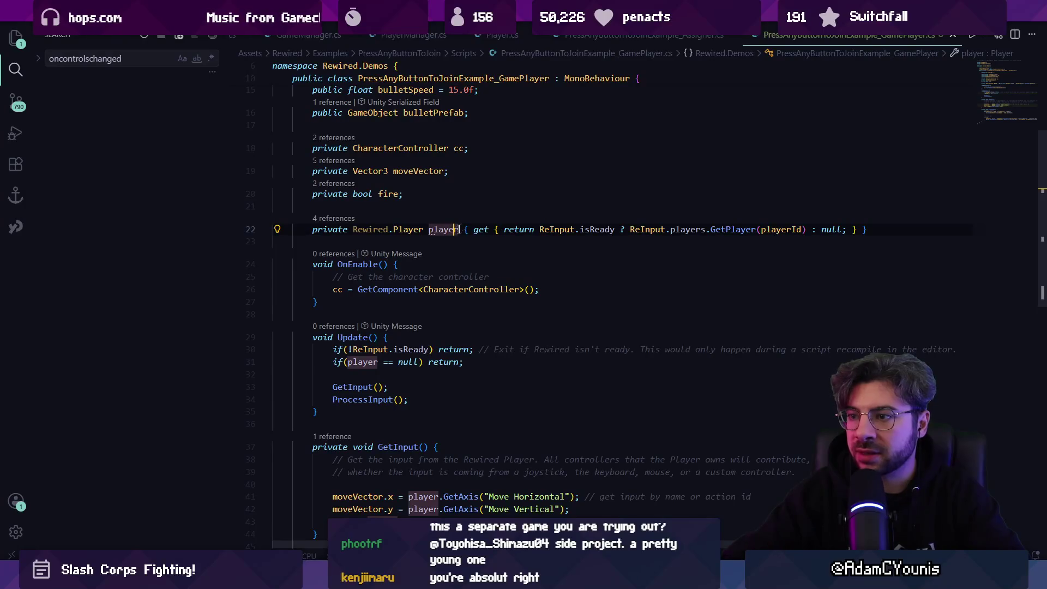
click(556, 229)
click(599, 229)
click(682, 229)
click(730, 229)
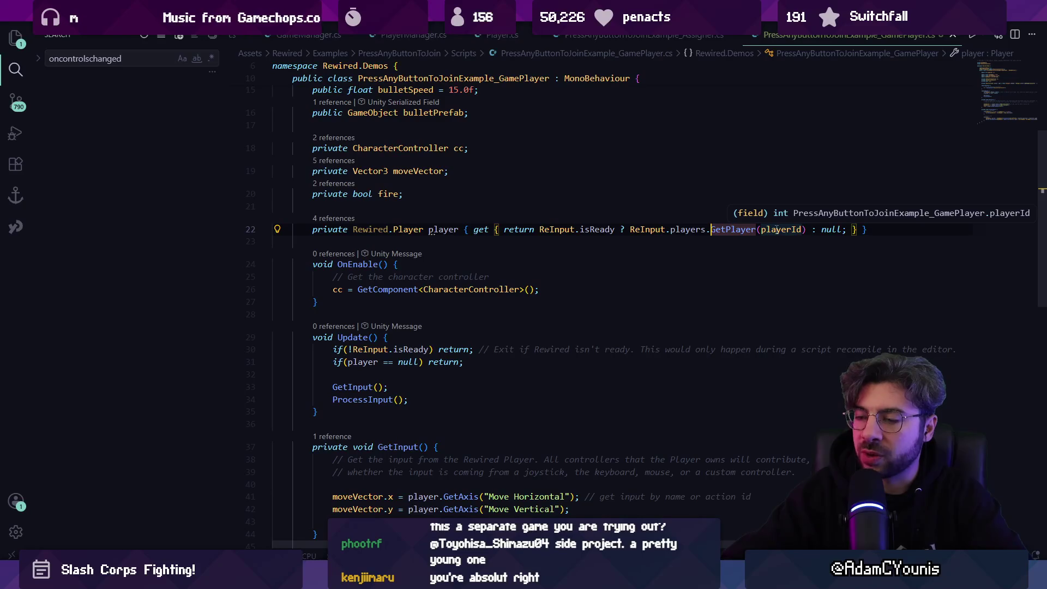
scroll(512, 215, down, 5)
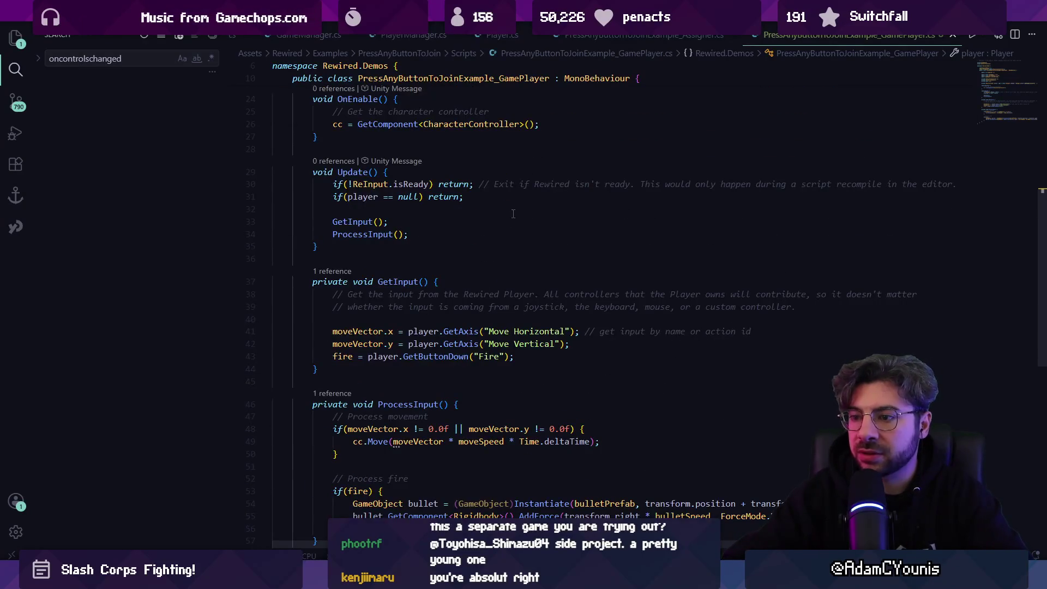
scroll(512, 217, up, 5)
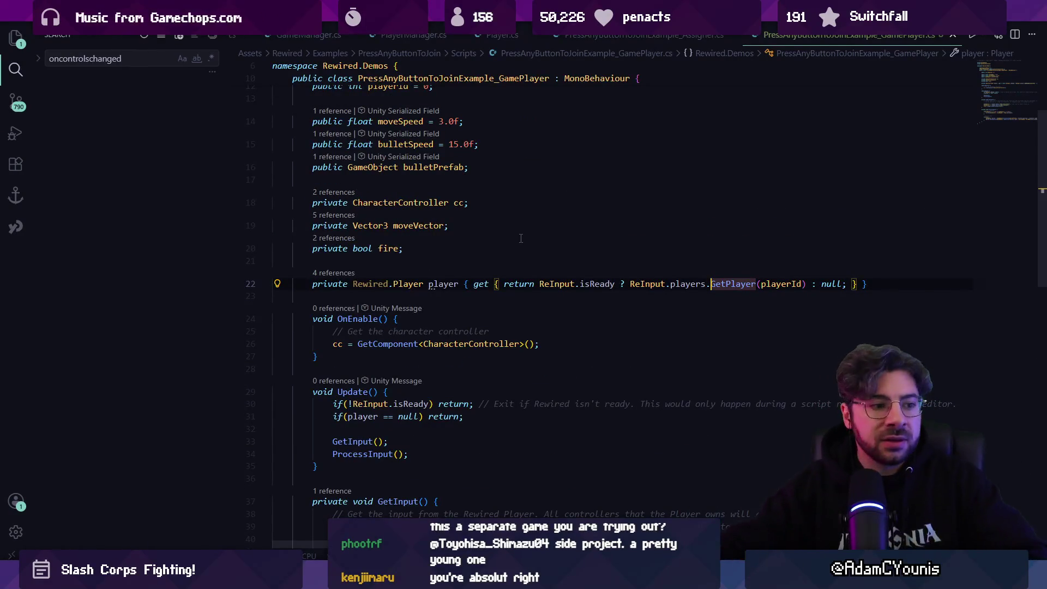
click(459, 269)
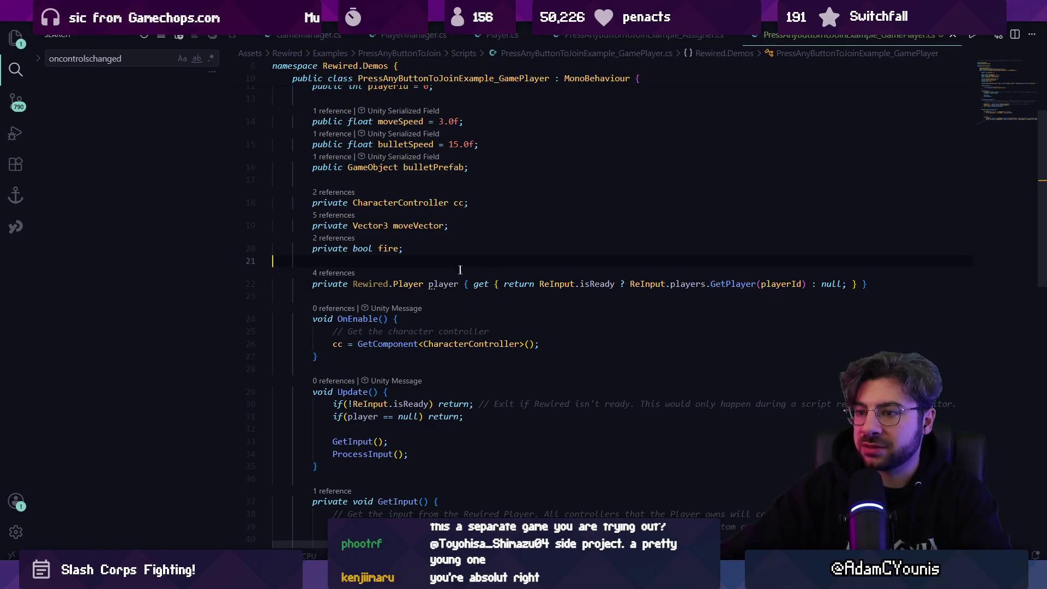
scroll(447, 272, up, 3)
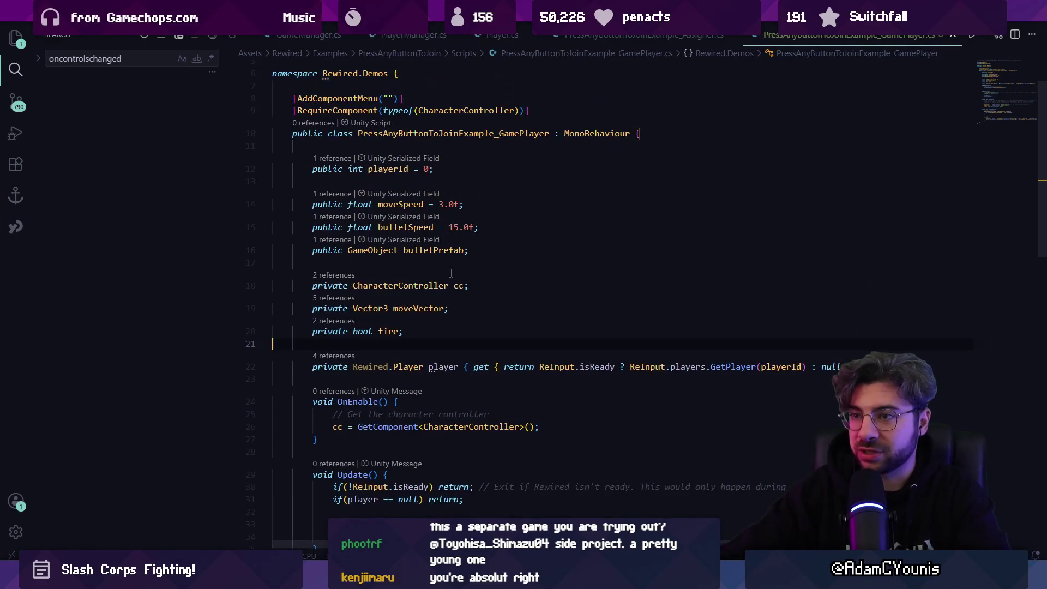
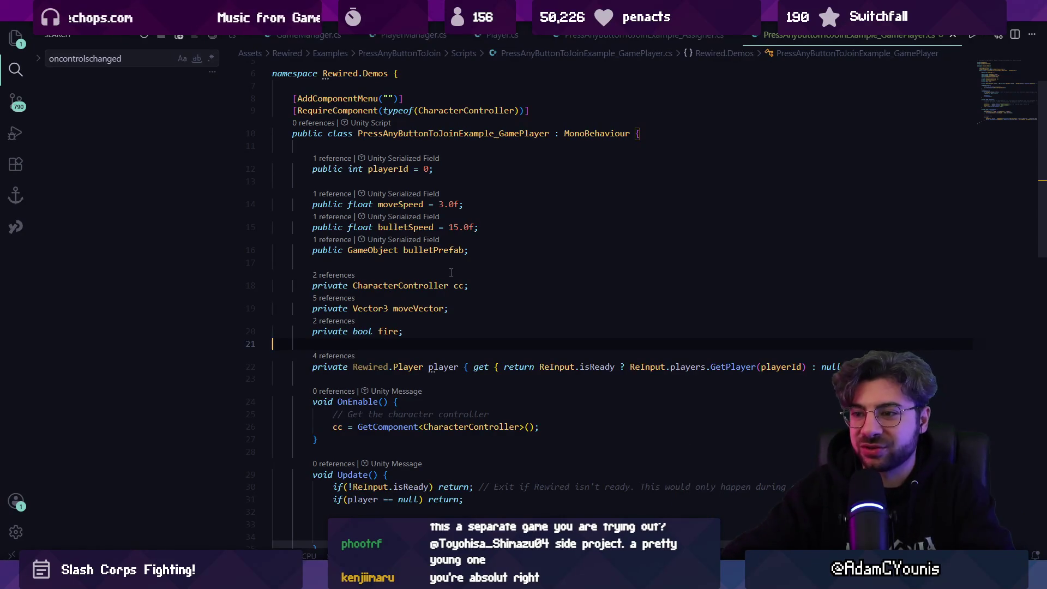
- Review Player 1's Rewired player property and its game player script in the code editor
triple_click(459, 367)
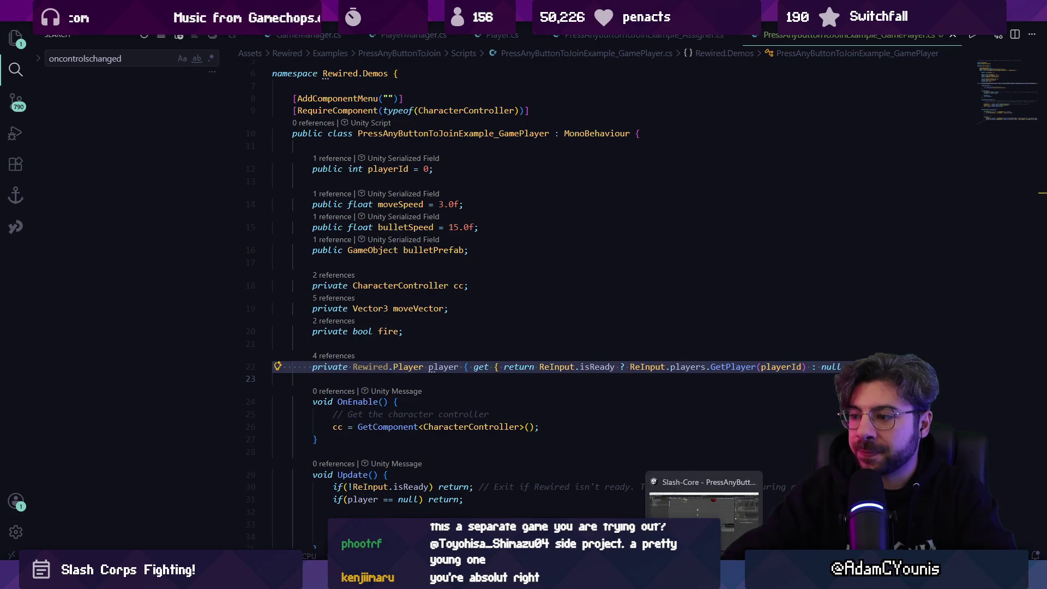
click(703, 512)
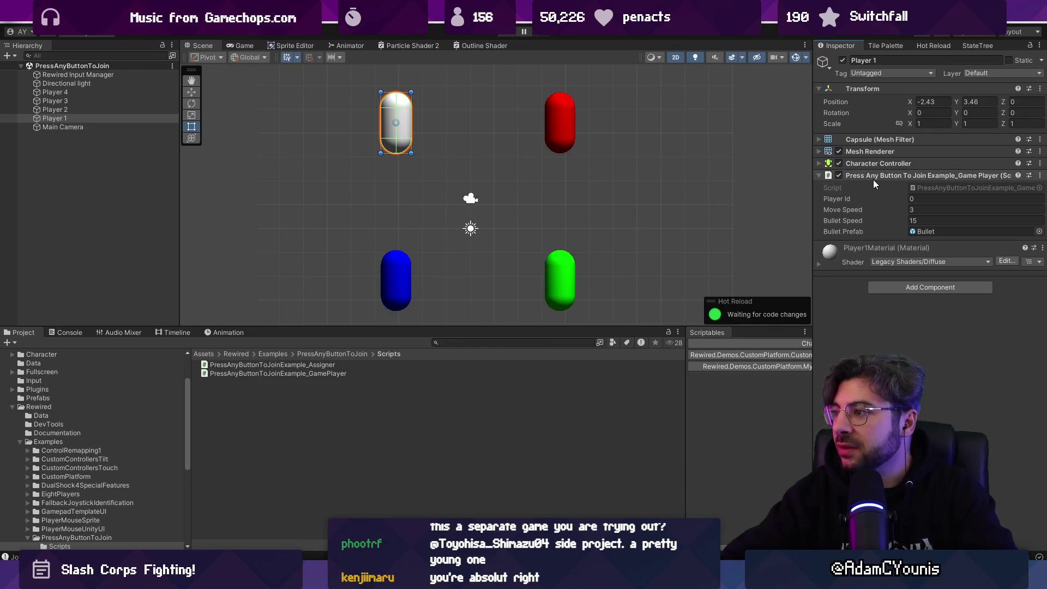
double_click(970, 188)
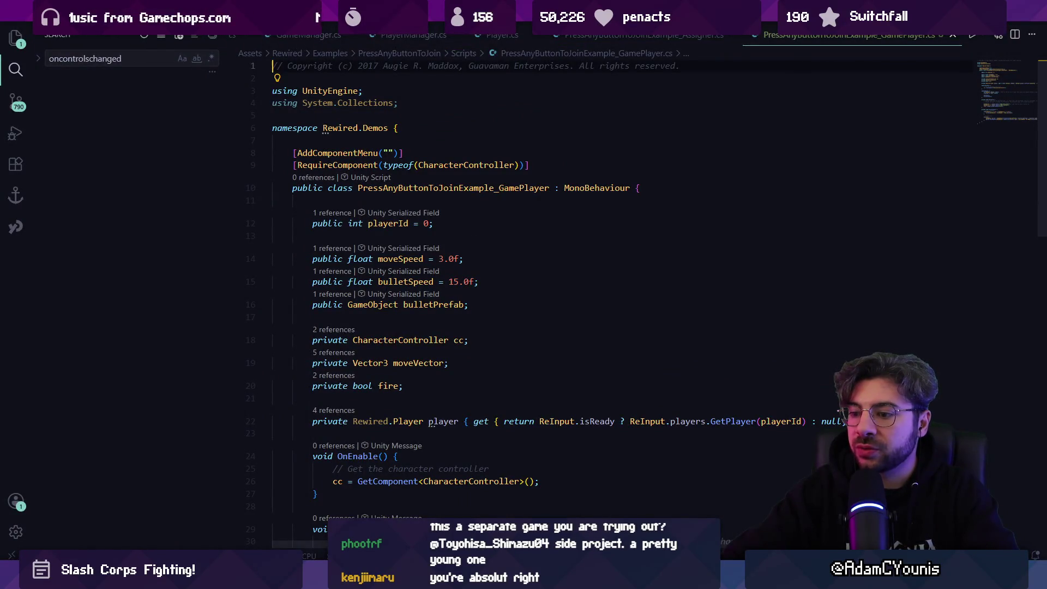
key(alt+Tab)
- Inspect the scene objects, then open and copy all of the Rewired Input Manager's Assigner script
click(136, 82)
click(122, 126)
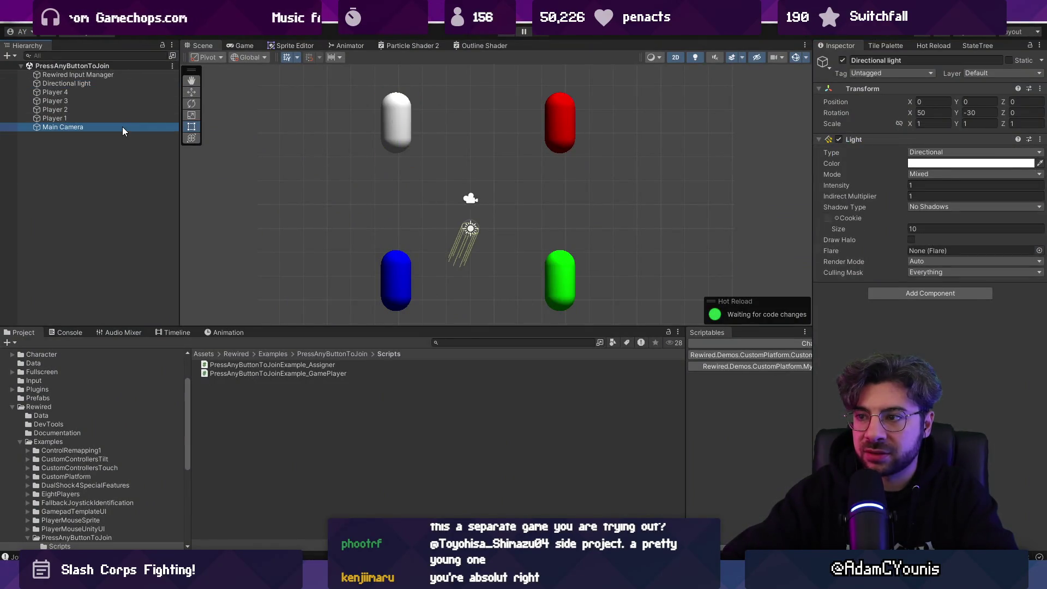
click(115, 75)
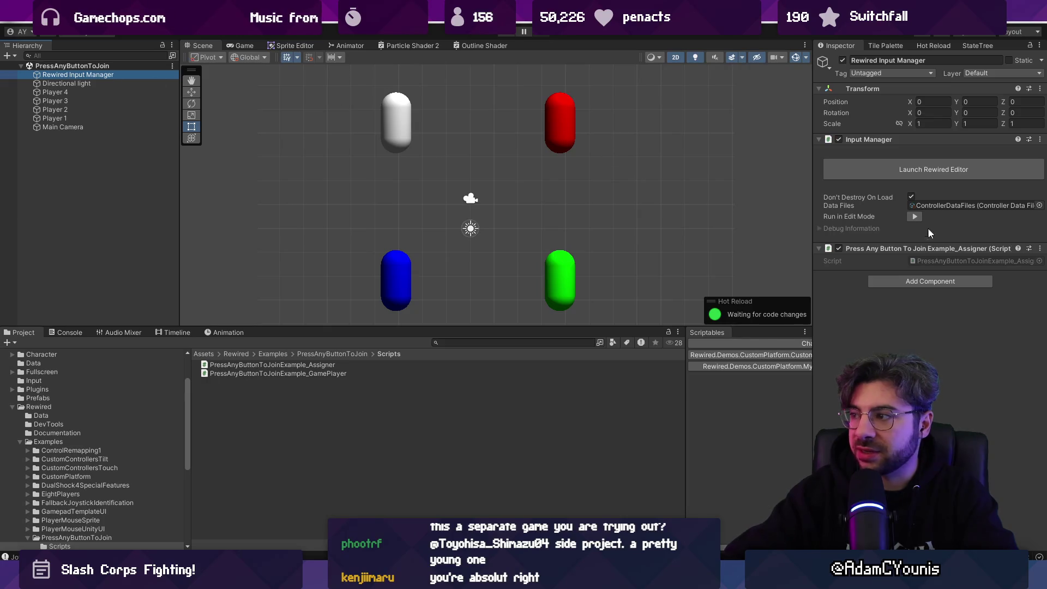
double_click(930, 260)
scroll(473, 219, down, 15)
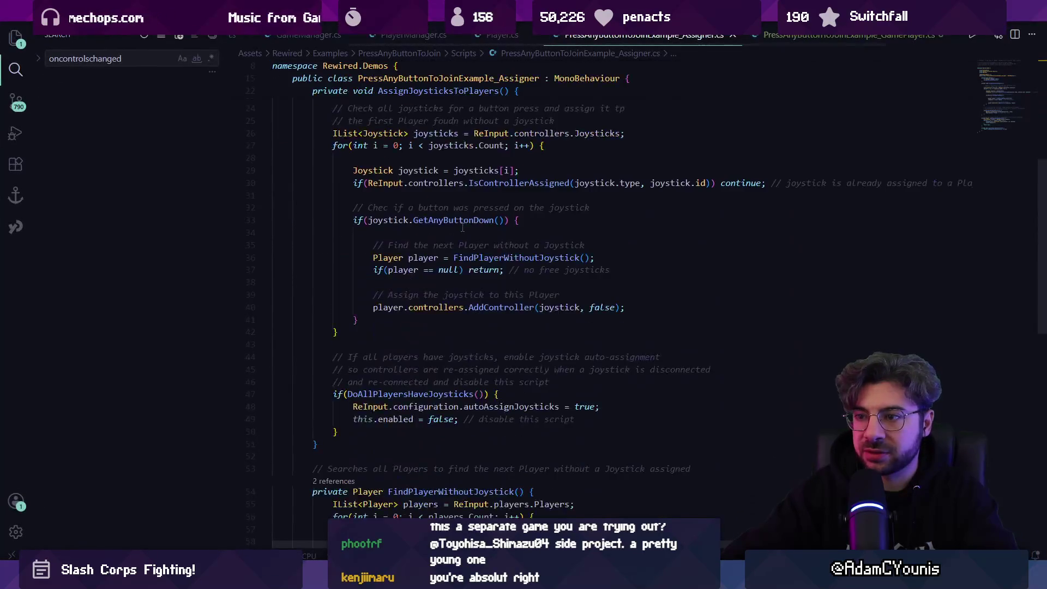
key(ctrl+a)
key(alt+Tab)
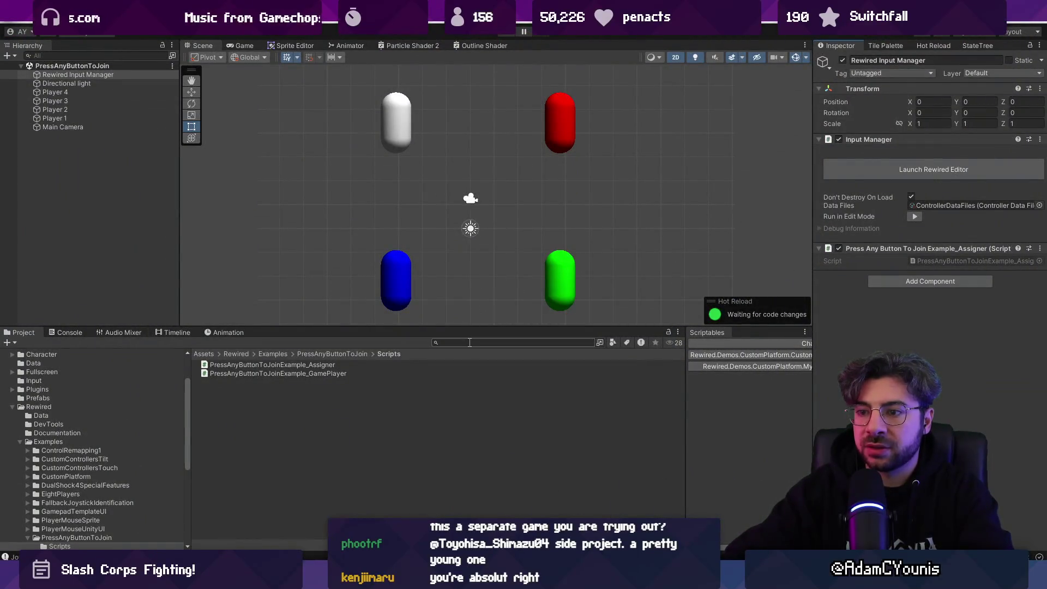
- Search the Project for 't:scene player' and open the Player Select scene
text(character)
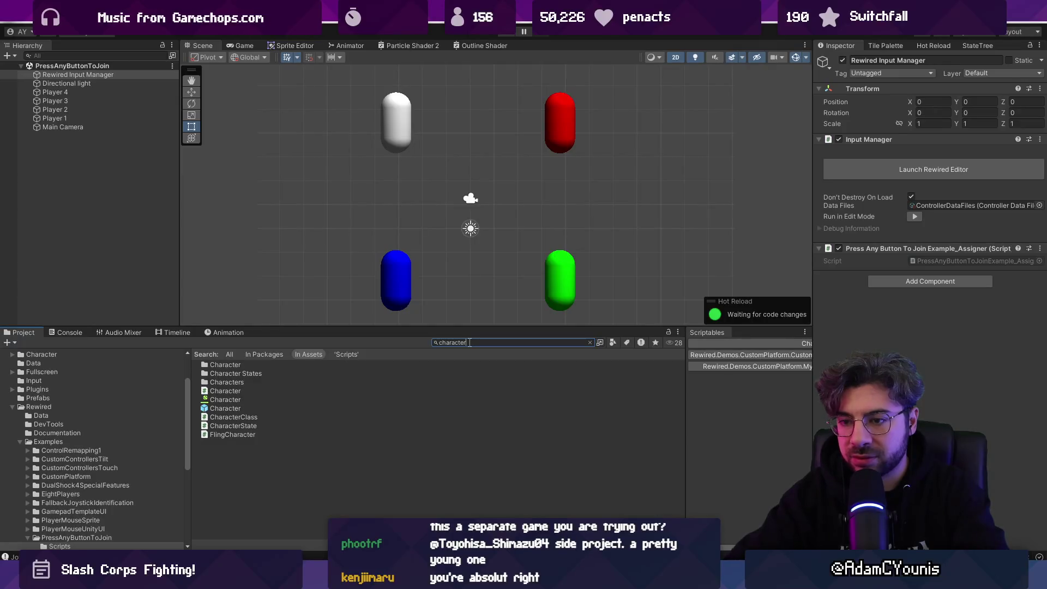
key(ctrl+a)
text(t:scene)
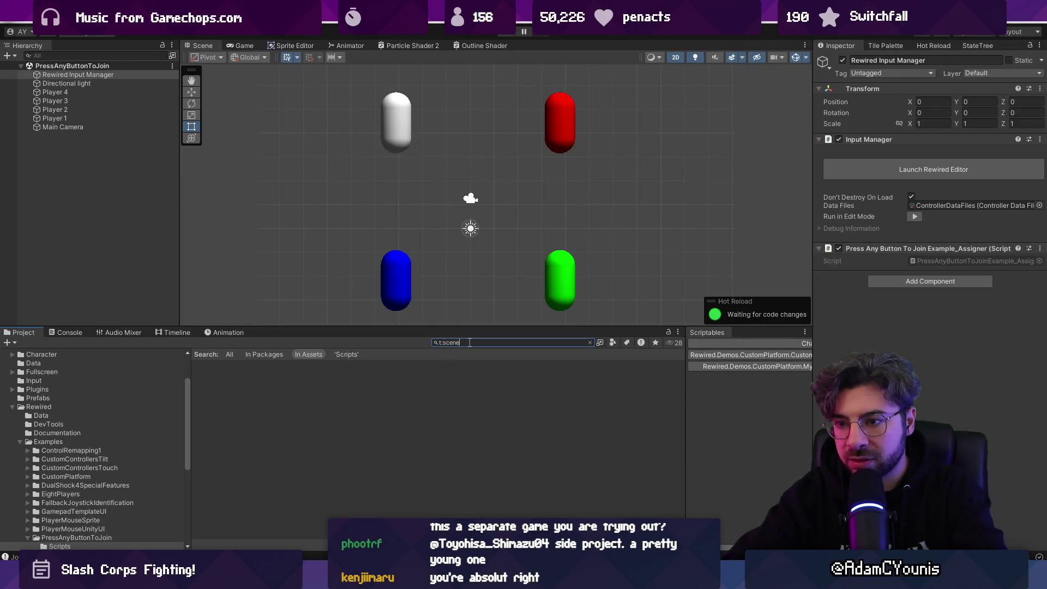
text( player)
key(Down)
key(Down)
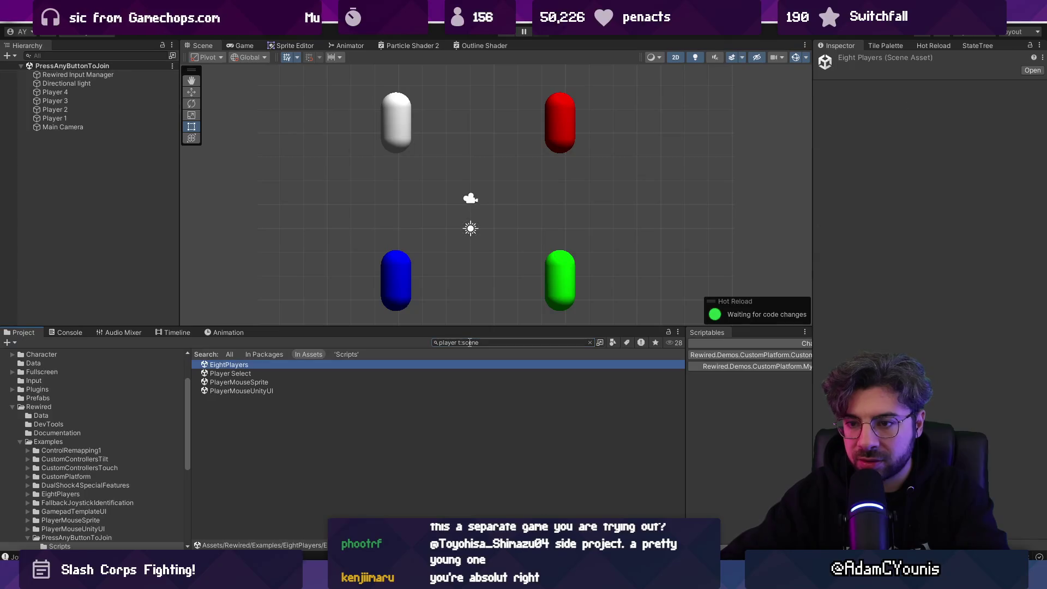
key(Return)
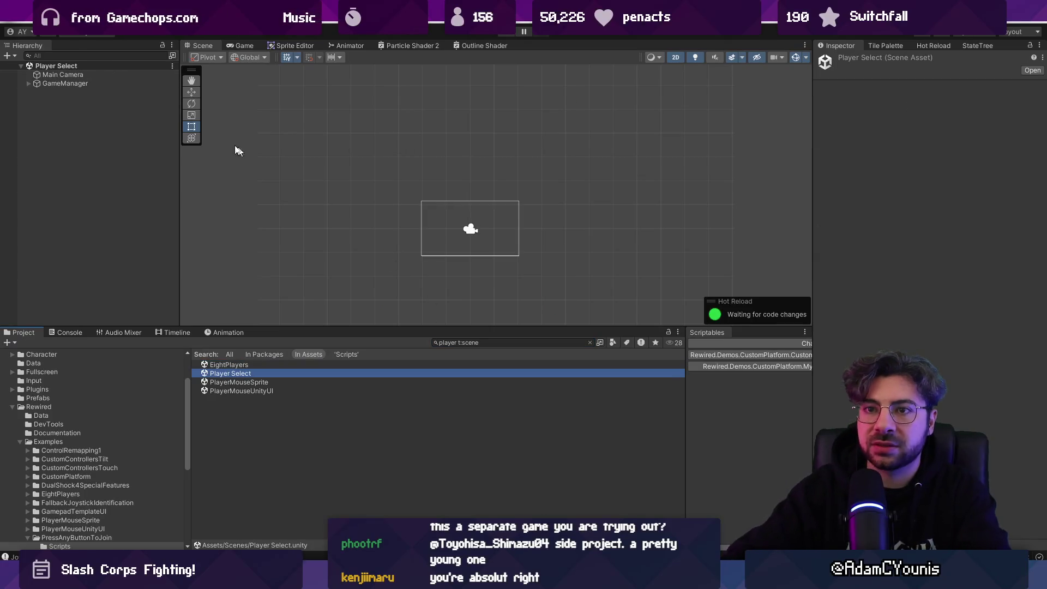
- Inspect GameManager and Main Camera and briefly run the scene in play mode
click(110, 84)
click(110, 77)
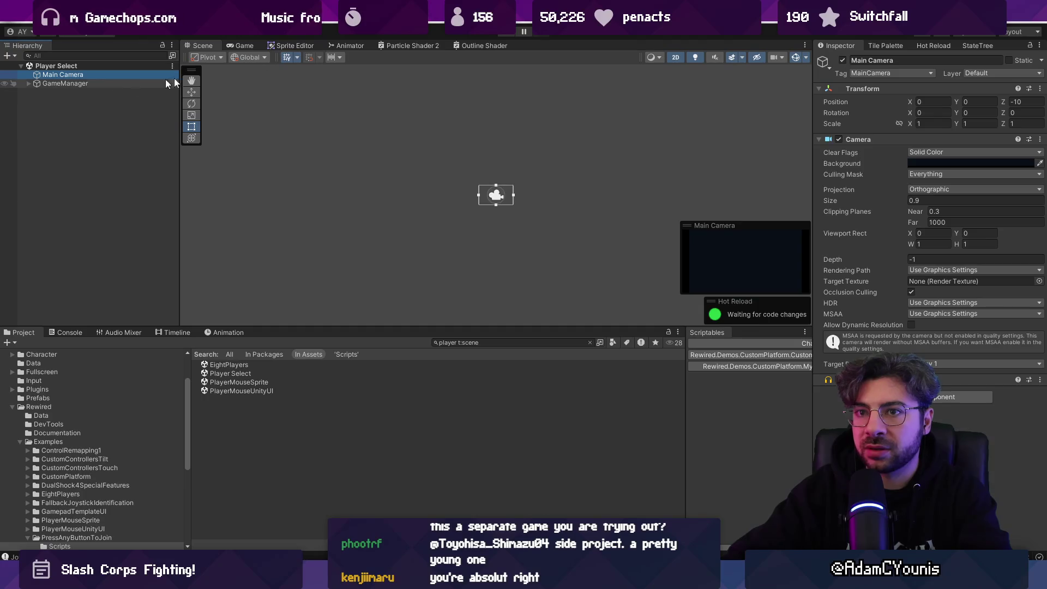
click(501, 34)
click(502, 33)
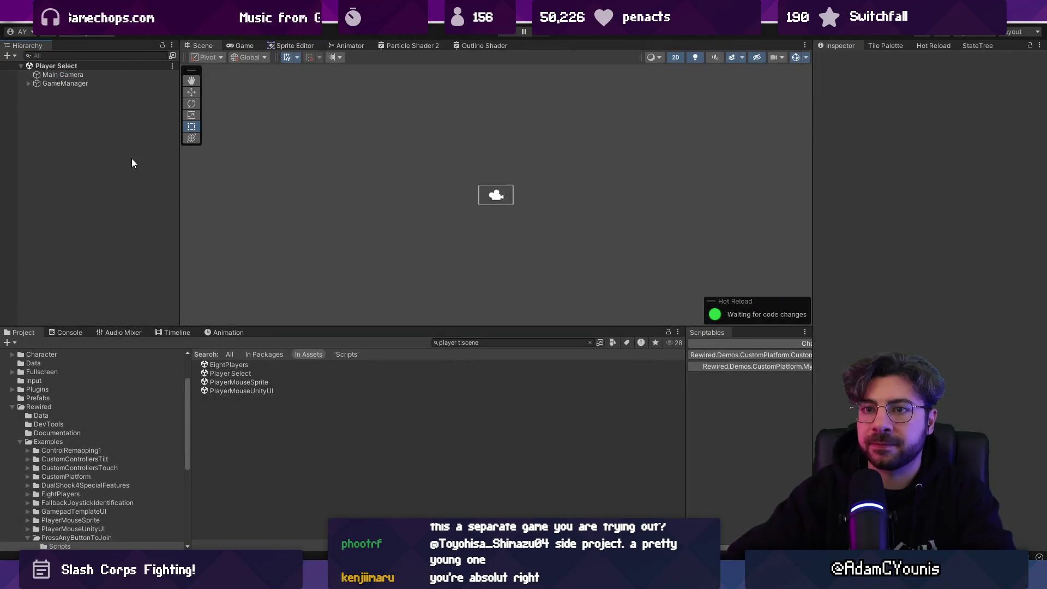
right_click(131, 158)
click(28, 83)
- Select the Players child of GameManager and open its PlayerManager script at LogPlayers
click(86, 101)
click(86, 93)
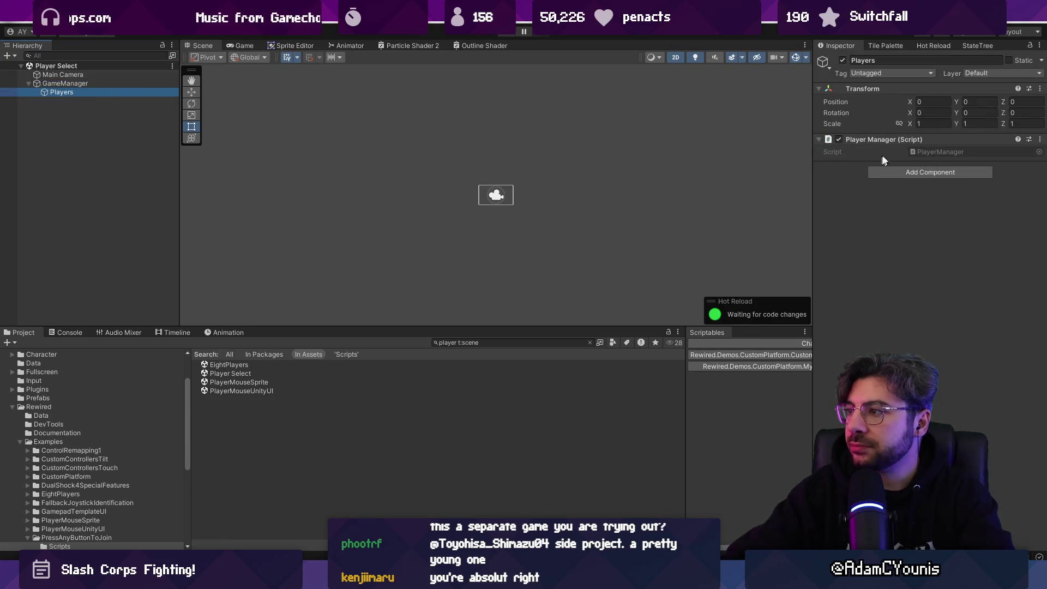
double_click(934, 152)
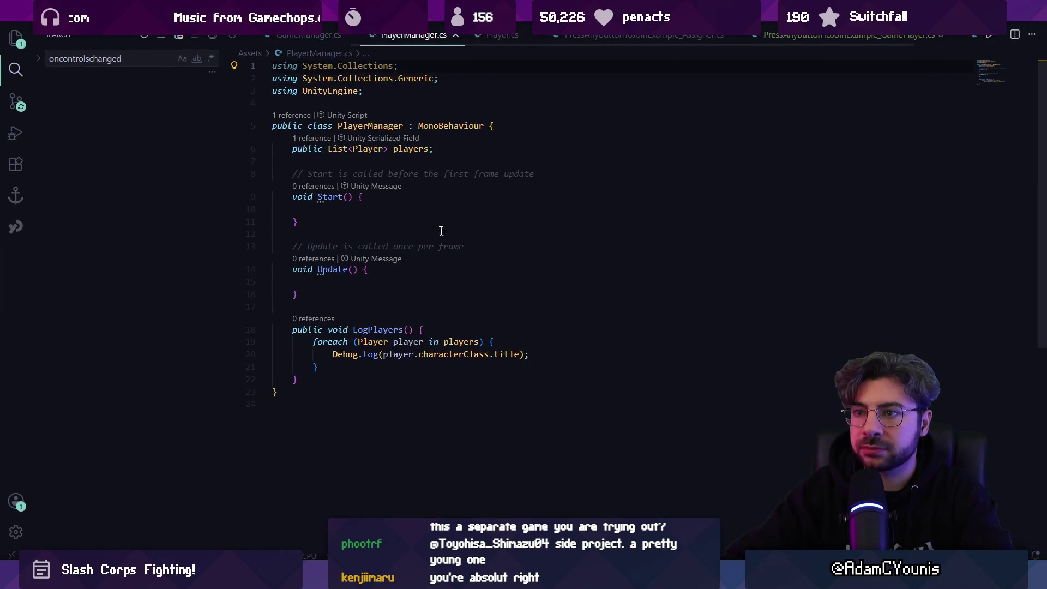
click(405, 374)
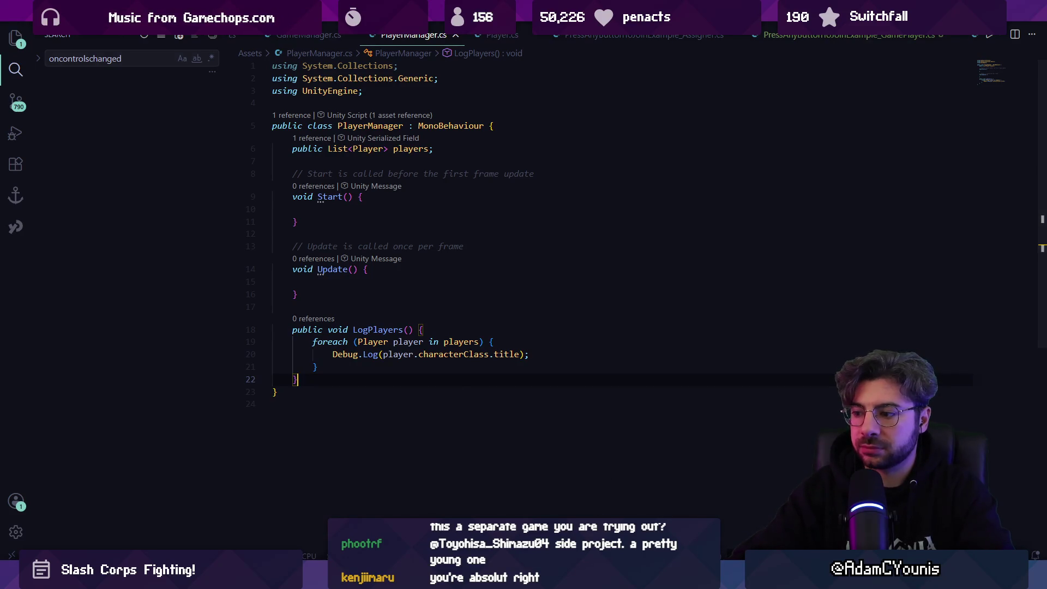
mouse_move(704, 578)
click(704, 521)
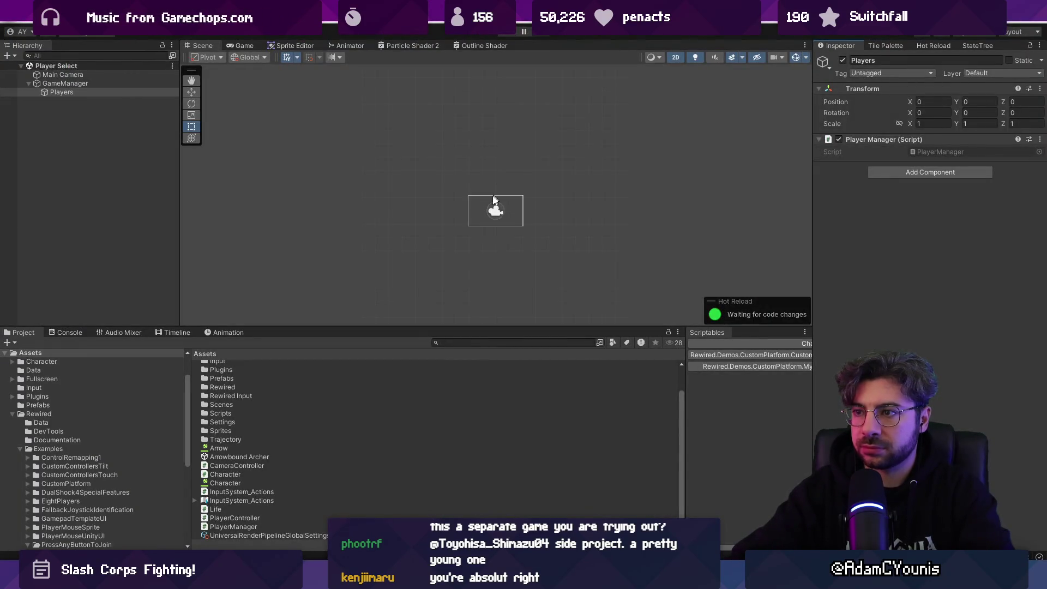
scroll(510, 216, up, 4)
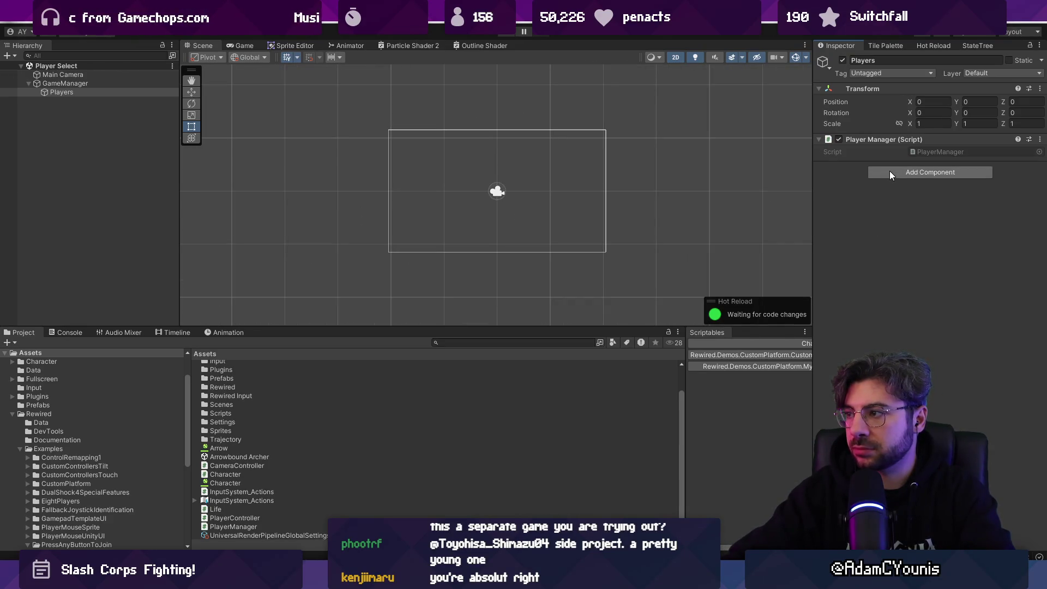
double_click(922, 152)
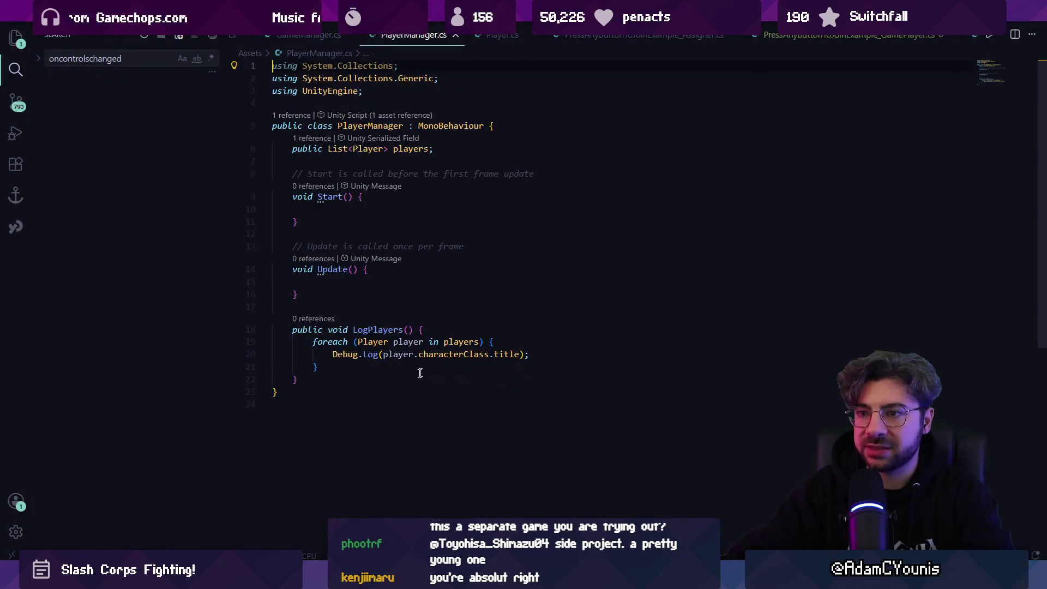
- Paste the copied Rewired assigner code below the PlayerManager class
click(396, 378)
click(388, 411)
key(Return)
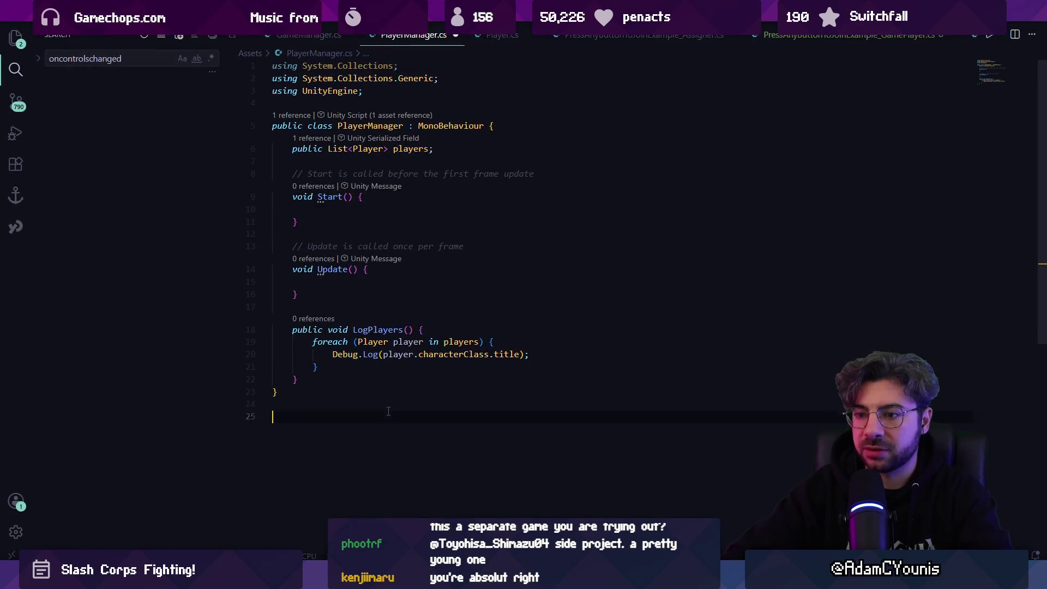
key(ctrl+v)
scroll(392, 382, up, 10)
scroll(393, 365, down, 4)
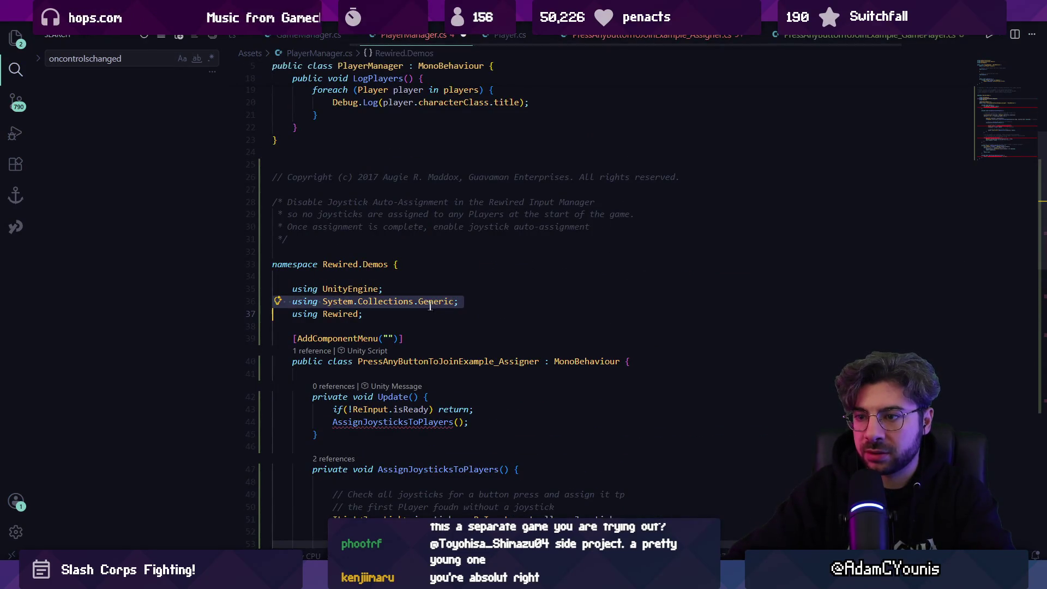
- Replace the top using lines with Rewired's and delete the copyright header comment
drag(364, 314, 274, 285)
key(ctrl+c)
scroll(387, 119, up, 7)
drag(272, 66, 362, 91)
key(ctrl+v)
scroll(396, 301, down, 8)
mouse_move(387, 169)
mouse_down()
mouse_move(276, 159)
mouse_move(271, 174)
mouse_move(269, 156)
mouse_up()
scroll(274, 162, up, 2)
key(BackSpace)
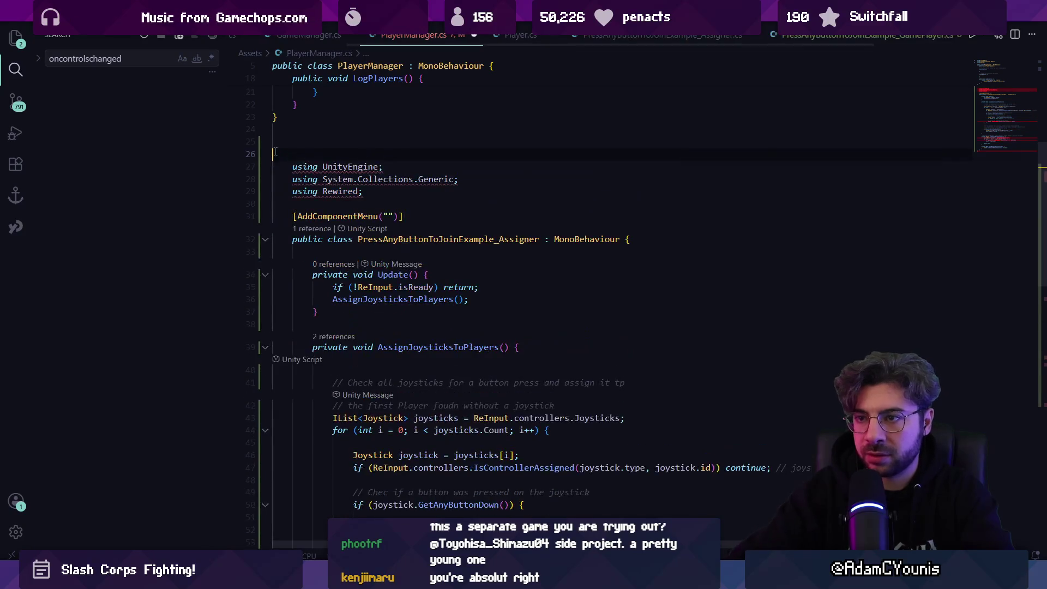
- Delete the duplicated using lines, AddComponentMenu attribute, and leftover assigner class wrapper
drag(362, 191, 263, 154)
key(BackSpace)
mouse_move(404, 191)
mouse_down()
mouse_move(293, 191)
mouse_move(273, 167)
mouse_move(257, 175)
mouse_move(275, 207)
mouse_move(297, 545)
mouse_up()
key(BackSpace)
key(BackSpace)
drag(276, 99, 365, 171)
key(BackSpace)
drag(283, 351, 278, 296)
key(BackSpace)
- Paste the joystick assignment methods after LogPlayers and remove the duplicate Update method
click(313, 216)
key(Return)
key(Return)
key(ctrl+v)
scroll(350, 261, up, 10)
scroll(349, 261, up, 7)
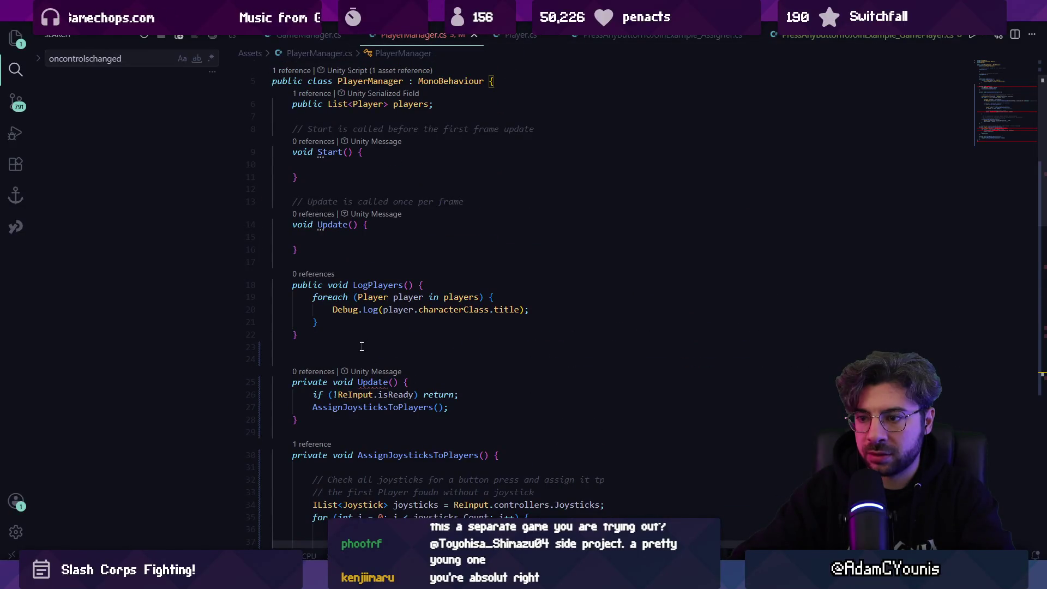
scroll(362, 346, down, 2)
drag(310, 312, 466, 328)
key(ctrl+c)
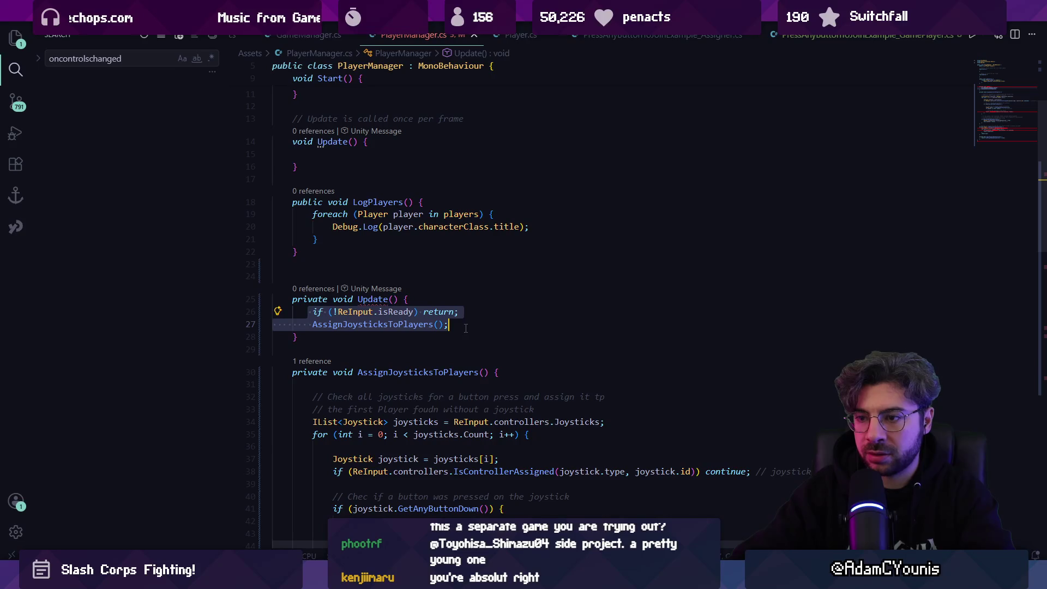
key(BackSpace)
drag(297, 325, 357, 289)
key(BackSpace)
- Put the readiness check and AssignJoysticksToPlayers call into the original Update method
scroll(382, 273, up, 3)
click(389, 264)
key(ctrl+v)
scroll(393, 262, down, 10)
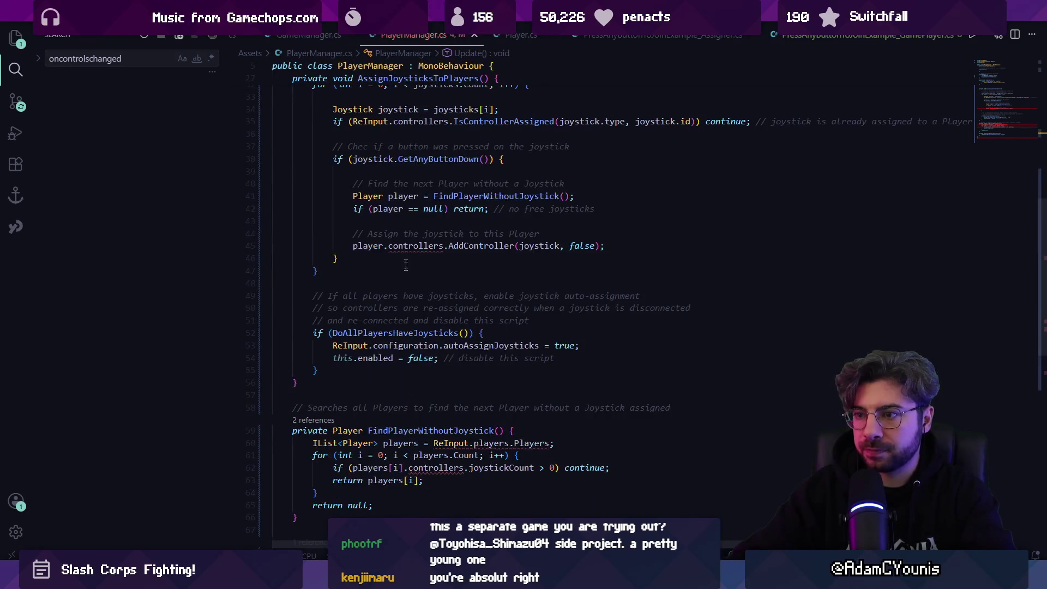
click(408, 246)
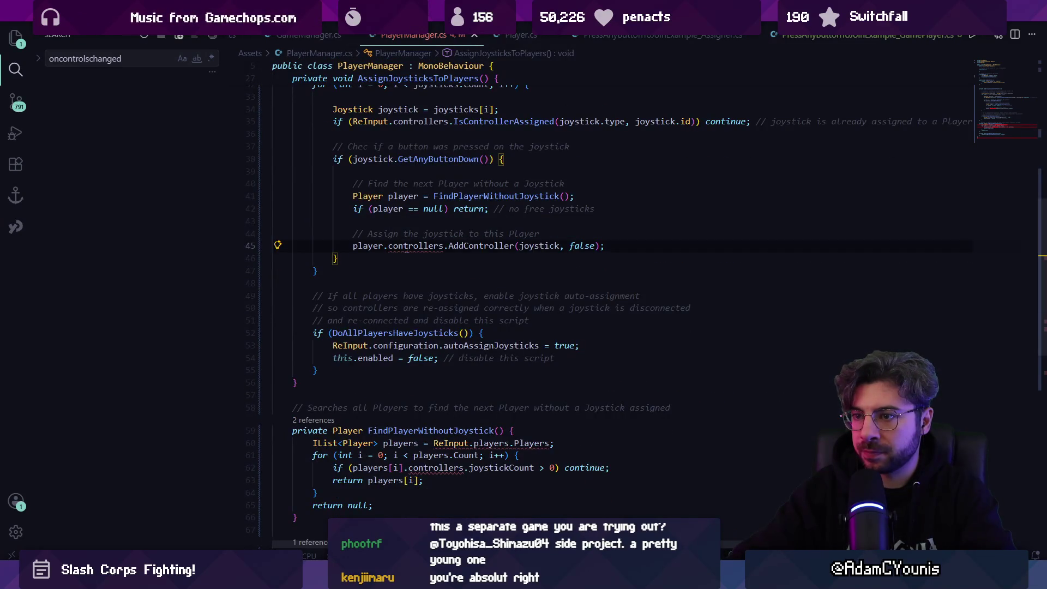
- Jump to the Player class definition
scroll(384, 235, up, 4)
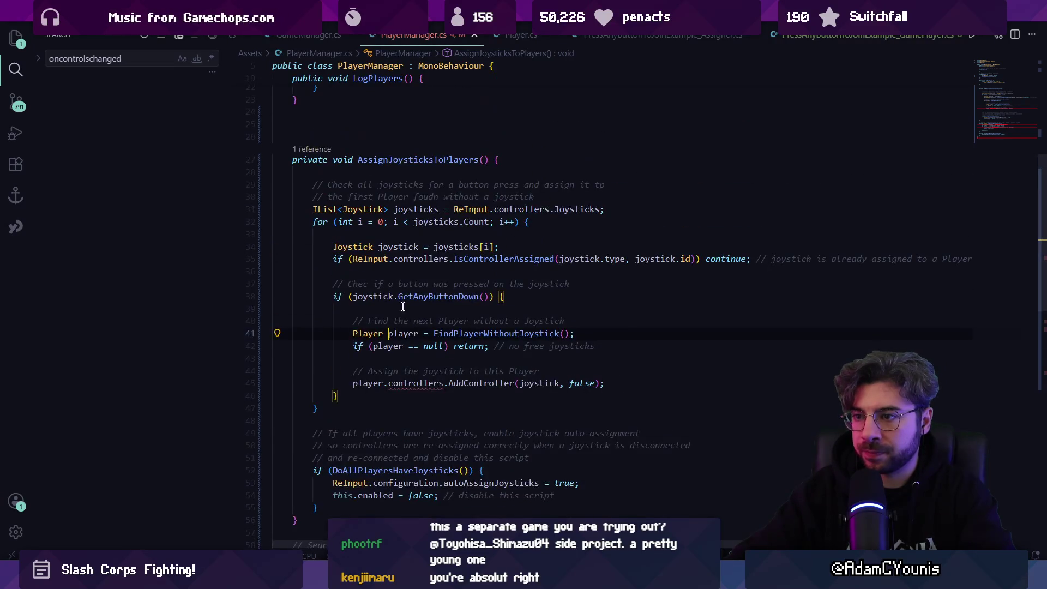
scroll(380, 322, up, 8)
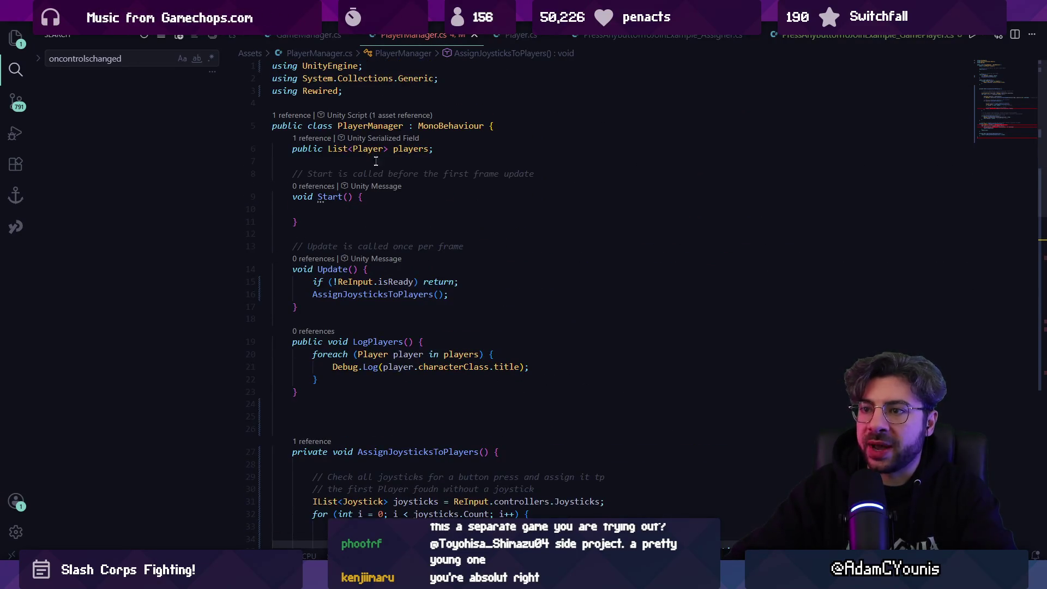
ctrl+click(364, 148)
key(ctrl+Left)
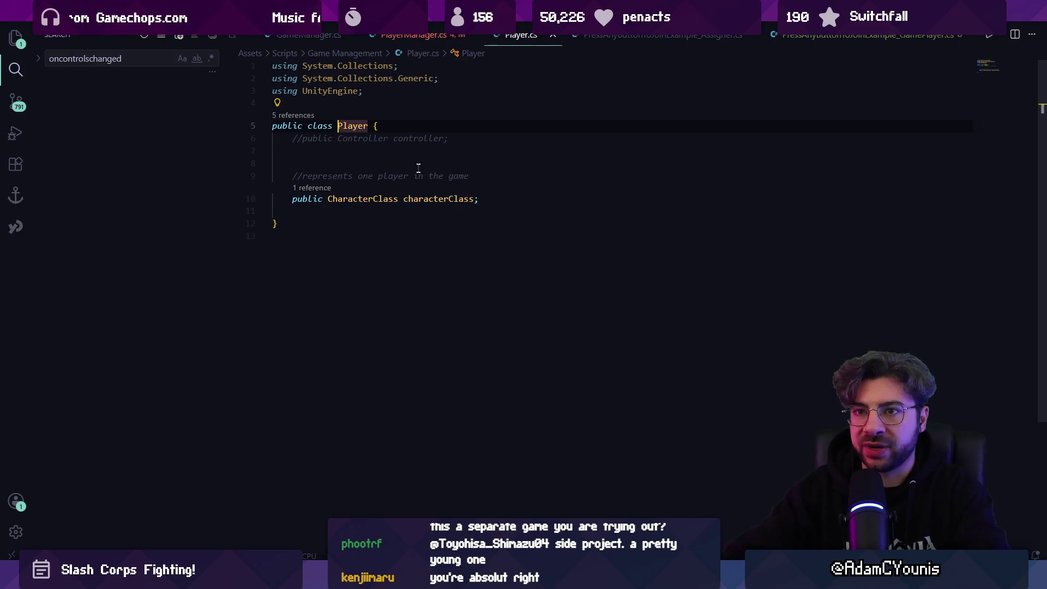
- Rename the Player.cs file to ConnectedPlayer.cs in the Explorer
key(ctrl+shift+e)
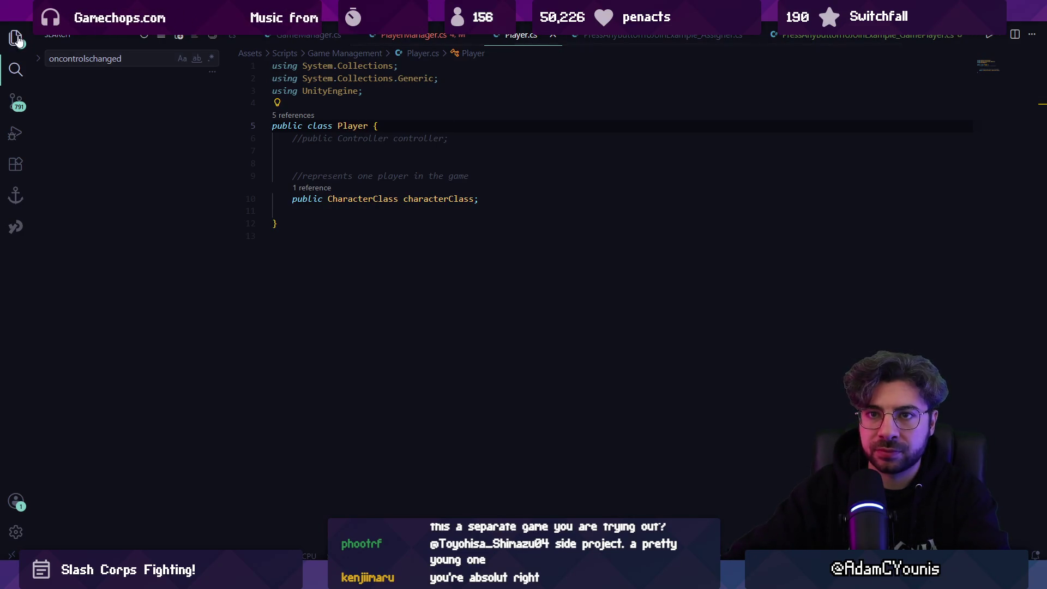
key(F2)
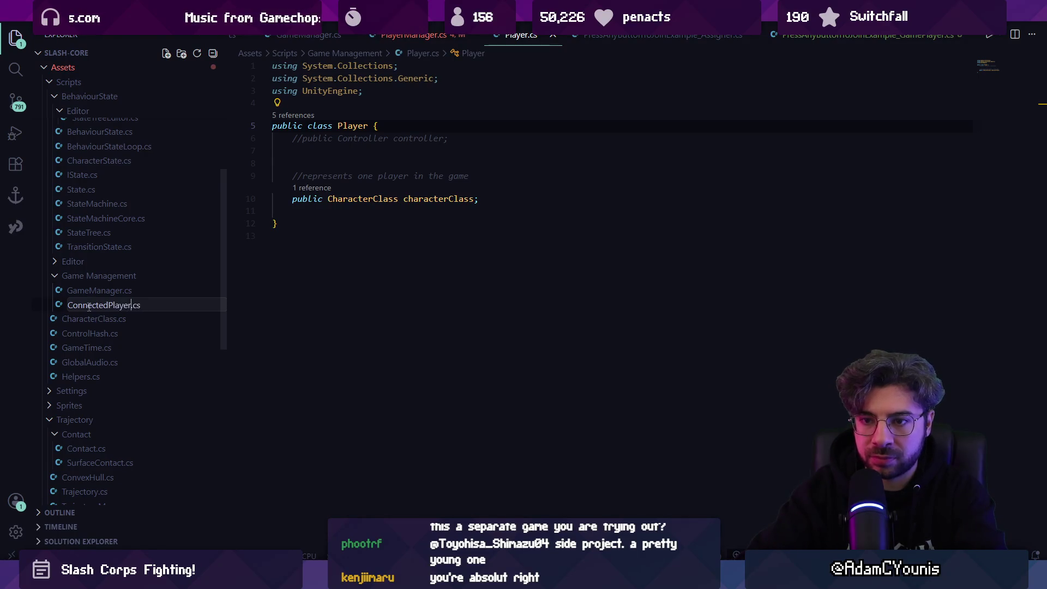
key(Return)
- Rename the Player class to ConnectedPlayer, fixing the misspelling, and return to PlayerManager.cs
click(353, 126)
key(F2)
text(Cop)
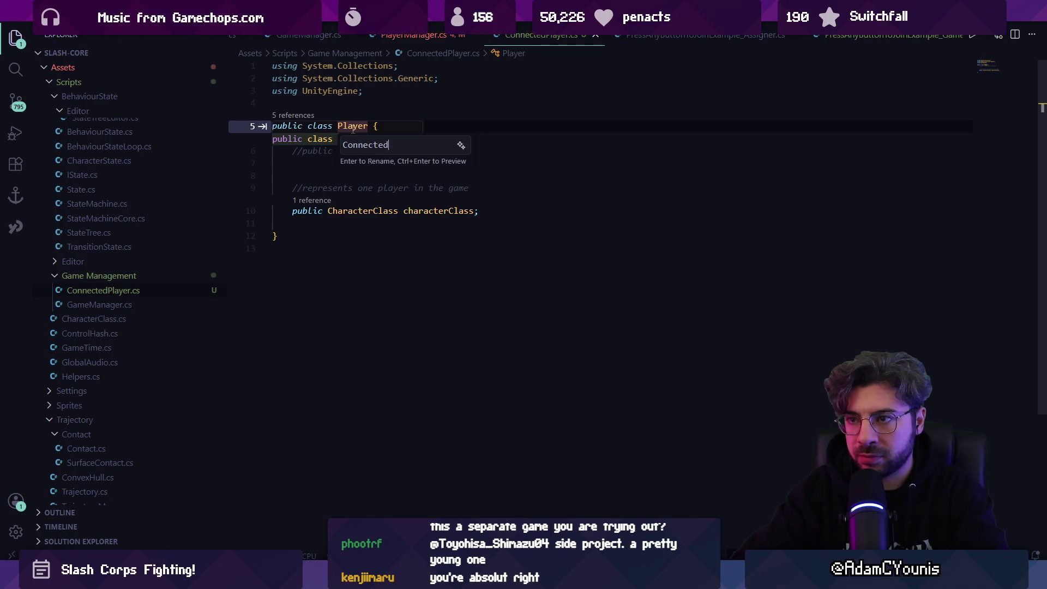
text(yer)
key(Return)
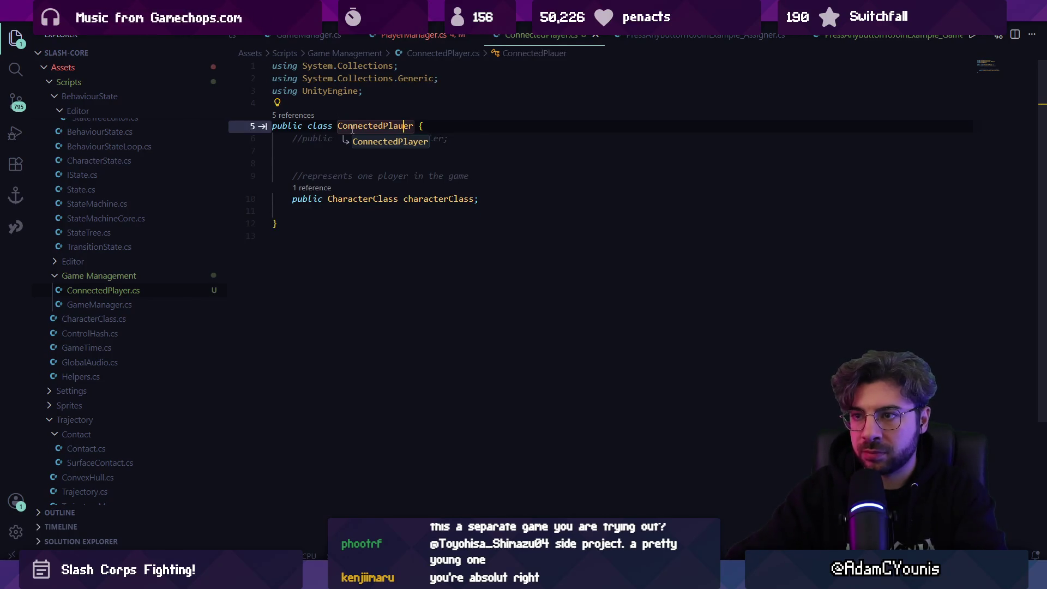
key(F2)
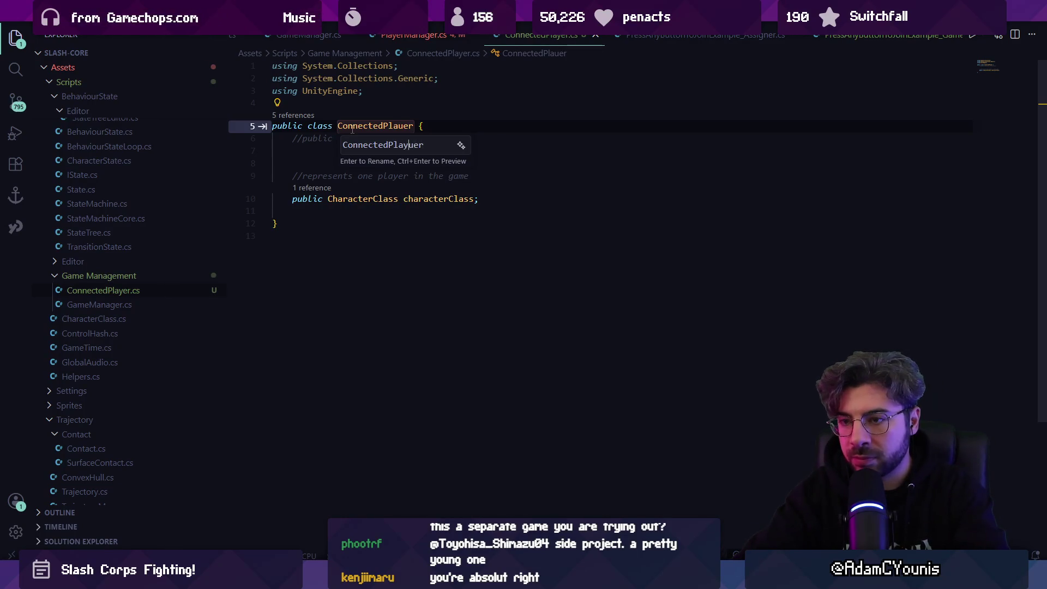
key(Return)
click(352, 127)
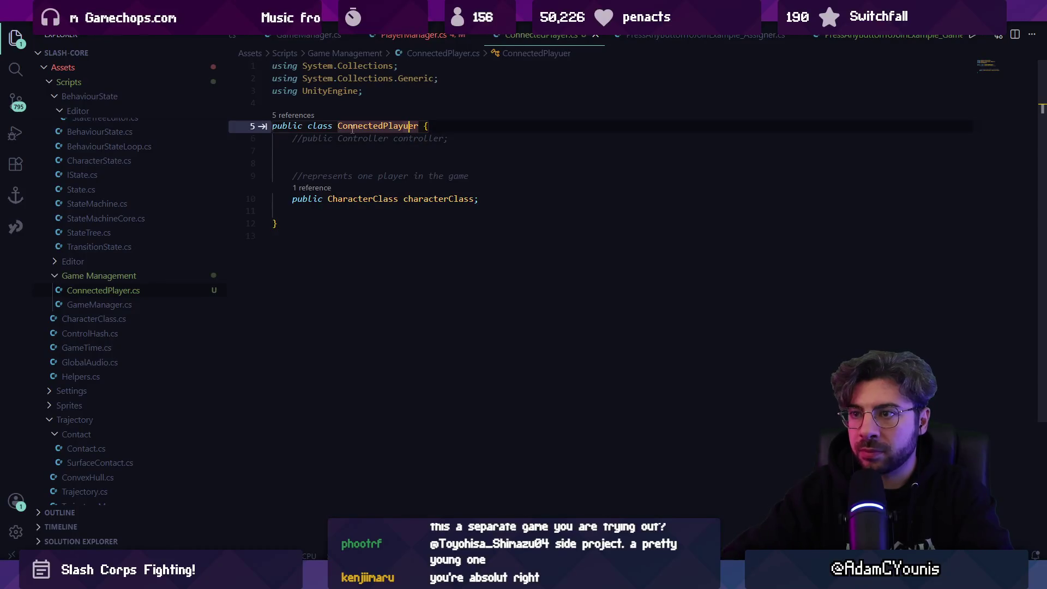
key(F2)
key(Return)
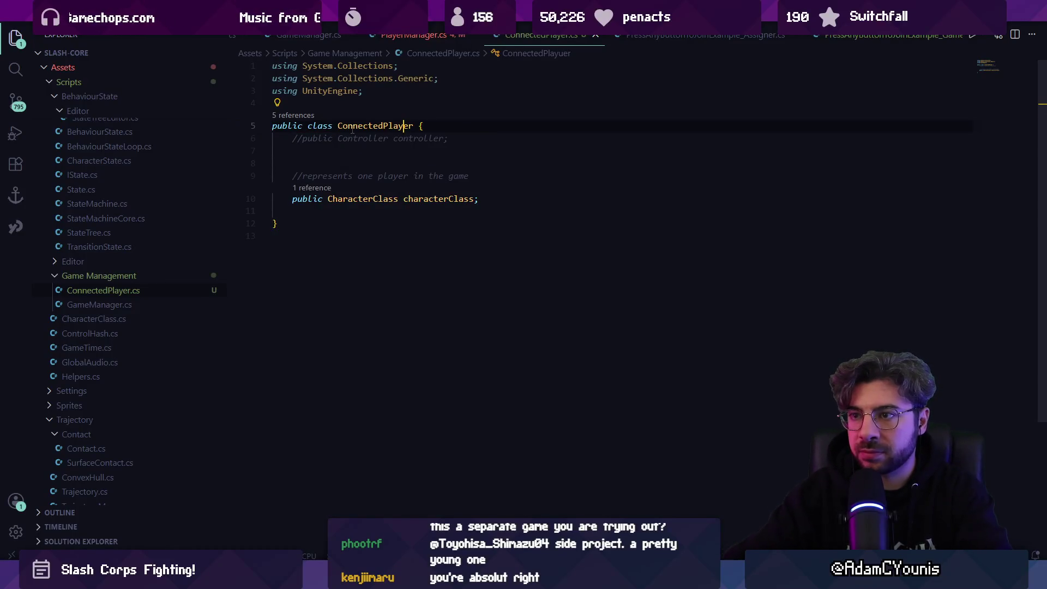
key(ctrl+Tab)
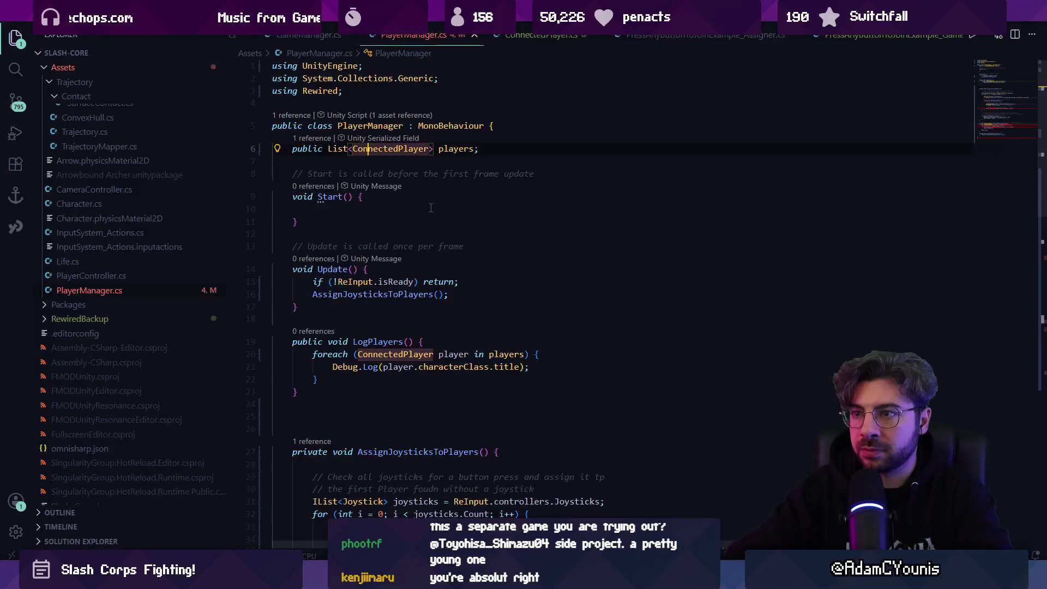
- Change the three ConnectedPlayer type names in the joystick-assignment code back to Player
click(431, 208)
scroll(540, 219, down, 5)
click(414, 318)
double_click(406, 269)
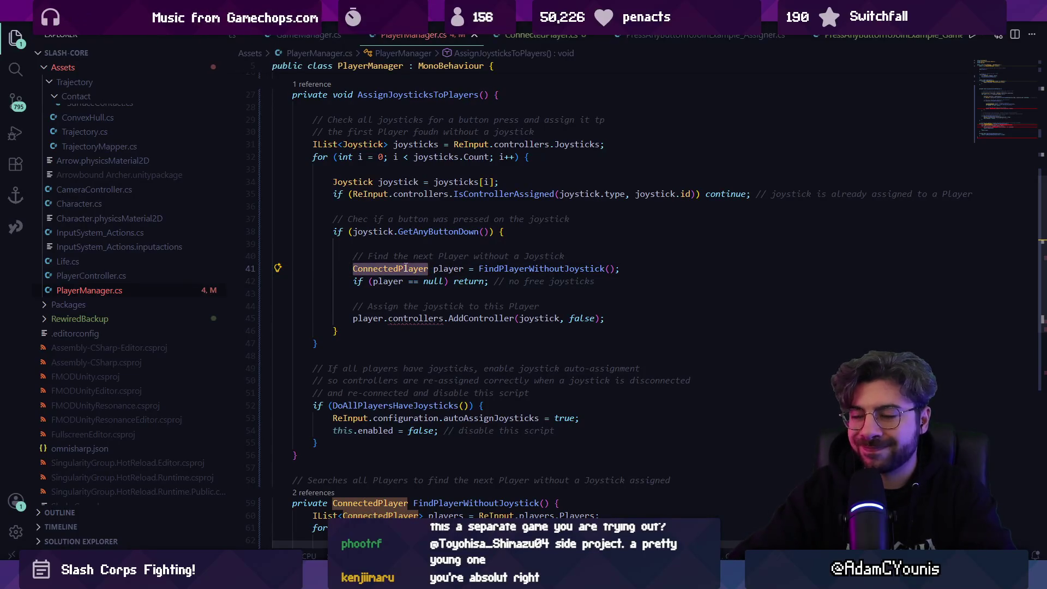
key(F3)
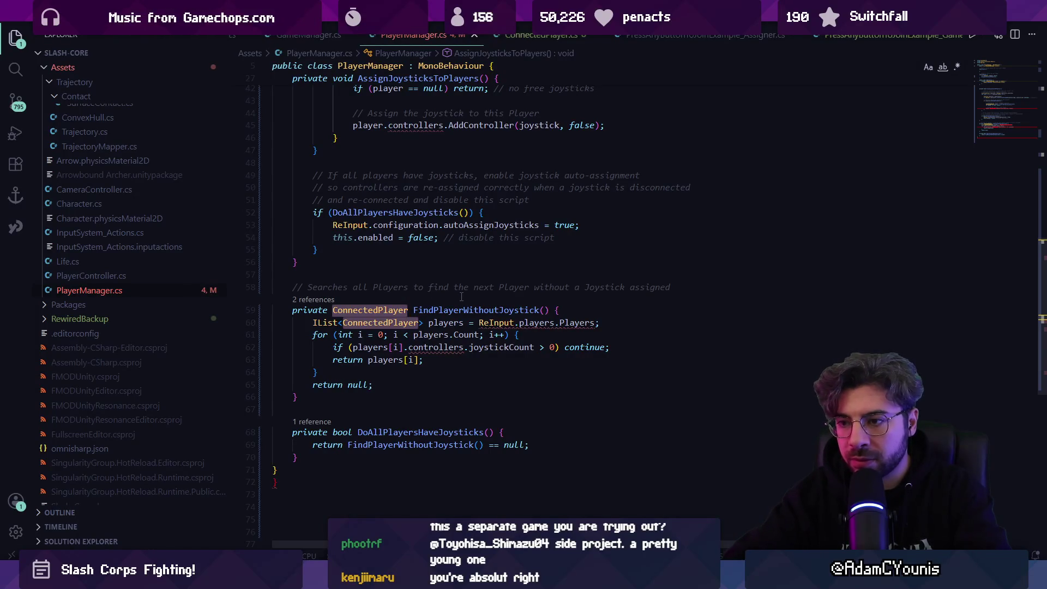
key(ctrl+d)
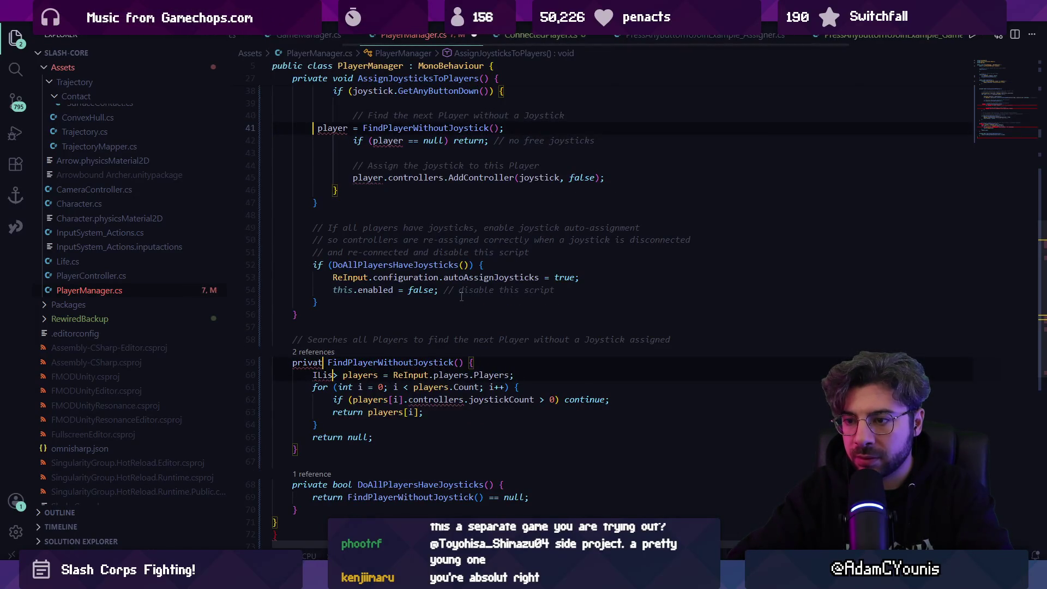
key(Left)
key(Right)
key(Right)
key(shift+Left)
key(shift+Left)
key(shift+Left)
key(BackSpace)
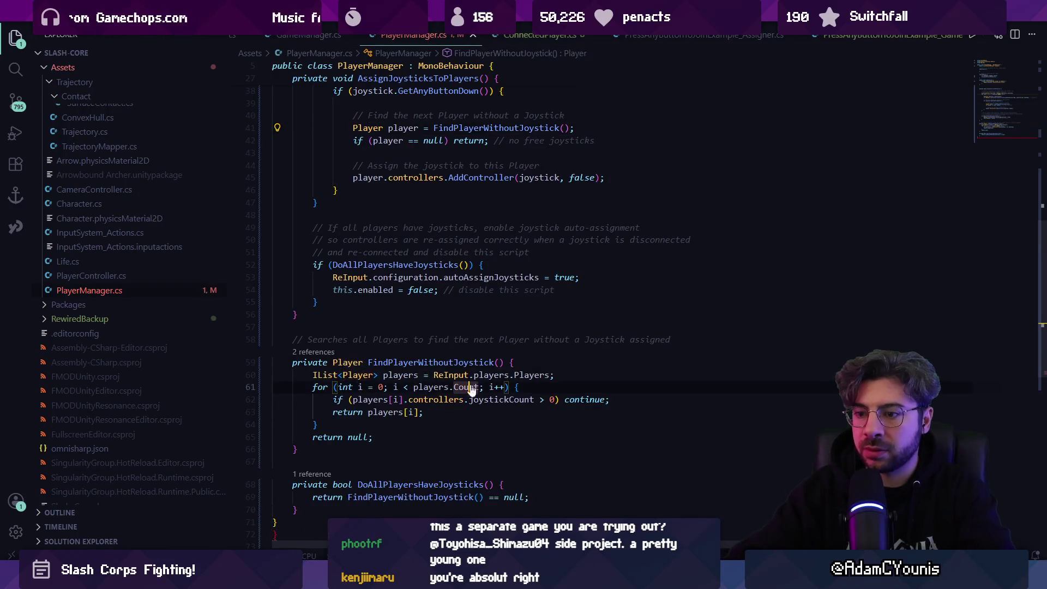
- Check the players list declaration and the rest of PlayerManager.cs
scroll(461, 296, down, 5)
click(354, 395)
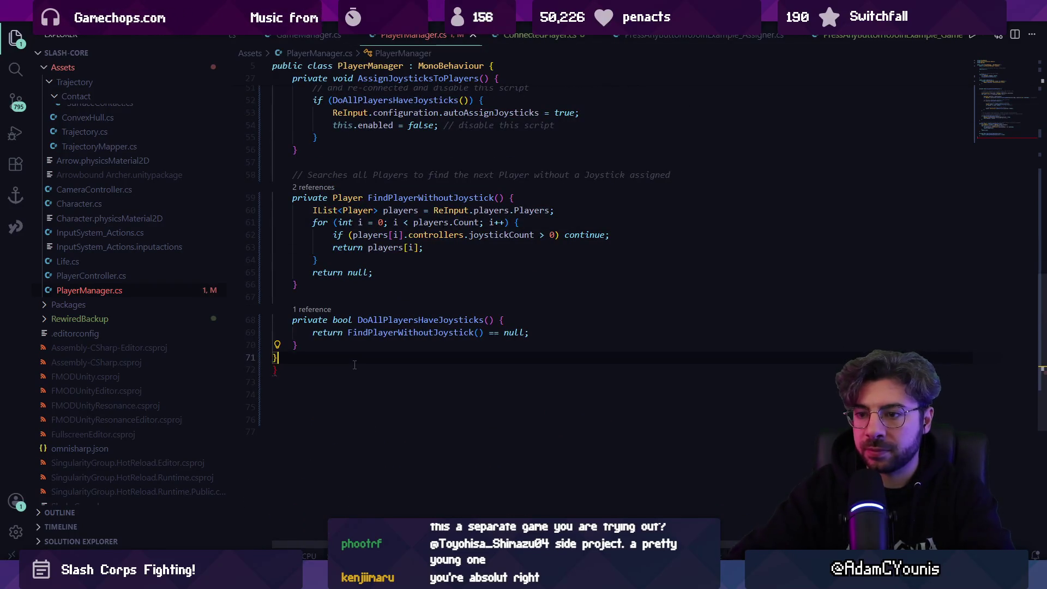
scroll(369, 312, up, 10)
scroll(369, 312, up, 5)
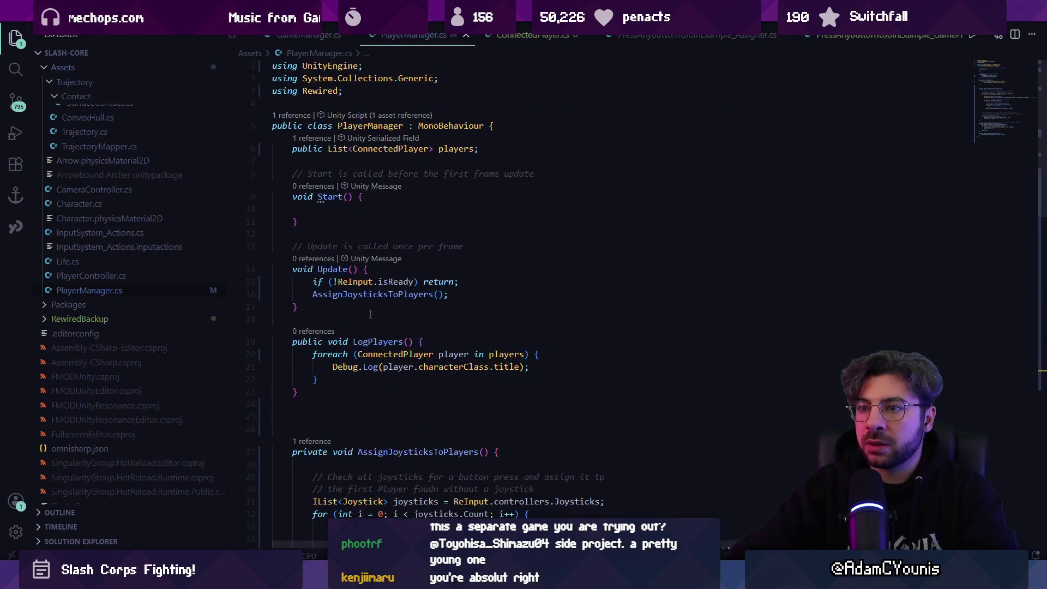
click(455, 149)
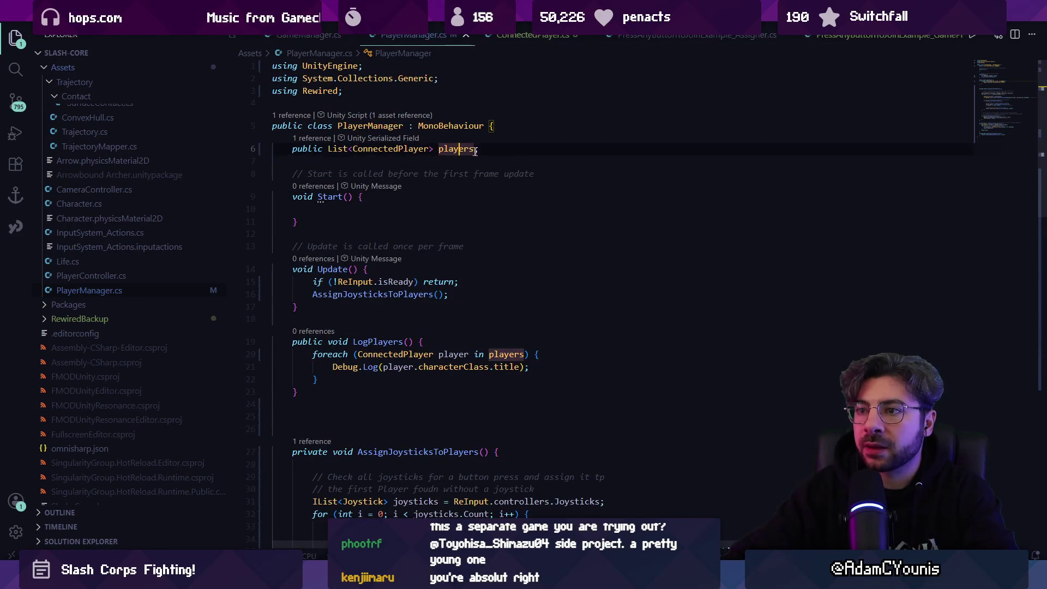
scroll(382, 245, down, 2)
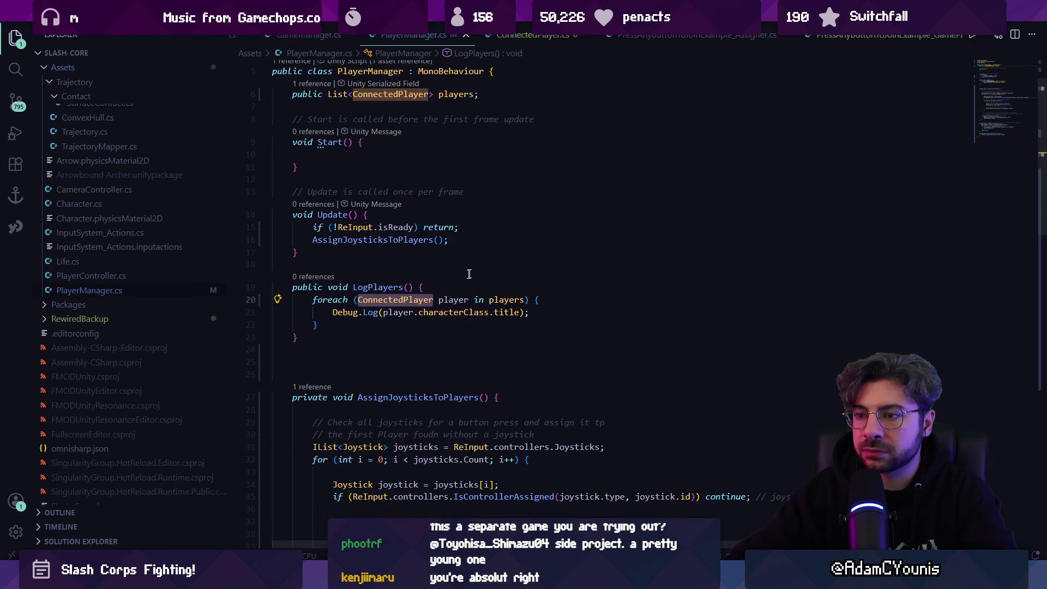
key(ctrl+space)
key(Escape)
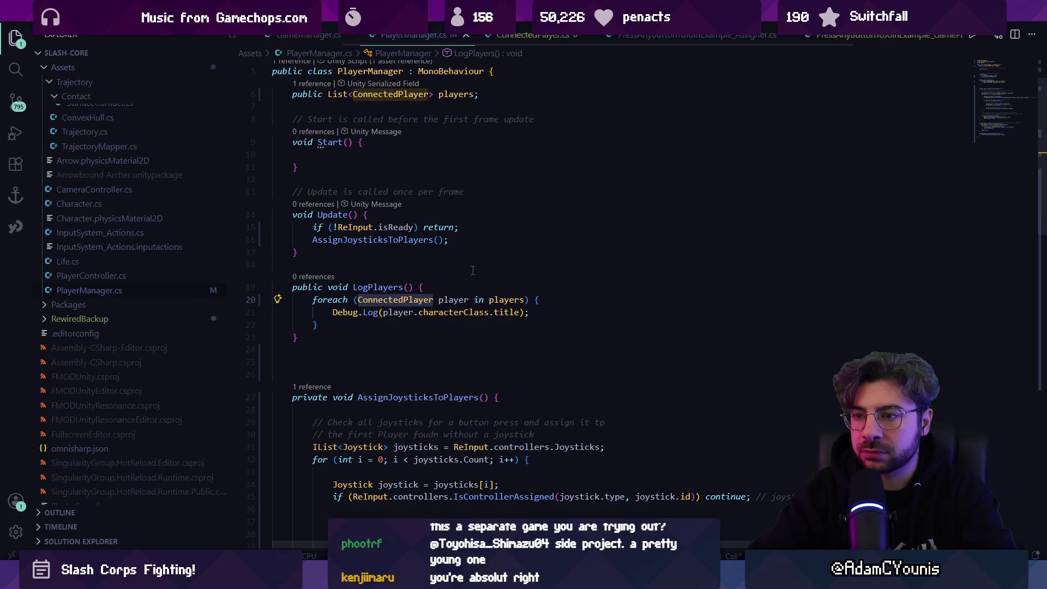
- Remove the extra blank lines so AssignJoysticksToPlayers starts at line 25
drag(299, 338, 266, 284)
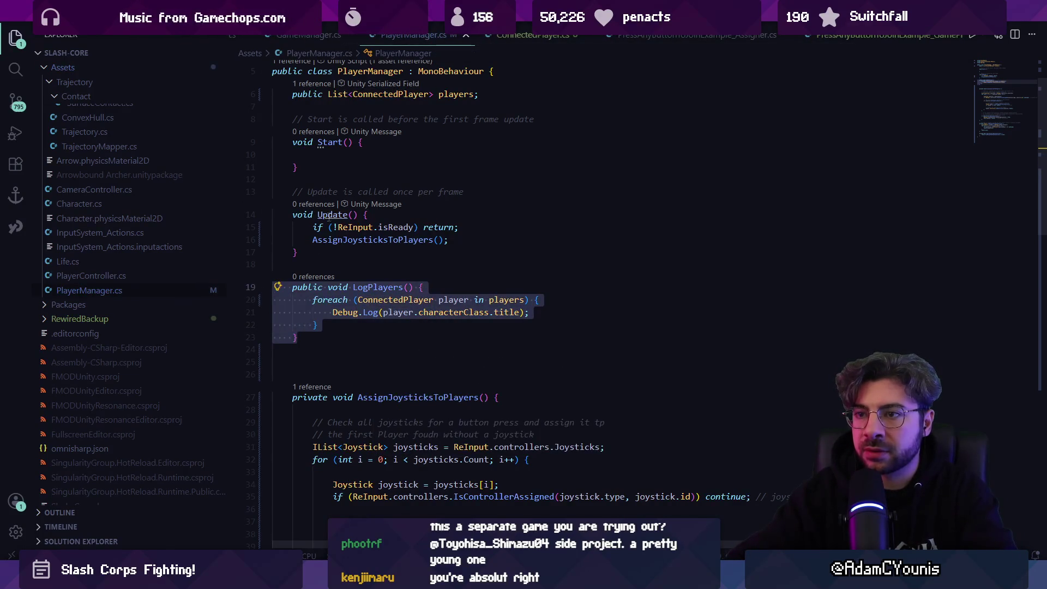
key(ctrl+x)
key(ctrl+z)
click(273, 312)
click(305, 374)
key(BackSpace)
key(BackSpace)
click(388, 227)
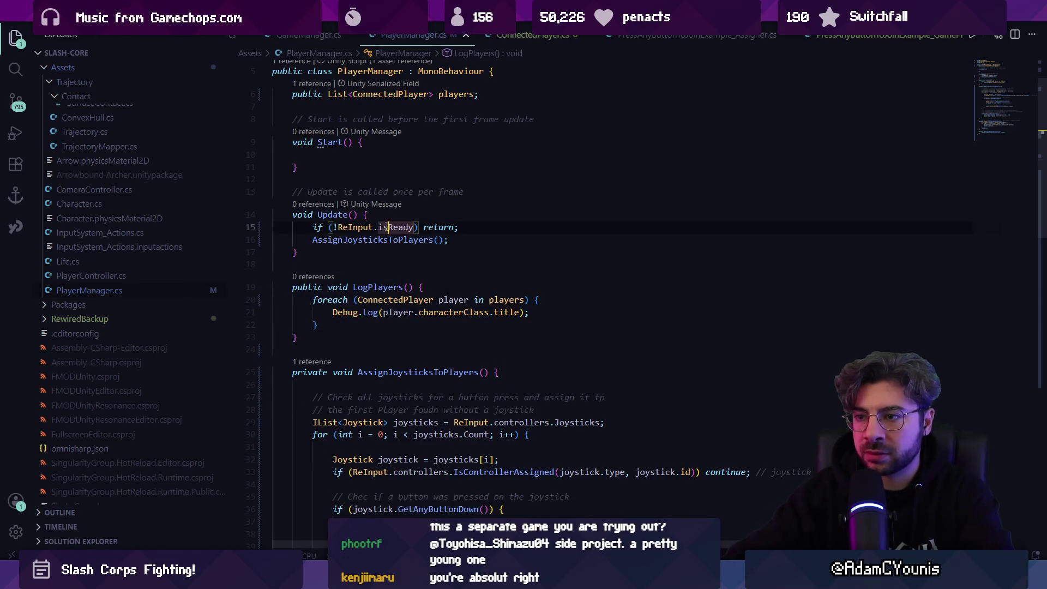
click(381, 240)
scroll(440, 265, down, 5)
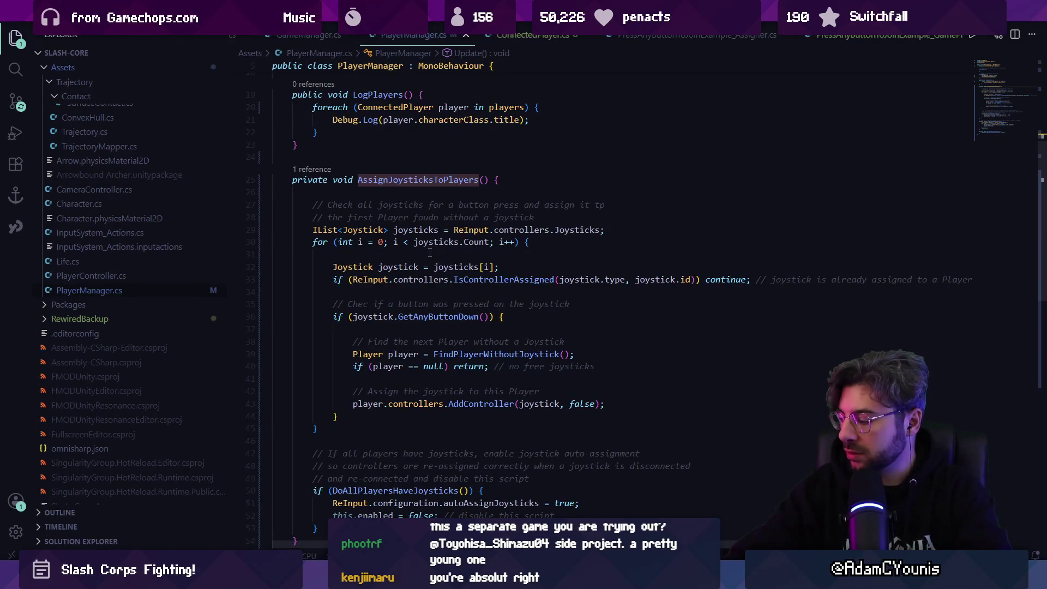
scroll(430, 252, up, 5)
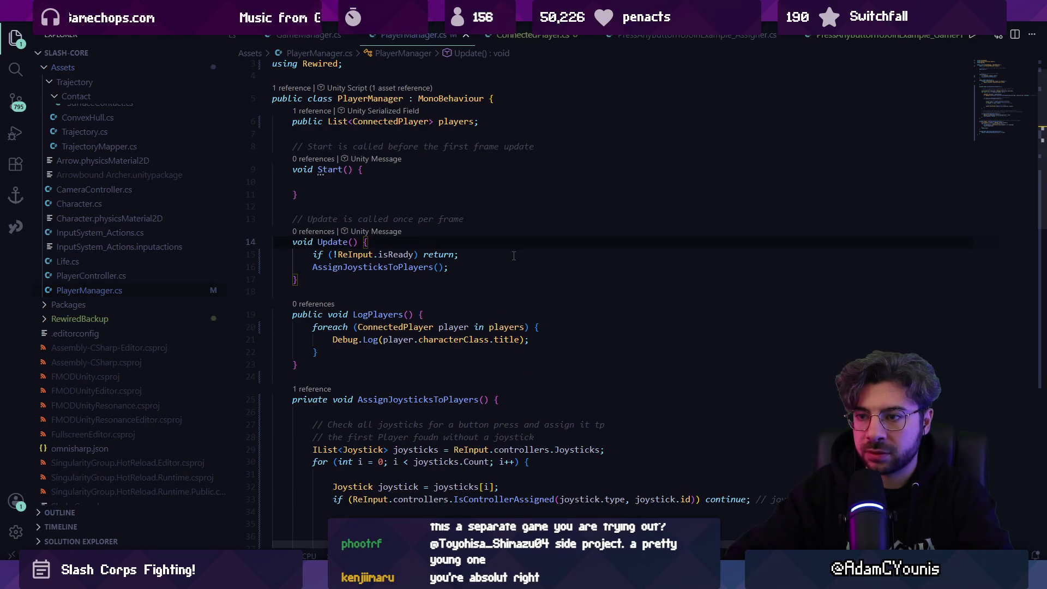
- Move the isReady check out of Update into the start of AssignJoysticksToPlayers
key(shift+Down)
key(shift+Down)
key(shift+Up)
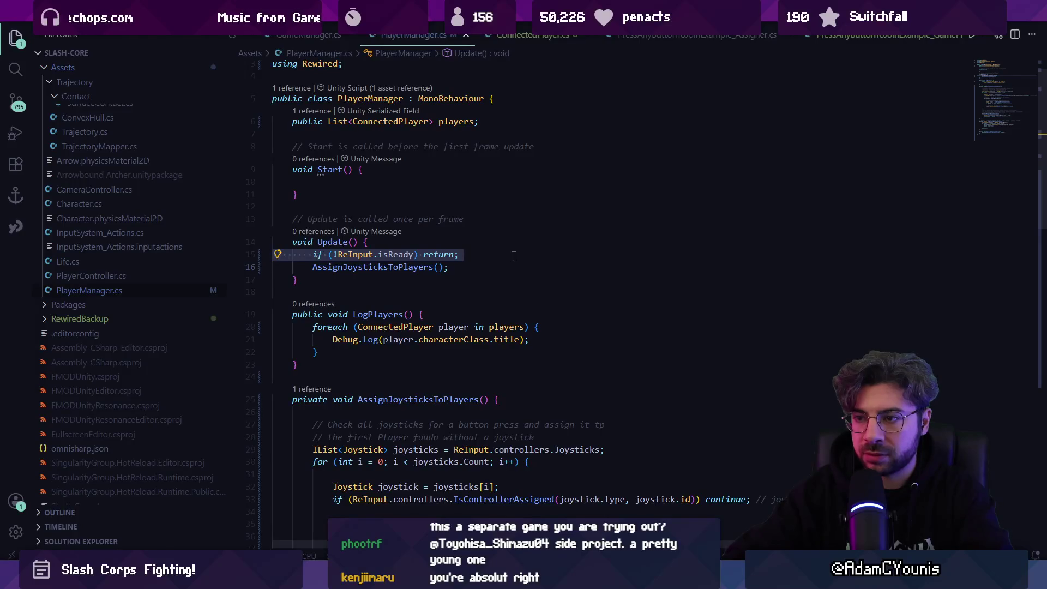
key(BackSpace)
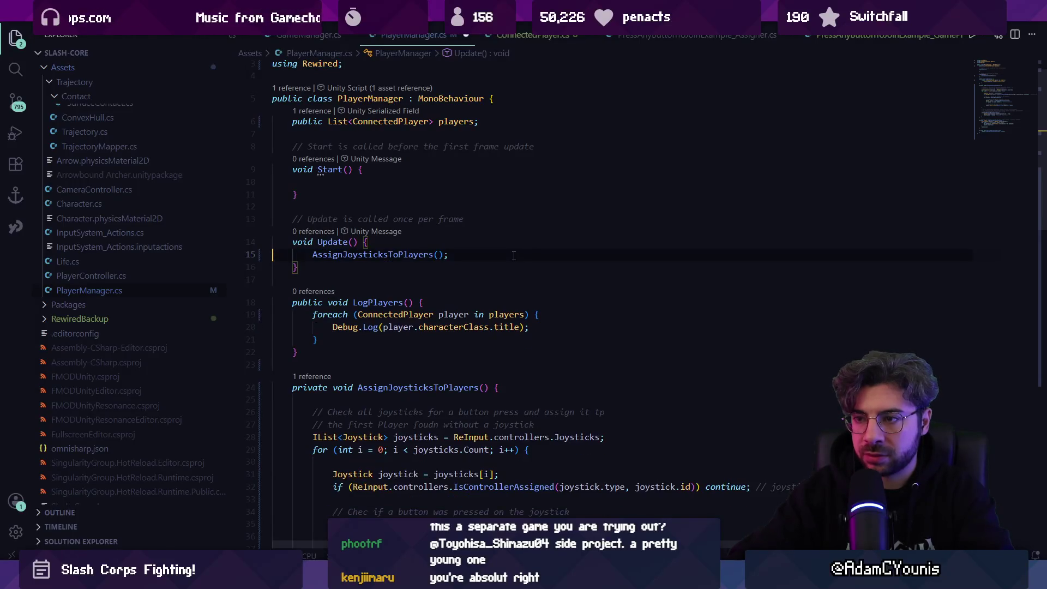
click(429, 400)
key(ctrl+v)
click(513, 251)
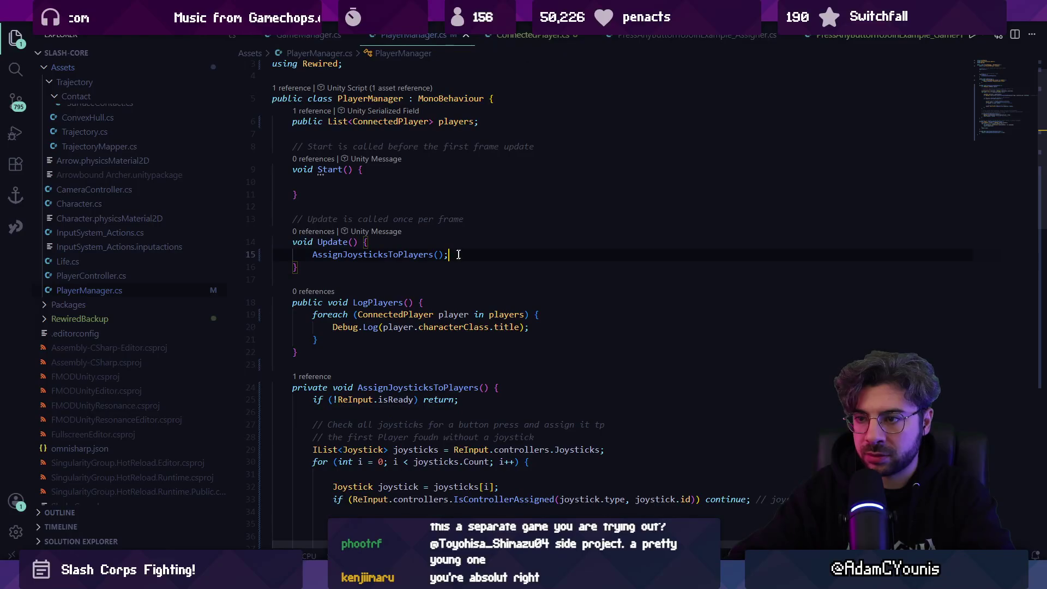
- Add a 'public bool acceptNewPlayers' field defaulting to true and save PlayerManager.cs
scroll(454, 242, up, 1)
click(515, 166)
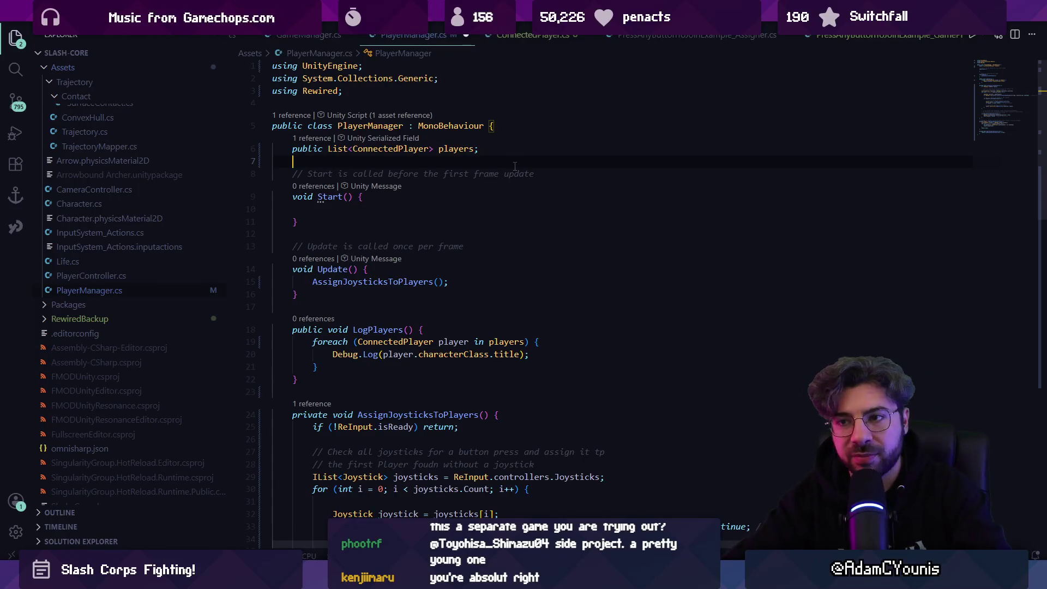
key(Return)
text(public bool)
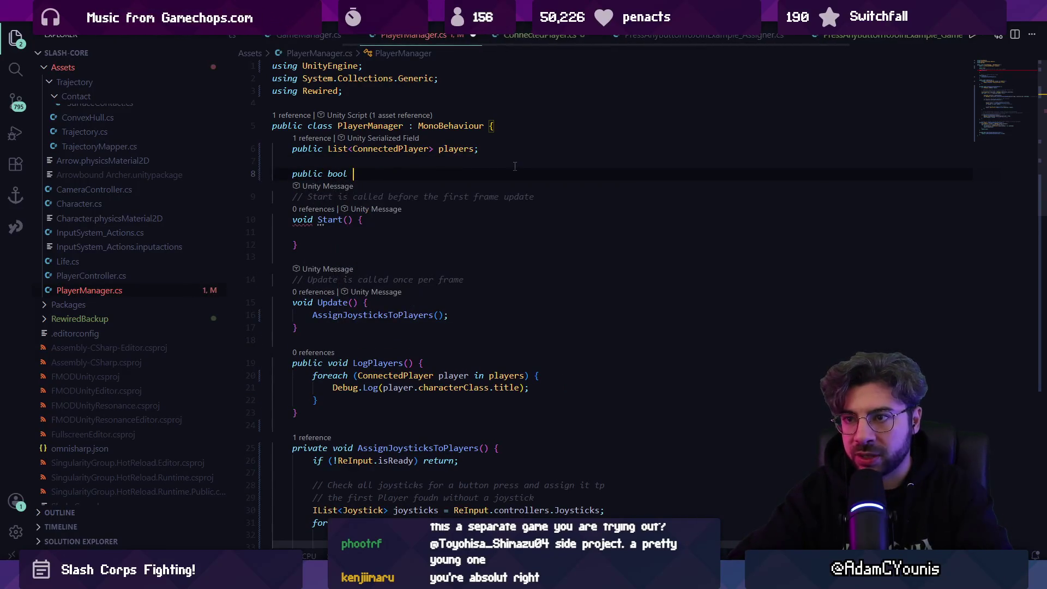
text( a)
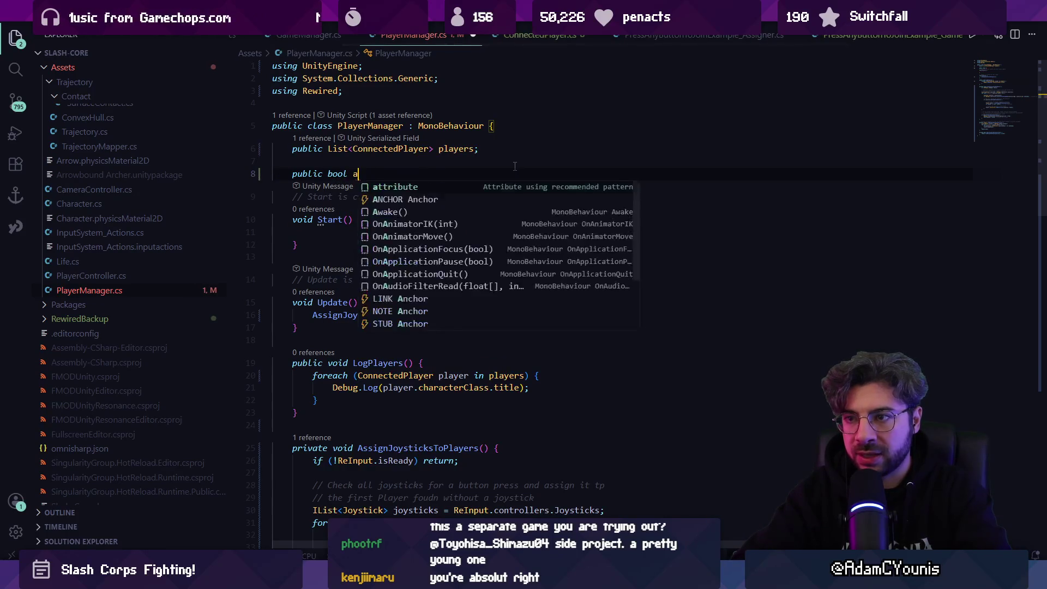
text(cceptNewPlayers)
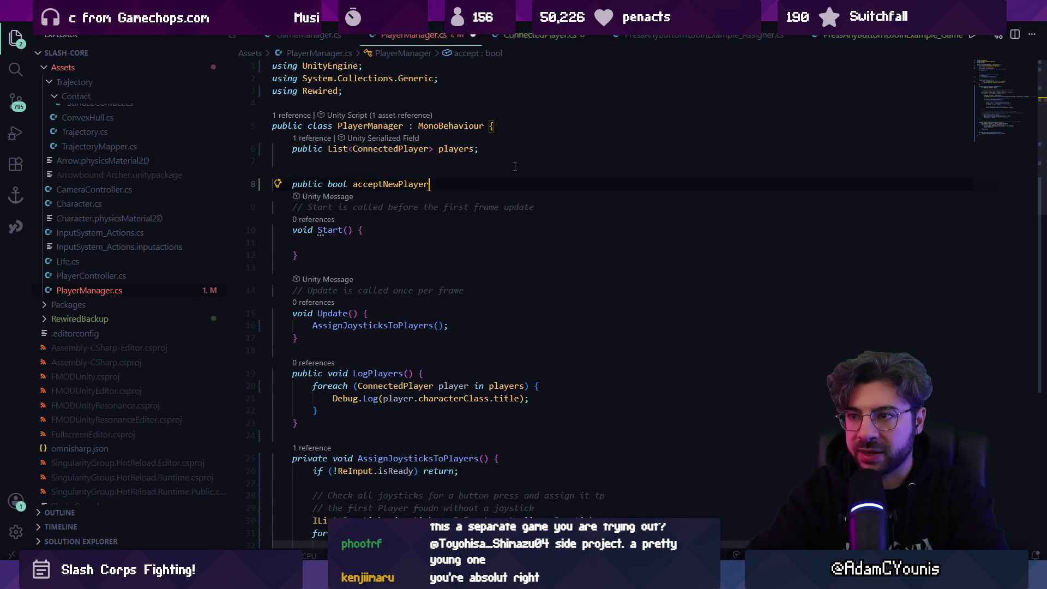
key(Tab)
key(ctrl+s)
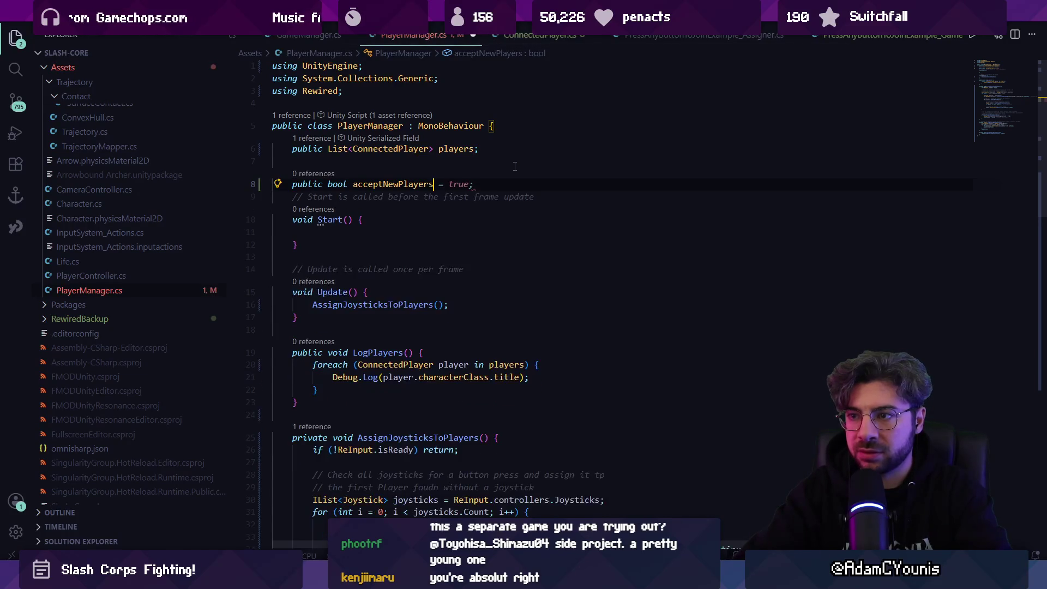
- Wrap the AssignJoysticksToPlayers() call in Update inside an if (acceptNewPlayers) block
click(447, 294)
key(Return)
text(if)
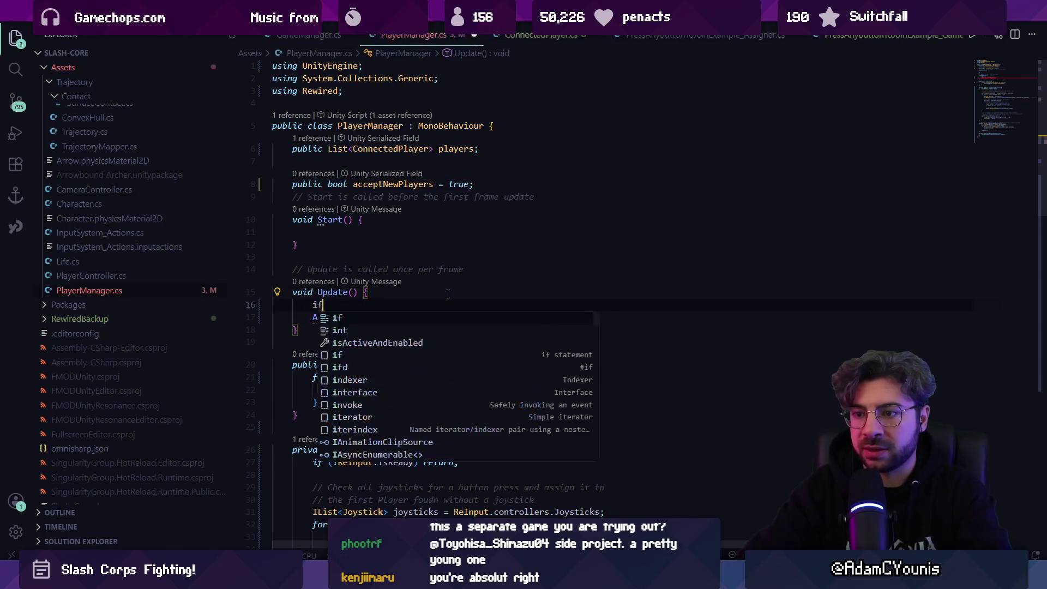
key(Tab)
text({)
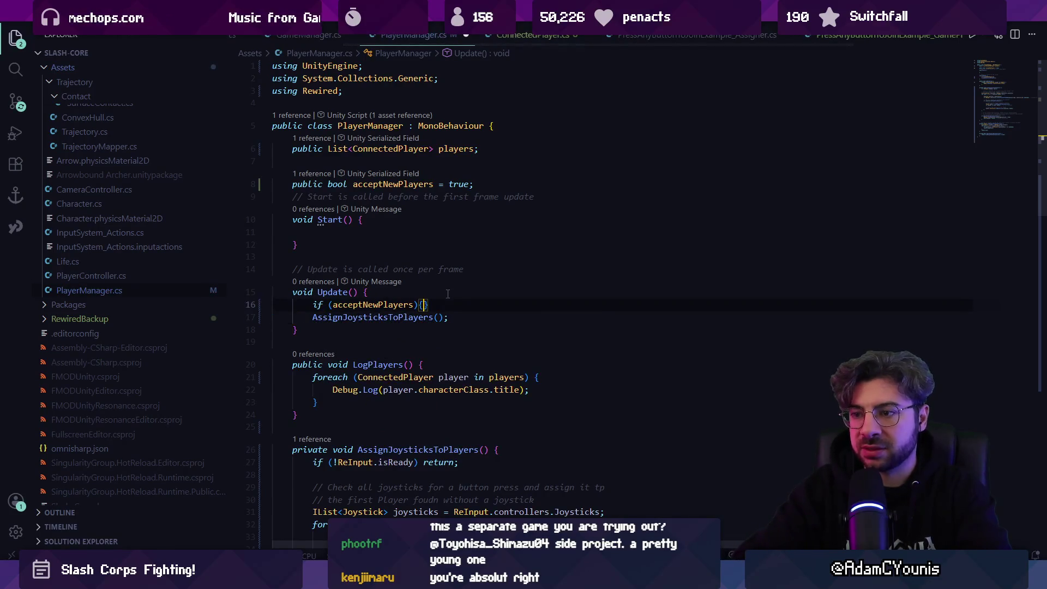
key(Return)
key(Down)
key(Down)
key(alt+Up)
key(alt+Up)
key(Tab)
key(End)
key(Delete)
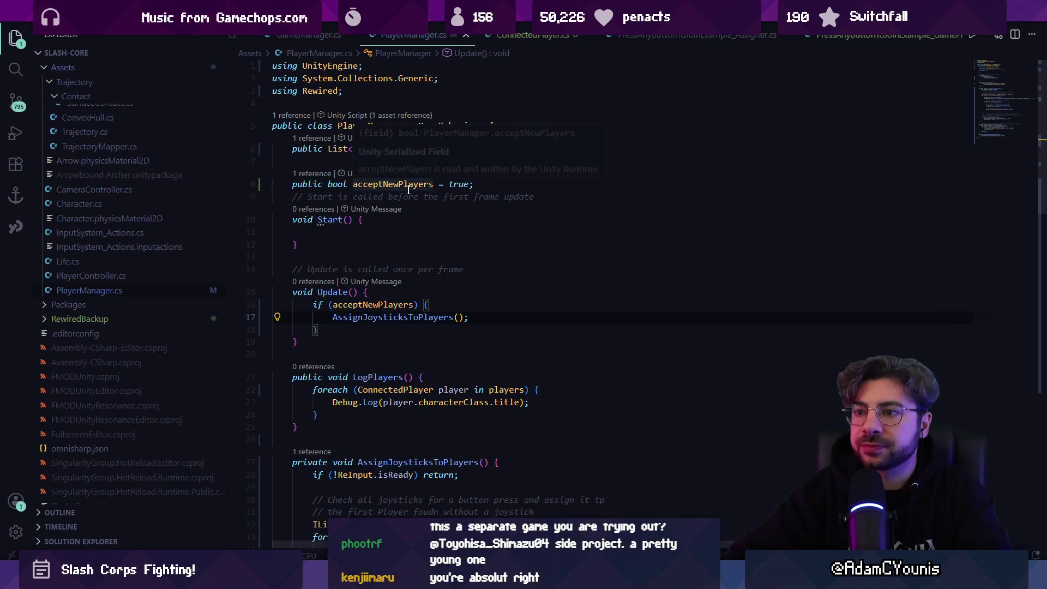
- Go to the ConnectedPlayer class definition and place the caret on its empty line
ctrl+click(410, 150)
key(alt+Left)
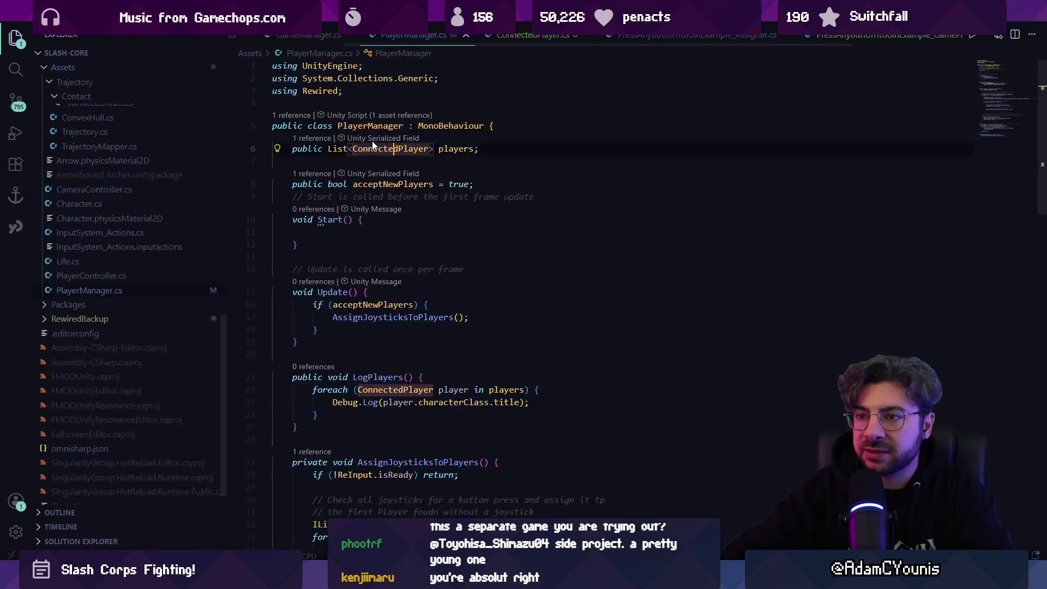
ctrl+click(410, 149)
click(414, 153)
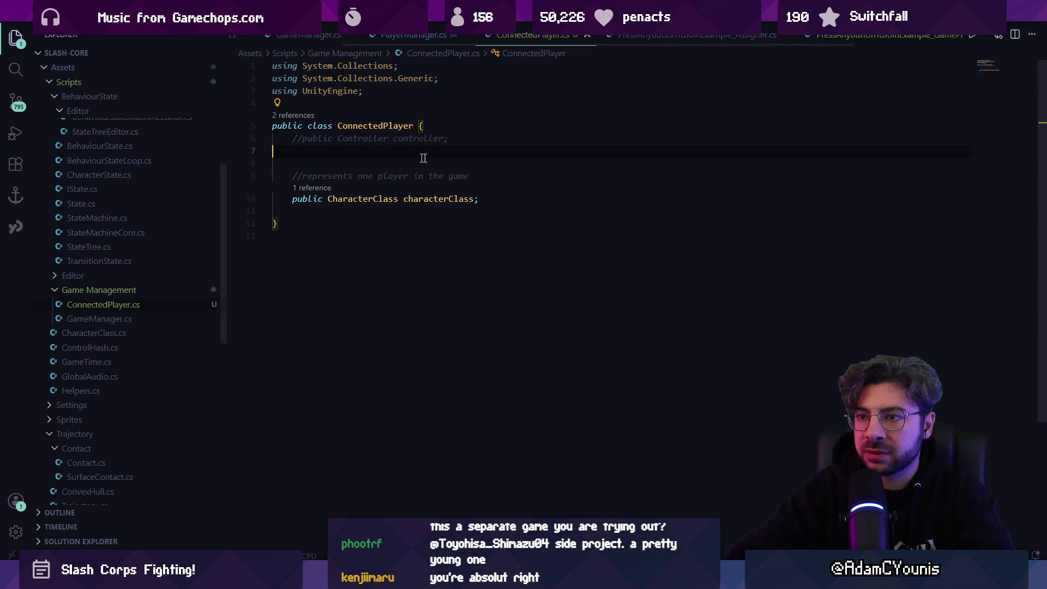
- Declare 'int playerID;' in ConnectedPlayer, save the file, and go back to PlayerManager.cs
key(Delete)
key(Return)
key(Up)
text(int pl)
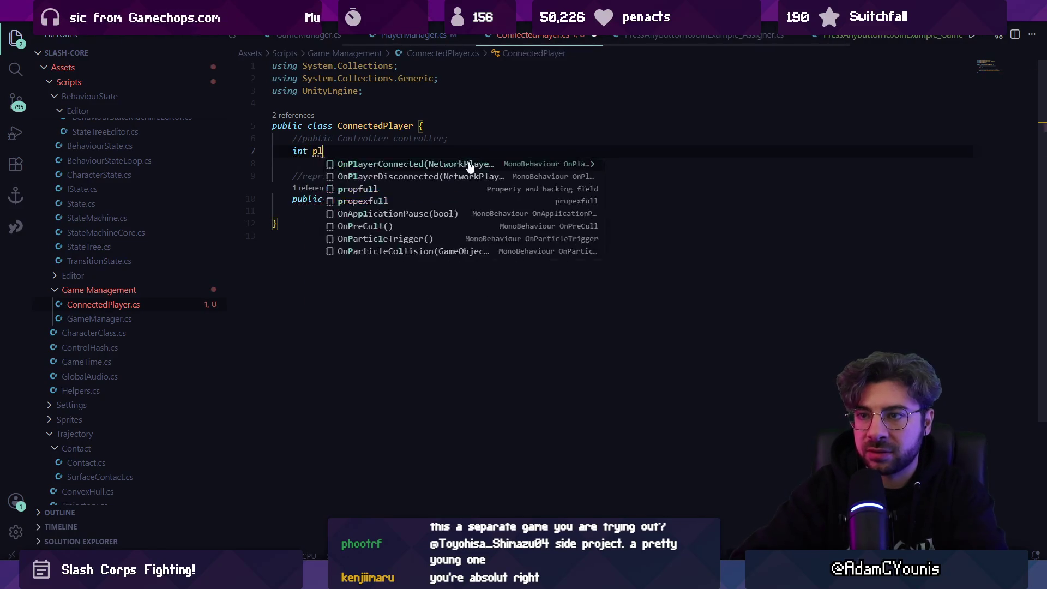
text(ayerID;)
key(ctrl+s)
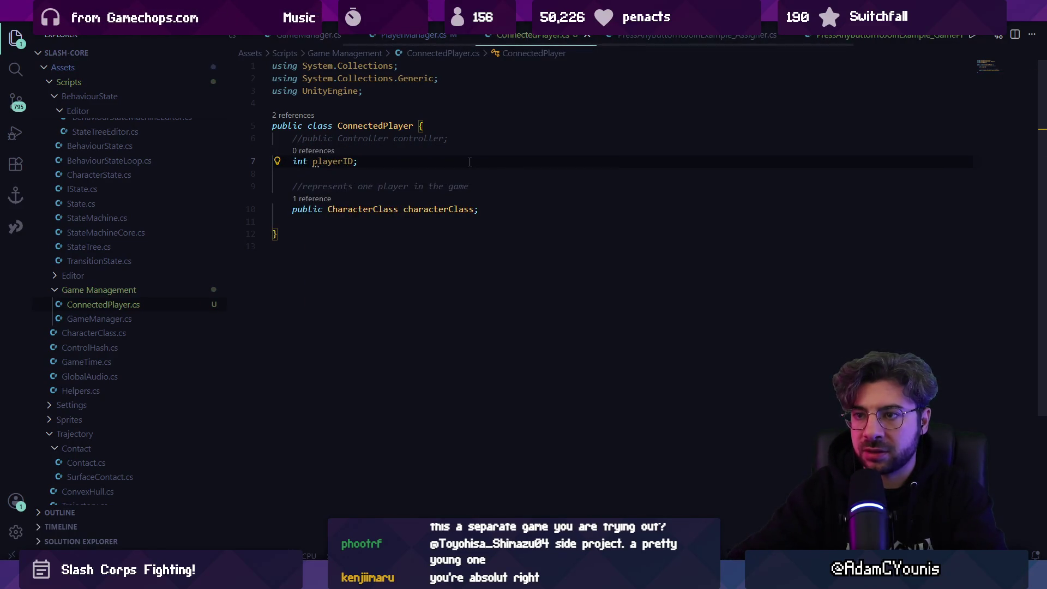
key(ctrl+Tab)
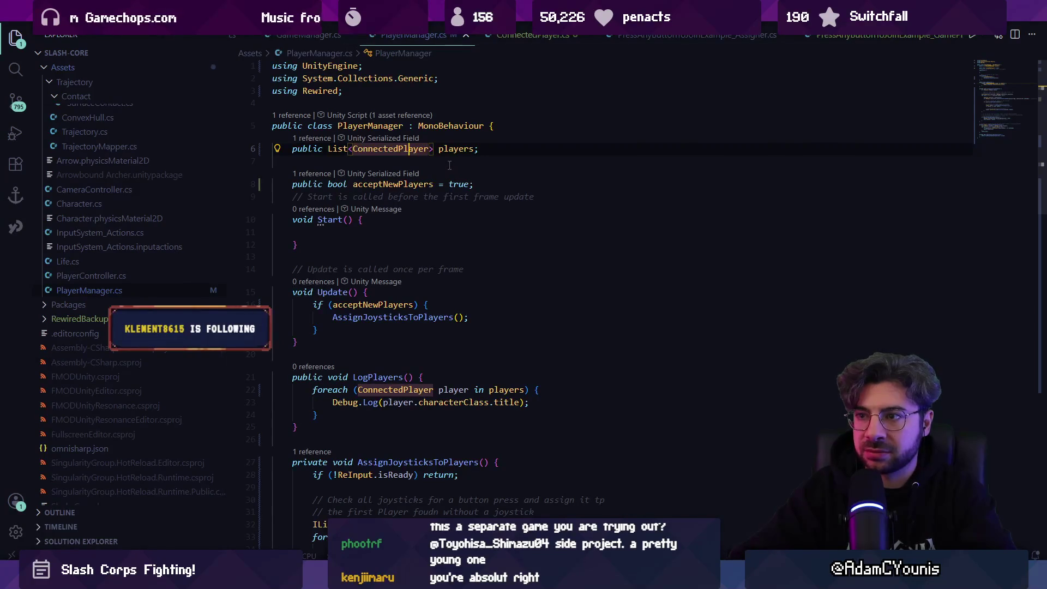
scroll(454, 287, down, 8)
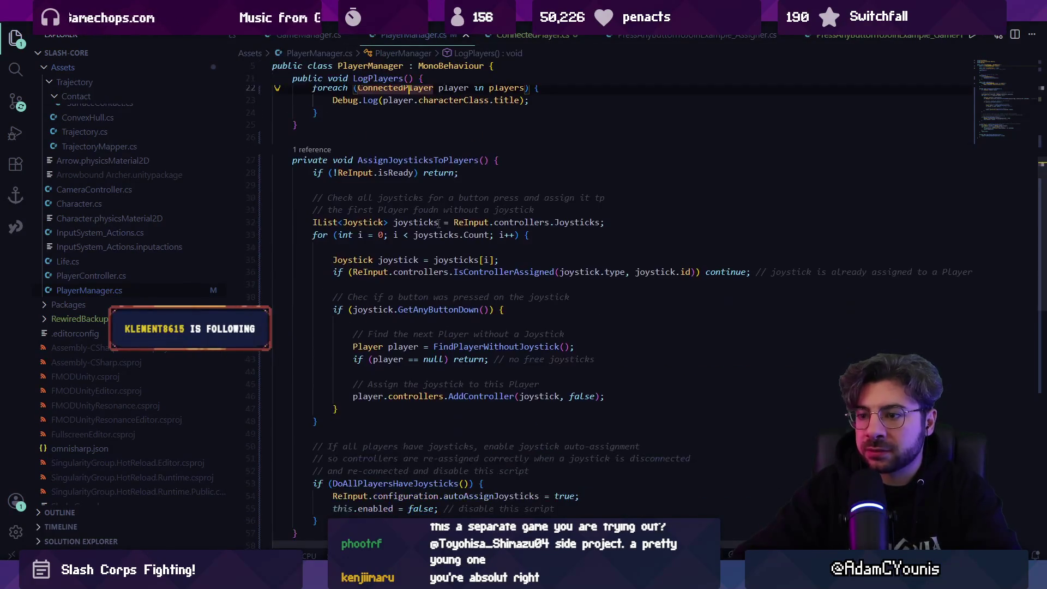
- Correct the comment typos 'tp', 'foudn' and 'Chec' to 'to', 'found' and 'Check'
scroll(409, 247, down, 3)
scroll(426, 240, up, 2)
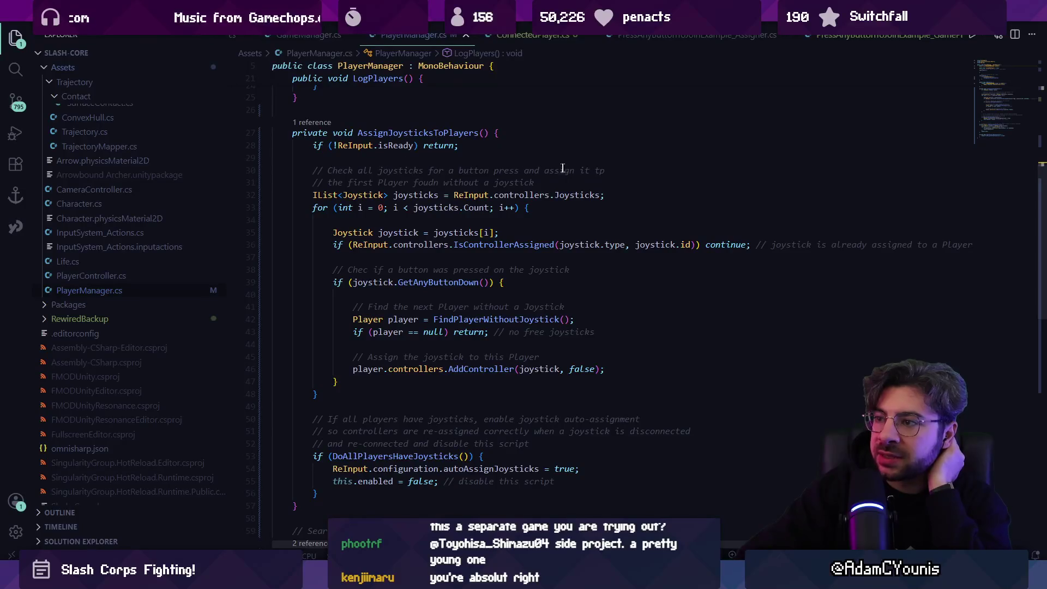
click(612, 170)
key(BackSpace)
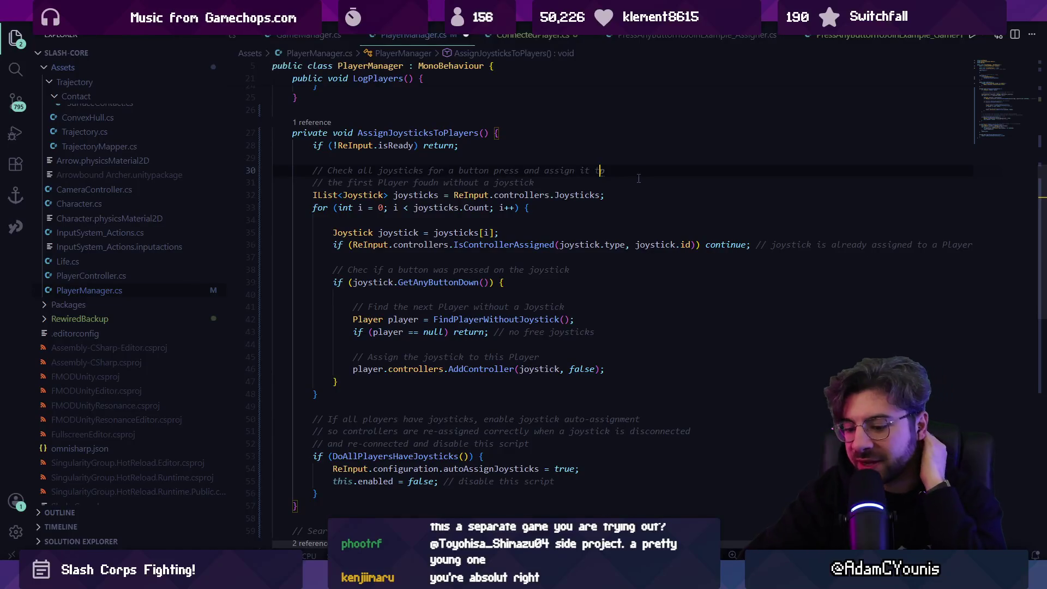
click(629, 203)
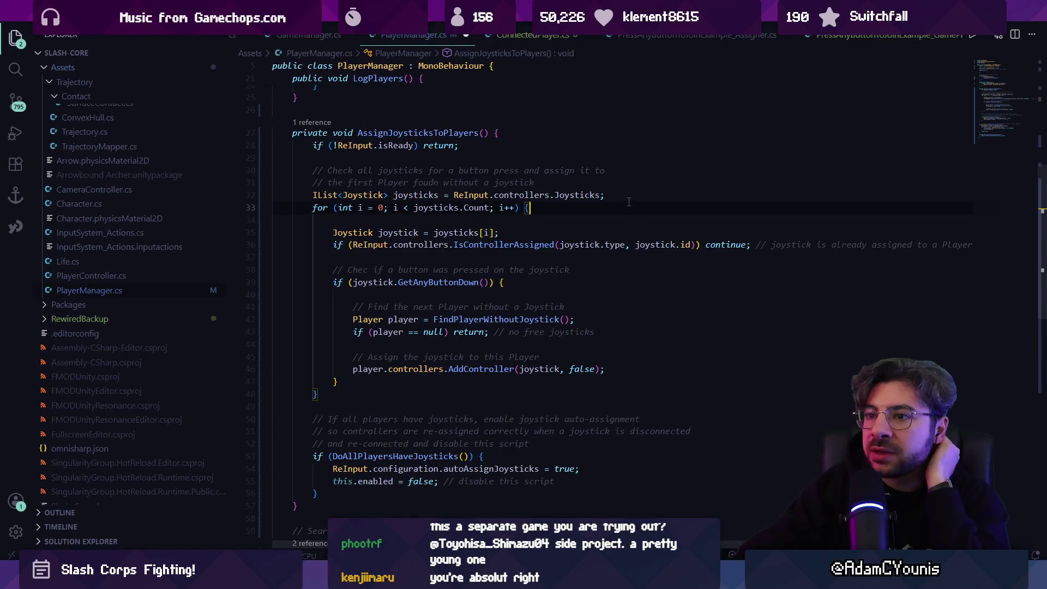
click(439, 182)
key(BackSpace)
key(BackSpace)
text(nd)
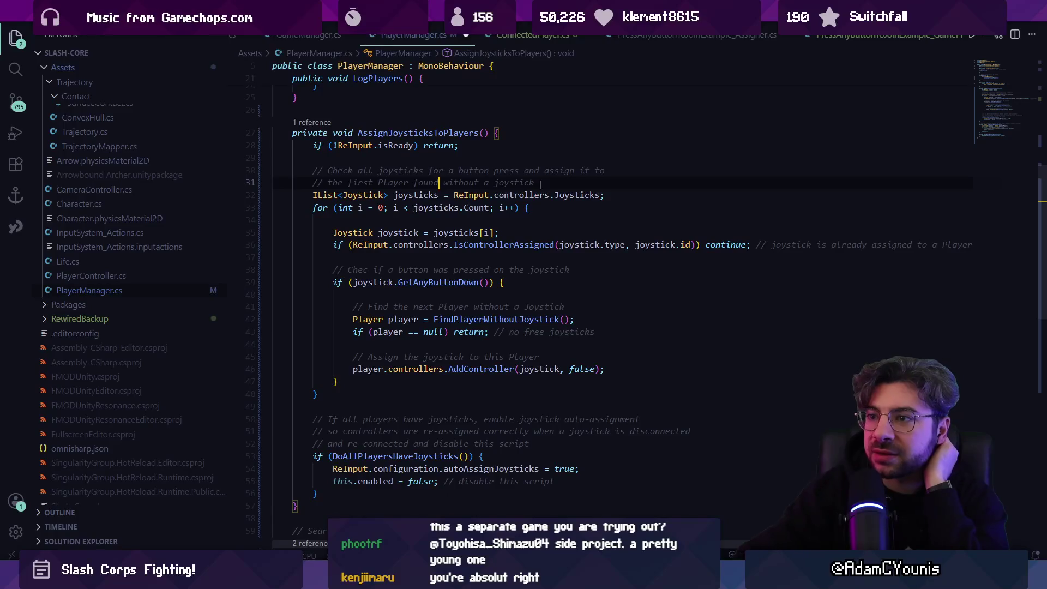
click(368, 269)
text(k)
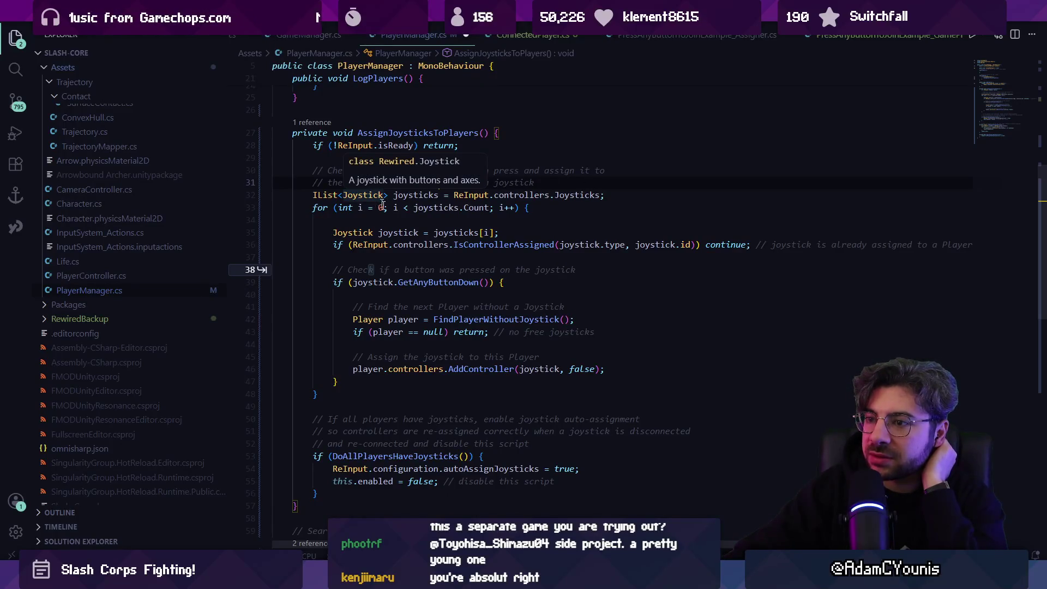
click(433, 218)
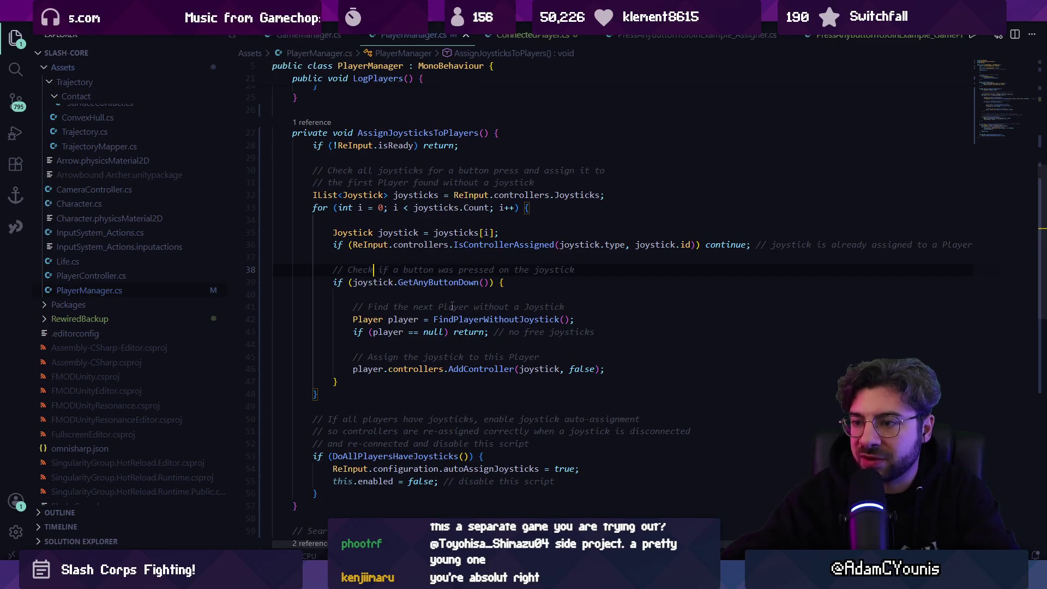
- Review the joystick-assignment block down to the line that disables the script
scroll(470, 358, down, 1)
click(470, 358)
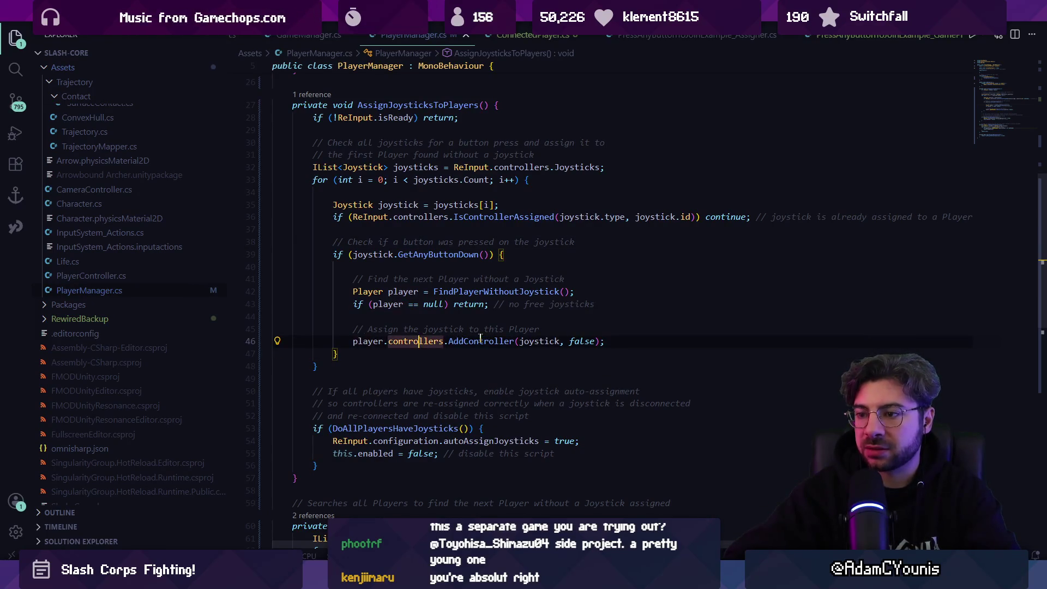
click(620, 341)
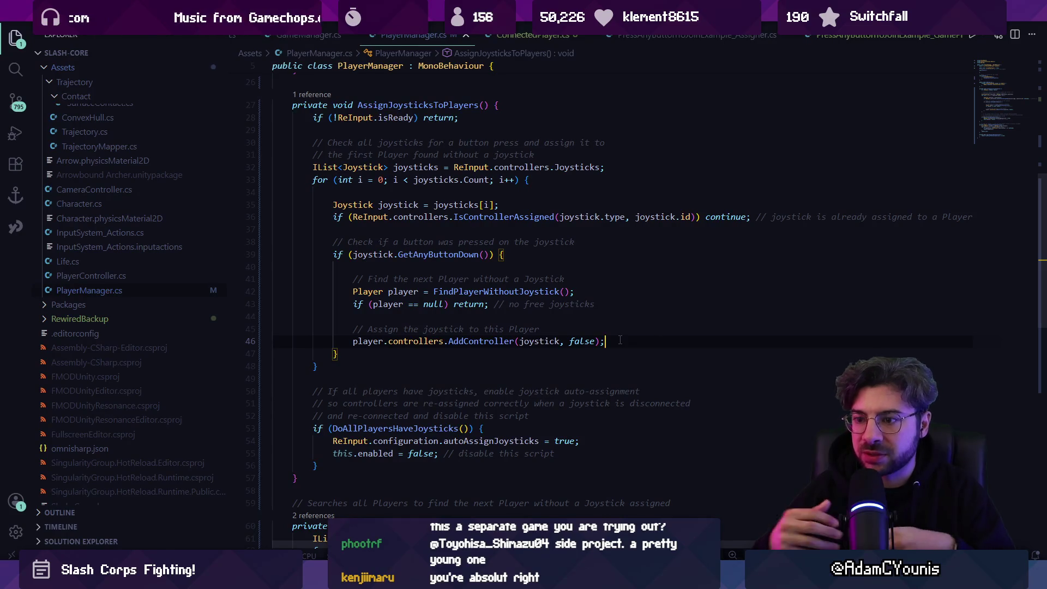
triple_click(456, 452)
scroll(457, 452, down, 4)
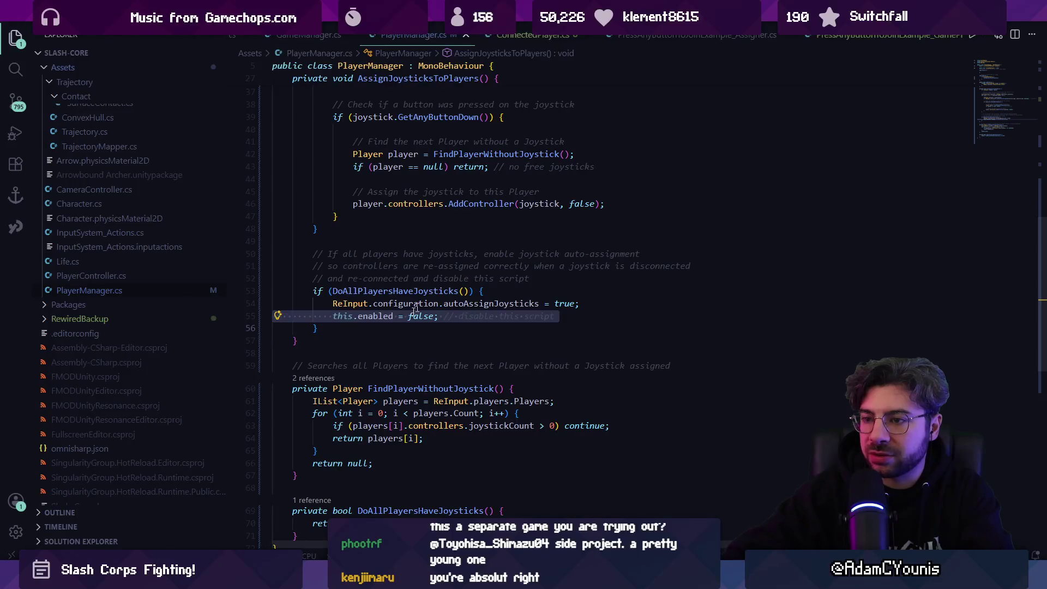
scroll(376, 328, down, 2)
- Look up the definitions of FindPlayerWithoutJoystick, ReInput.players and its Players property, then return to Unity
ctrl+click(393, 208)
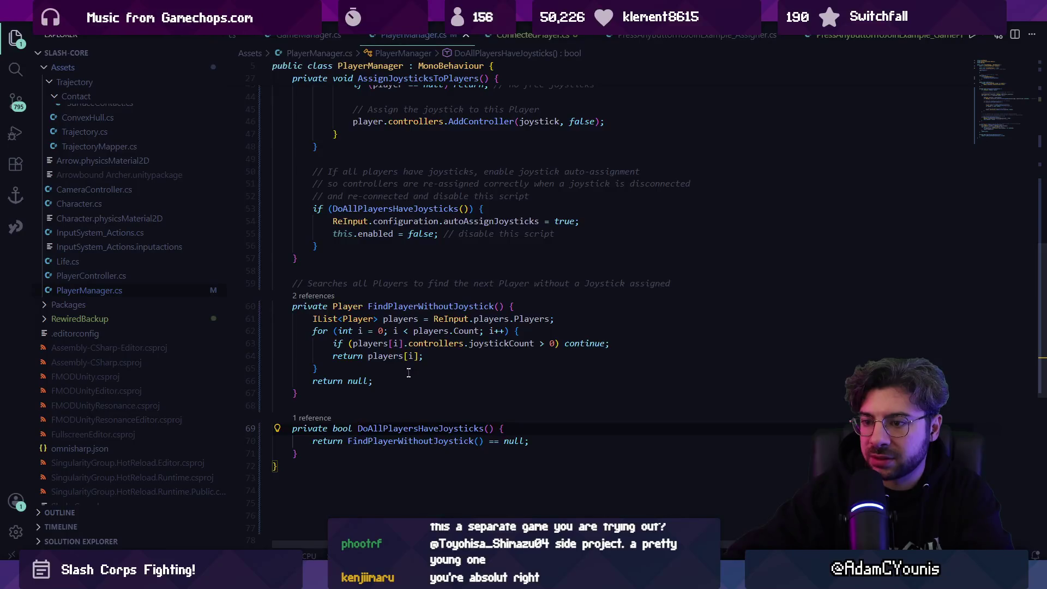
scroll(411, 365, down, 2)
ctrl+click(449, 361)
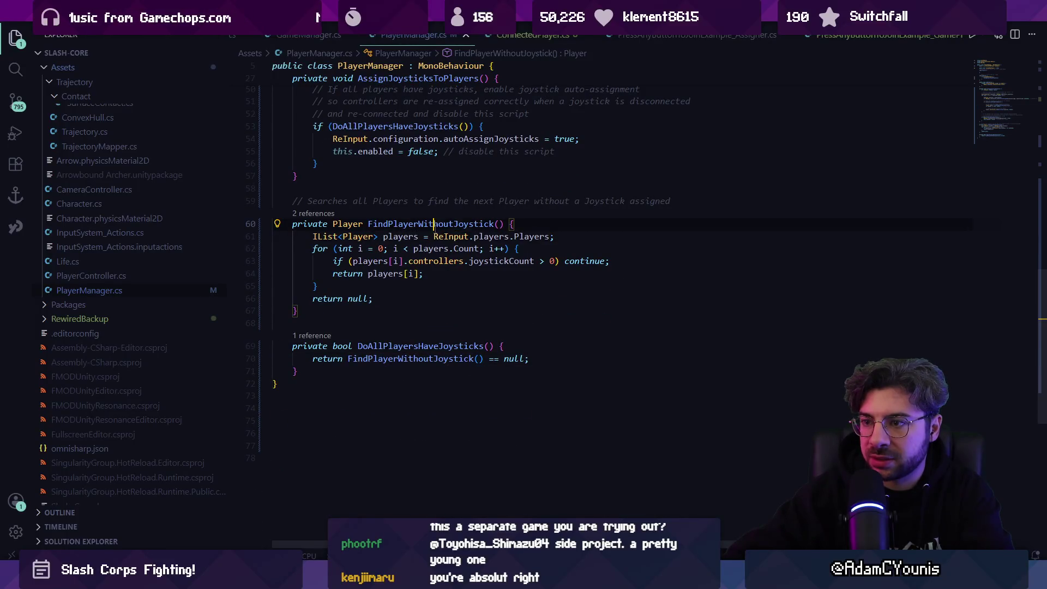
click(531, 238)
ctrl+click(532, 239)
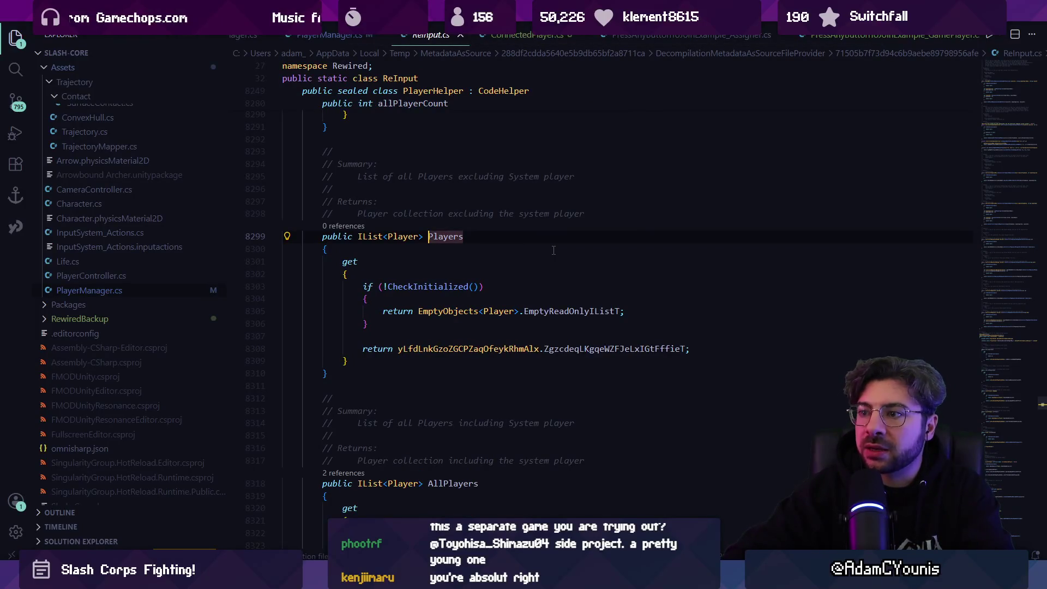
key(alt+Left)
click(499, 237)
click(482, 236)
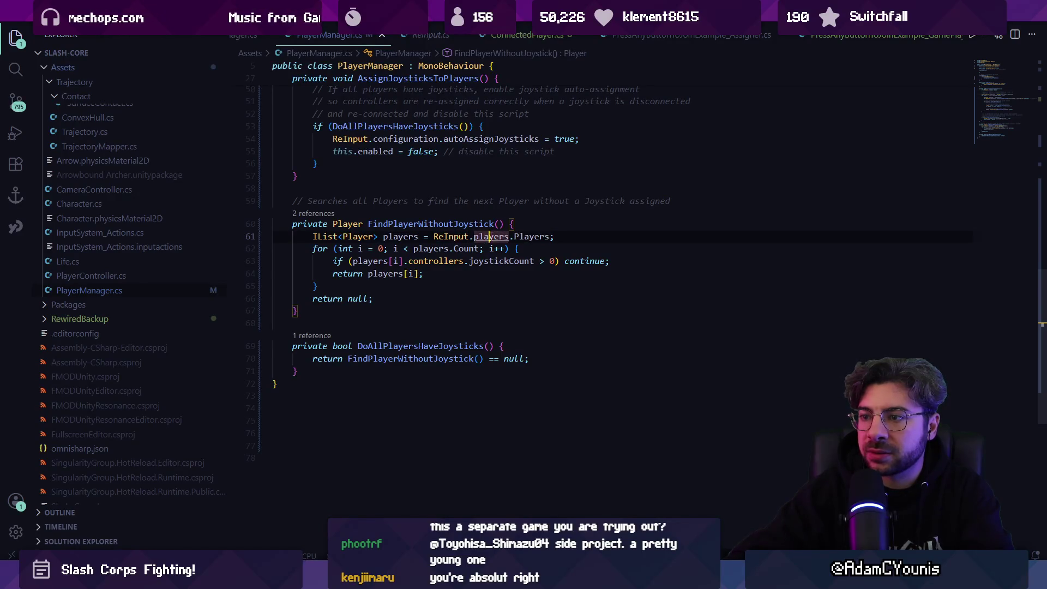
ctrl+click(493, 236)
key(alt+Left)
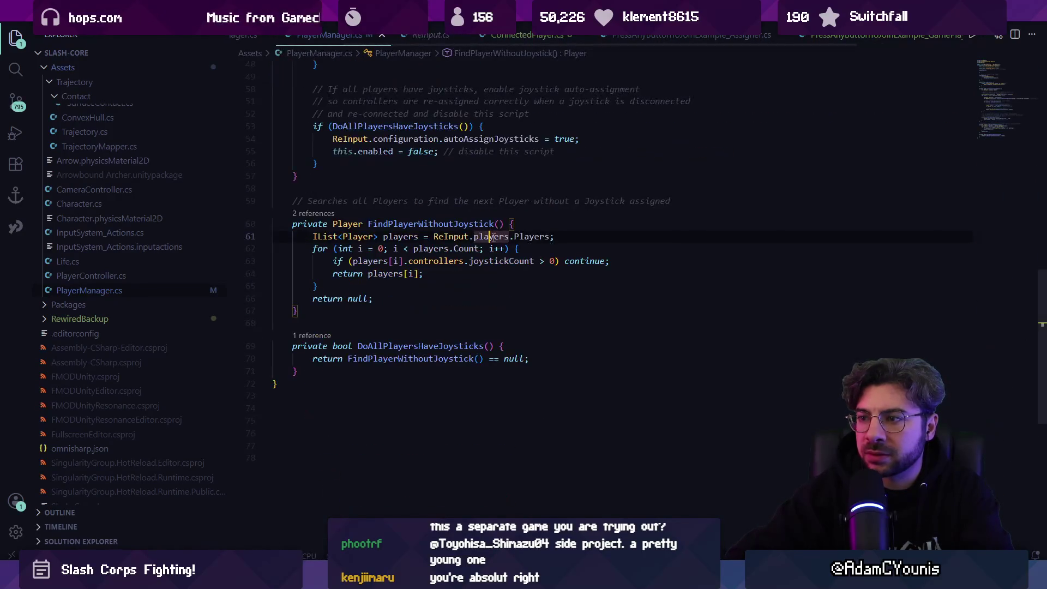
key(alt+Tab)
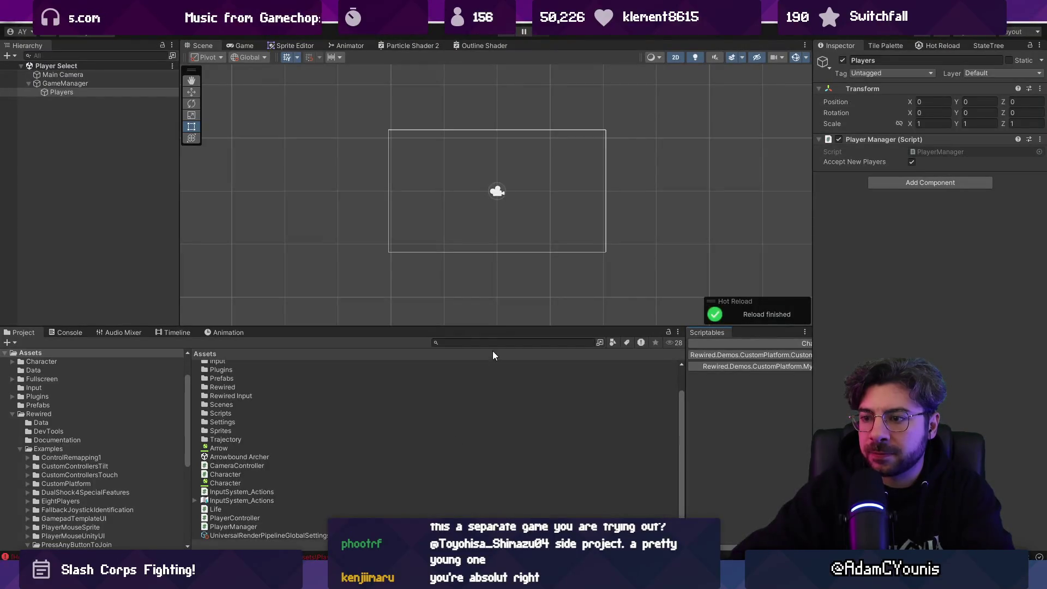
- Place the New Rewired Input Manager prefab under GameManager and save the Player Select scene
click(492, 342)
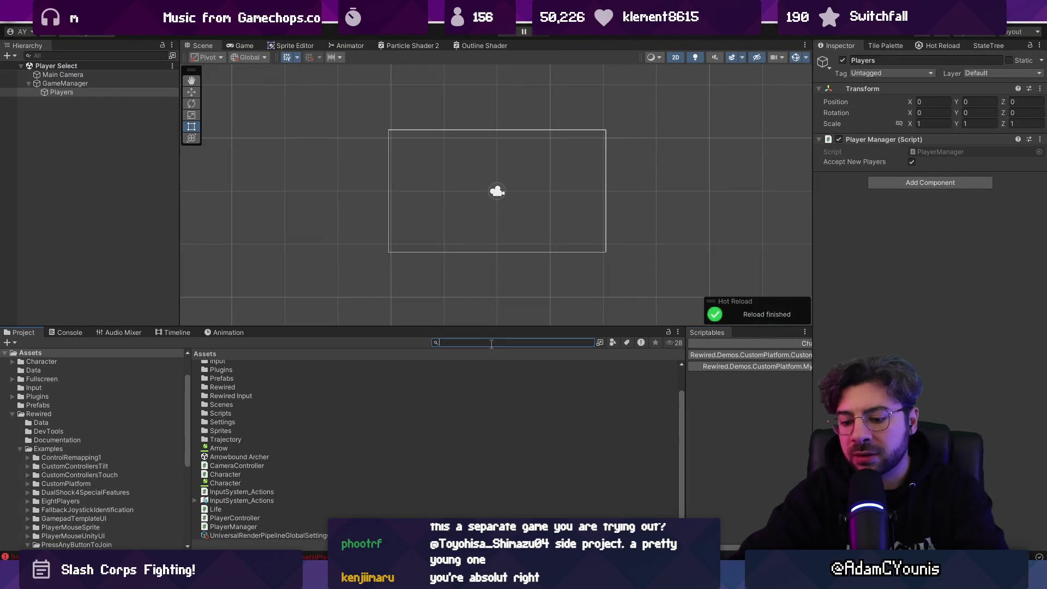
text(rewir)
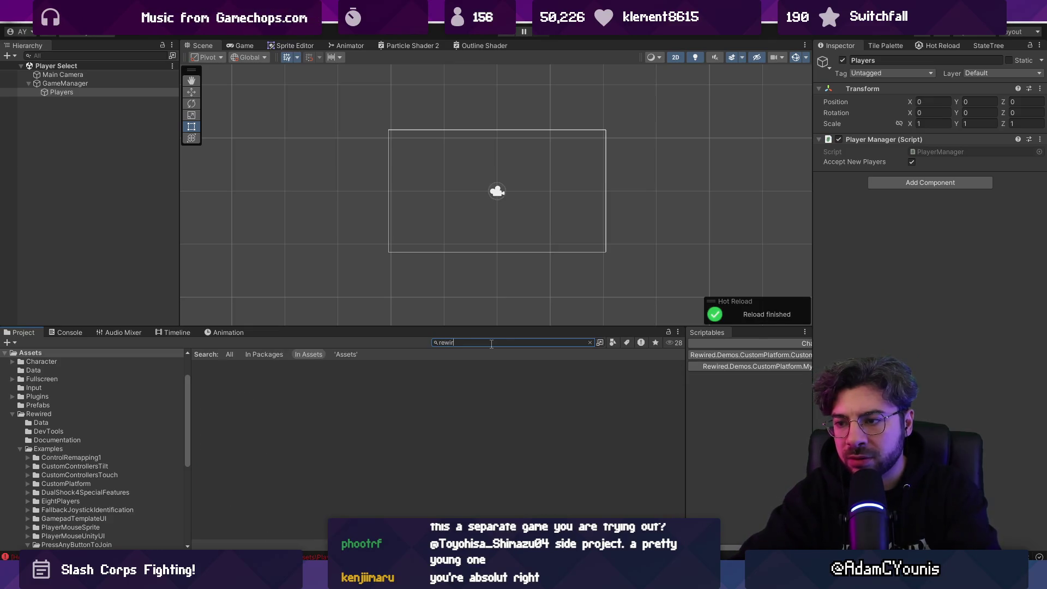
text(ewieed)
click(289, 381)
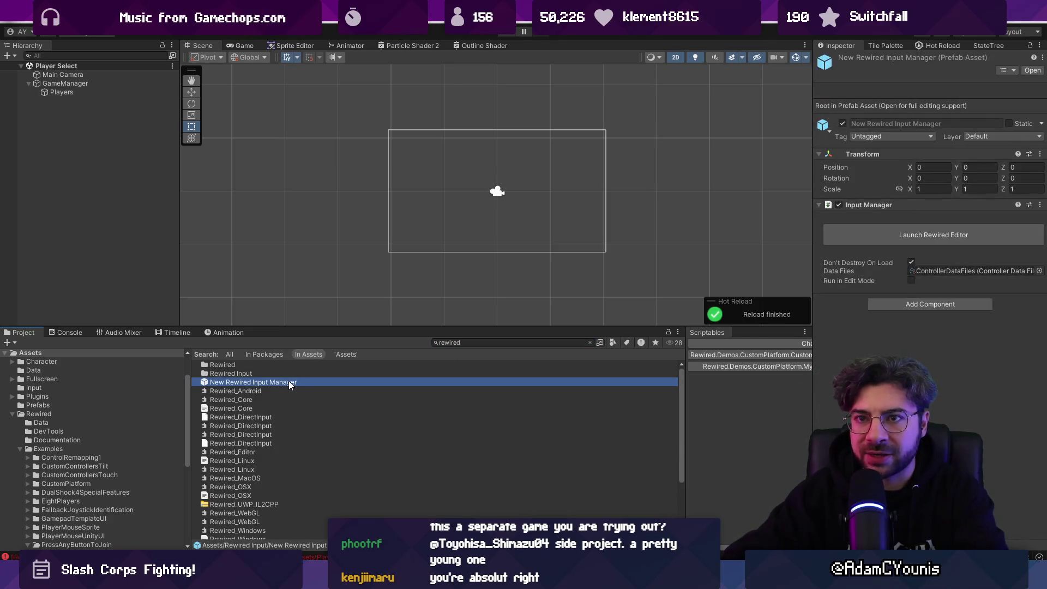
drag(235, 381, 93, 85)
key(ctrl+s)
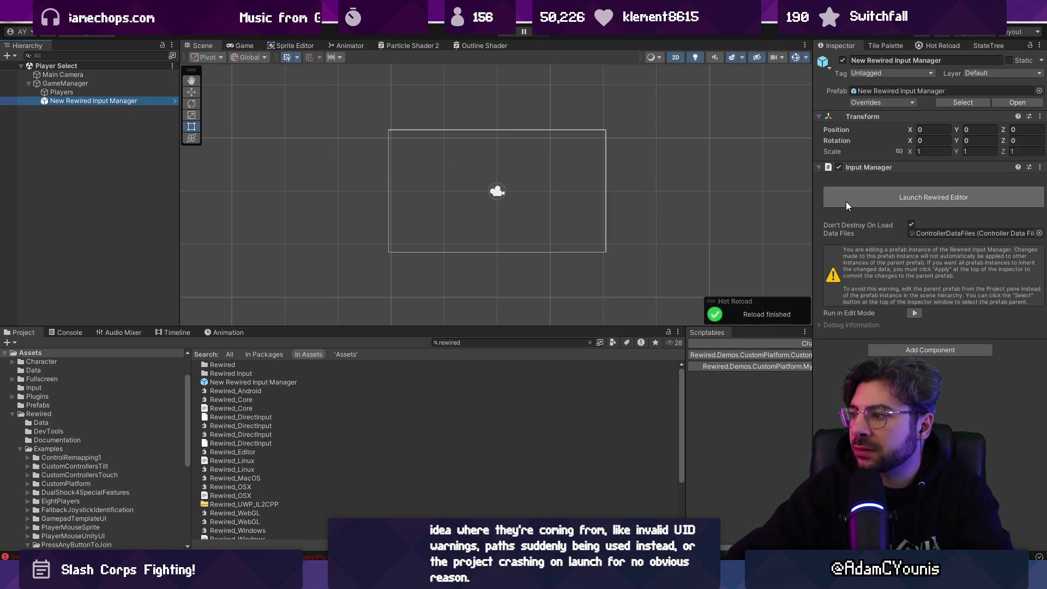
- Test-run the scene, then open the New Rewired Input Manager prefab for editing
click(508, 34)
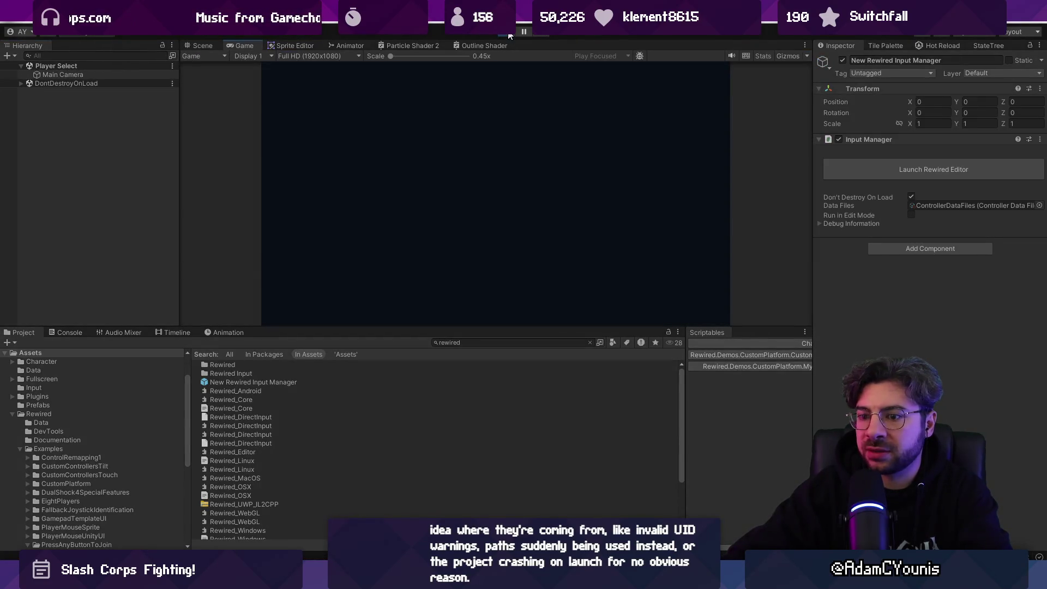
click(508, 34)
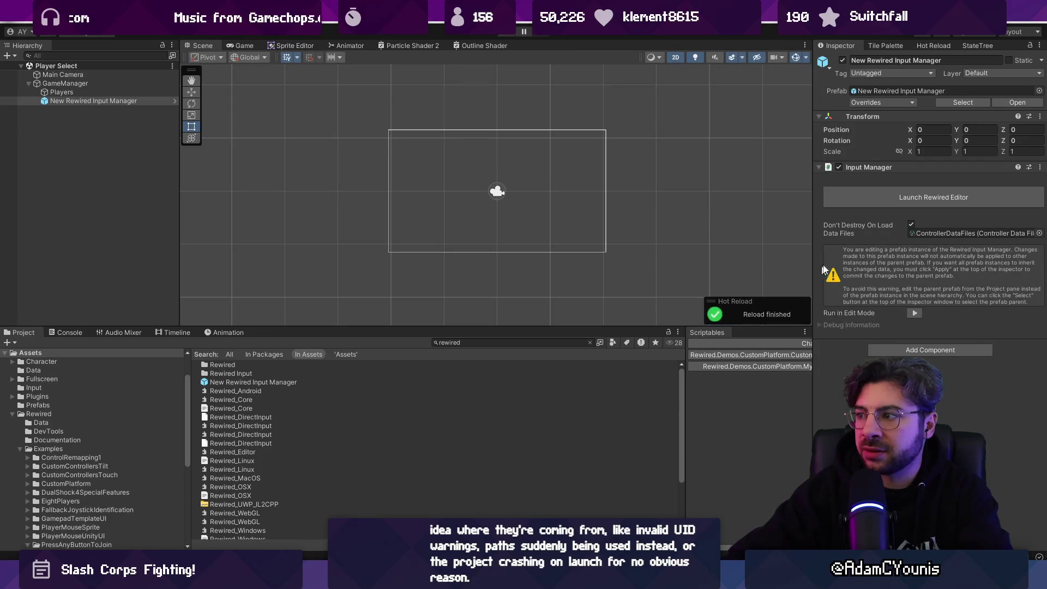
click(920, 201)
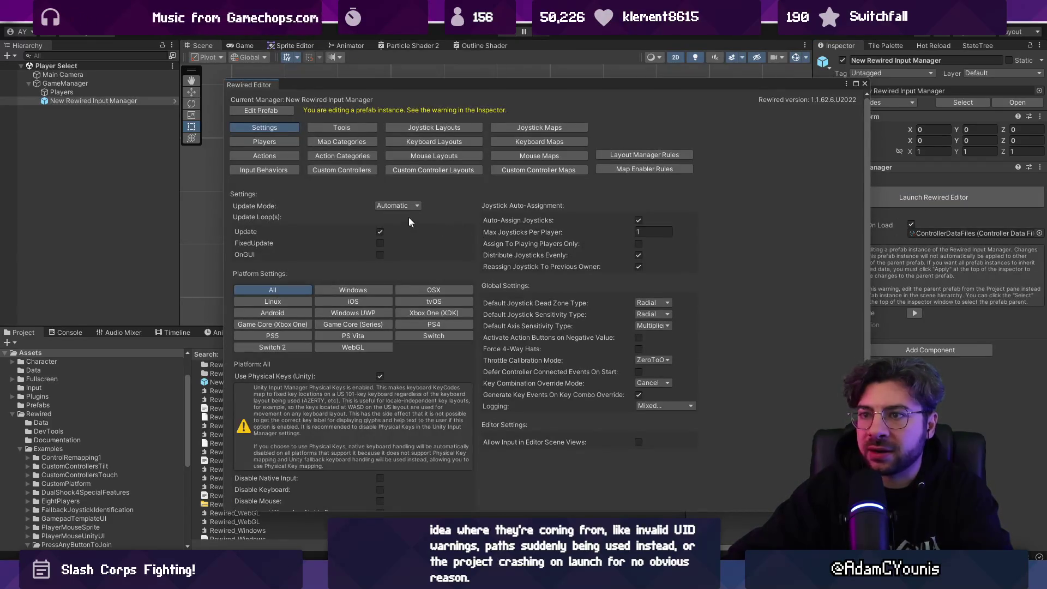
click(864, 85)
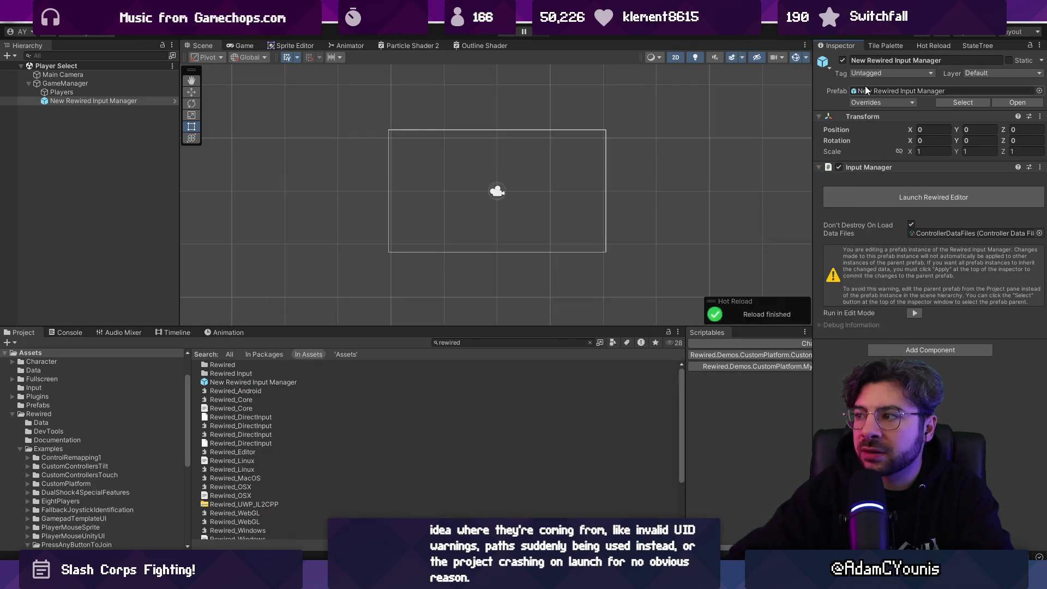
click(289, 381)
double_click(289, 382)
- In the Rewired Editor's Players page, add Player0 through Player3 alongside System
click(890, 171)
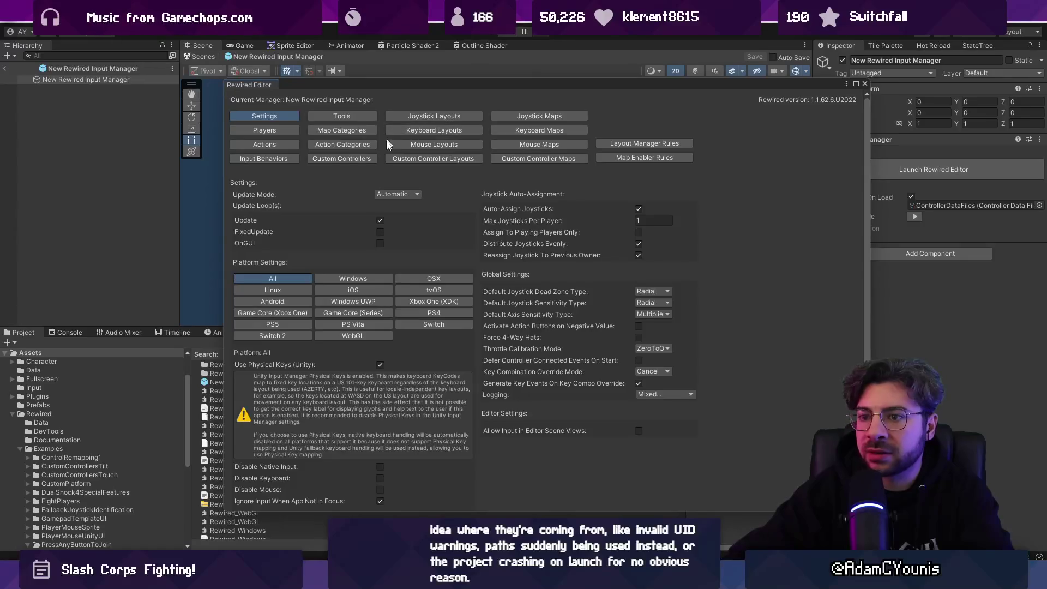
scroll(346, 275, down, 1)
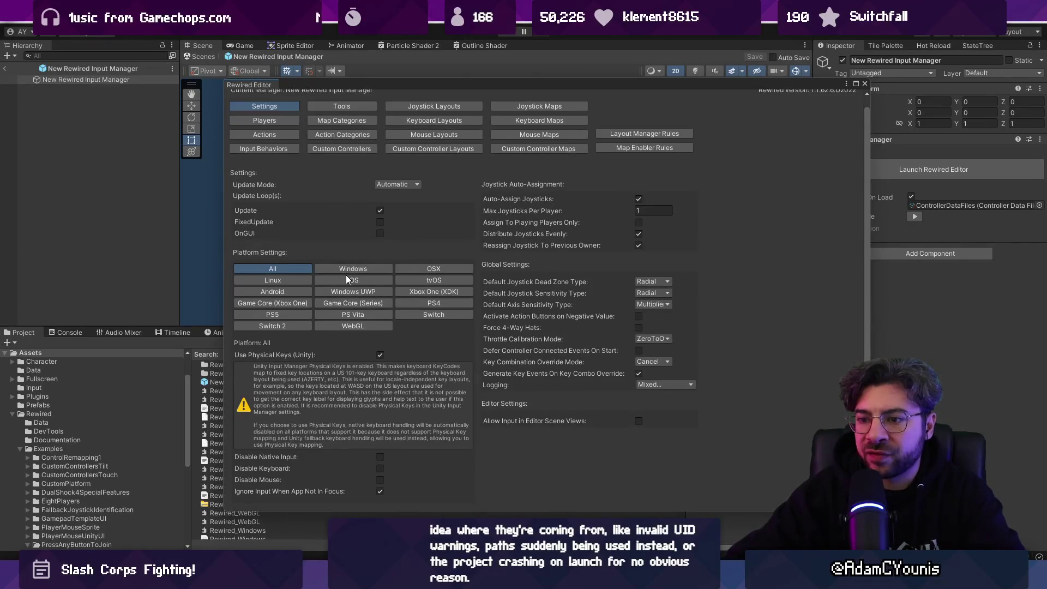
click(275, 130)
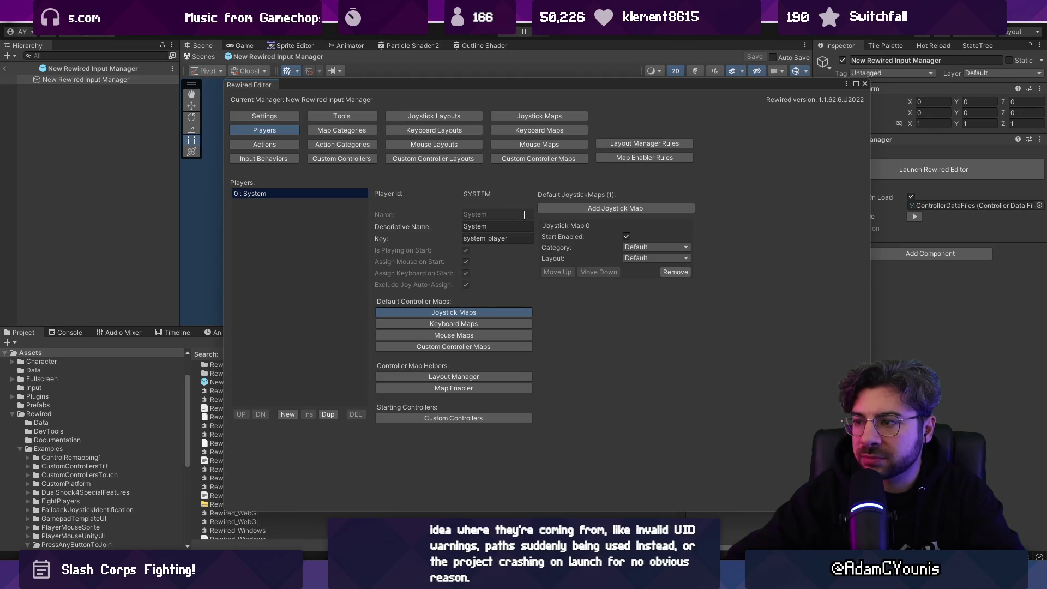
click(280, 416)
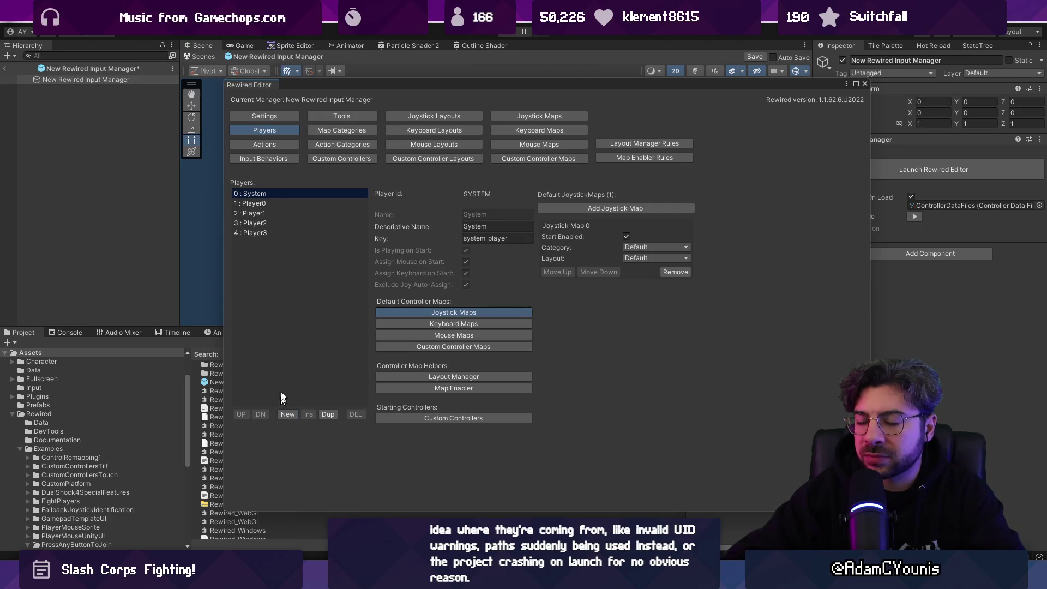
click(865, 83)
- Search the project's scene assets and open the PressAnyButtonToJoin example scene
click(469, 342)
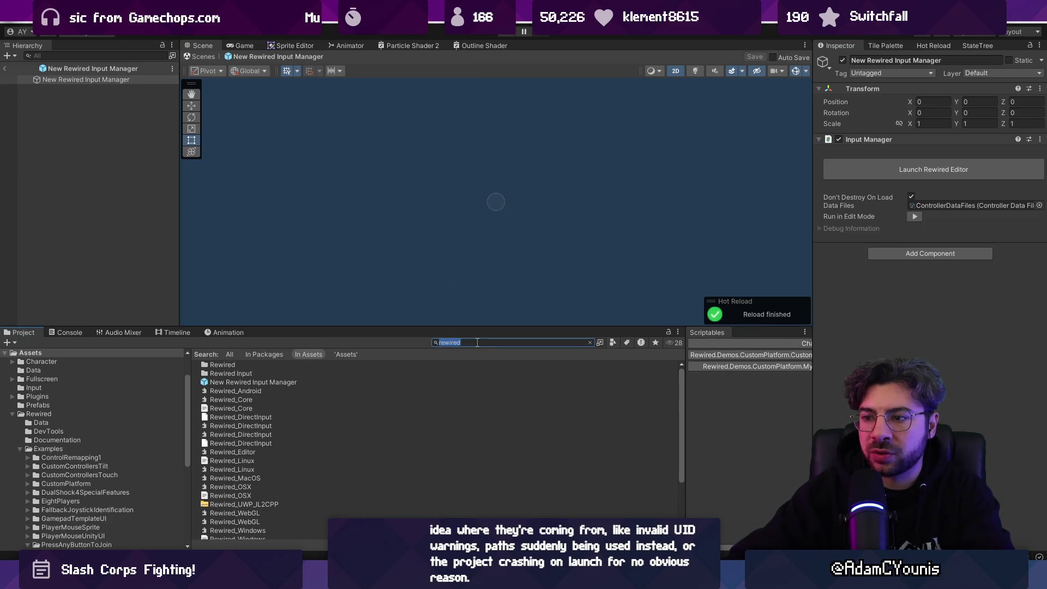
text(assign)
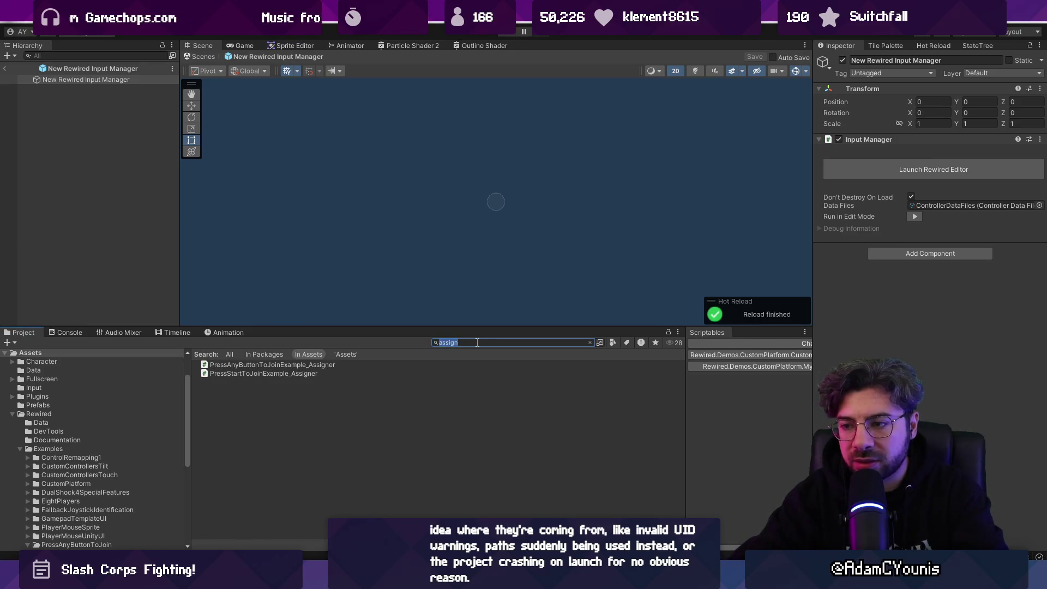
text(t:scene)
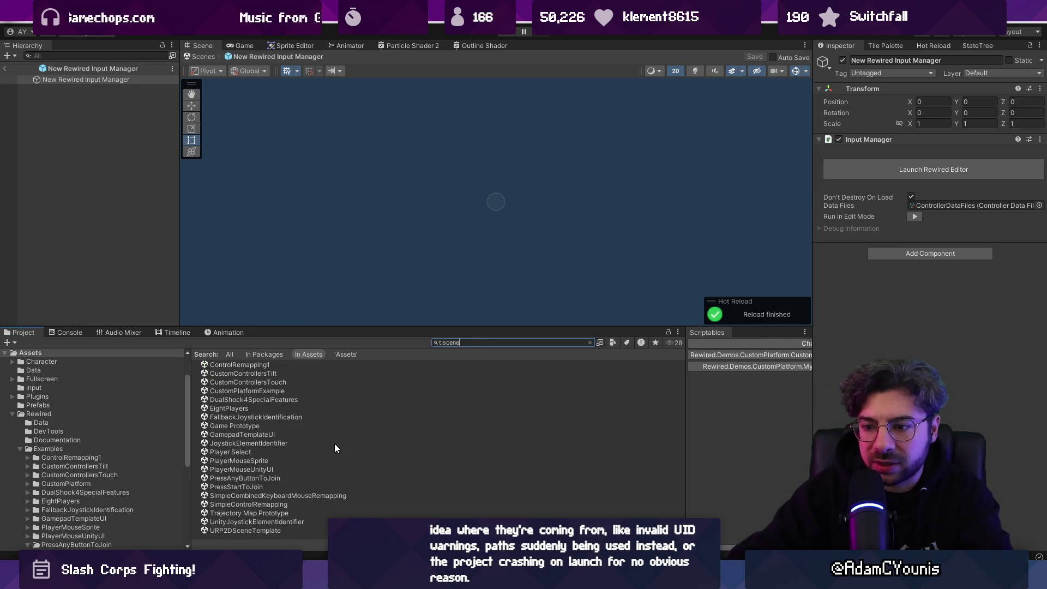
click(303, 494)
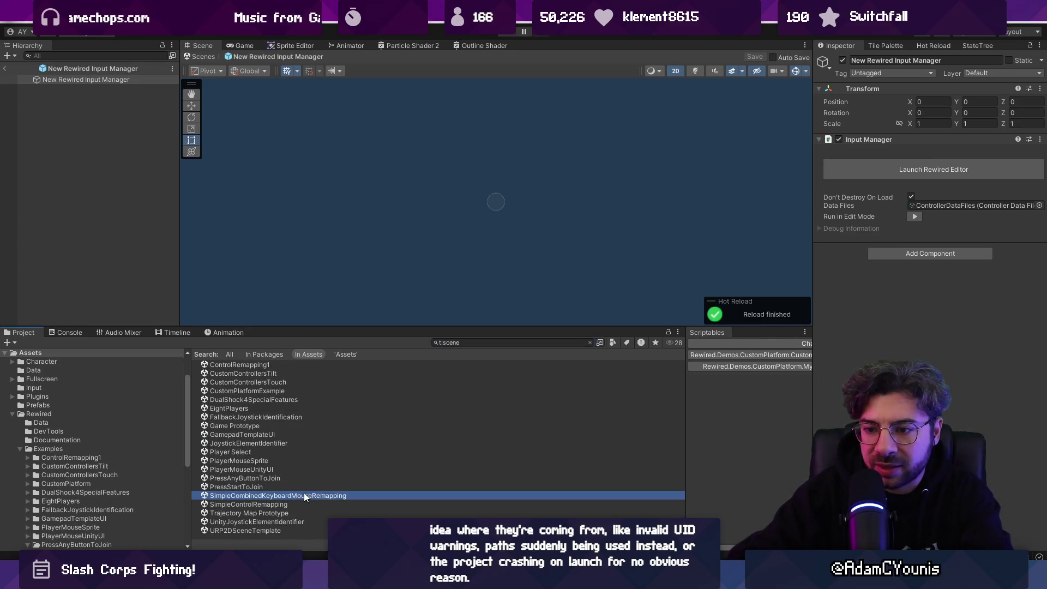
click(286, 444)
click(287, 417)
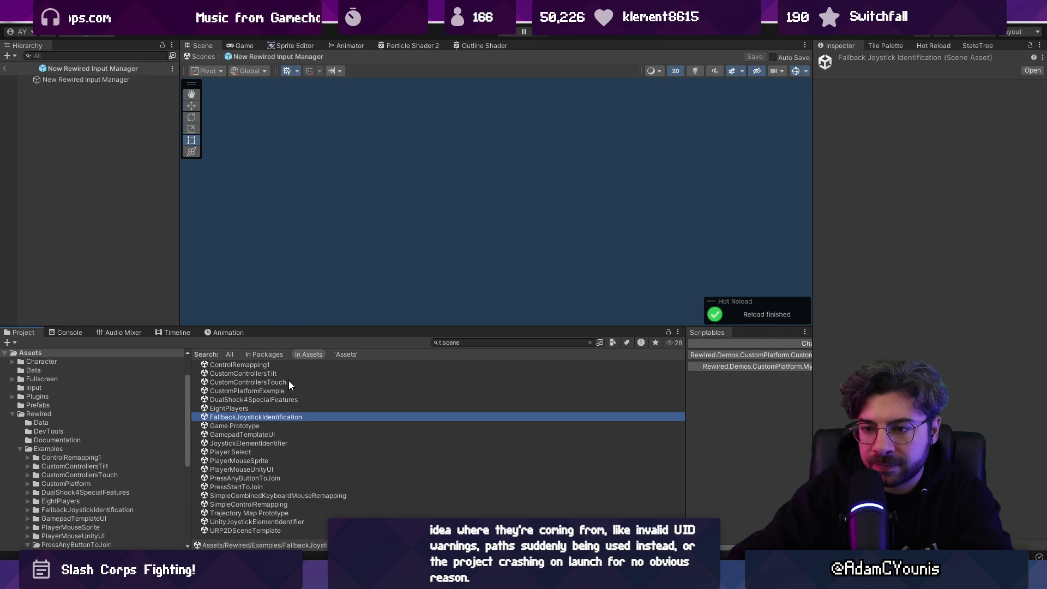
double_click(276, 477)
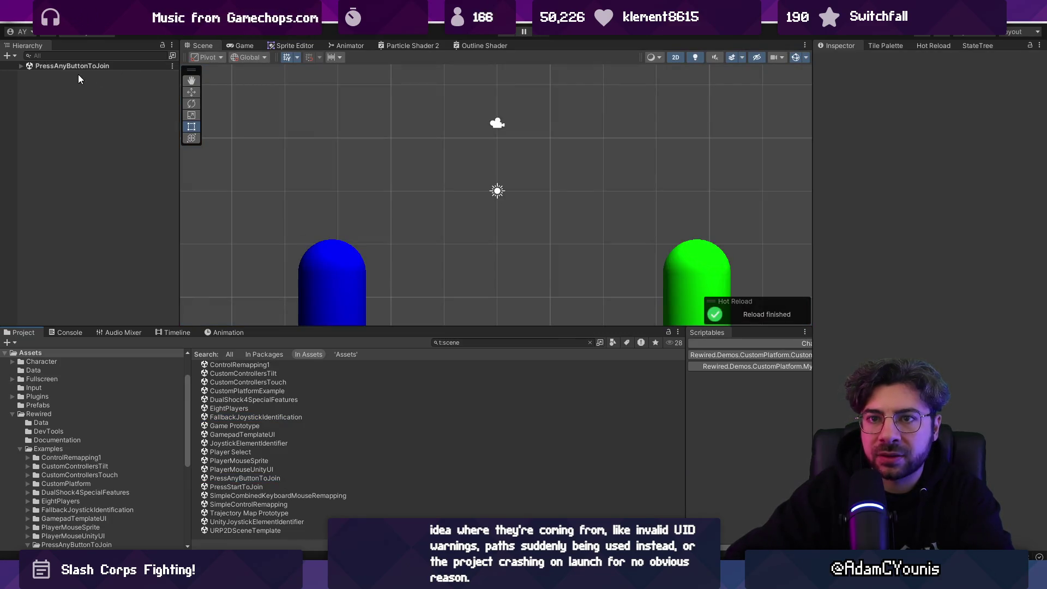
- Inspect the example Rewired Input Manager's players and its ControllerDataFiles joystick maps
click(22, 66)
click(28, 74)
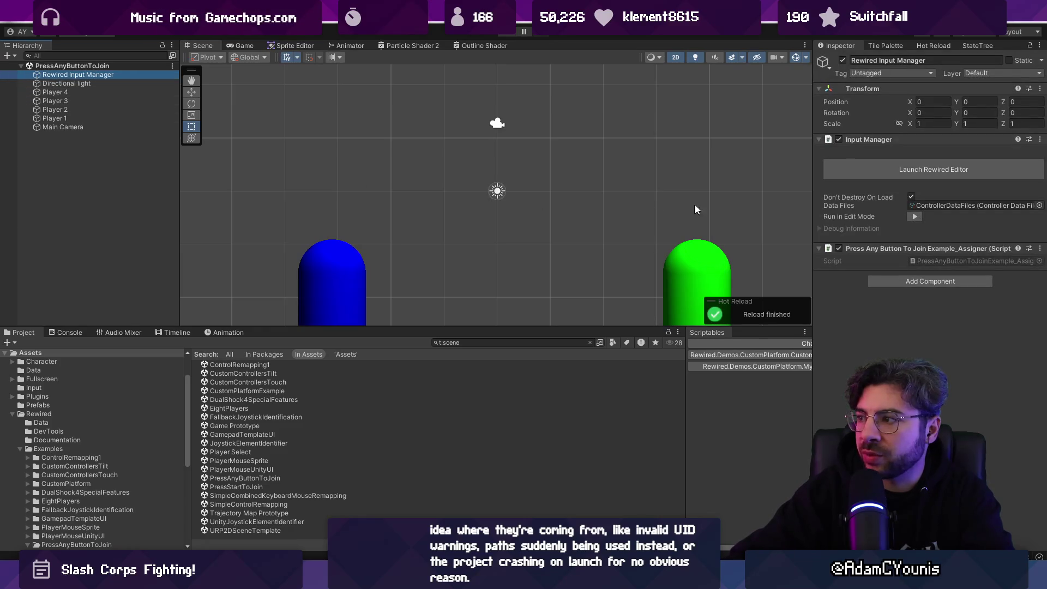
click(933, 169)
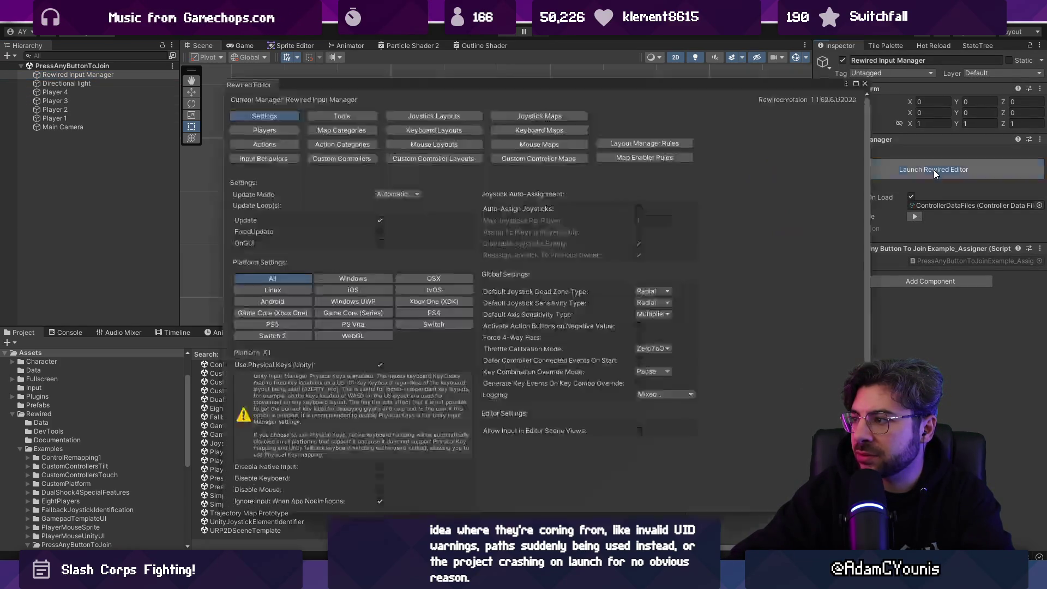
click(268, 133)
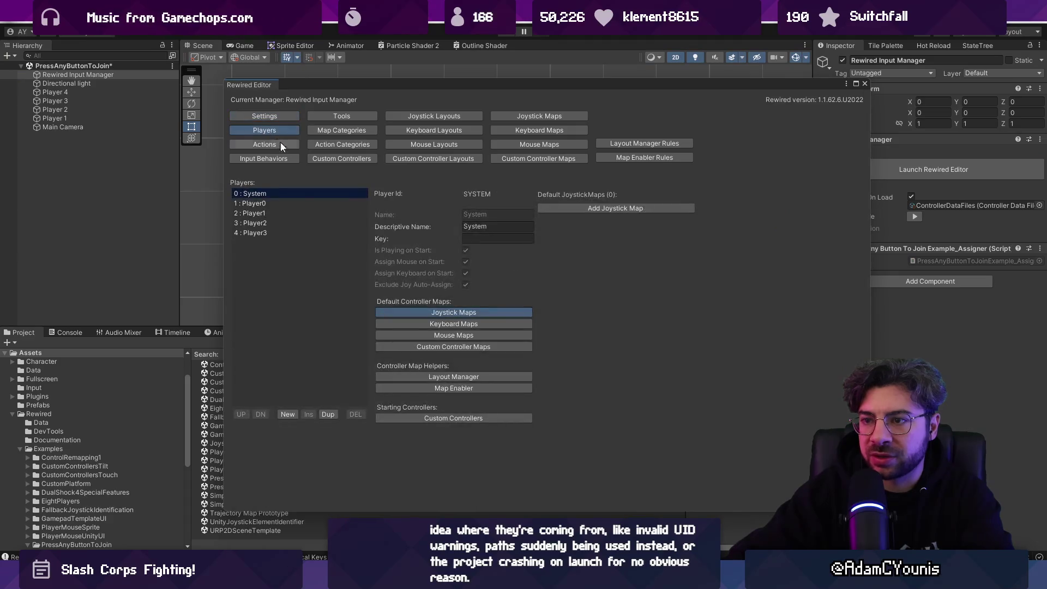
click(866, 84)
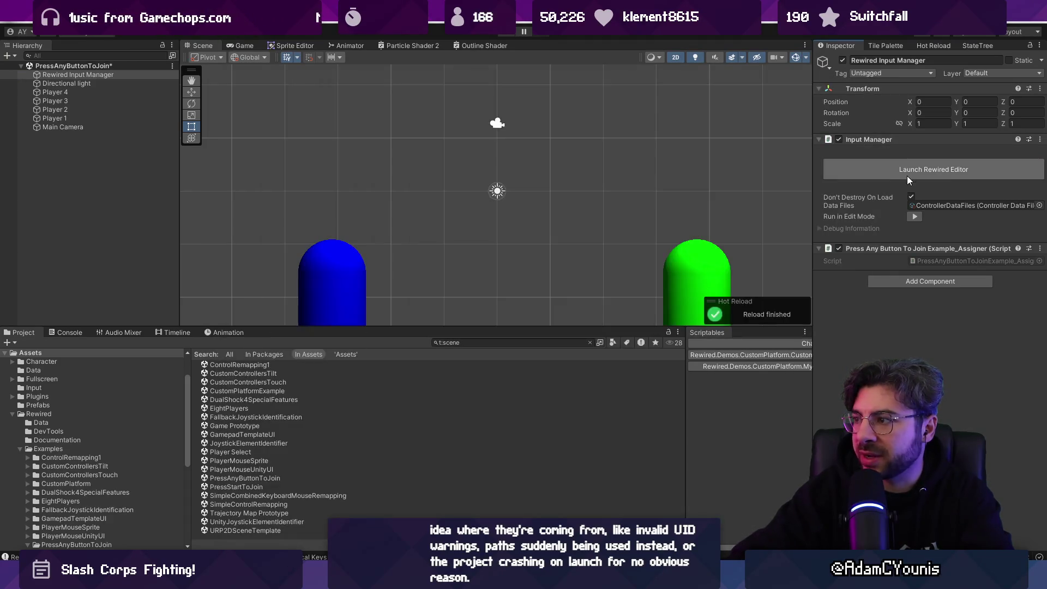
click(930, 202)
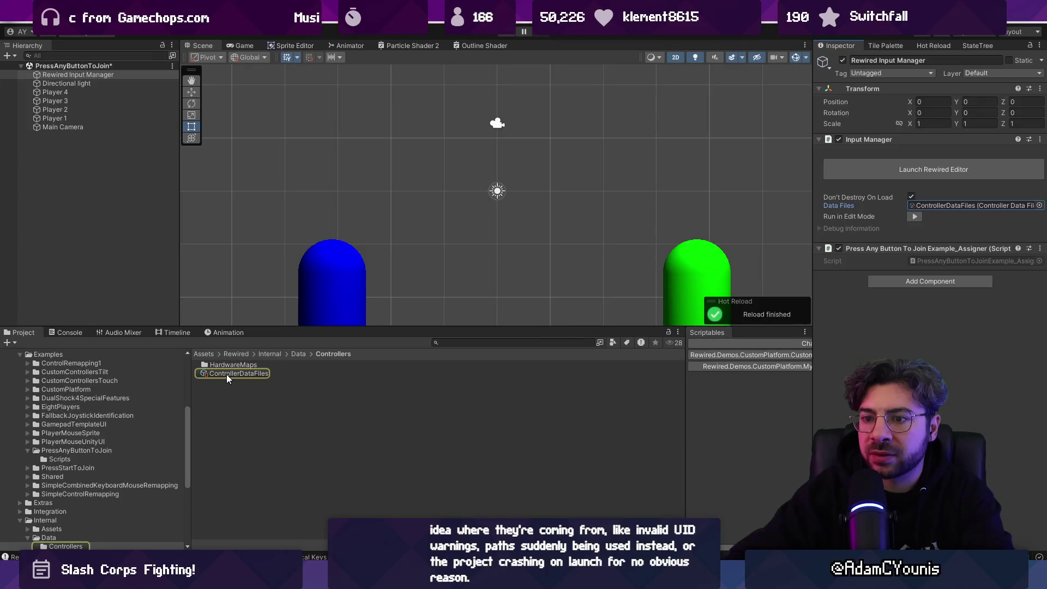
click(227, 374)
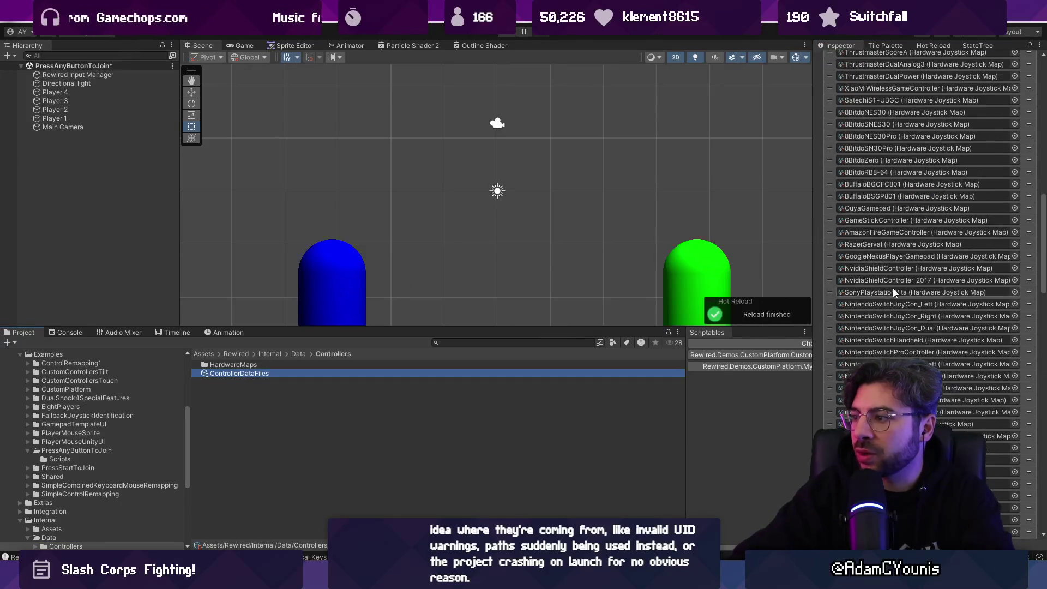
click(1025, 70)
scroll(1009, 352, down, 15)
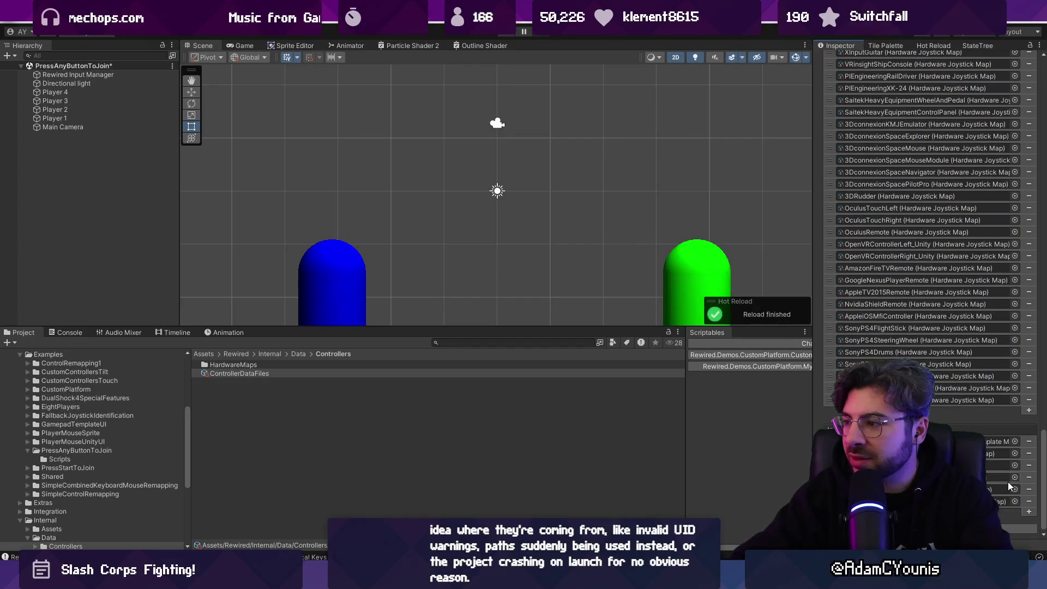
scroll(1008, 479, up, 15)
- Review the example's joystick layouts, joystick maps and players list in the Rewired Editor
click(92, 84)
click(96, 76)
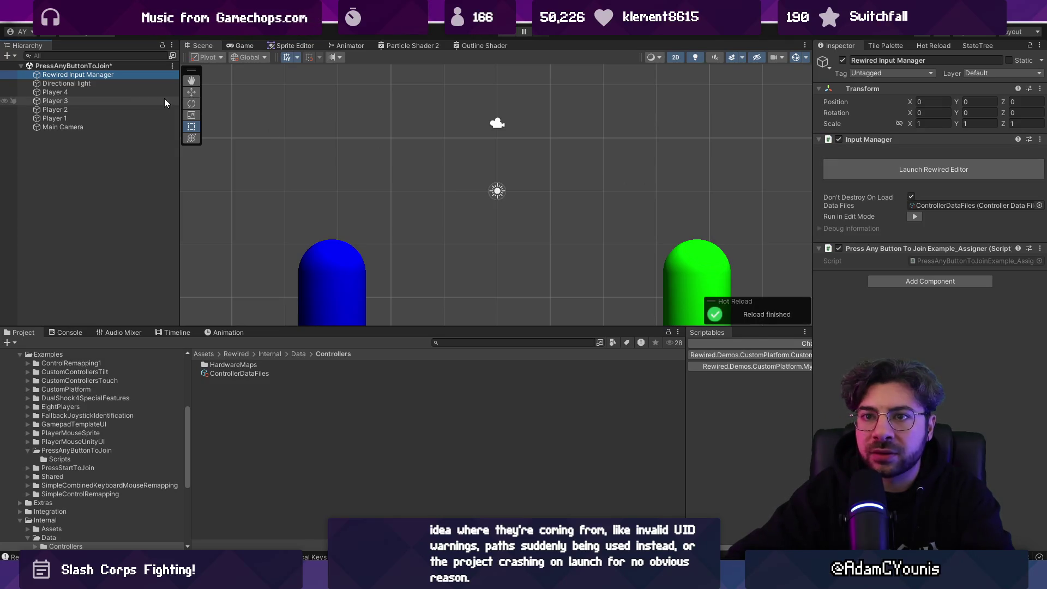
click(143, 84)
click(141, 74)
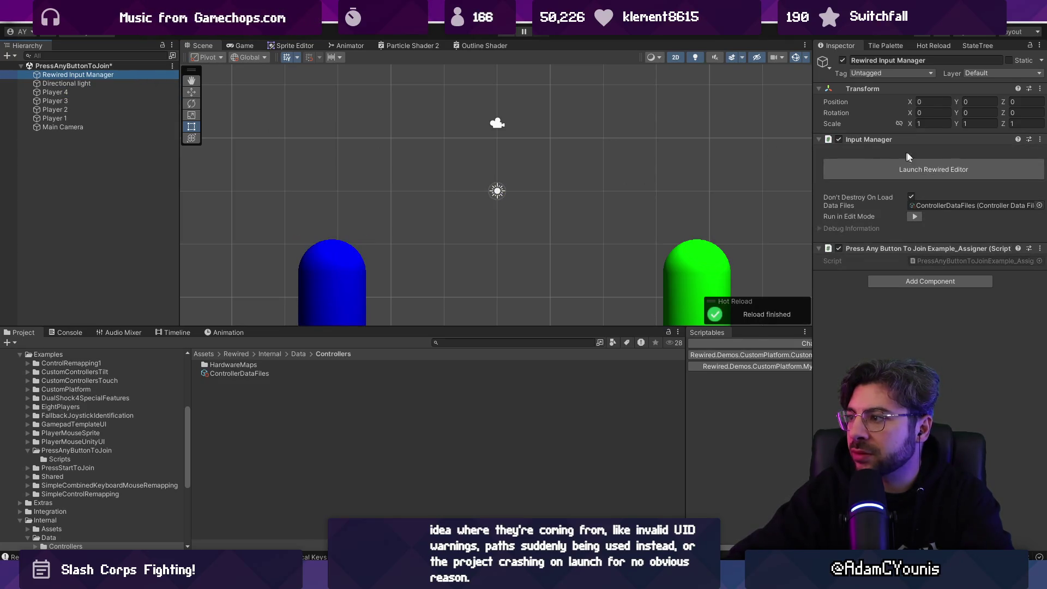
click(911, 167)
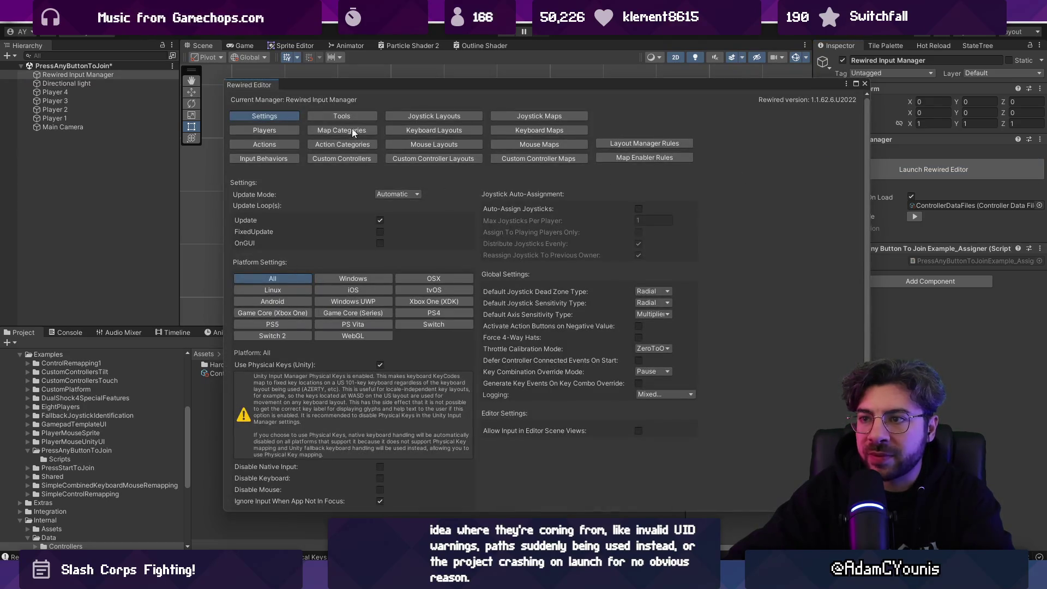
click(431, 116)
click(518, 116)
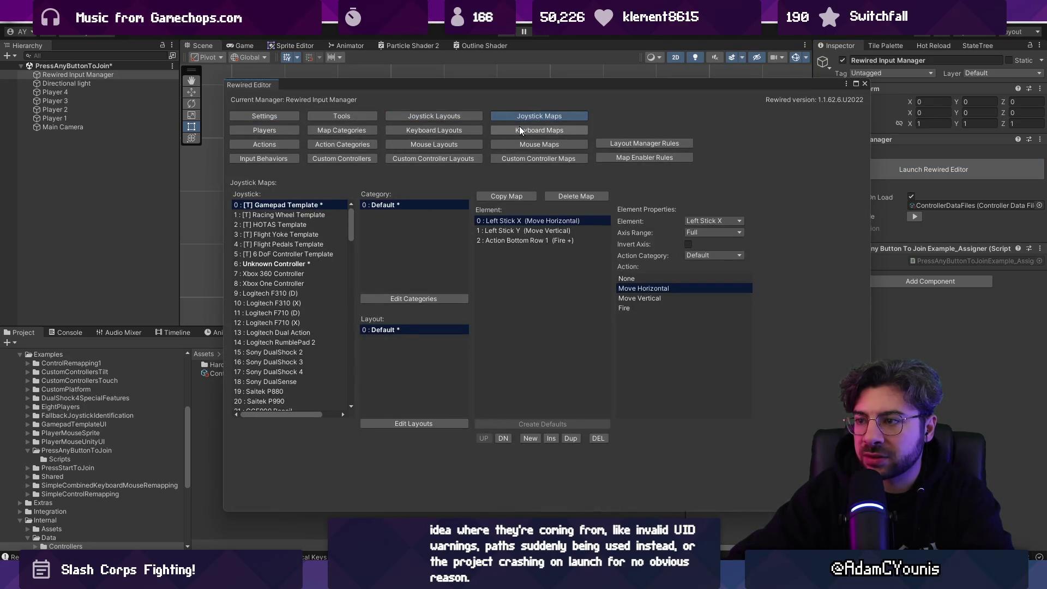
click(265, 116)
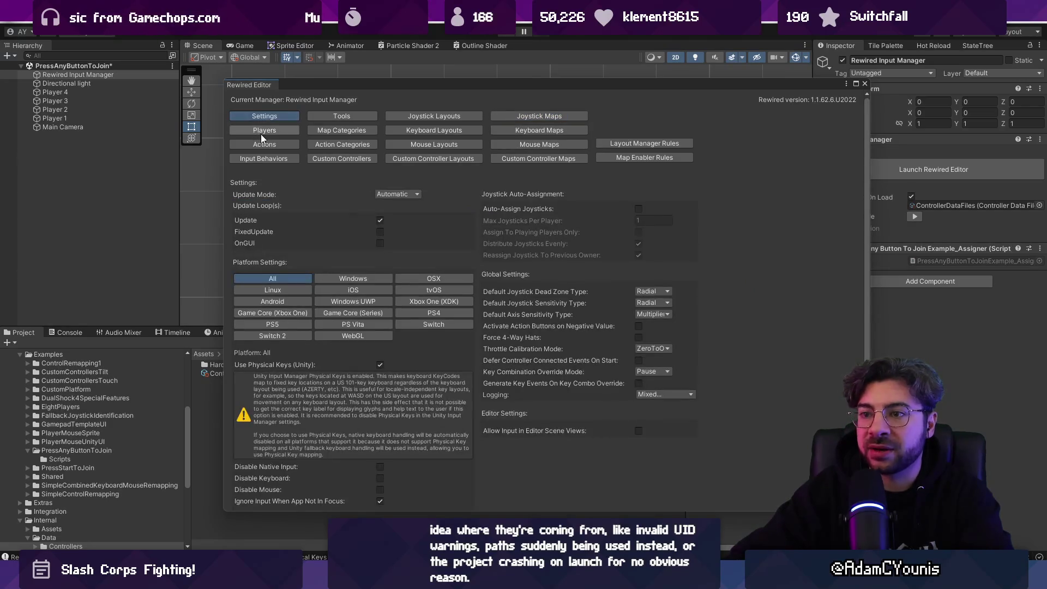
click(269, 131)
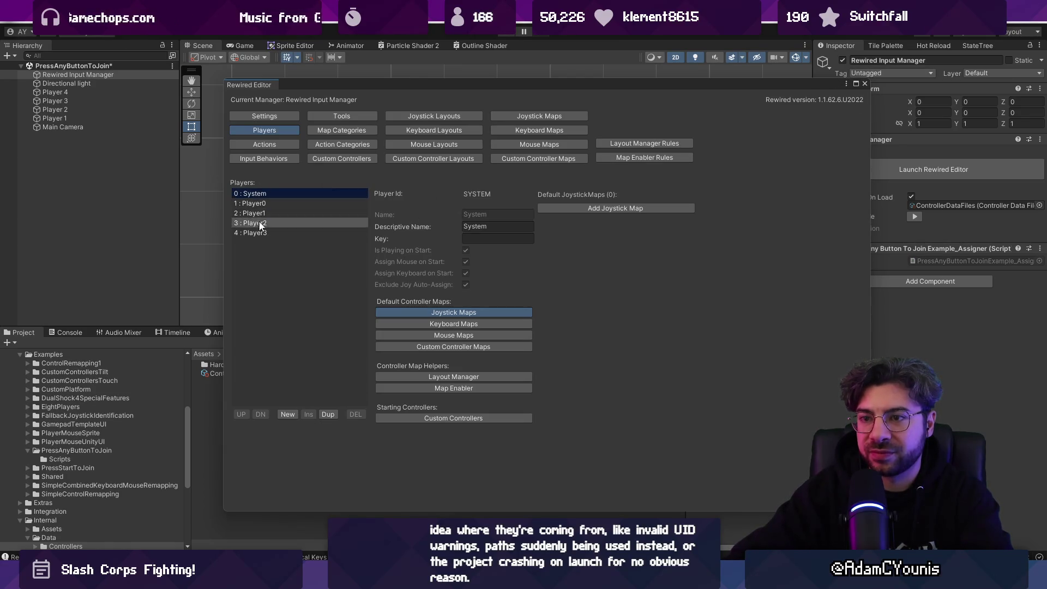
click(864, 85)
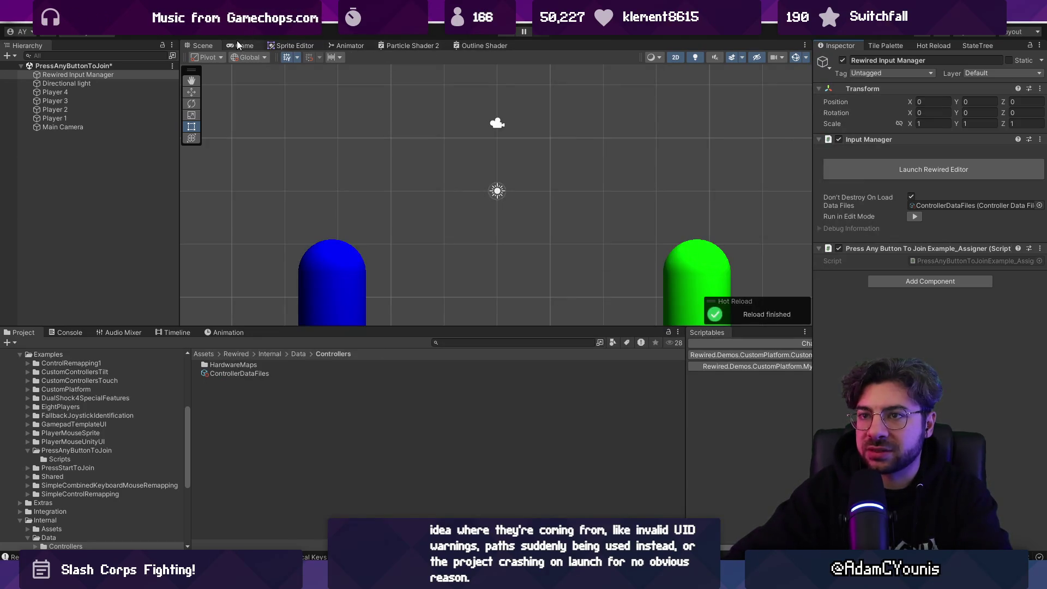
- Reopen the Player Select scene without saving and expand GameManager
click(524, 342)
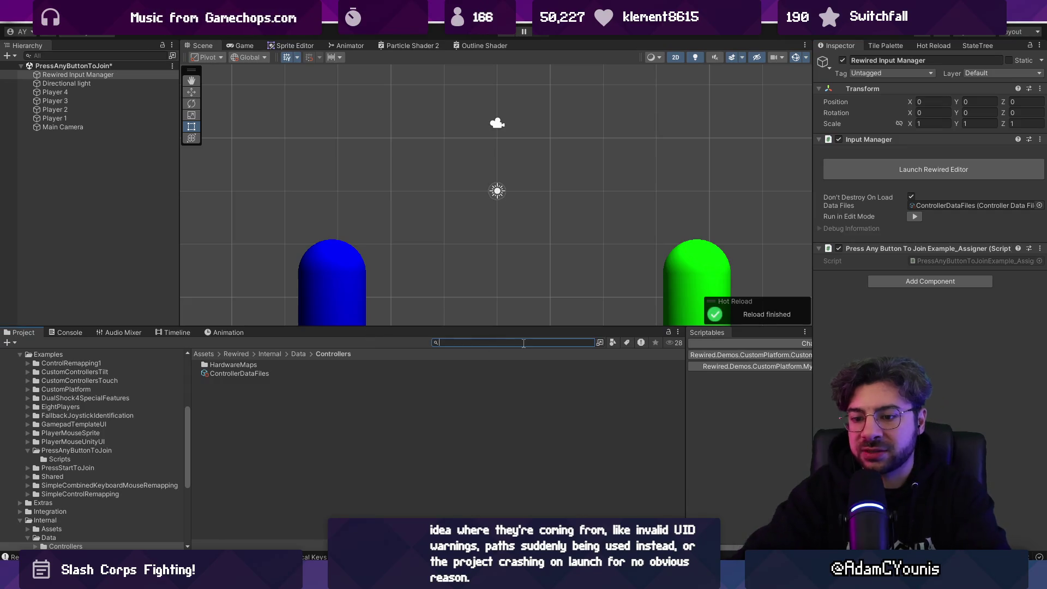
text(t:ssc)
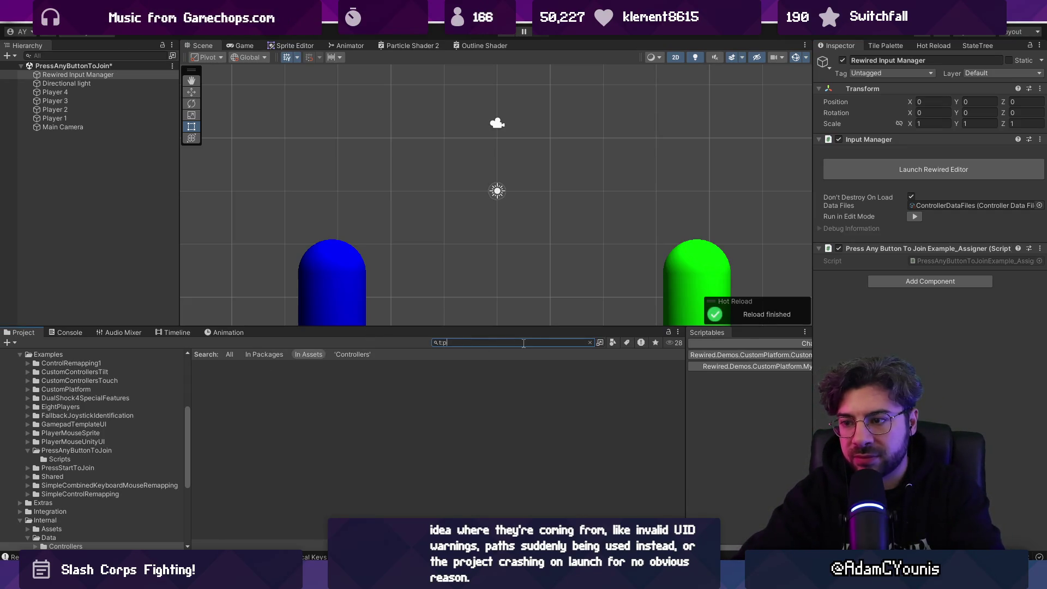
key(BackSpace)
key(BackSpace)
text(cene p)
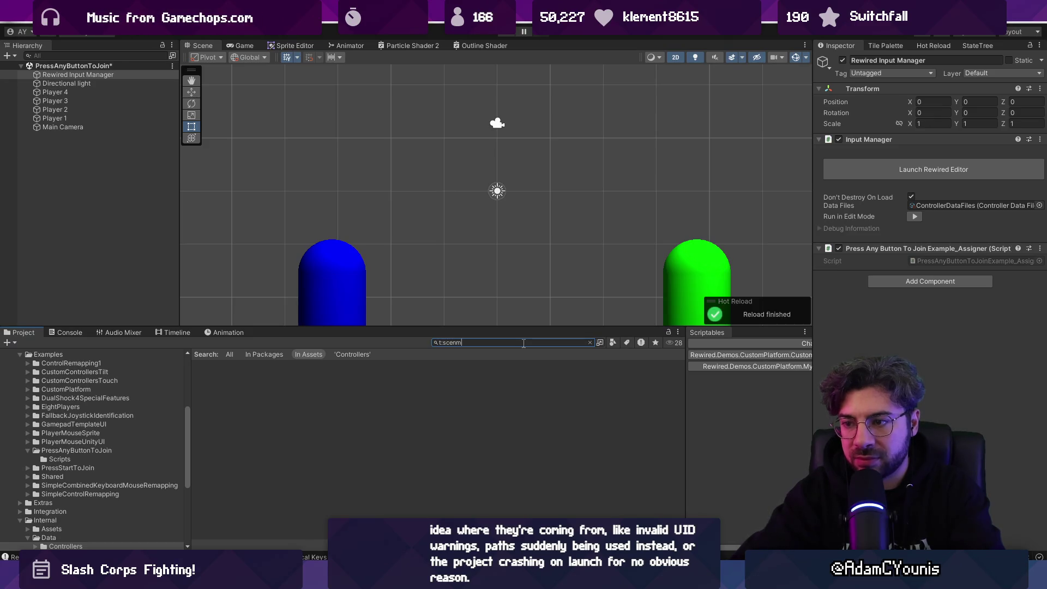
text(layer)
key(Down)
key(Down)
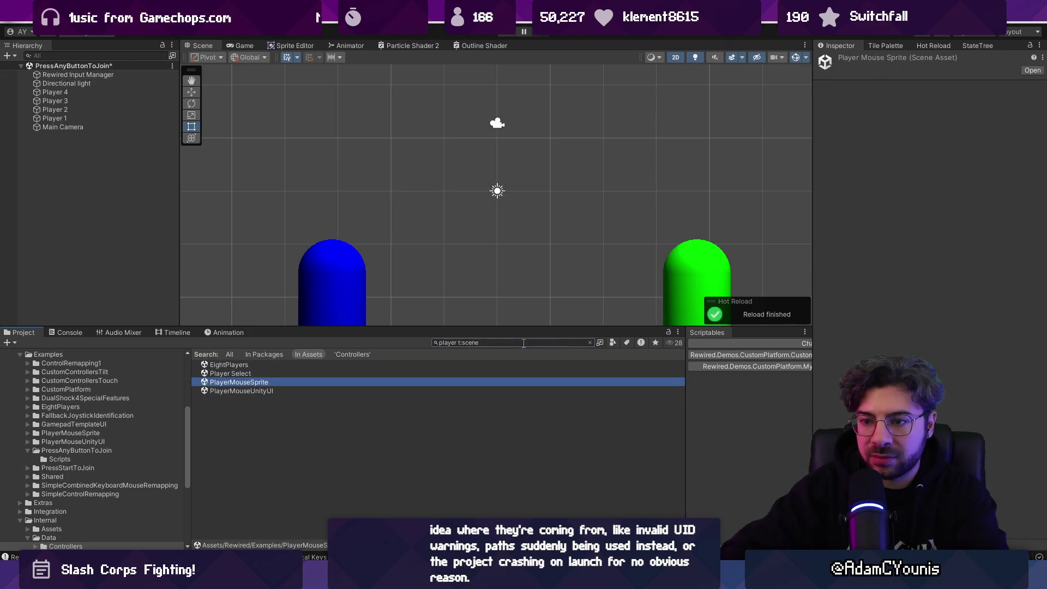
key(Return)
click(554, 309)
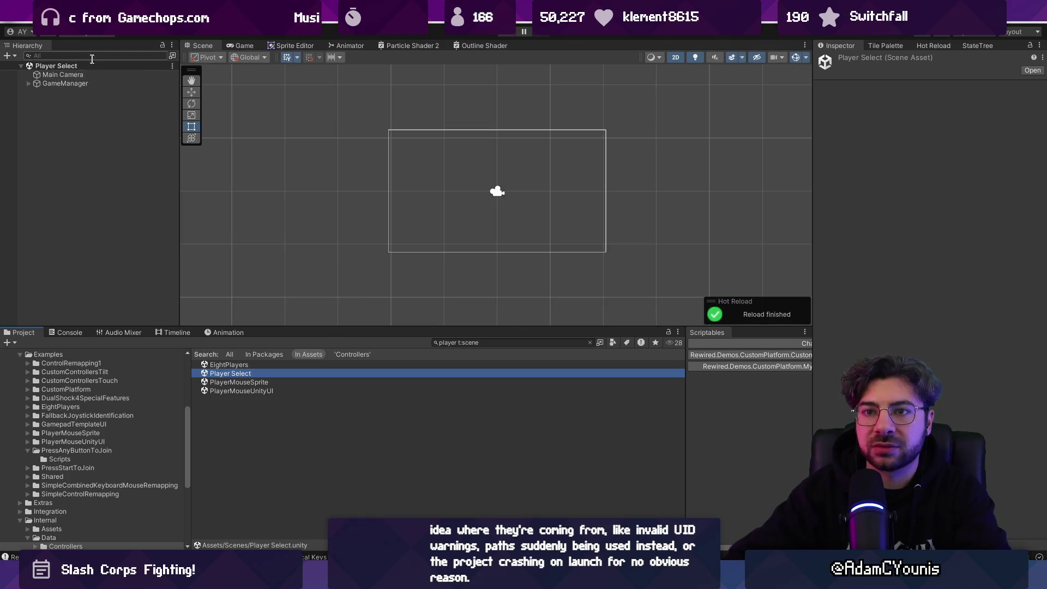
click(71, 83)
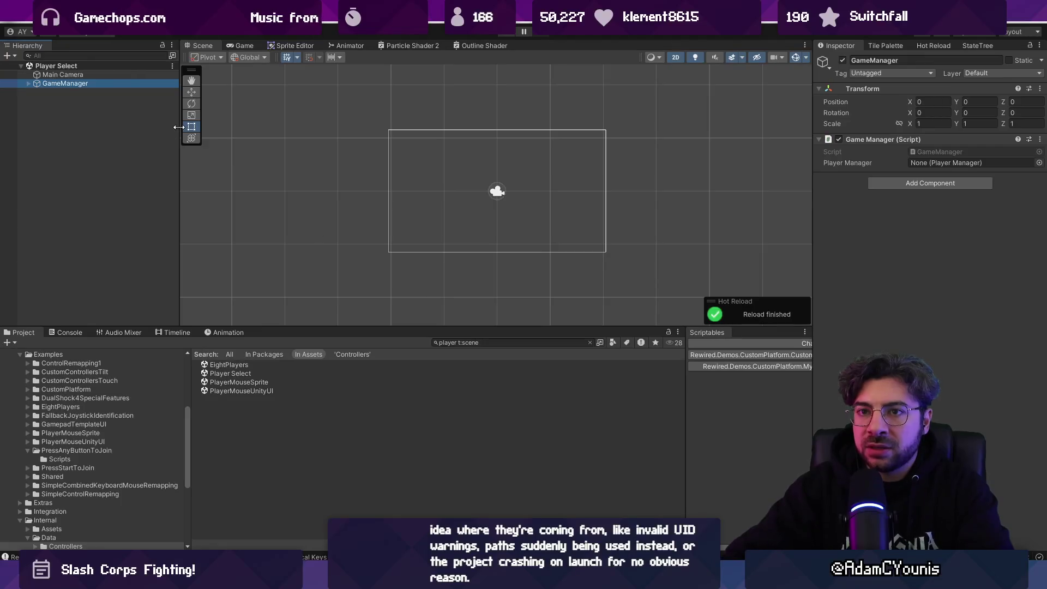
click(31, 84)
- Save GameManager as a prefab in Assets/Prefabs and open it for editing
click(476, 343)
text(prte)
text(refabs)
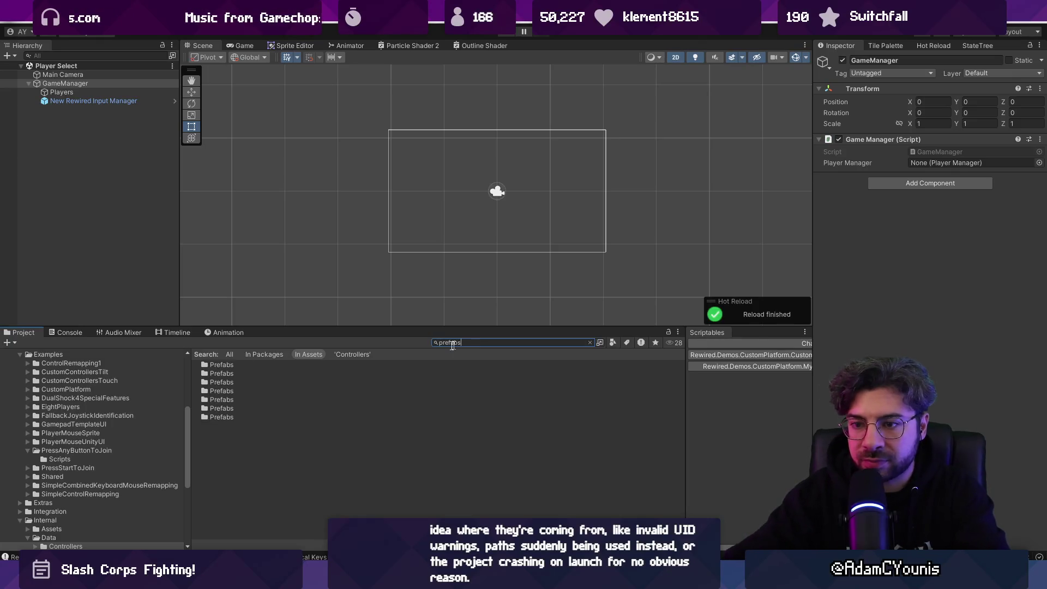
click(217, 366)
double_click(217, 366)
mouse_move(65, 83)
mouse_down()
mouse_move(164, 262)
mouse_move(264, 393)
mouse_up()
click(72, 86)
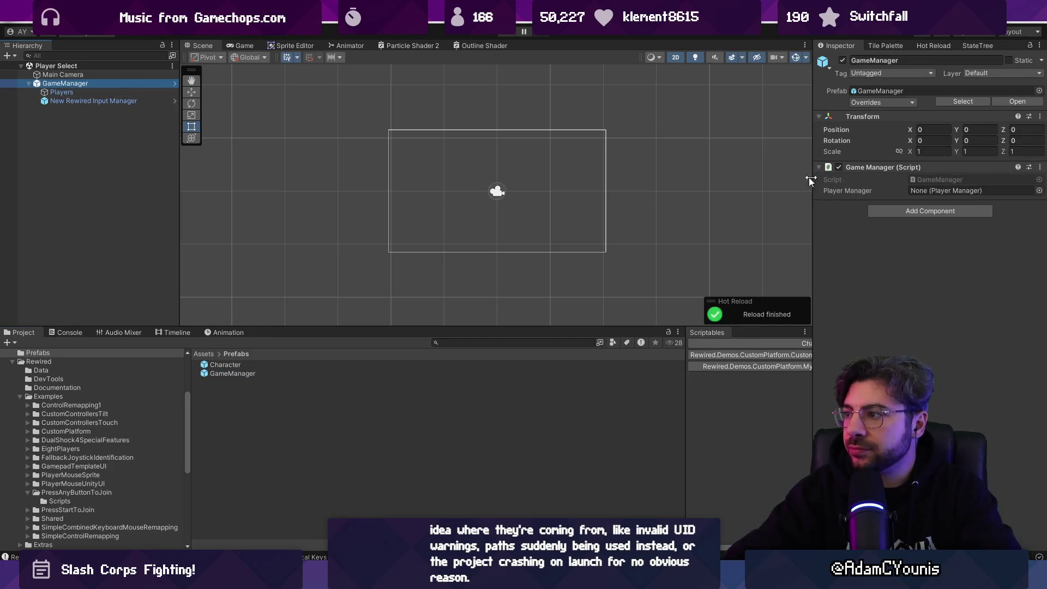
mouse_move(152, 98)
mouse_down()
mouse_move(316, 318)
mouse_move(246, 365)
mouse_up()
double_click(247, 372)
- Assign the Players object to GameManager's Player Manager field and open the PlayerManager script
drag(62, 88, 942, 162)
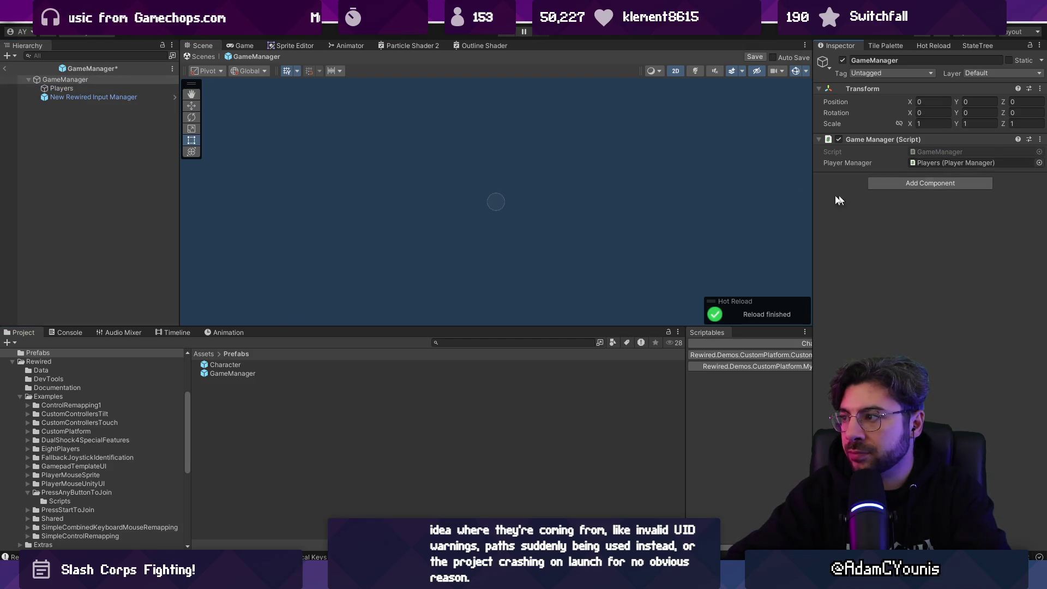
click(146, 97)
click(101, 88)
double_click(942, 151)
- Review FindPlayerWithoutJoystick's usage and the acceptNewPlayers field in PlayerManager.cs
scroll(477, 222, up, 4)
scroll(451, 273, down, 8)
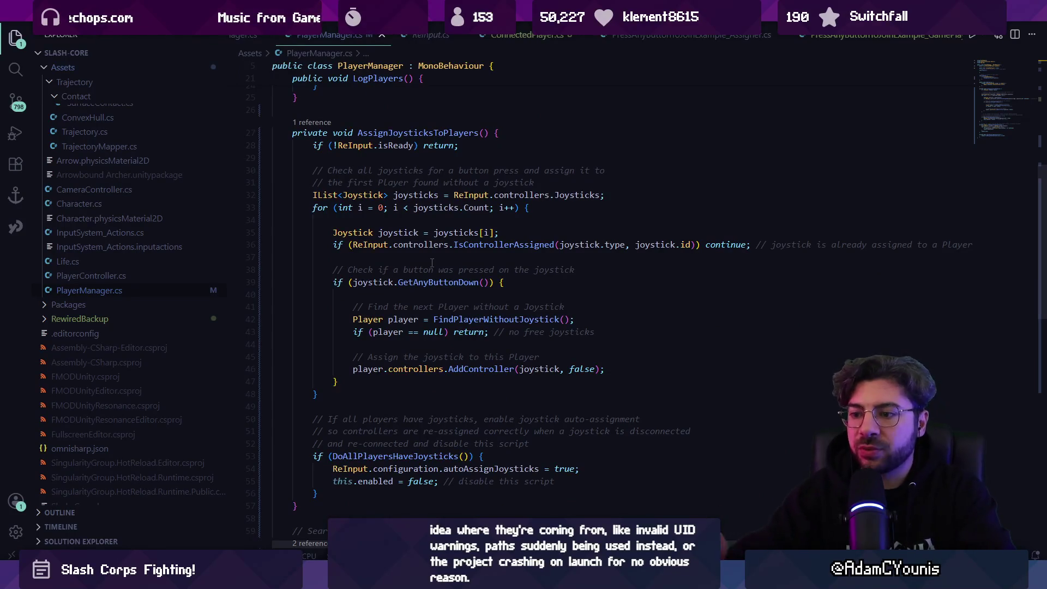
scroll(436, 272, down, 9)
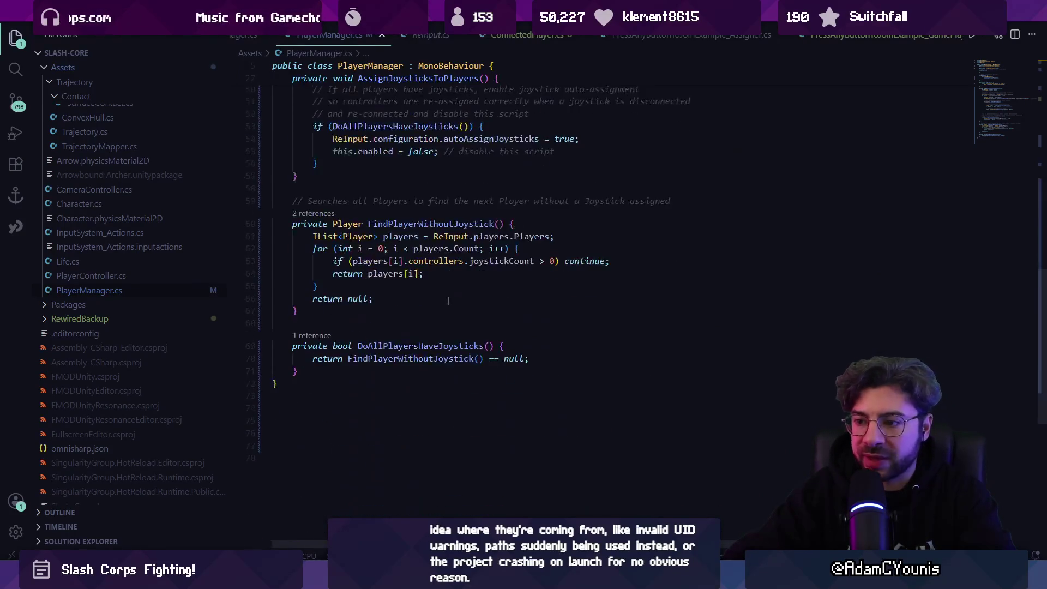
click(431, 224)
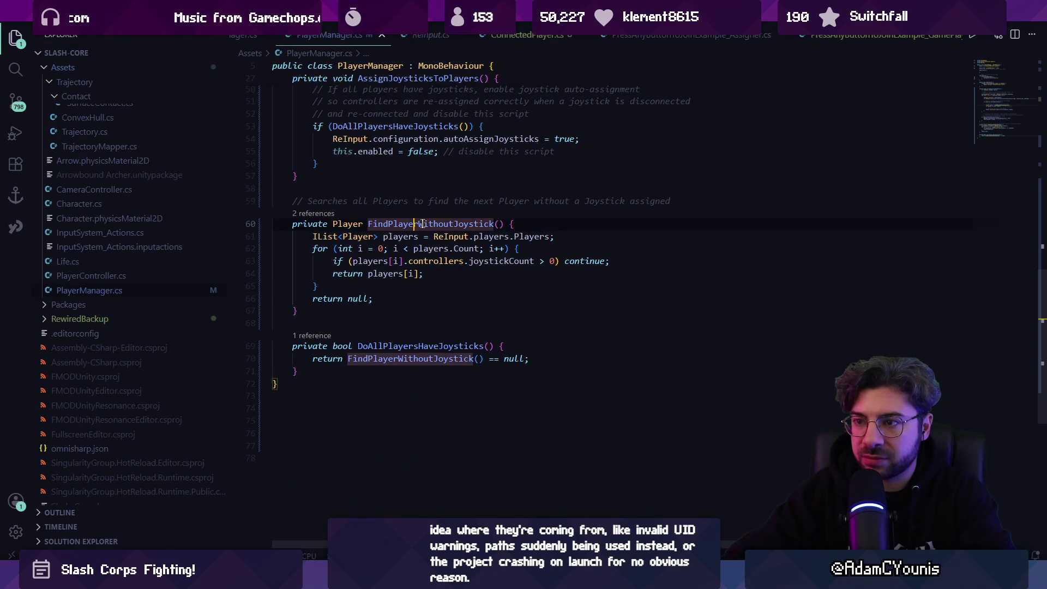
scroll(383, 291, up, 4)
scroll(388, 292, up, 5)
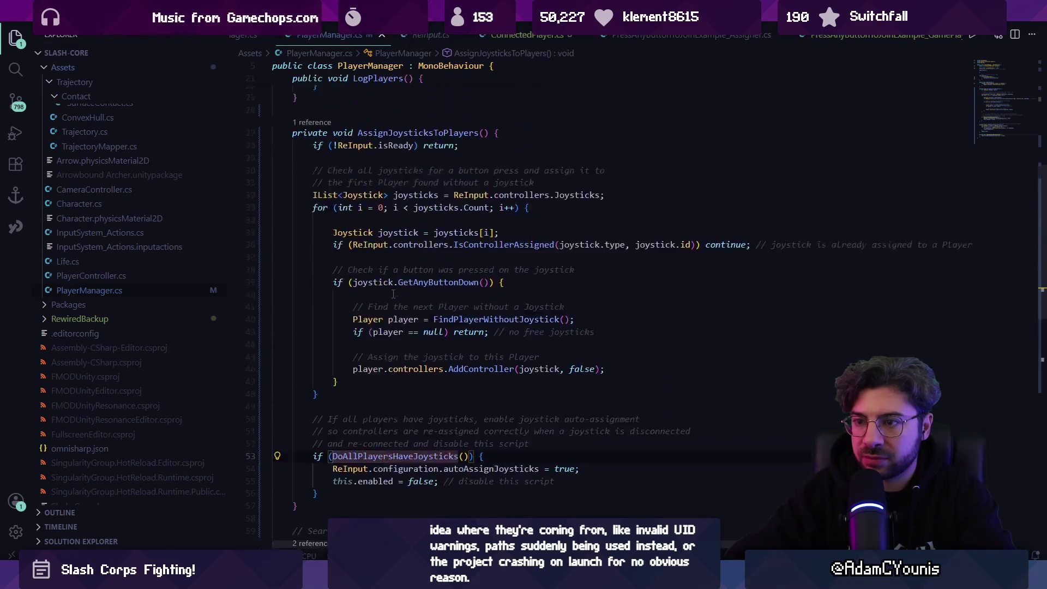
scroll(406, 235, down, 4)
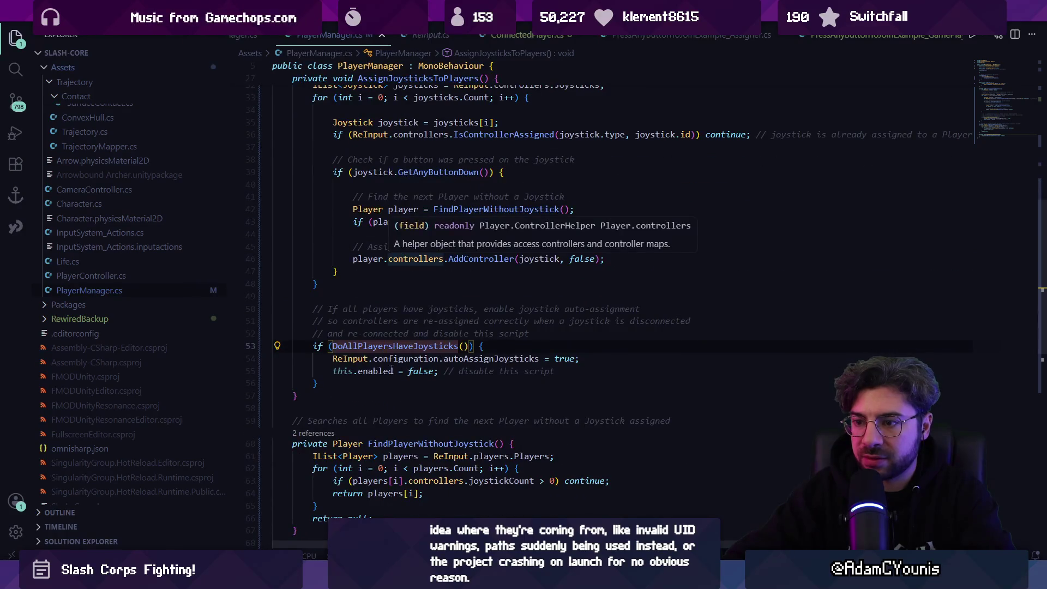
click(391, 371)
scroll(483, 347, up, 9)
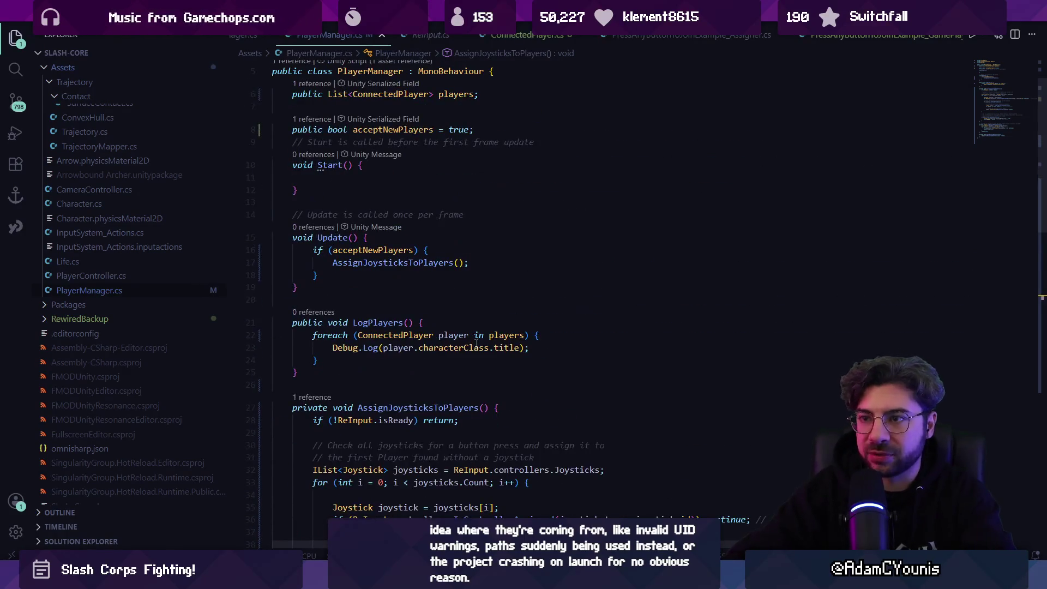
click(392, 129)
scroll(382, 272, down, 8)
- Replace 'this.enabled = false;' on line 55 with 'acceptNewPlayers = false;'
double_click(375, 399)
key(Home)
key(ctrl+shift+Right)
key(ctrl+shift+Right)
key(ctrl+shift+Right)
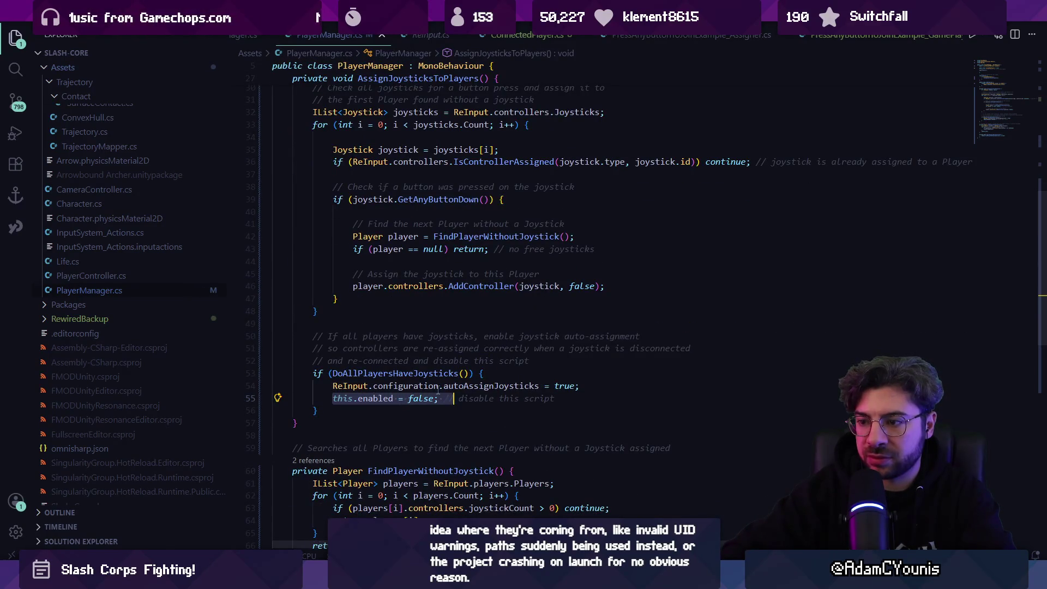
key(BackSpace)
text(acce)
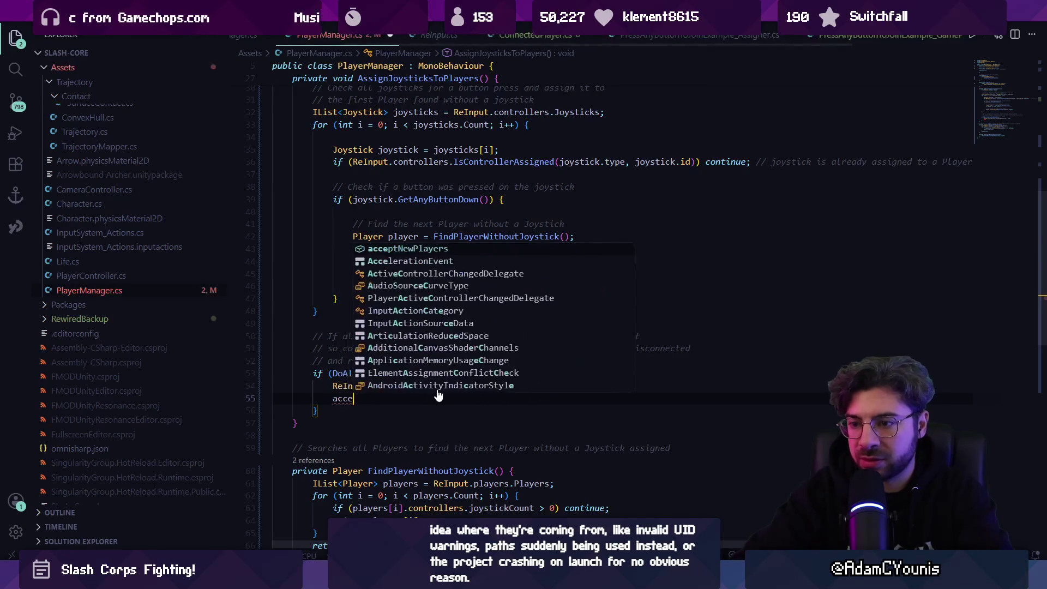
key(Tab)
key(End)
scroll(439, 382, down, 2)
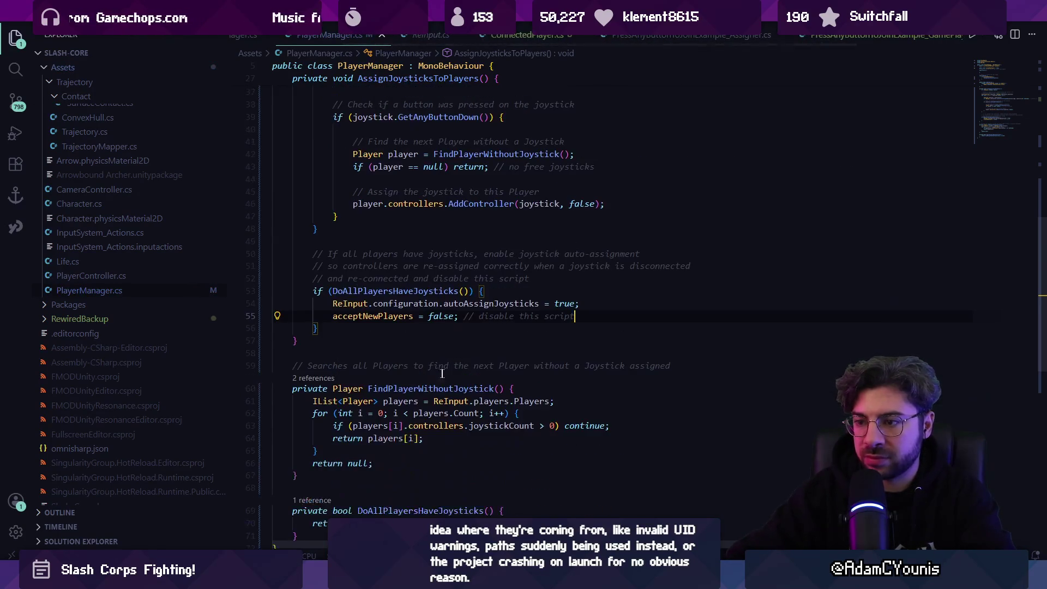
scroll(469, 352, down, 1)
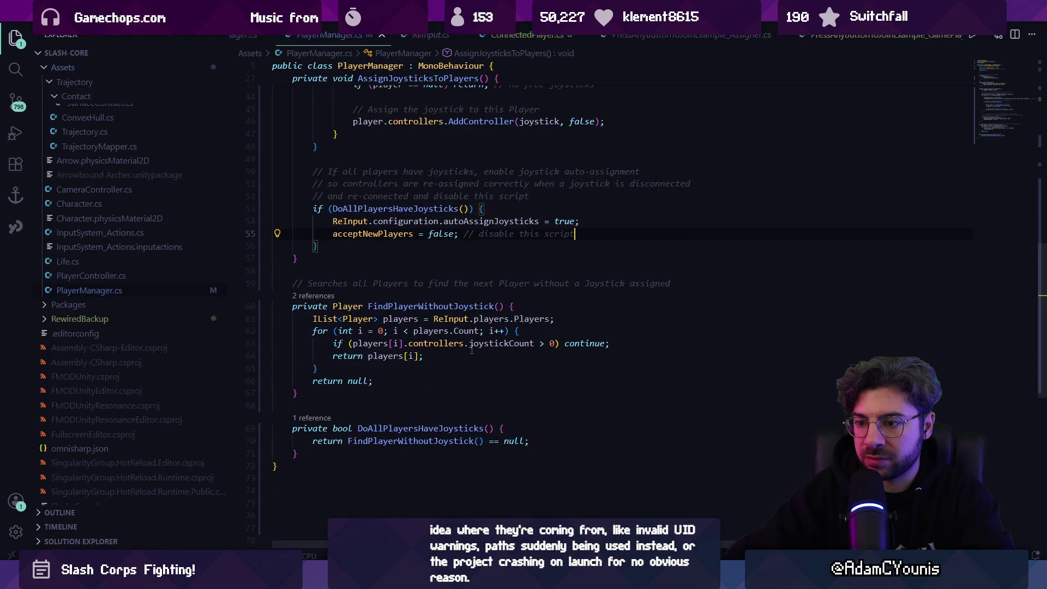
scroll(427, 331, up, 3)
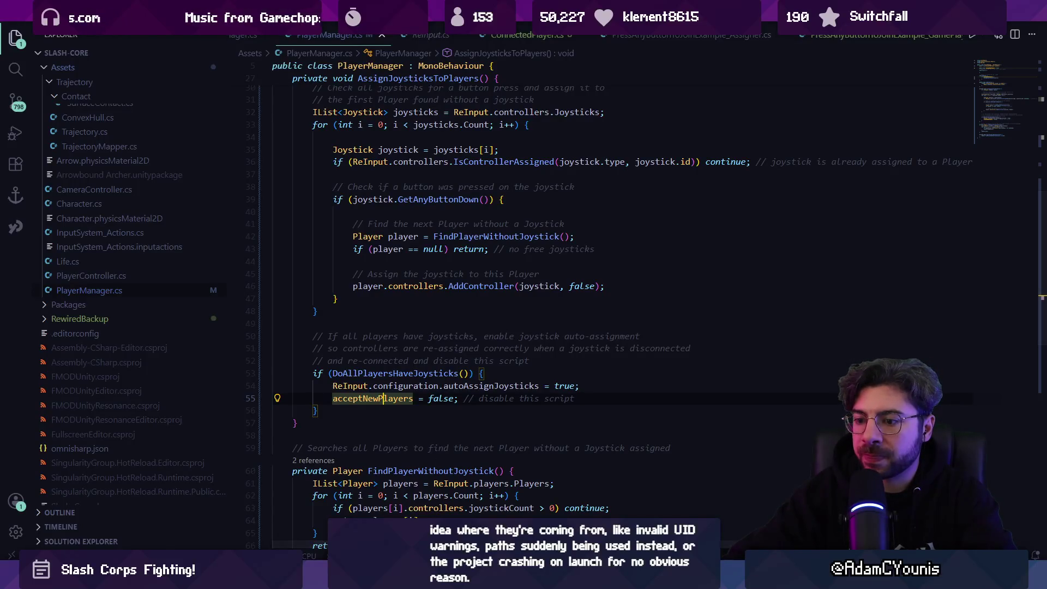
click(342, 576)
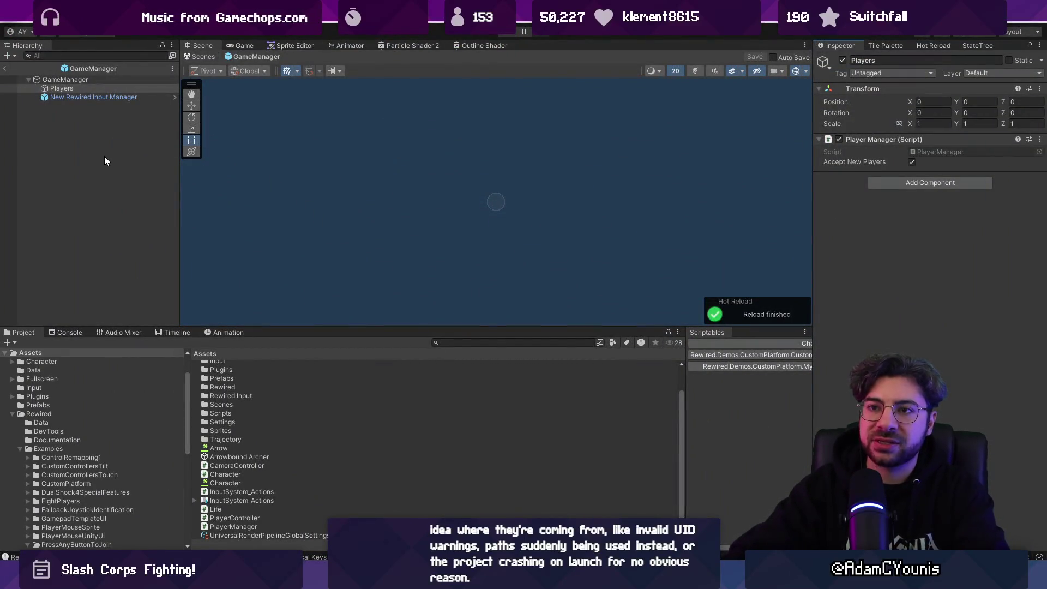
- Exit prefab mode and create an empty GameObject named PlayerSelector in the scene
click(7, 69)
scroll(497, 159, up, 3)
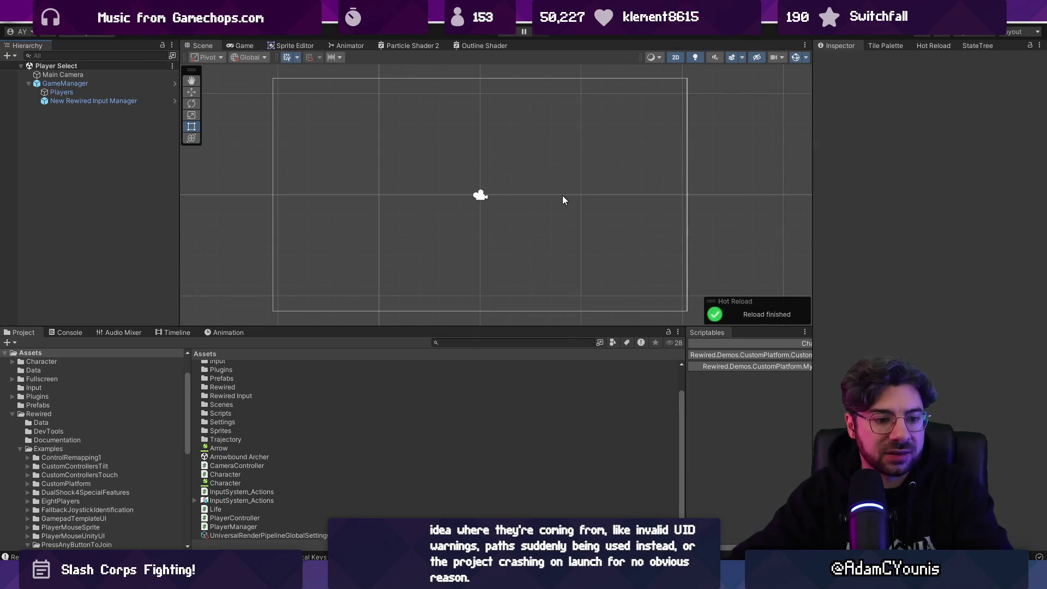
right_click(98, 160)
click(205, 317)
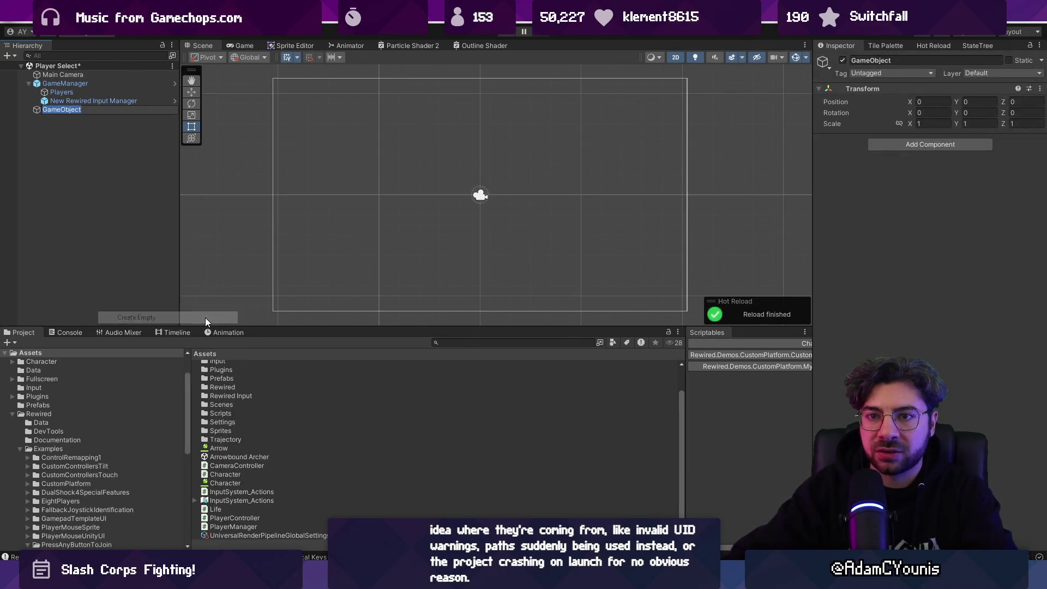
text(Player)
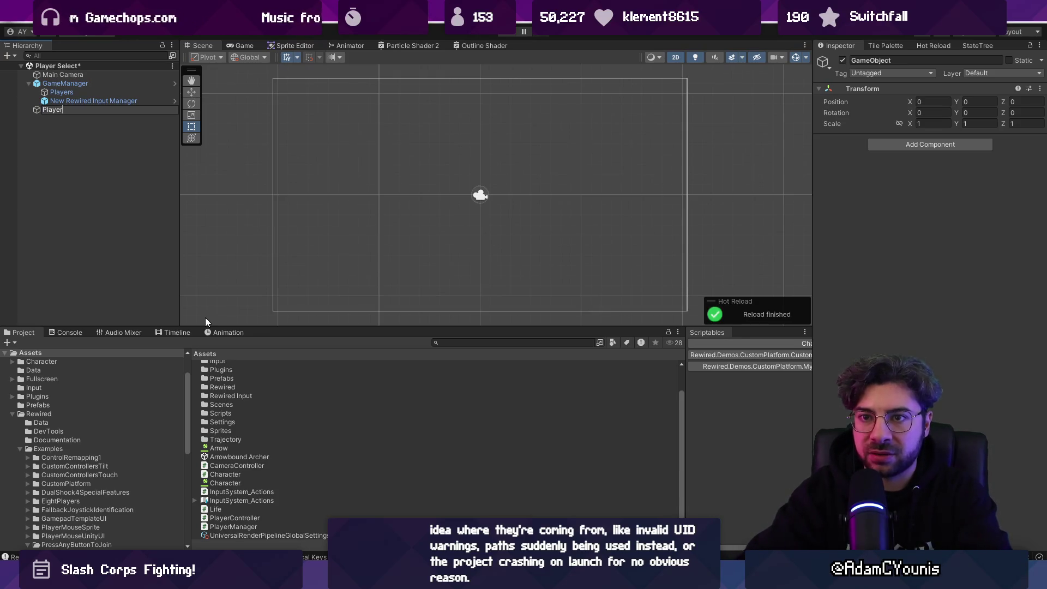
text(Selector)
key(Return)
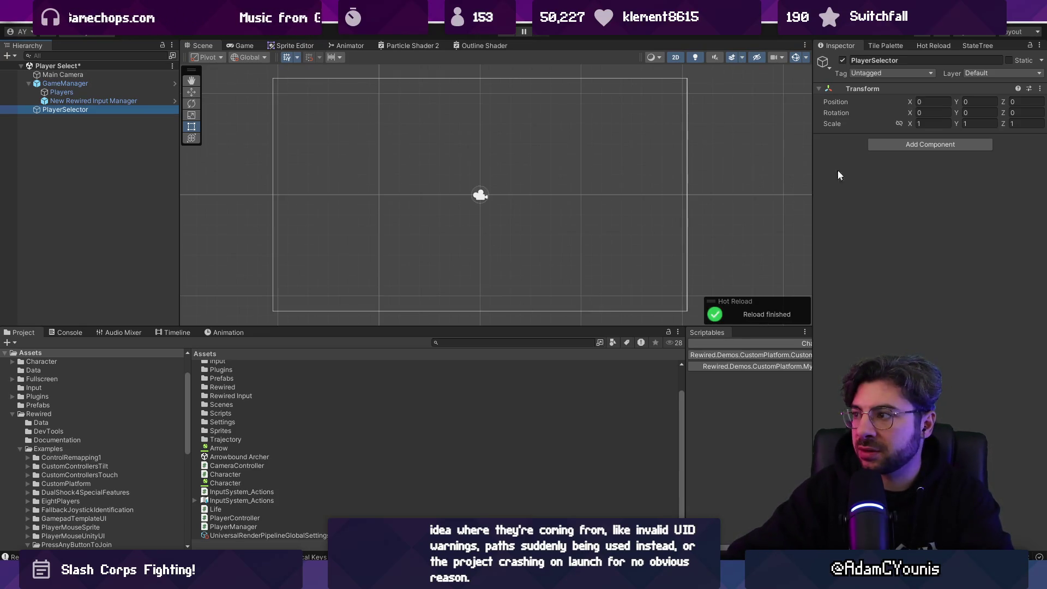
click(886, 144)
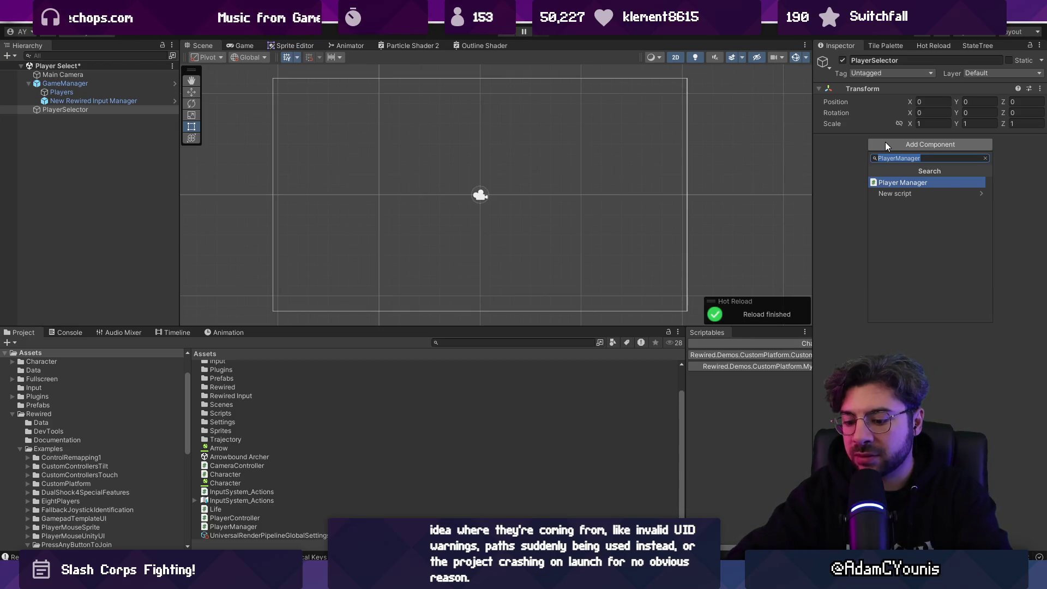
key(Escape)
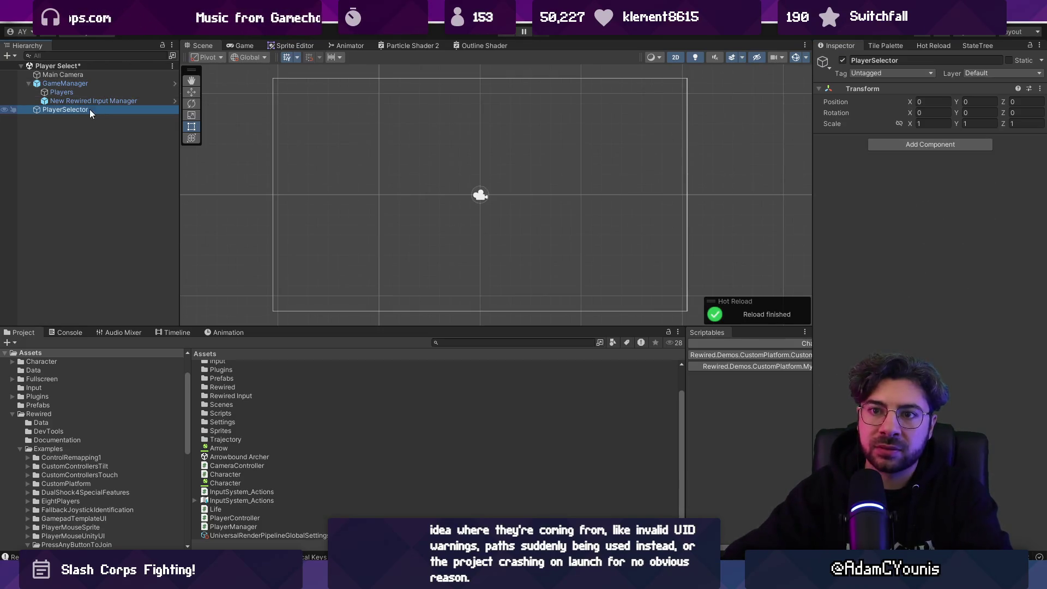
- Rename the object to PlayerSlot and attach a new PlayerSlot script to it
click(80, 110)
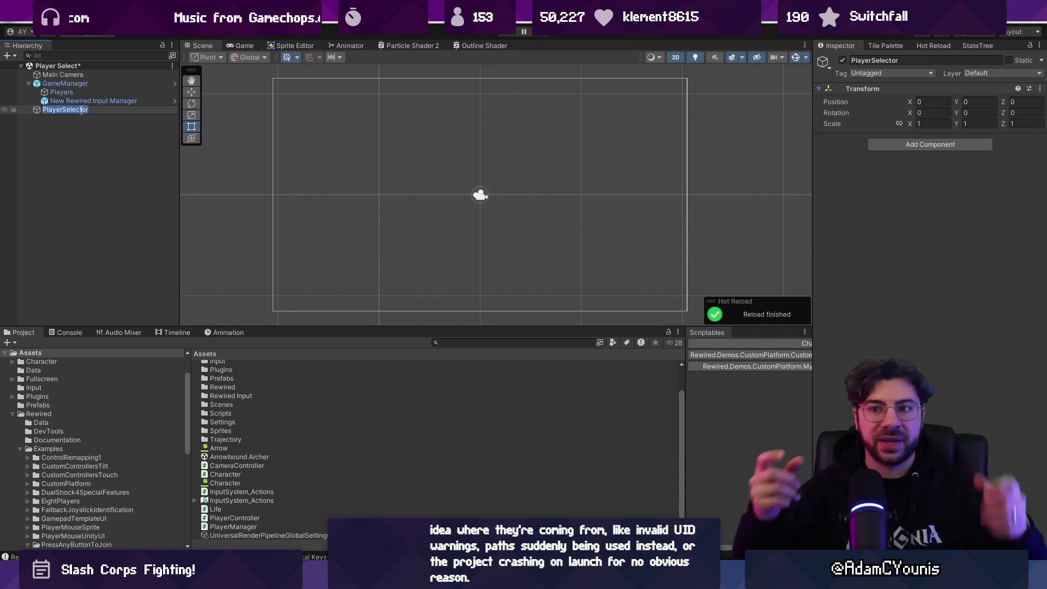
text(PlayerSlot)
key(Return)
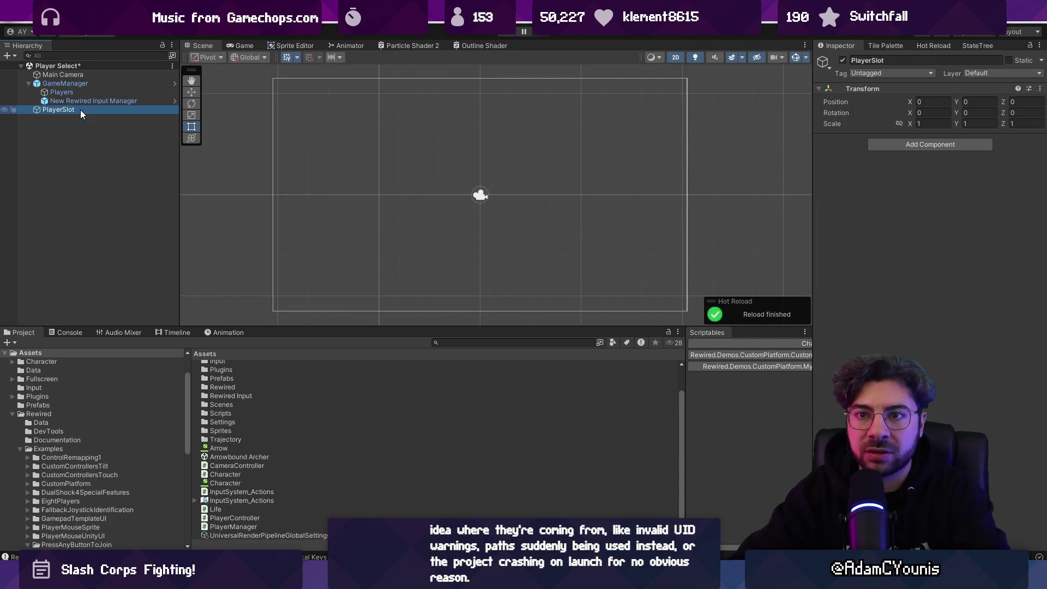
click(881, 144)
text(Player)
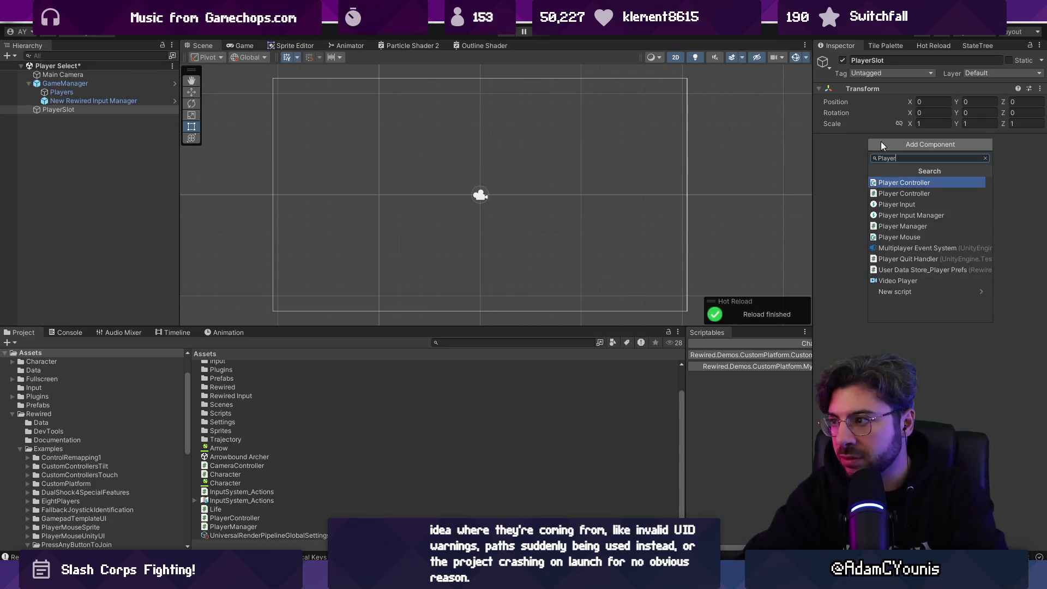
text(SLotPlayerSlot)
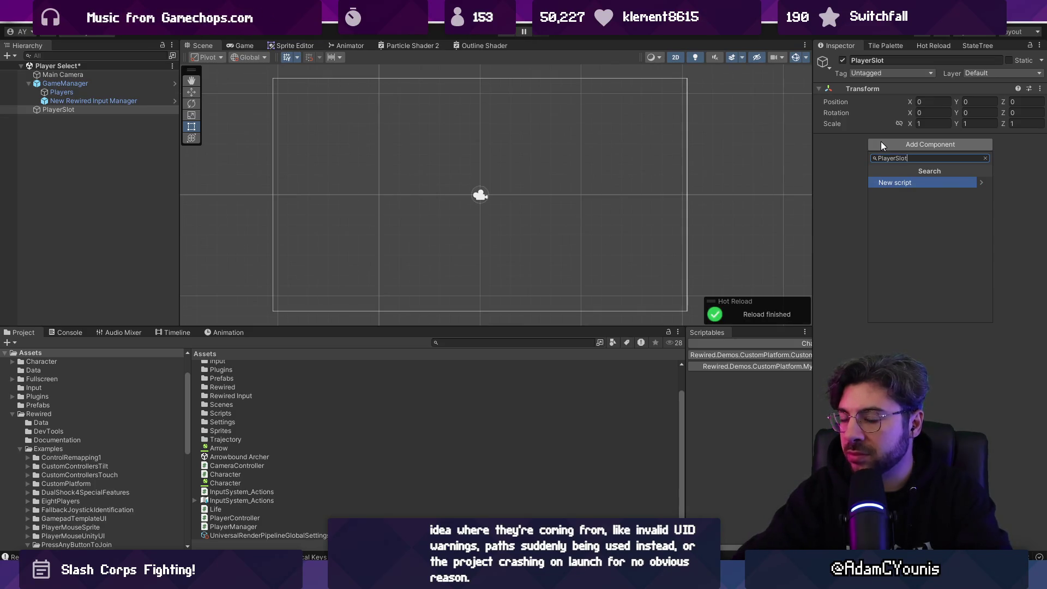
key(Return)
key(Return)
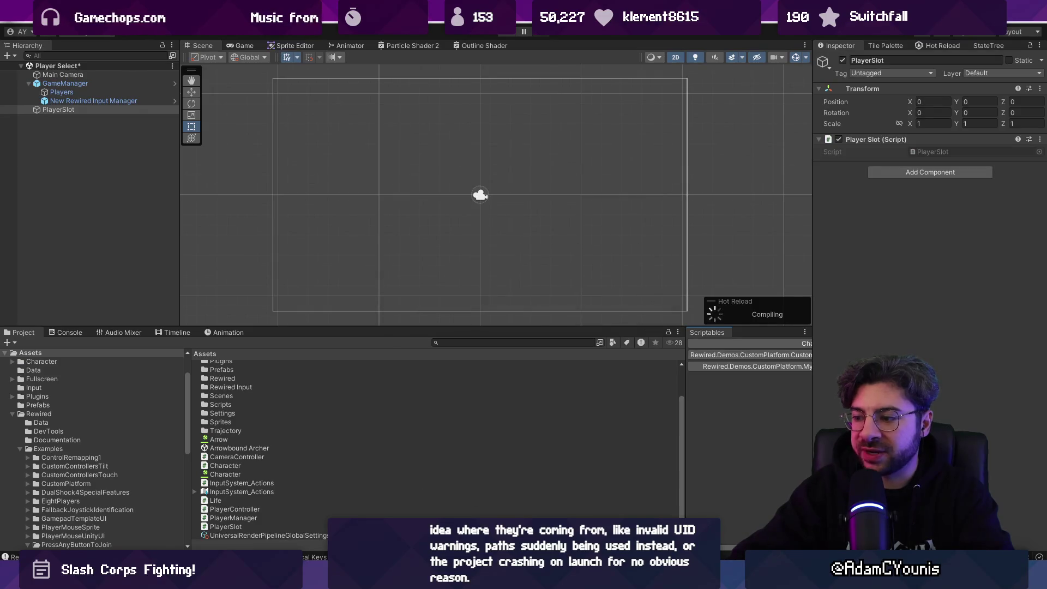
key(alt+Tab)
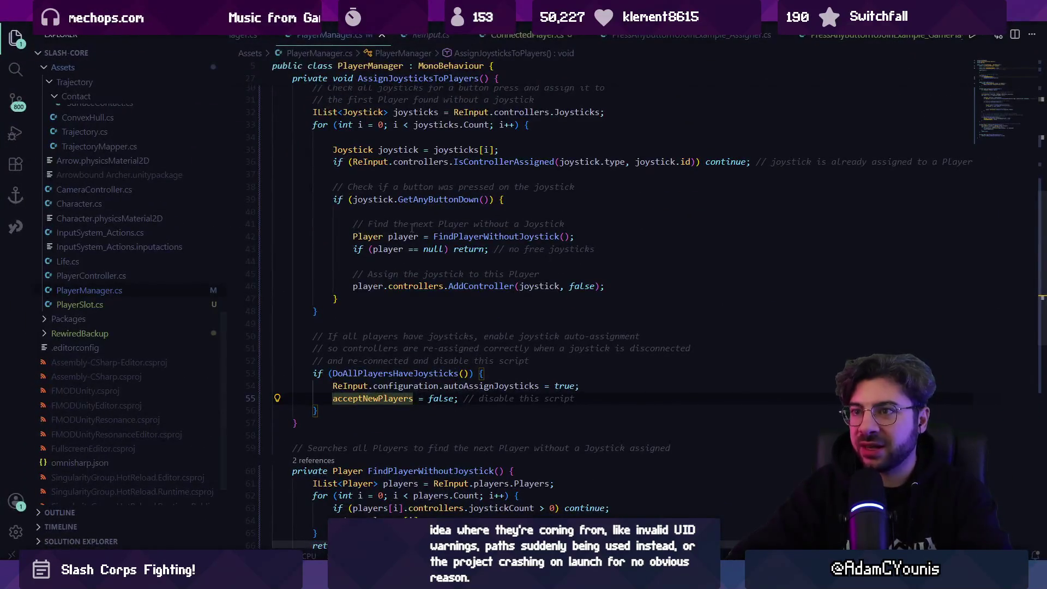
- Open PlayerSlot.cs in Visual Studio Code and reformat its braces
key(ctrl+p)
text(PlayerSlot)
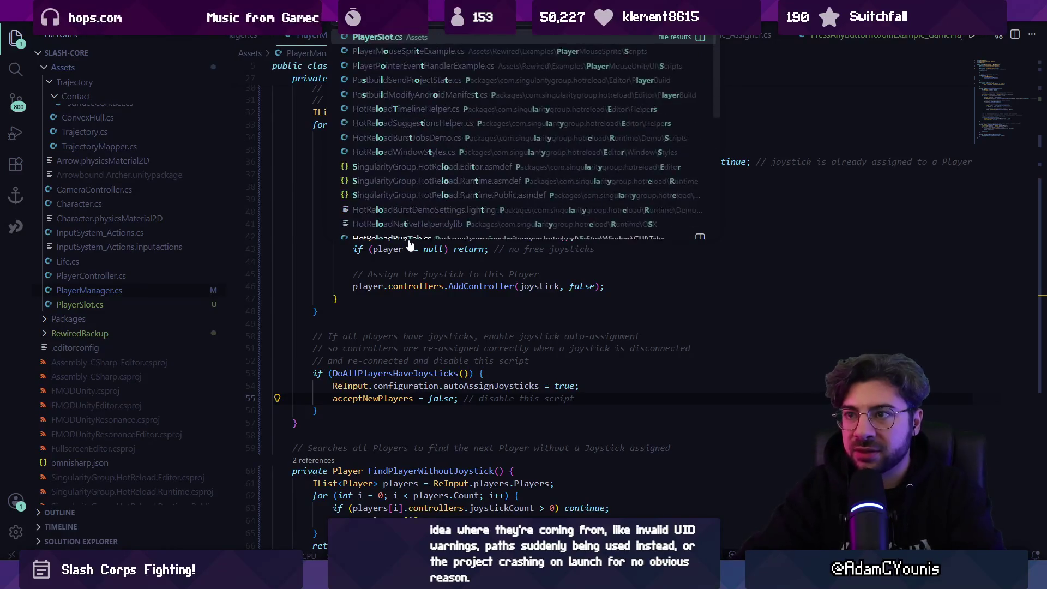
key(Return)
key(shift+alt+f)
- Declare 'public int playerID' inside the PlayerSlot class and save the script
click(520, 129)
key(Return)
key(Return)
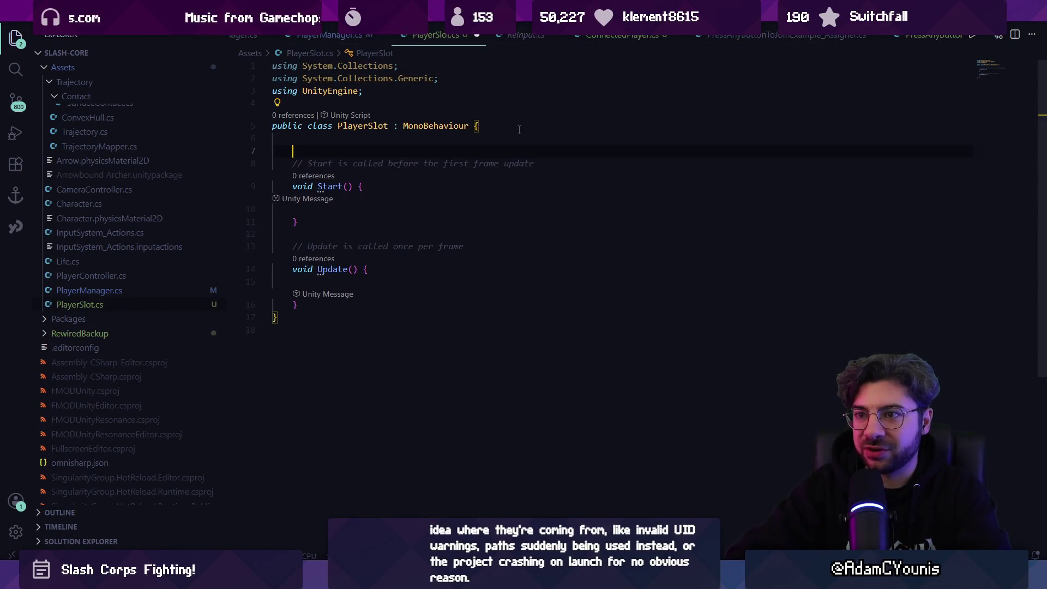
text(public int playerID;)
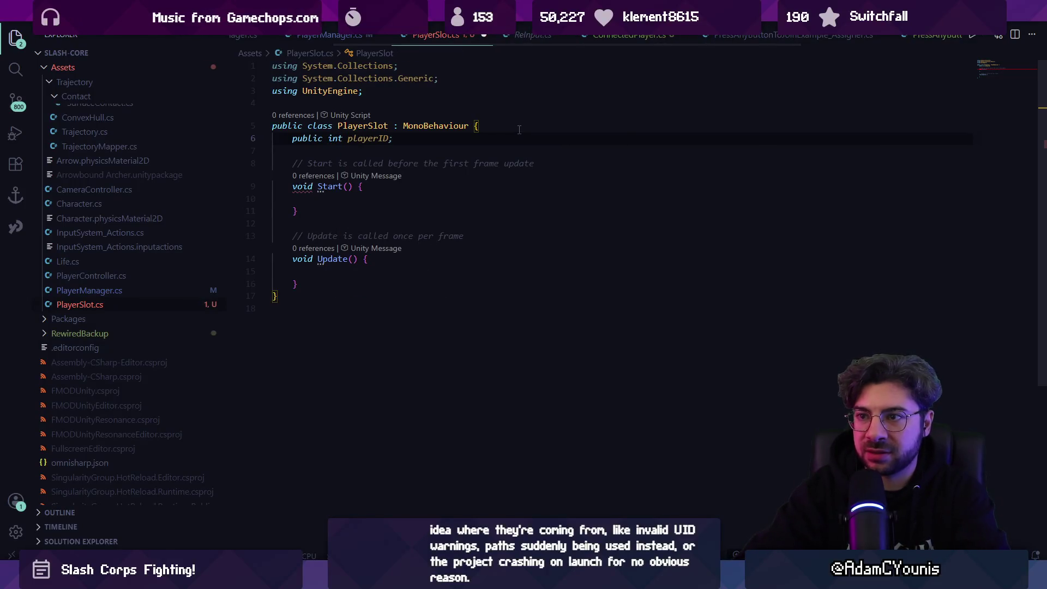
key(ctrl+s)
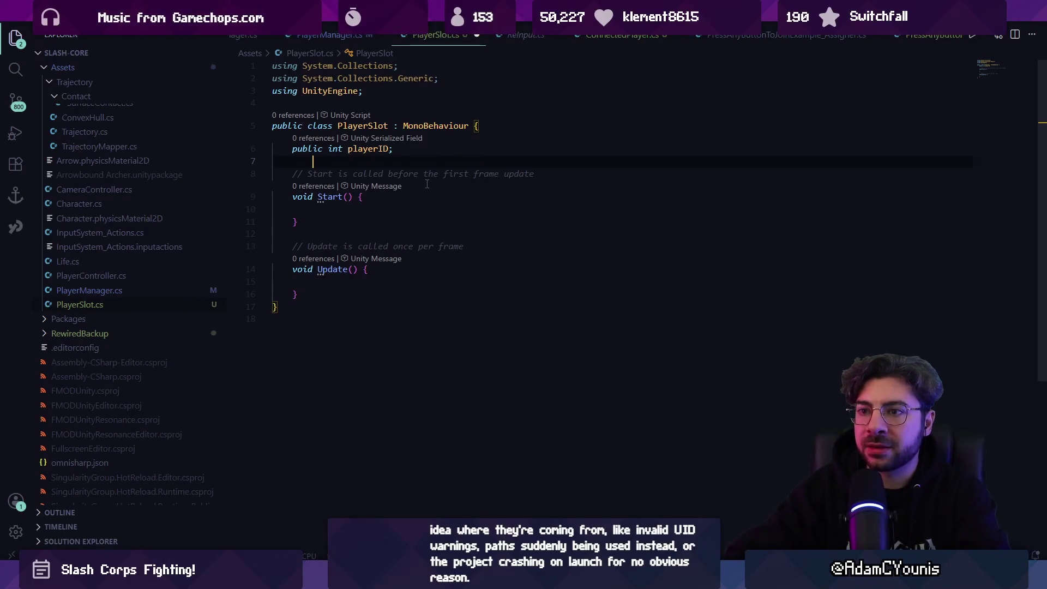
- Discard the unfinished extra public line and return to Unity's PlayerSlot object
text(public CharacterClass characterClass;)
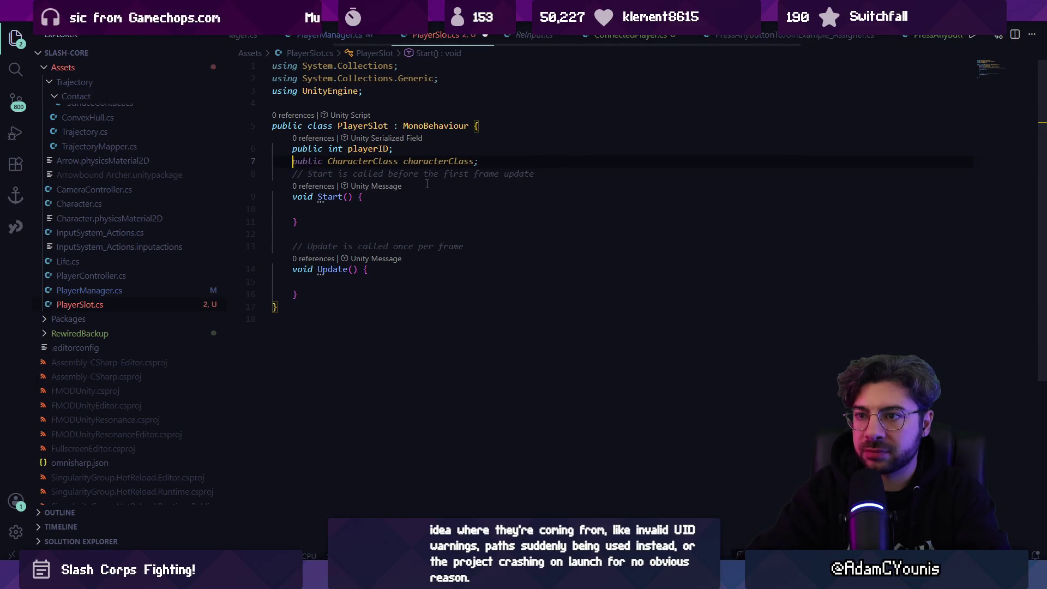
key(ctrl+z)
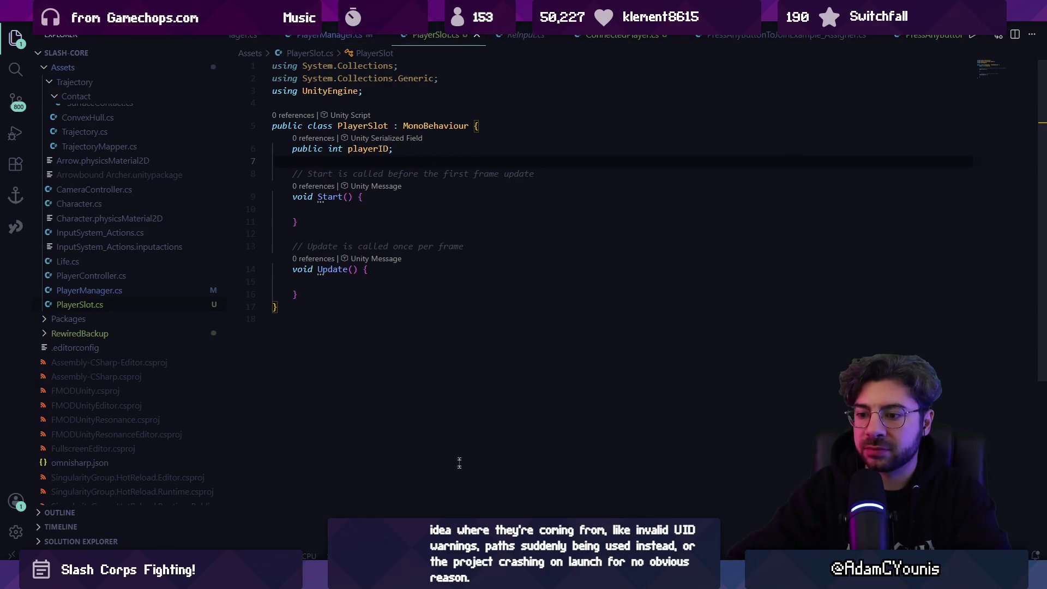
mouse_move(368, 576)
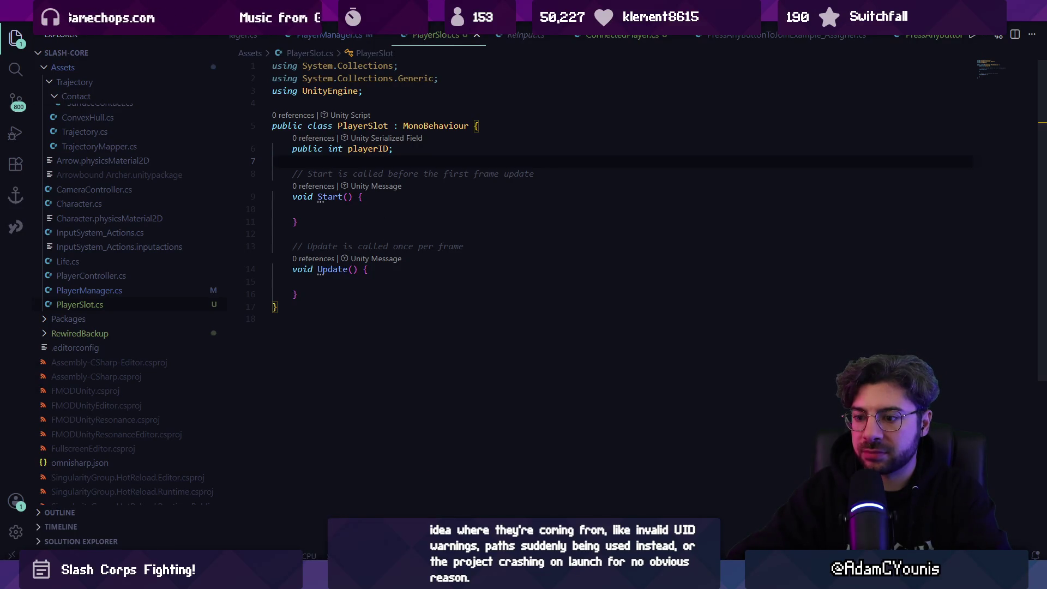
key(alt+Tab)
right_click(94, 113)
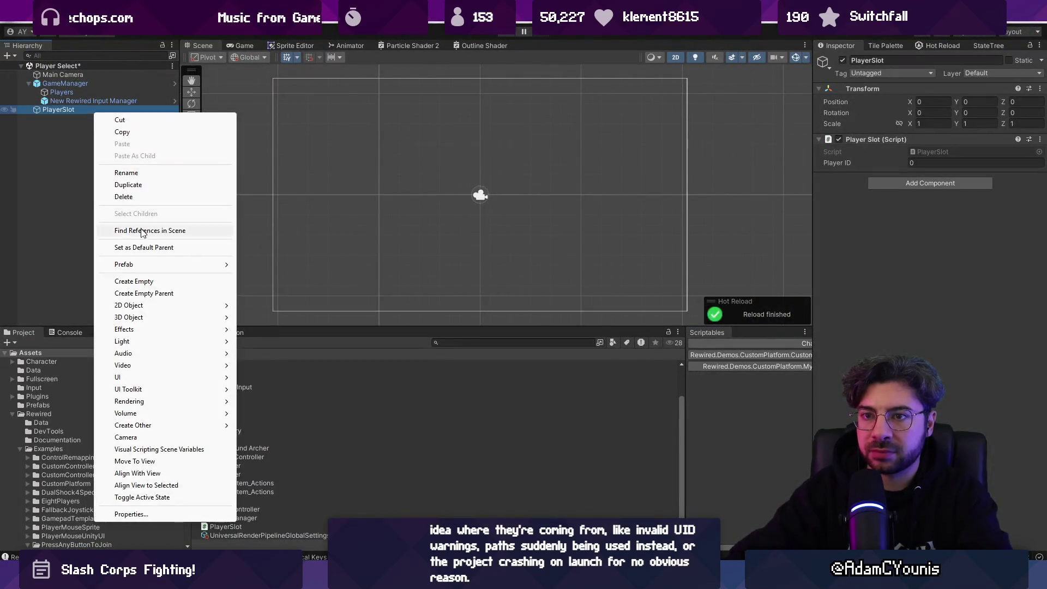
- Add a 2D Square sprite as a child of PlayerSlot and colour it red
click(125, 281)
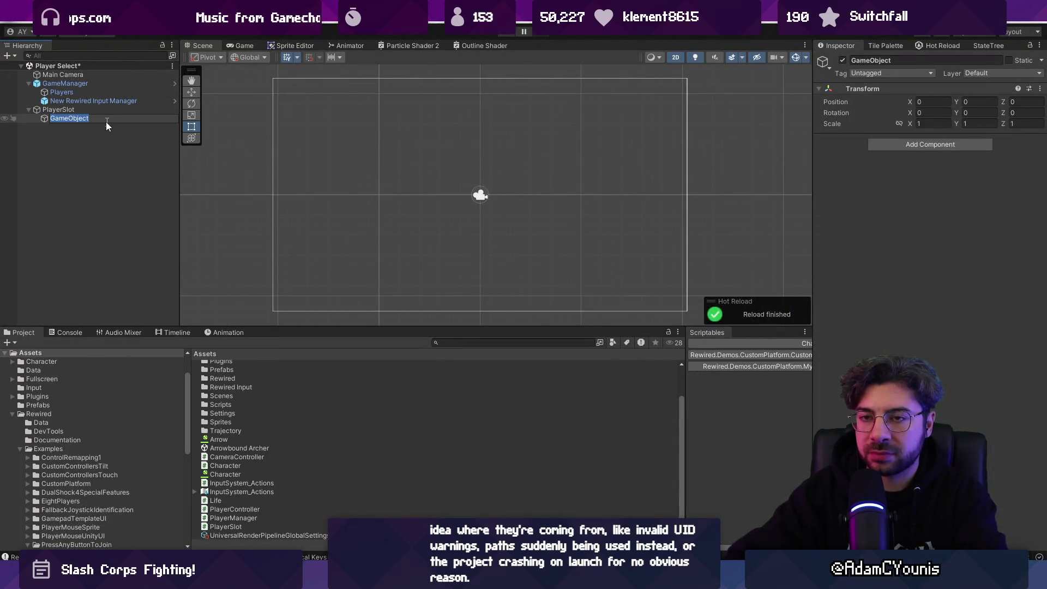
key(ctrl+z)
click(82, 22)
mouse_move(180, 66)
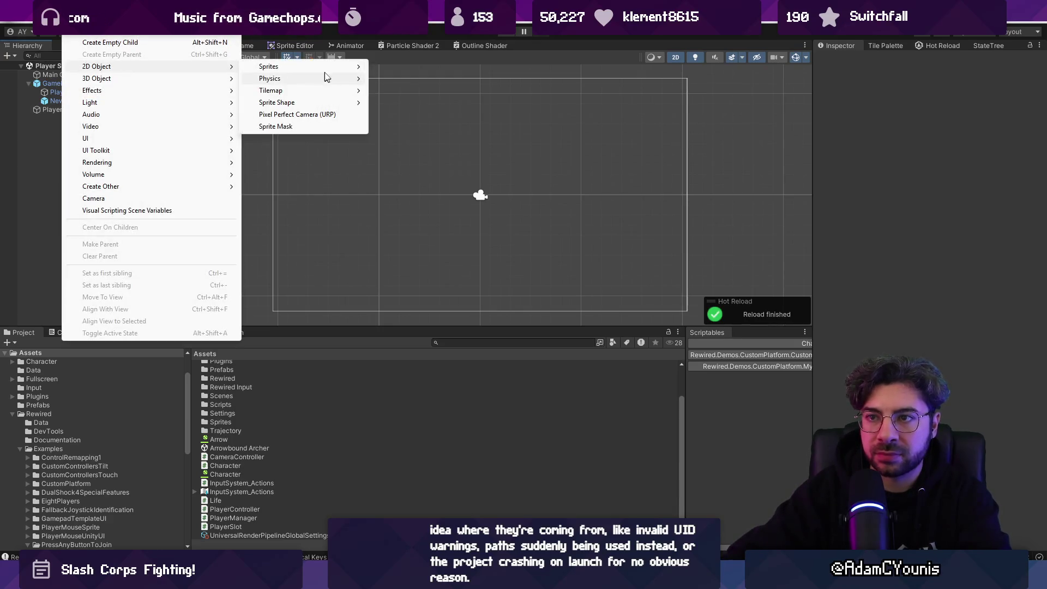
mouse_move(343, 66)
click(413, 139)
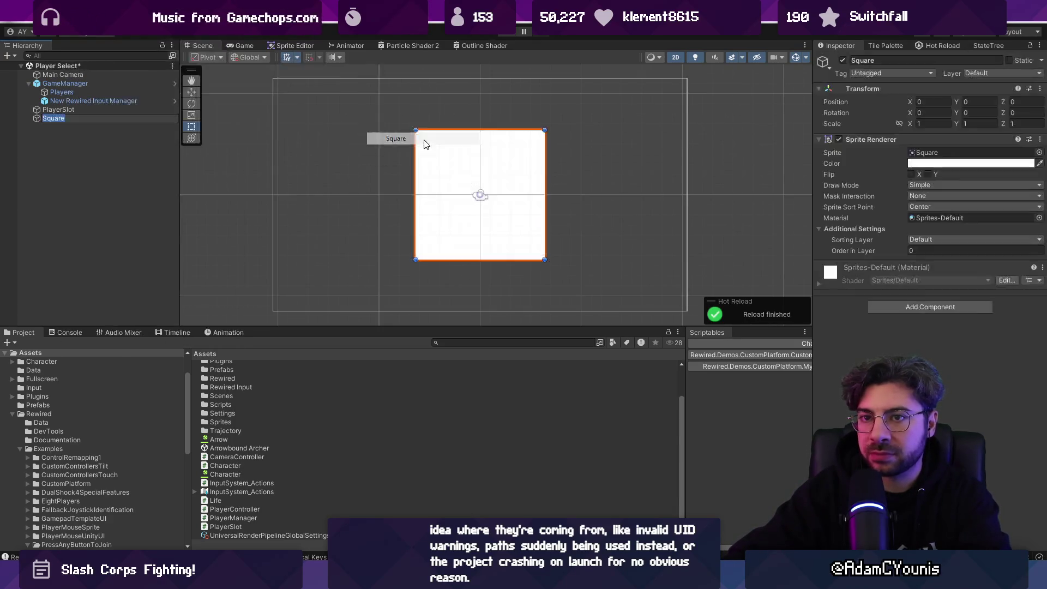
drag(53, 113, 53, 110)
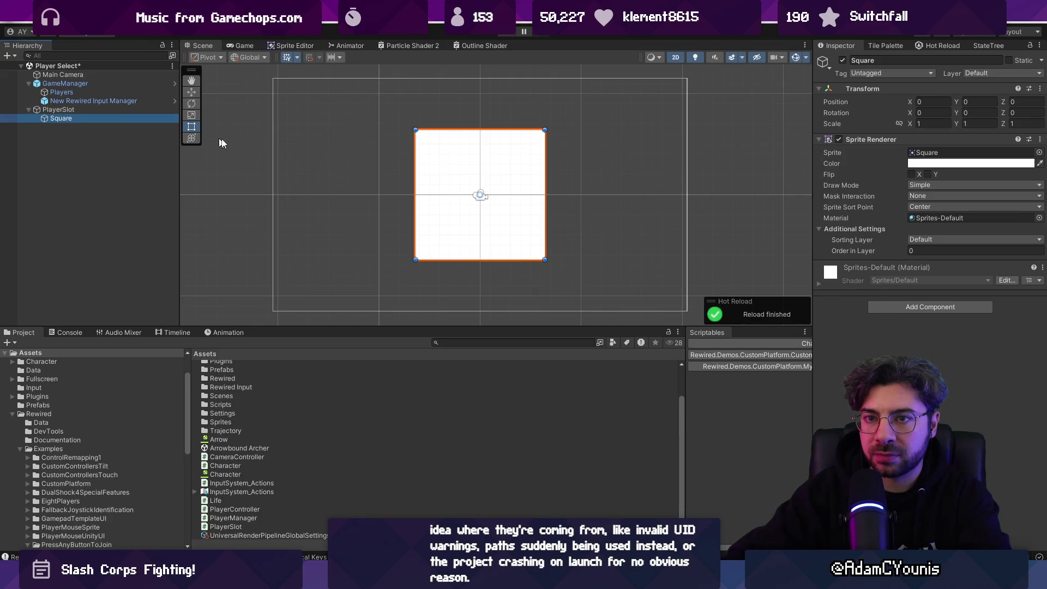
click(968, 163)
click(976, 363)
click(767, 213)
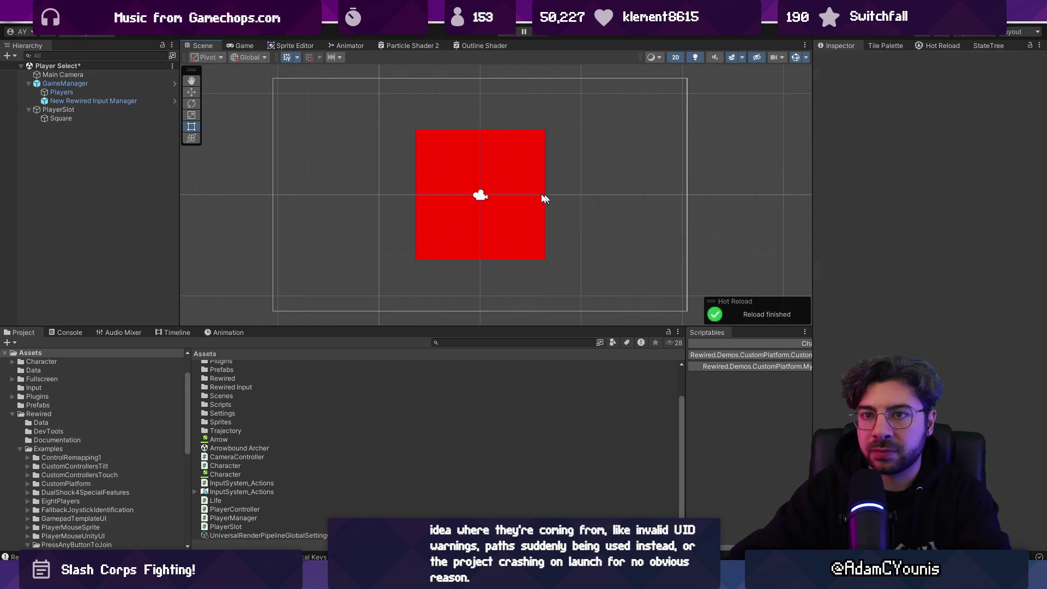
- Open the PlayerSlot script in the code editor from the PlayerSlot component
click(100, 118)
click(100, 110)
click(937, 151)
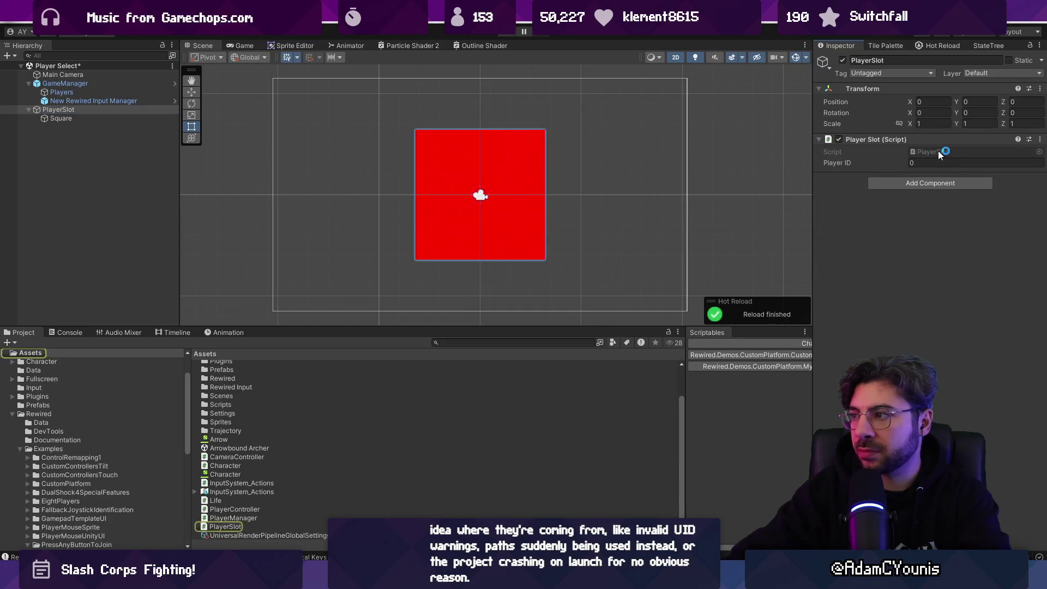
double_click(937, 151)
- Remove the unfinished SpriteRenderer line and add 'using UnityEngine.UI;', then save
text(ublic SpriteRenderer)
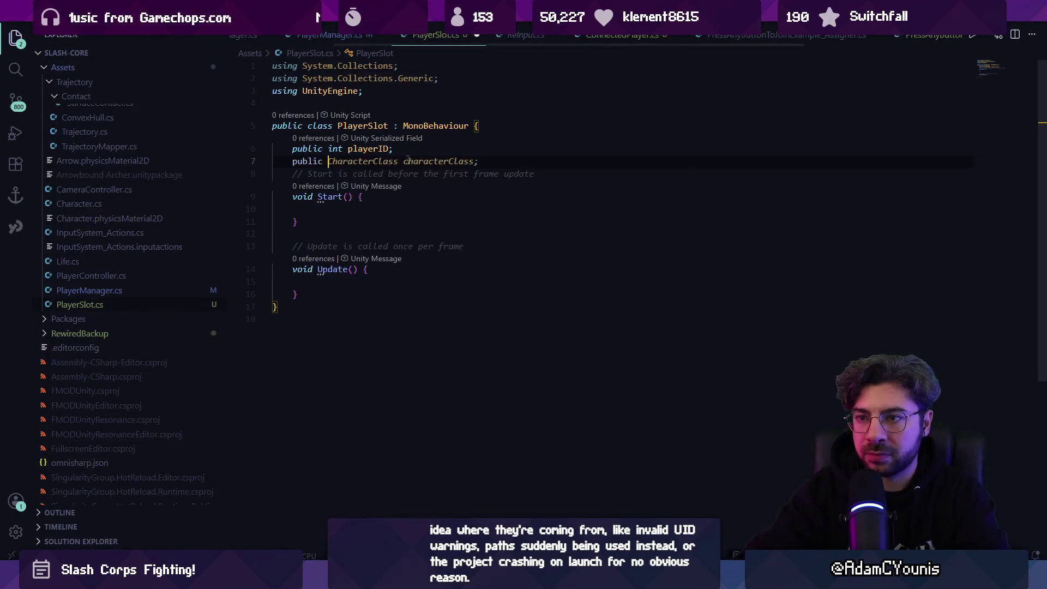
key(shift+Home)
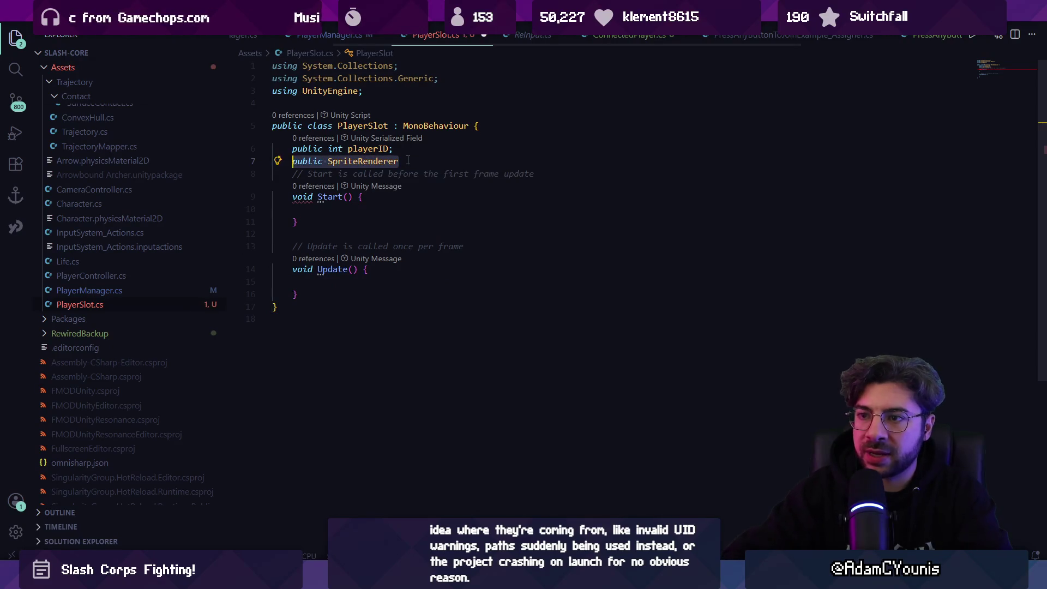
key(BackSpace)
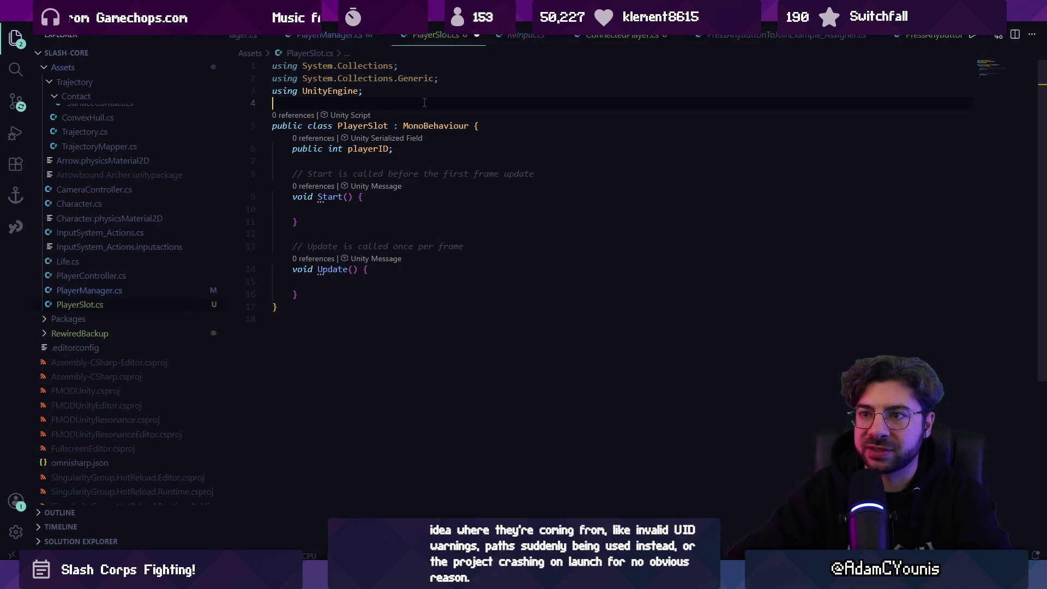
text(using)
key(BackSpace)
text(Unity)
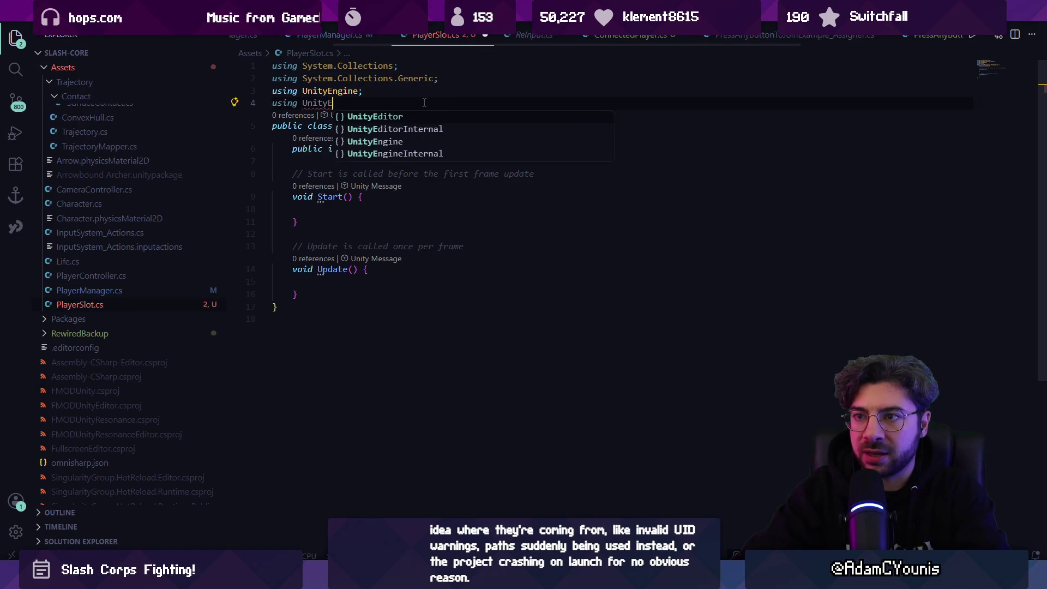
text(engine.)
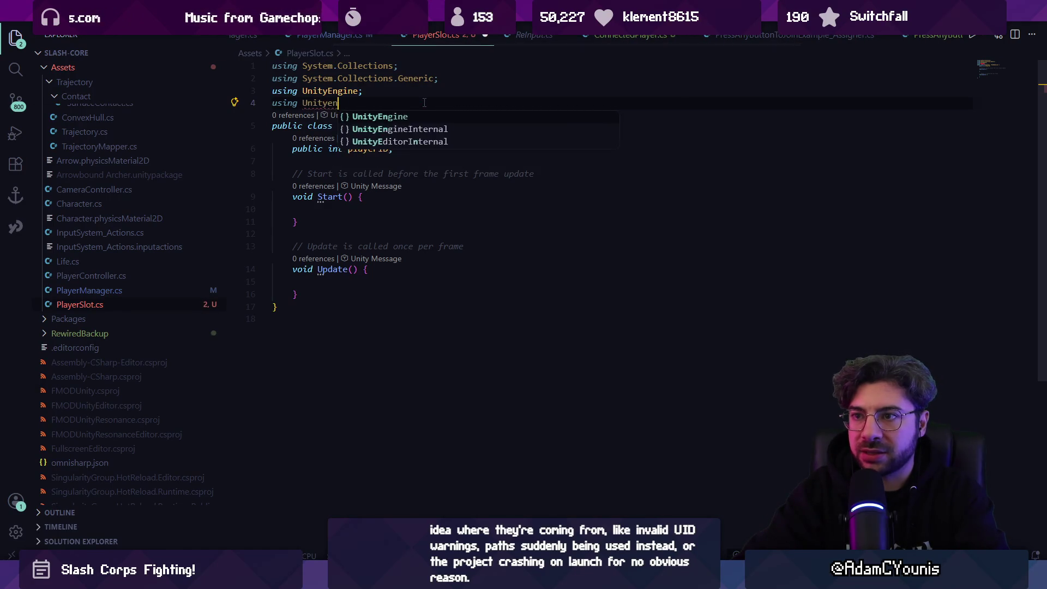
key(BackSpace)
key(BackSpace)
key(BackSpace)
text(Engine.ui)
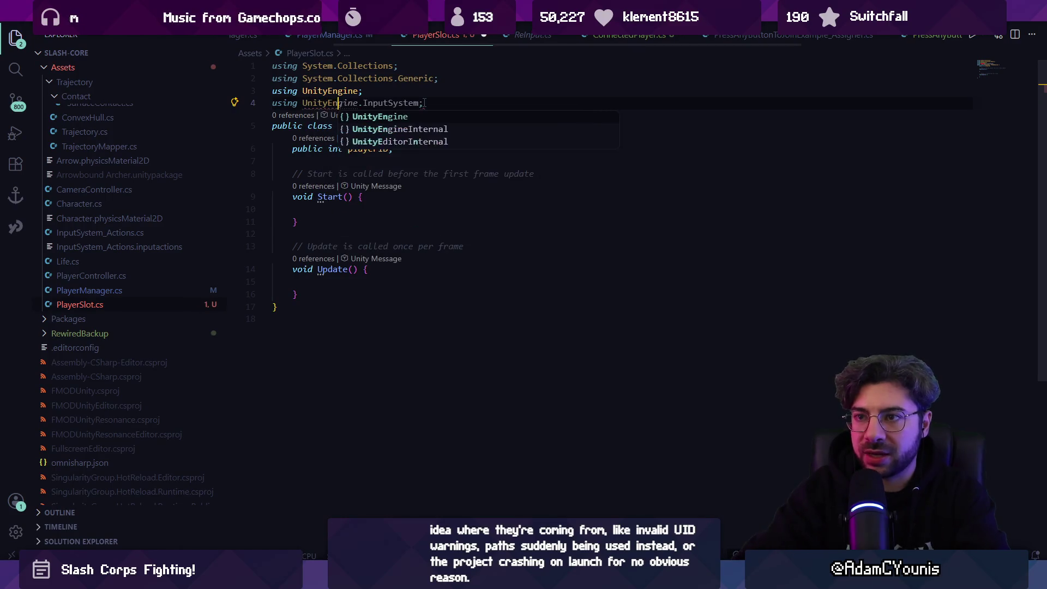
key(Tab)
text(;)
key(ctrl+s)
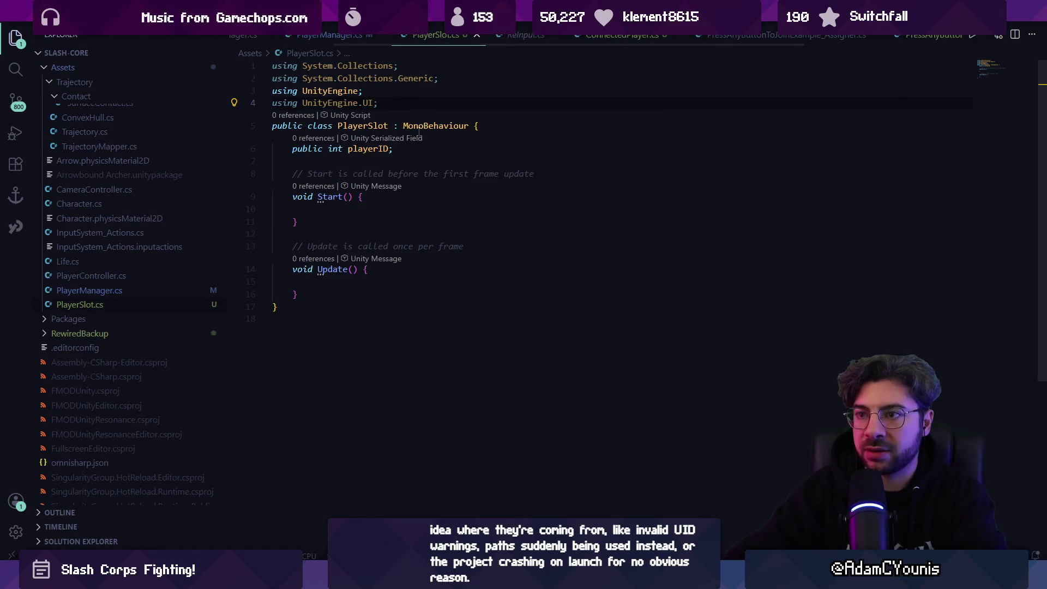
- Add 'public Image portrait;' below playerID, save, and move into the Update method
key(Return)
text(public Image portrait;)
key(ctrl+s)
key(ctrl+Right)
key(ctrl+Right)
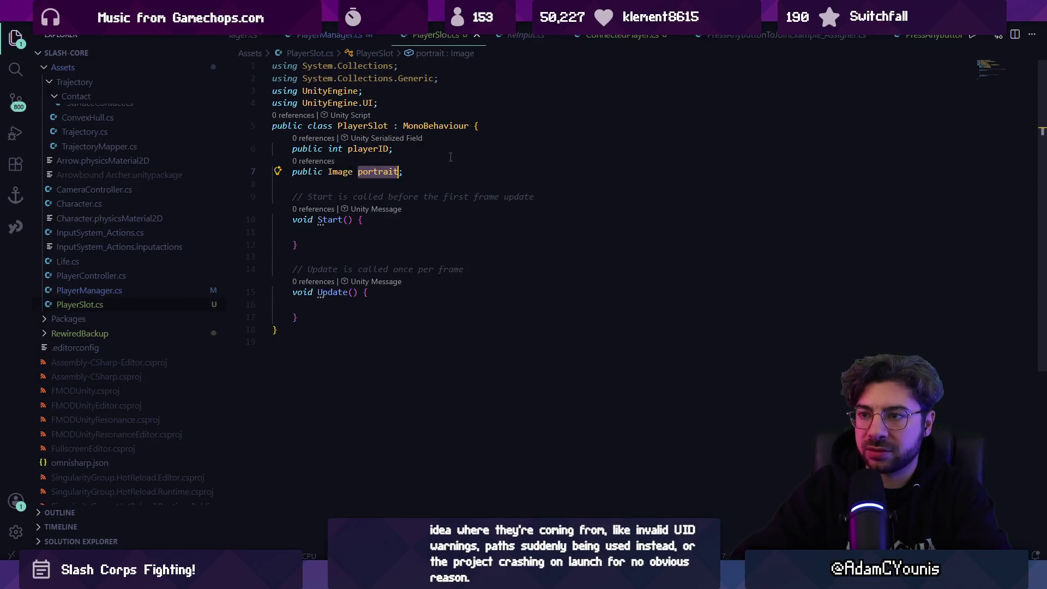
key(ctrl+Right)
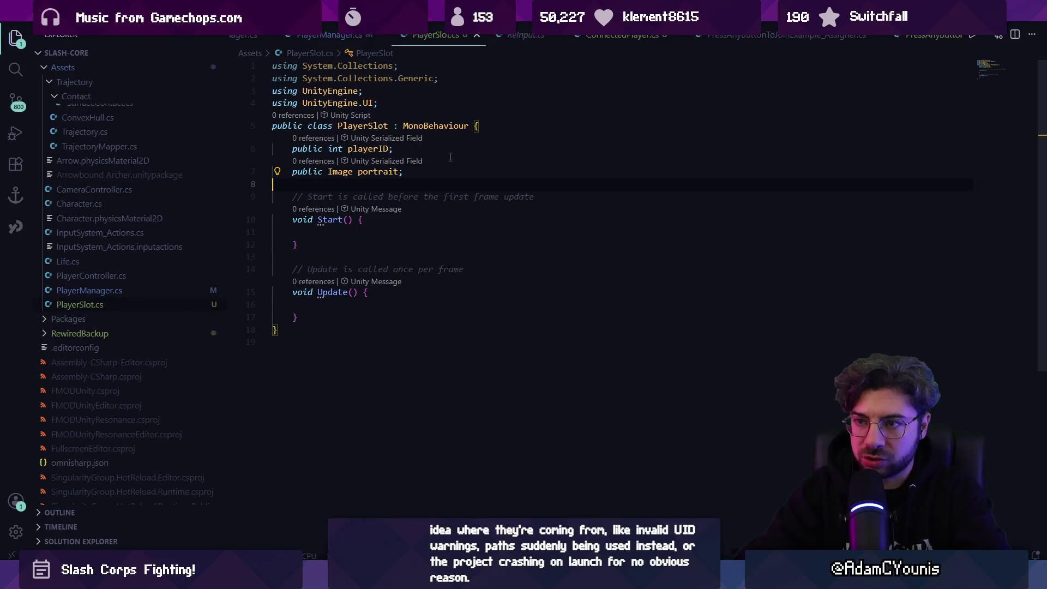
click(352, 304)
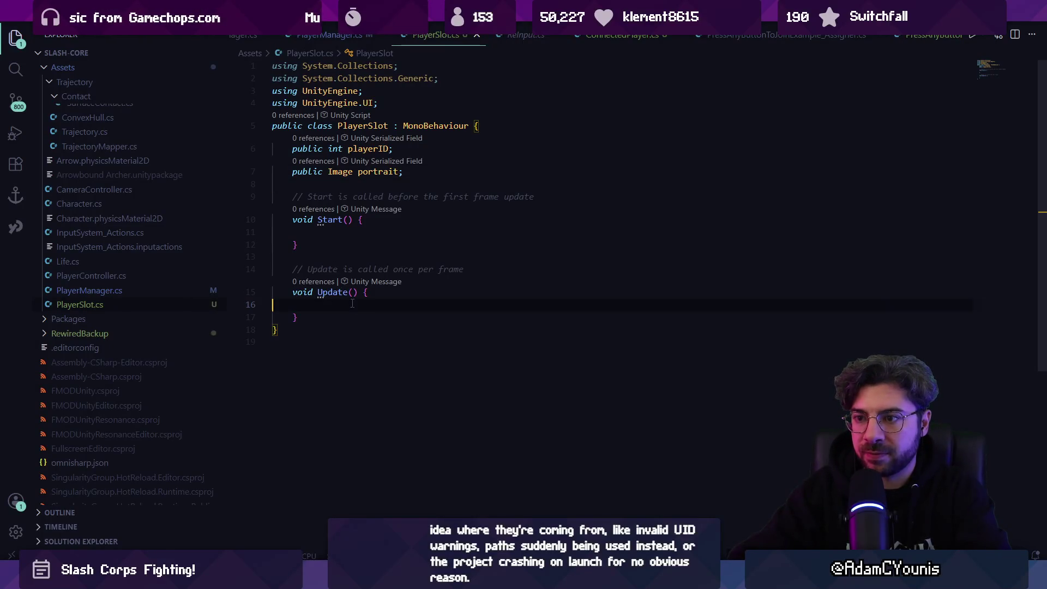
- Copy the Rewired player property from PressAnyButtonToJoinExample_GamePlayer.cs into PlayerSlot
text(if()
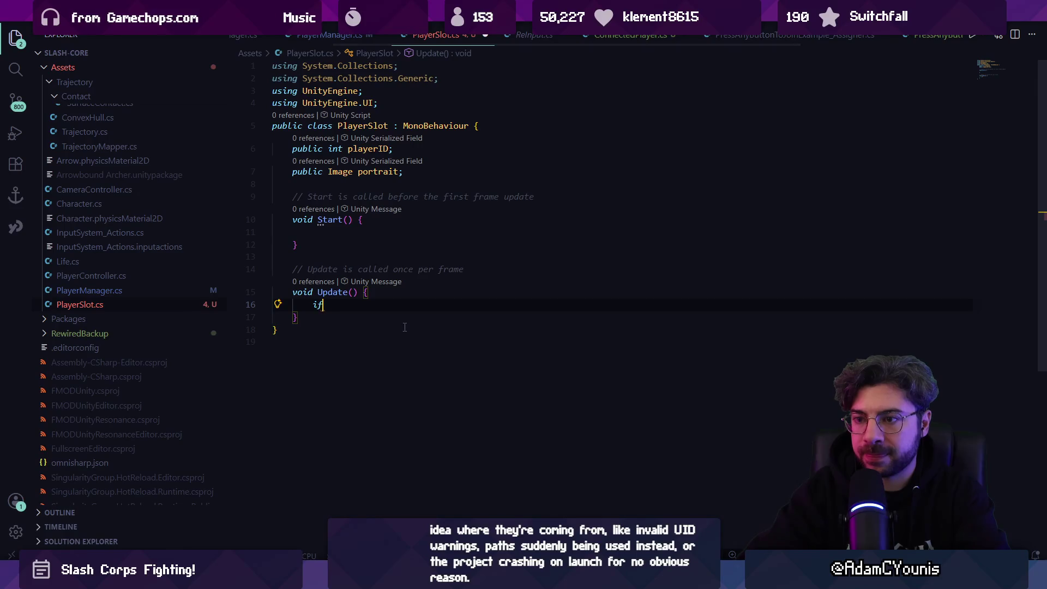
key(ctrl+s)
key(ctrl+p)
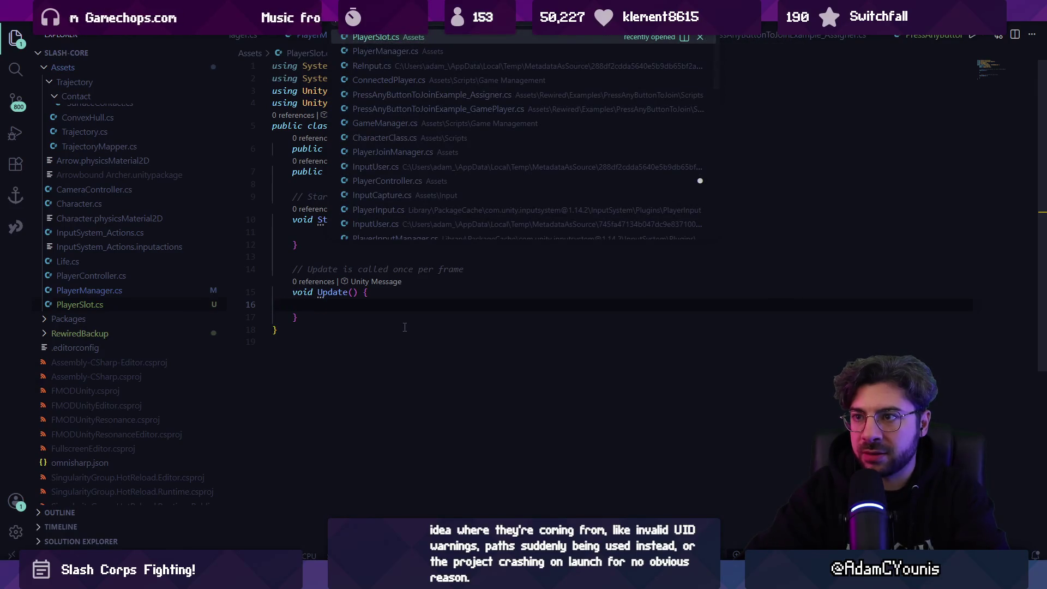
key(Down)
key(Down)
key(Down)
key(Return)
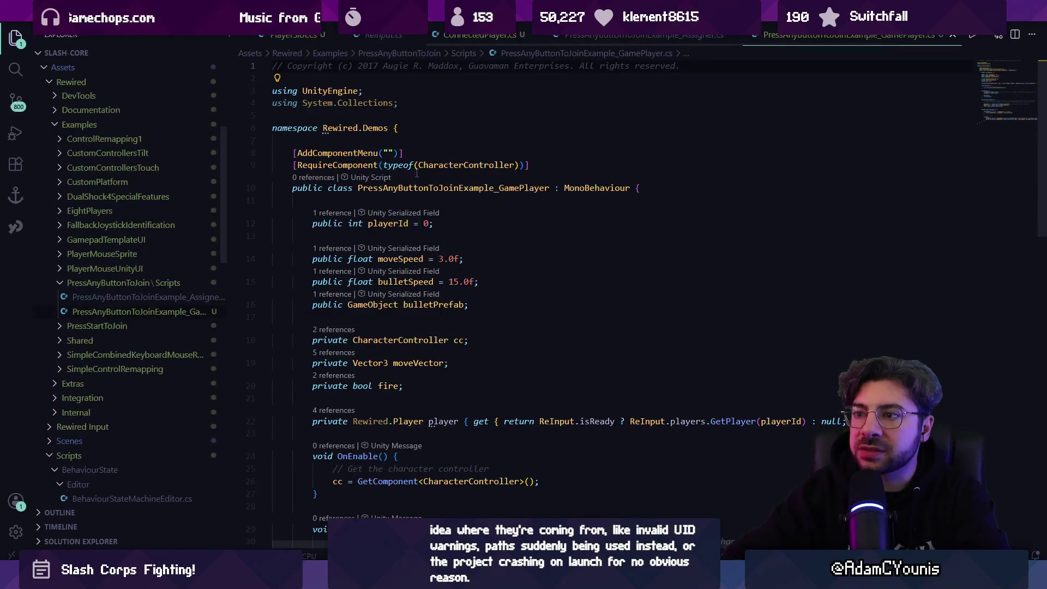
scroll(442, 229, down, 5)
triple_click(493, 250)
key(ctrl+c)
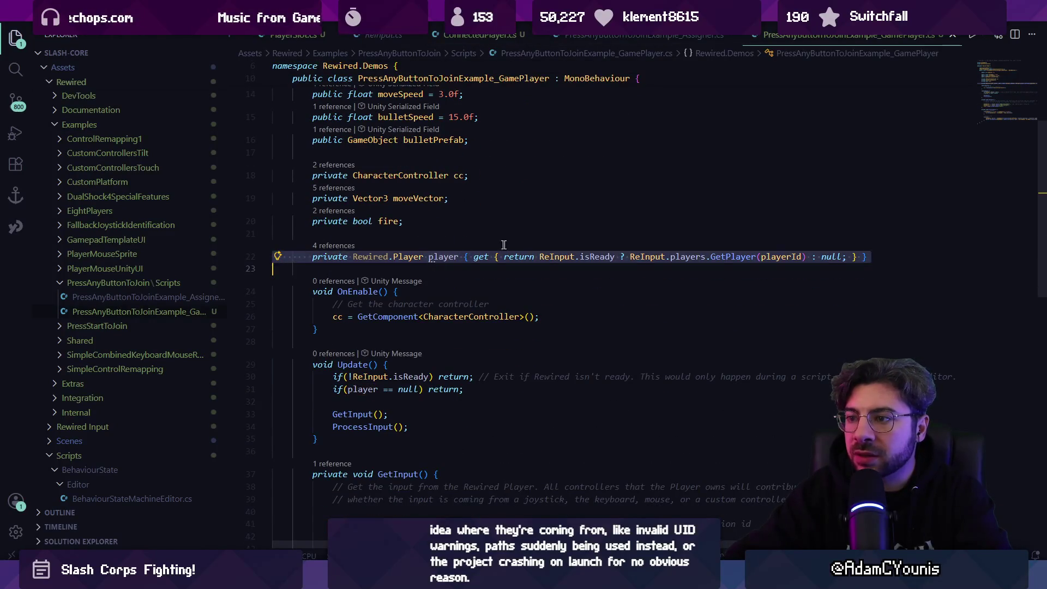
key(ctrl+Home)
key(ctrl+Tab)
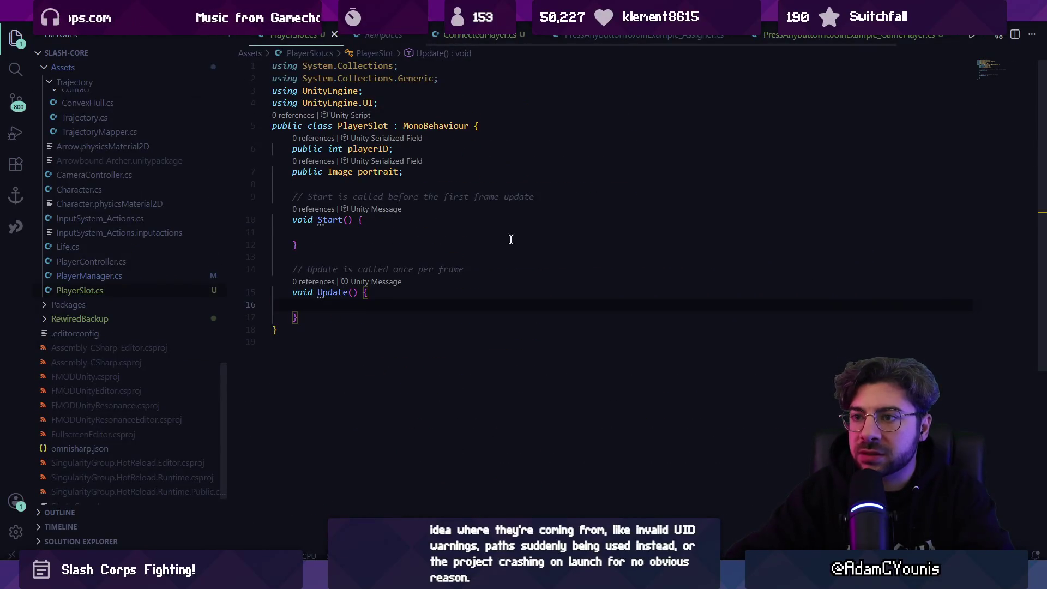
key(ctrl+v)
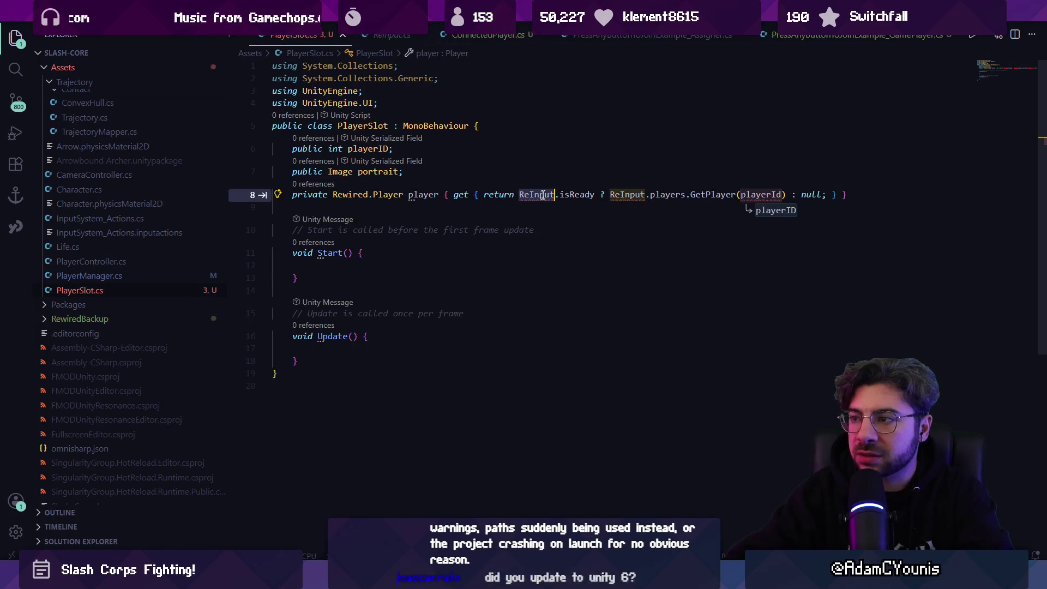
- Add 'using Rewired;' to PlayerSlot's imports and save
click(451, 103)
key(Return)
text(using Re)
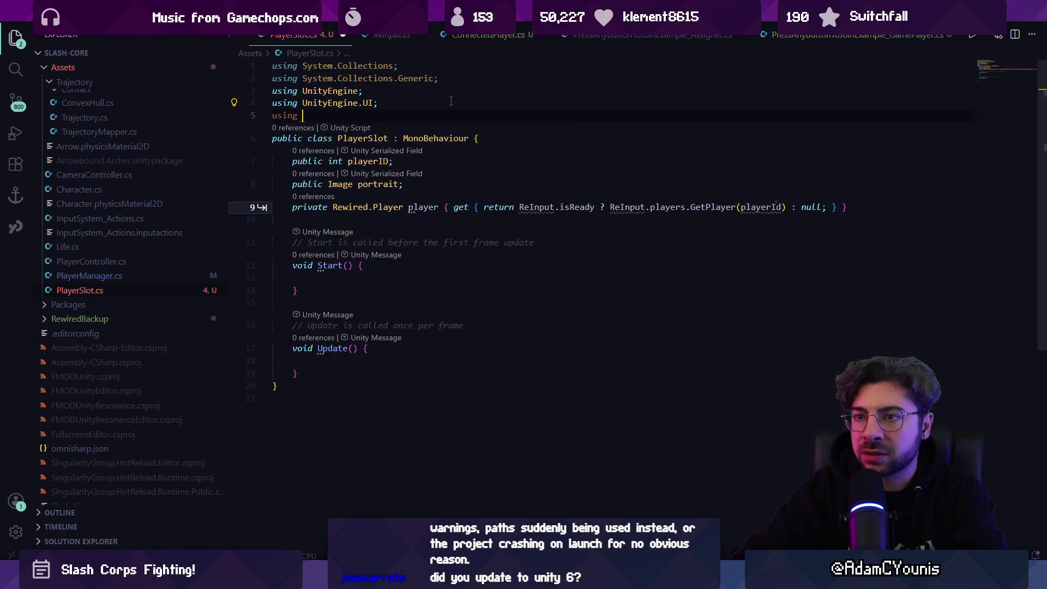
key(Tab)
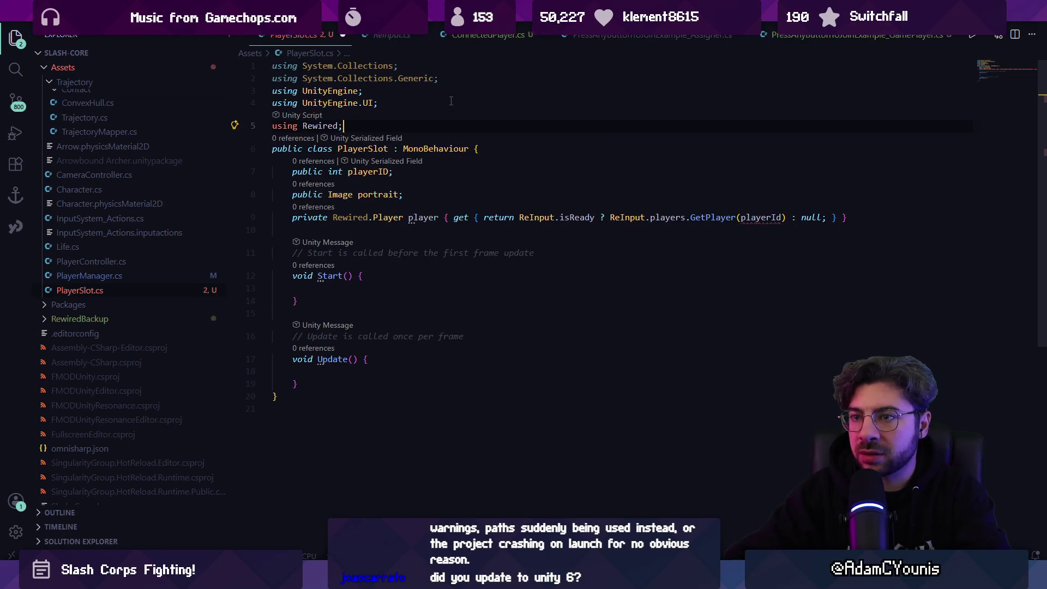
key(ctrl+s)
- Rename the GetPlayer argument to playerID and begin an 'if (player) {' check in Update
click(784, 207)
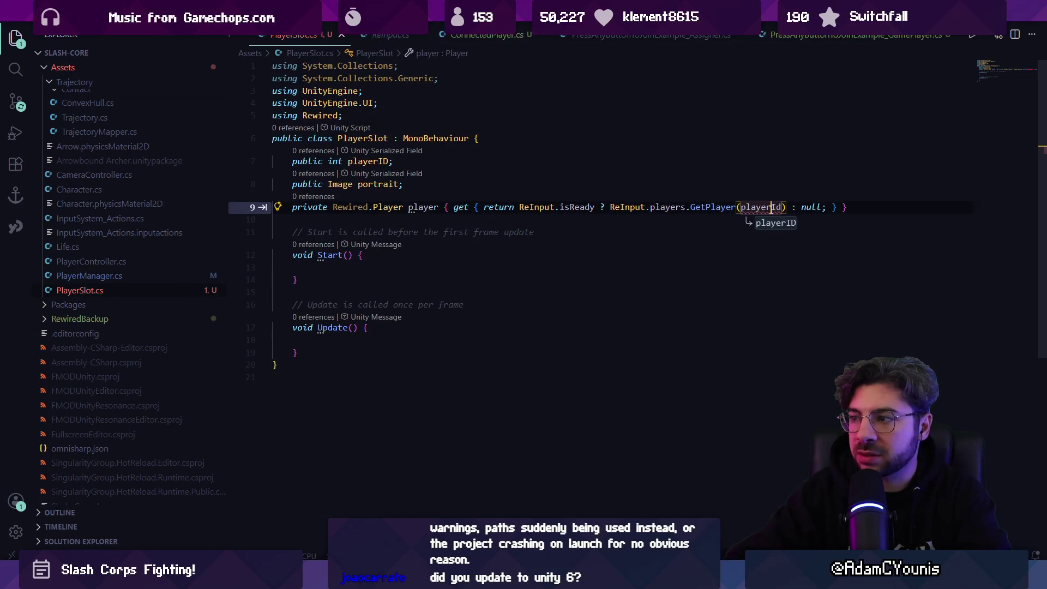
key(Tab)
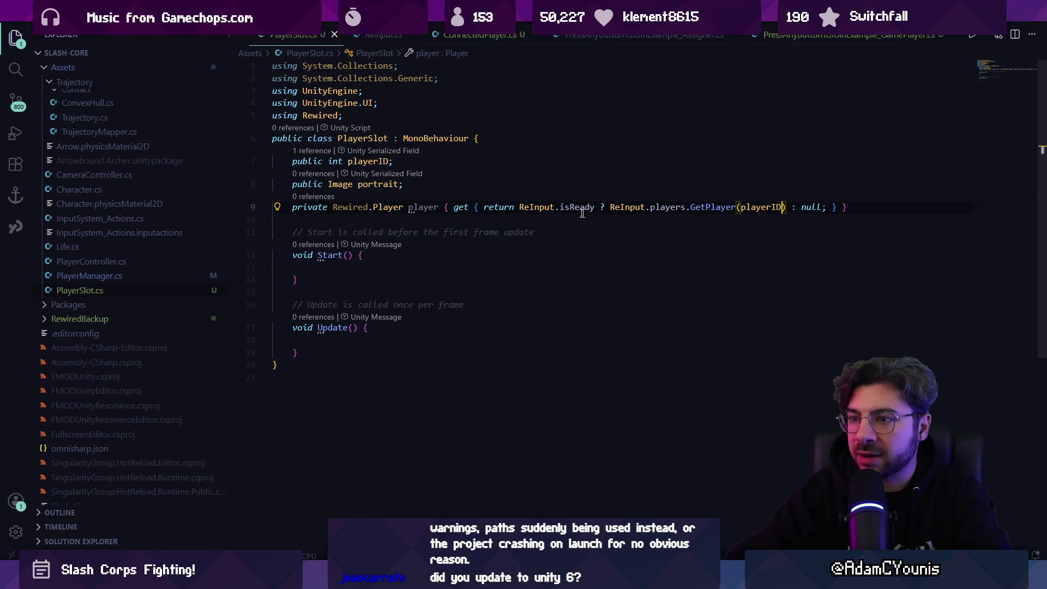
click(429, 207)
click(395, 277)
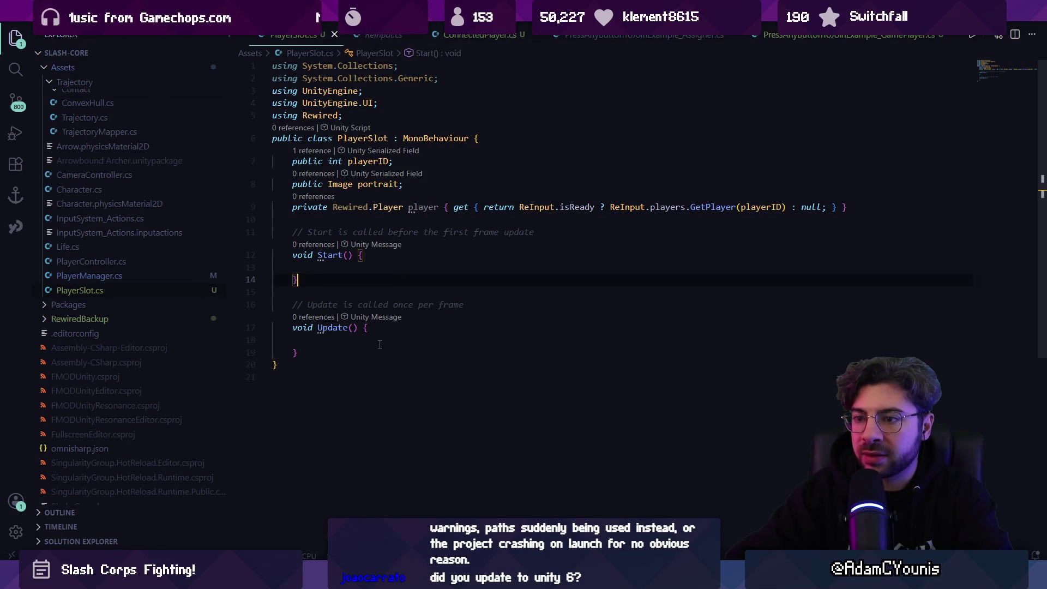
text(if (playe)
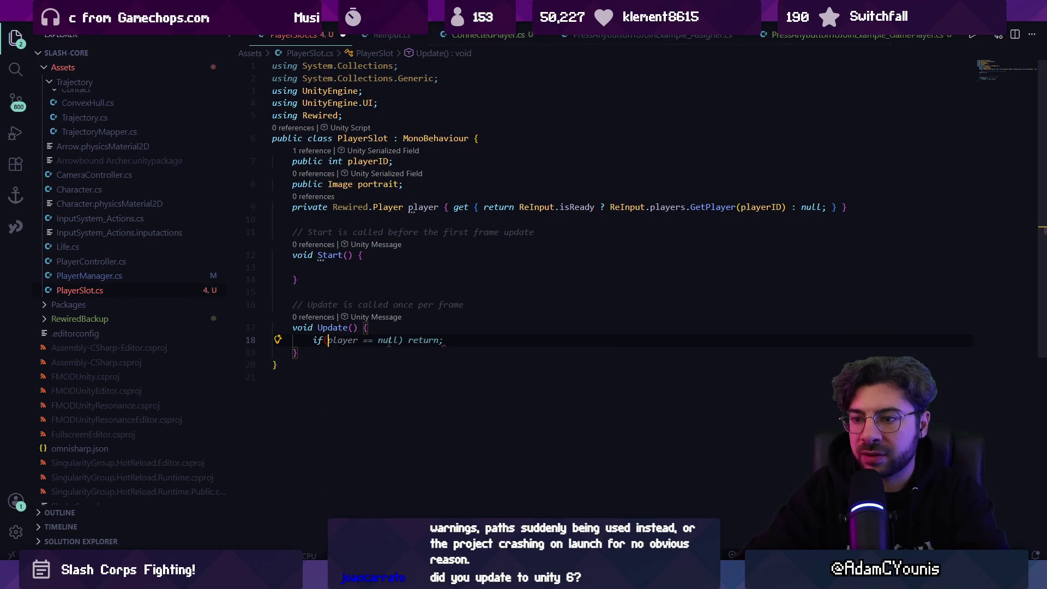
text(r)
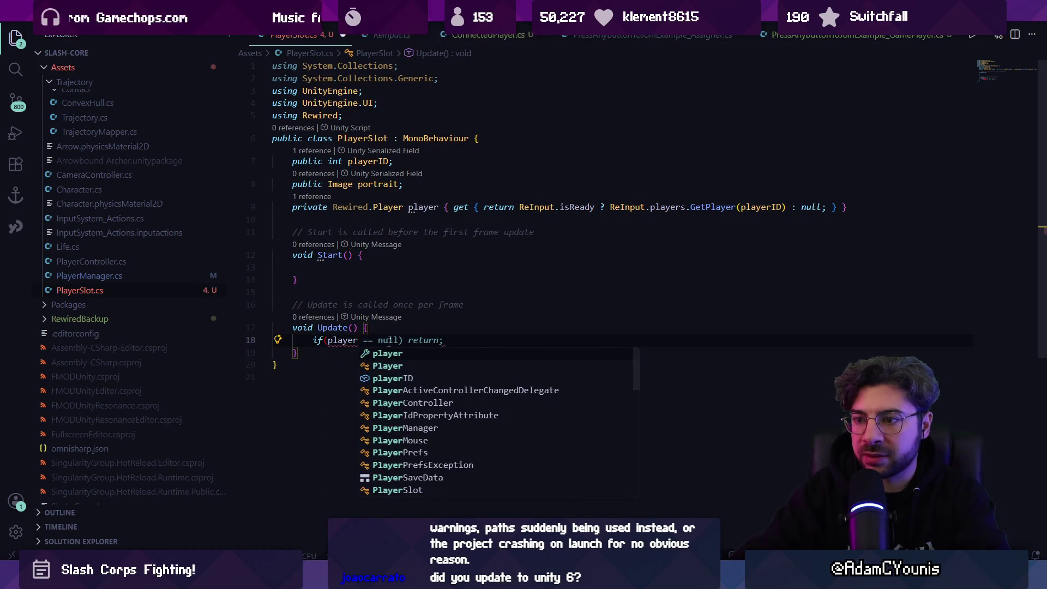
text() {)
- Turn the Update check into 'if (player != null)' with a blank line above it
key(Return)
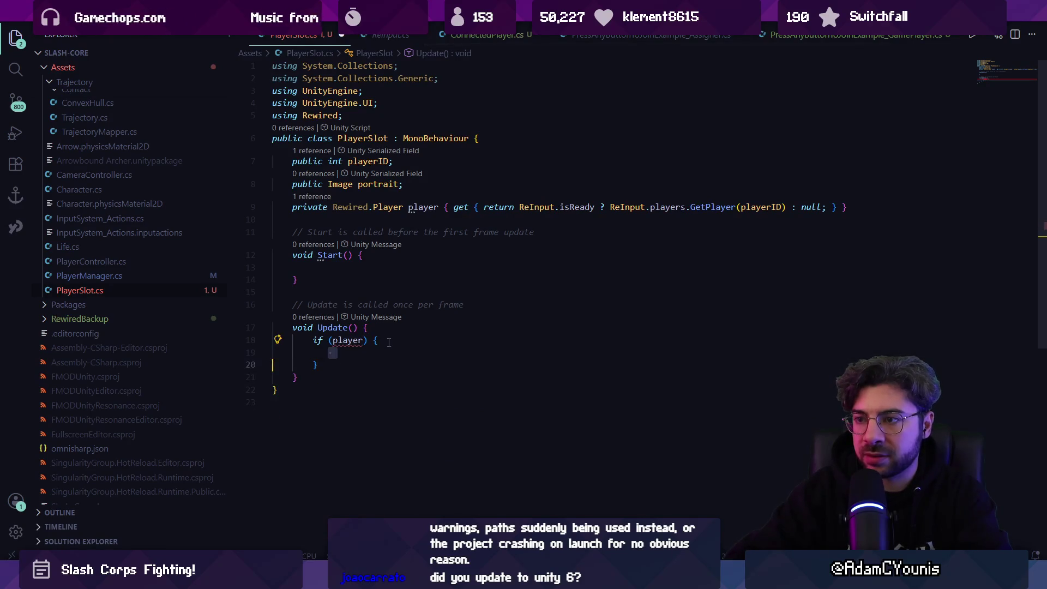
mouse_move(398, 209)
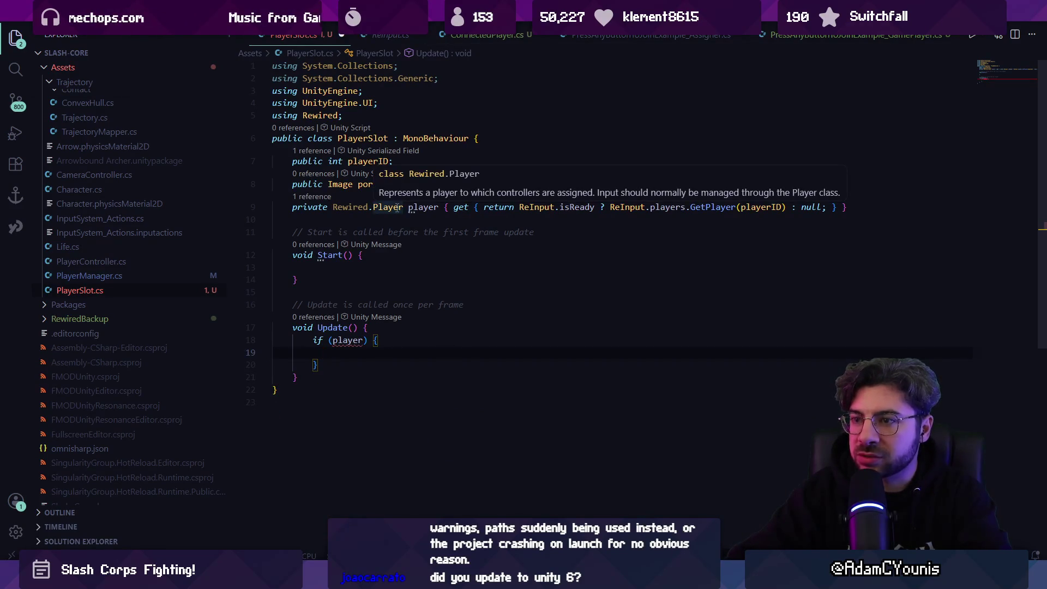
click(363, 340)
text(!= null)
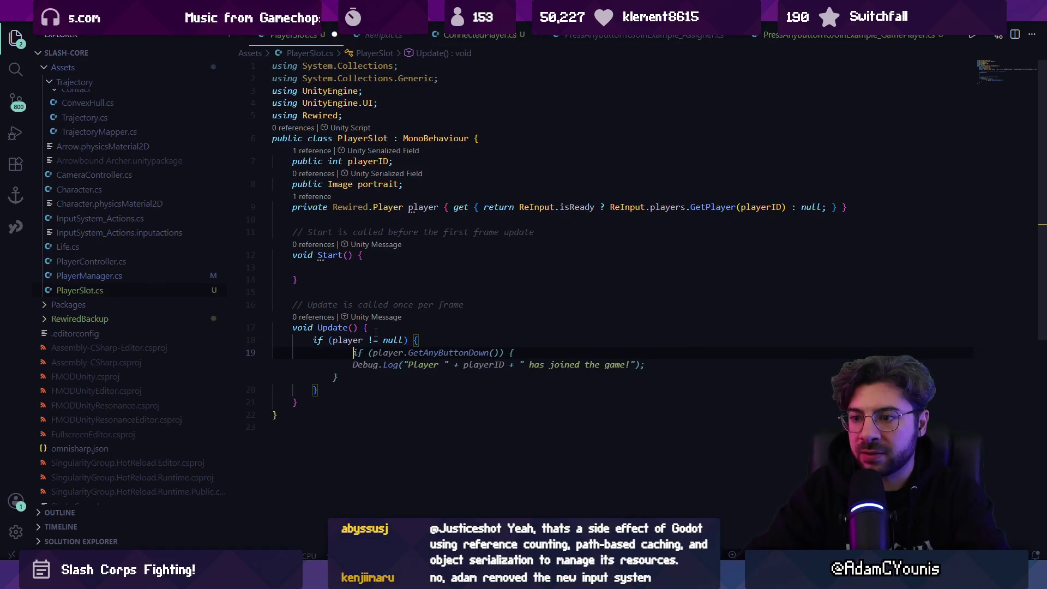
key(Escape)
key(Return)
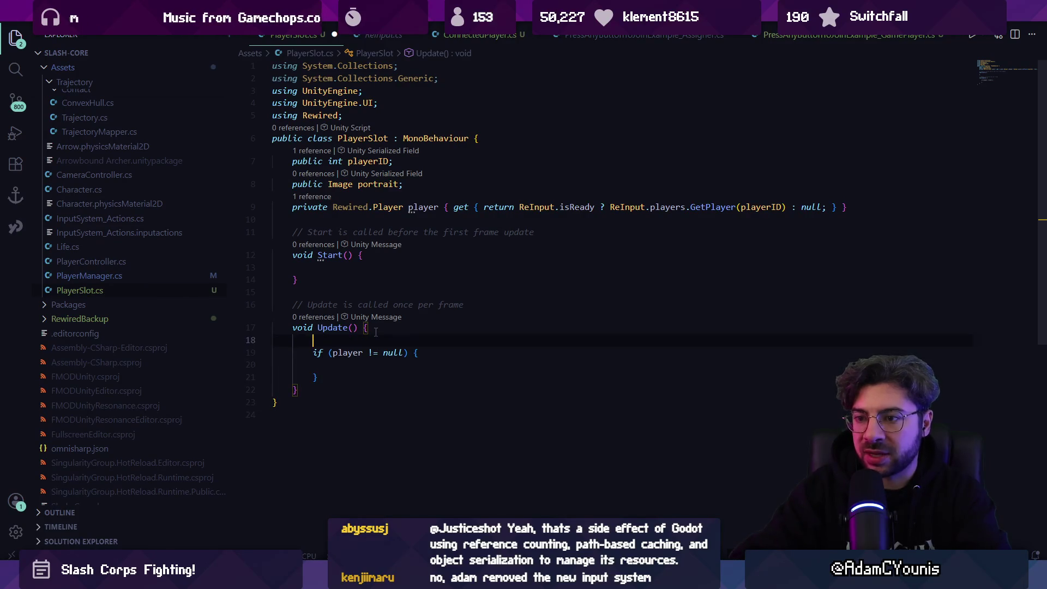
- Declare a 'Color startColor;' field among the field declarations
click(389, 256)
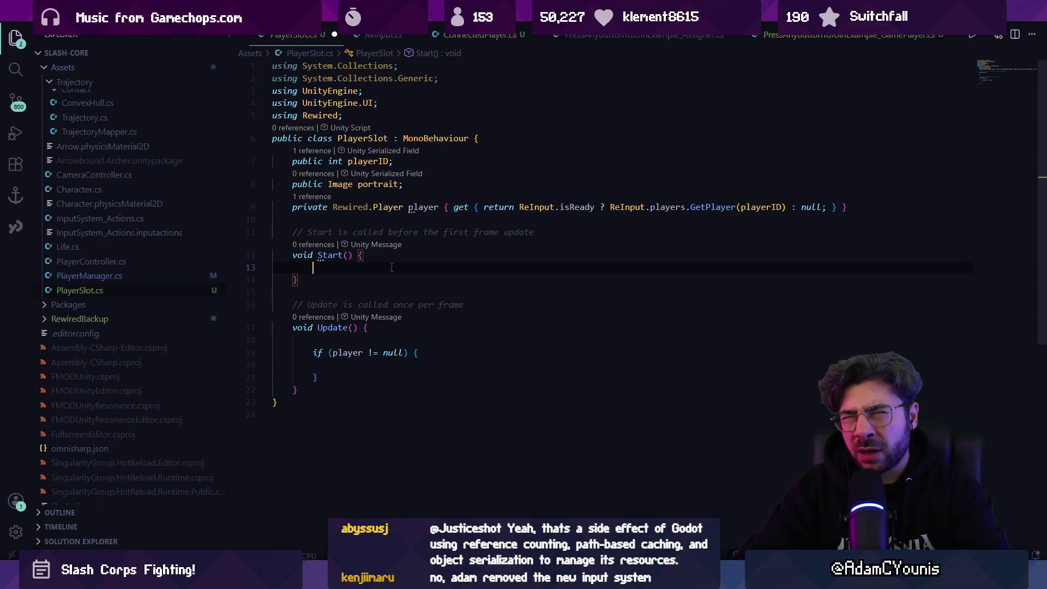
text(Co)
key(BackSpace)
key(BackSpace)
key(Up)
key(Up)
text(Color startColor)
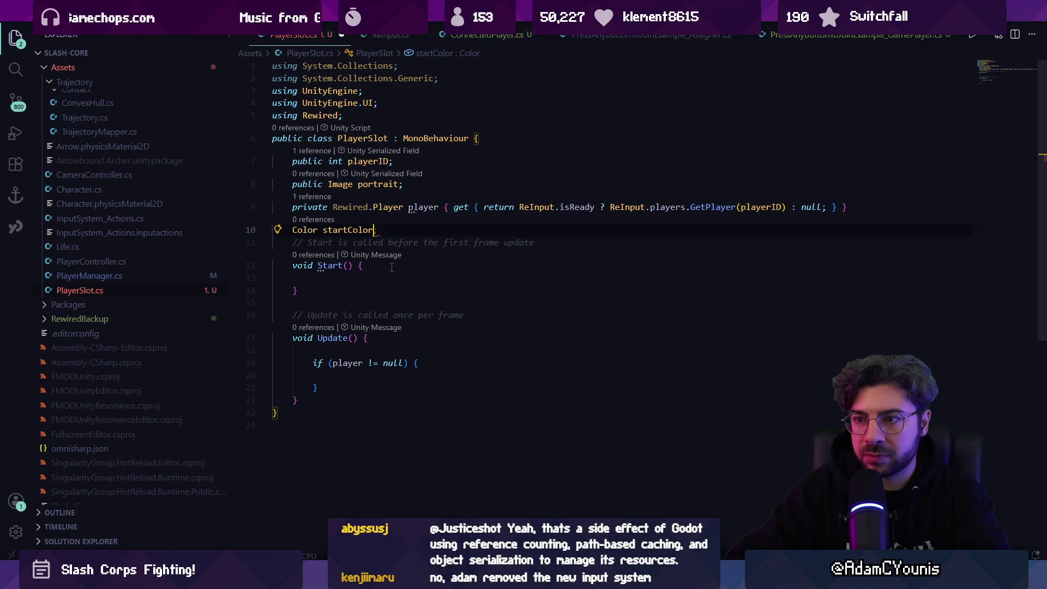
text(;)
- Store portrait.color in startColor at Start and replace the Update block with a portrait colour line
key(Down)
key(Down)
key(Down)
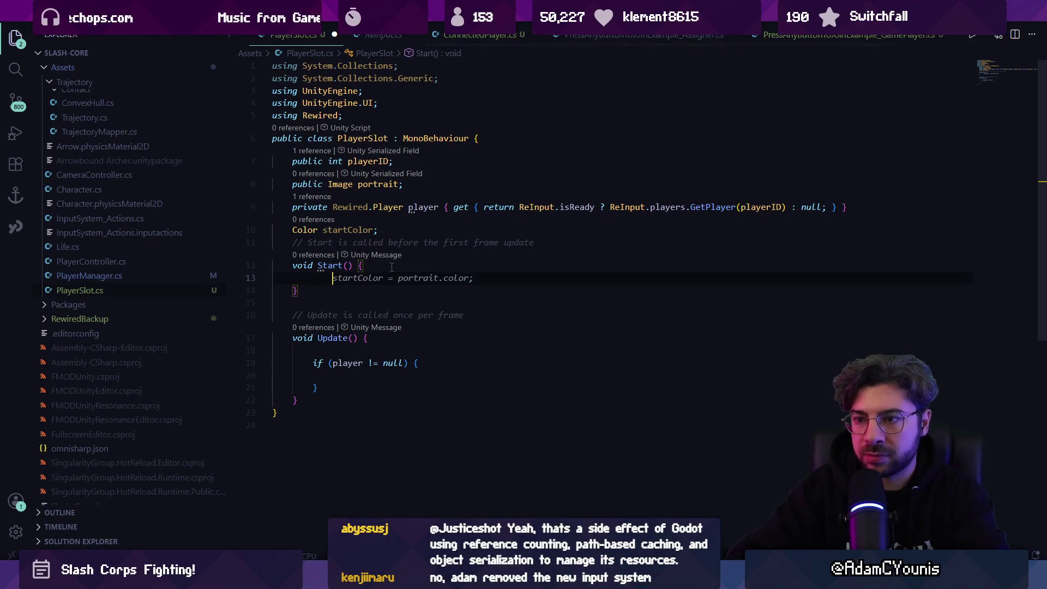
key(Tab)
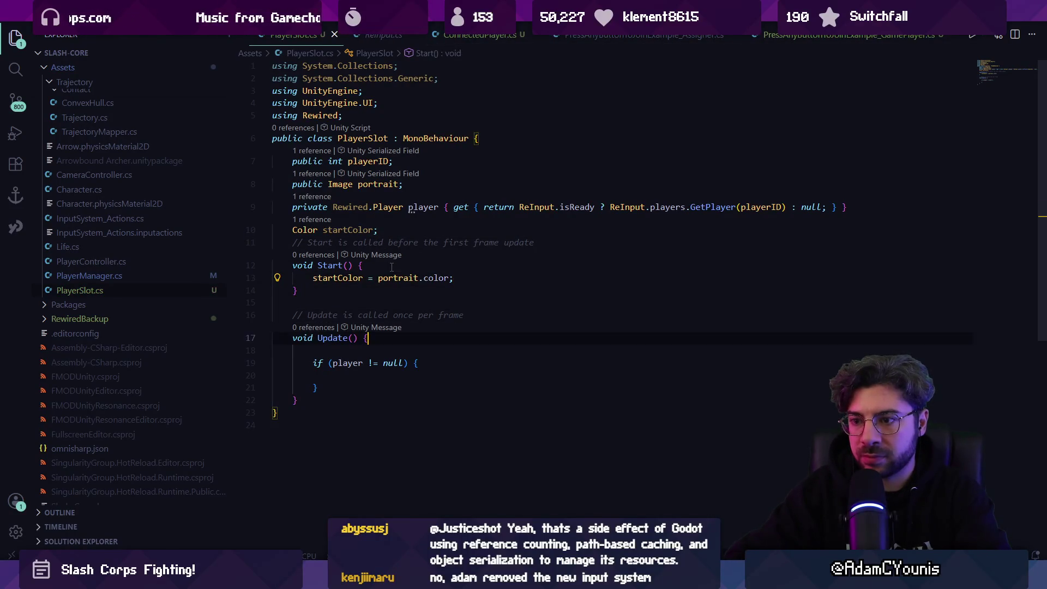
key(Down)
key(Down)
key(shift+Up)
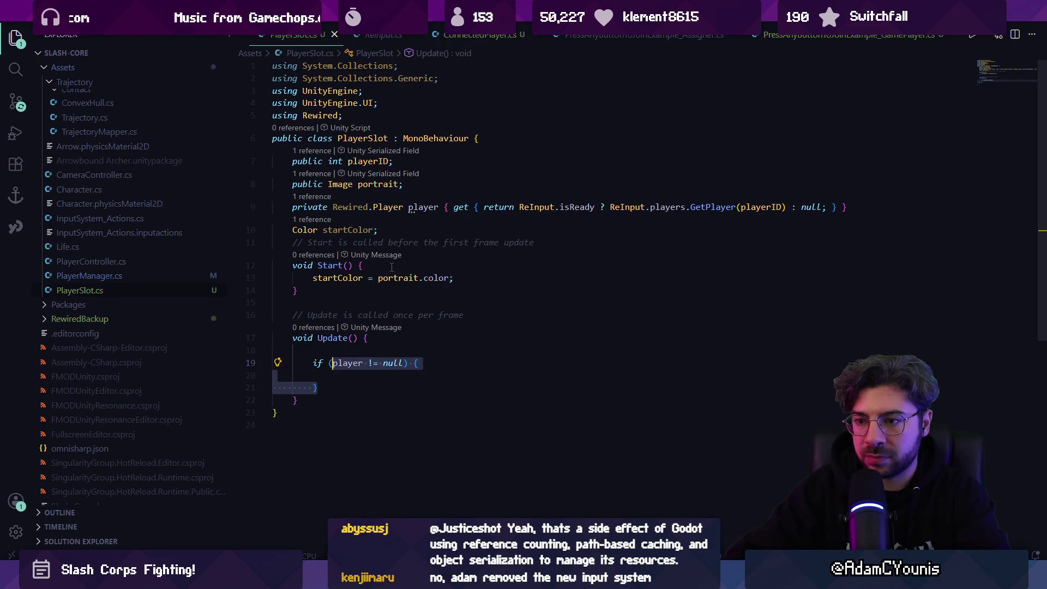
text(portrait)
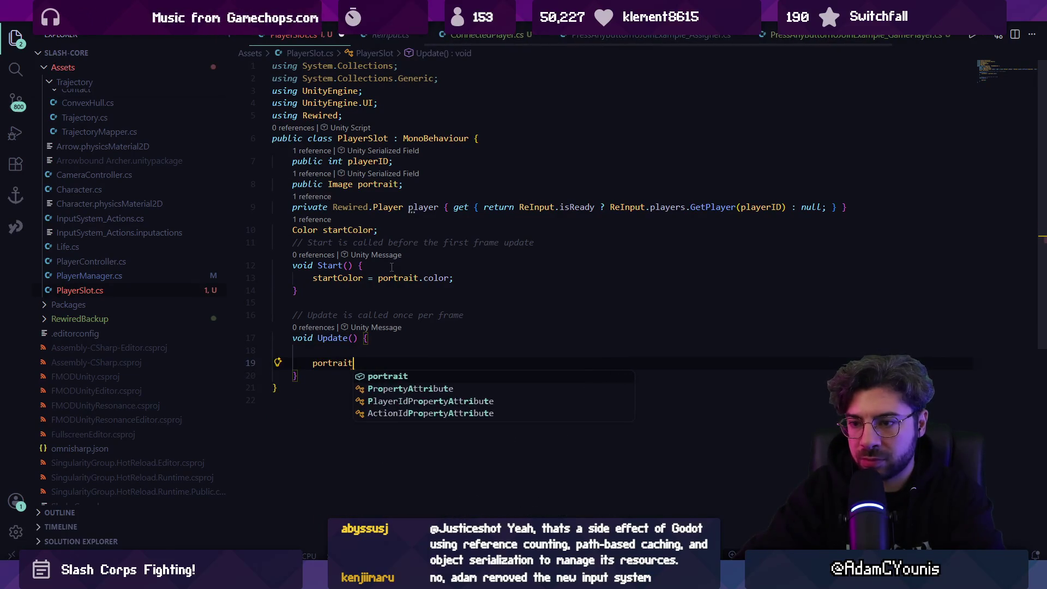
key(Tab)
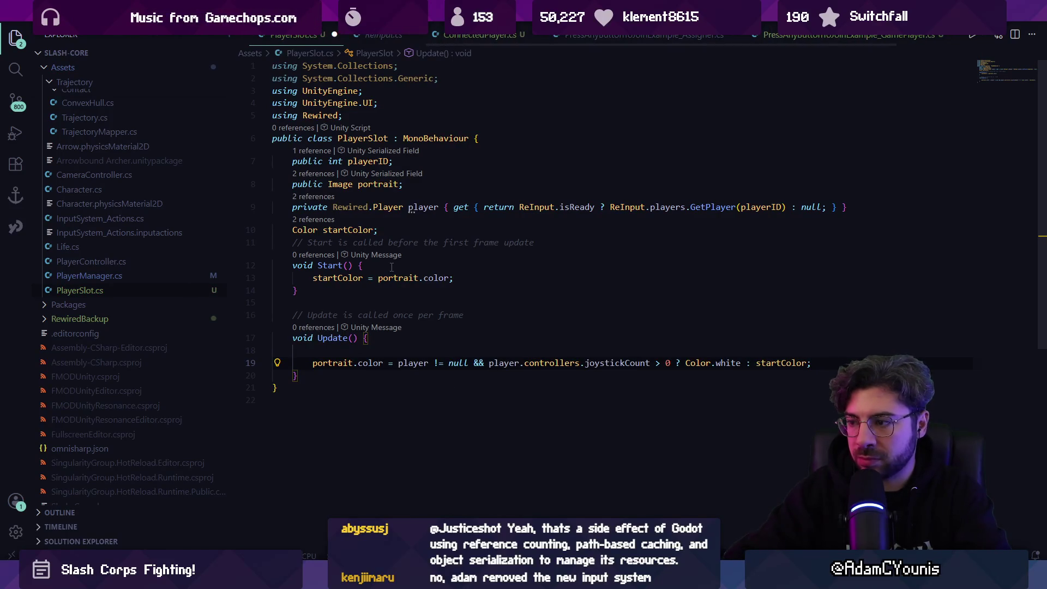
- Replace the joystick-count condition with a '?' ternary on the player null test and save
key(ctrl+shift+Left)
key(ctrl+shift+Left)
key(ctrl+shift+Left)
key(ctrl+shift+Right)
key(ctrl+shift+Right)
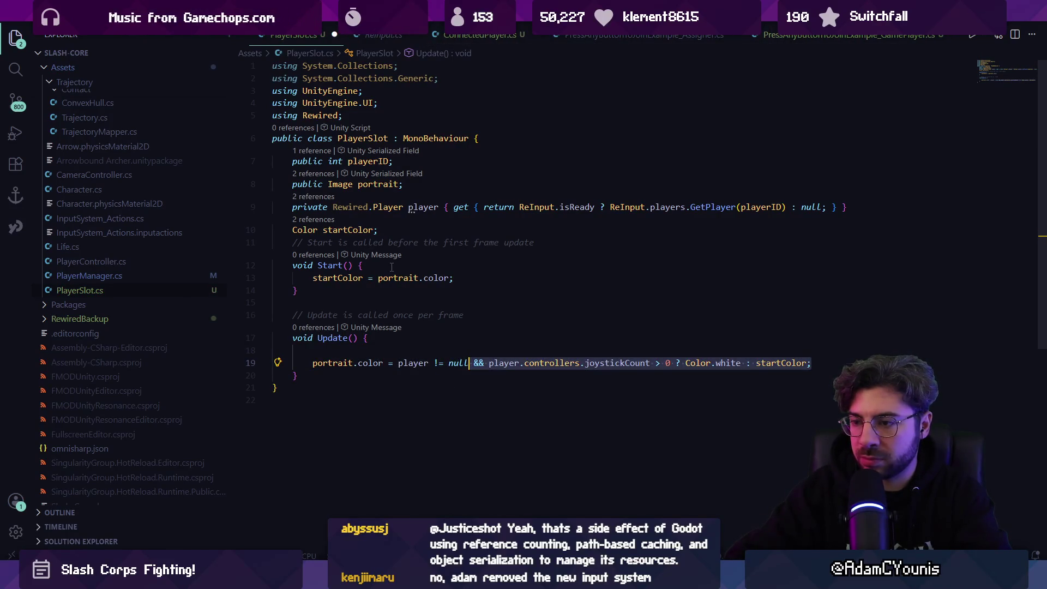
key(Left)
key(ctrl+shift+Right)
key(ctrl+shift+Right)
key(ctrl+shift+Right)
key(BackSpace)
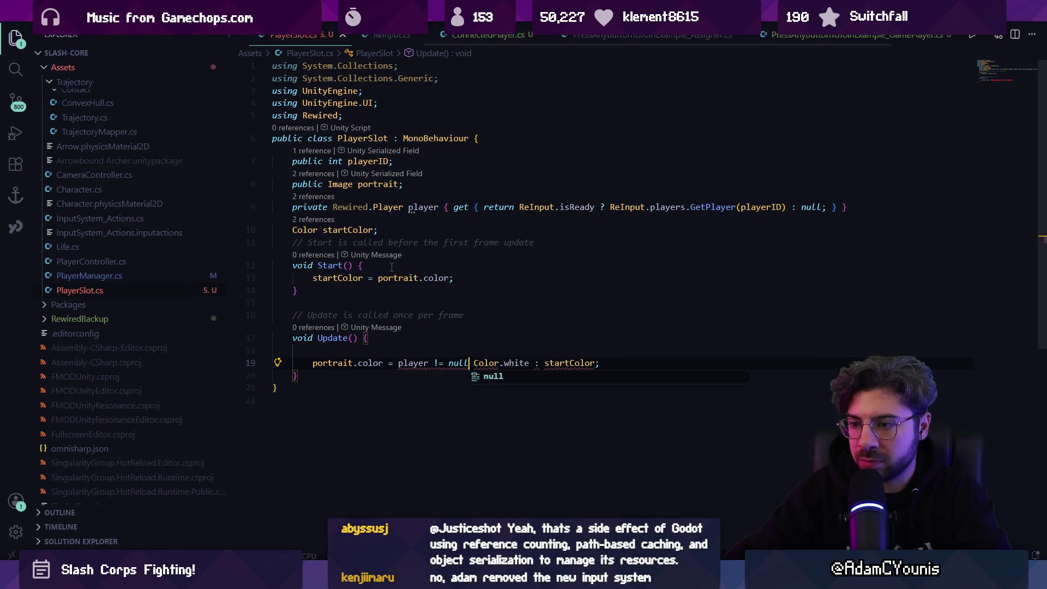
text(?)
key(ctrl+s)
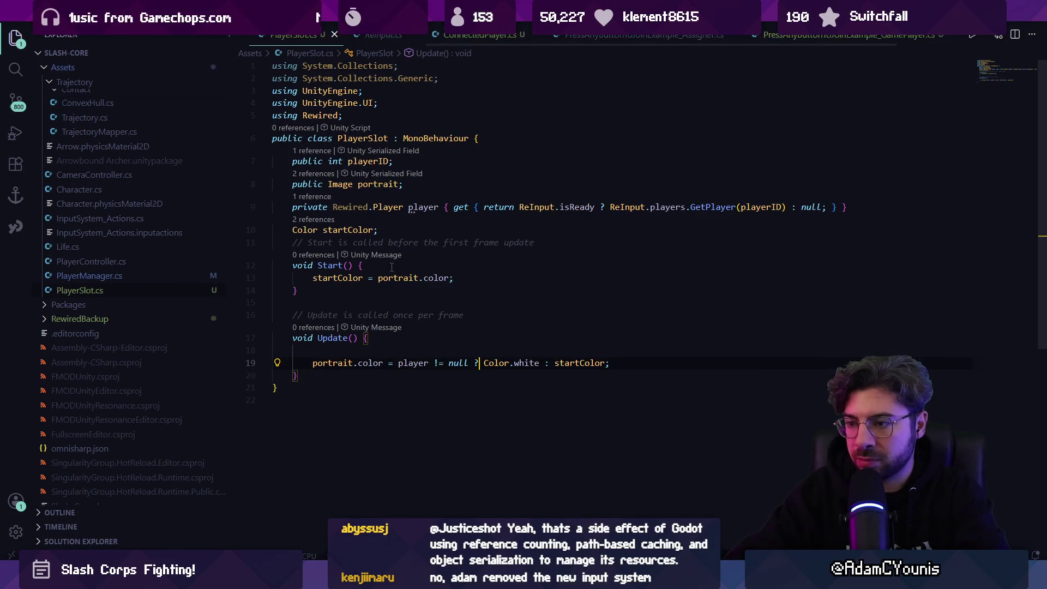
- Make it 'player == null ? Color.gray : startColor', save, and return to Unity
key(ctrl+shift+Right)
key(ctrl+shift+Right)
key(ctrl+shift+Right)
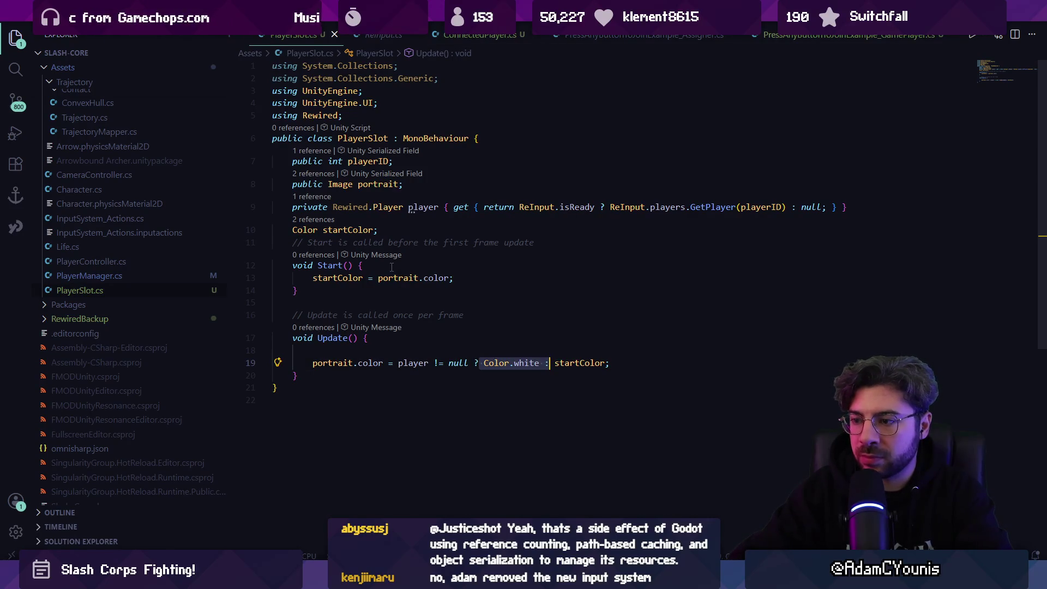
key(Left)
key(Left)
key(Left)
key(Left)
key(BackSpace)
text(=)
key(ctrl+Right)
key(ctrl+Right)
key(ctrl+Right)
key(Right)
key(ctrl+shift+Right)
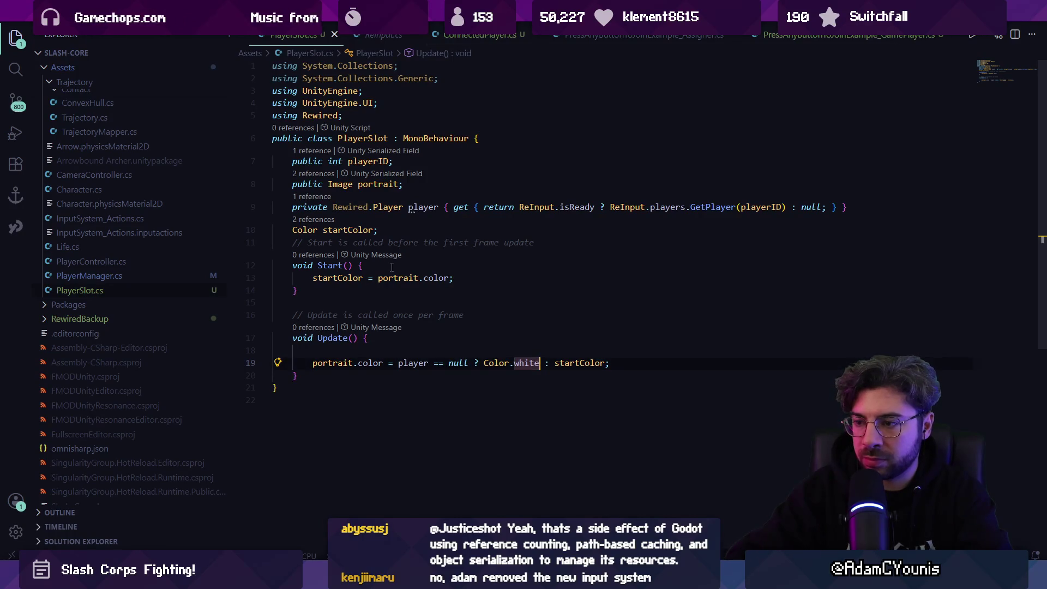
text(gr)
key(Tab)
key(ctrl+s)
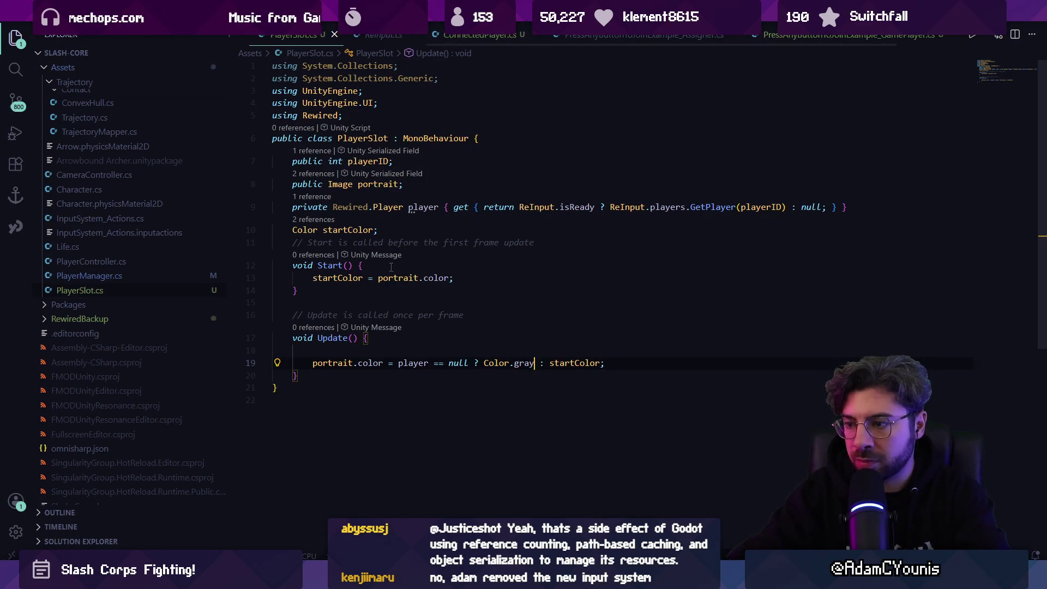
key(BackSpace)
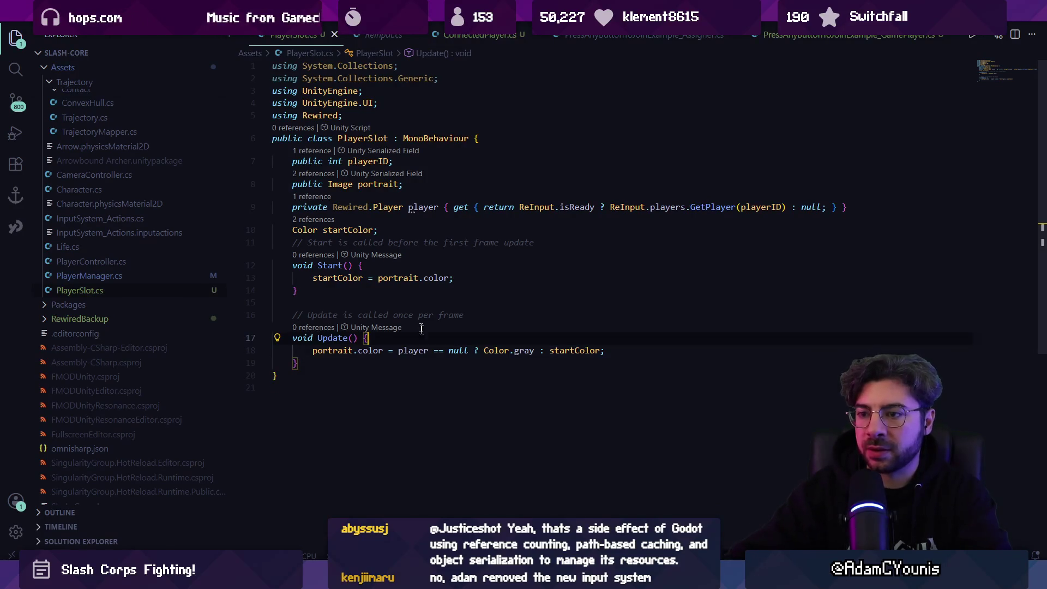
key(alt+Tab)
- On the Square child, remove the Sprite Renderer and add the 'ired Input' search result component
click(109, 118)
click(97, 110)
click(28, 110)
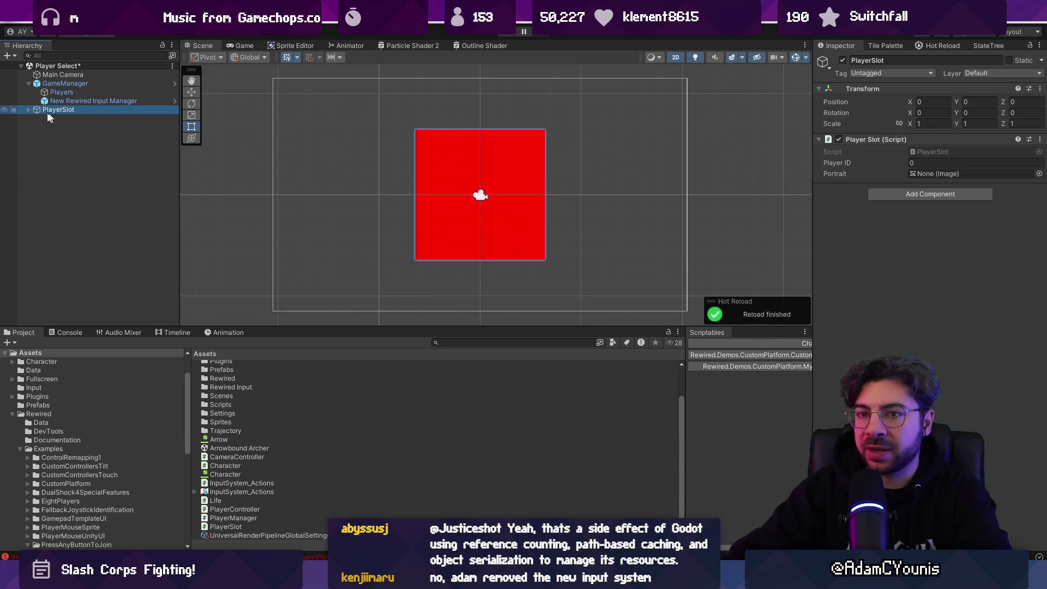
click(29, 110)
click(82, 118)
right_click(872, 140)
click(894, 157)
click(945, 145)
text(ired Input)
key(Return)
- Wrap PlayerSlot in a new parent named Canvas and give it a Canvas component
click(70, 109)
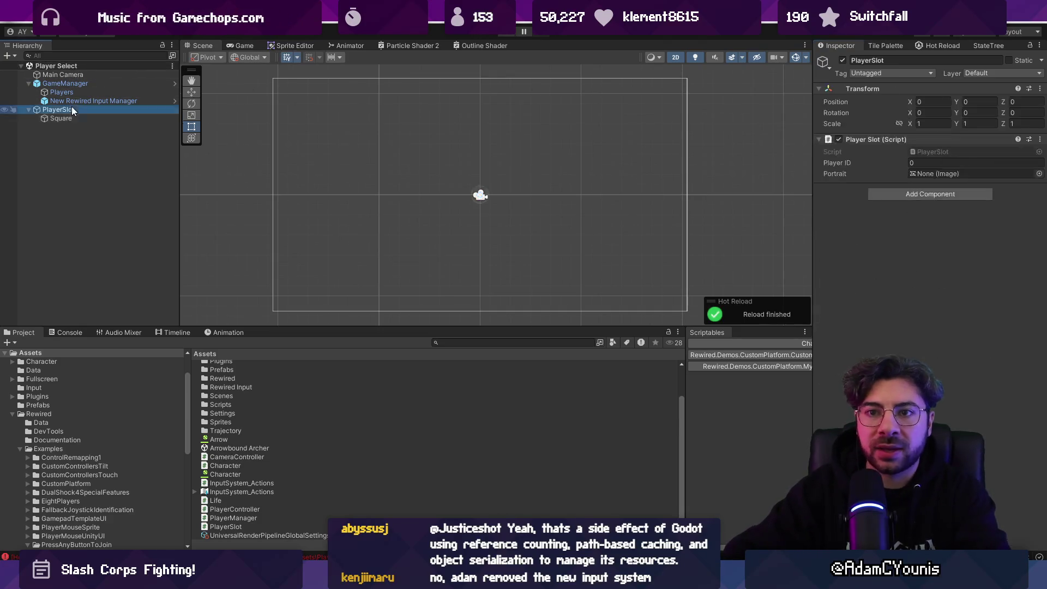
right_click(72, 111)
click(150, 287)
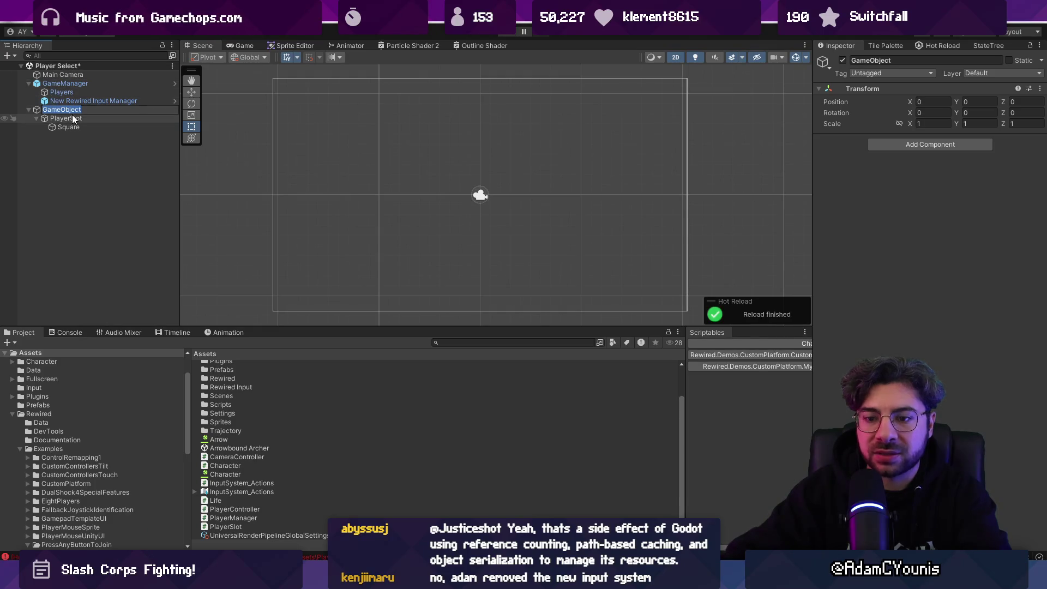
text(Canvas)
key(Return)
click(880, 145)
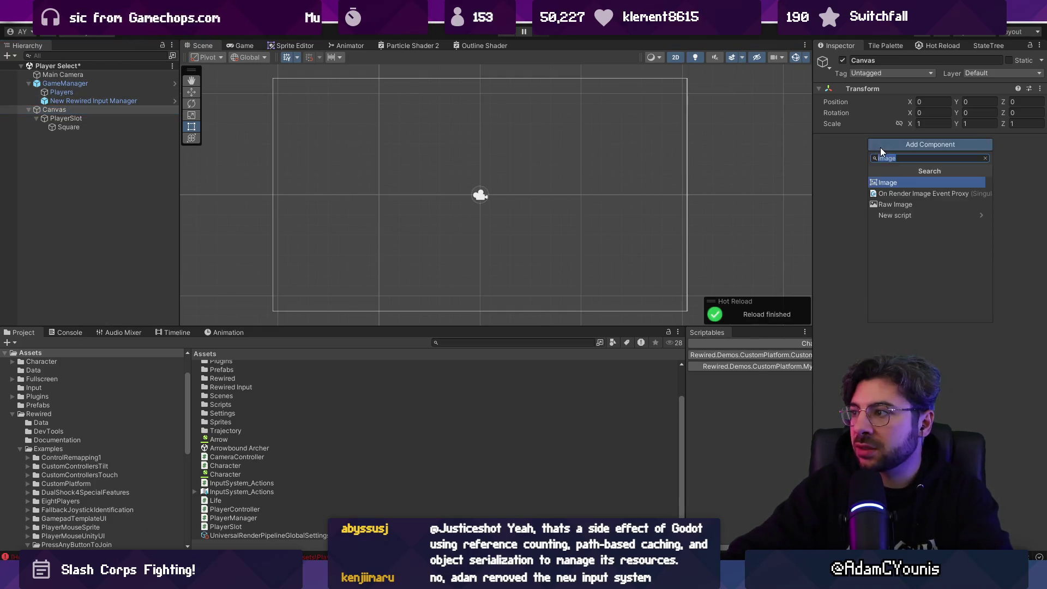
text(Canvas)
key(Return)
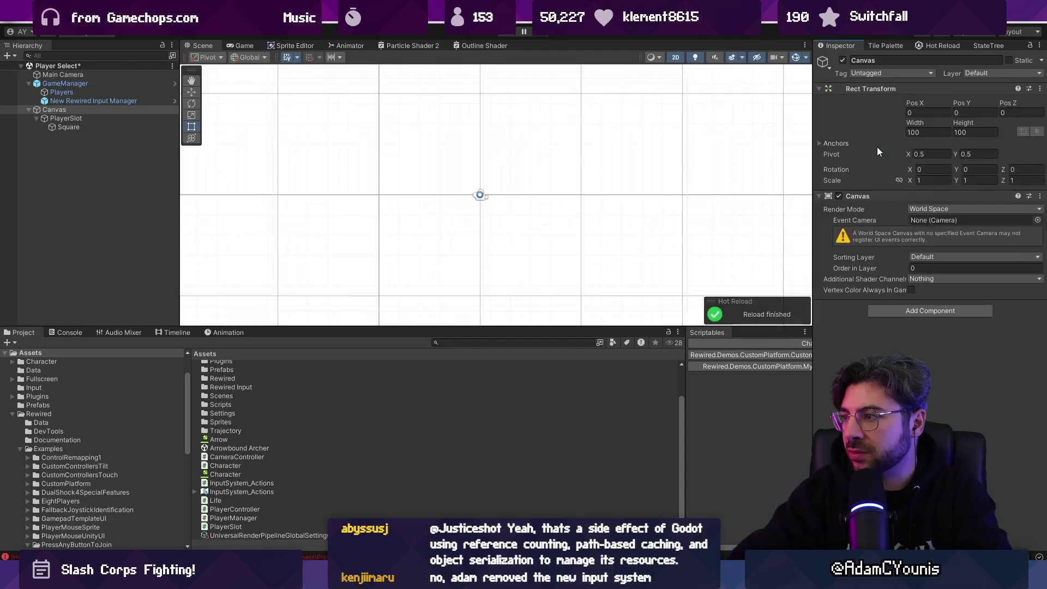
- Scale the Canvas to 0.01 on X, Y and Z and size it 320 by 180
scroll(578, 207, down, 10)
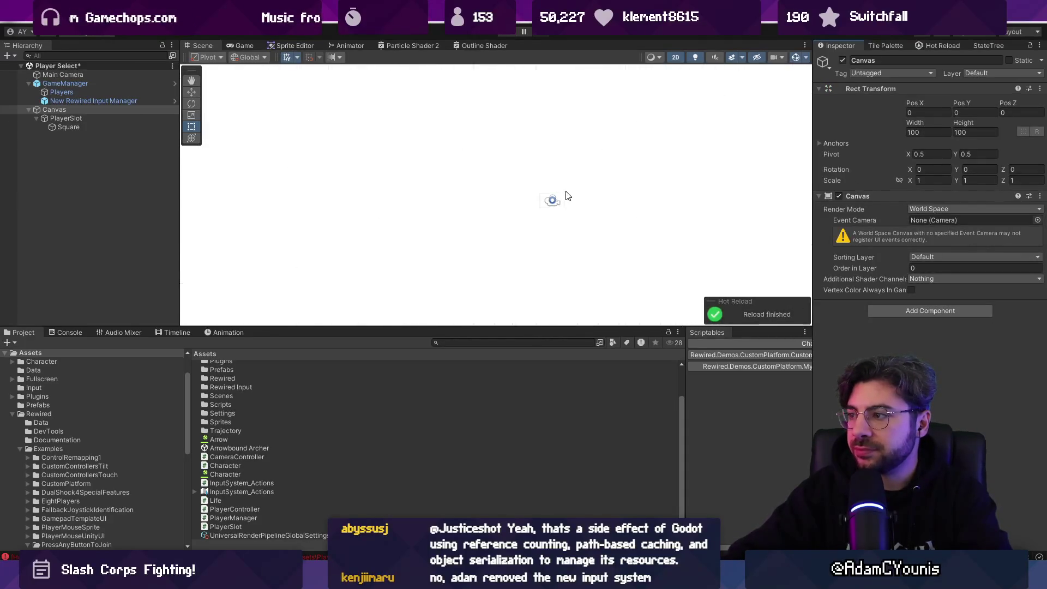
scroll(578, 196, down, 6)
click(939, 132)
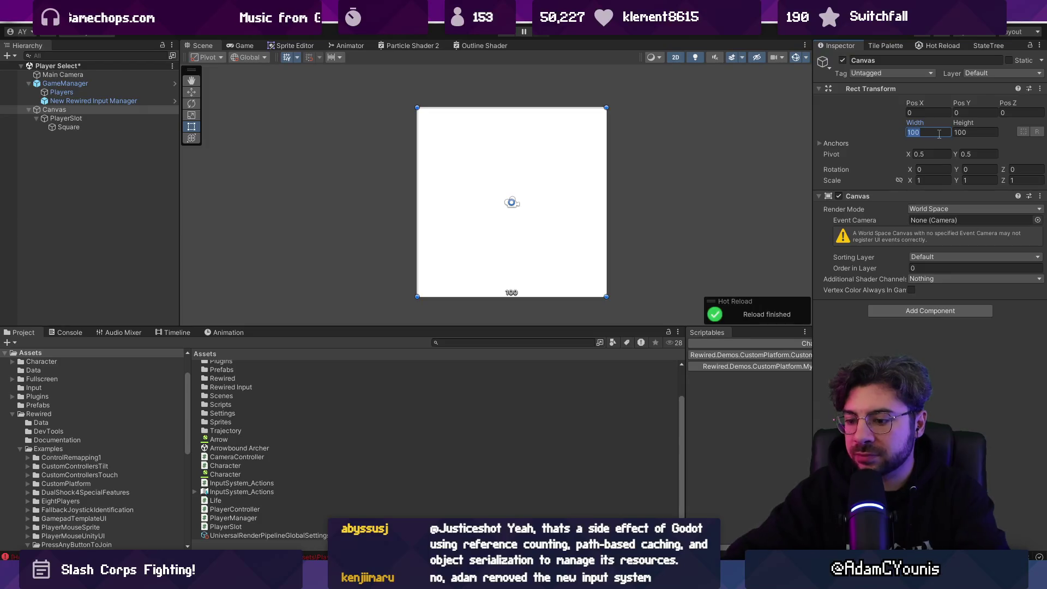
click(938, 180)
text(0.01)
key(Tab)
text(0.01)
key(Tab)
text(0.01)
click(935, 133)
text(320)
key(Tab)
text(180)
click(45, 109)
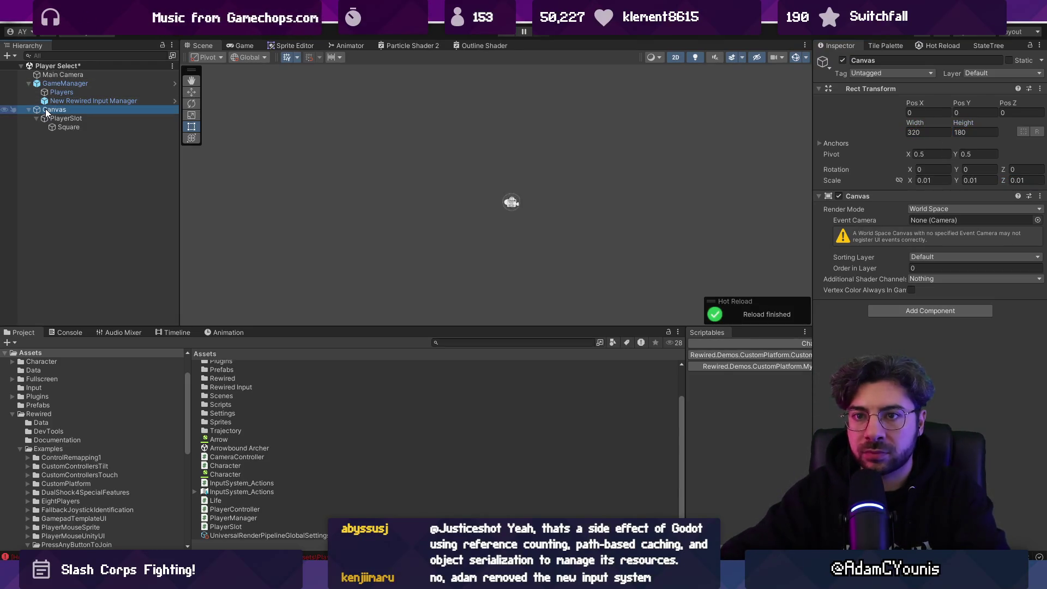
double_click(45, 109)
- Add an Image component to the Canvas and set its colour to dark grey
click(91, 74)
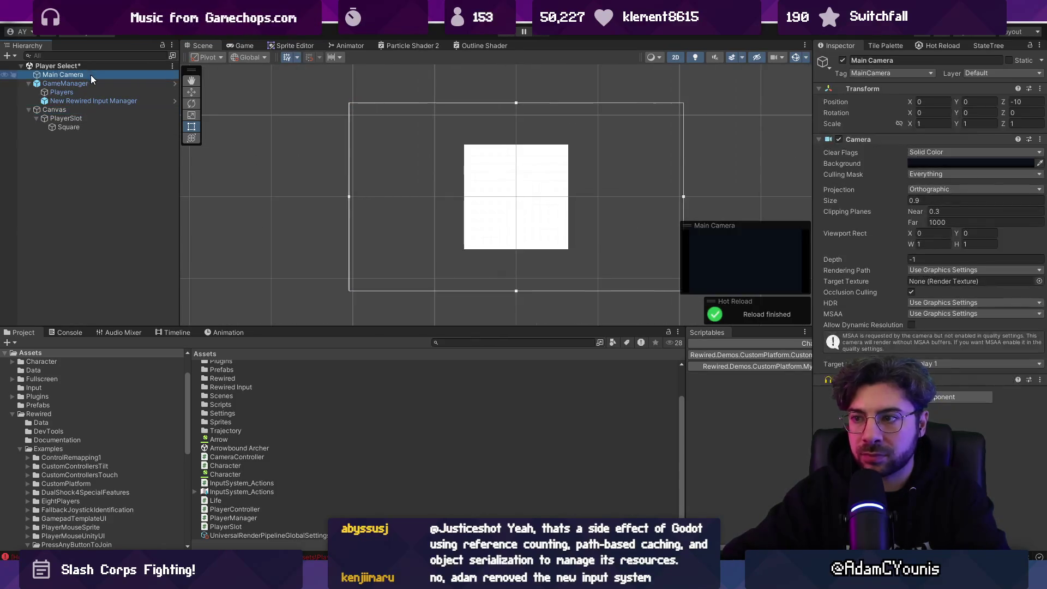
click(90, 108)
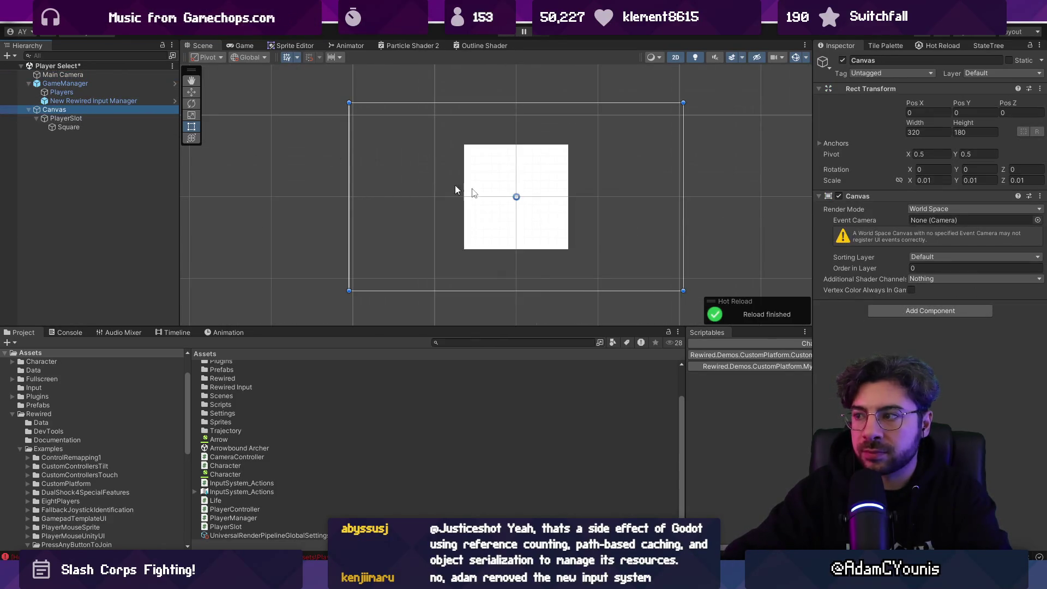
click(900, 308)
text(image)
key(Return)
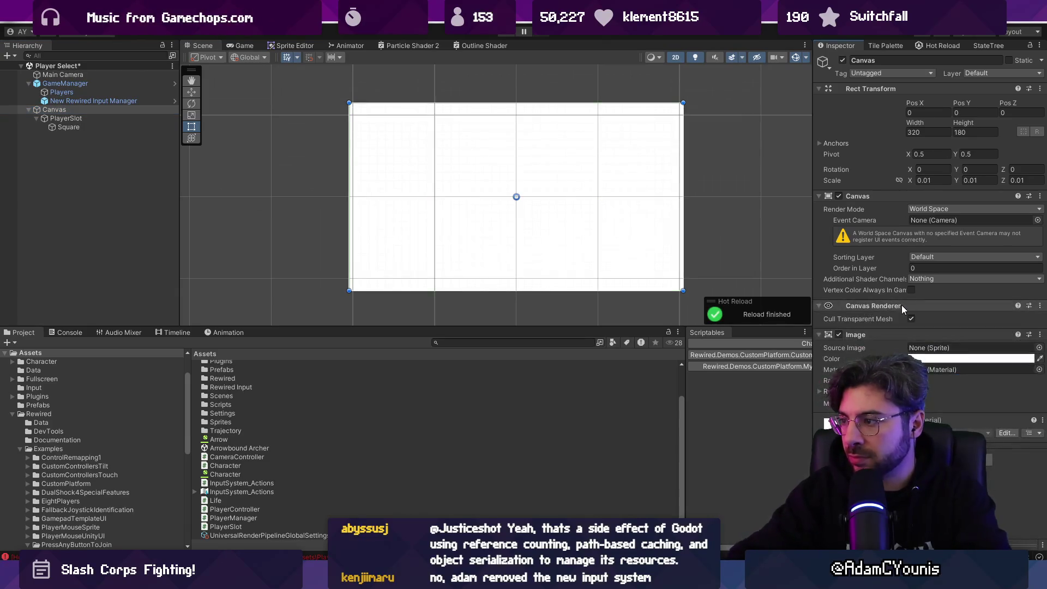
click(970, 358)
click(950, 405)
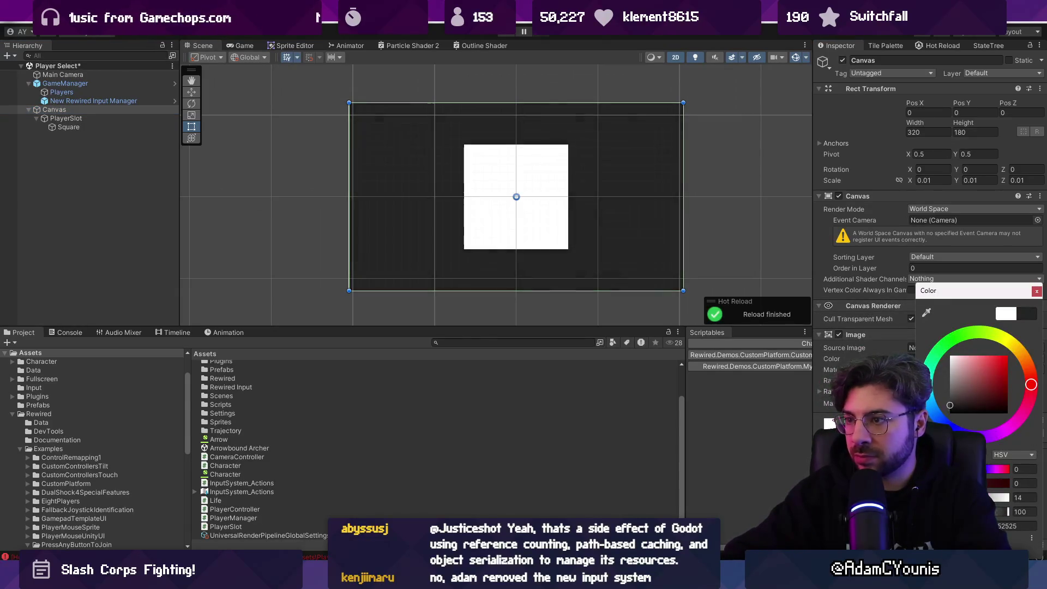
click(88, 118)
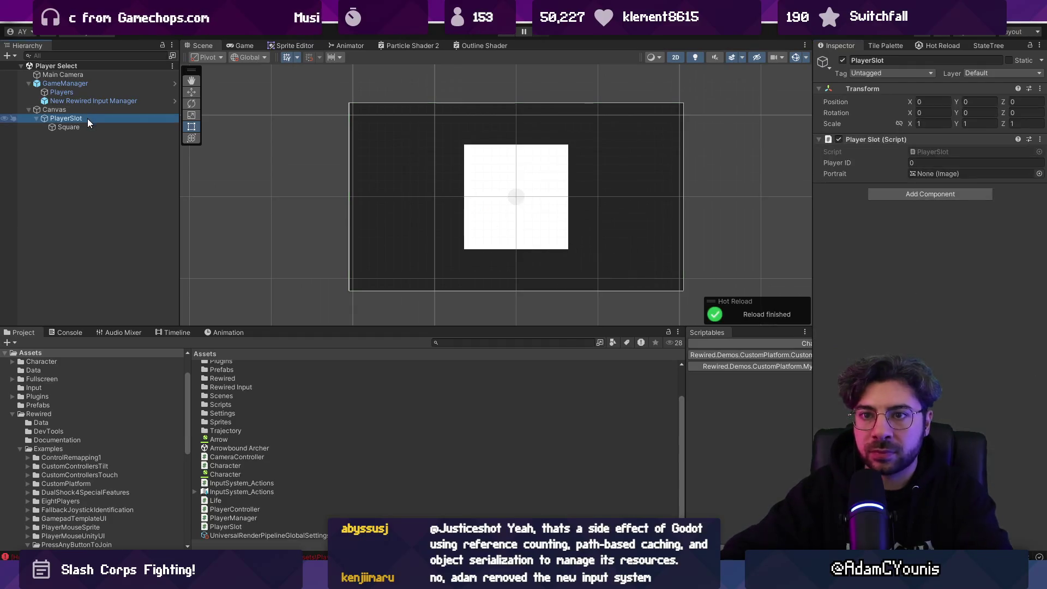
- Switch to the Move tool and fold PlayerSlot's children in the Hierarchy
click(69, 126)
key(w)
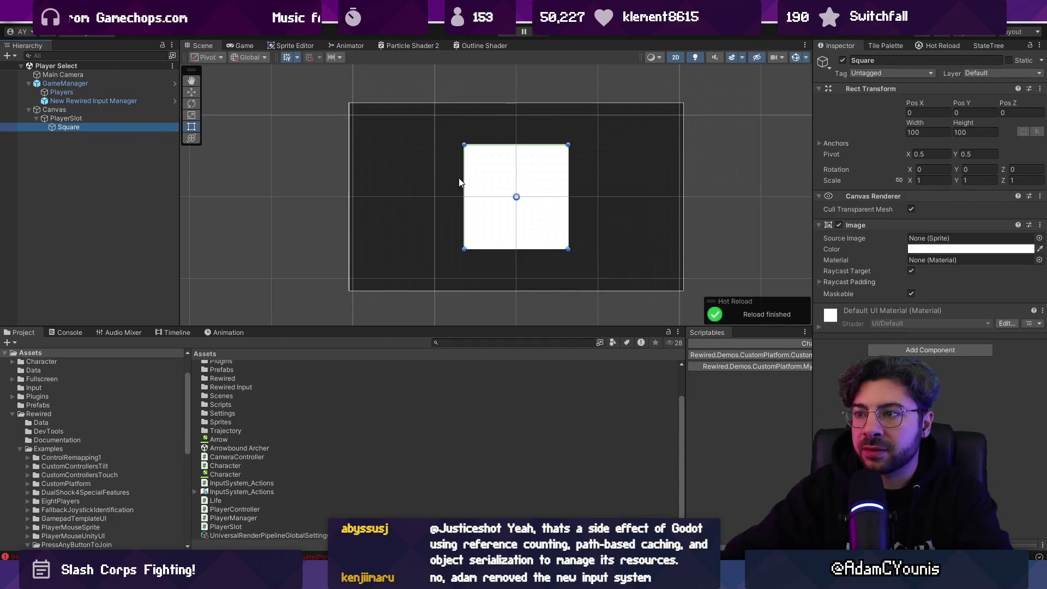
click(87, 118)
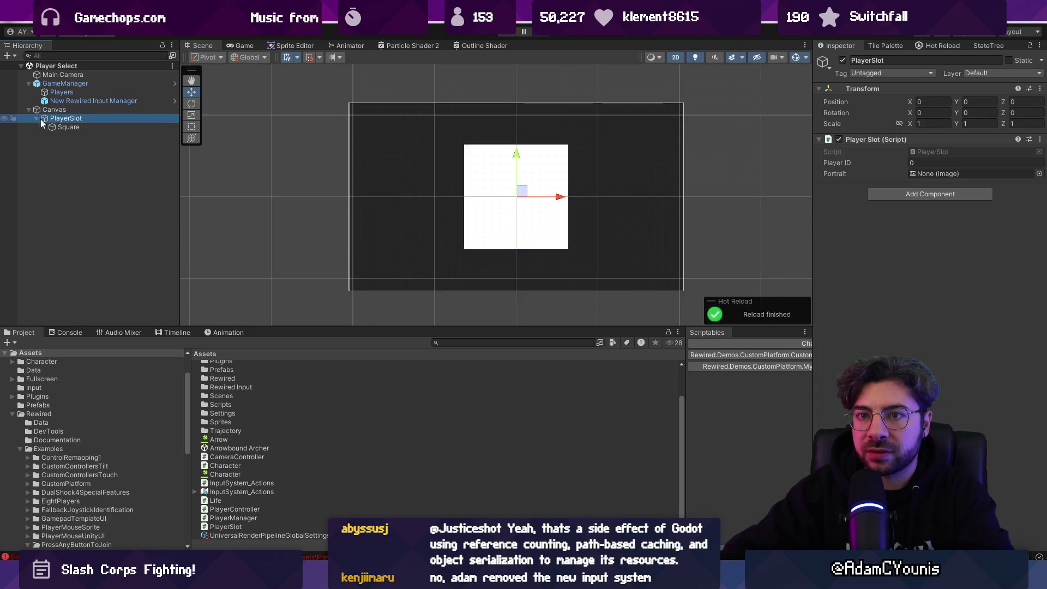
click(37, 119)
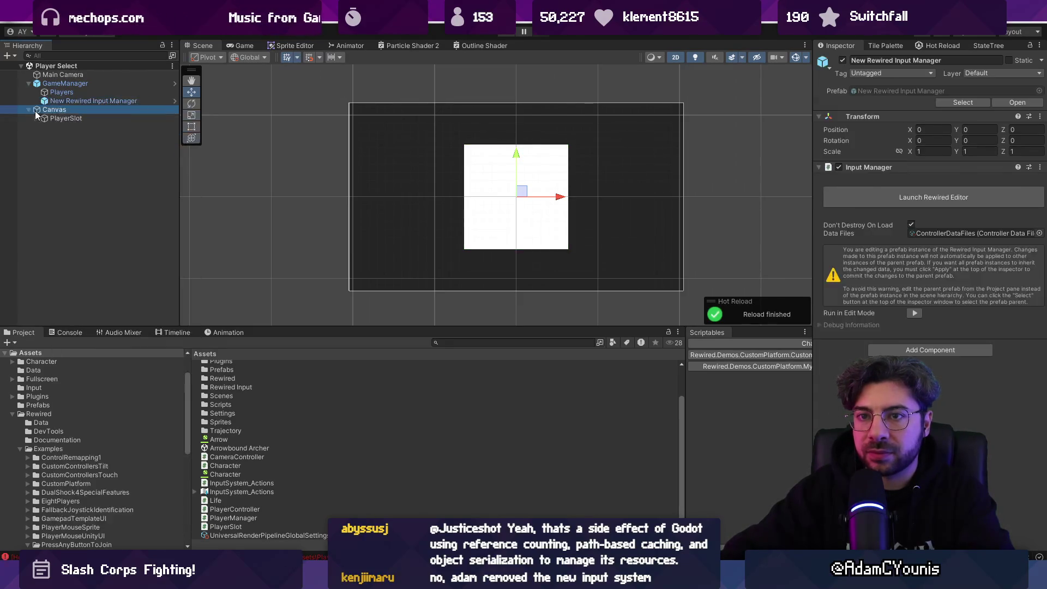
right_click(54, 110)
key(Escape)
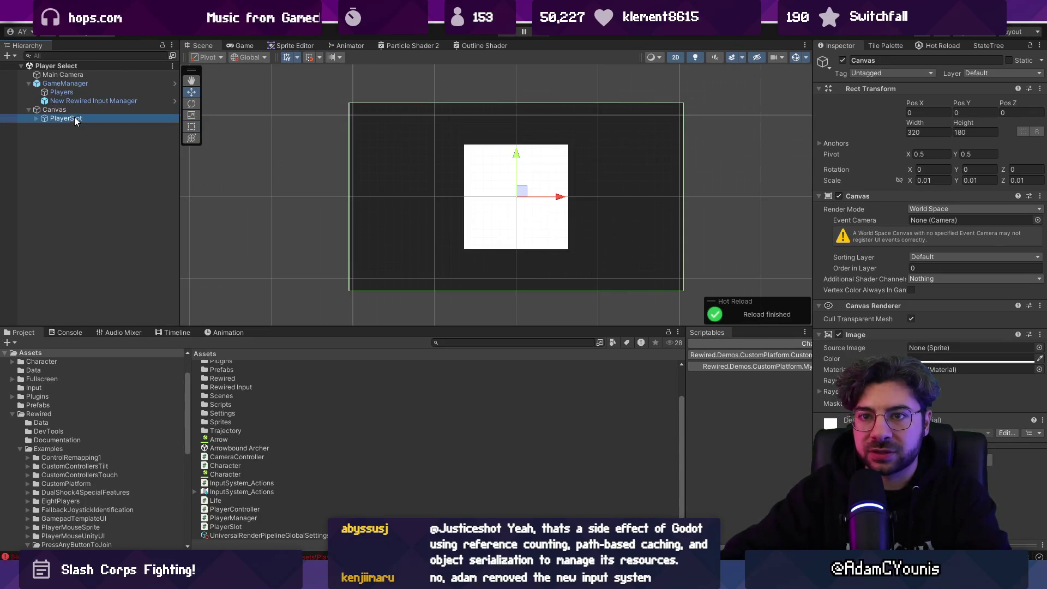
- Create an empty object, rename it Player Slot Container, and move it to Canvas level
right_click(74, 117)
click(143, 286)
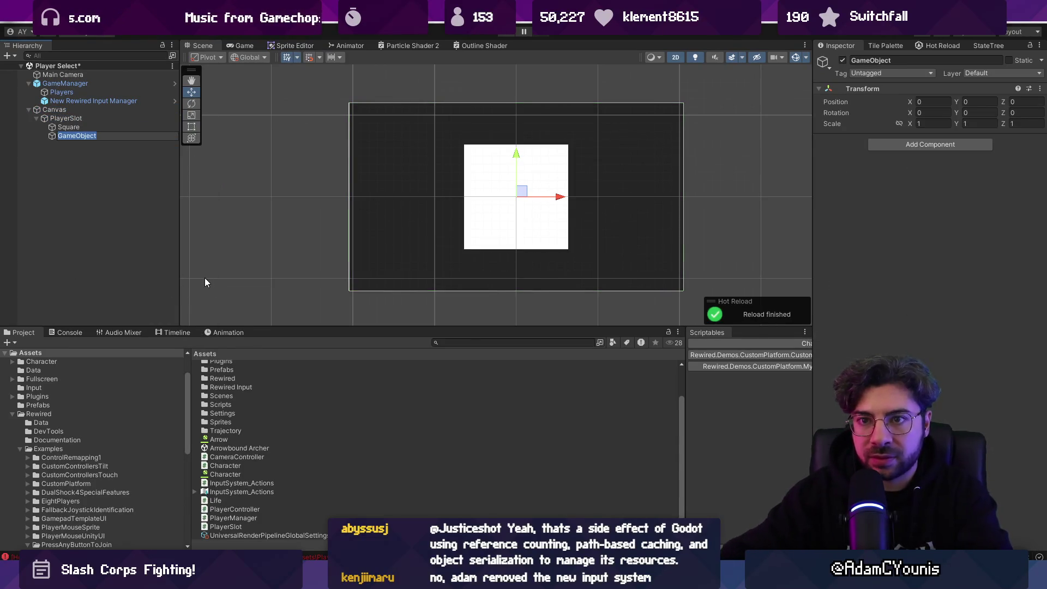
drag(70, 136, 115, 126)
key(F2)
text(Player Slop)
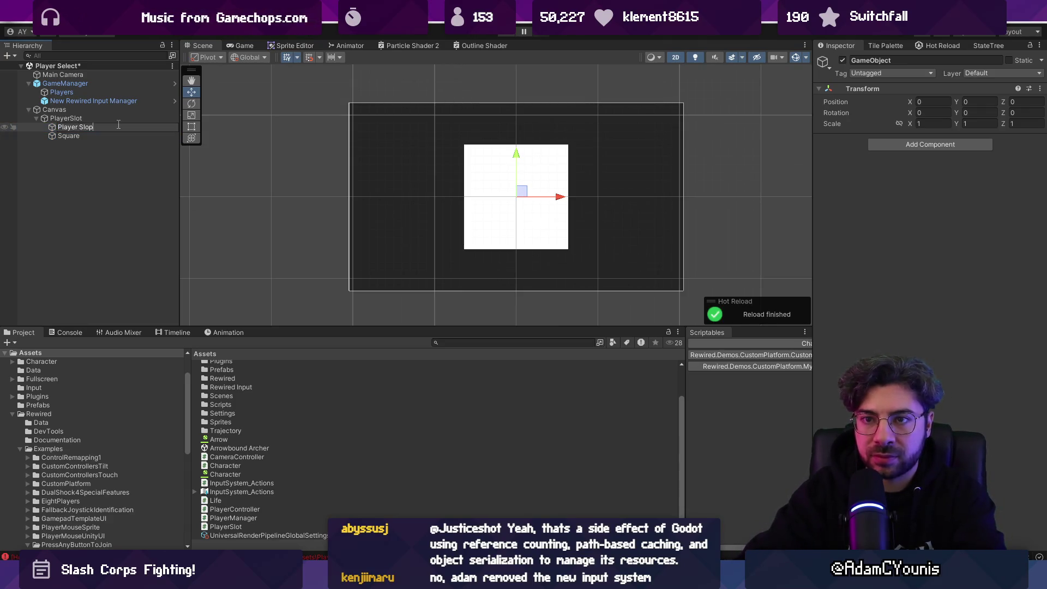
text(iner)
key(Return)
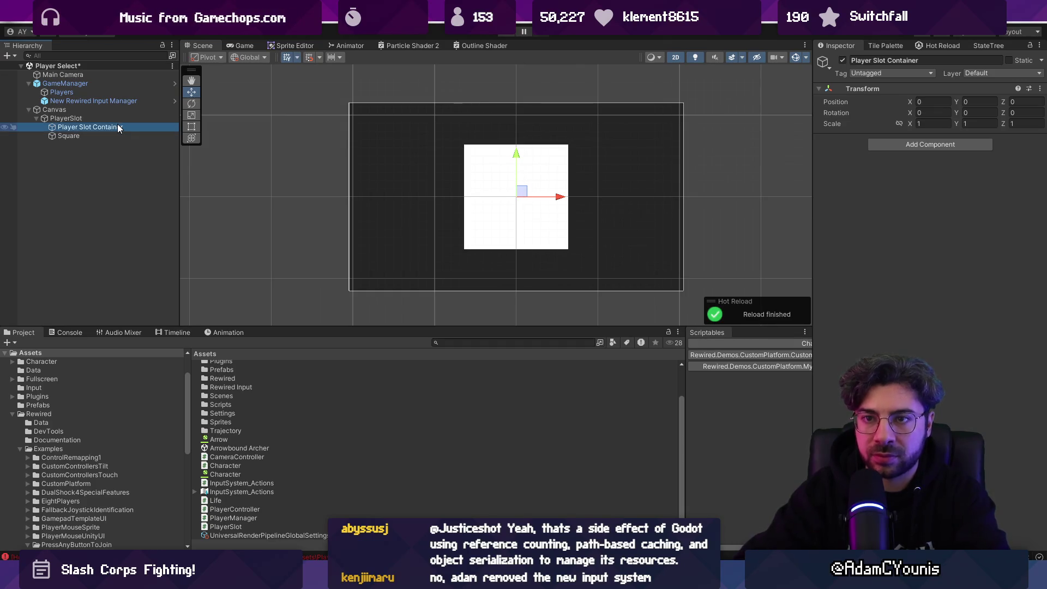
mouse_move(109, 126)
mouse_down()
mouse_move(60, 115)
mouse_move(82, 119)
mouse_up()
- Add a Horizontal Layout Group to Player Slot Container with Middle Left child alignment
click(59, 127)
click(82, 119)
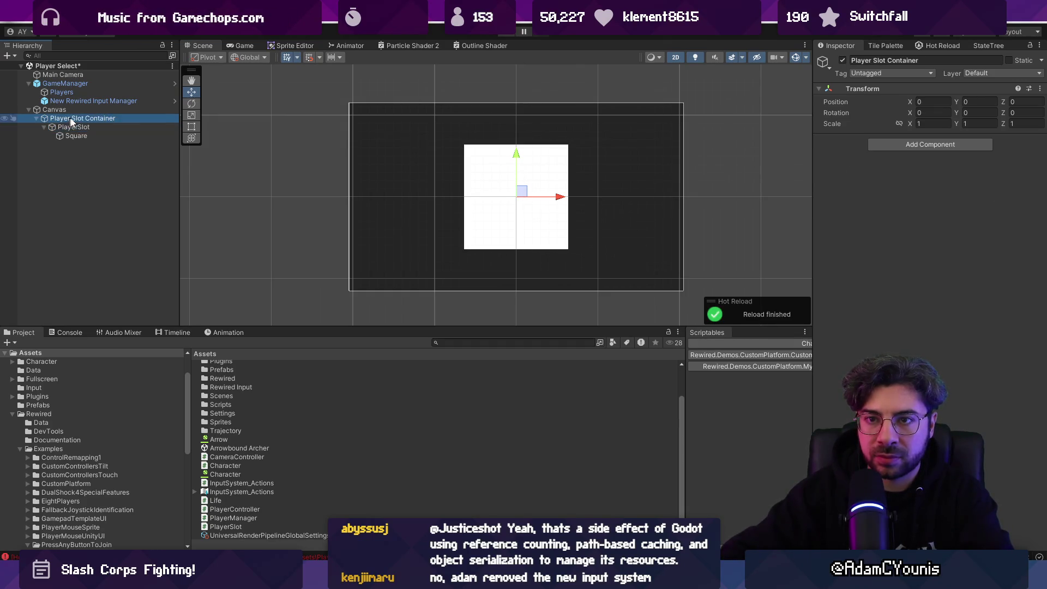
click(904, 145)
text(hori)
key(Return)
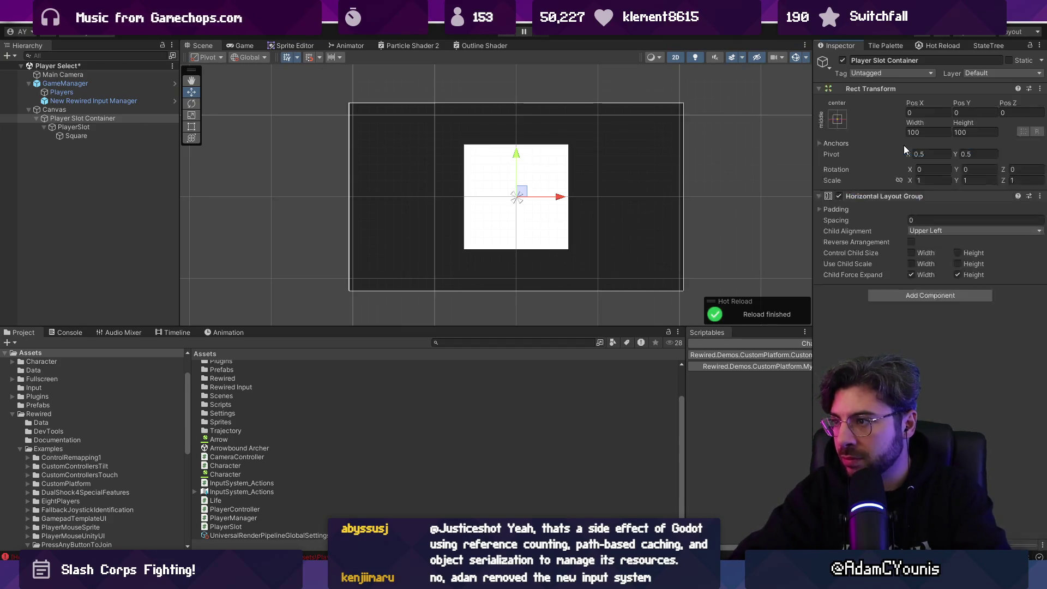
click(952, 231)
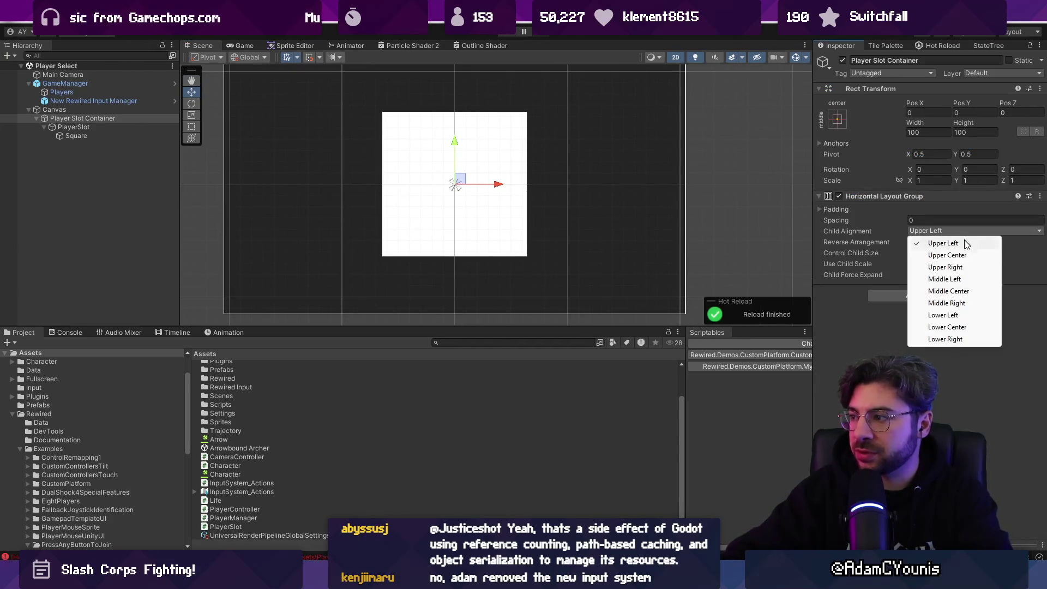
click(934, 280)
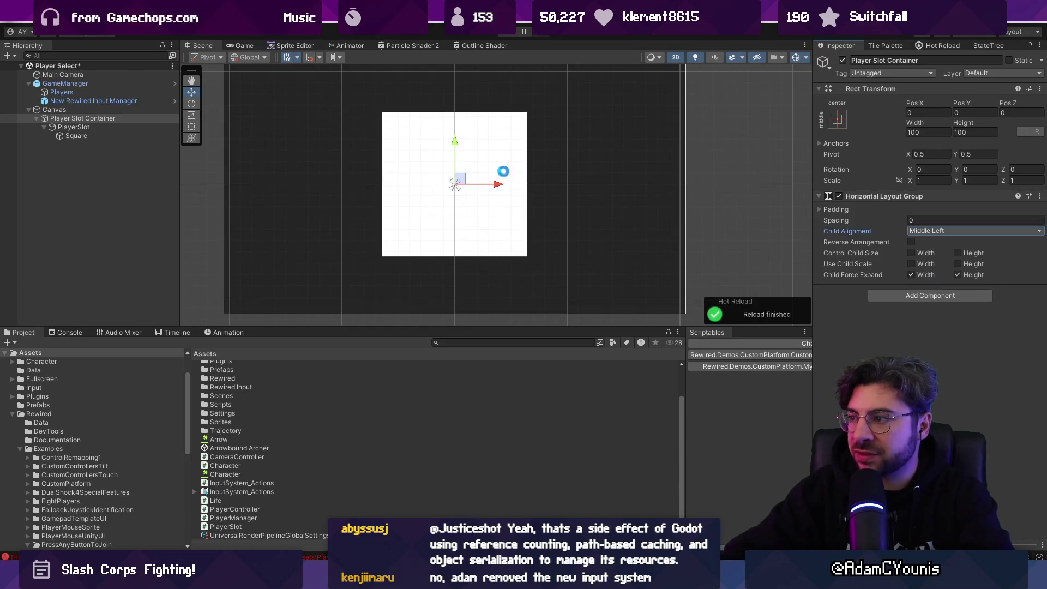
- Duplicate PlayerSlot with Ctrl+D to make more slots
click(107, 126)
click(44, 127)
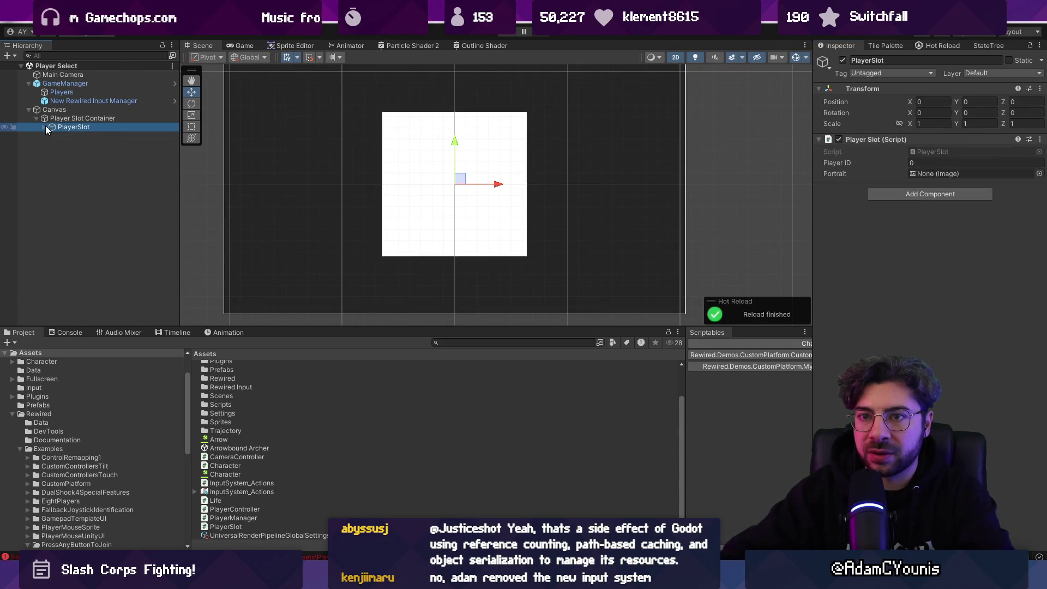
key(ctrl+d)
key(ctrl+d)
key(ctrl+d)
- Try adding a Rect Mask 2D to PlayerSlot, then undo it
click(71, 119)
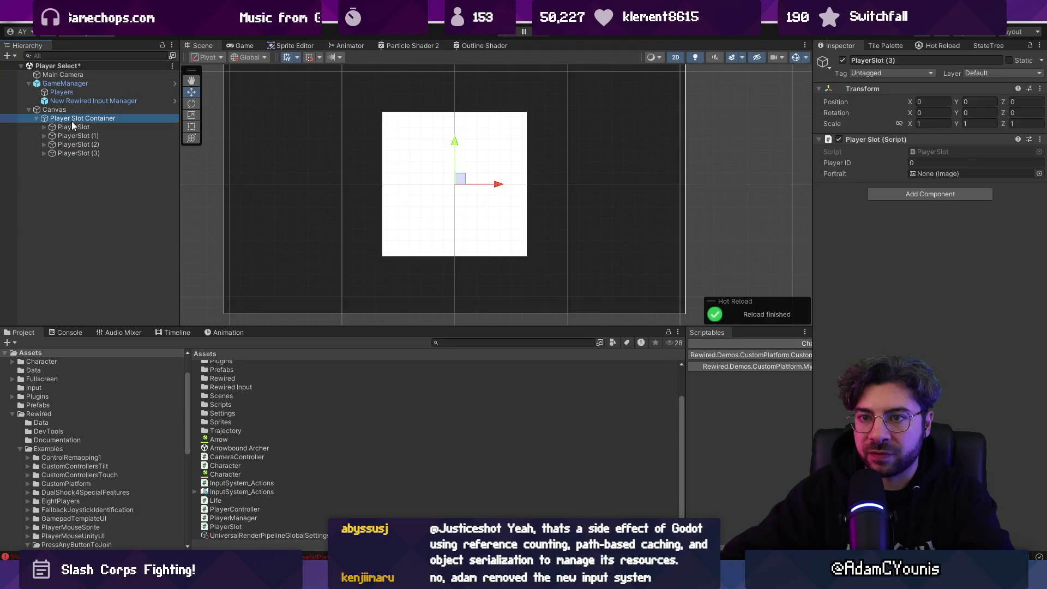
click(73, 126)
click(905, 195)
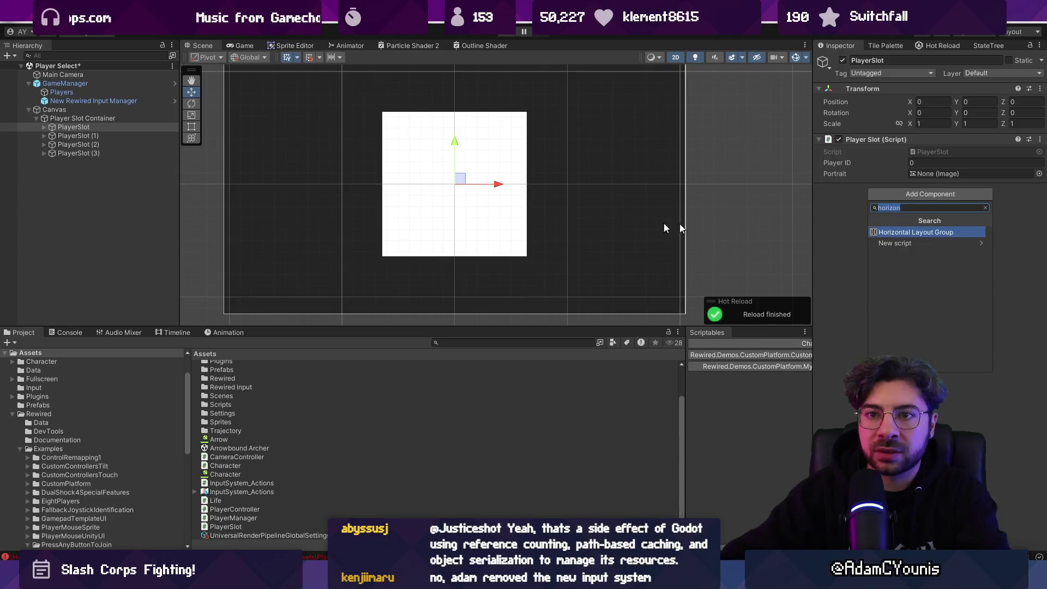
key(BackSpace)
key(Escape)
click(926, 195)
text(rect mask)
key(Return)
key(ctrl+z)
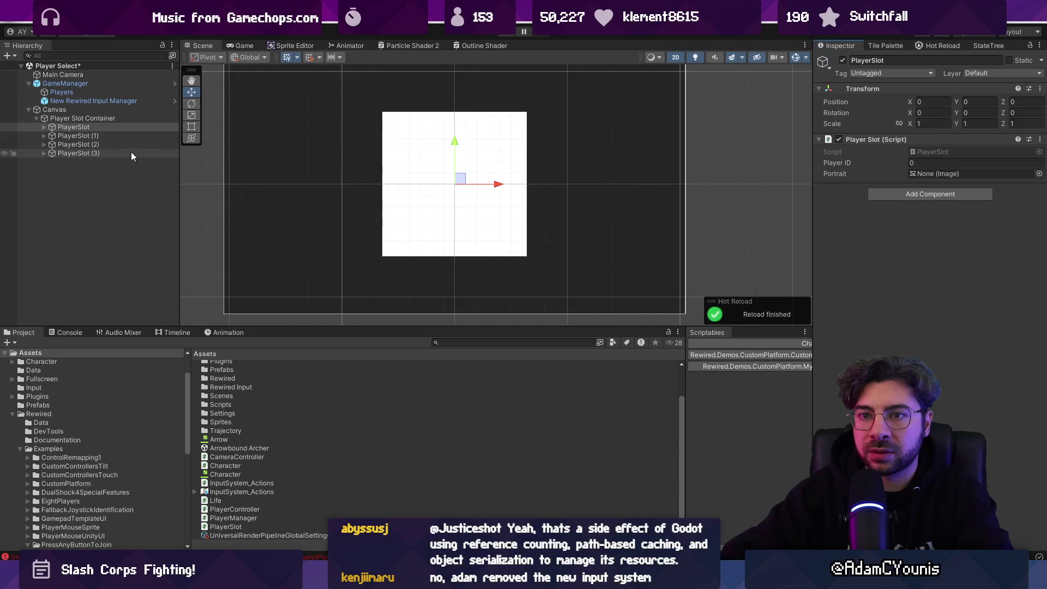
- Add a Rect Transform to all four player slots
shift+click(78, 153)
click(947, 192)
text(rectt)
key(Return)
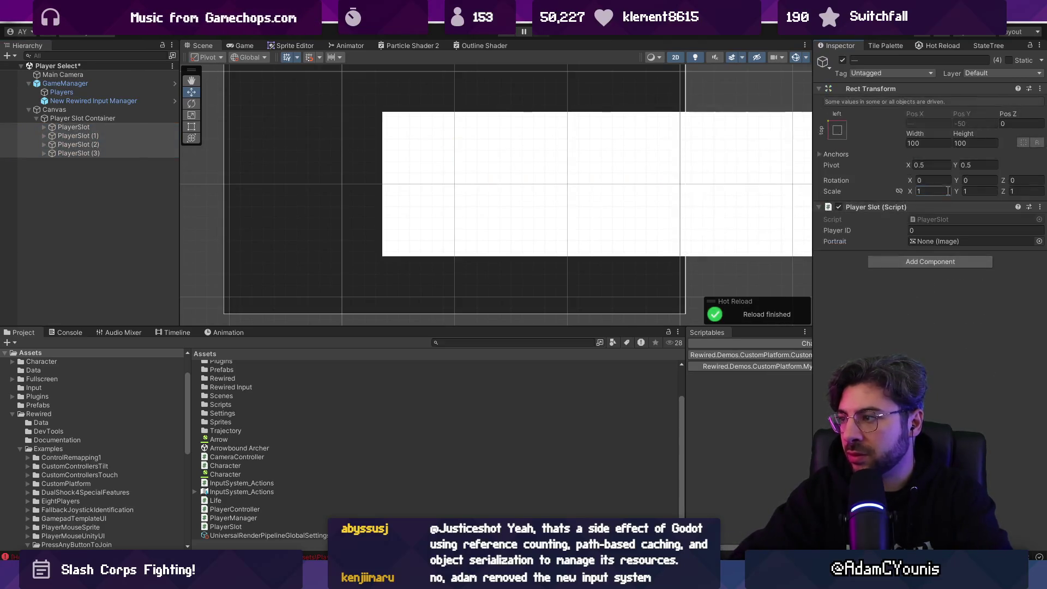
click(93, 135)
click(86, 117)
click(80, 127)
- Resize all four slot Squares to 64 wide by 128 high and save the scene
click(43, 144)
click(43, 161)
click(44, 179)
click(74, 187)
ctrl+click(74, 171)
ctrl+click(75, 153)
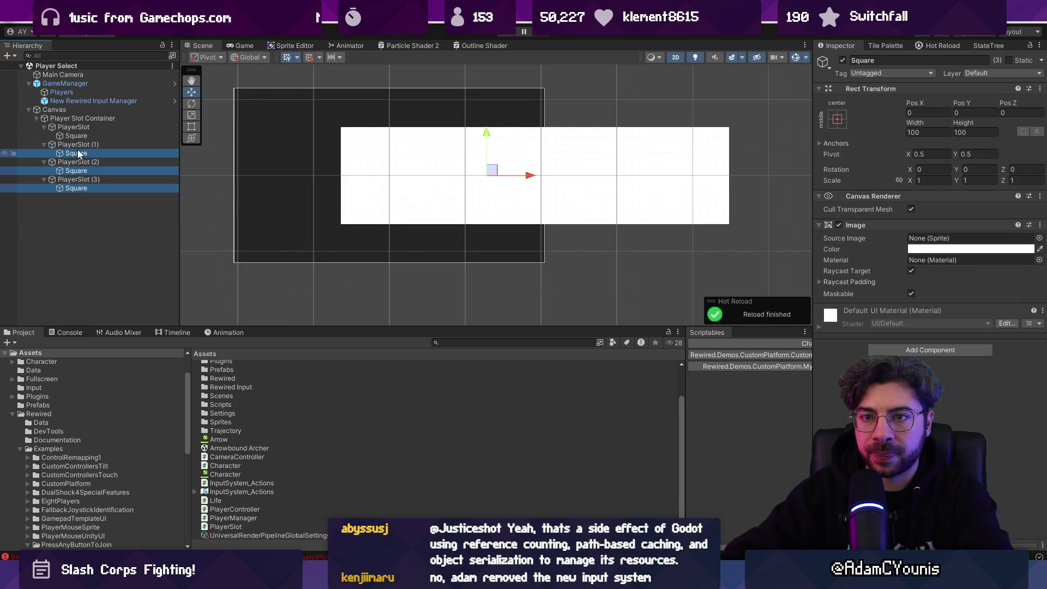
ctrl+click(76, 136)
drag(922, 122, 850, 121)
text(64)
key(Tab)
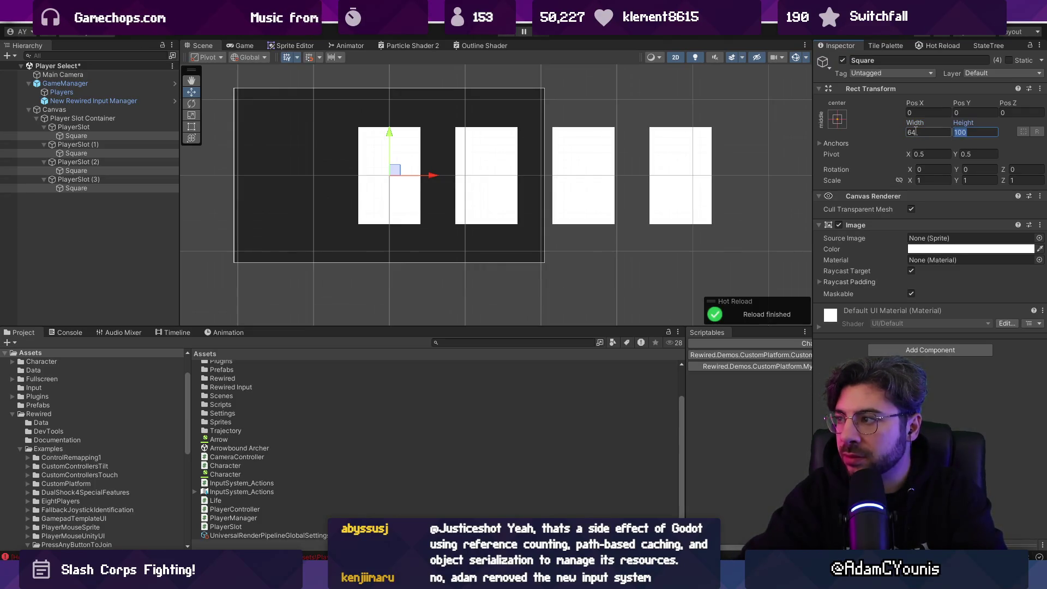
text(128)
key(ctrl+s)
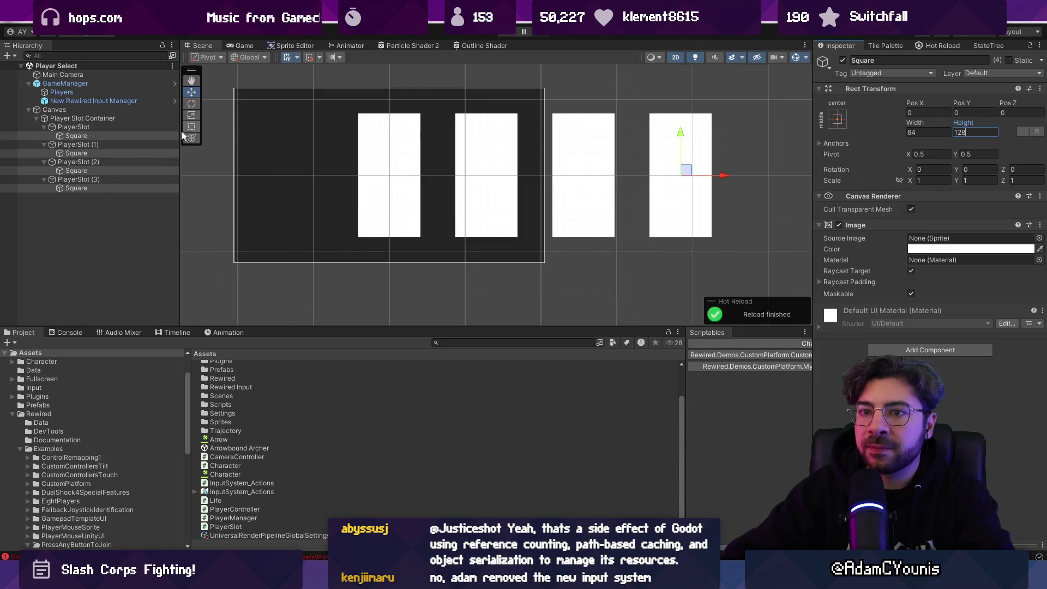
- Set the width of all four PlayerSlots to 64
click(126, 120)
click(125, 126)
click(125, 120)
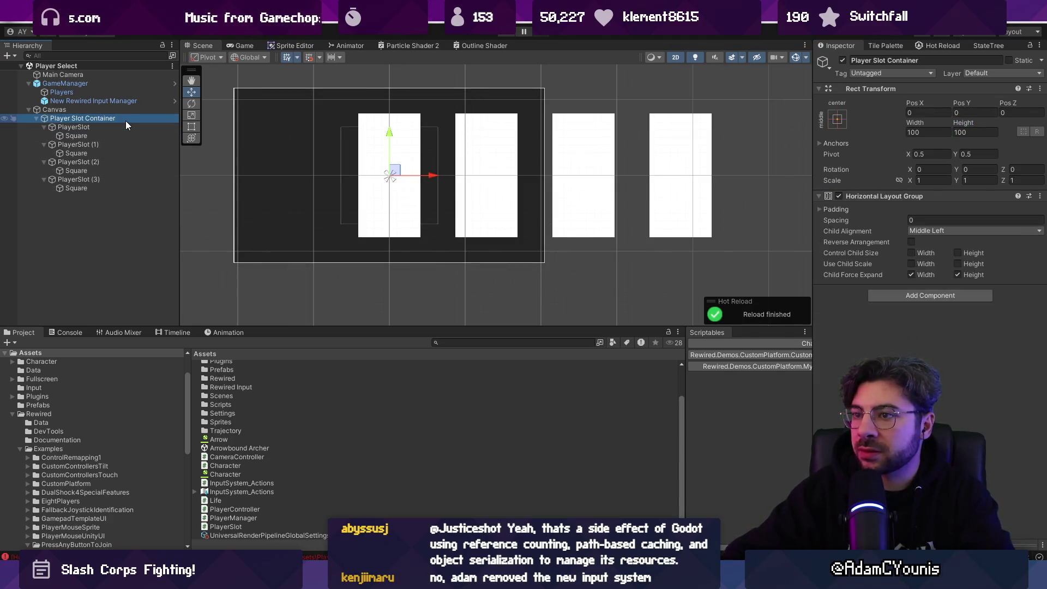
click(125, 126)
ctrl+click(114, 144)
ctrl+click(112, 154)
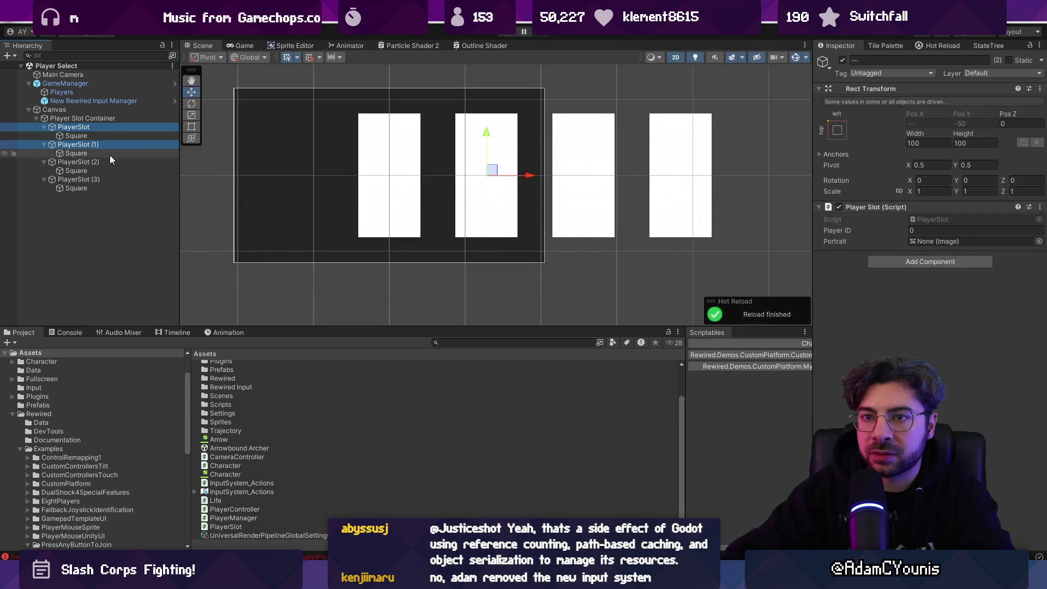
ctrl+click(109, 160)
ctrl+click(102, 178)
click(937, 141)
text(64)
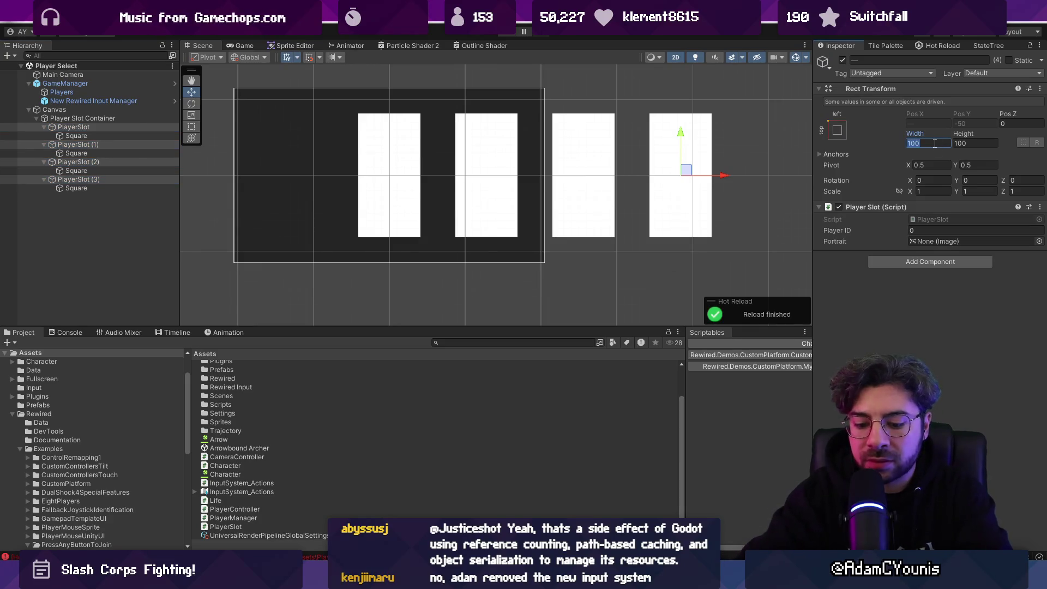
key(Tab)
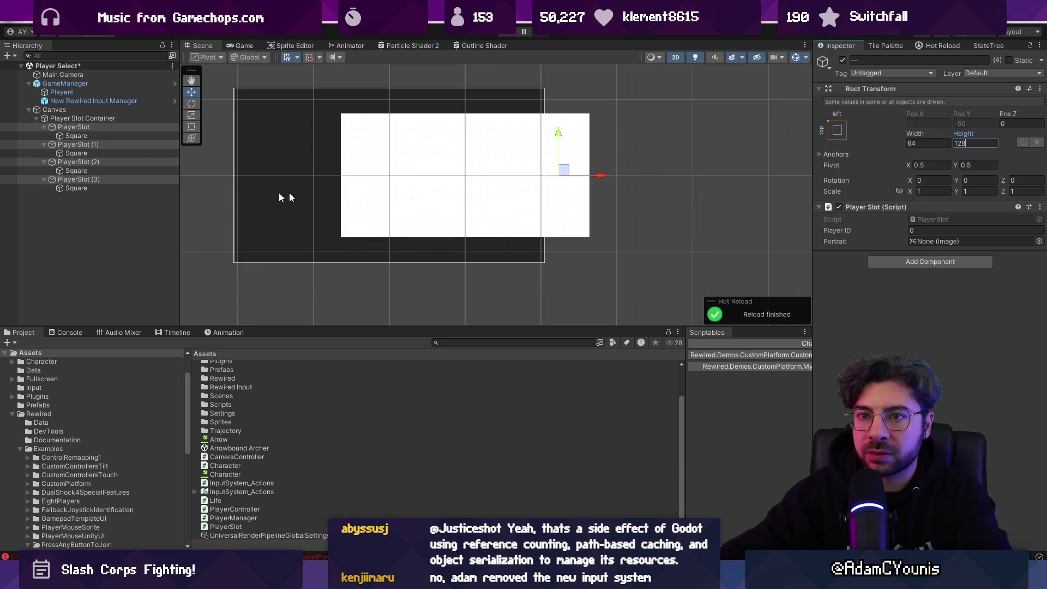
- Apply an anchor preset to Player Slot Container and widen it to 300
click(84, 118)
click(837, 119)
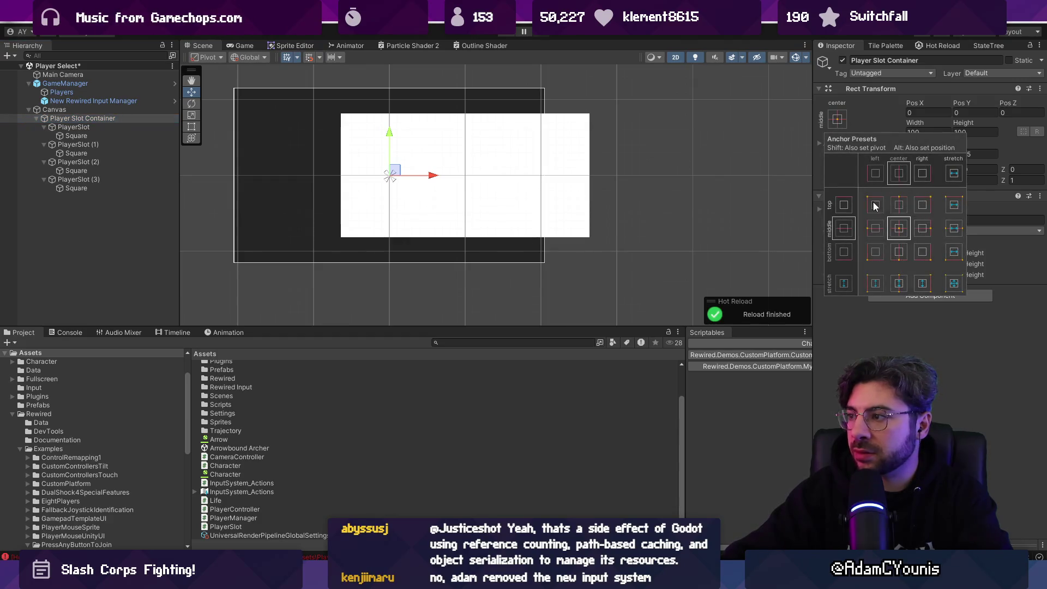
click(918, 132)
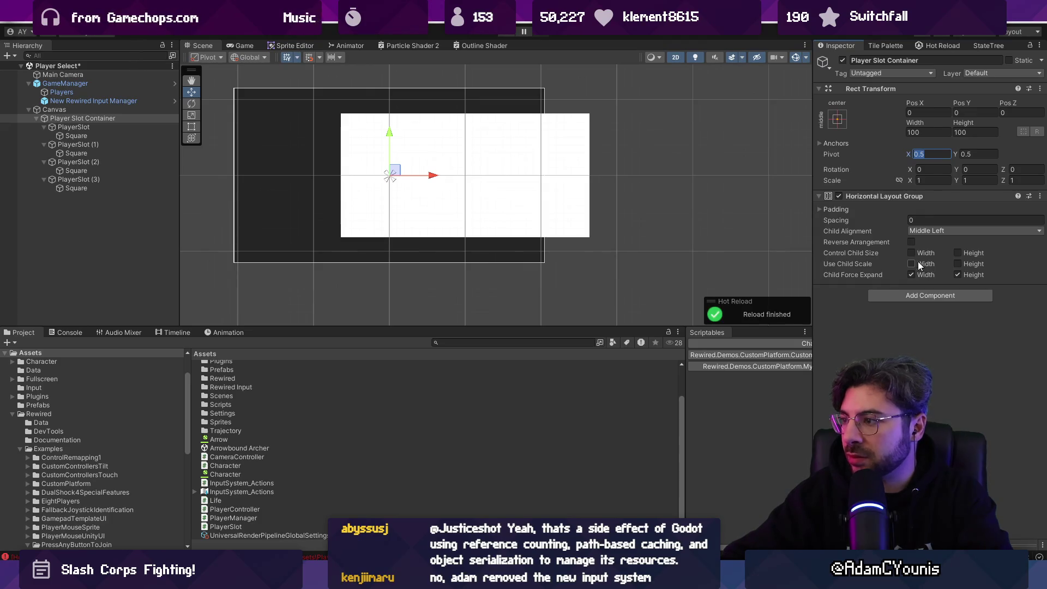
mouse_move(915, 121)
mouse_down()
mouse_move(1036, 122)
mouse_move(219, 130)
mouse_up()
key(ctrl+s)
text(f)
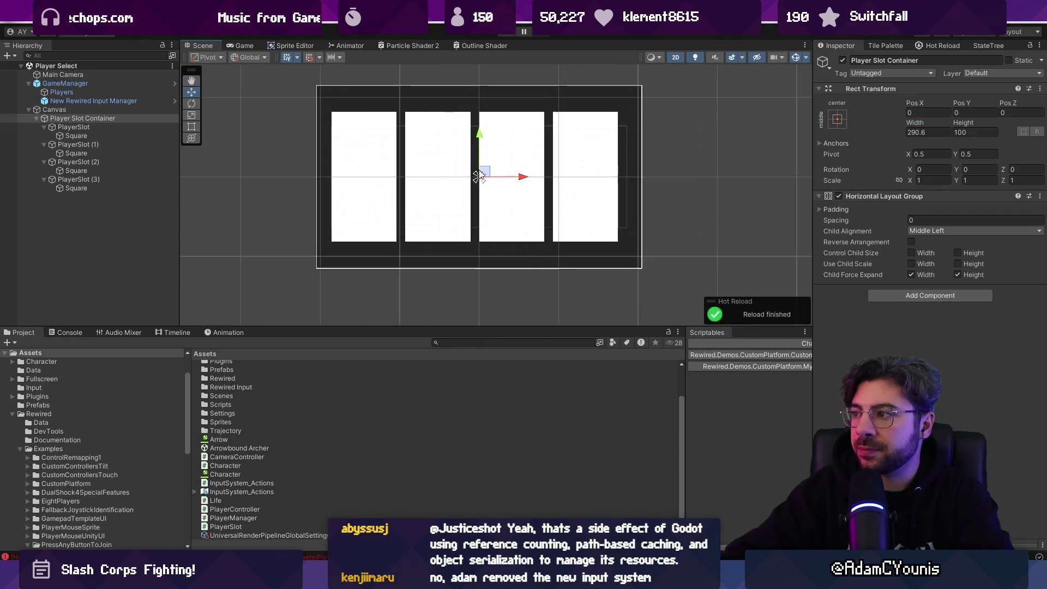
text(300)
key(Return)
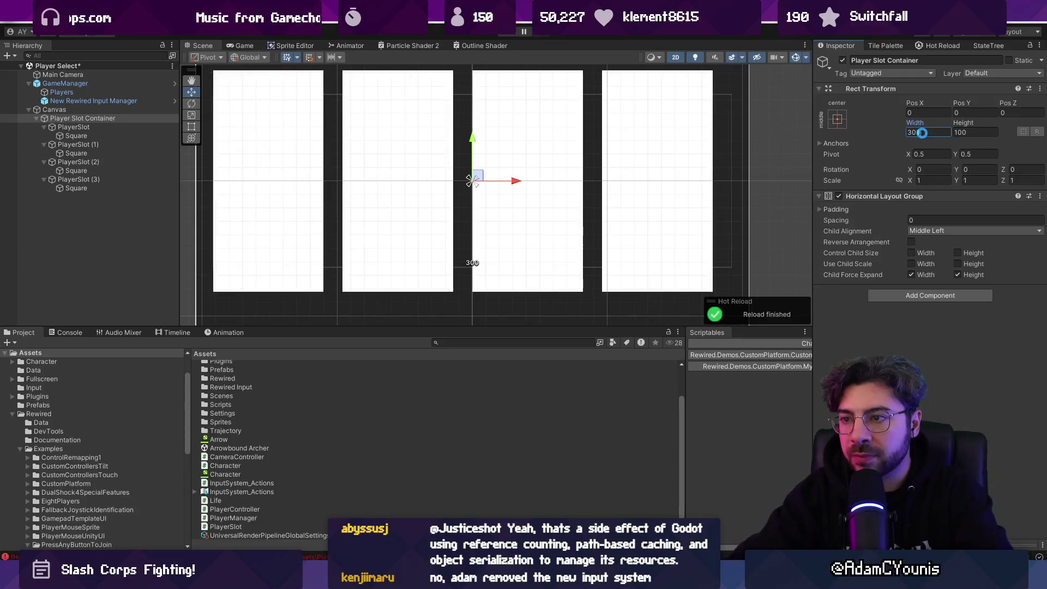
- Set the container's child alignment to Middle Center
scroll(433, 189, down, 2)
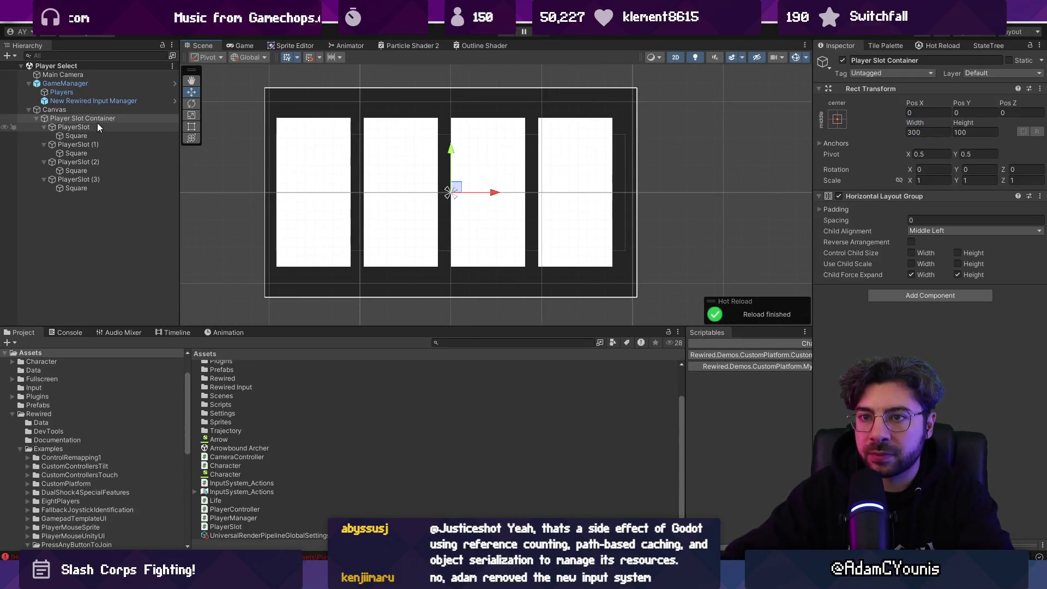
click(947, 231)
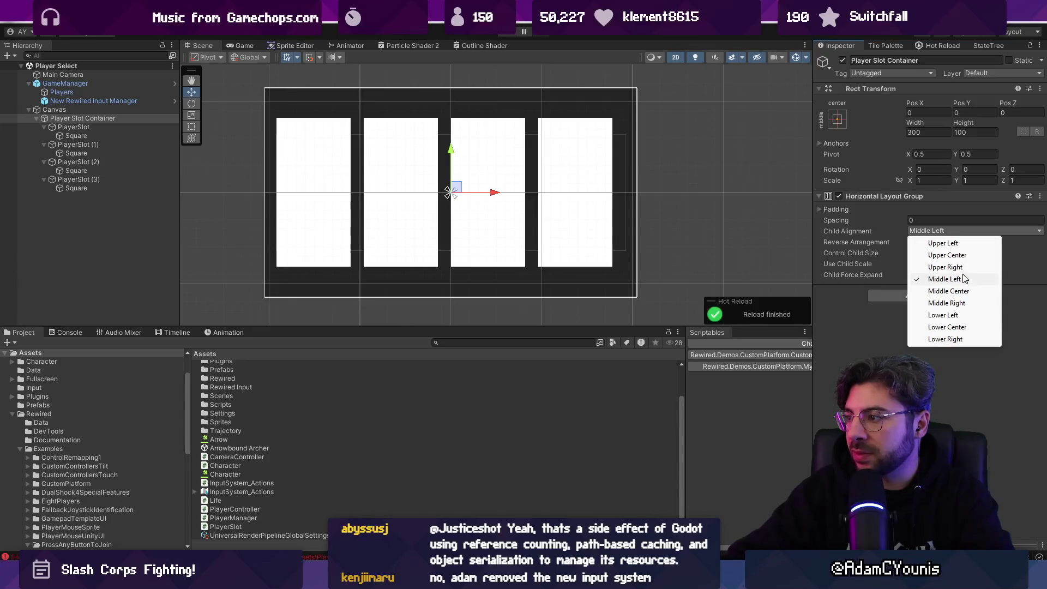
click(952, 292)
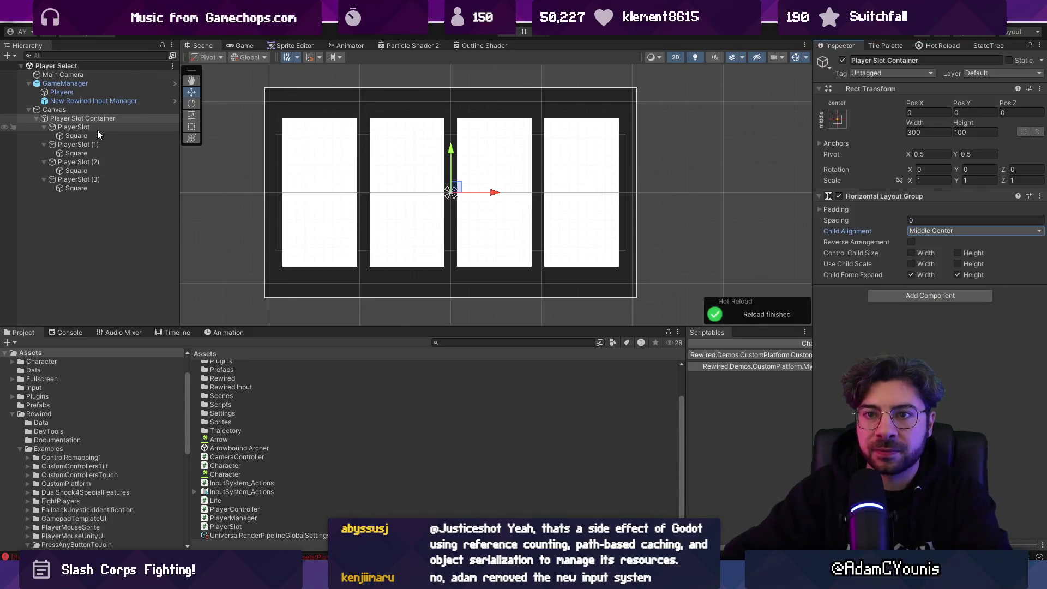
click(82, 135)
- Colour the first slot's square red and the second orange
click(970, 248)
drag(976, 324, 1007, 307)
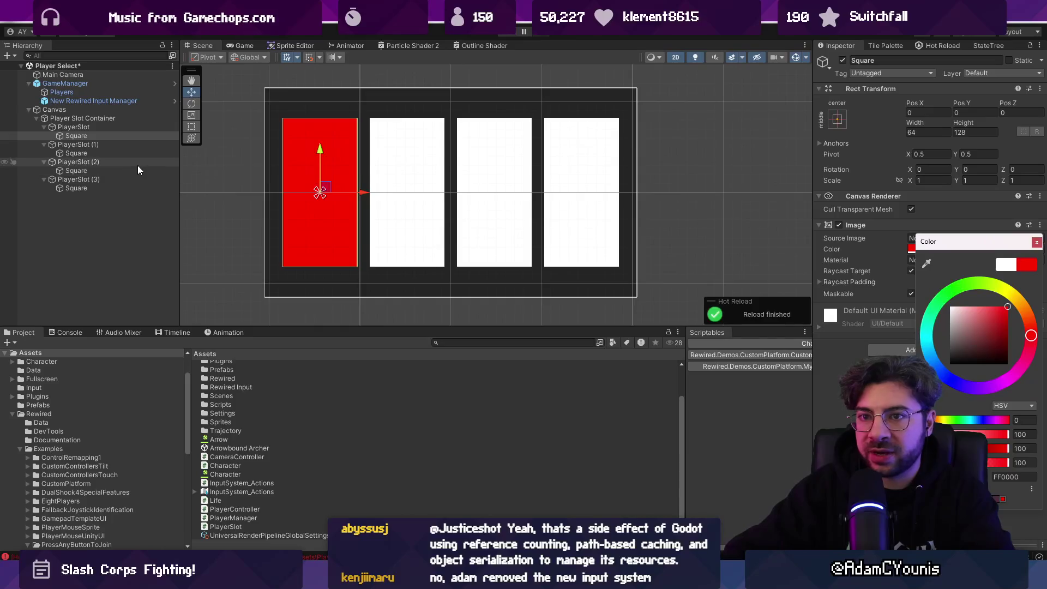
click(77, 152)
click(947, 250)
click(1017, 303)
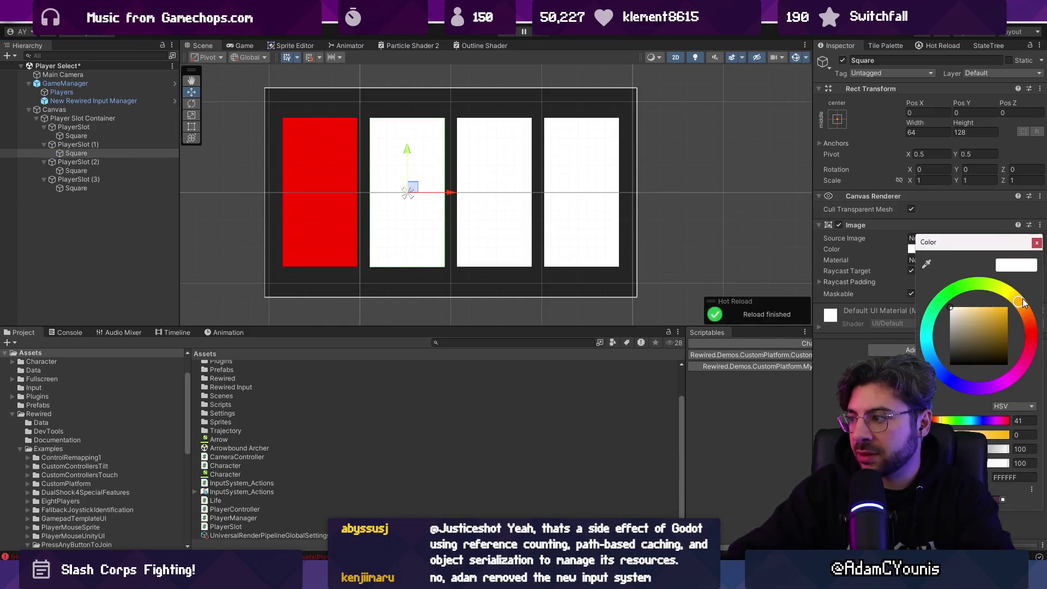
click(1003, 311)
- Colour the third square green and the fourth blue, then save the scene
click(77, 170)
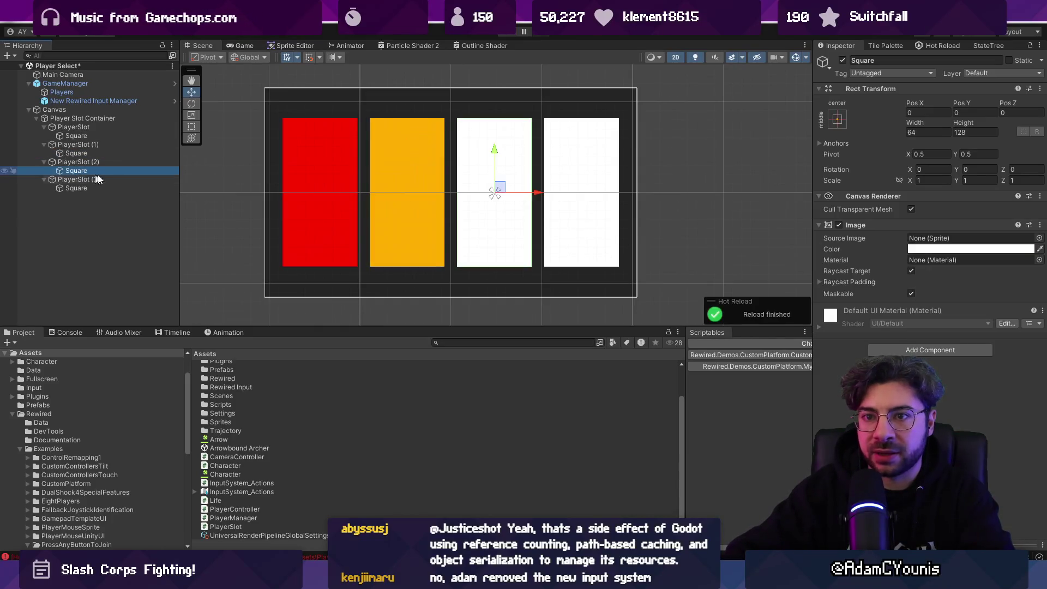
click(926, 248)
click(949, 294)
click(1007, 308)
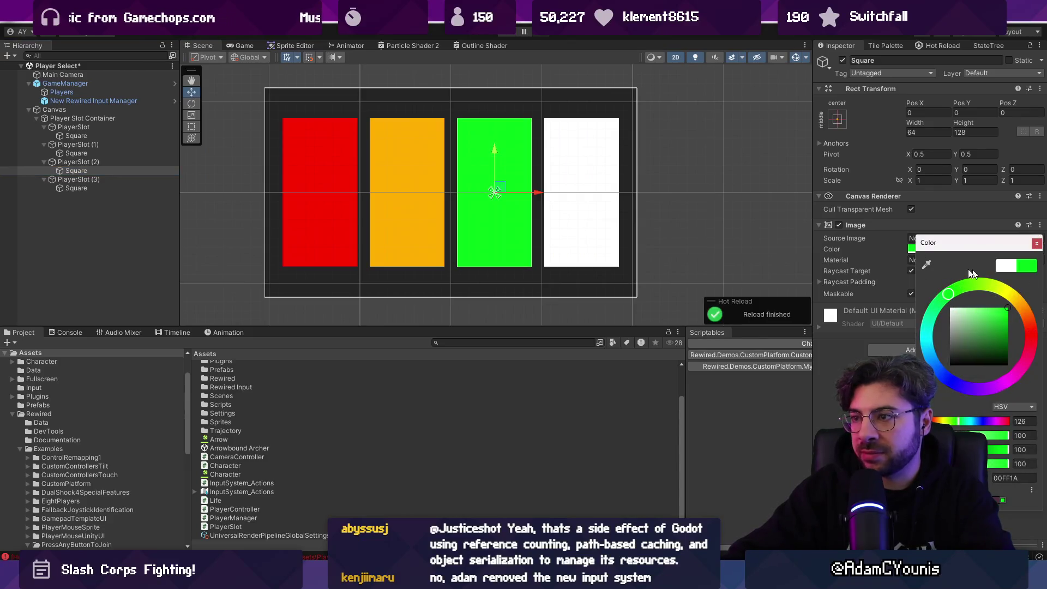
click(71, 179)
click(58, 187)
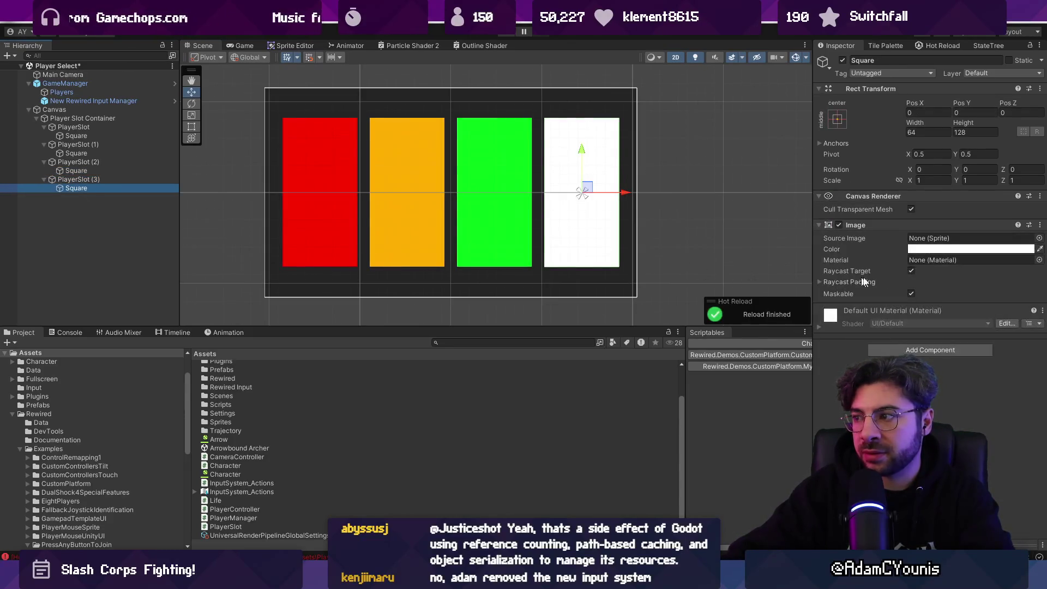
click(936, 248)
click(935, 362)
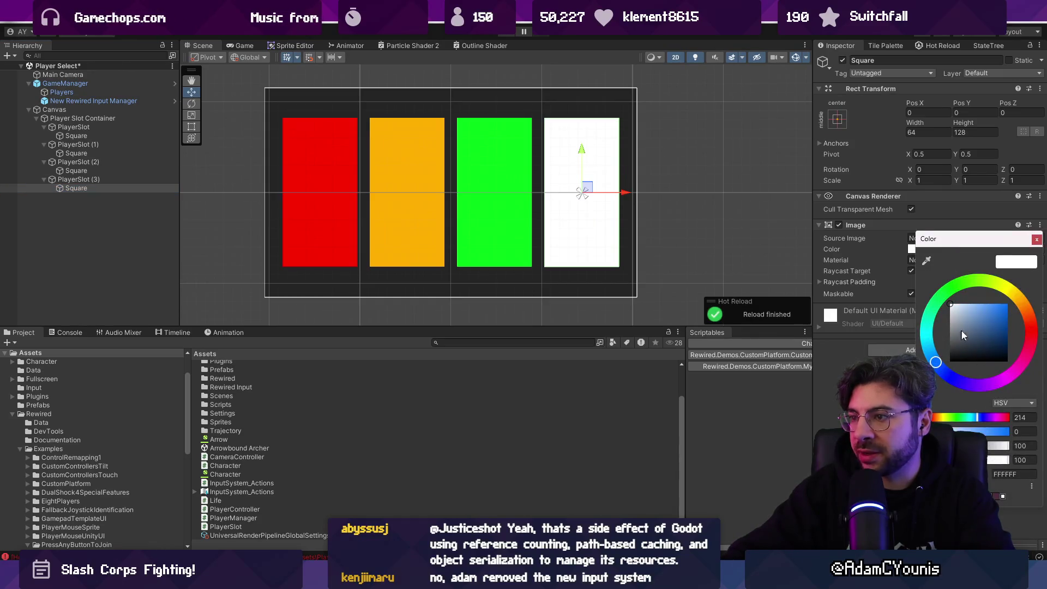
click(1008, 304)
key(ctrl+s)
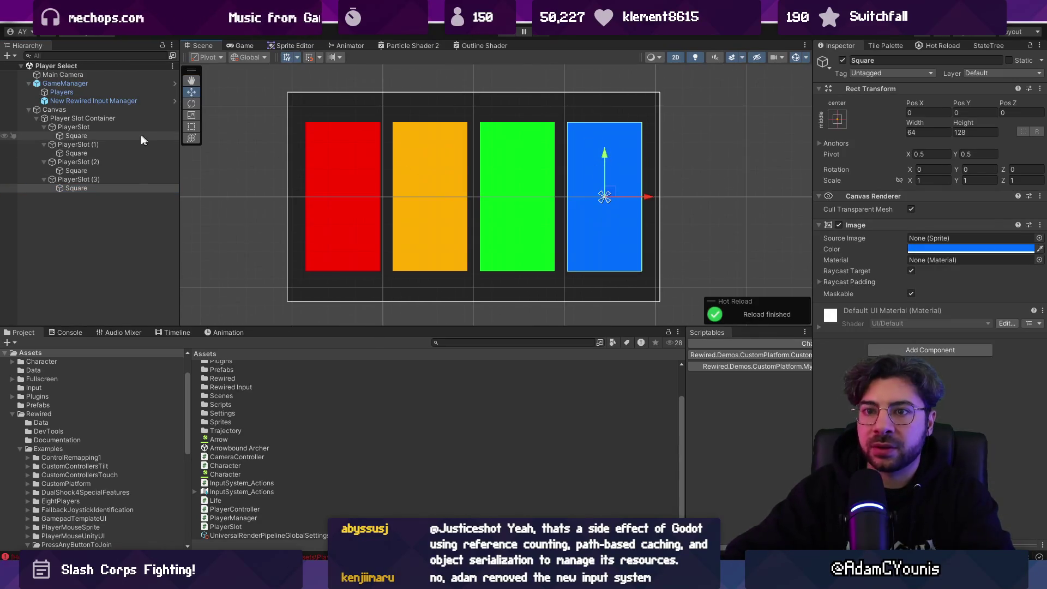
click(72, 108)
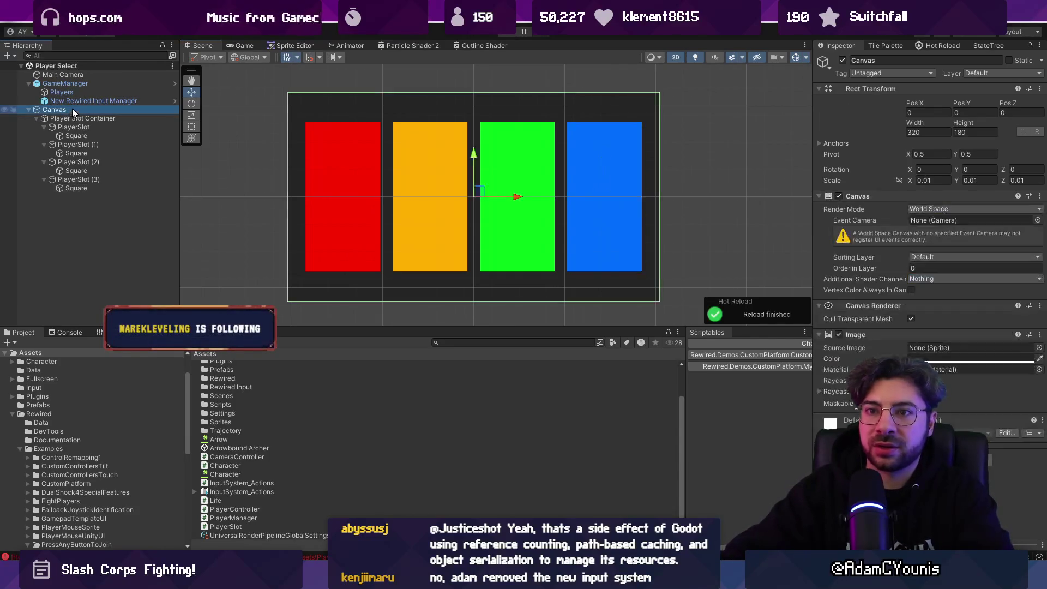
- Play-test the scene and trace the first null reference error to its failing line in PlayerSlot.cs
click(508, 32)
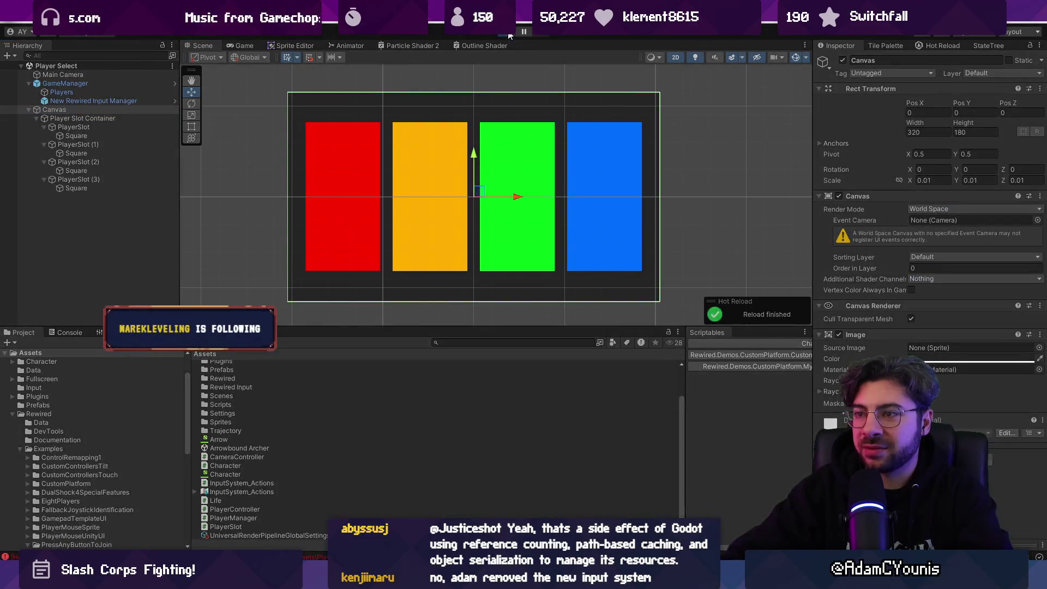
click(508, 32)
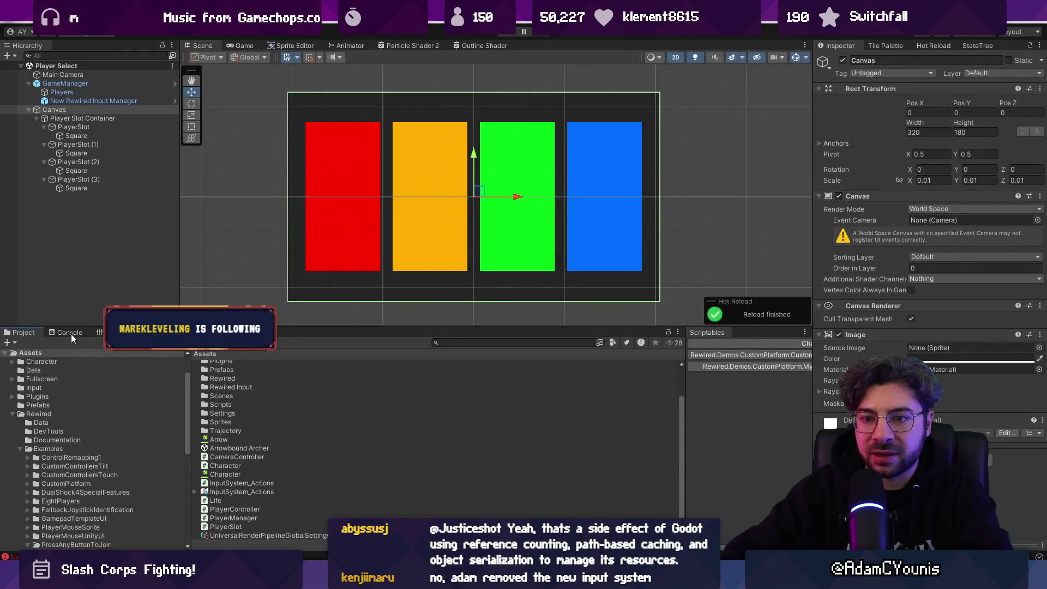
click(69, 332)
drag(681, 470, 659, 307)
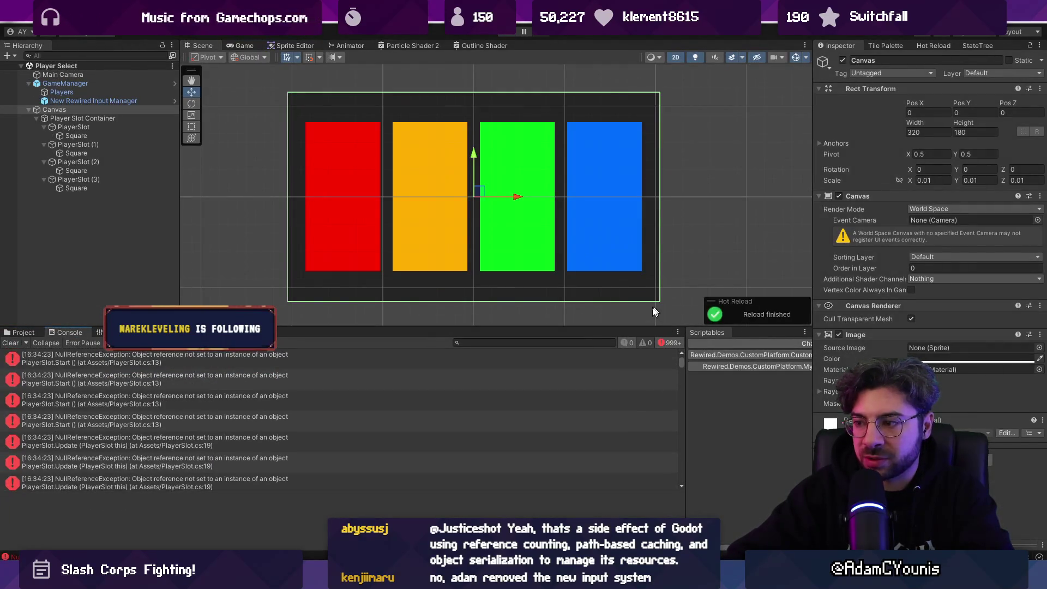
click(220, 359)
click(122, 507)
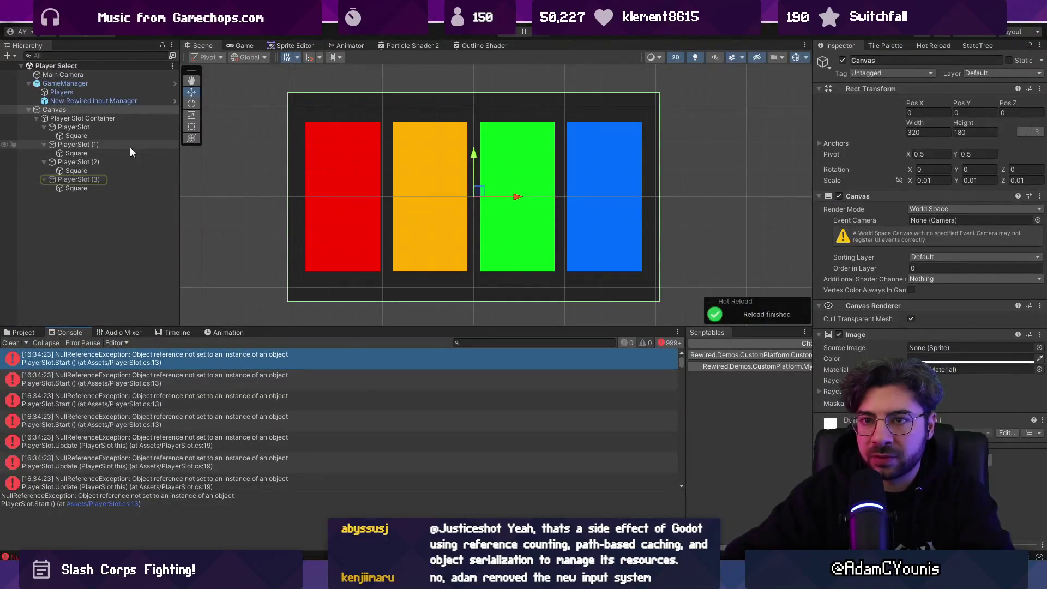
- Drag the squares of PlayerSlot (1), (2) and (3) into their Portrait fields
click(101, 128)
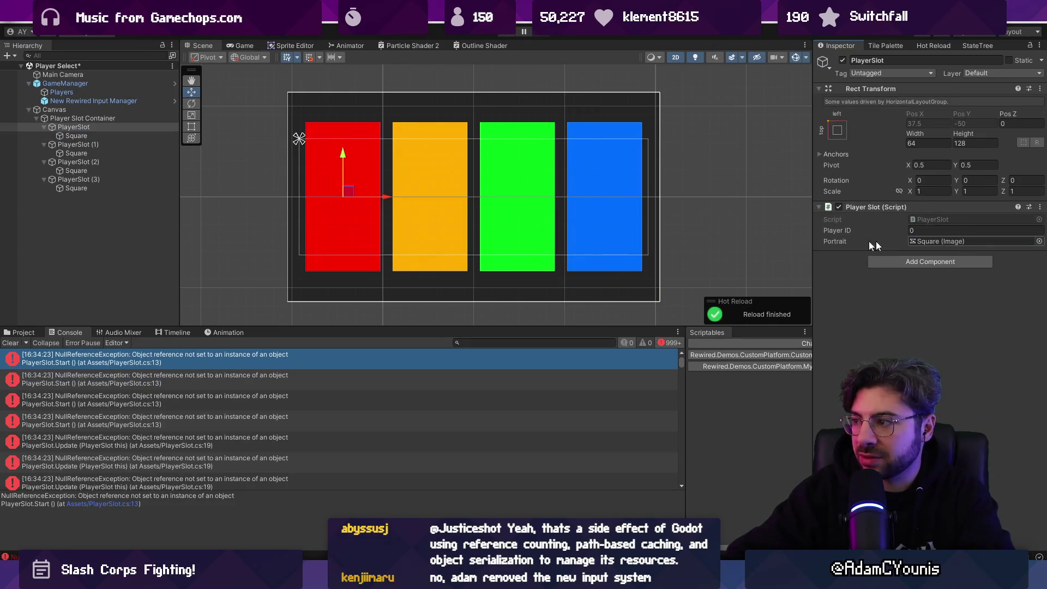
click(96, 144)
drag(96, 152, 965, 244)
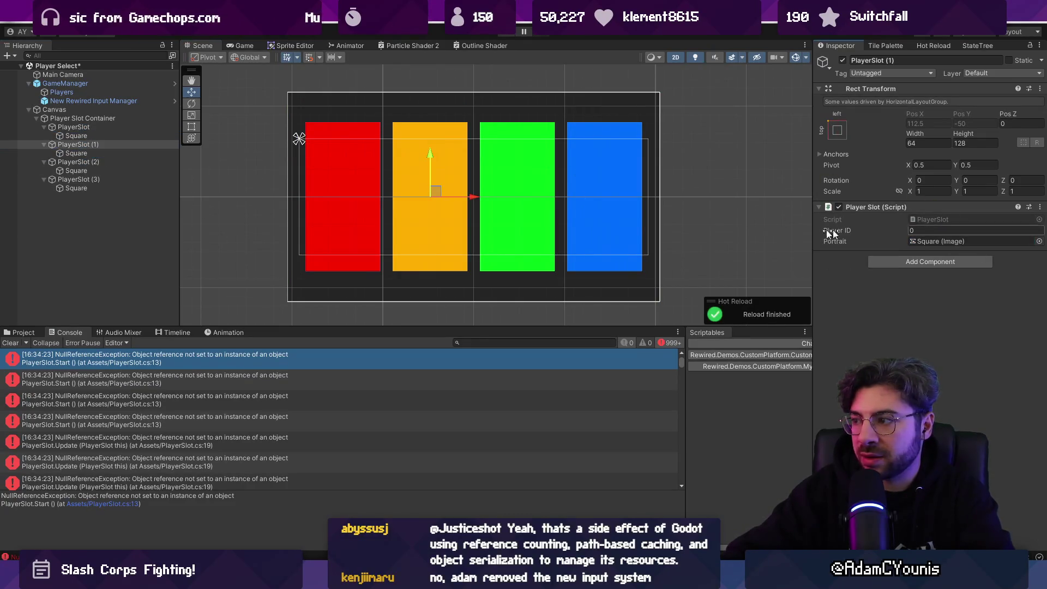
click(121, 161)
drag(98, 171, 968, 243)
click(82, 179)
mouse_move(79, 187)
mouse_down()
mouse_move(320, 192)
mouse_move(941, 239)
mouse_up()
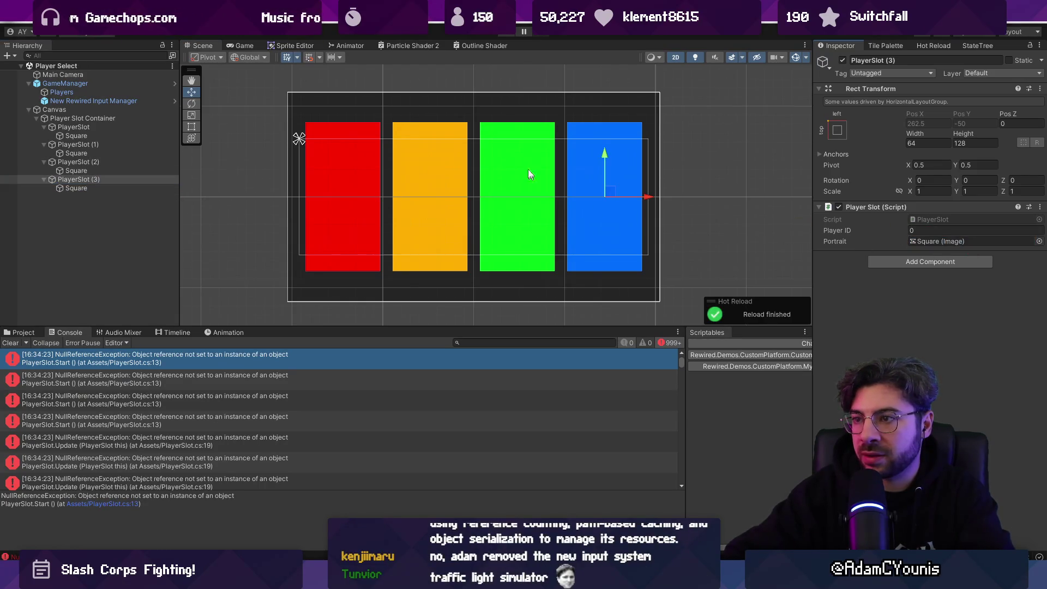
- Play the scene again to confirm the null reference errors are gone
click(504, 33)
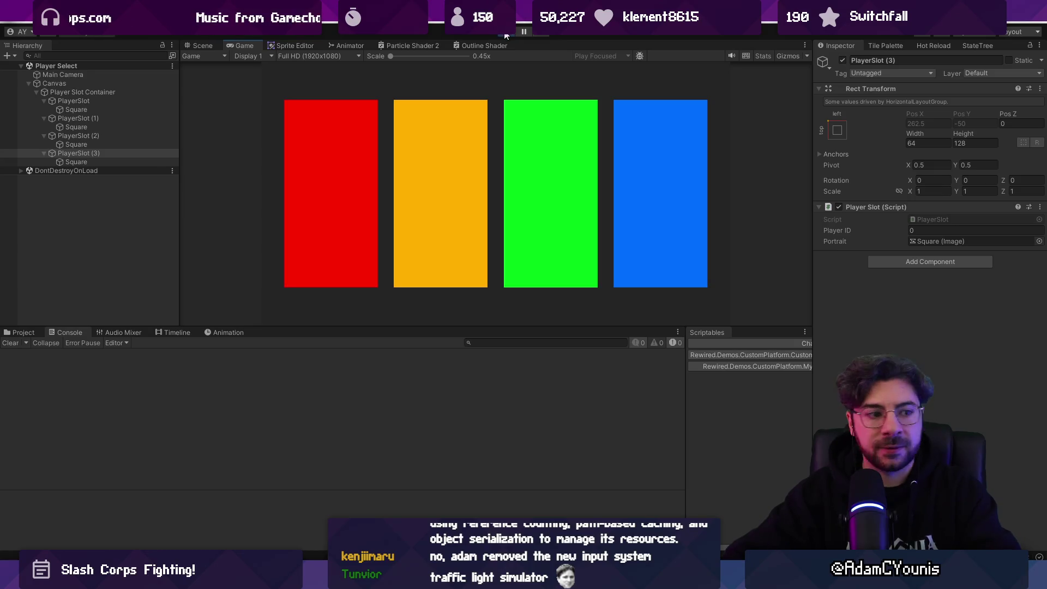
click(504, 33)
key(alt+Tab)
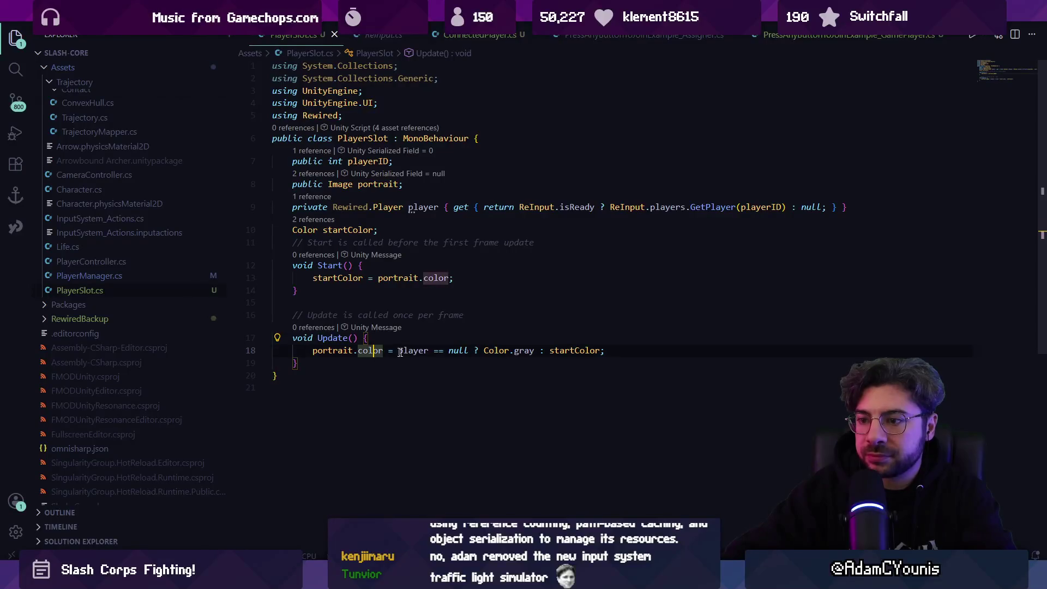
- Add Debug.Log(playerID + " " + (player == null ? "null" : player.name)) at the top of Update and save
key(Return)
text(Debug.Log(playerID + " " + (player == null ? "null" : player.name));)
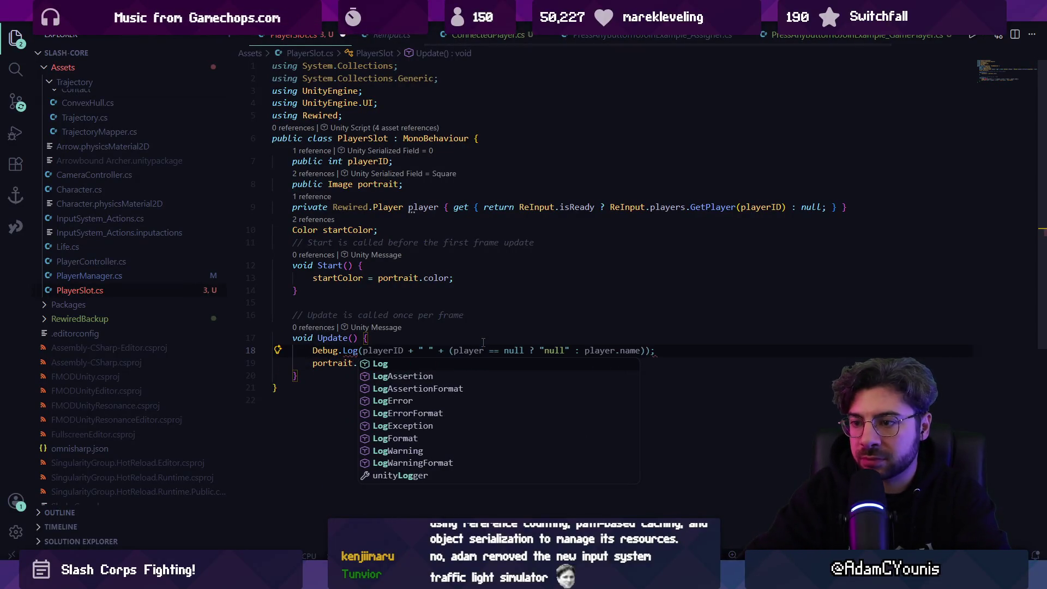
key(Tab)
key(ctrl+s)
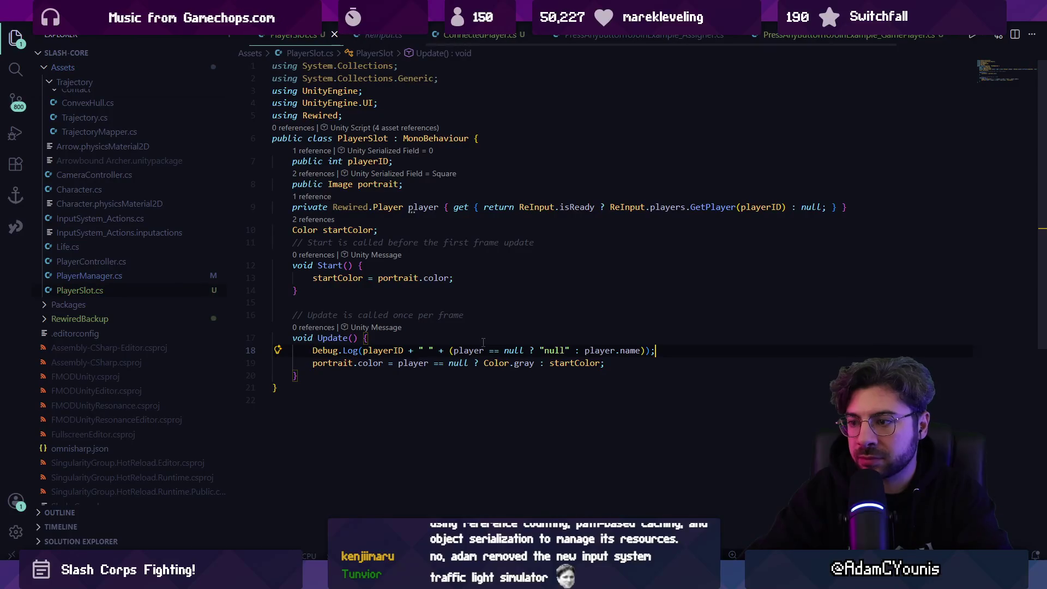
key(alt+Tab)
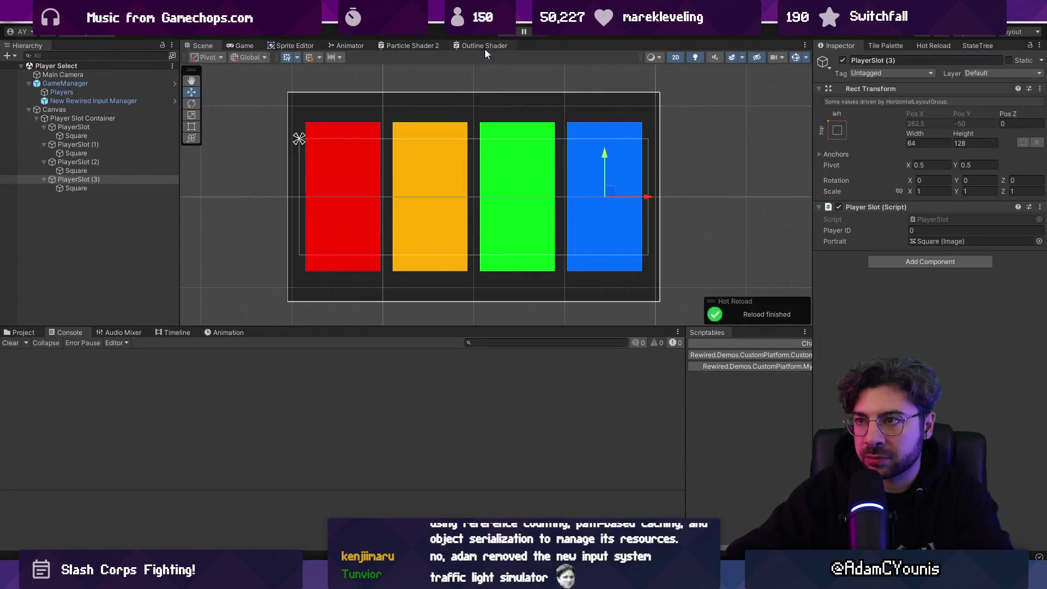
- Run the scene to watch the logs, then give PlayerSlot (1)–(3) Player IDs 1, 2 and 3
click(506, 33)
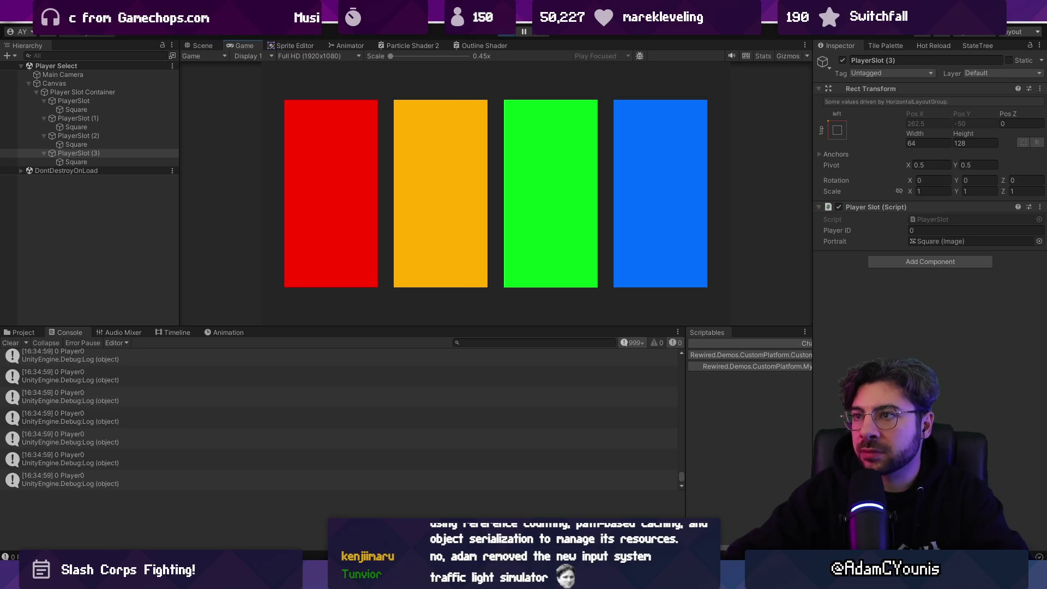
key(ctrl+p)
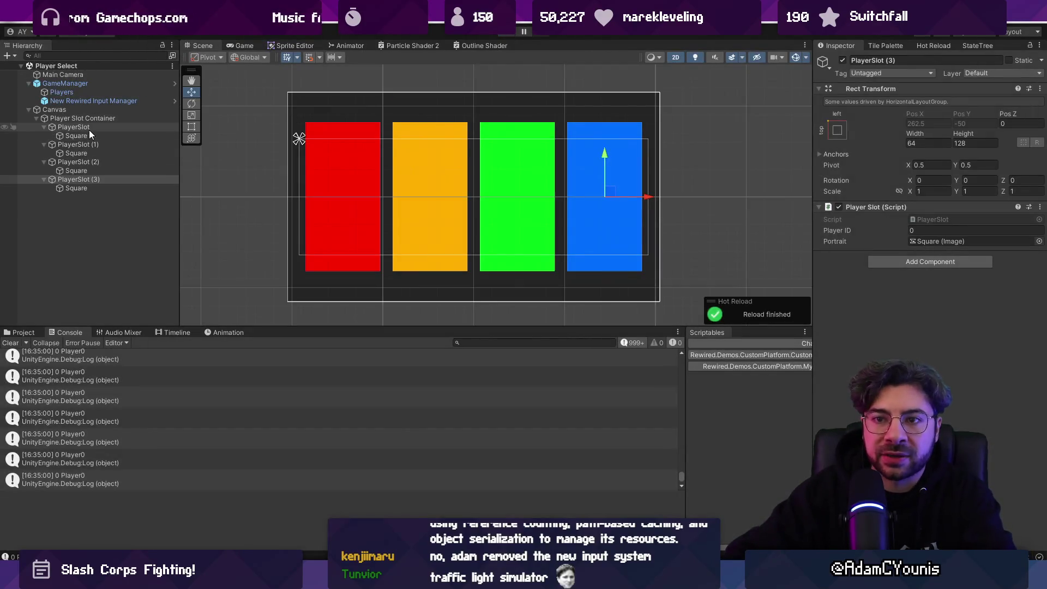
click(91, 130)
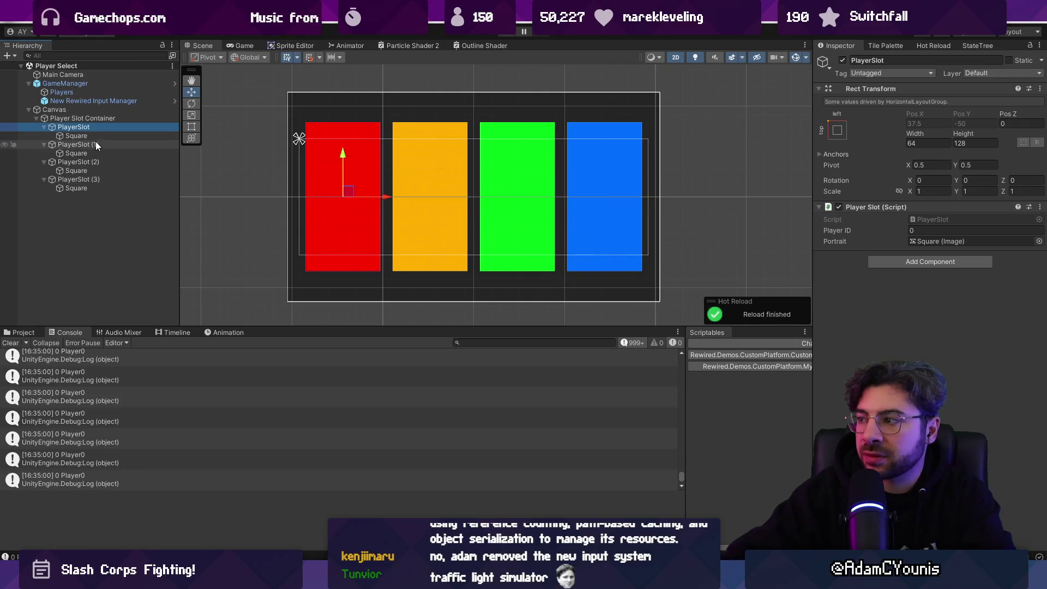
click(95, 143)
click(942, 233)
text(1)
click(121, 164)
click(932, 233)
text(2)
click(145, 180)
click(934, 231)
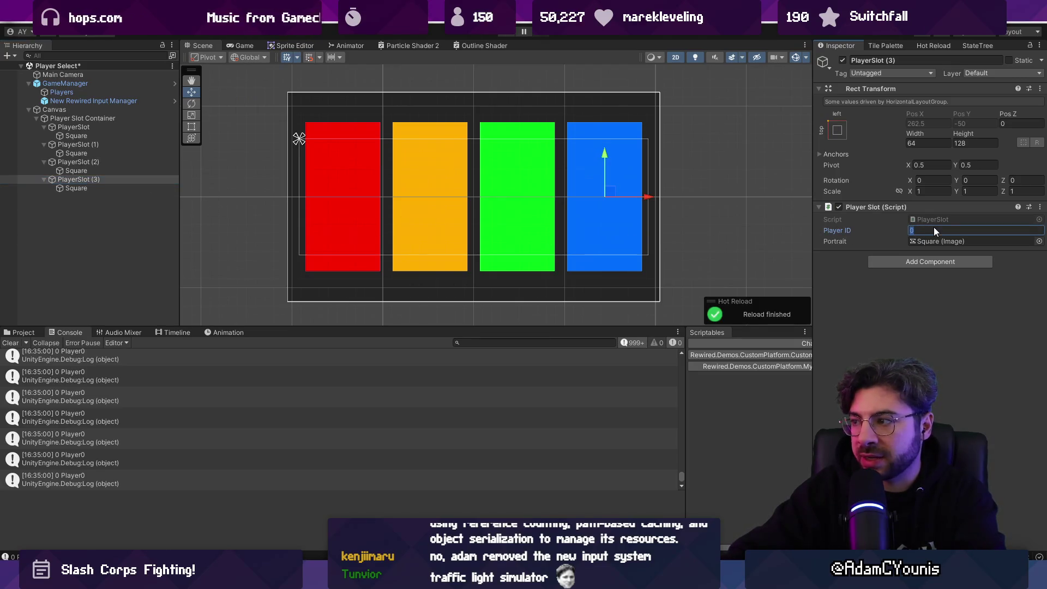
text(3)
- Play the scene again to check the slots log Player0–Player3
click(504, 35)
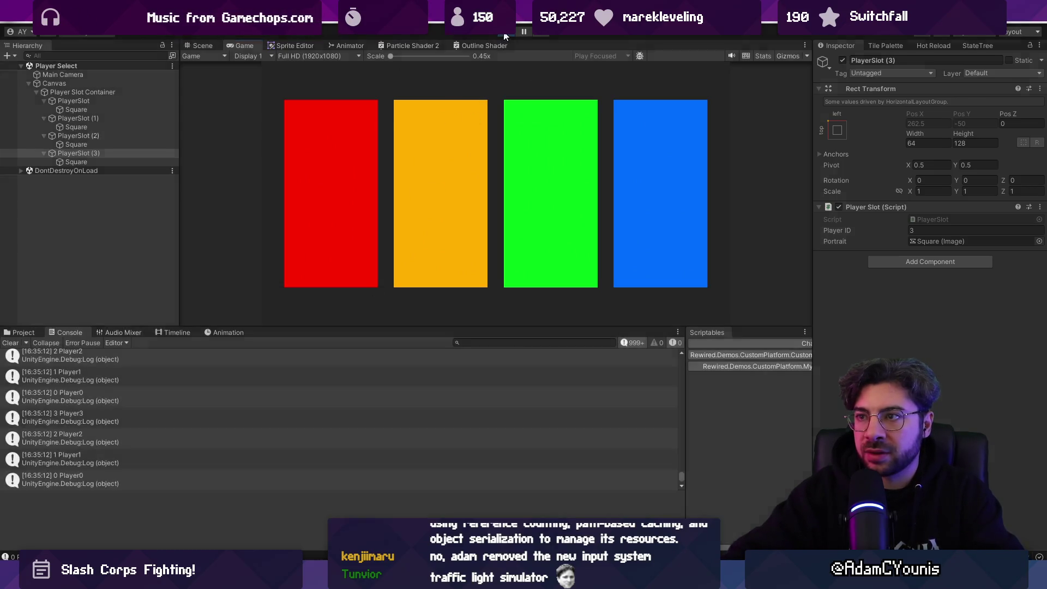
click(504, 35)
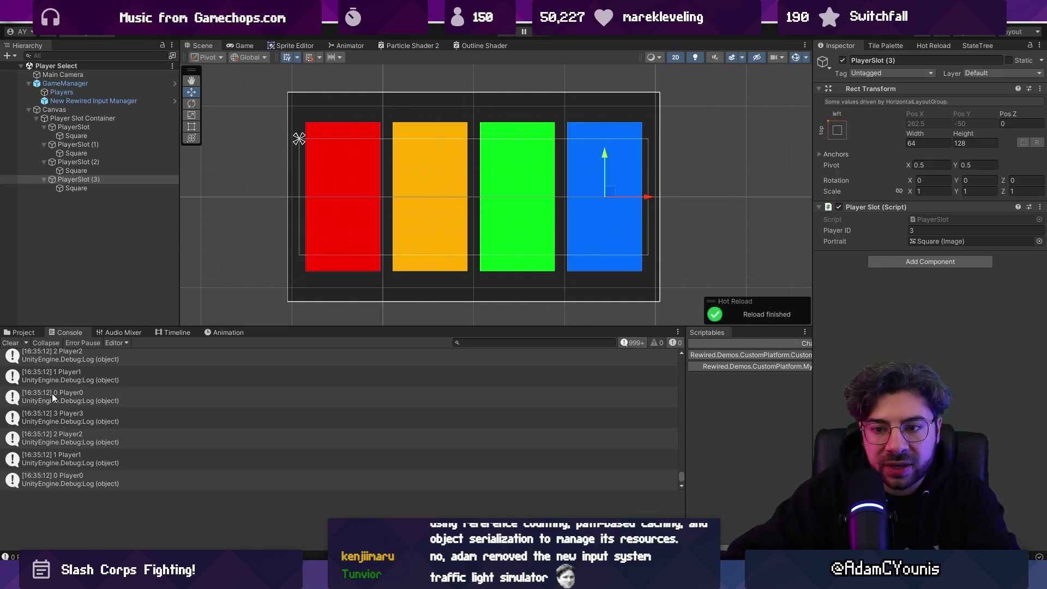
scroll(51, 394, up, 2)
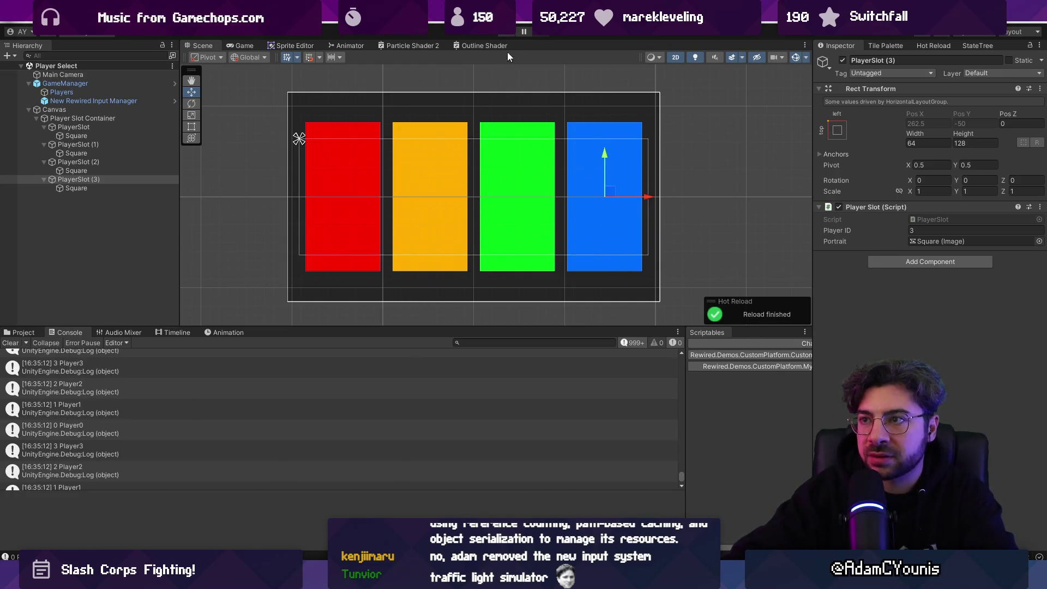
key(alt+Tab)
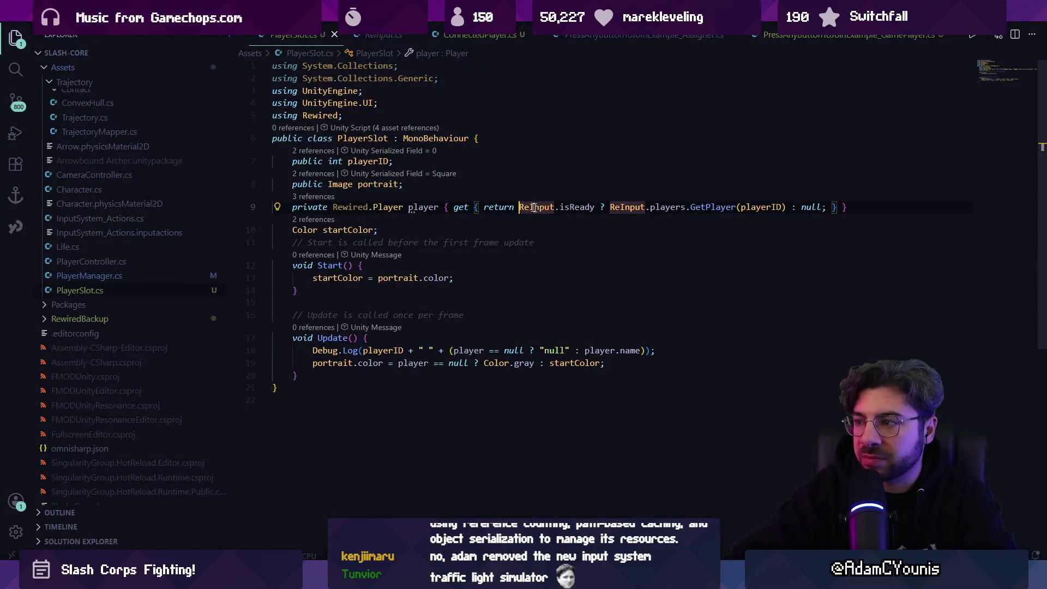
- Compare PlayerSlot's GetPlayer call with Rewired's PressAnyButtonToJoinExample_GamePlayer script
click(719, 207)
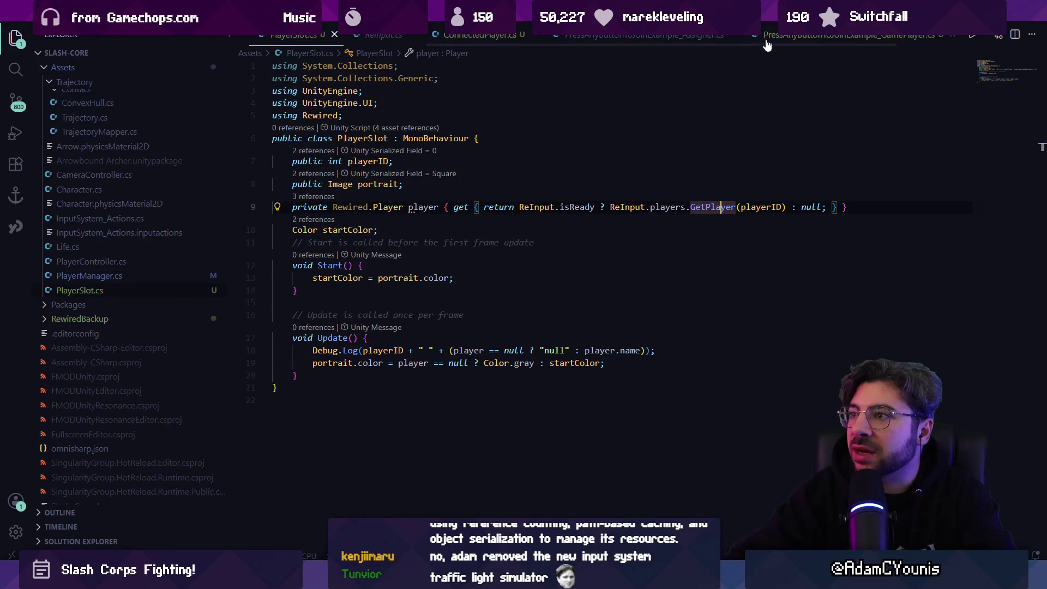
click(810, 44)
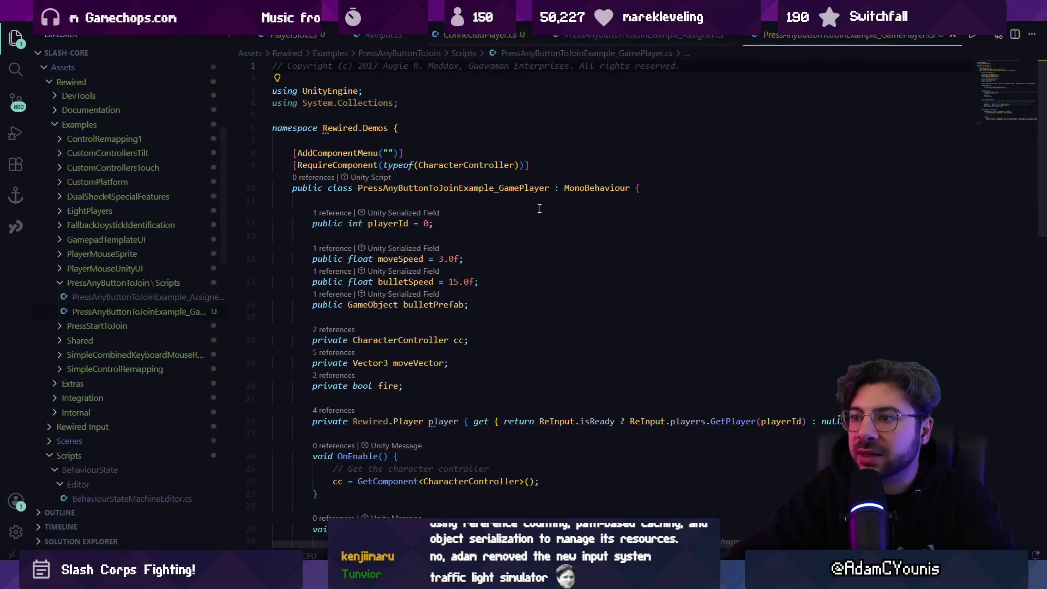
scroll(600, 39, right, 1)
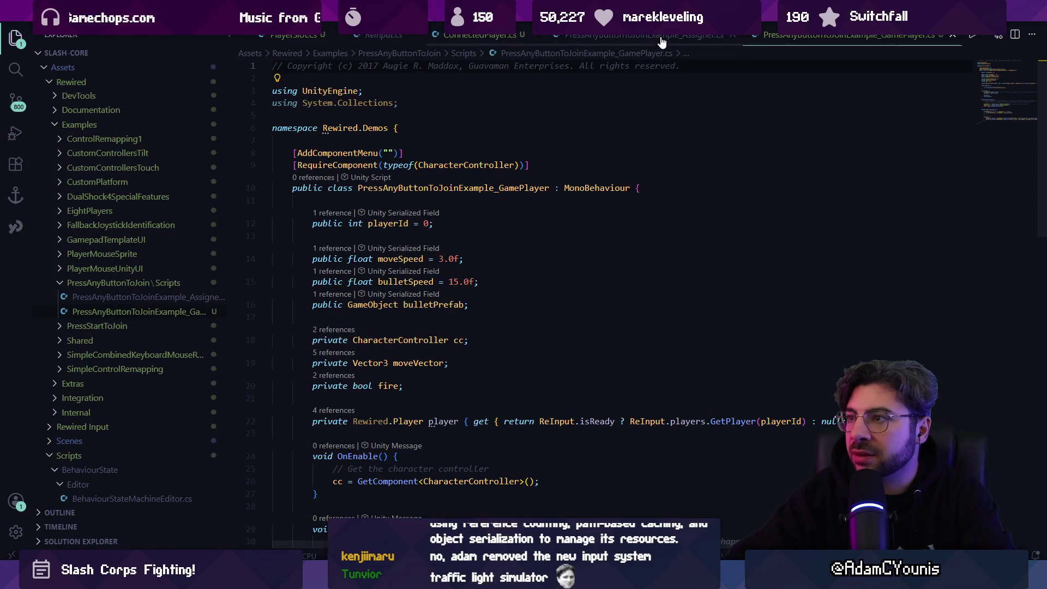
scroll(497, 252, down, 4)
scroll(448, 280, down, 1)
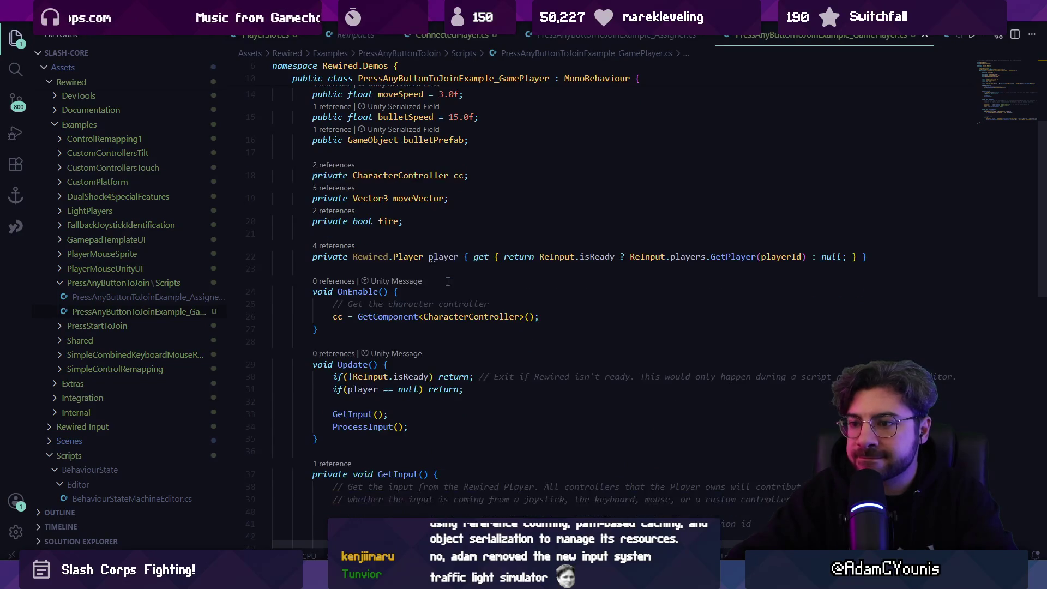
- Search the example script for 'ready' and look up the player reference in Update
key(ctrl+f)
text(ready)
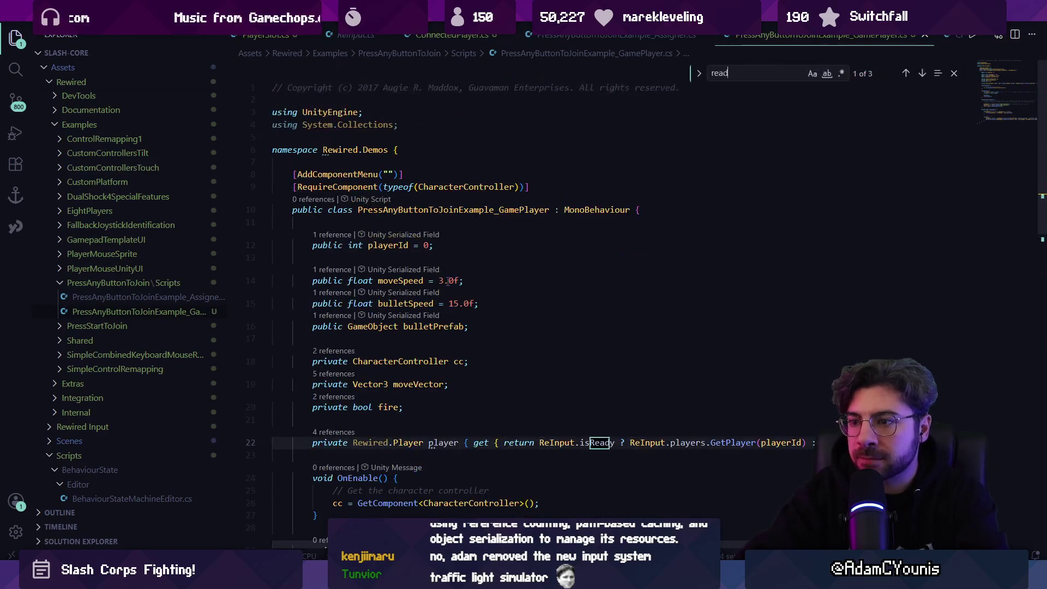
key(Return)
key(Return)
key(Return)
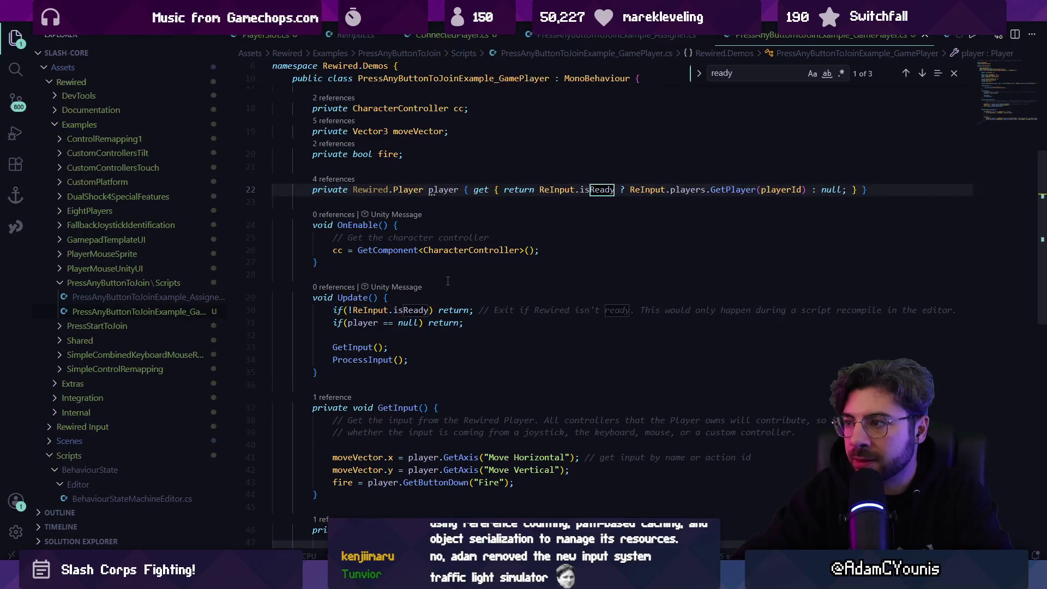
key(Return)
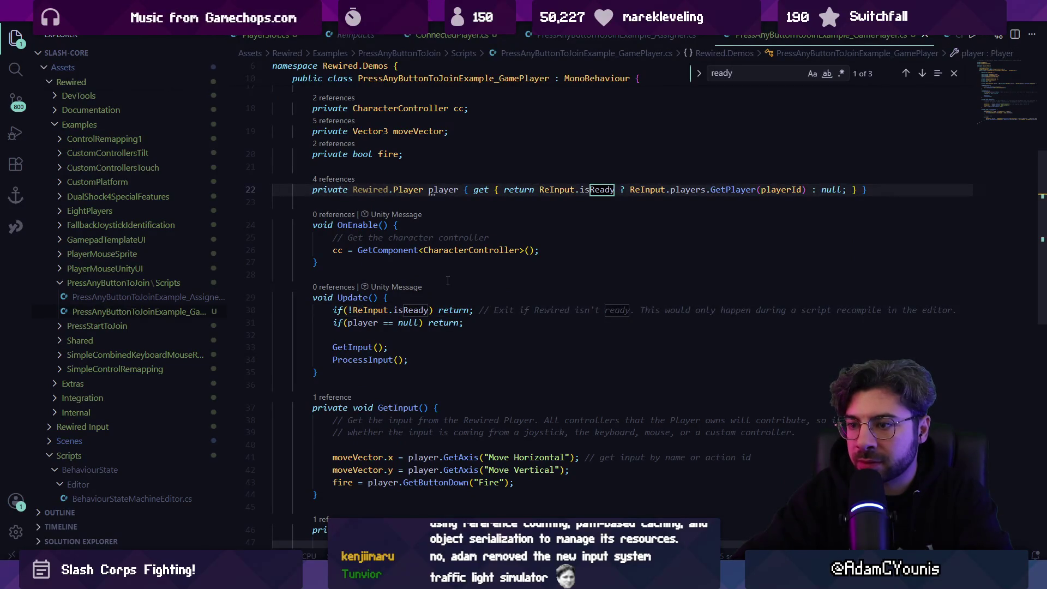
scroll(427, 286, down, 1)
double_click(360, 295)
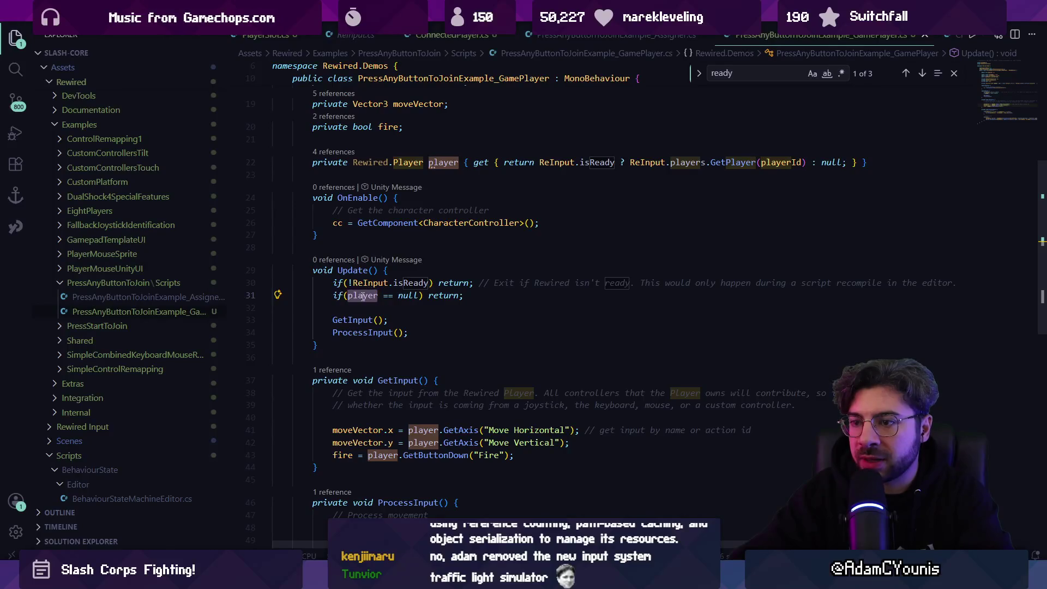
click(363, 296)
key(Right)
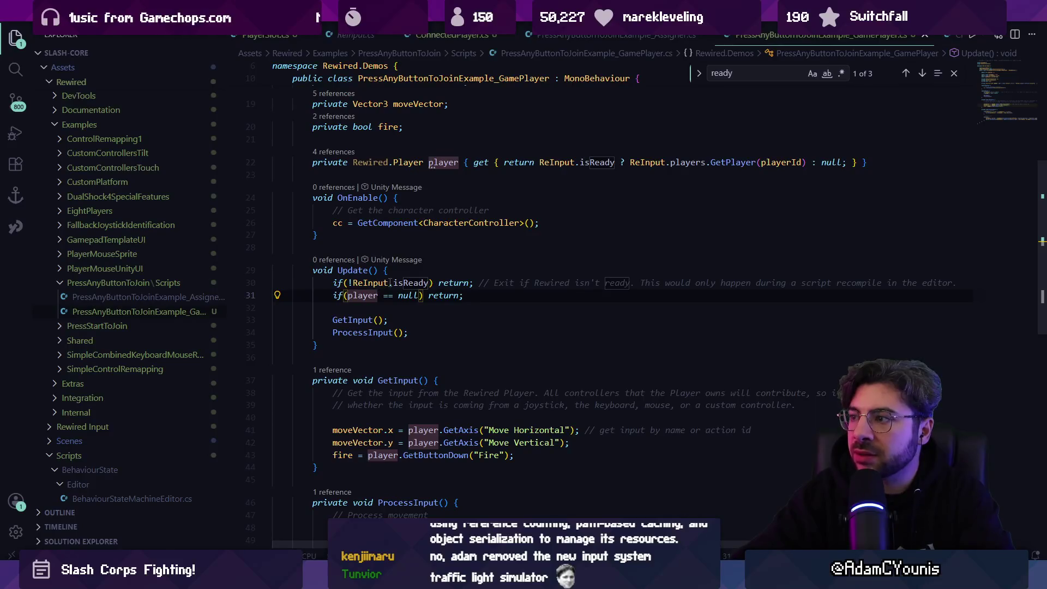
scroll(390, 281, down, 3)
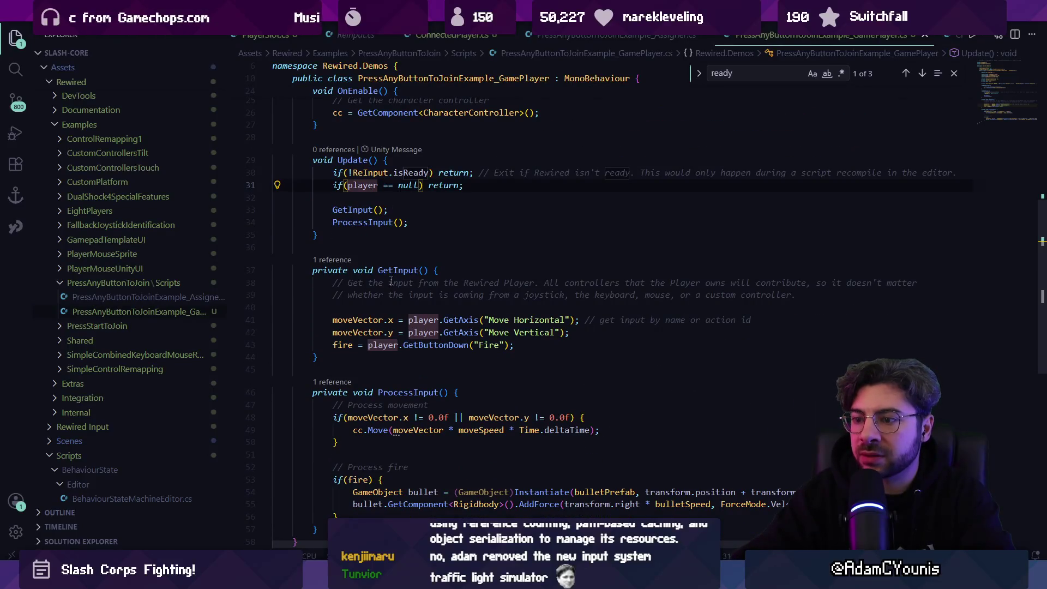
scroll(394, 282, up, 5)
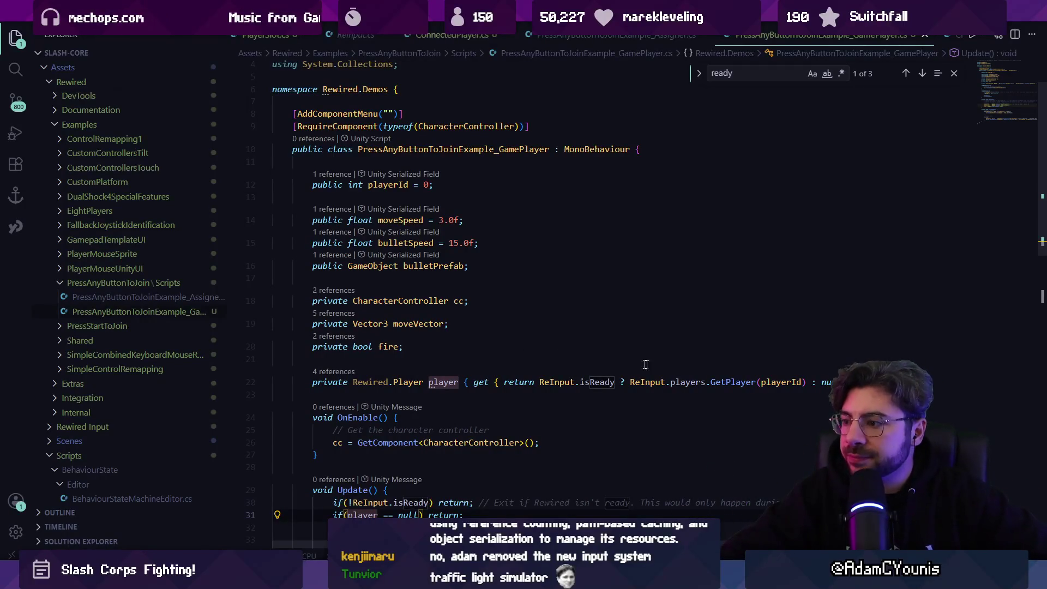
- Review the ReInput.isReady and player null checks, then select the example's player property line
click(743, 382)
triple_click(600, 382)
scroll(394, 371, down, 3)
click(365, 347)
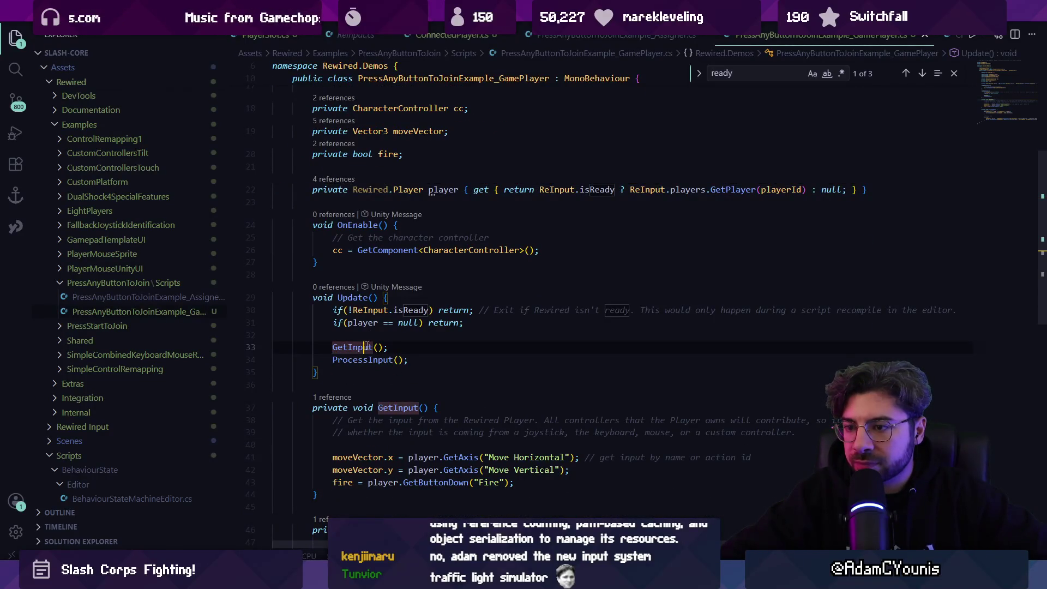
click(367, 310)
click(368, 322)
click(488, 324)
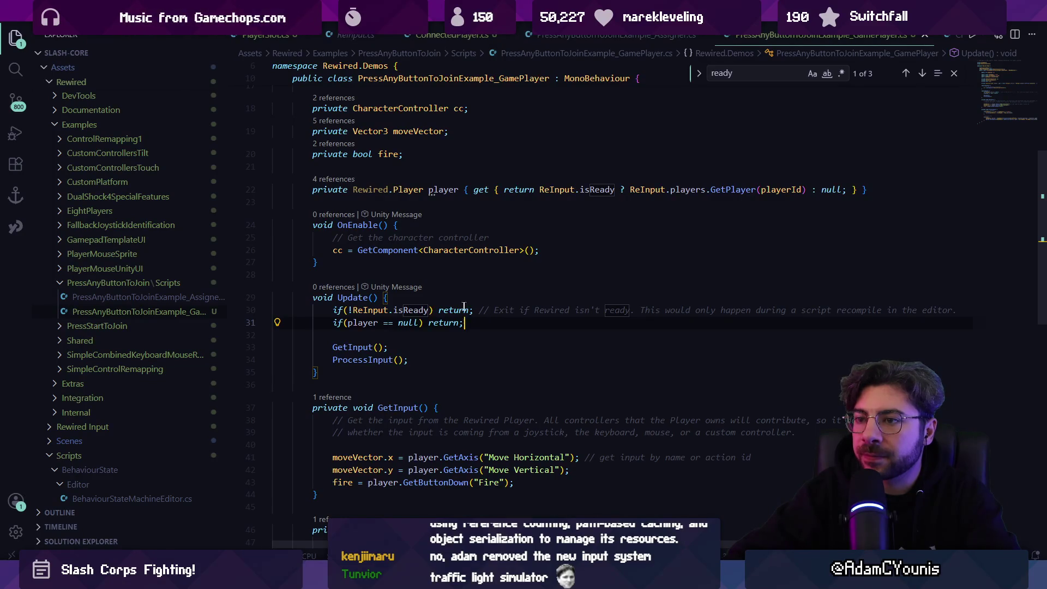
scroll(464, 305, up, 2)
click(464, 306)
triple_click(486, 244)
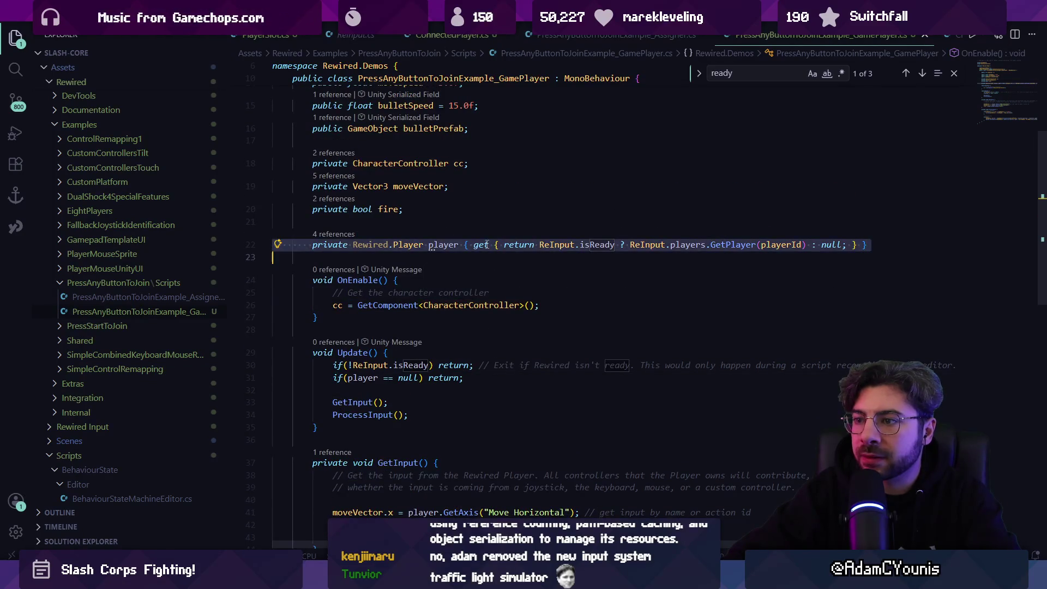
scroll(456, 37, up, 2)
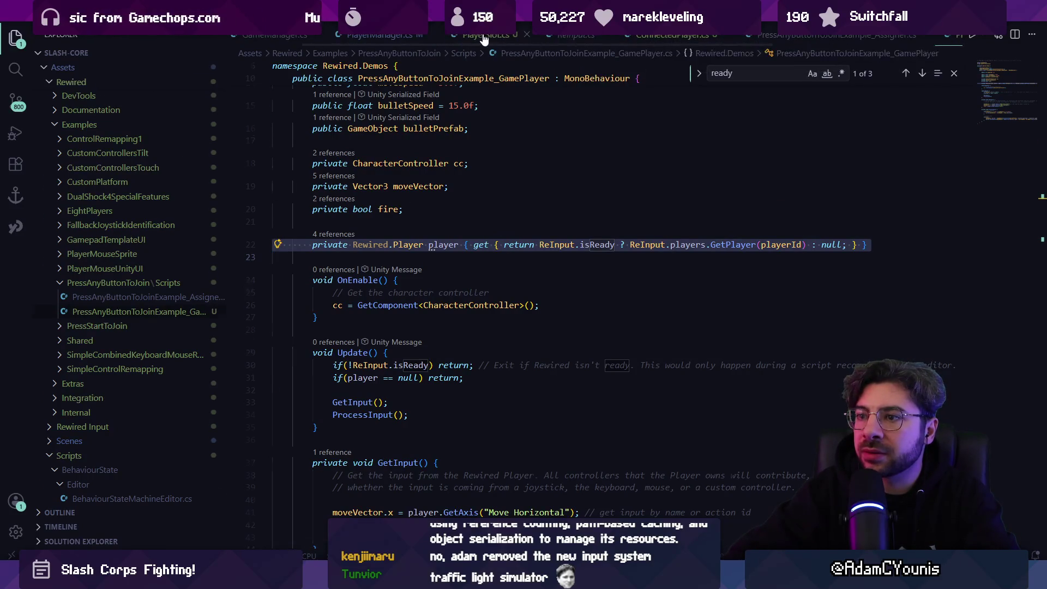
- Paste the example's player property over PlayerSlot's, using GetPlayer(playerID), and save
click(480, 36)
triple_click(446, 208)
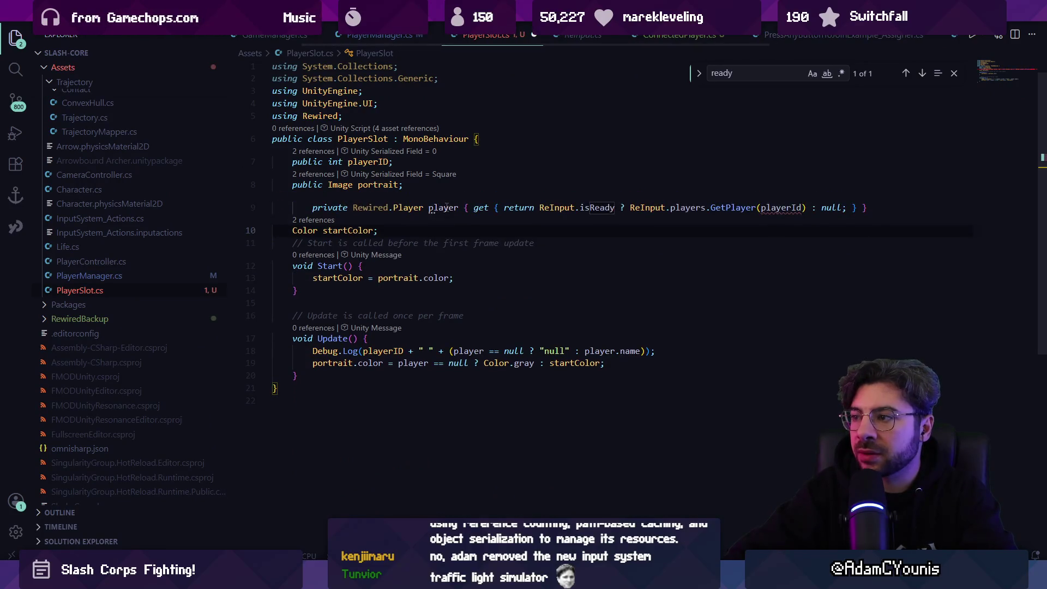
key(Tab)
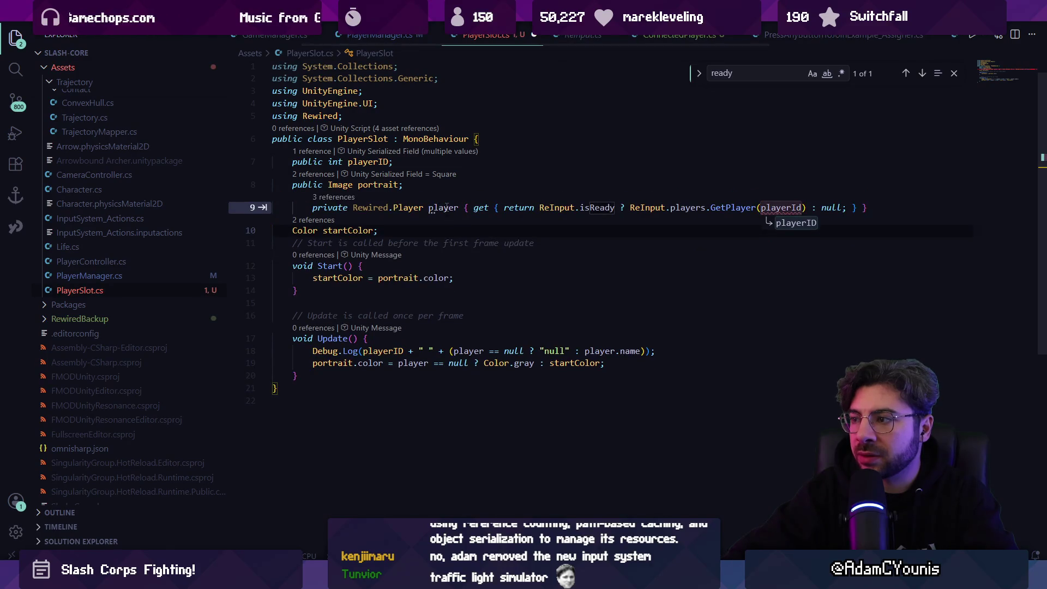
key(Tab)
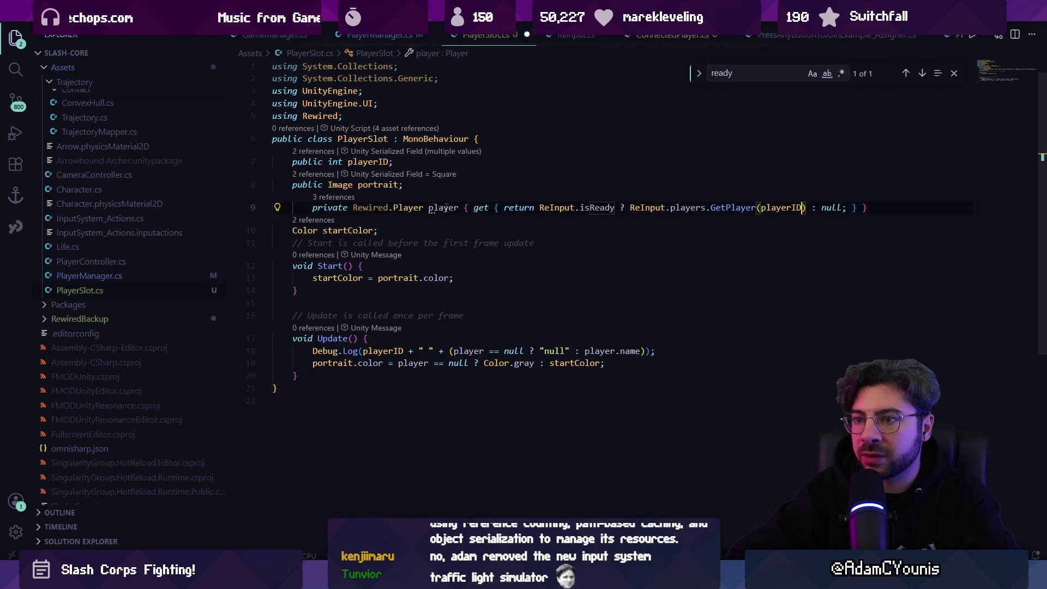
key(ctrl+s)
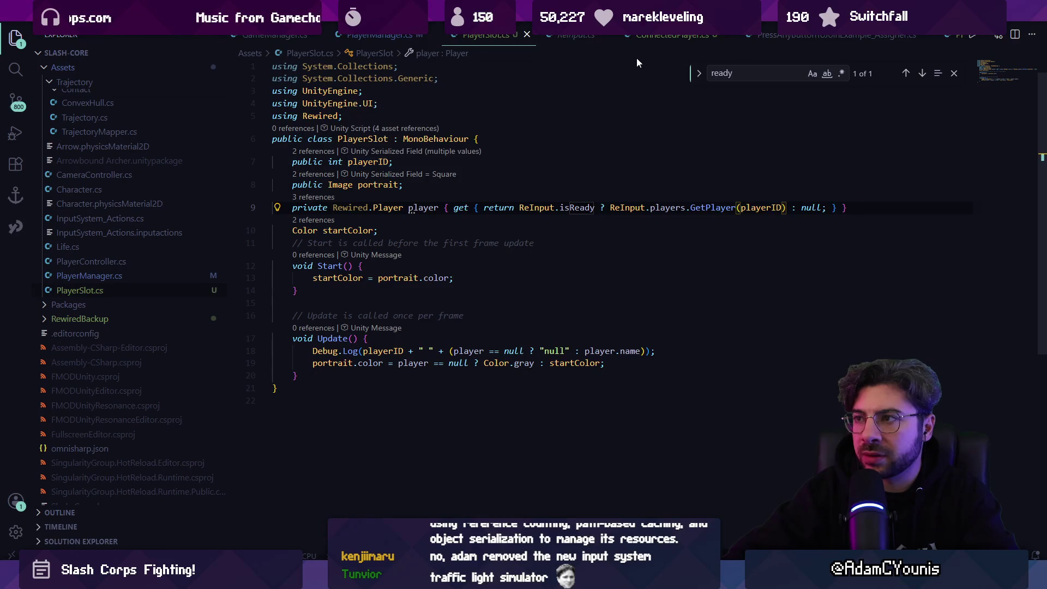
scroll(787, 37, down, 2)
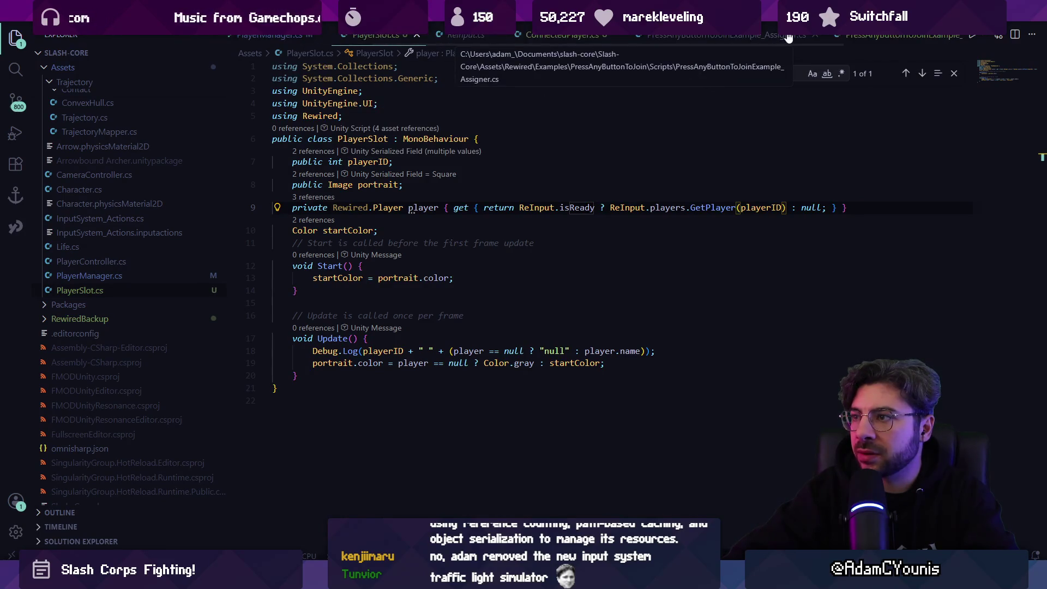
click(838, 38)
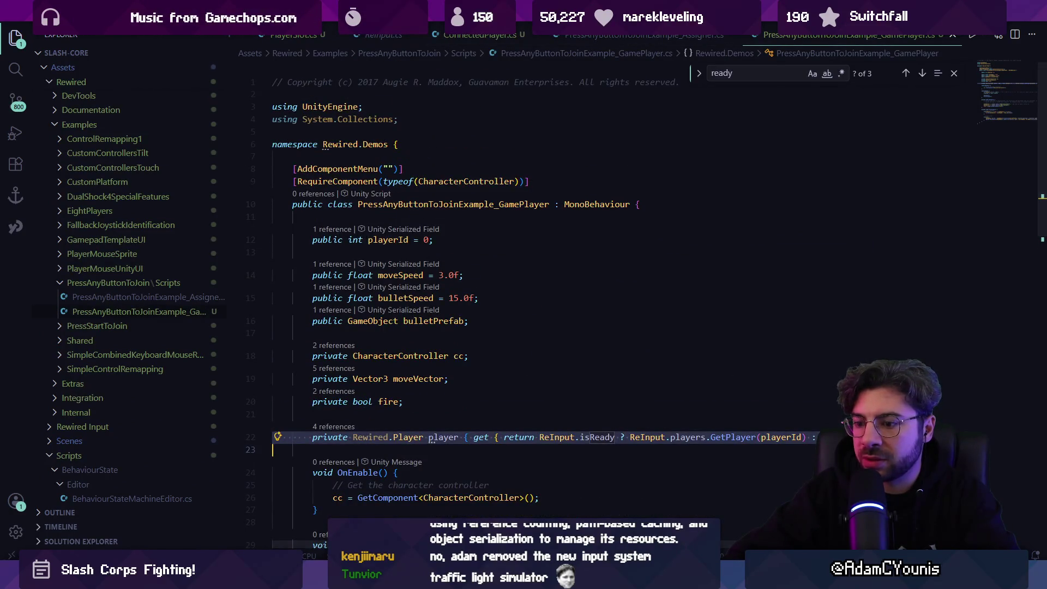
key(alt+Tab)
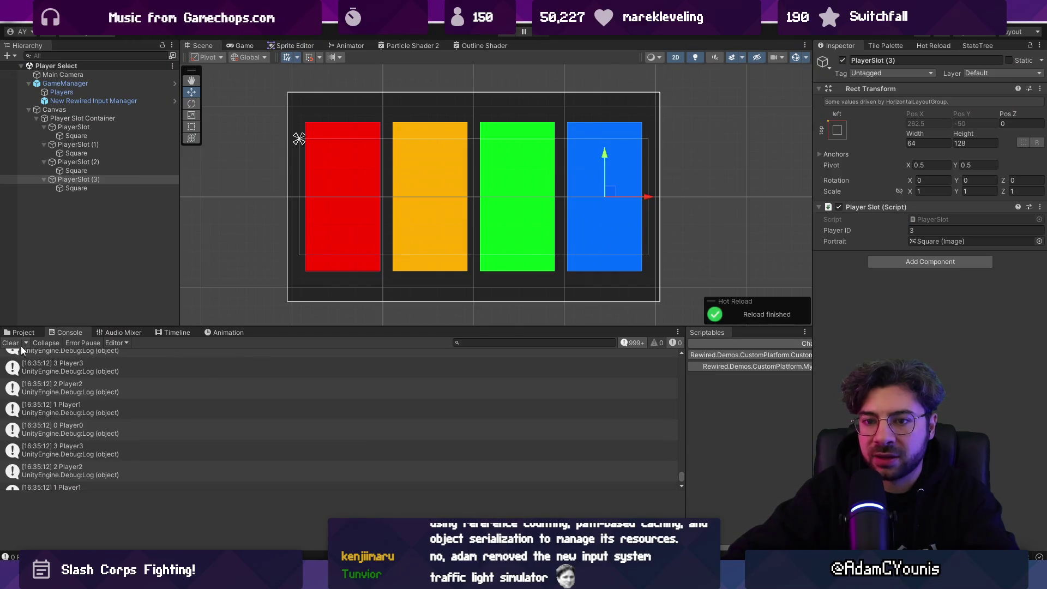
- Search Project assets for 'press', open the PressAnyButtonToJoin scene, and run it
click(25, 316)
click(20, 332)
click(551, 342)
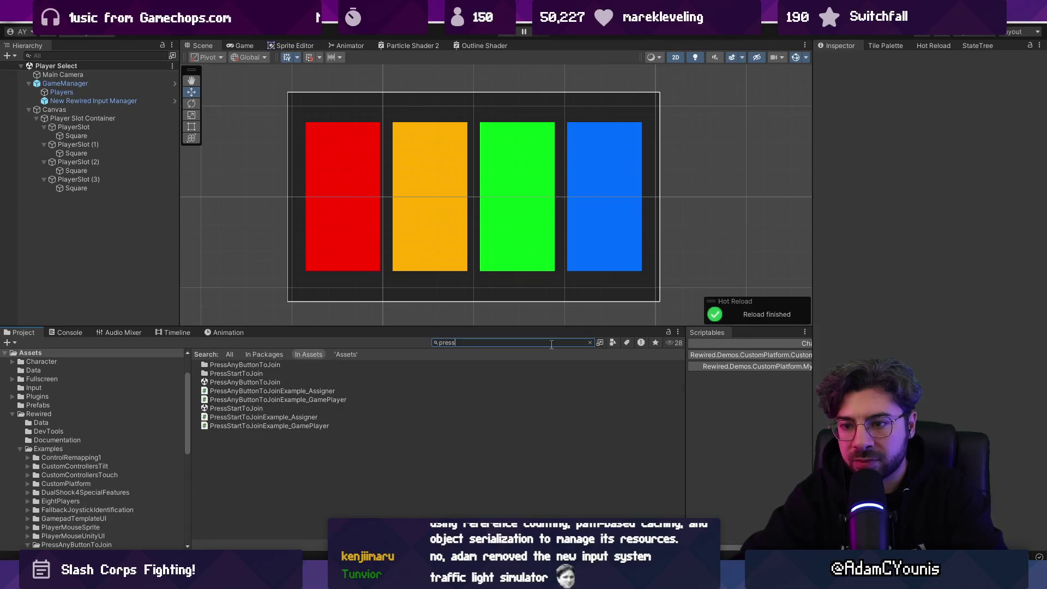
double_click(264, 383)
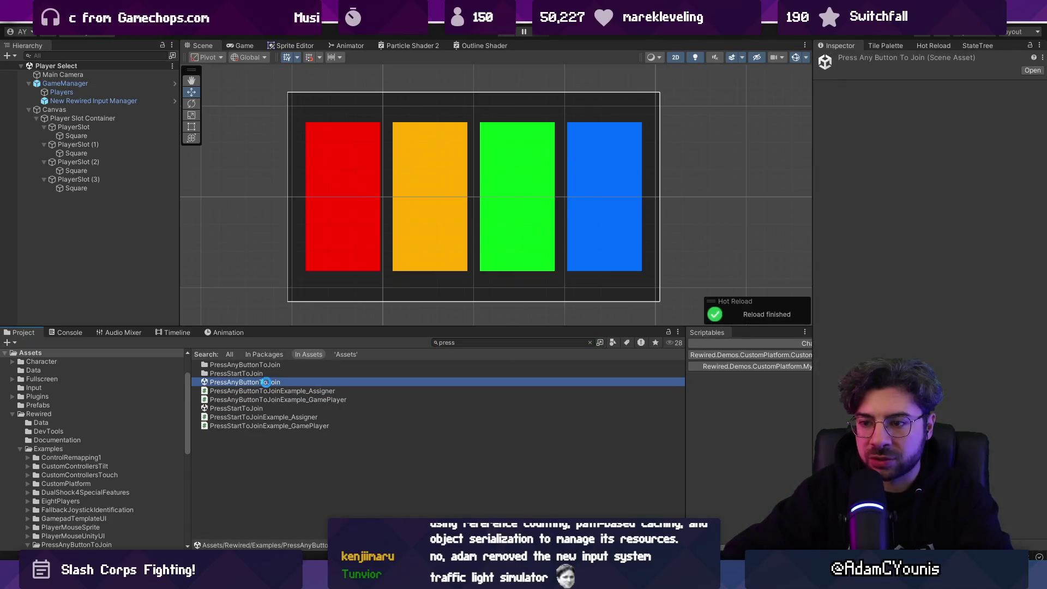
click(506, 31)
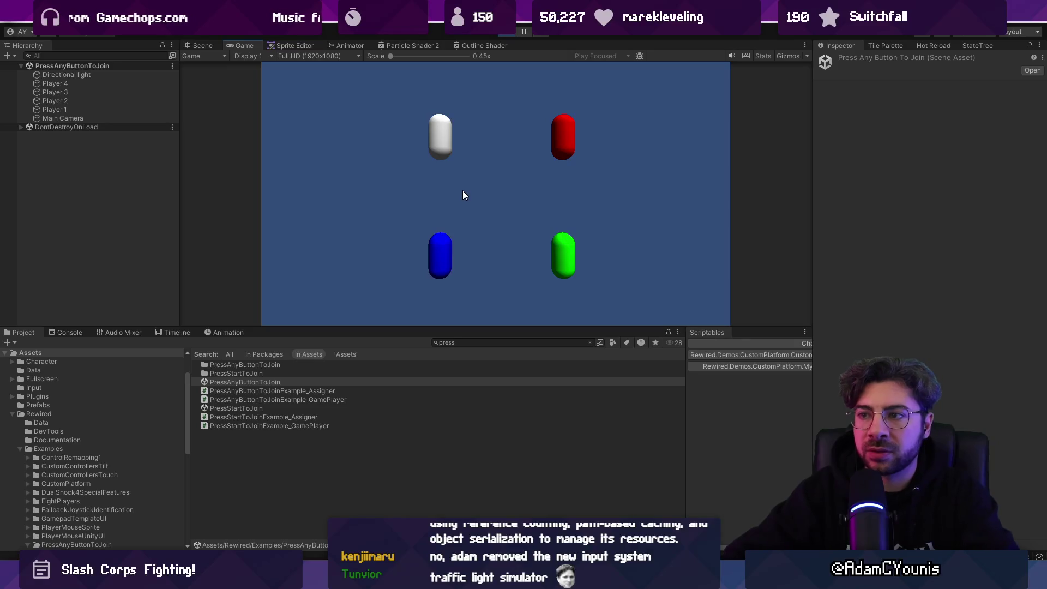
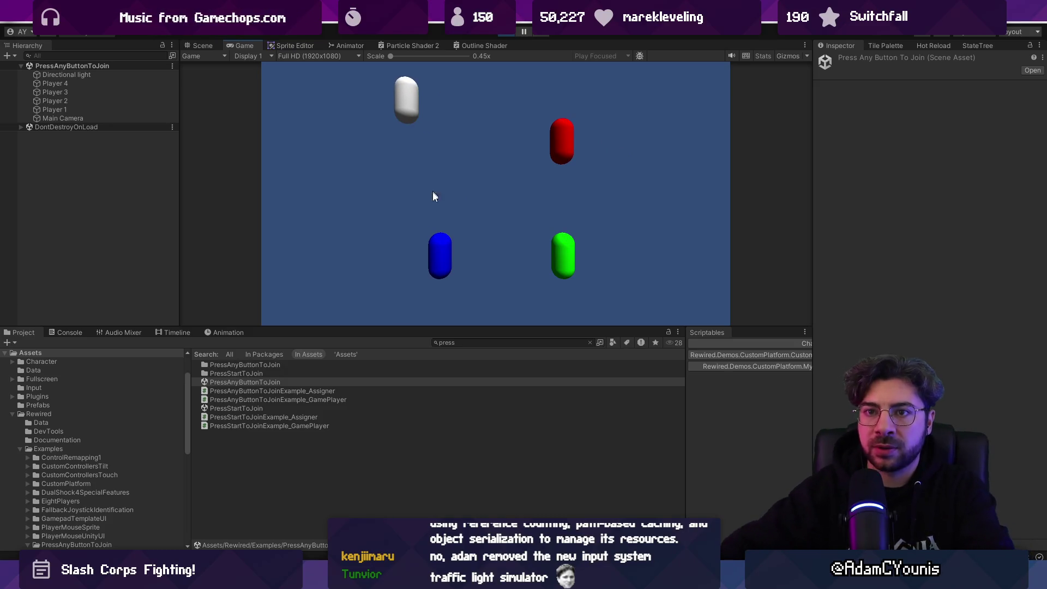
- Inspect Players 1 through 4 and the Main Camera in the Hierarchy
click(80, 113)
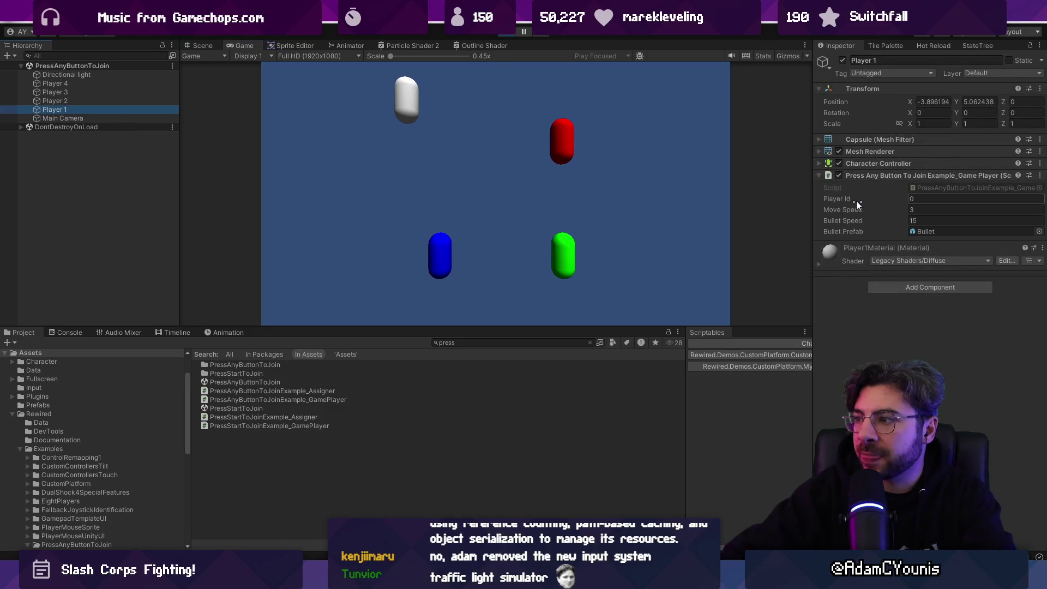
click(118, 101)
key(Up)
key(Up)
click(506, 33)
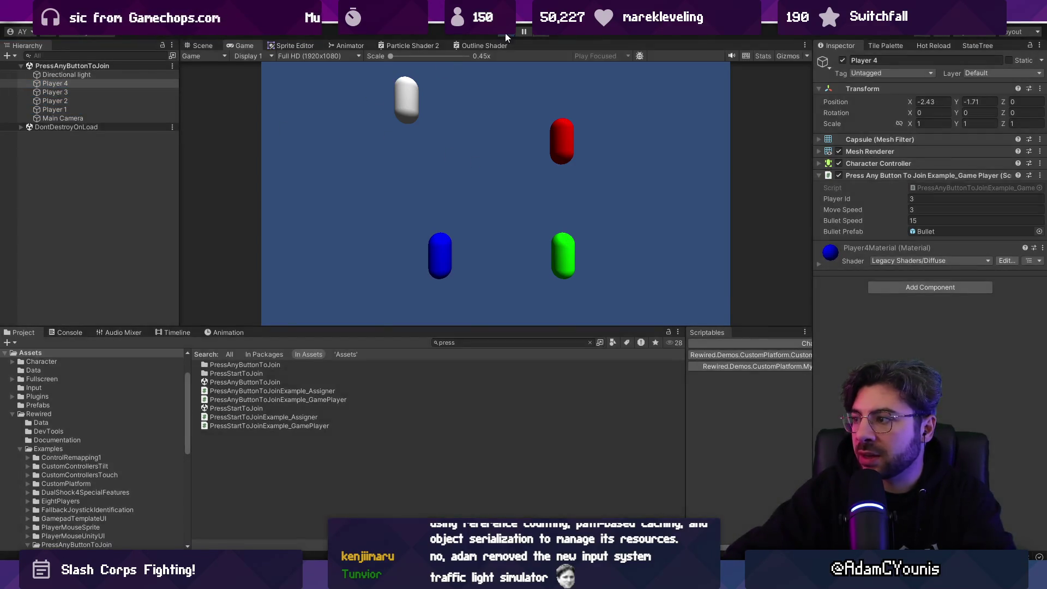
click(70, 97)
key(Down)
key(Down)
key(Down)
key(Up)
key(Up)
key(Up)
key(Down)
key(Down)
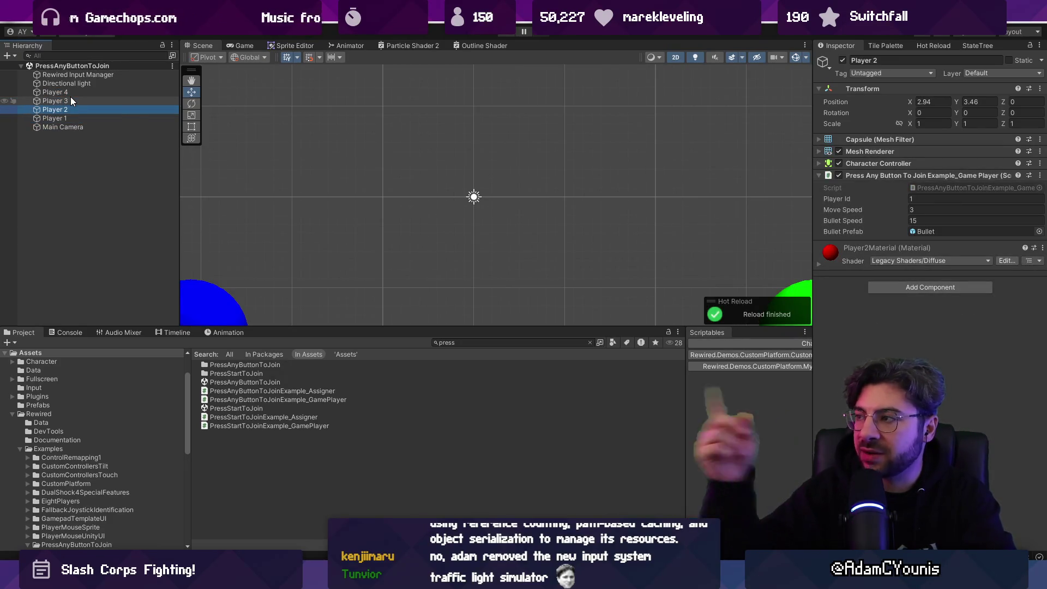
- Play-test the example scene with its four coloured capsules, then view the GamePlayer script in VS Code
click(498, 35)
click(507, 34)
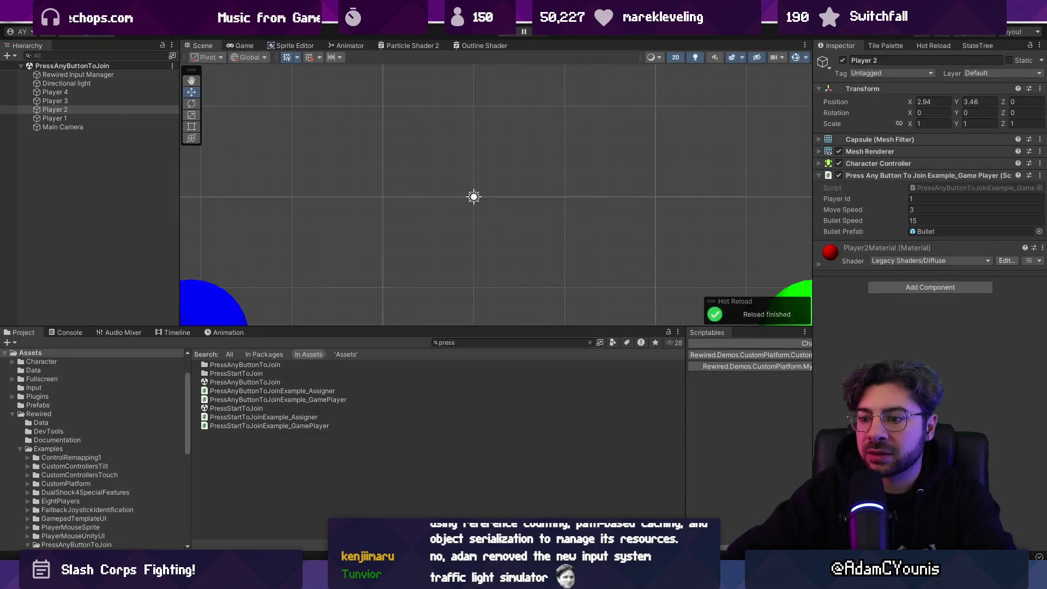
click(505, 35)
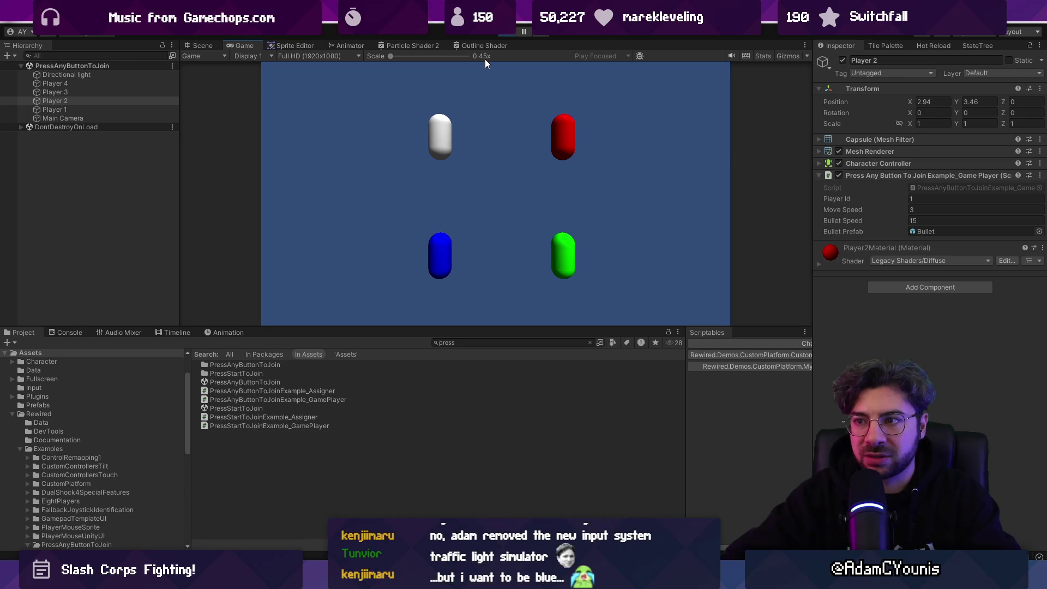
click(498, 33)
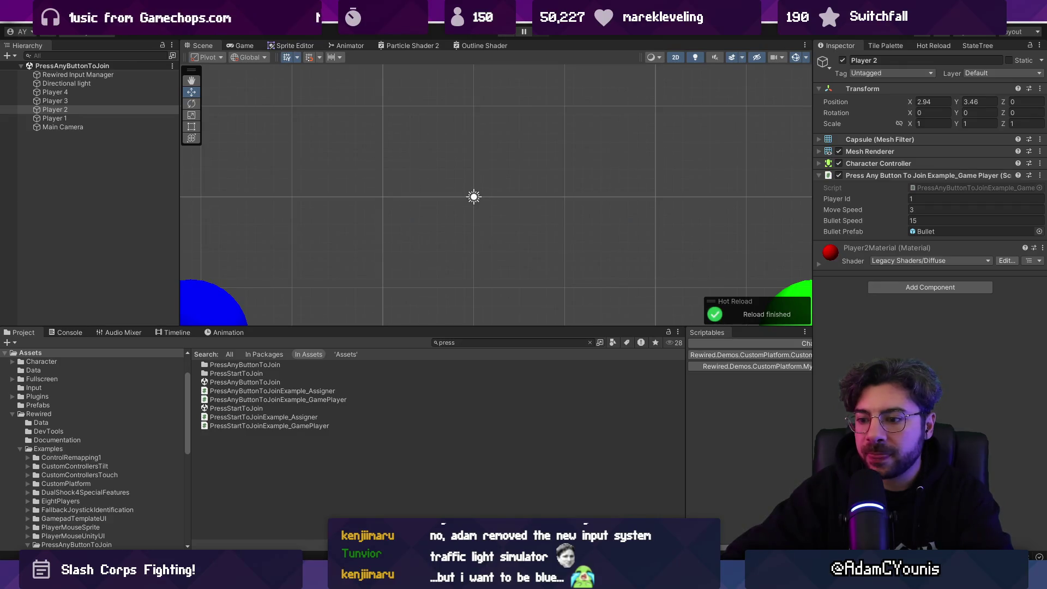
key(alt+Tab)
scroll(483, 306, down, 4)
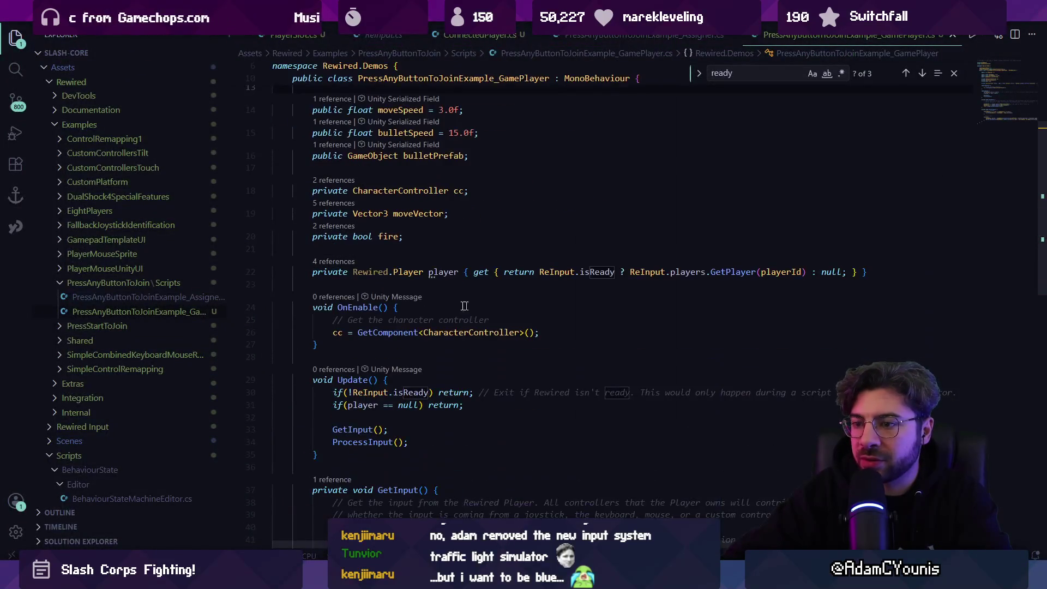
- Copy the ReInput.isReady and player null checks into PlayerSlot's Update method
scroll(388, 304, down, 3)
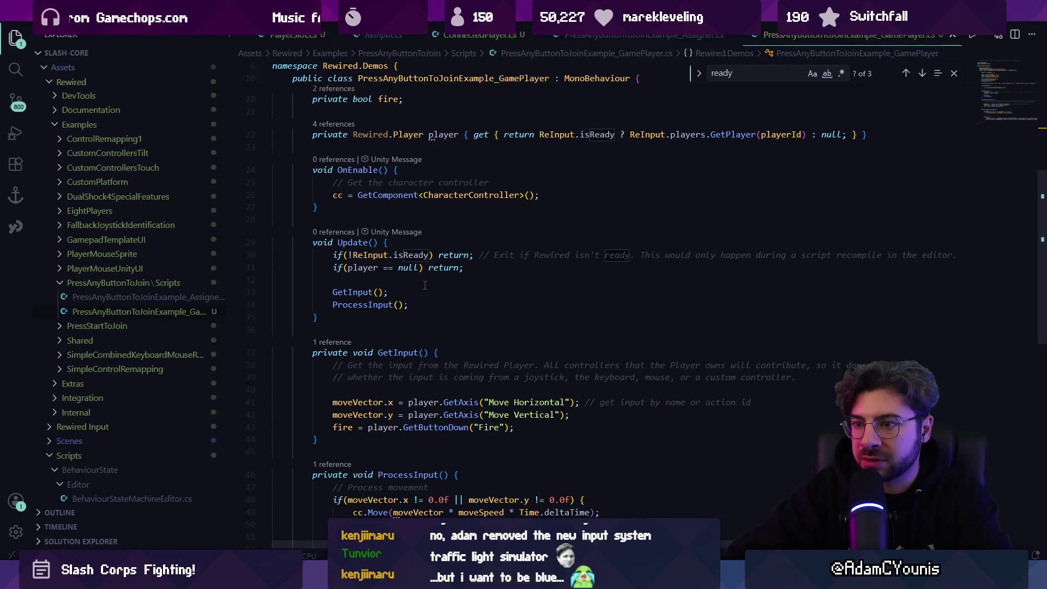
click(449, 254)
double_click(397, 253)
scroll(345, 288, up, 1)
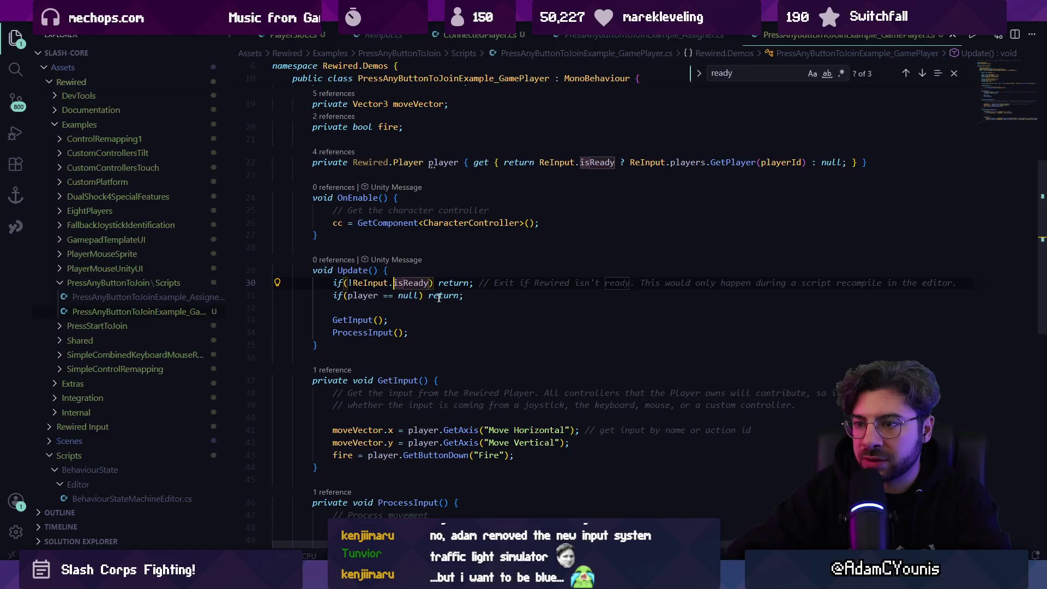
drag(463, 295, 277, 289)
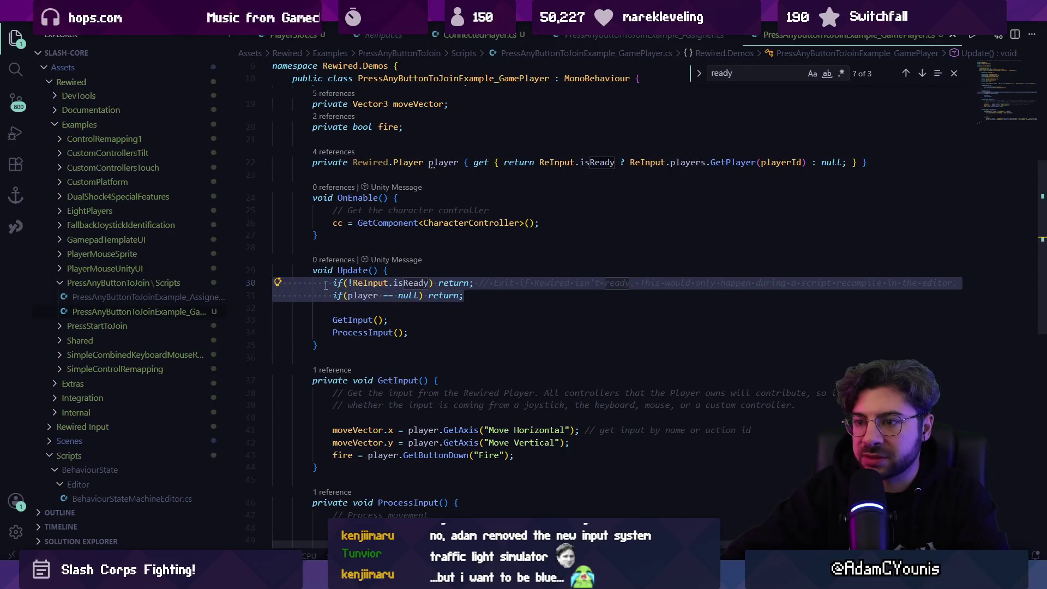
key(Escape)
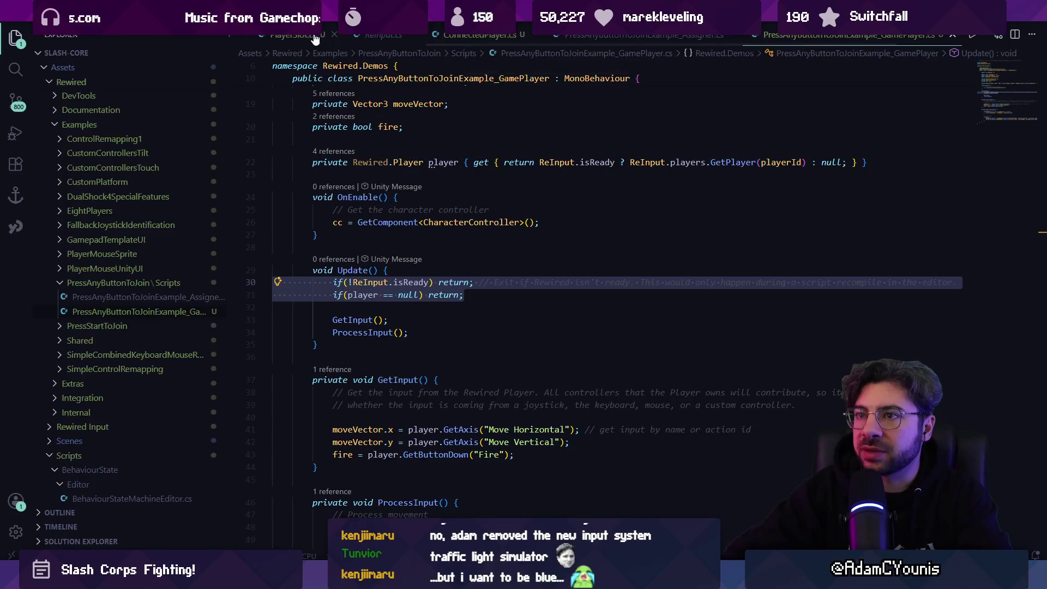
click(316, 37)
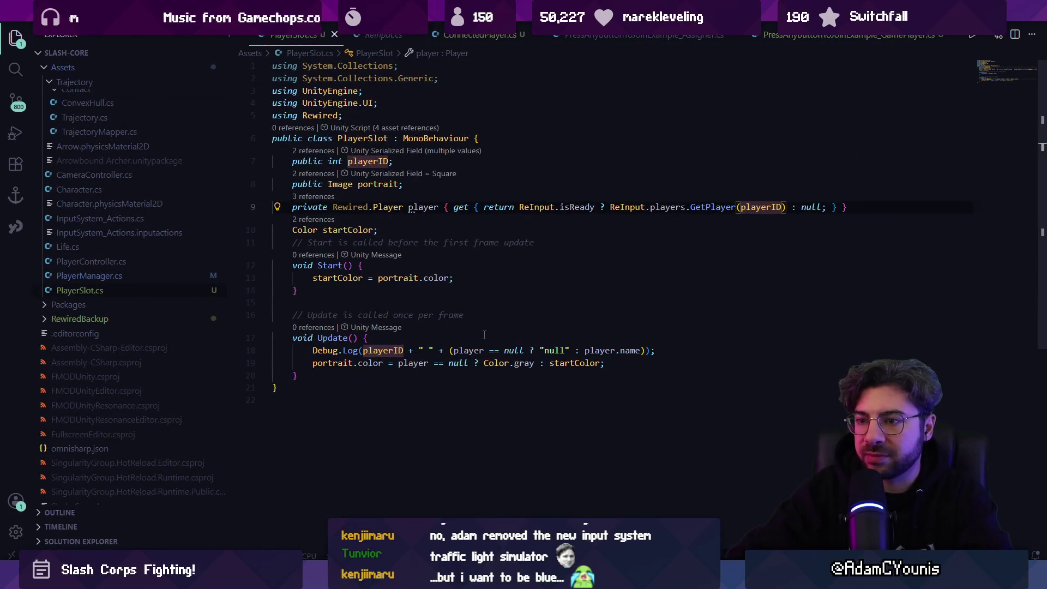
click(455, 342)
key(Return)
key(Return)
key(Return)
key(Up)
key(ctrl+v)
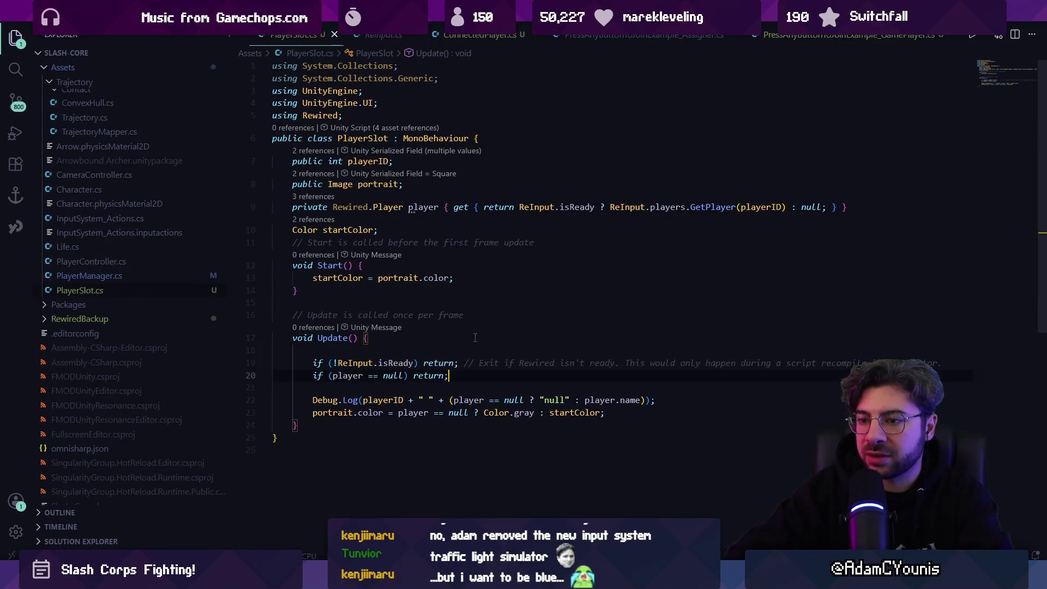
- Replace the pasted checks with bool ready = ReInput.isReady && player != null
key(Up)
key(Up)
text(bool ready =)
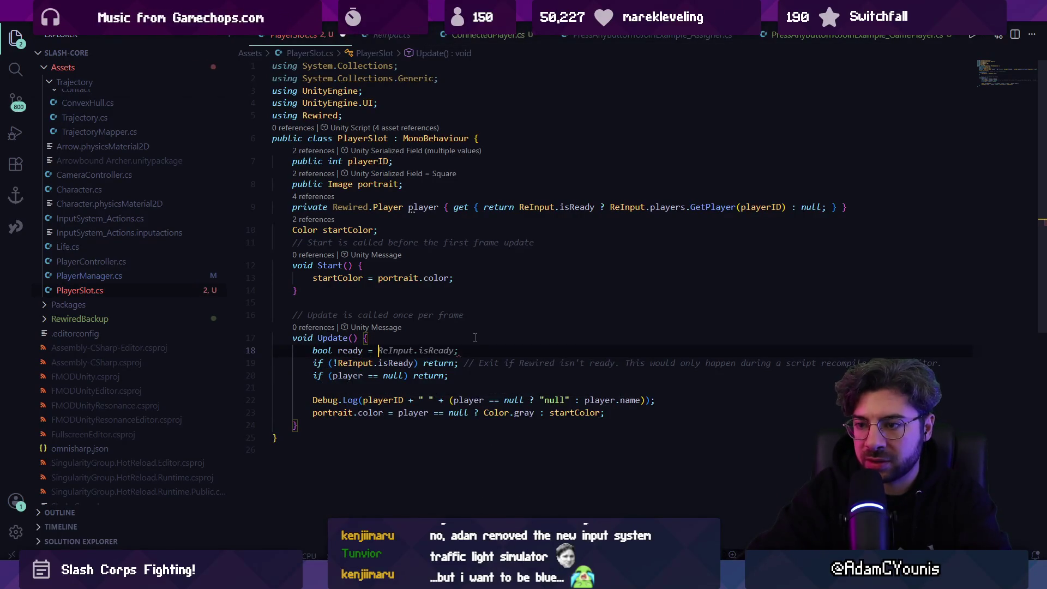
key(Tab)
key(BackSpace)
text(&&)
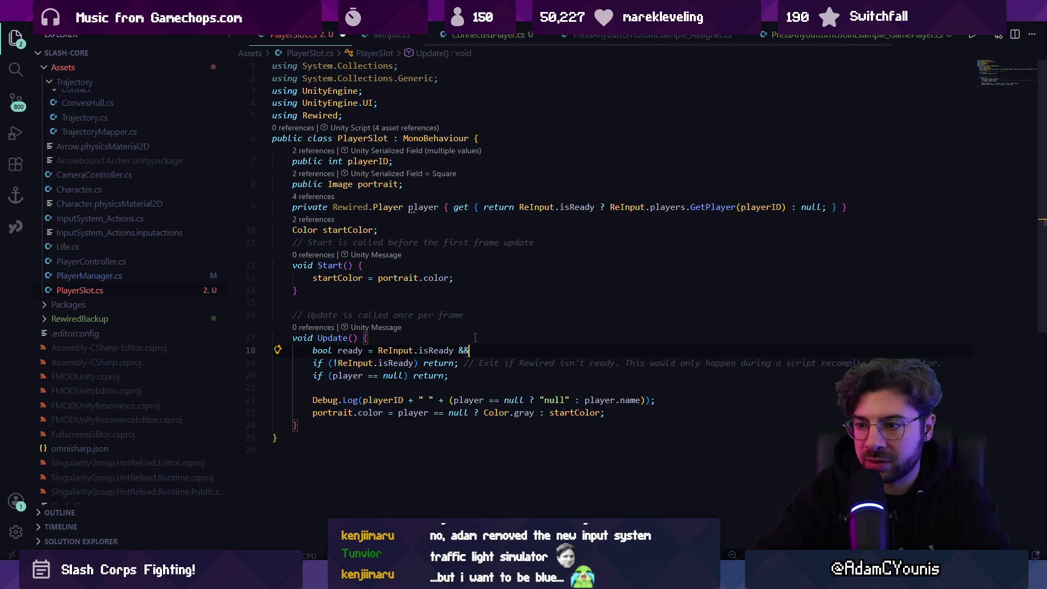
key(Tab)
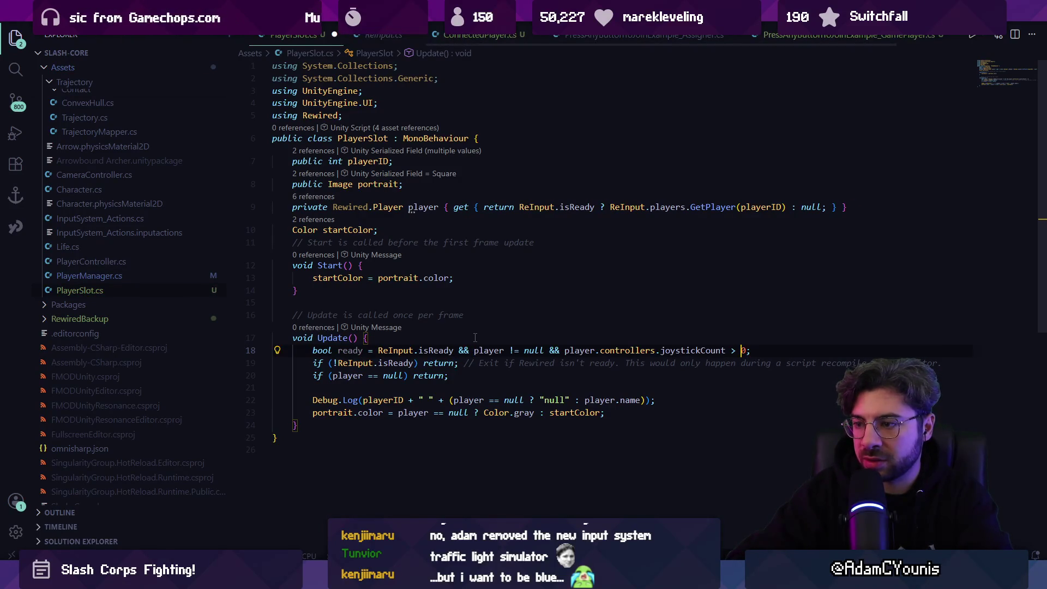
key(shift+Home)
key(ctrl+shift+Right)
key(ctrl+shift+Right)
key(ctrl+shift+Right)
key(BackSpace)
key(shift+Down)
key(shift+Down)
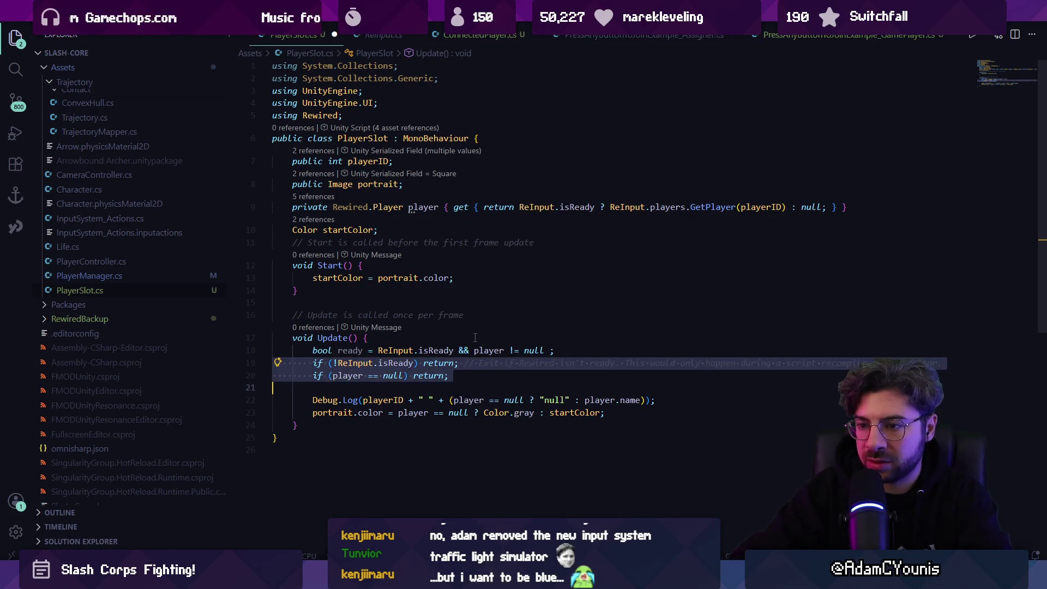
key(Delete)
key(Down)
key(Down)
- Make the portrait colour line use ready ? startColor : Color.gray, and save
key(ctrl+Right)
key(ctrl+Right)
key(ctrl+Right)
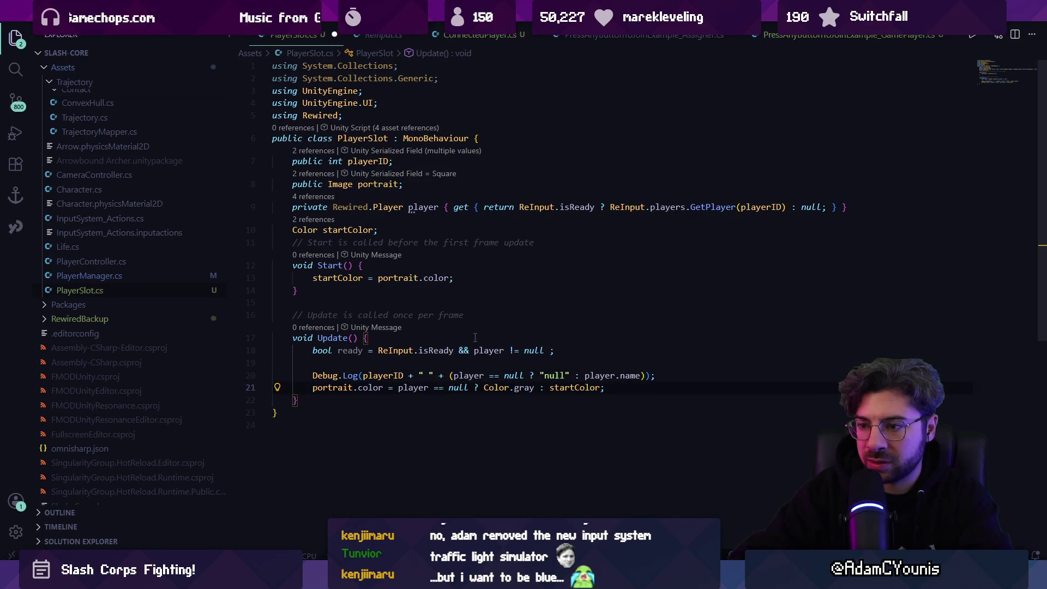
key(ctrl+shift+Right)
key(ctrl+shift+Right)
key(ctrl+shift+Right)
text(ready)
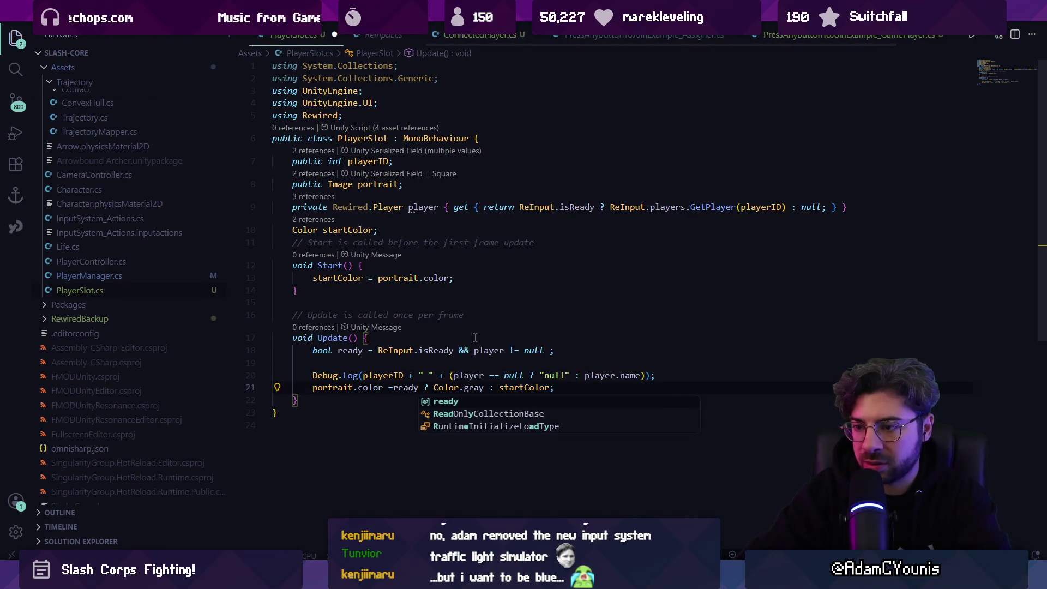
key(Escape)
key(ctrl+shift+Right)
key(ctrl+shift+Right)
key(ctrl+shift+Right)
key(Delete)
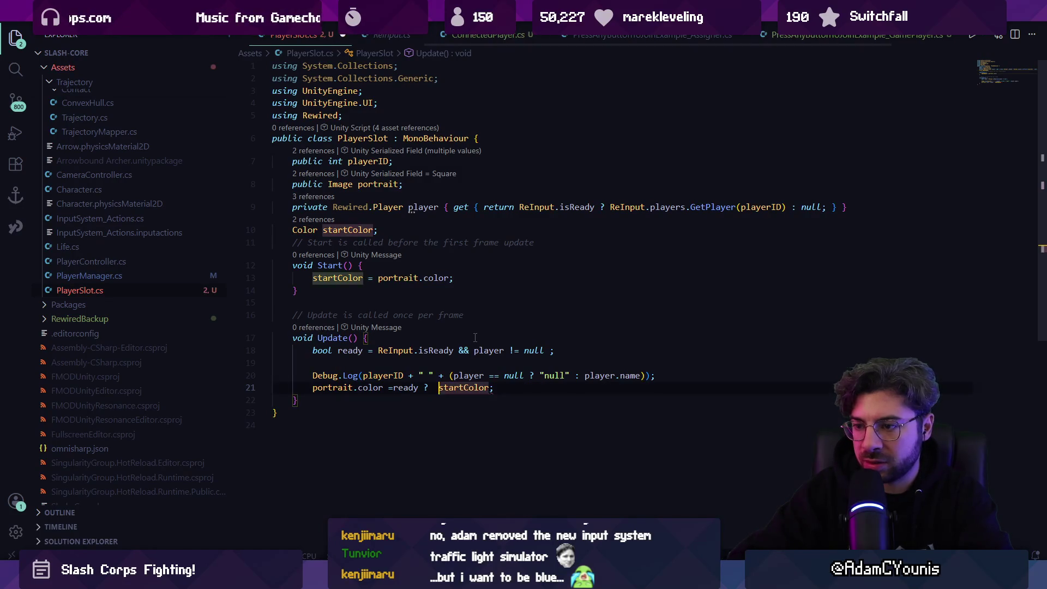
key(End)
text(Color.gray)
key(ctrl+s)
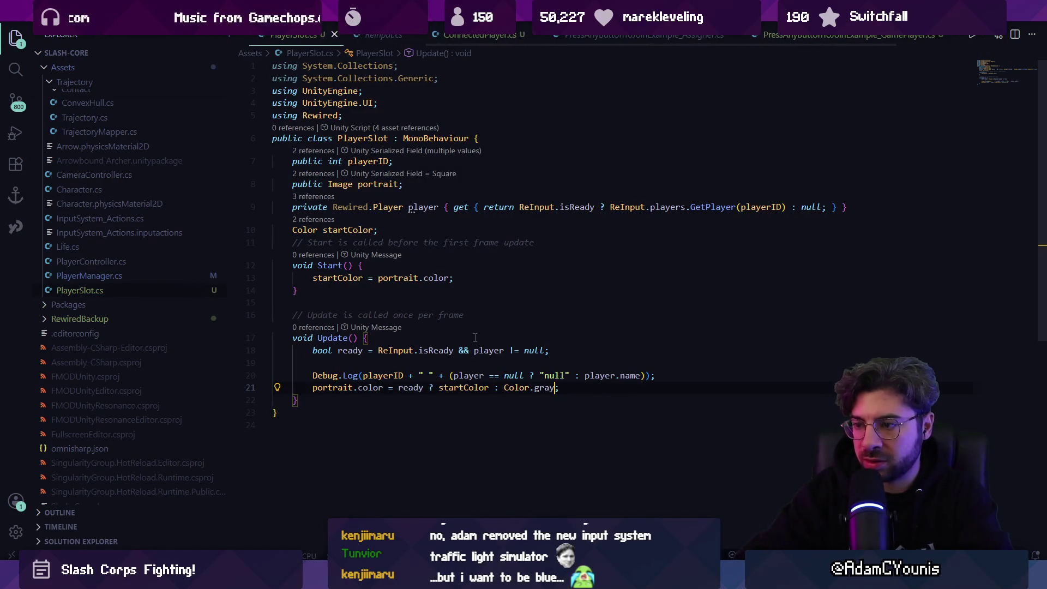
- Delete the Debug.Log line and return to Unity to recompile
triple_click(475, 371)
key(BackSpace)
key(BackSpace)
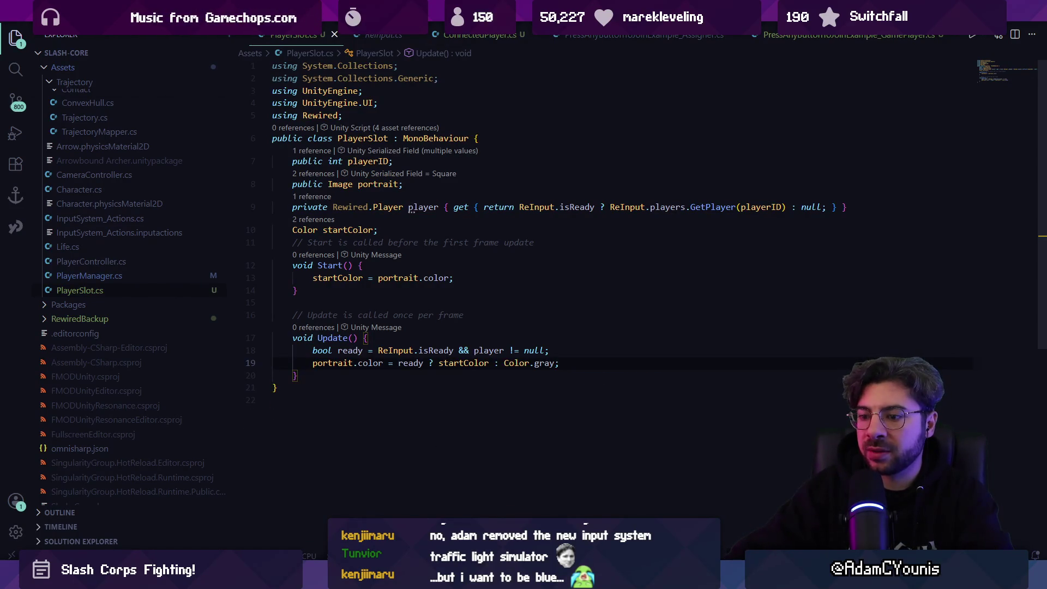
key(alt+Tab)
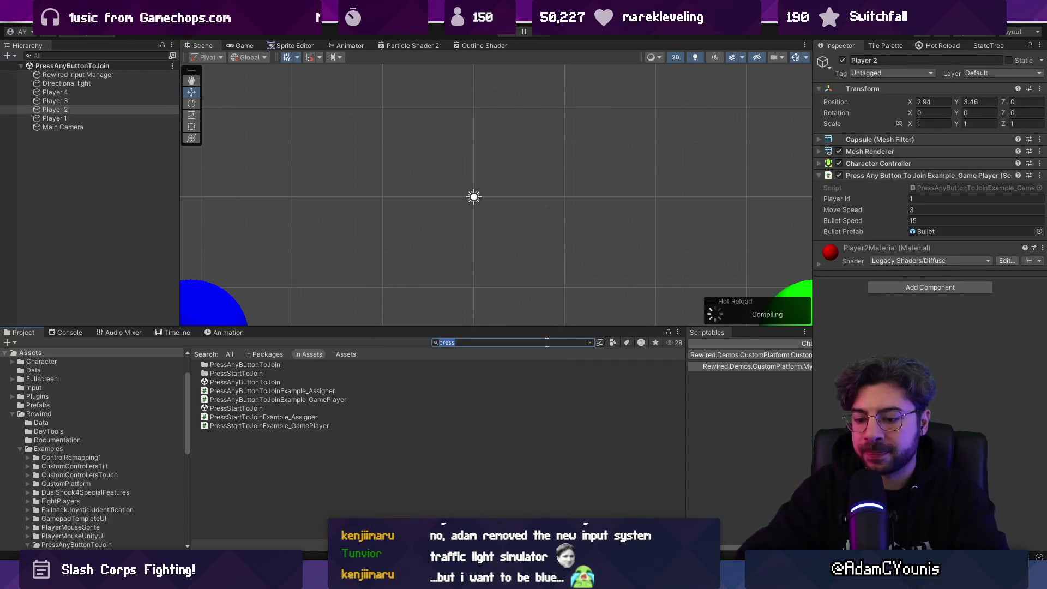
- Find and open the Player Select scene, then start playing it
click(547, 342)
text(playter)
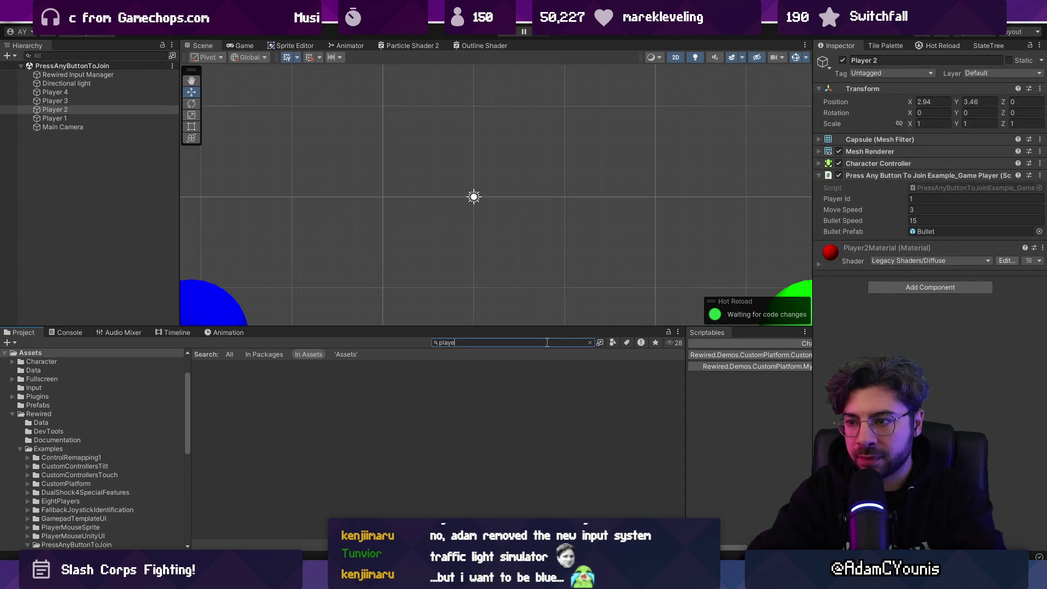
key(Down)
key(Down)
key(Down)
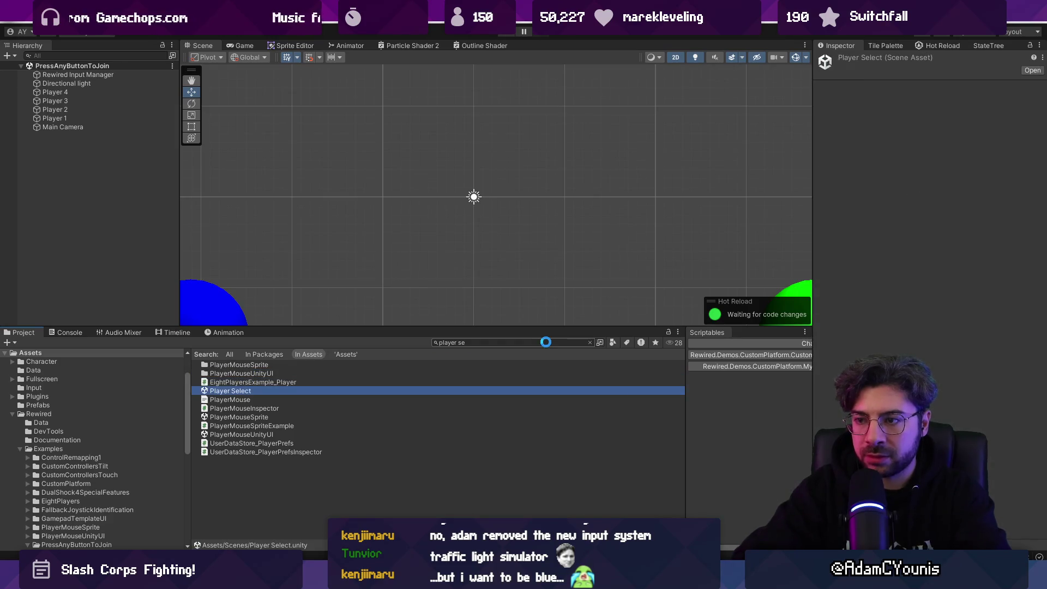
key(Return)
key(ctrl+p)
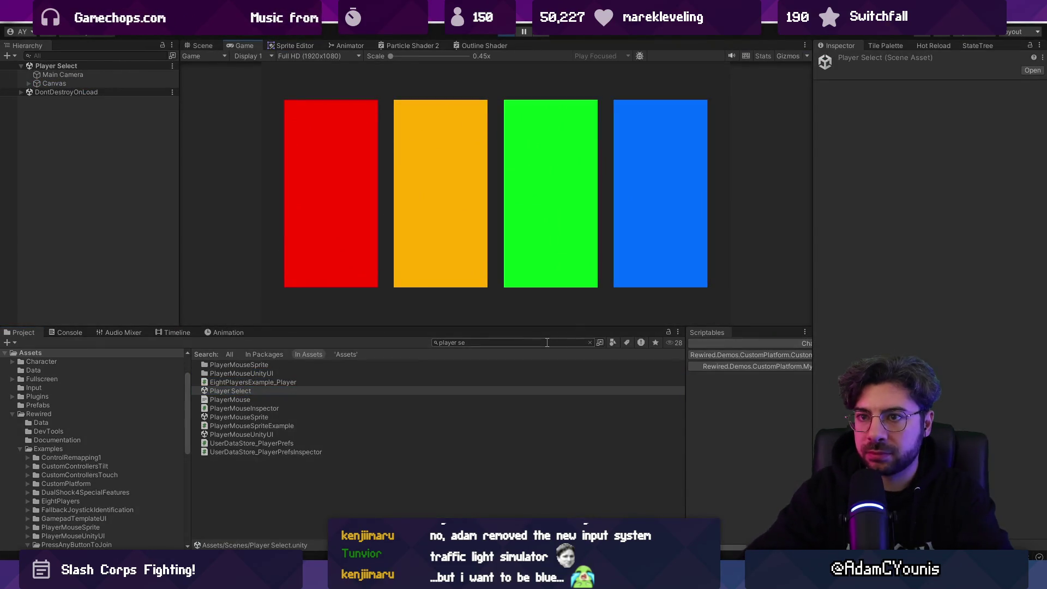
- Inspect the four PlayerSlots under Canvas > Player Slot Container, then return to PlayerSlot.cs
click(24, 83)
click(29, 83)
click(38, 92)
click(36, 92)
click(66, 102)
key(Down)
key(Down)
key(Down)
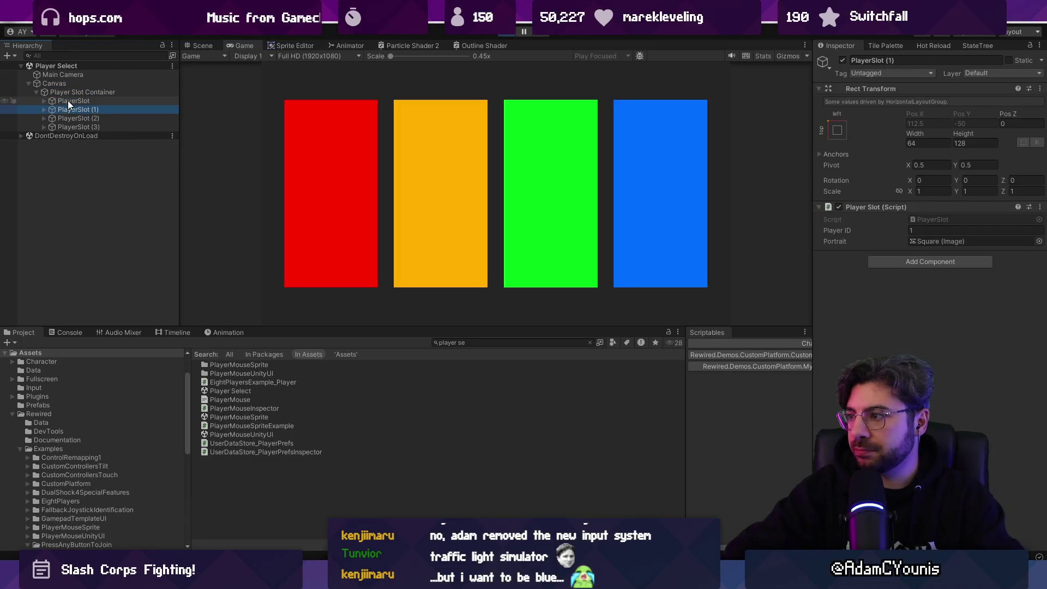
click(397, 182)
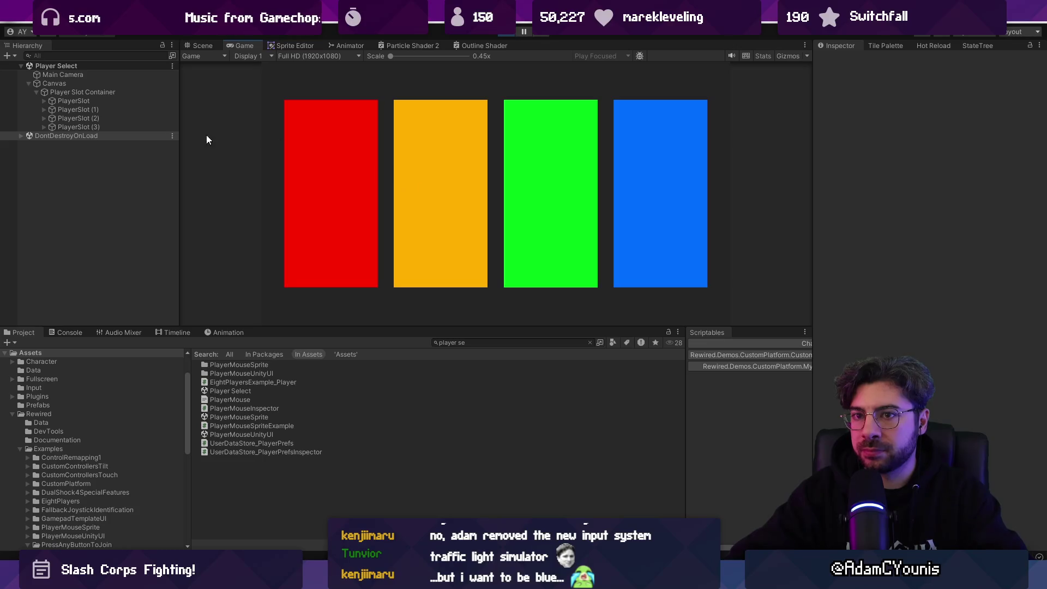
click(106, 118)
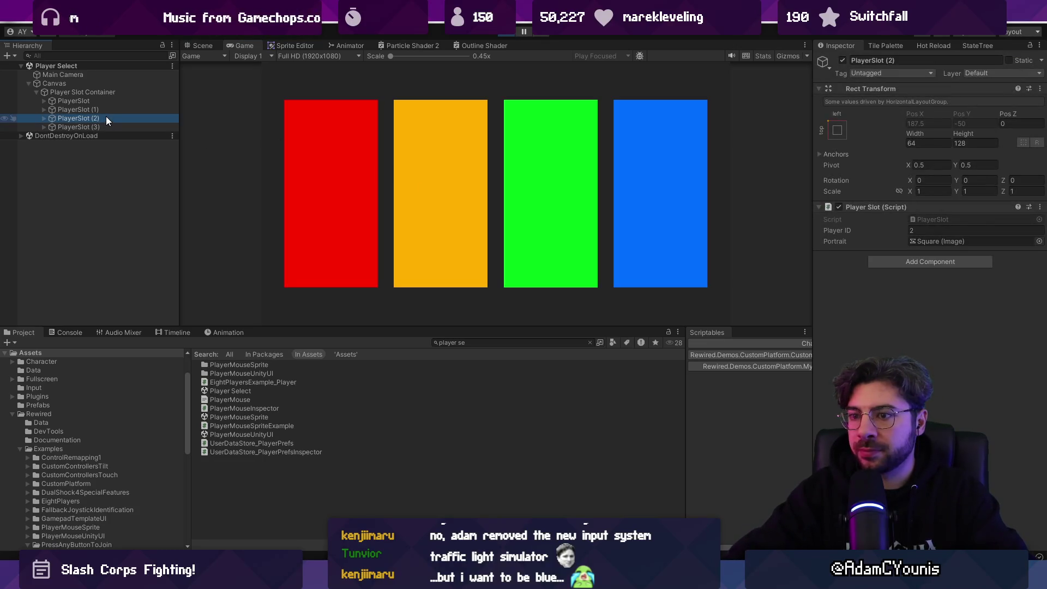
key(alt+Tab)
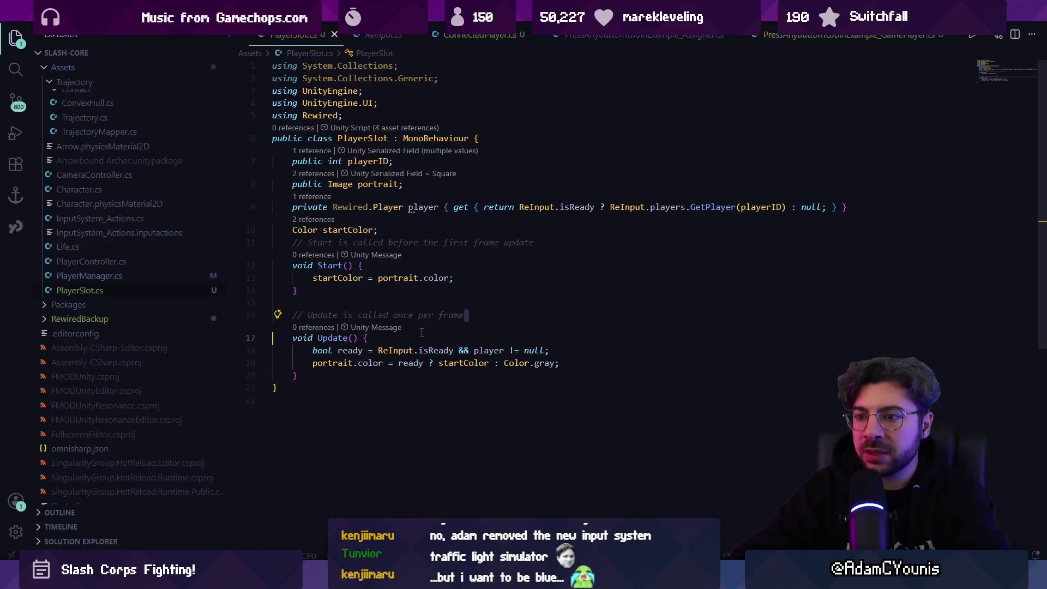
- Review the GamePlayer script's GetAxis("Move Horizontal") and Fire input lines
click(643, 34)
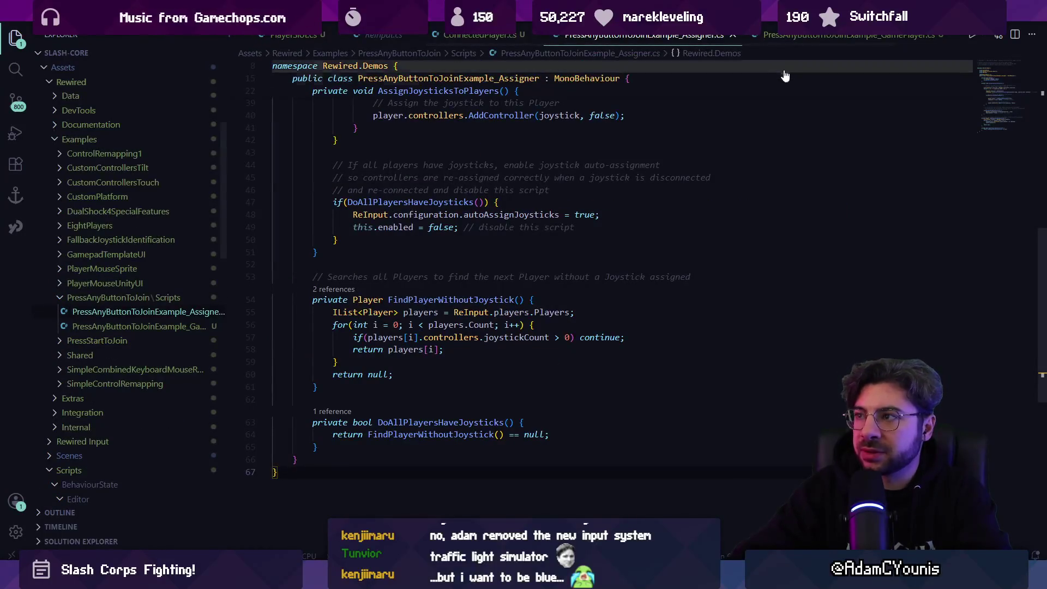
click(801, 36)
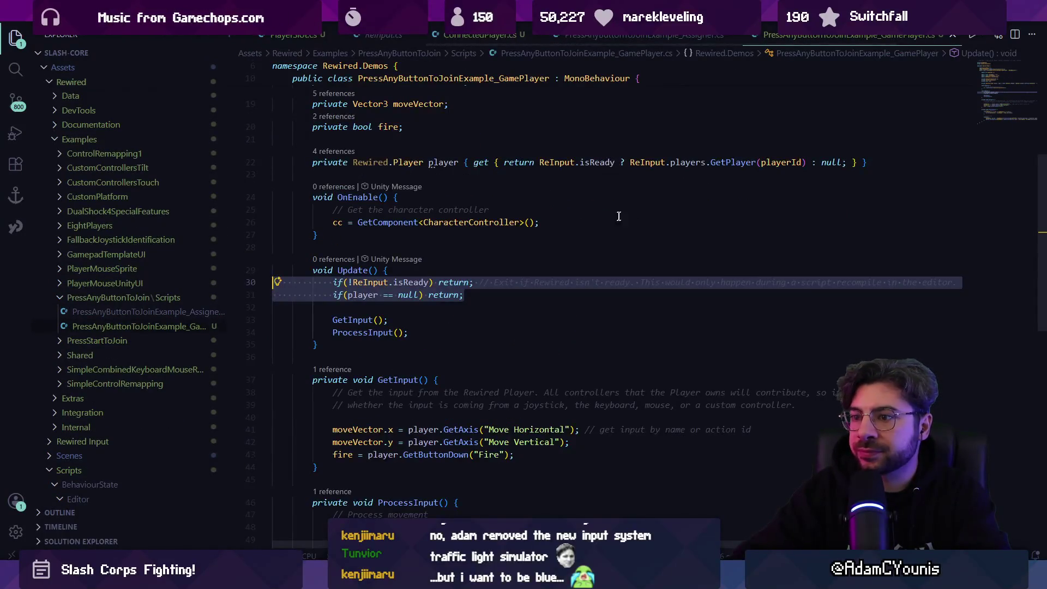
scroll(545, 256, down, 5)
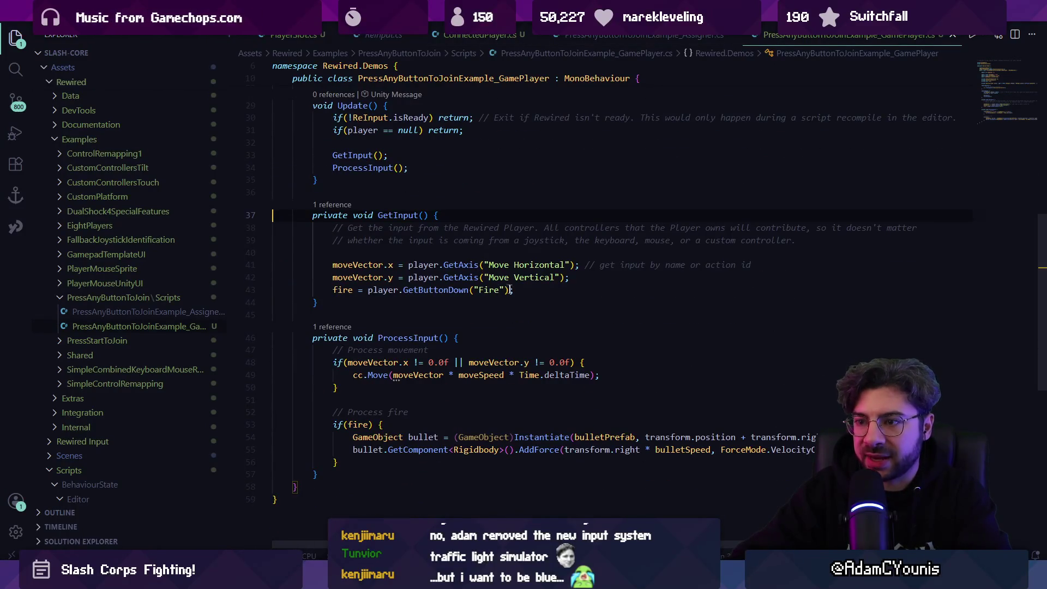
triple_click(461, 266)
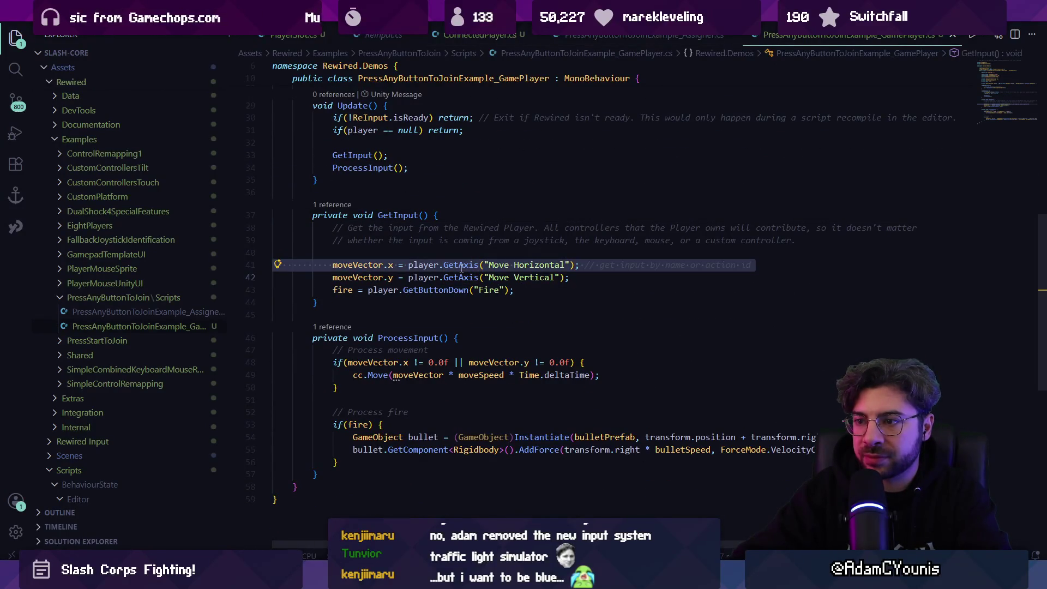
triple_click(464, 289)
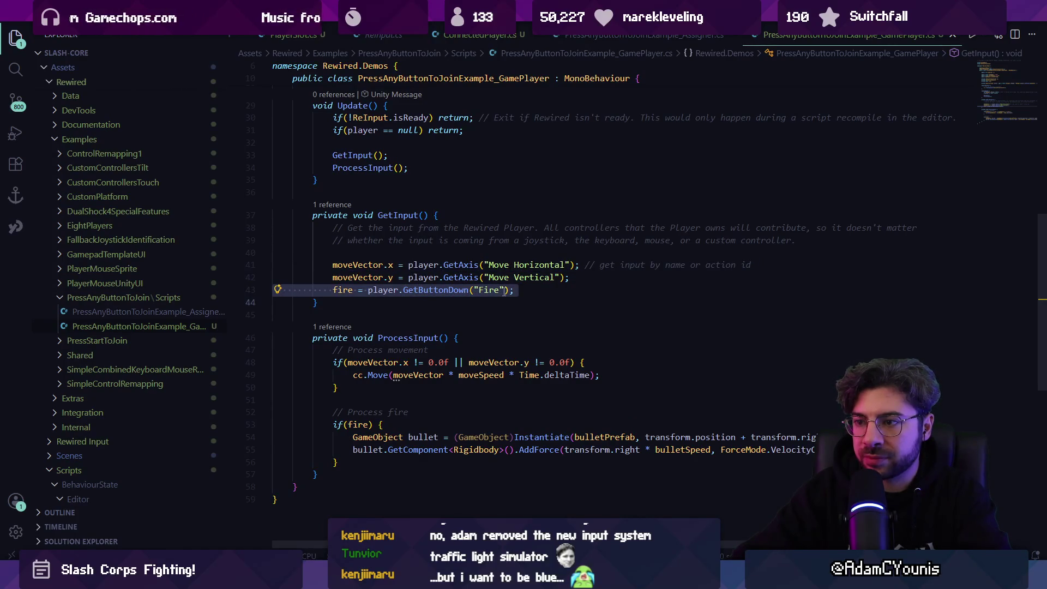
triple_click(504, 266)
key(ctrl+c)
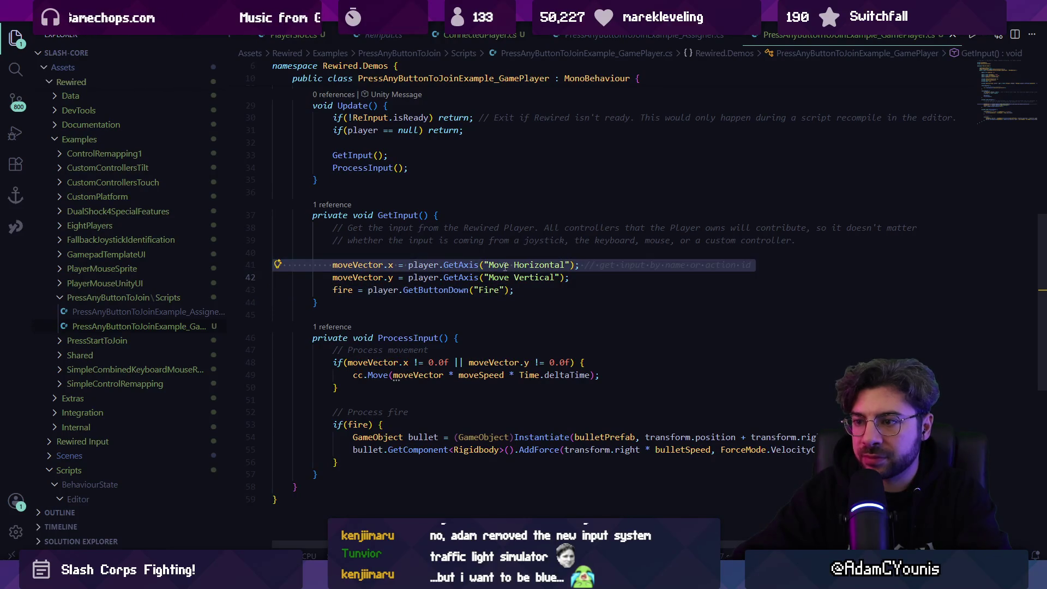
scroll(337, 42, up, 3)
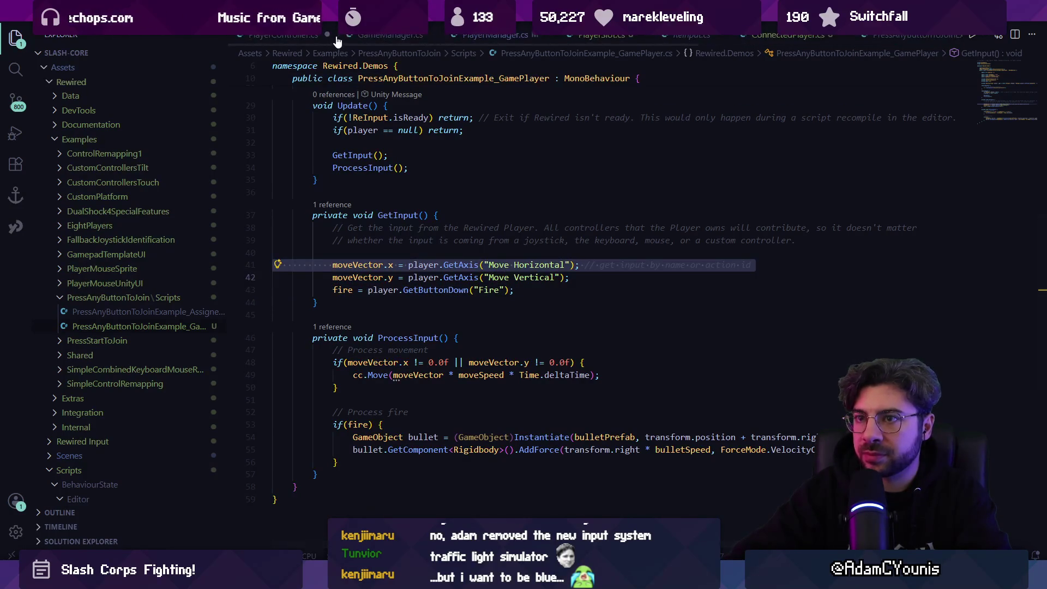
- Undo the edit in PlayerController.cs and close it without saving
click(308, 37)
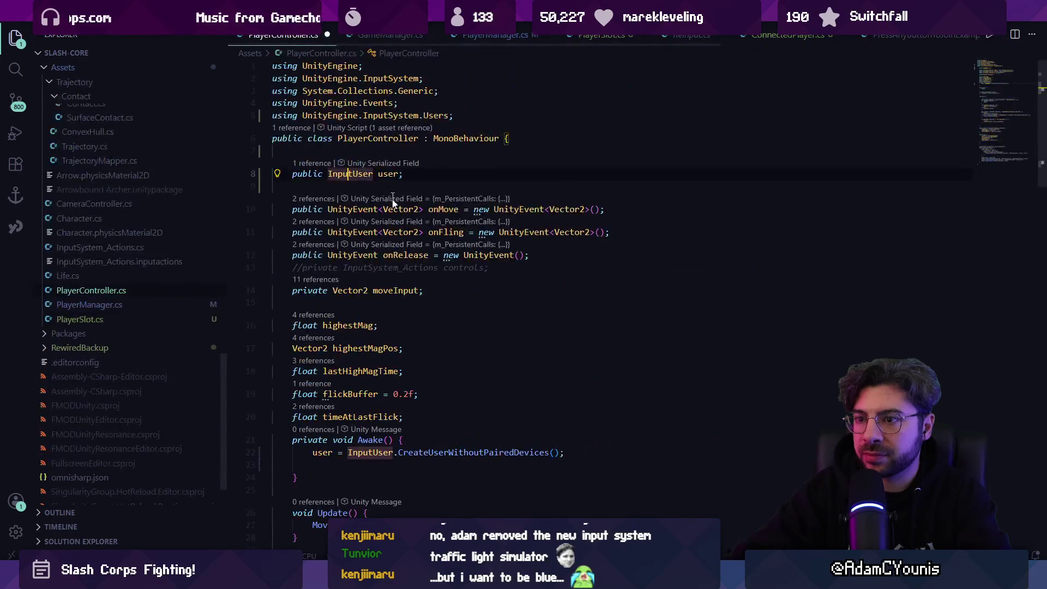
scroll(400, 232, down, 4)
scroll(401, 233, up, 4)
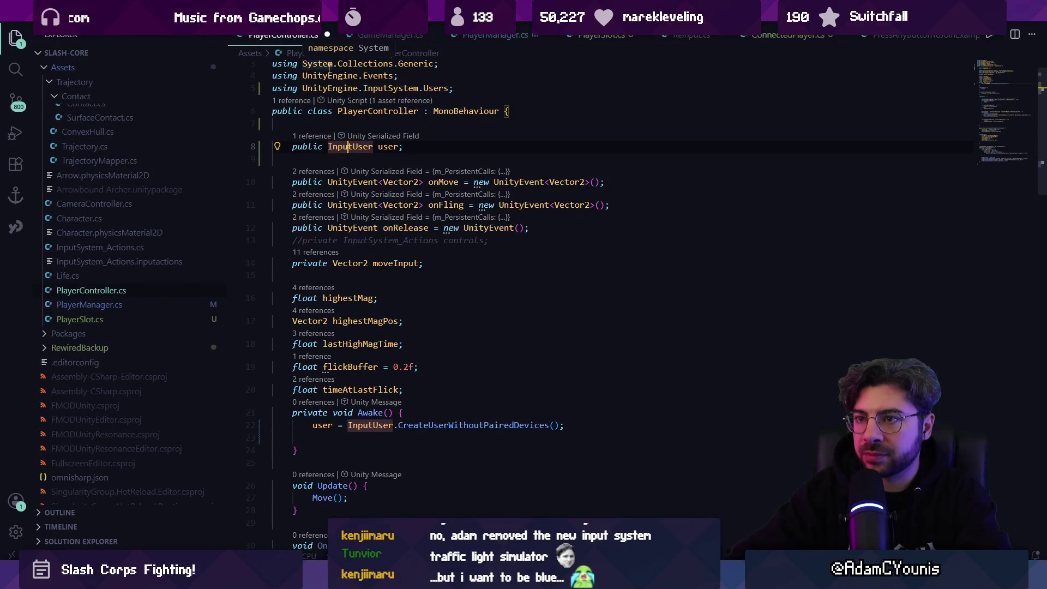
key(ctrl+z)
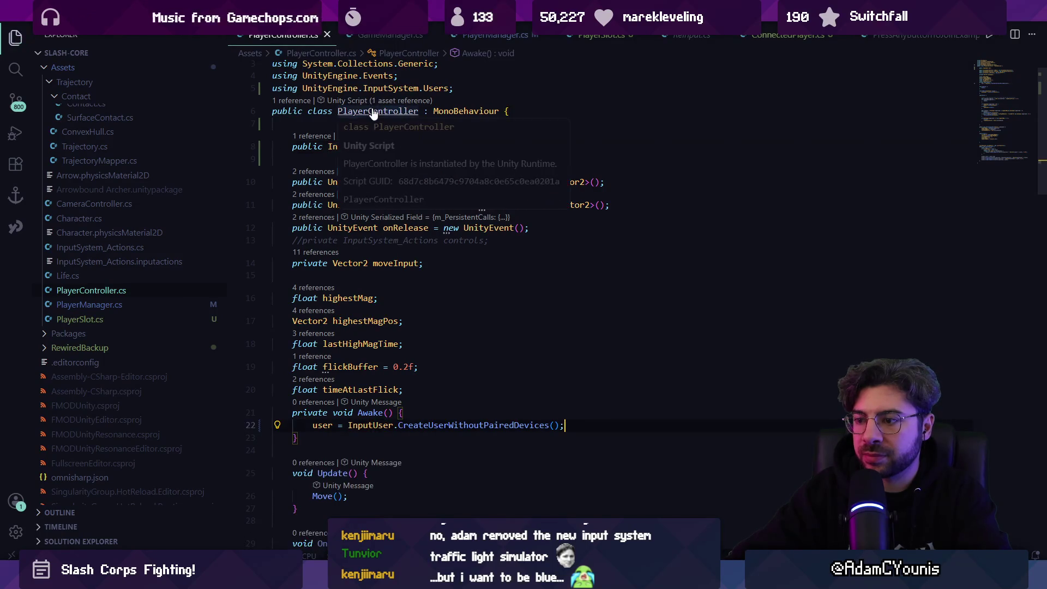
key(ctrl+s)
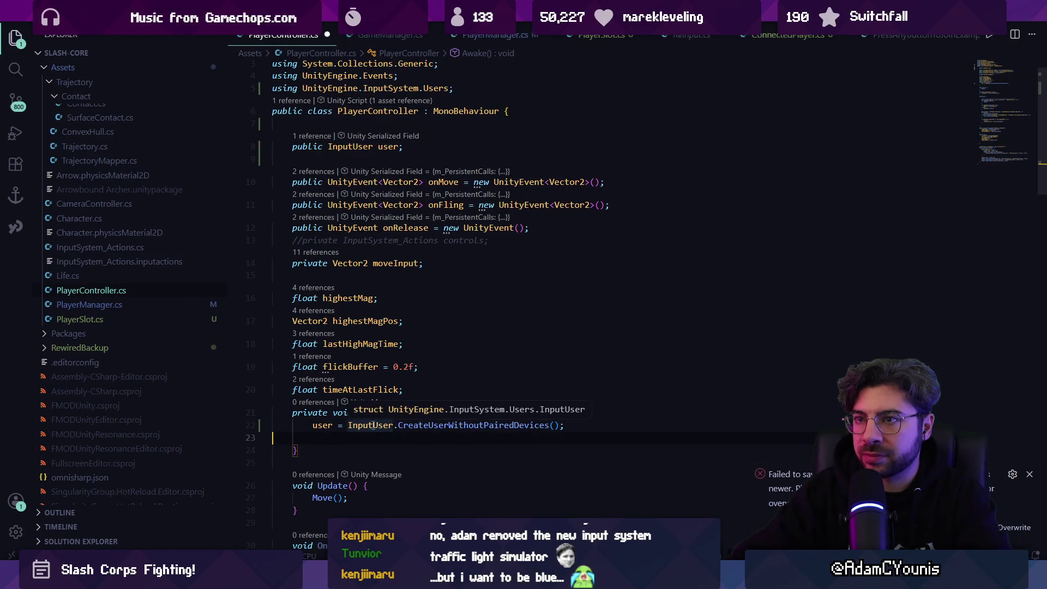
click(327, 34)
click(532, 297)
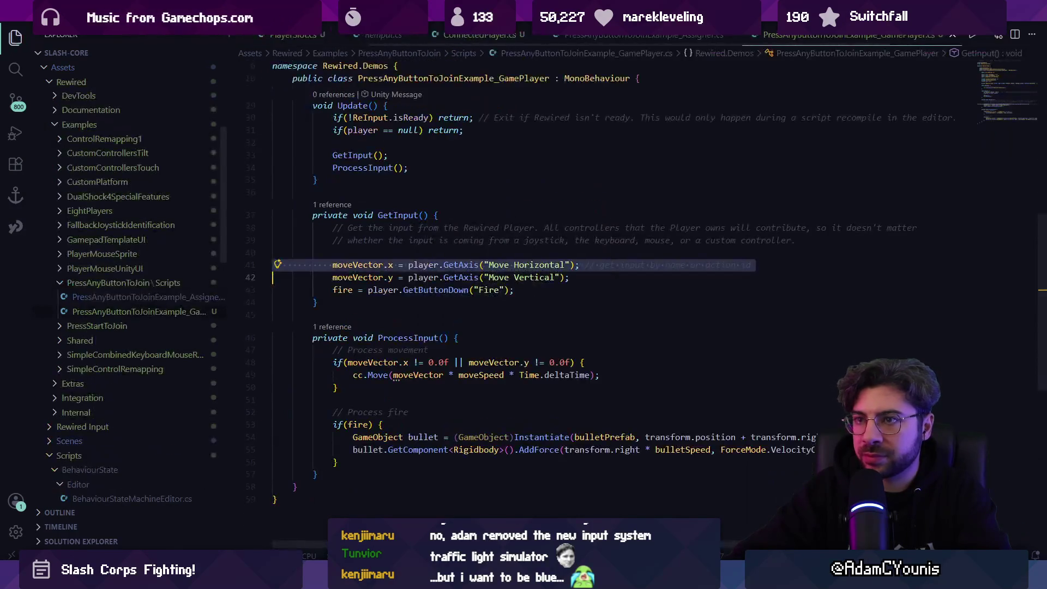
- Reopen PlayerSlot.cs through a 'playerslot' quick file search
key(ctrl+p)
text(sp)
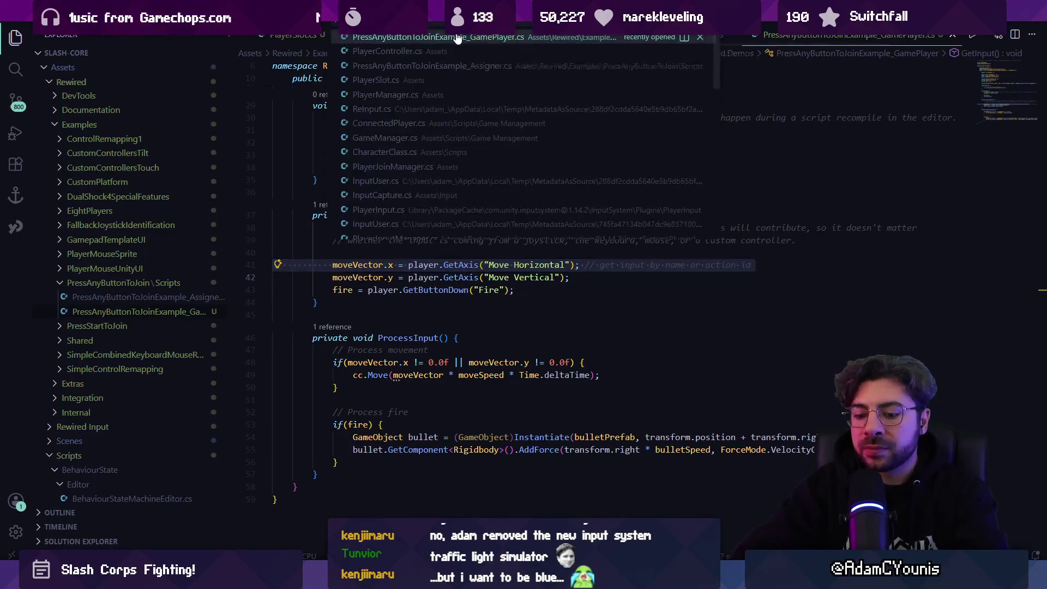
key(BackSpace)
key(BackSpace)
text(playerslot)
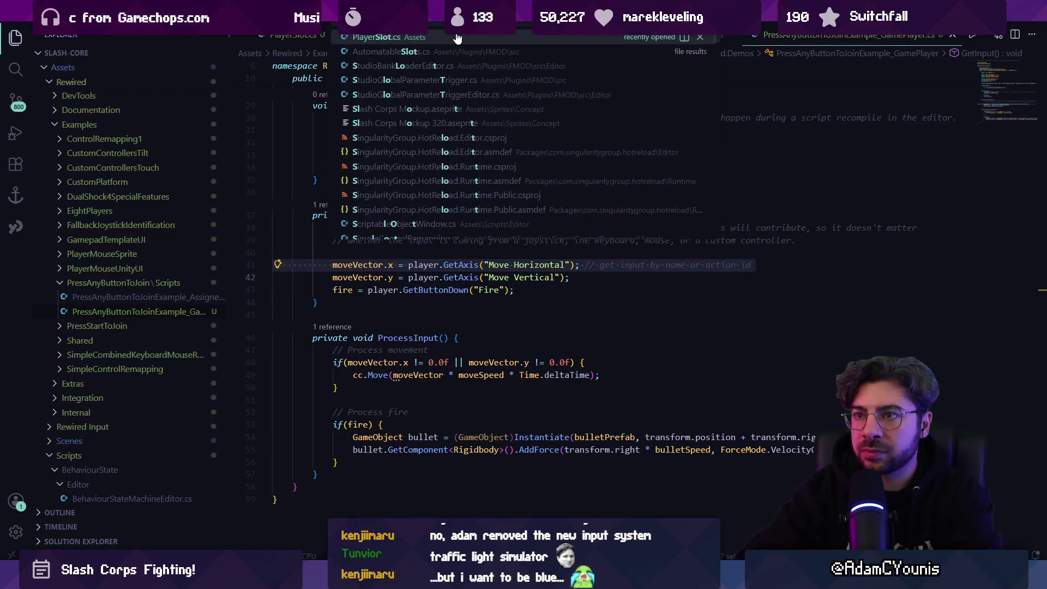
key(Return)
- Paste the copied GetAxis line inside PlayerSlot's Update method
click(400, 375)
key(Return)
key(ctrl+v)
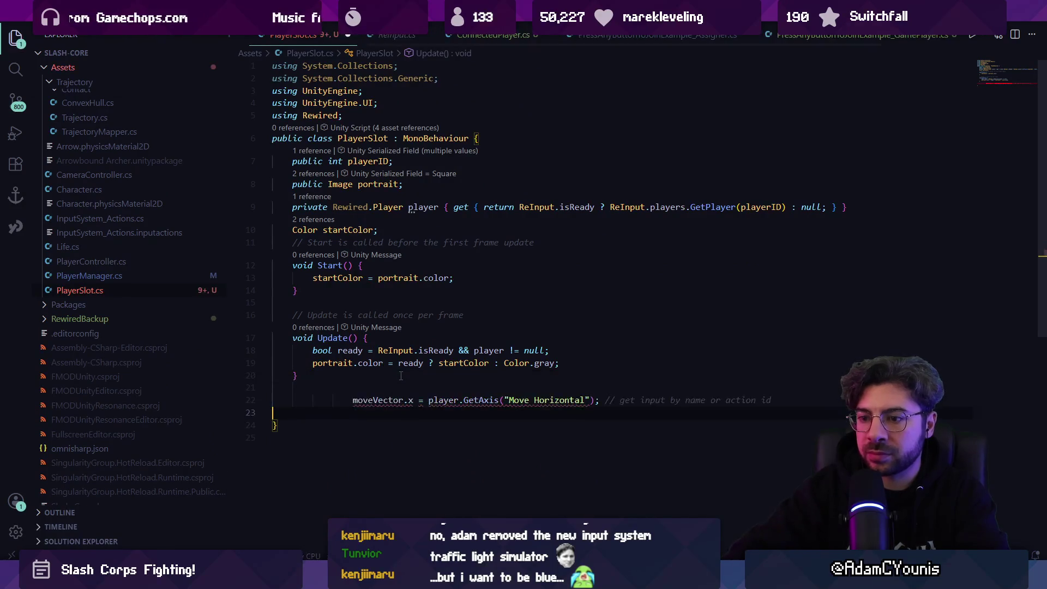
key(Up)
key(ctrl+x)
key(Up)
key(Up)
key(Return)
key(Return)
key(Up)
key(ctrl+v)
key(Up)
key(ctrl+Right)
key(ctrl+Right)
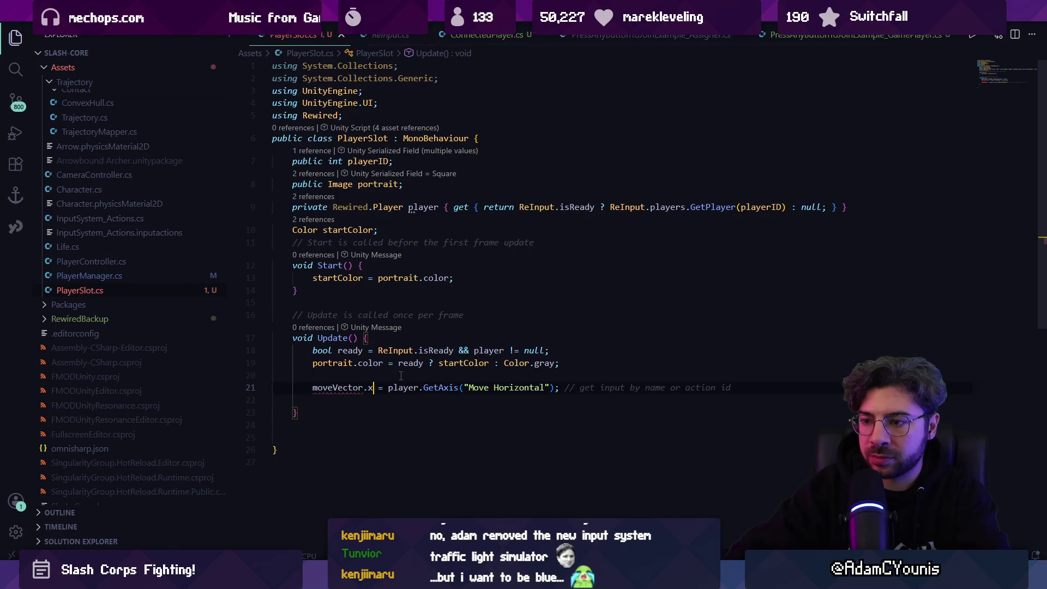
- Rewrite it to set the portrait colour's alpha from player.GetAxis("Horizontal")
key(Right)
key(Right)
key(shift+Home)
key(BackSpace)
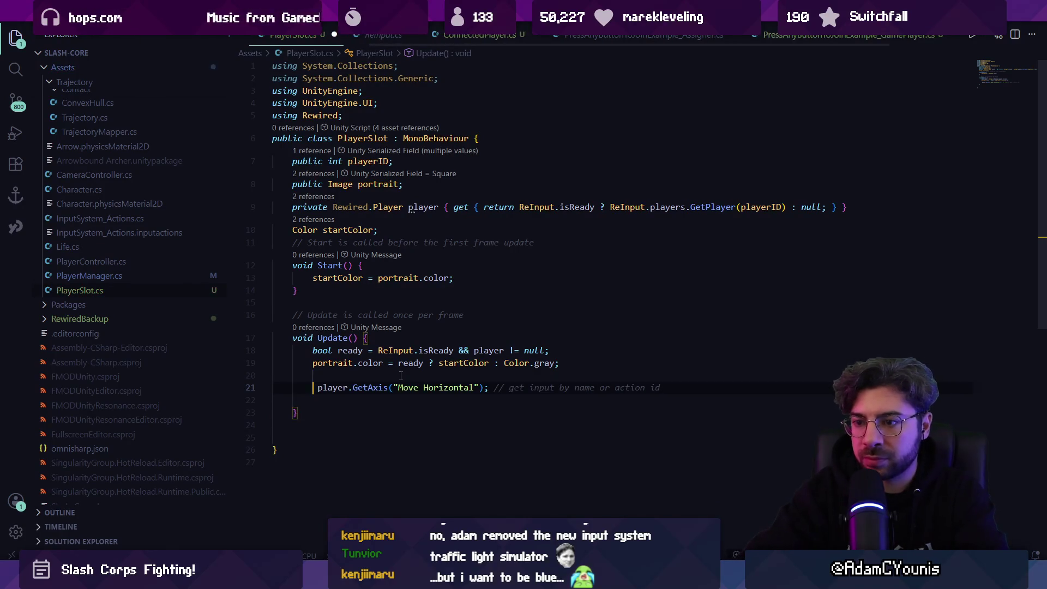
text(port)
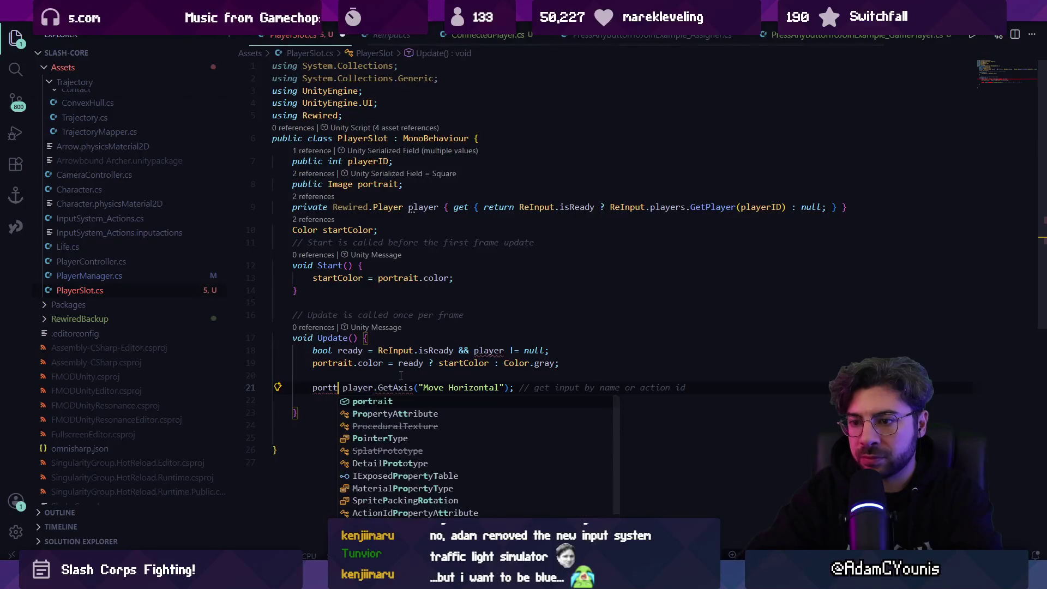
text(rait.color.)
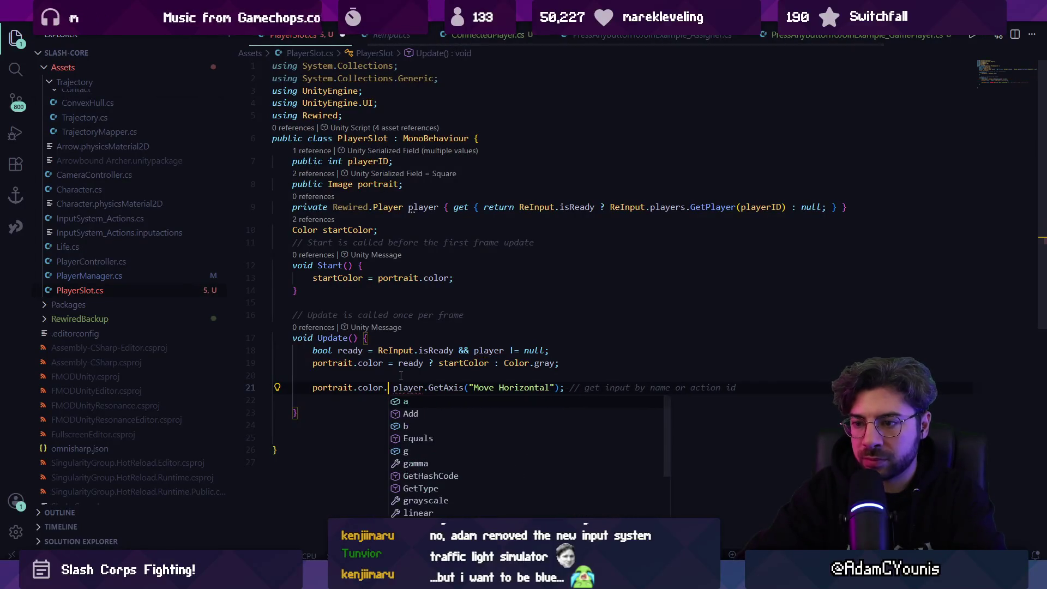
text(a =)
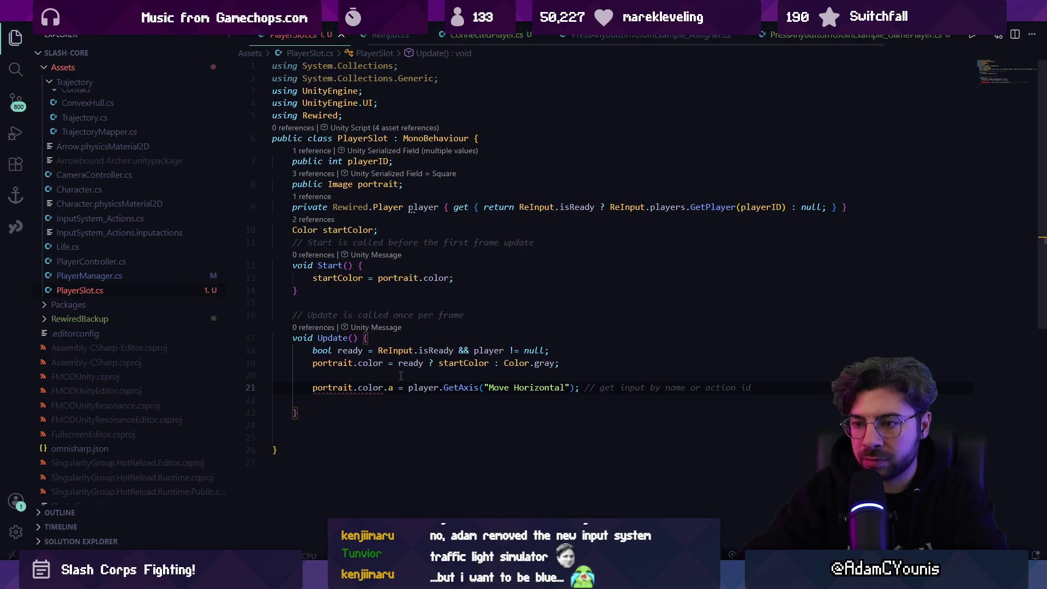
key(Tab)
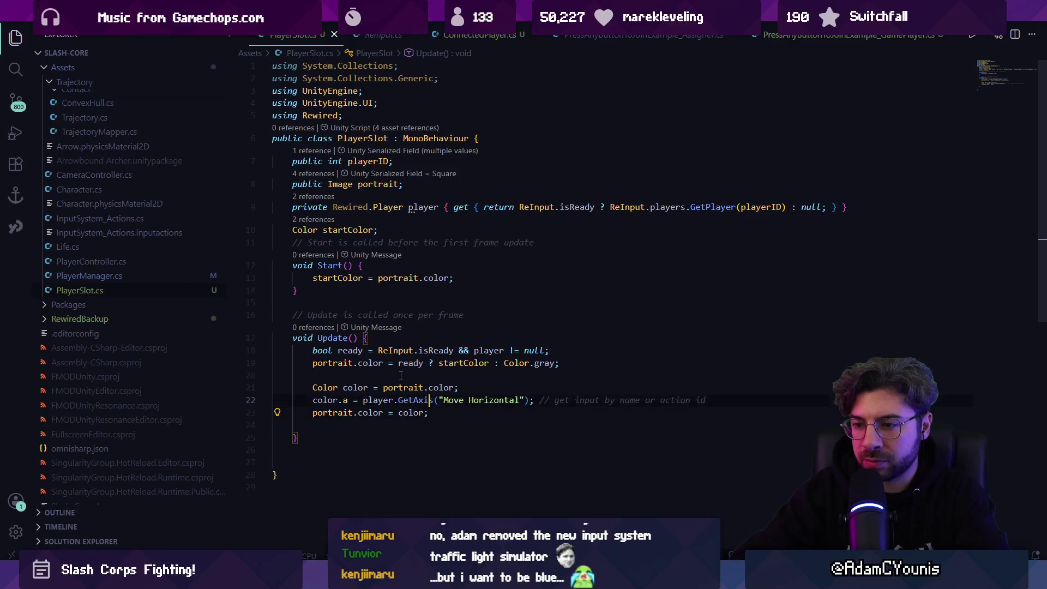
key(Right)
key(Right)
key(Right)
key(shift+alt+Right)
text(Horit)
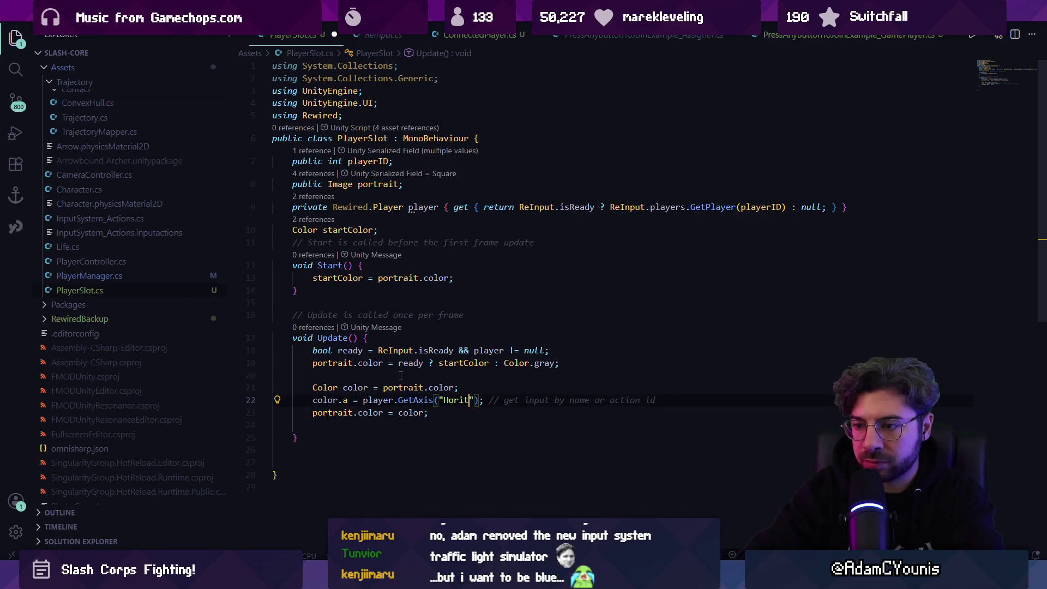
key(BackSpace)
text(zontal)
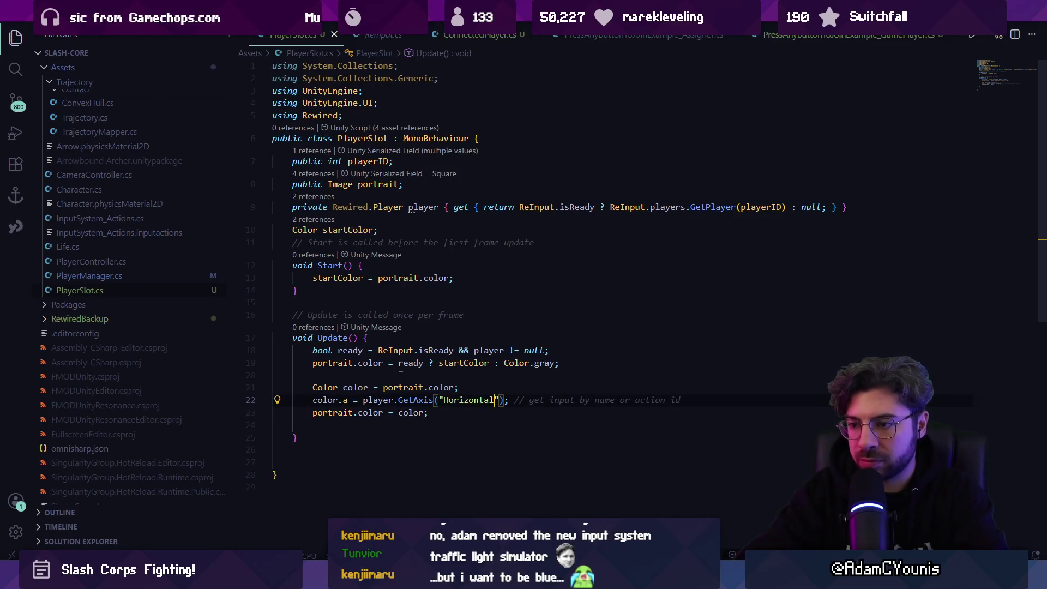
key(alt+Tab)
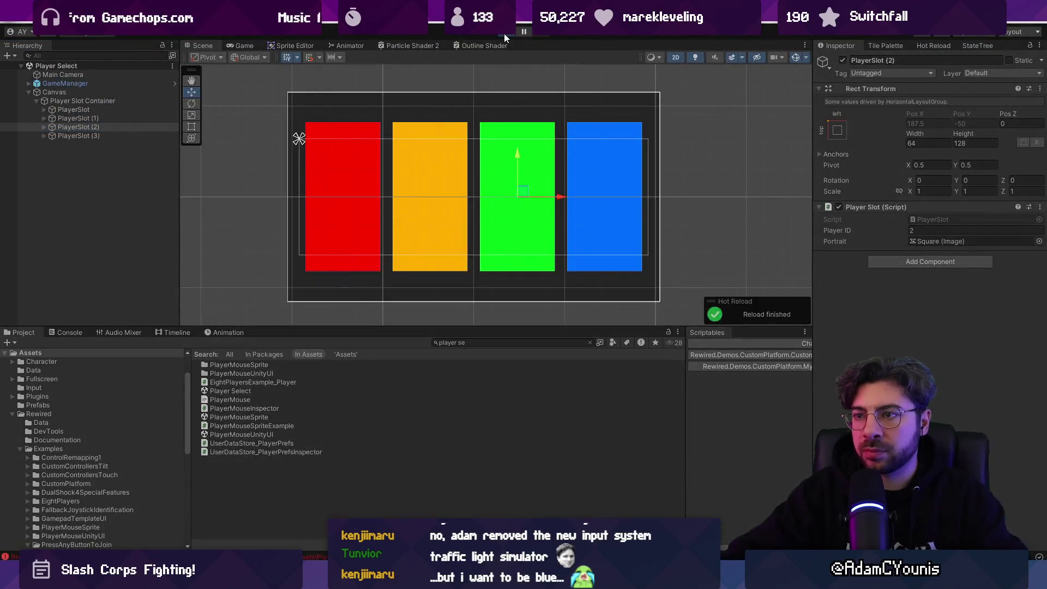
- Play the Player Select scene to test the fading, then select the alpha line in PlayerSlot.cs
click(504, 34)
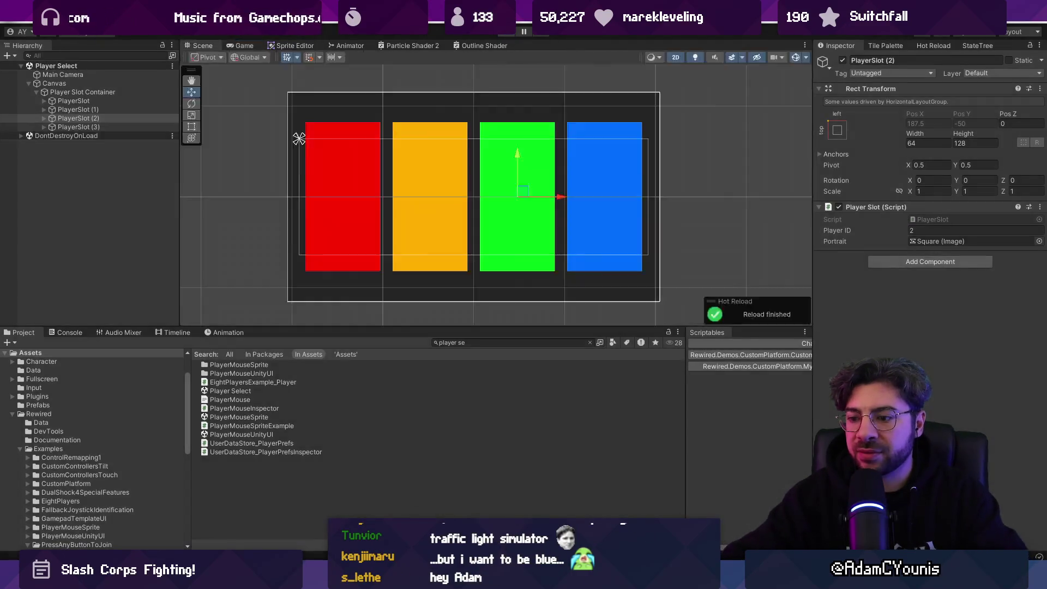
key(alt+Tab)
key(ctrl+l)
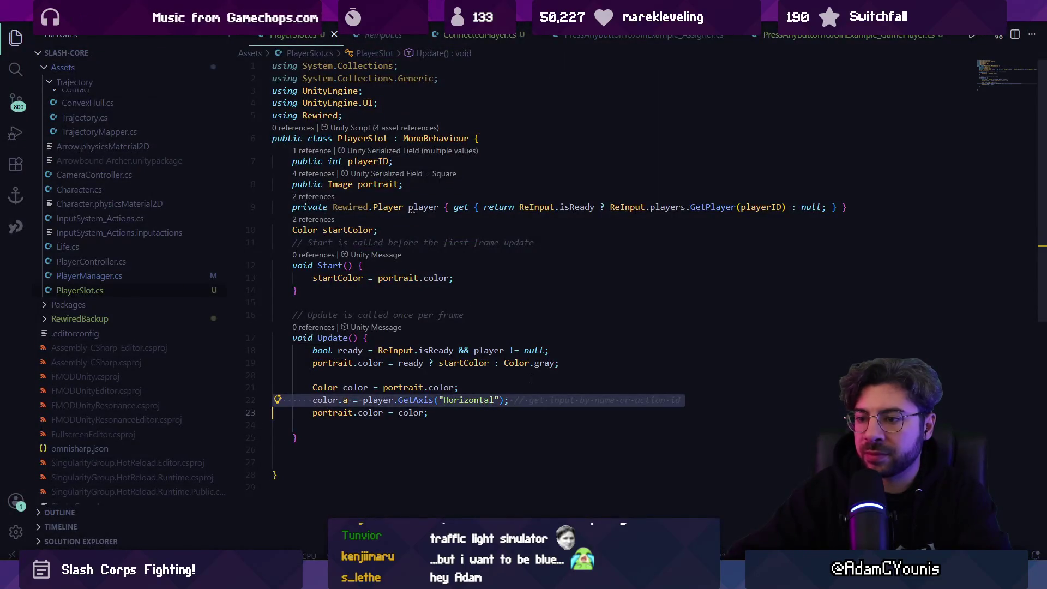